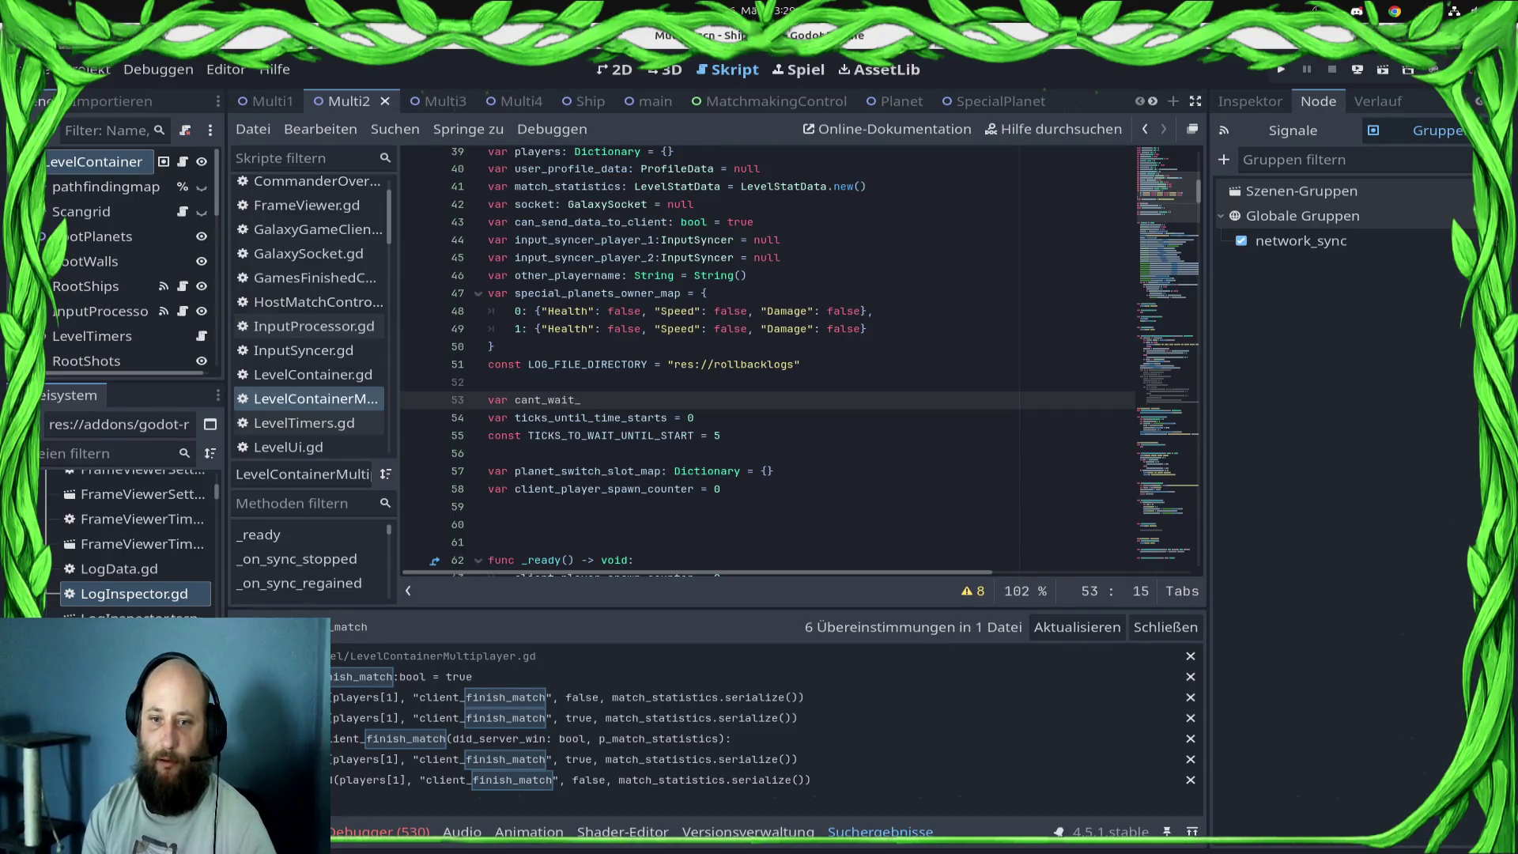
- Declare 'var cant_wait_for_start: bool = false' on line 53 and save the script
text(for_start)
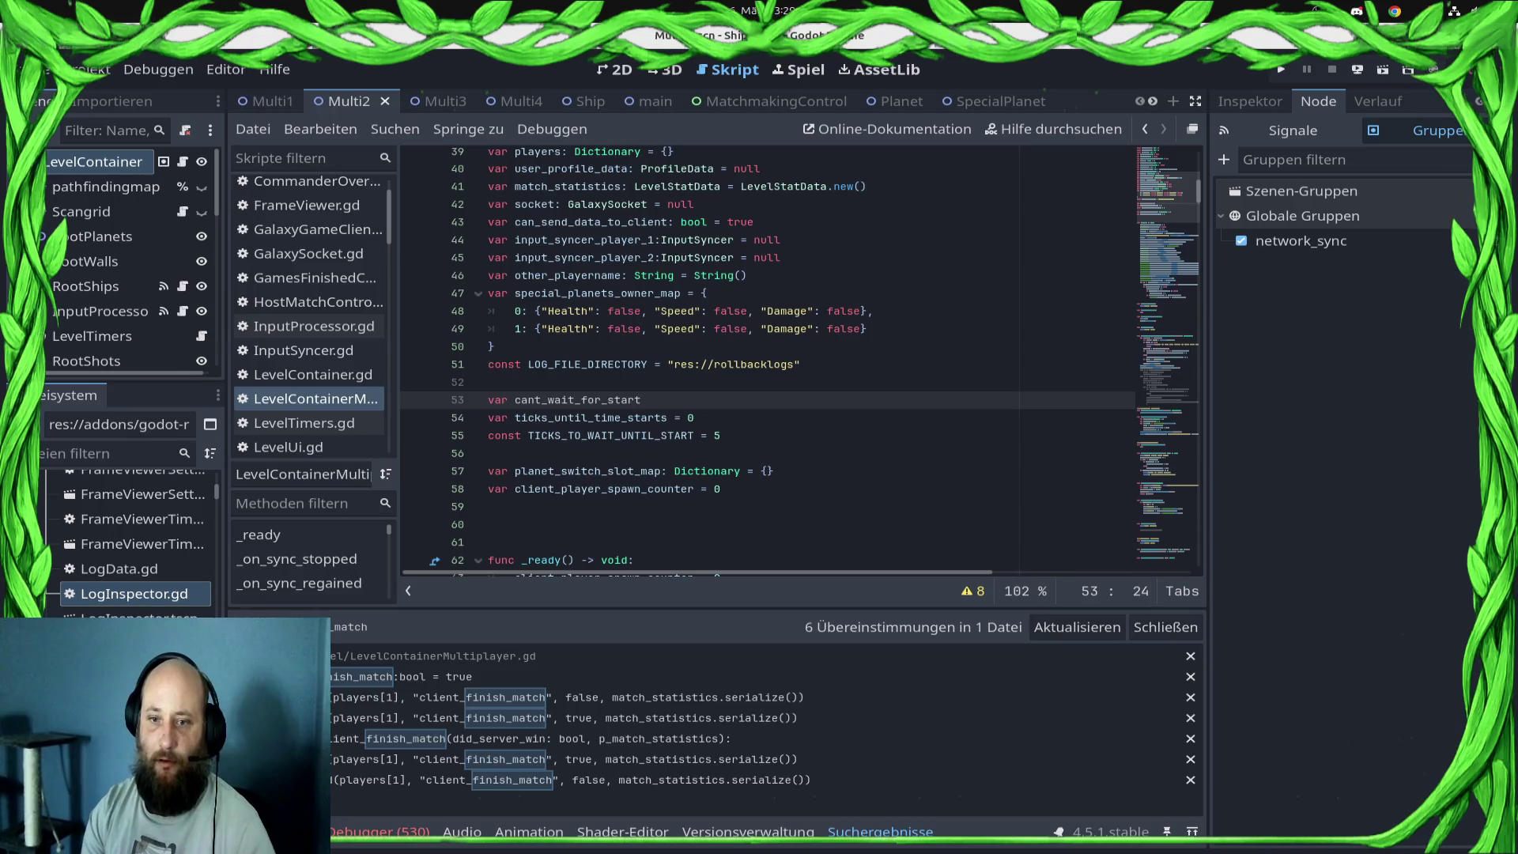
text(: bool = fals)
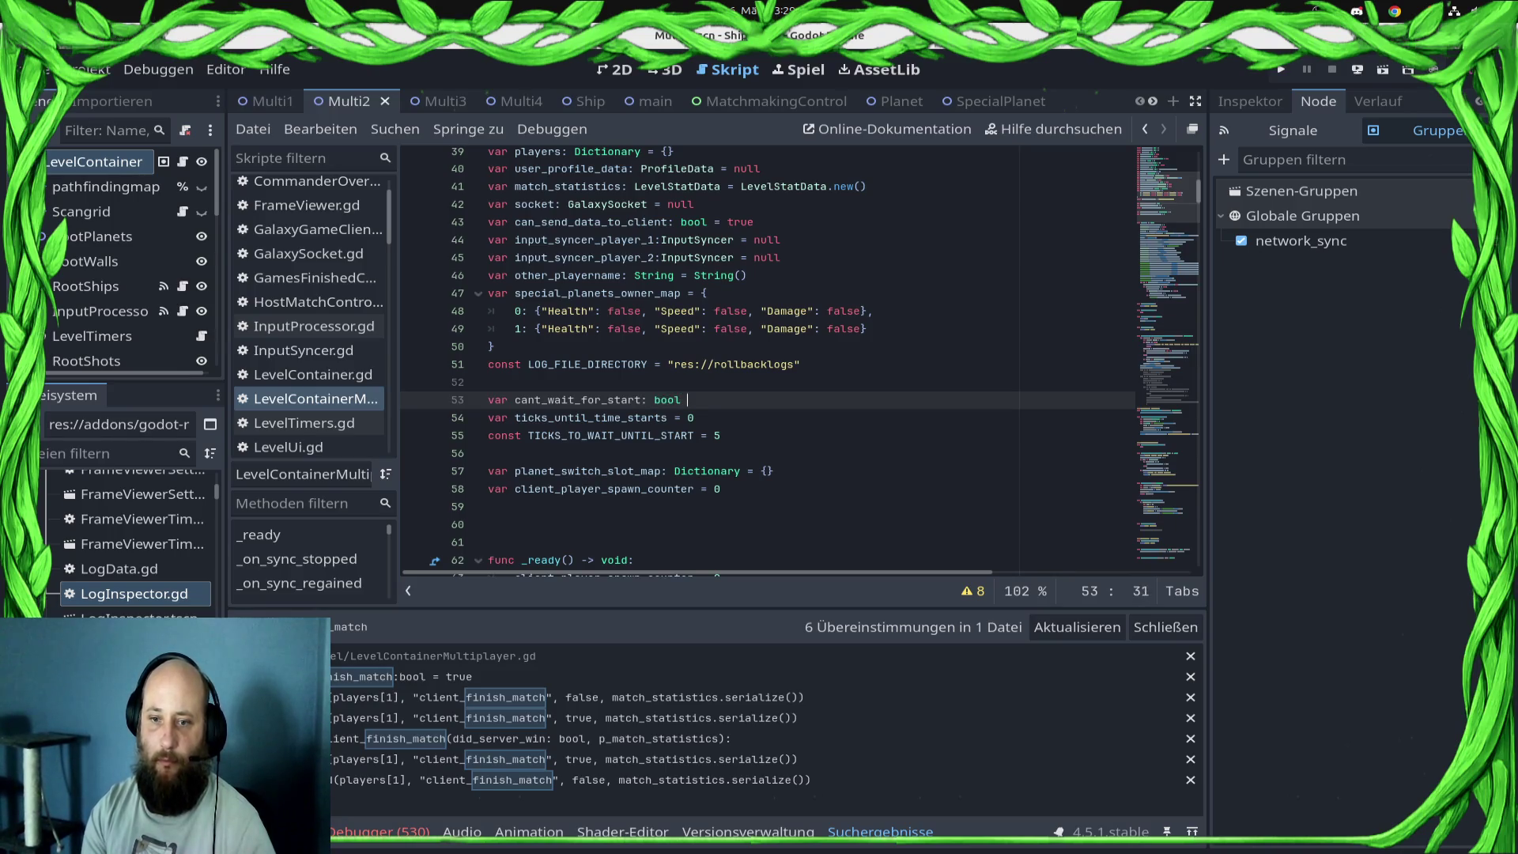
key(ctrl+s)
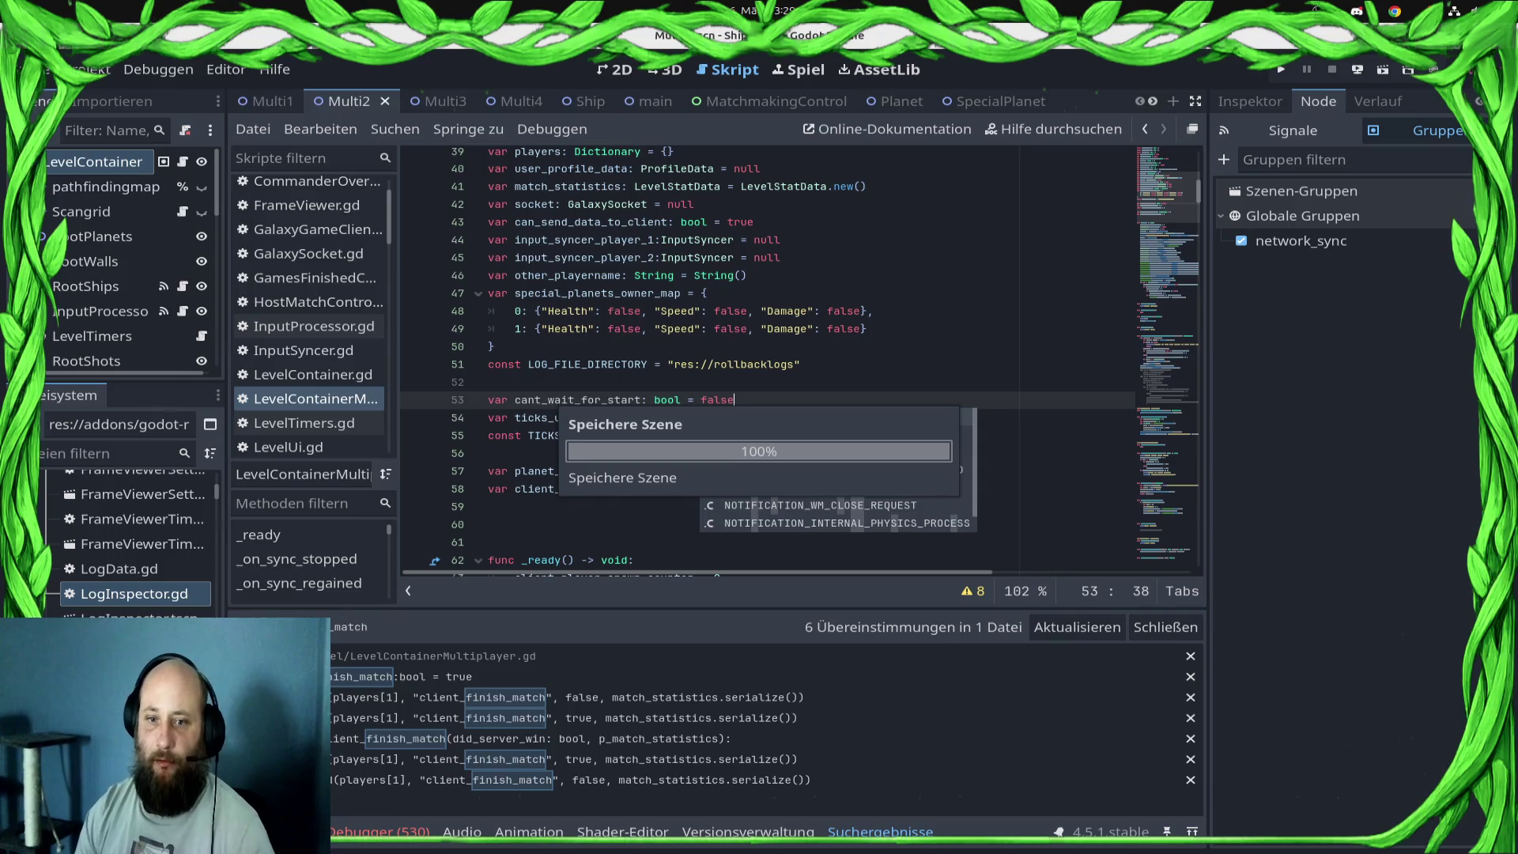
key(Return)
click(488, 382)
click(640, 400)
scroll(800, 361, down, 7)
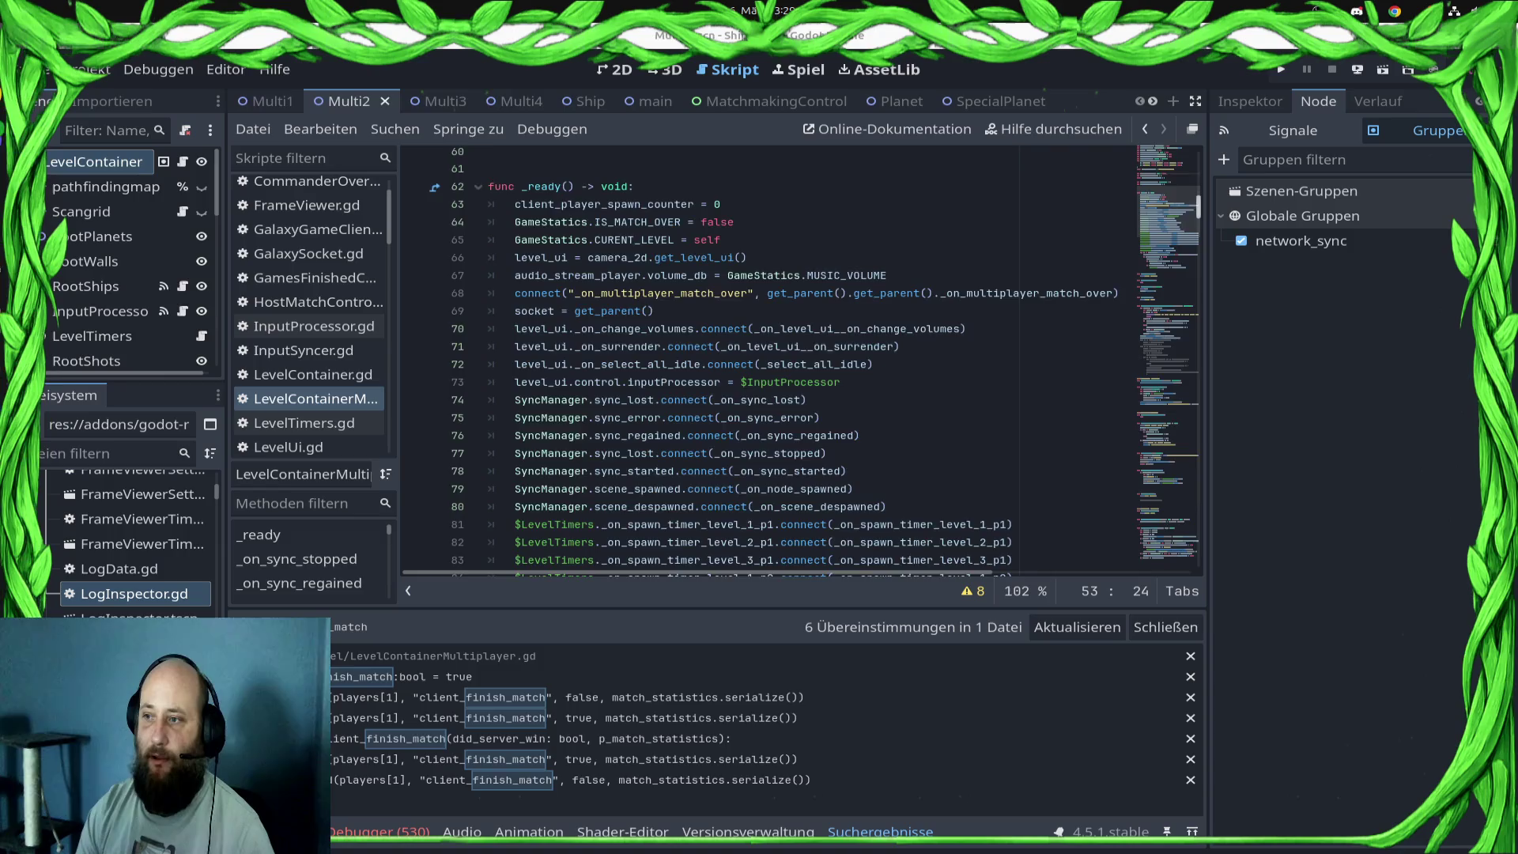
scroll(800, 361, down, 15)
scroll(800, 361, up, 5)
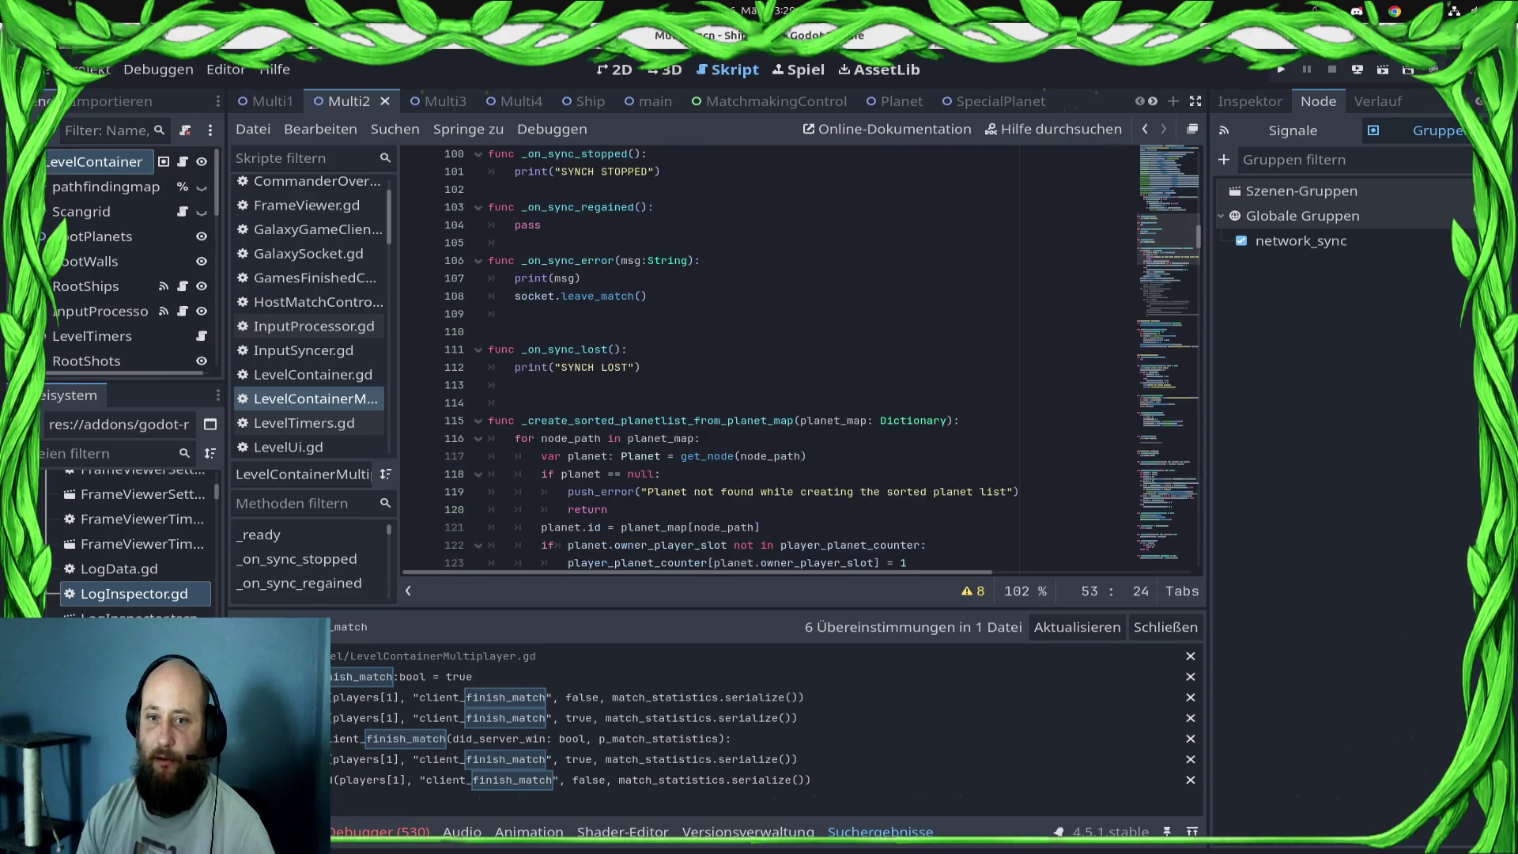
scroll(800, 361, down, 13)
scroll(800, 361, down, 10)
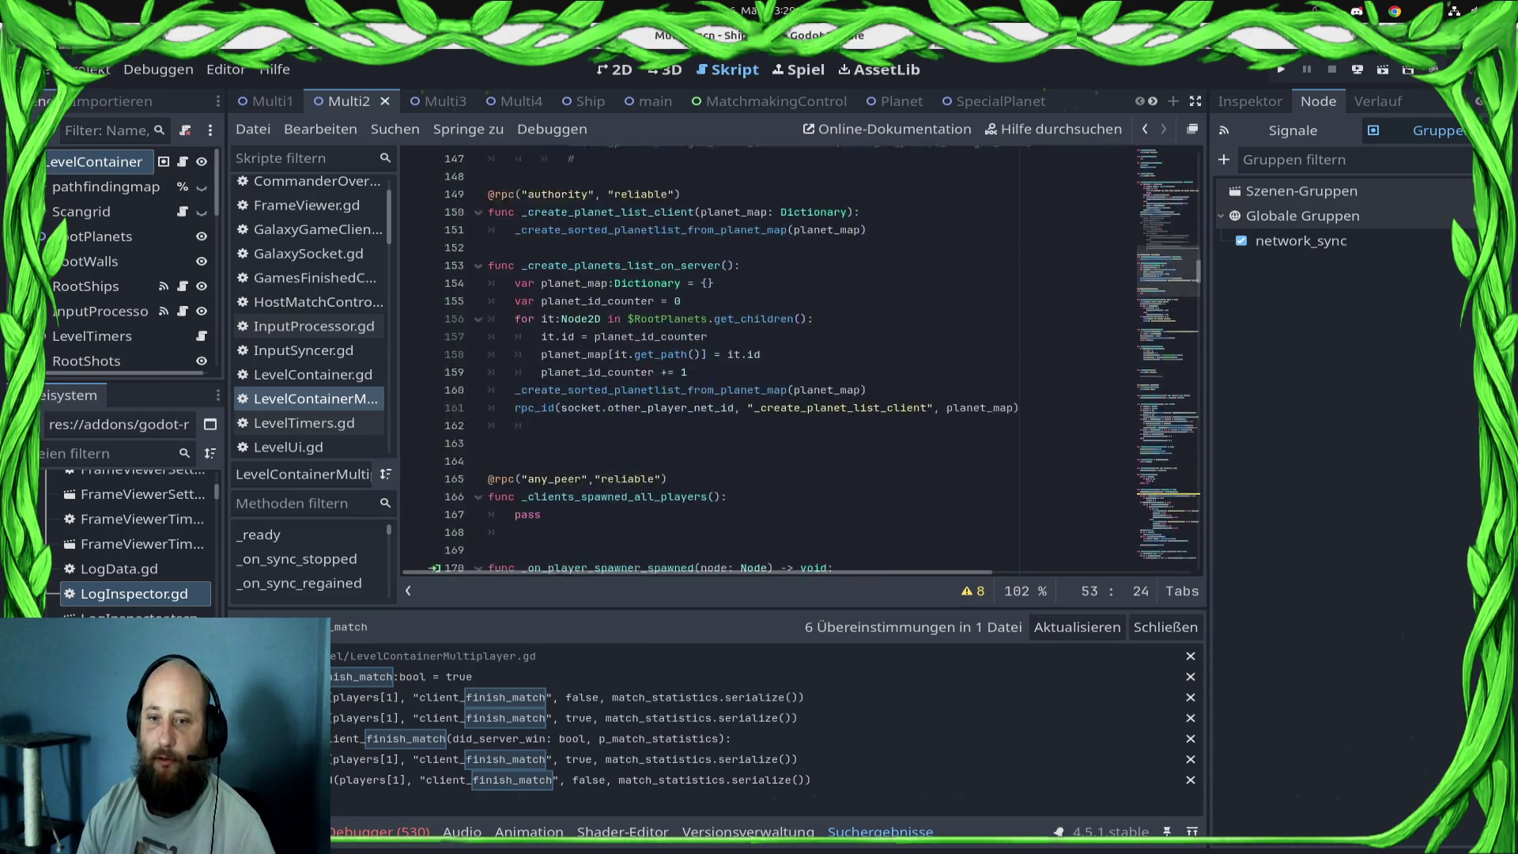
- Locate the _clients_spawned_all_players function and check where it is called
click(541, 307)
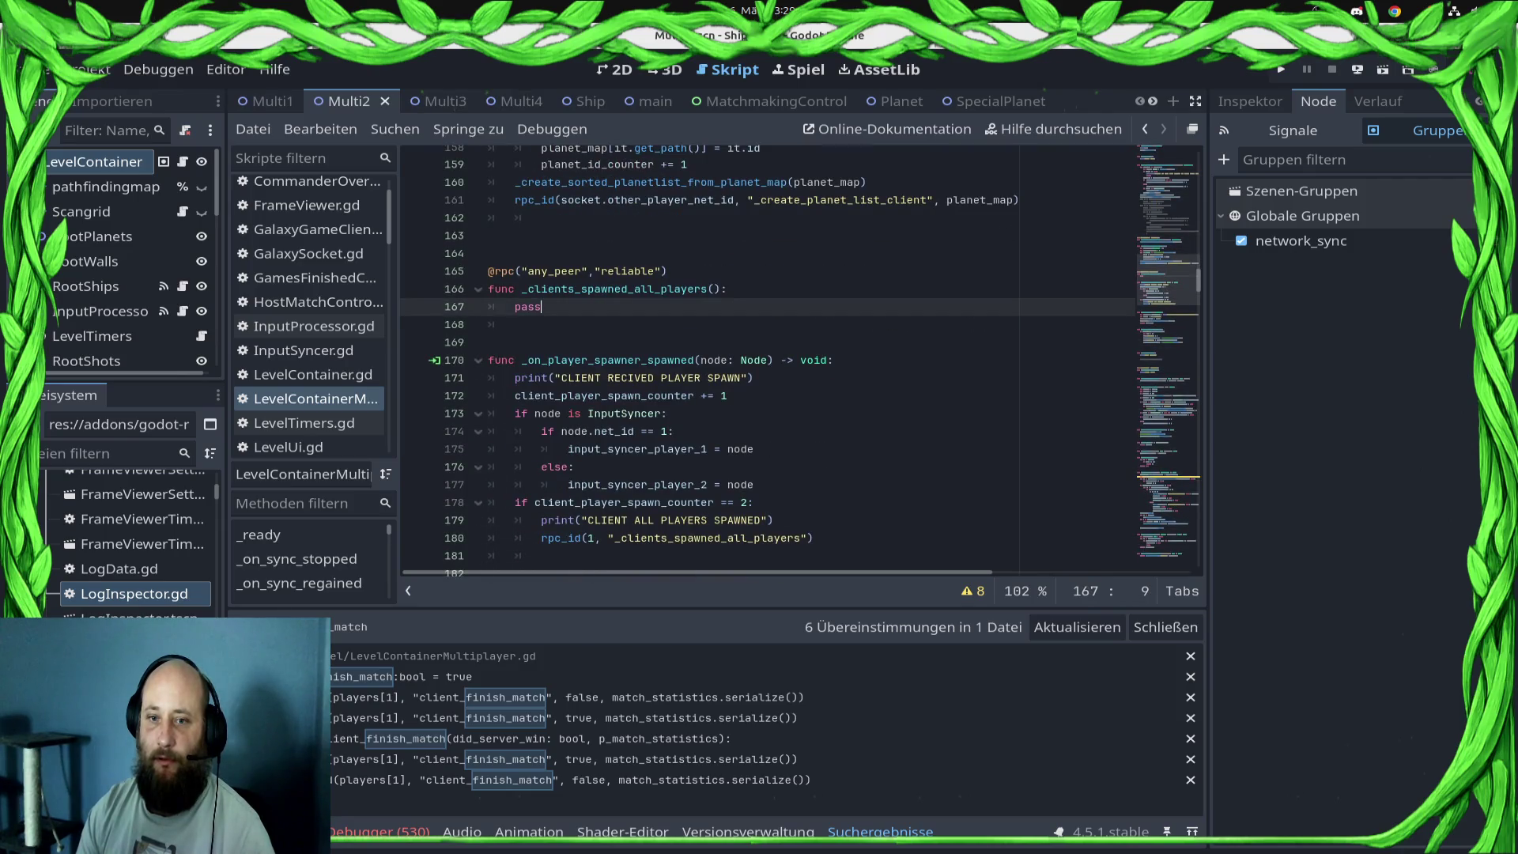
scroll(800, 361, up, 2)
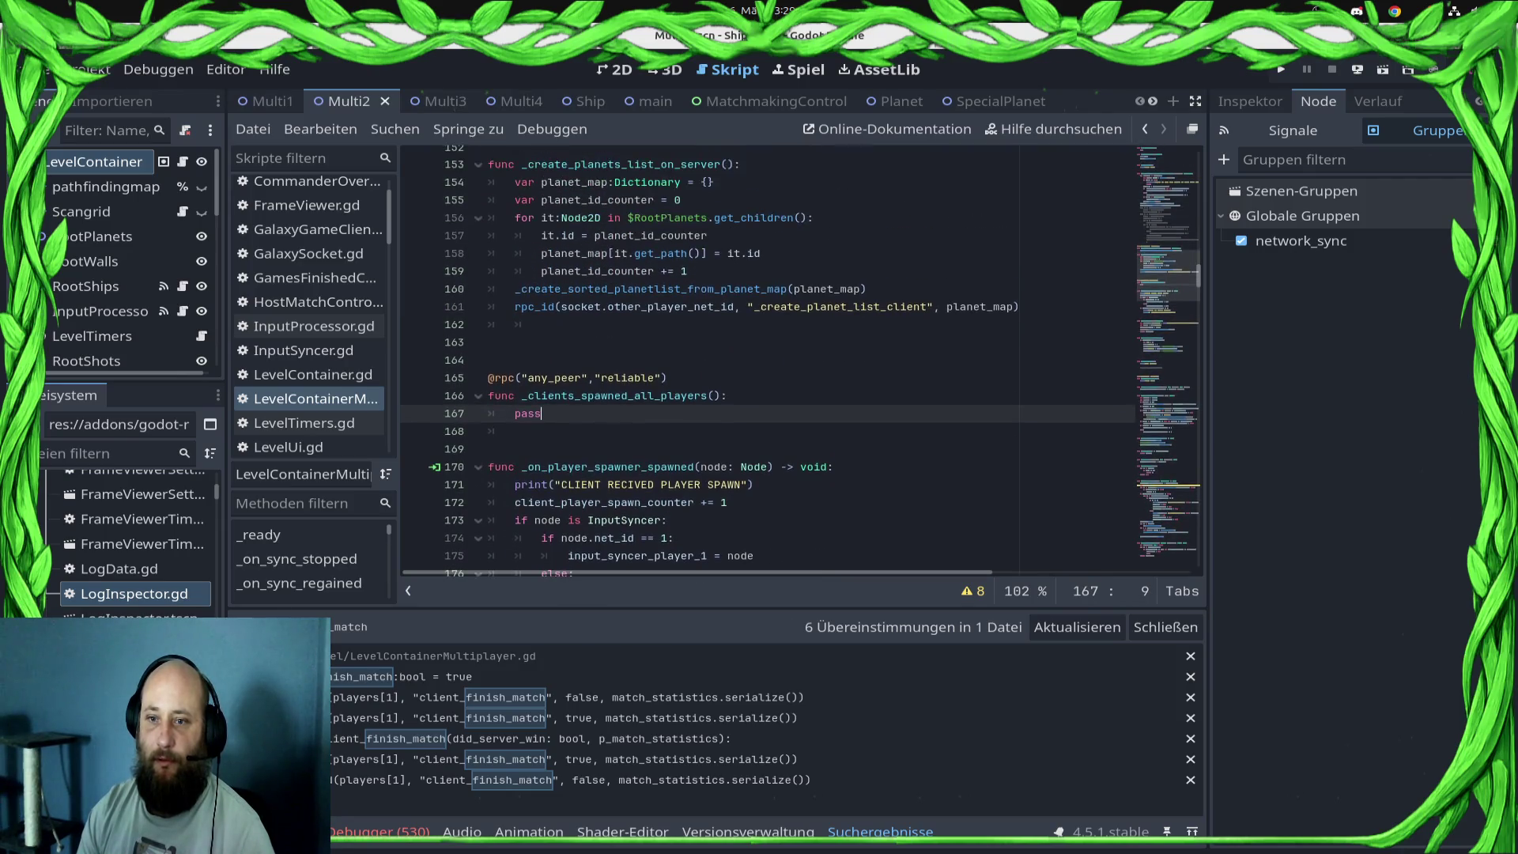
double_click(840, 306)
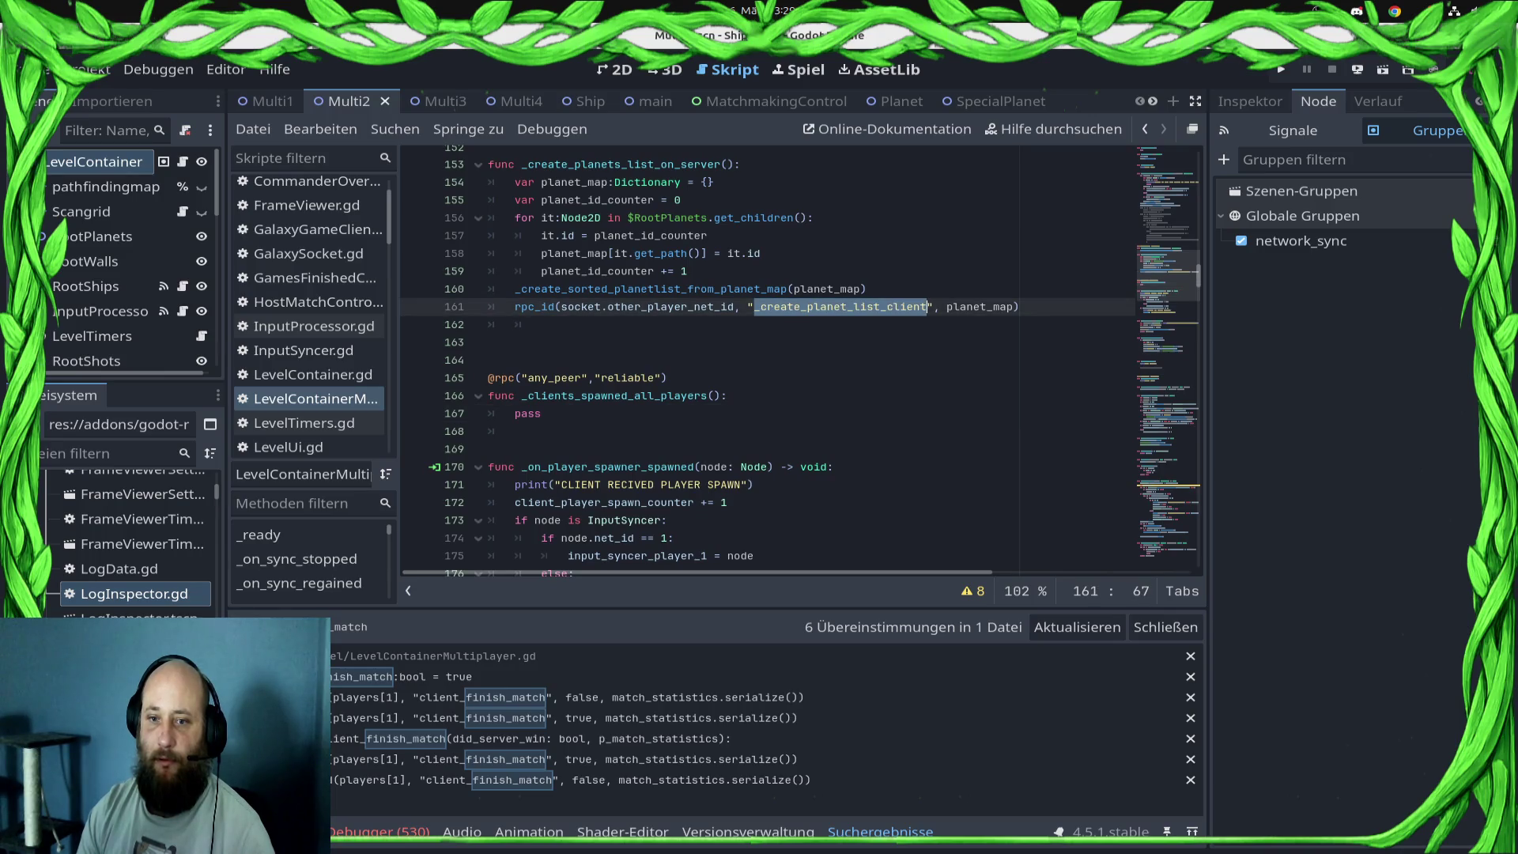
double_click(621, 395)
scroll(621, 395, up, 3)
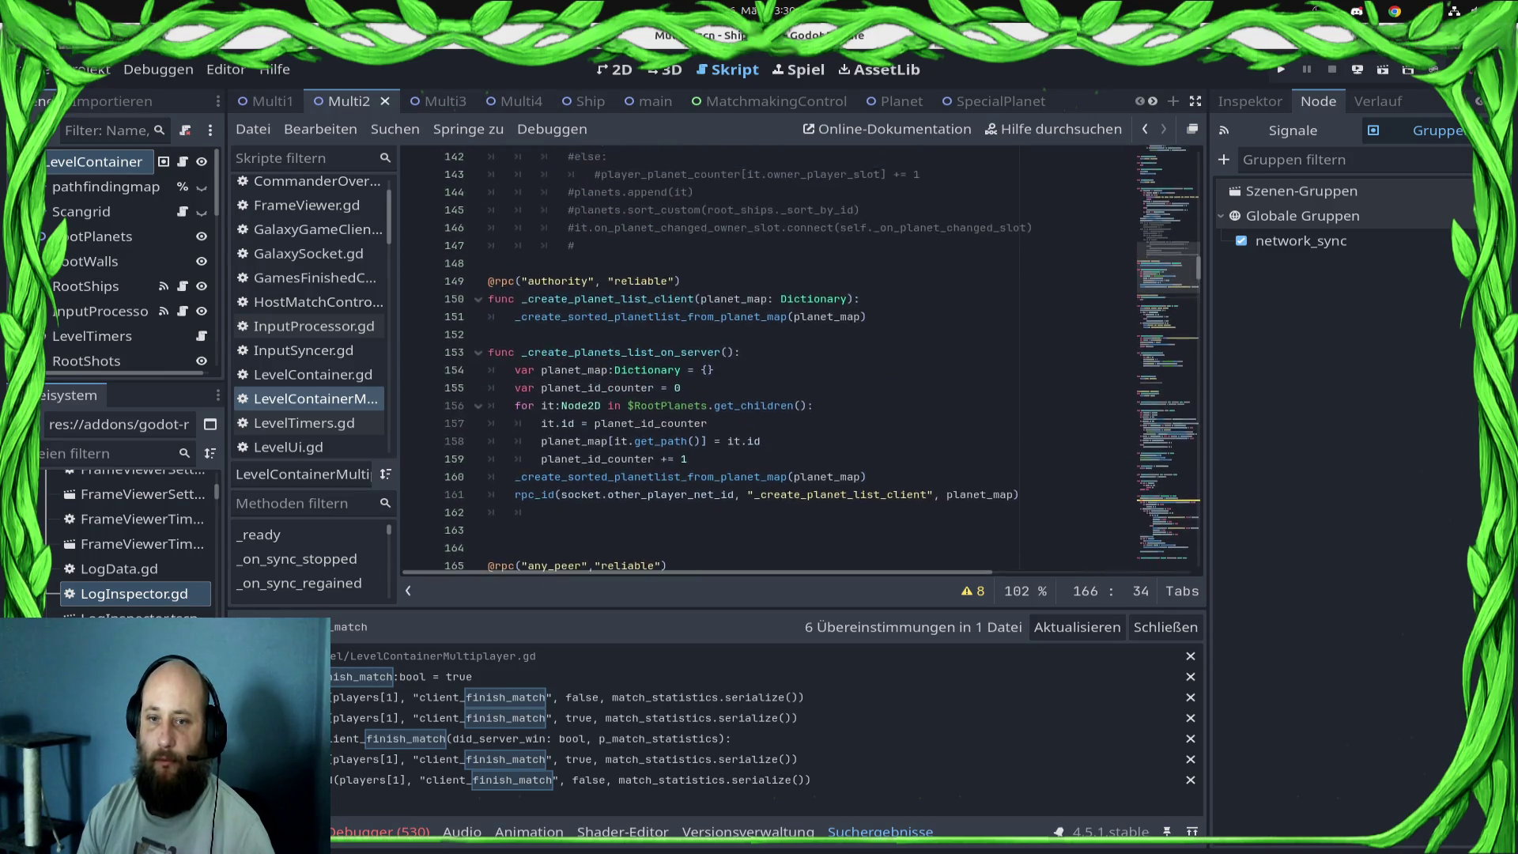
scroll(800, 360, down, 8)
double_click(704, 406)
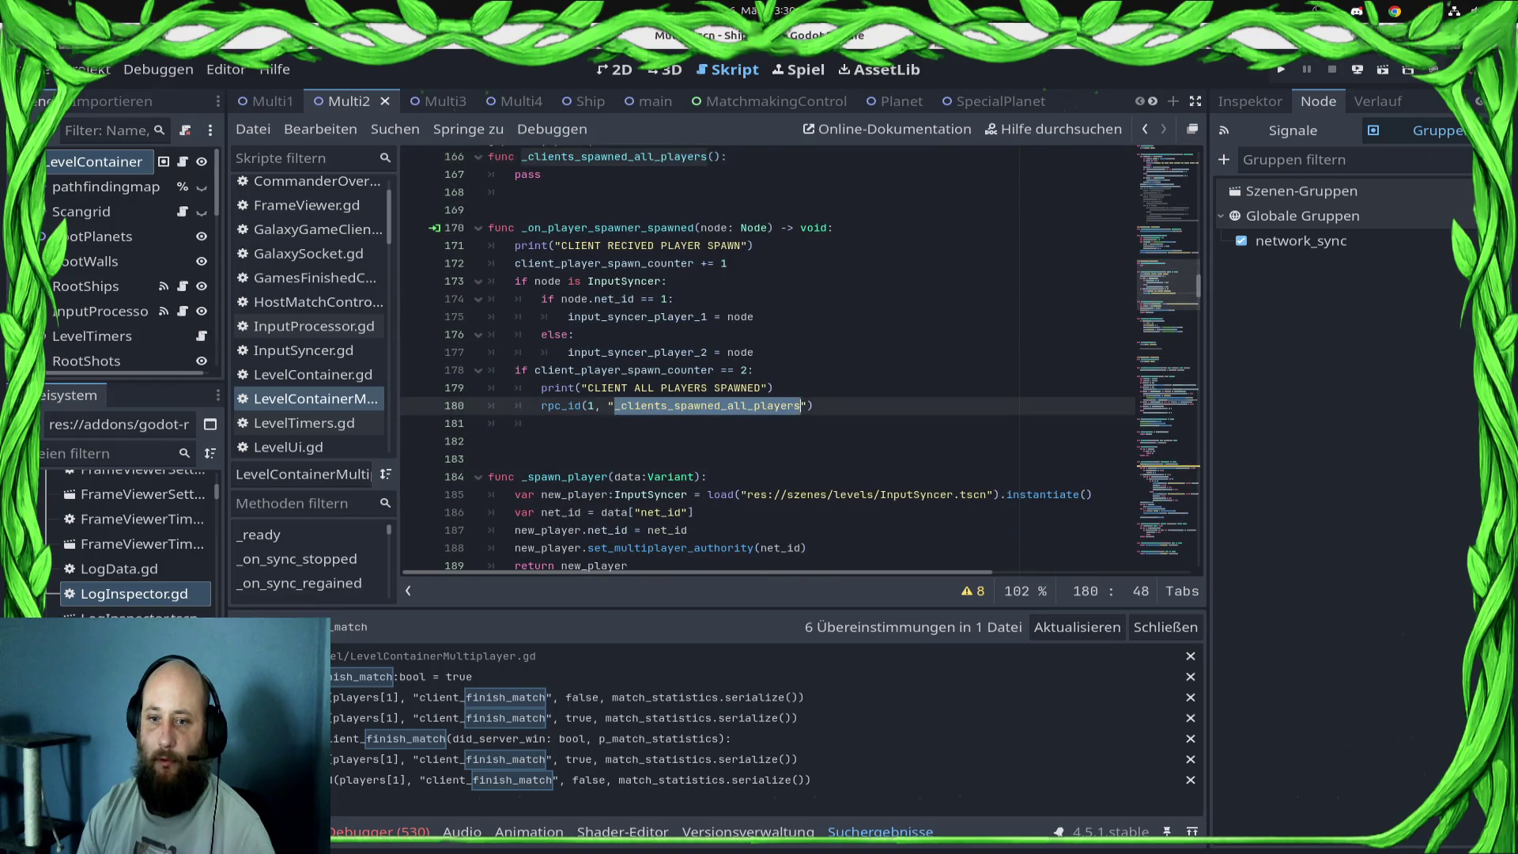
scroll(704, 406, up, 2)
- Replace its pass statement with 'cant_wait_for_start = true' and save the script
click(542, 280)
key(BackSpace)
key(BackSpace)
key(BackSpace)
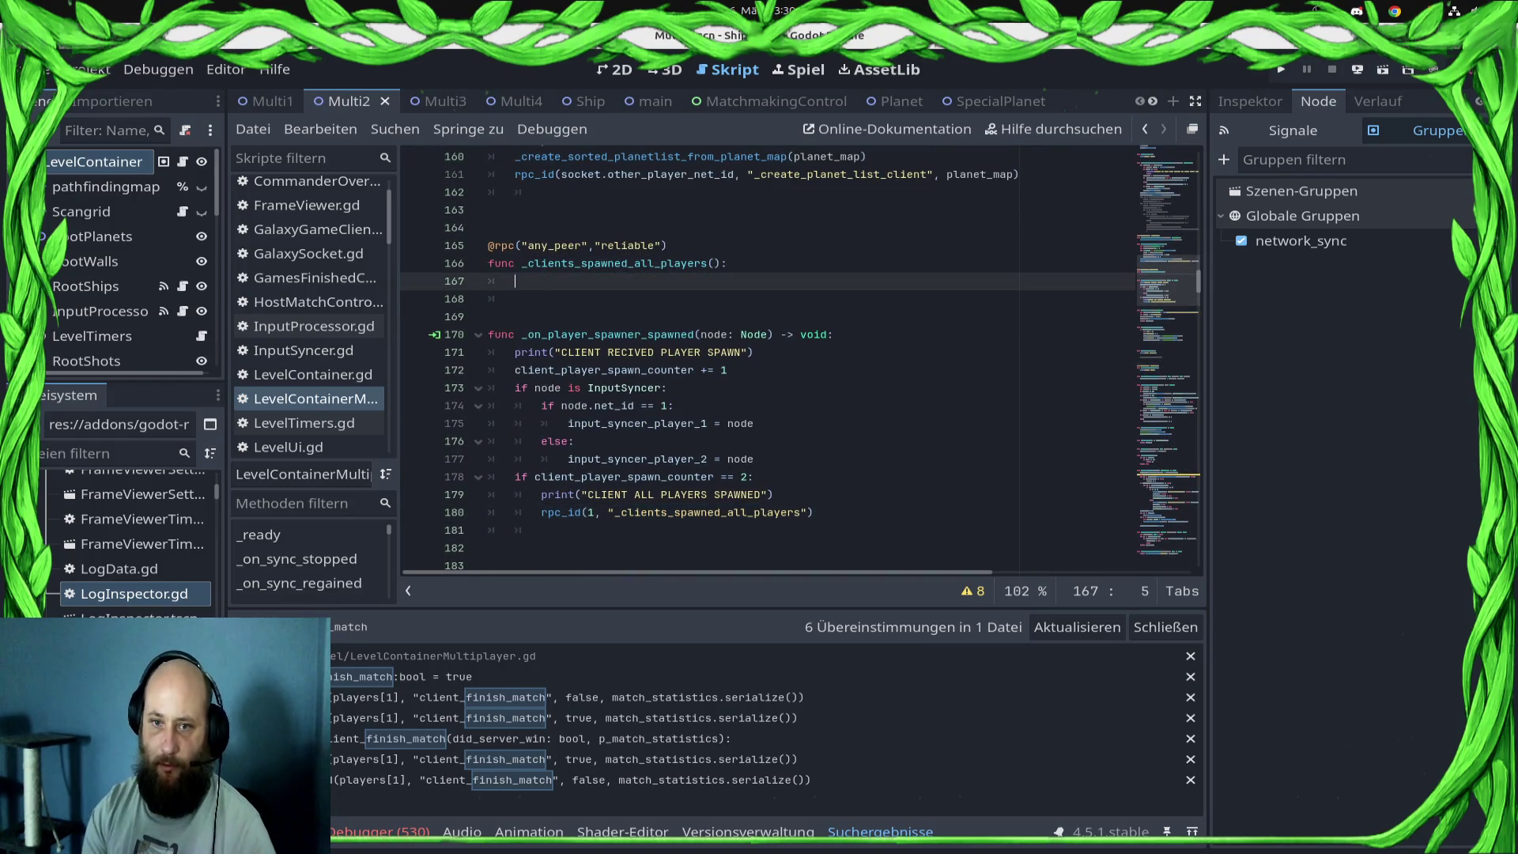
text(can)
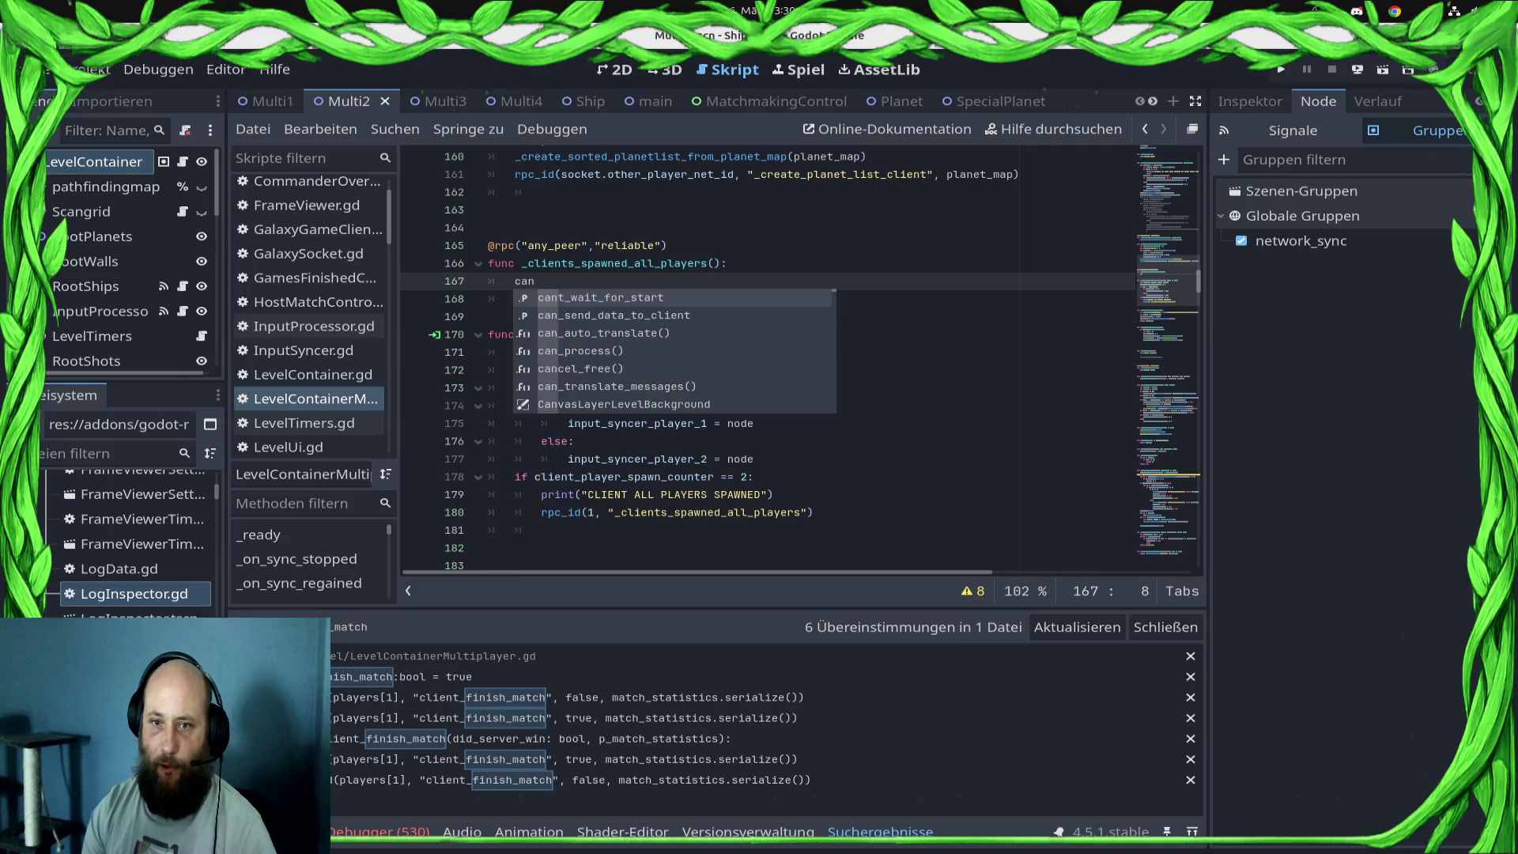
key(Return)
text(= true)
key(ctrl+s)
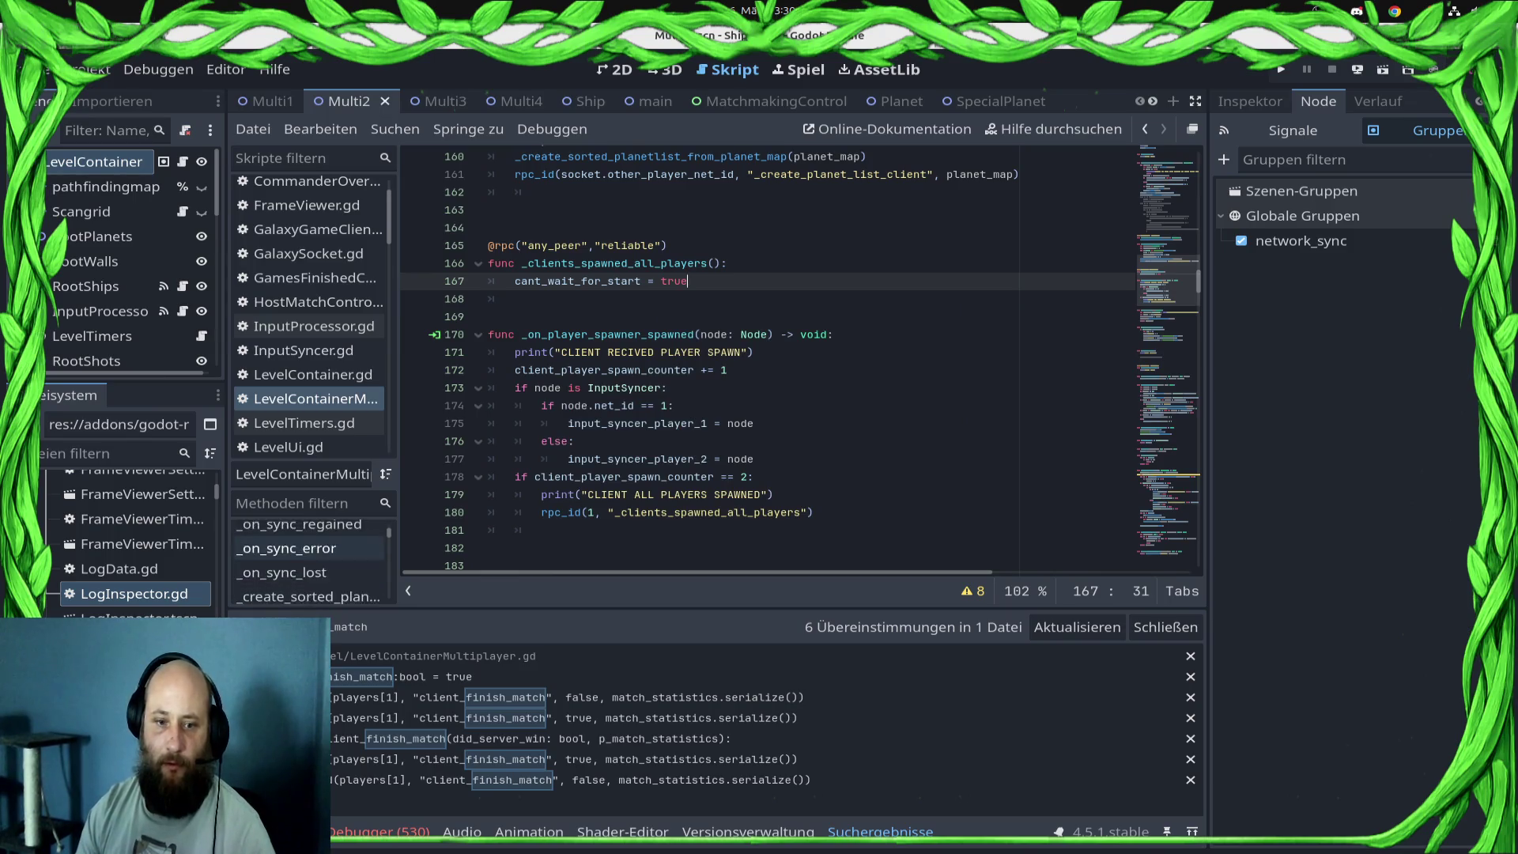
scroll(309, 561, down, 5)
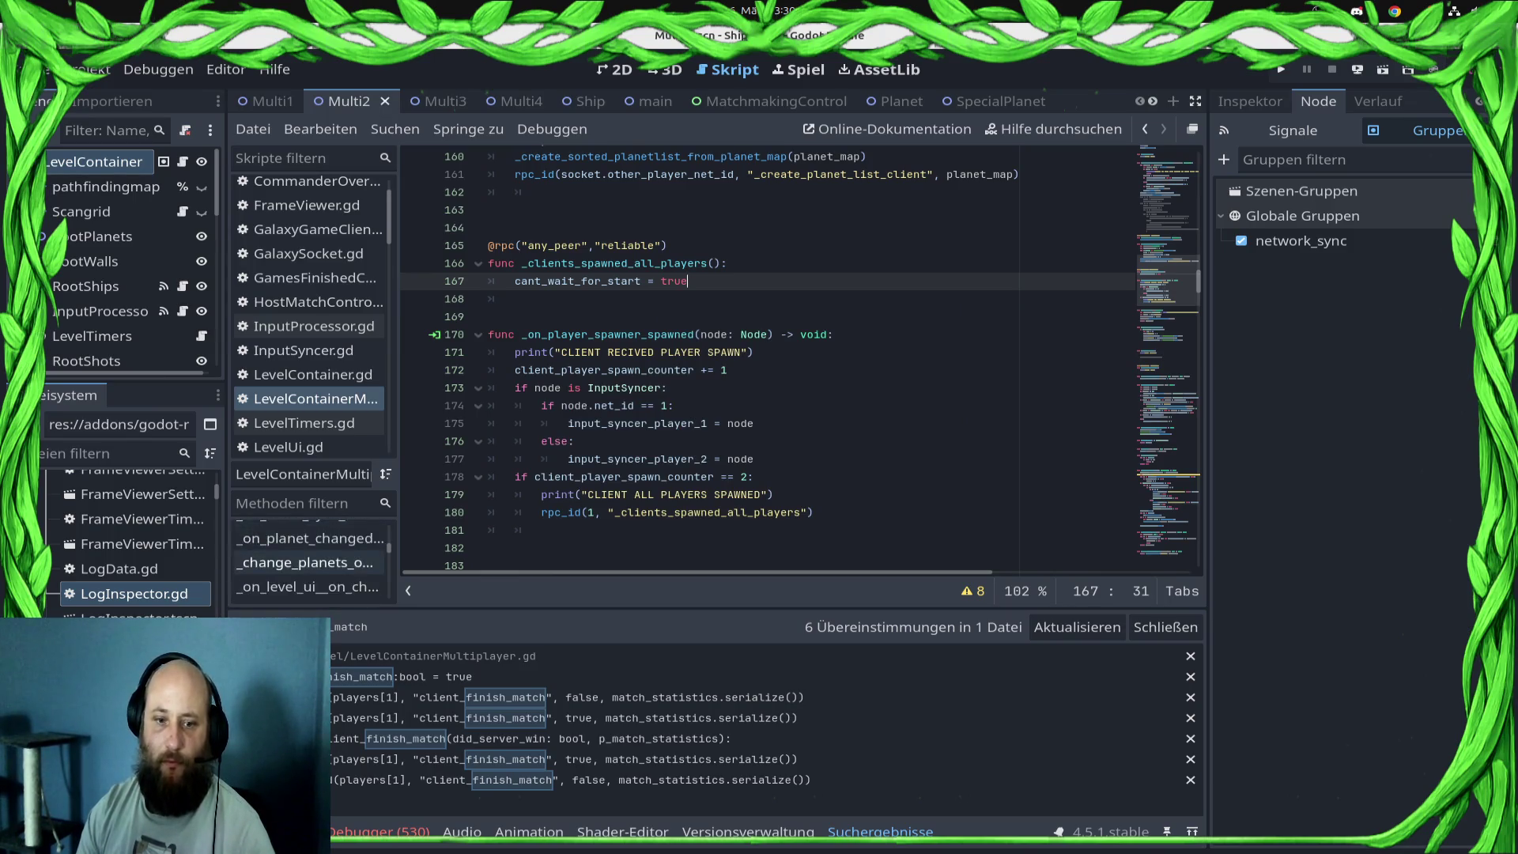
scroll(308, 561, down, 2)
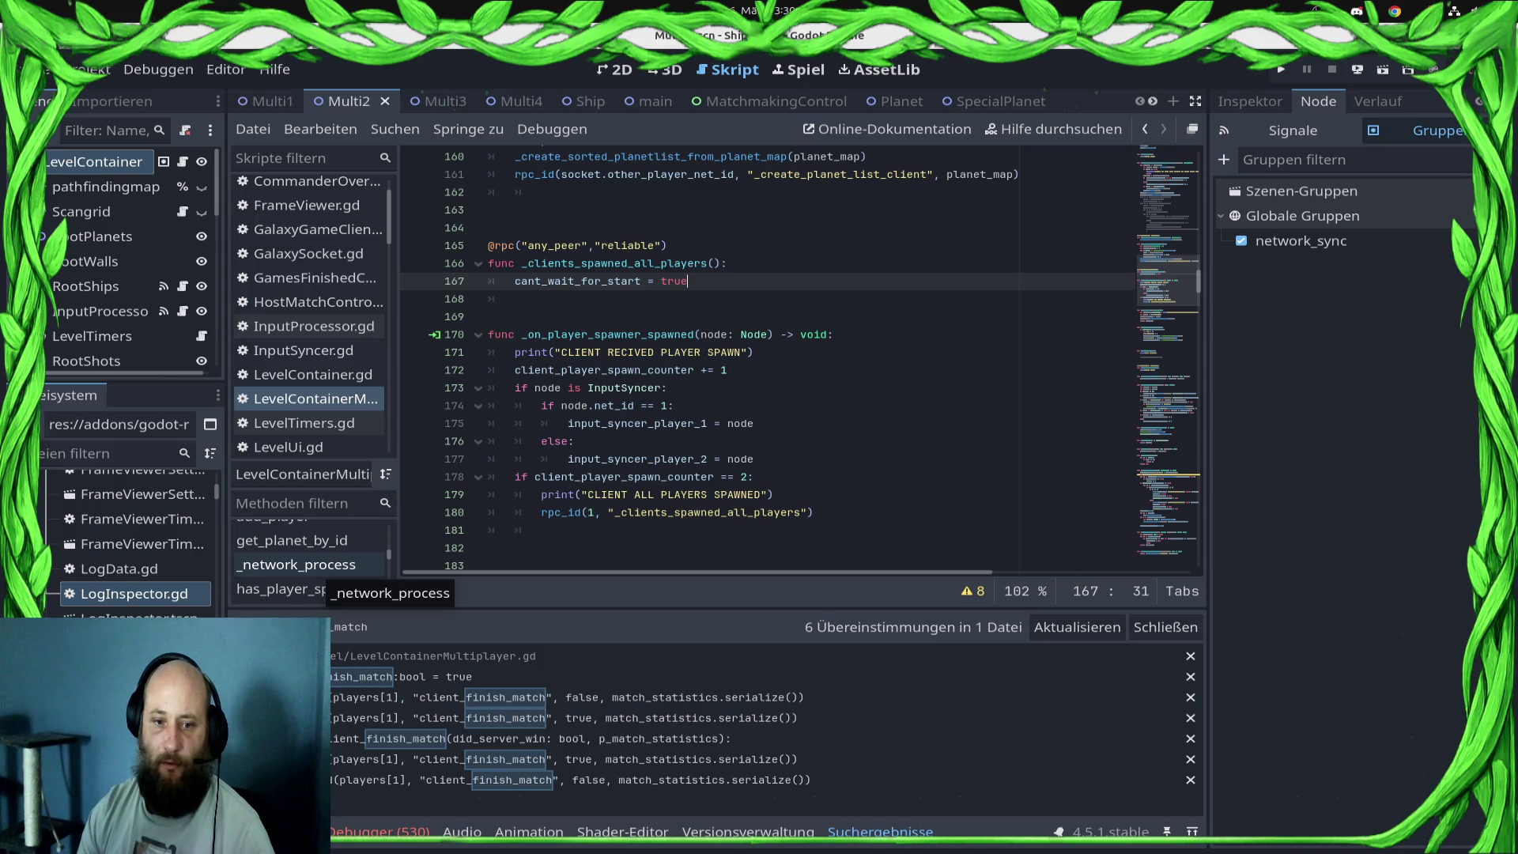
- Jump to _network_process and draft a new _process function above it
click(301, 565)
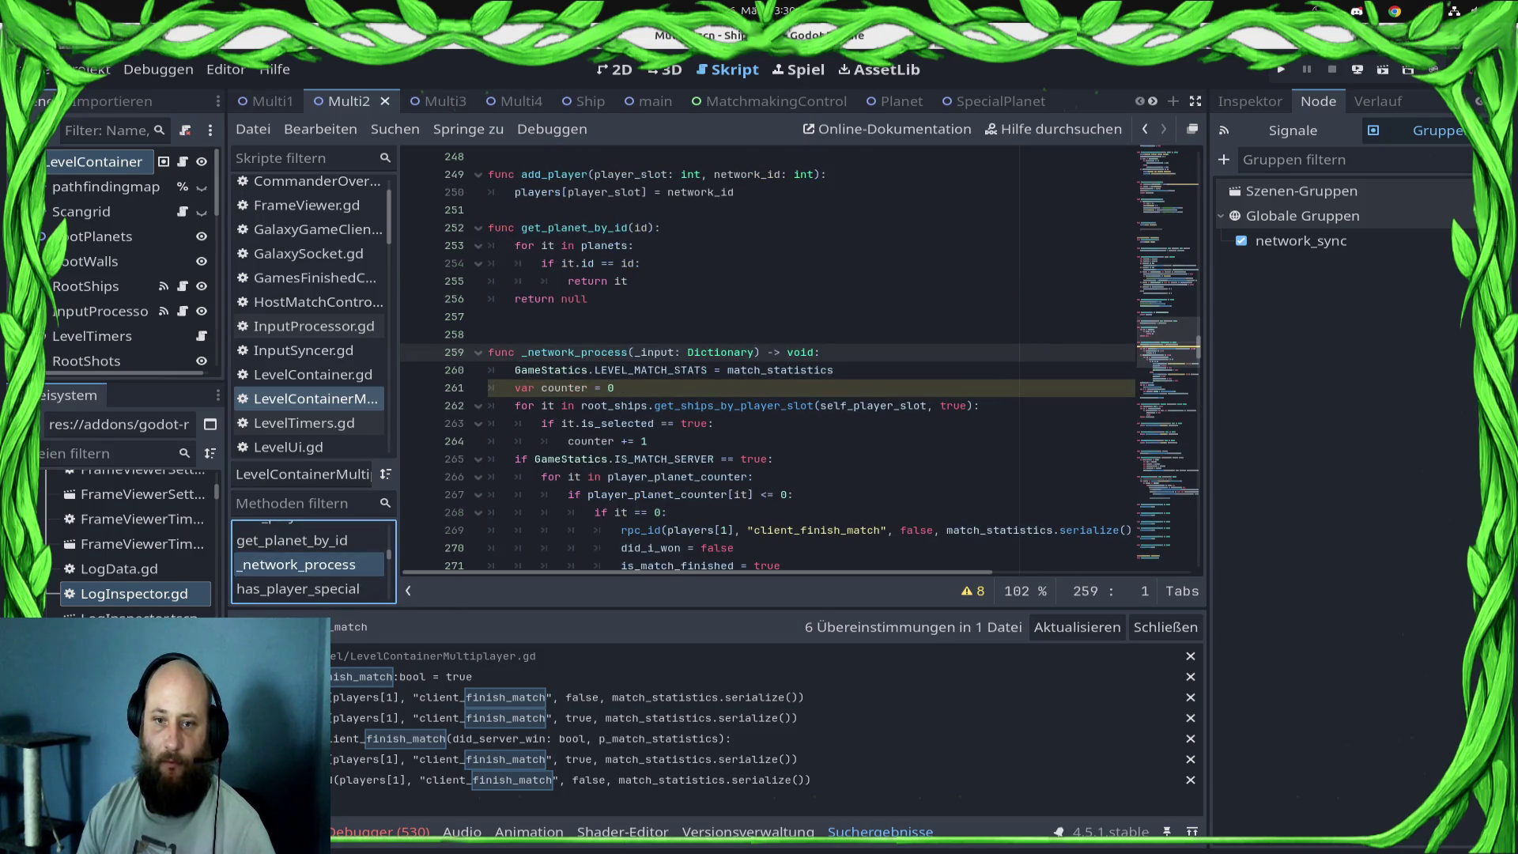
click(488, 335)
key(Return)
key(Return)
key(Up)
text(fu)
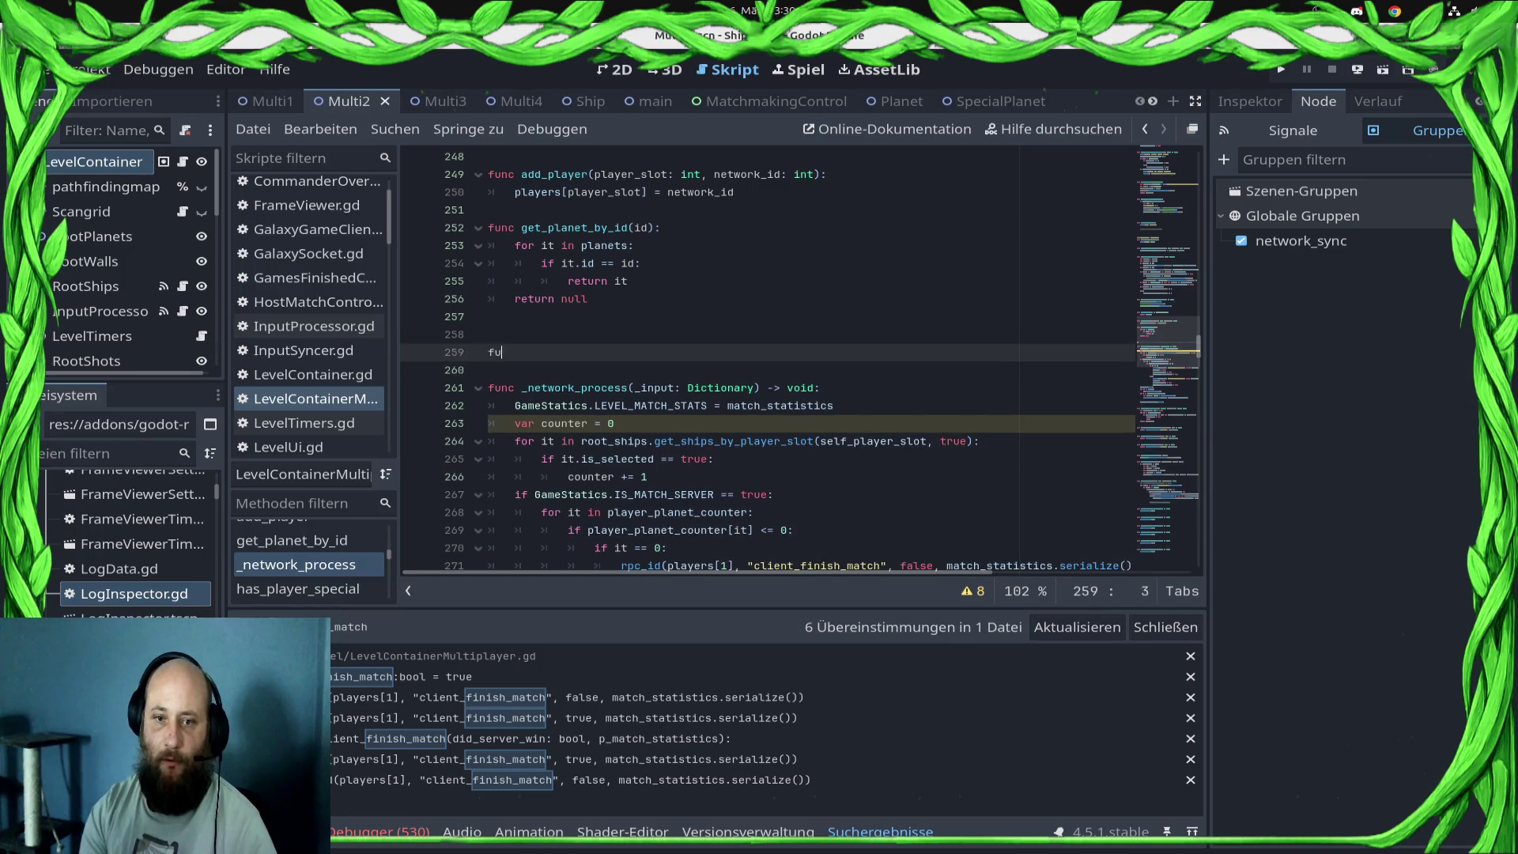
text(nc _proc)
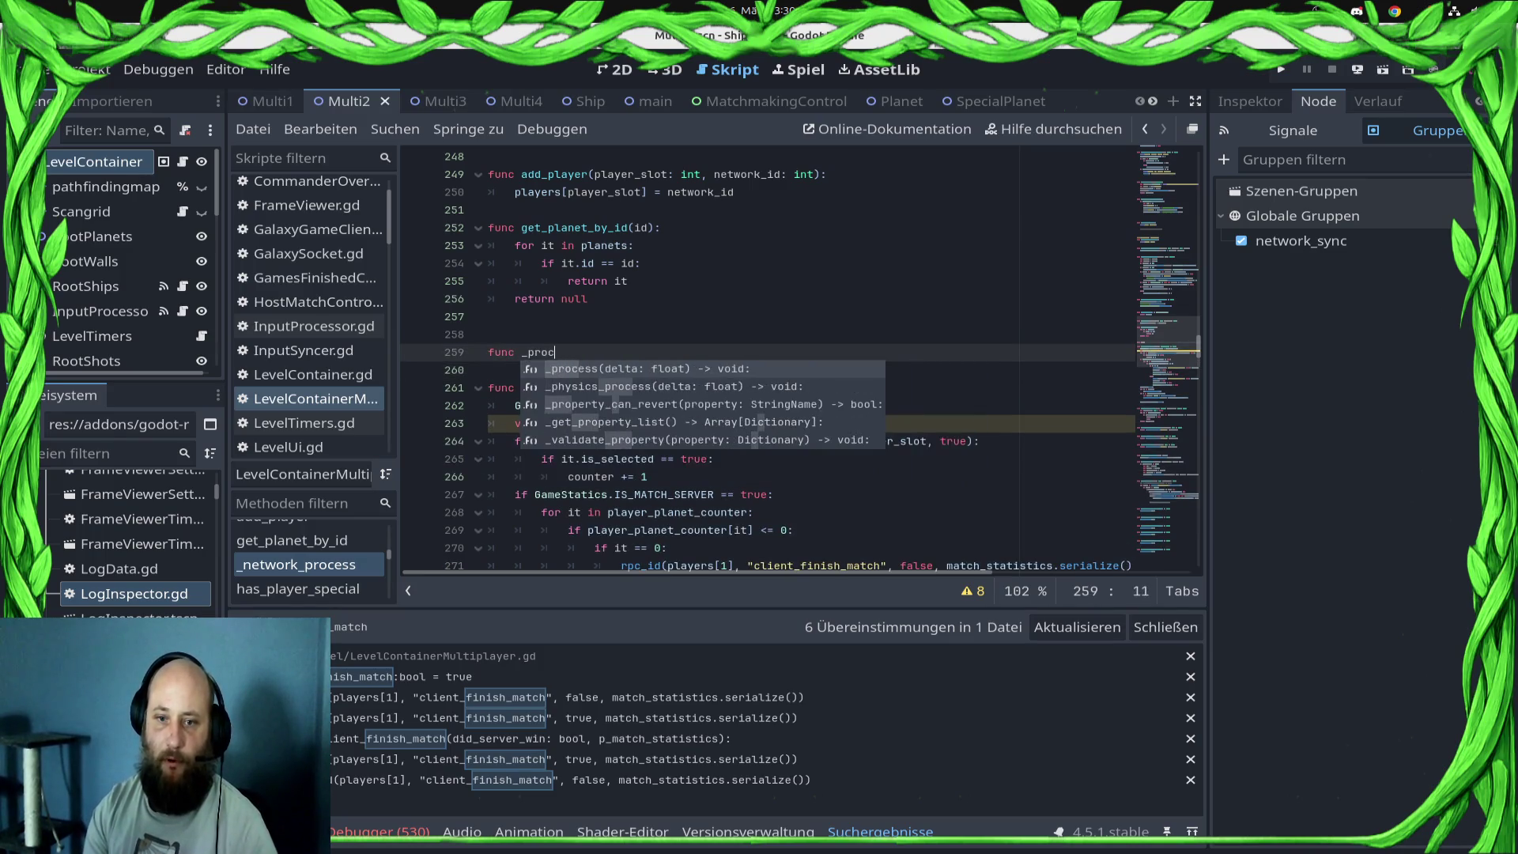
key(Return)
key(Return)
- Begin an 'if can' condition, then undo the _process draft and save the script
text(can)
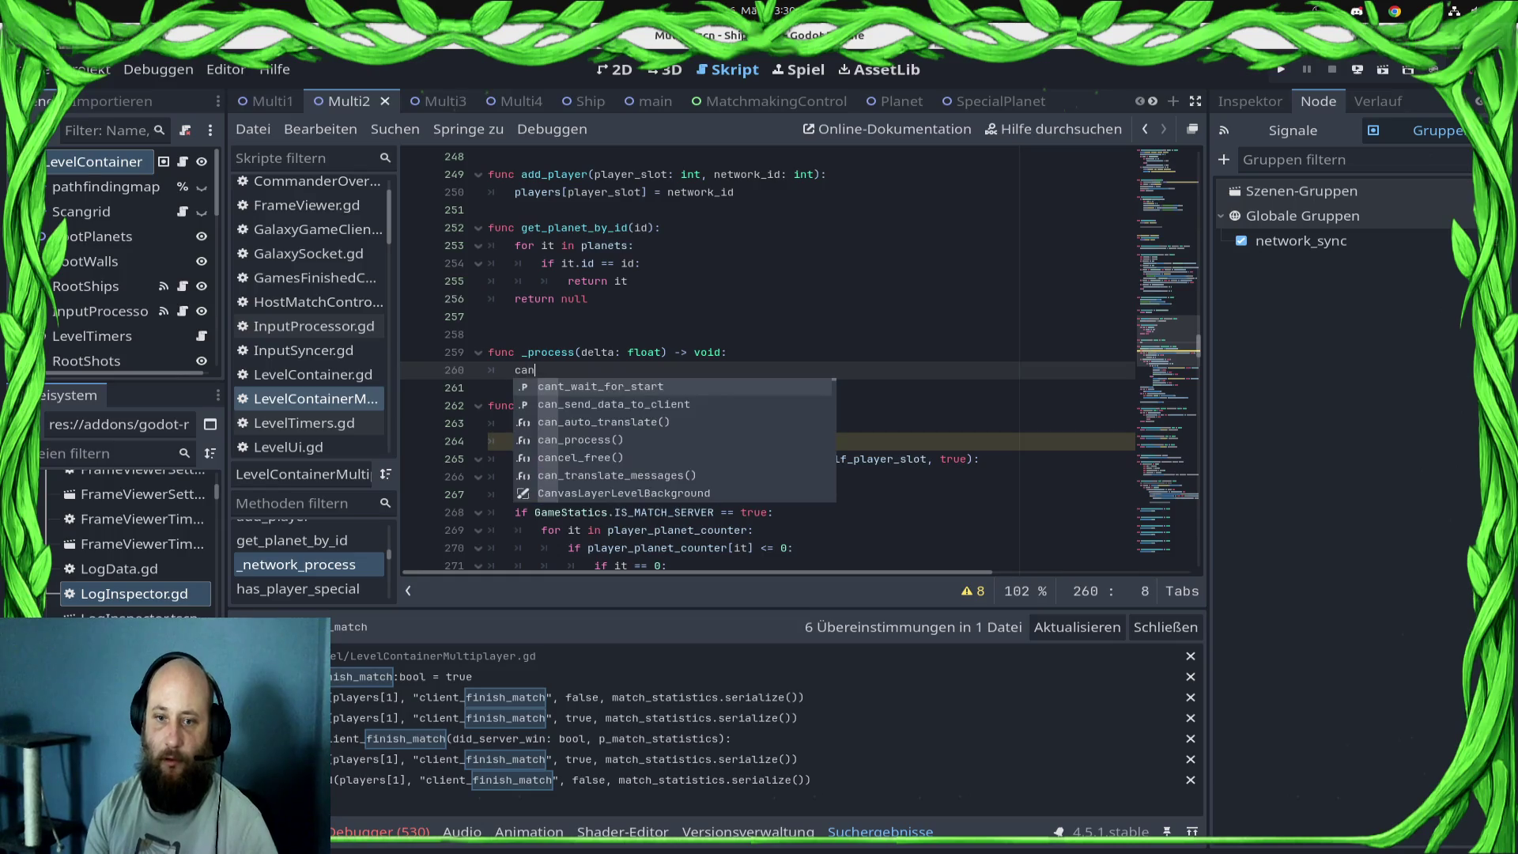
key(BackSpace)
key(BackSpace)
key(BackSpace)
text(if can)
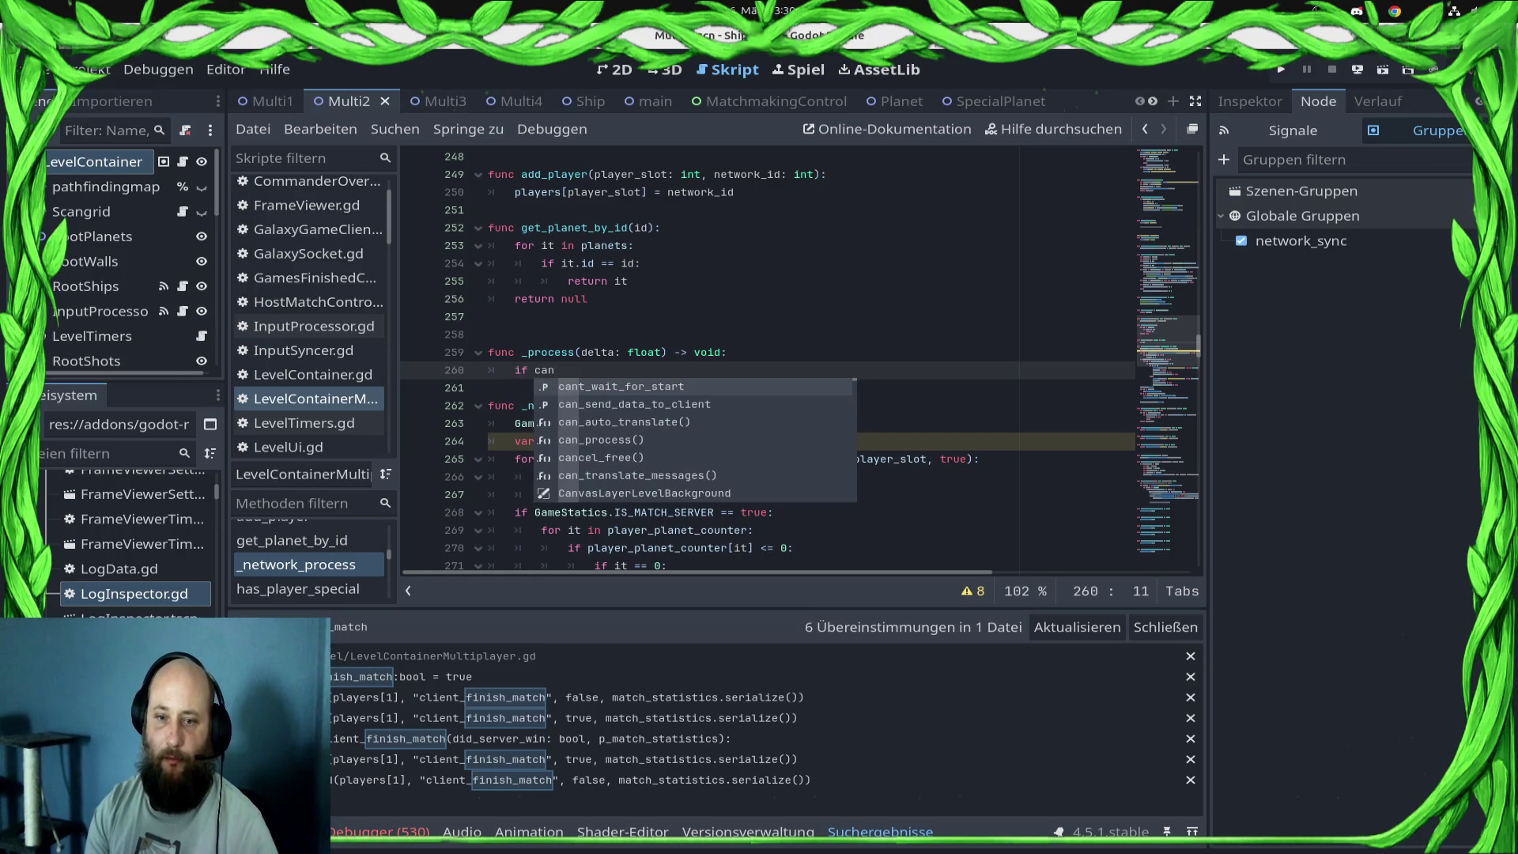
key(ctrl+z)
key(ctrl+z)
key(ctrl+z)
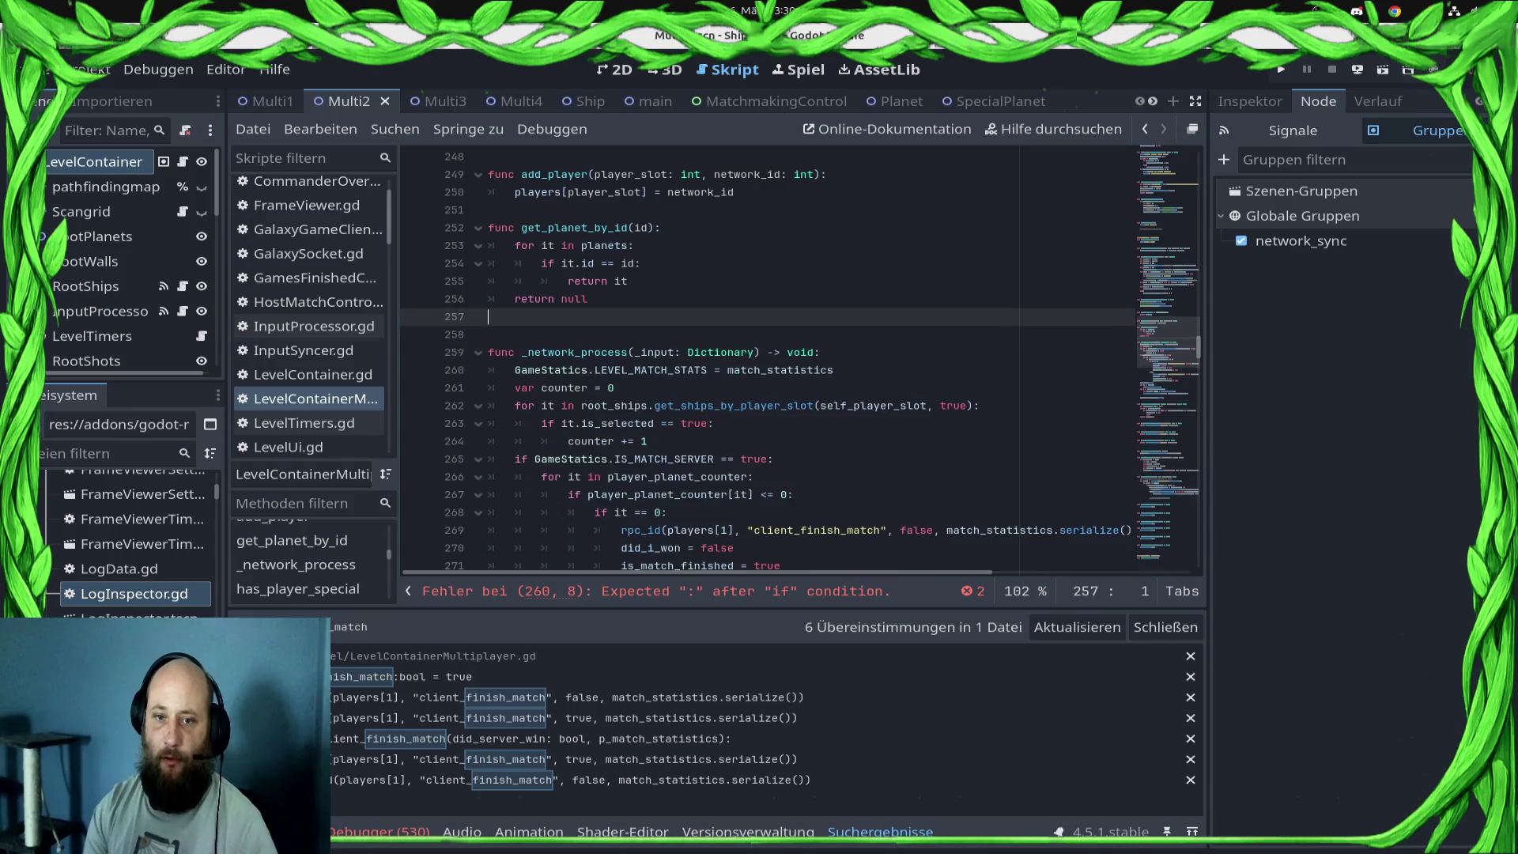
key(ctrl+s)
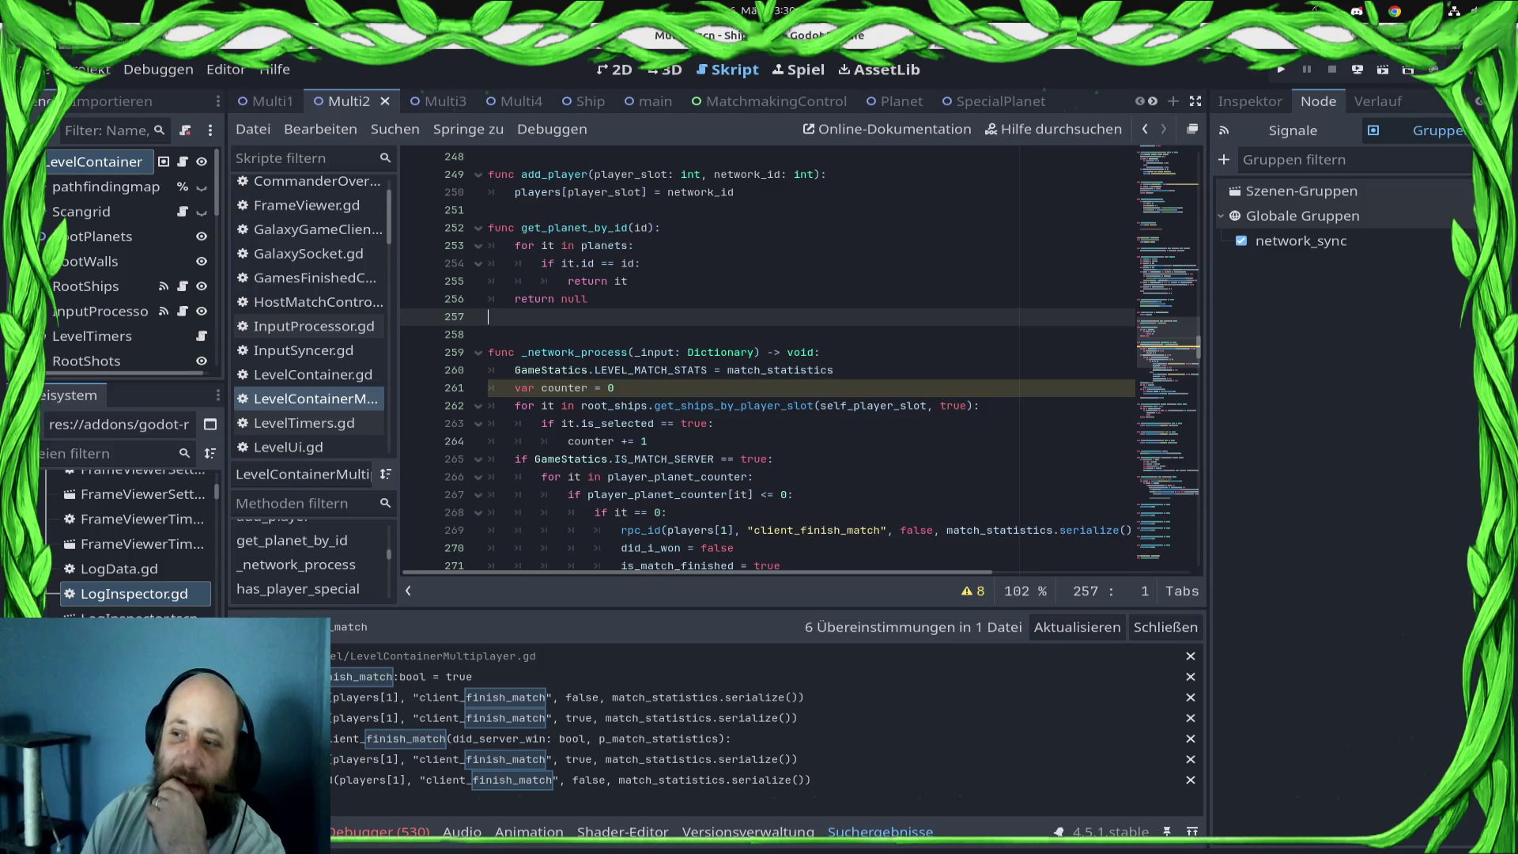
scroll(791, 356, up, 8)
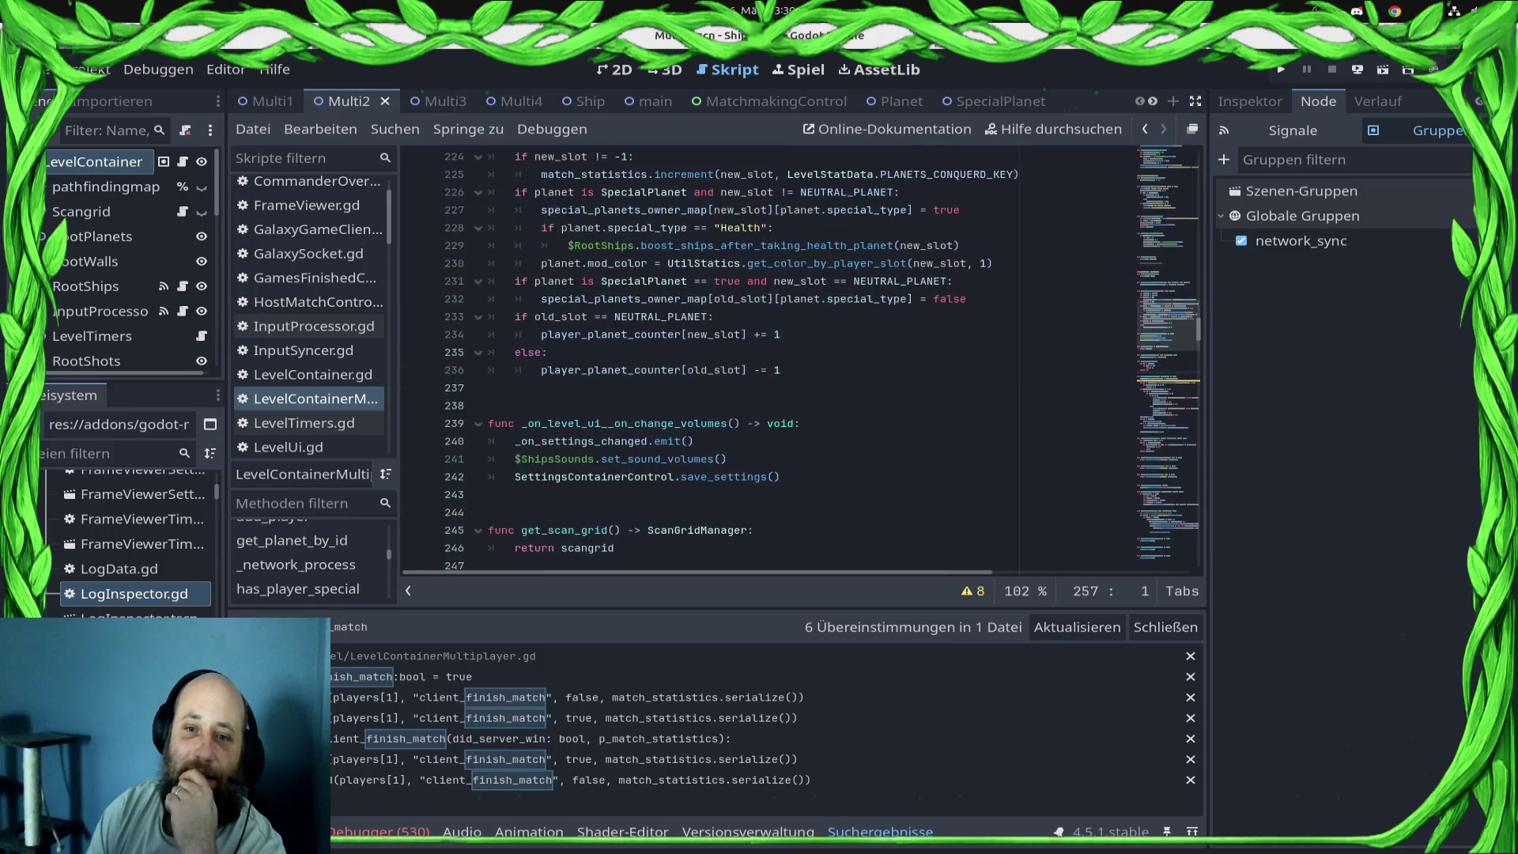
scroll(790, 356, down, 7)
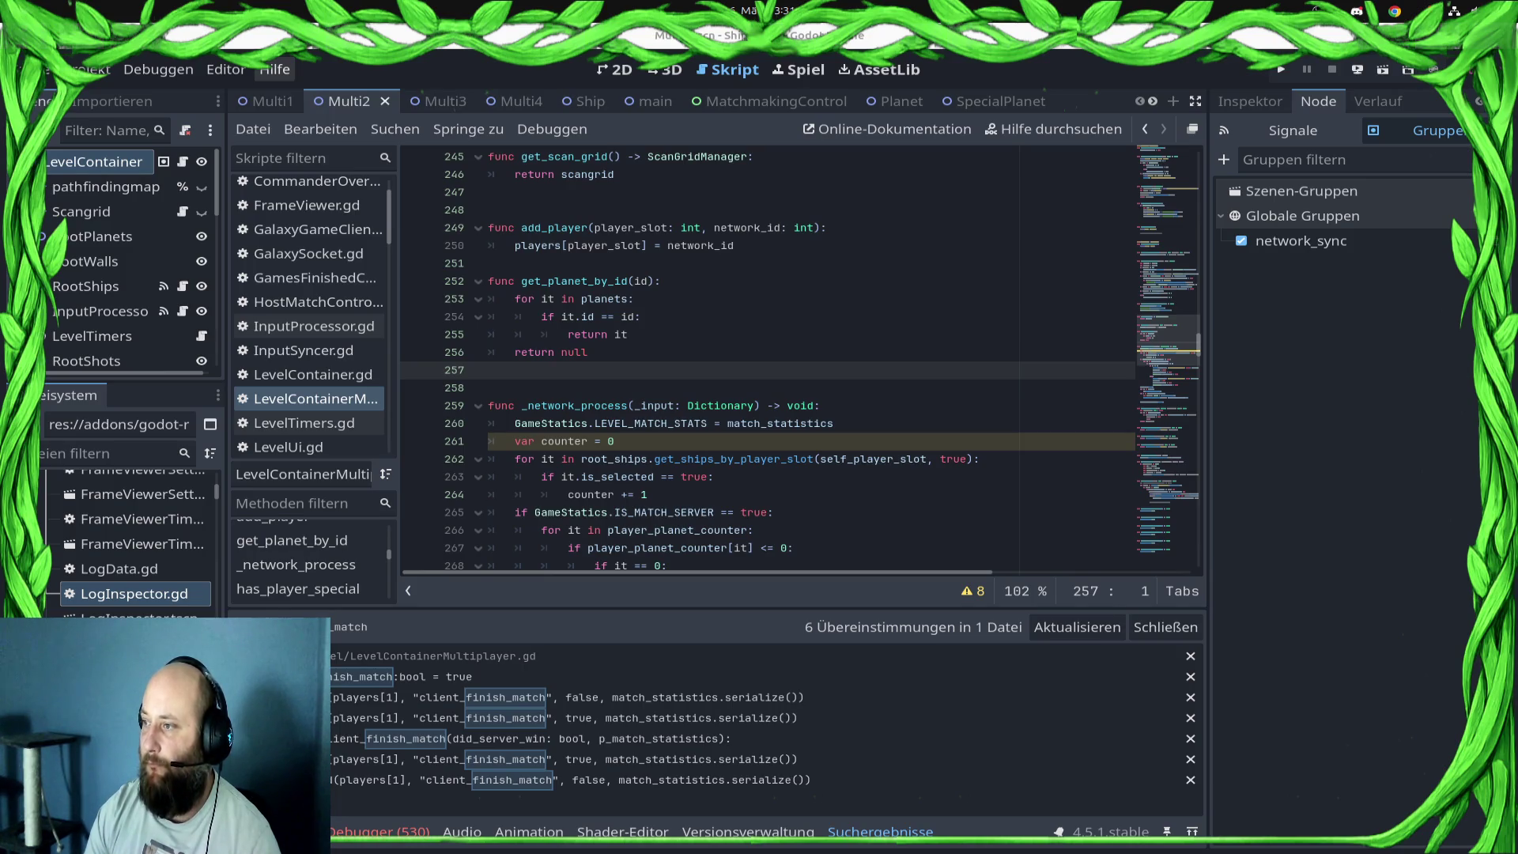
click(628, 335)
scroll(767, 356, up, 15)
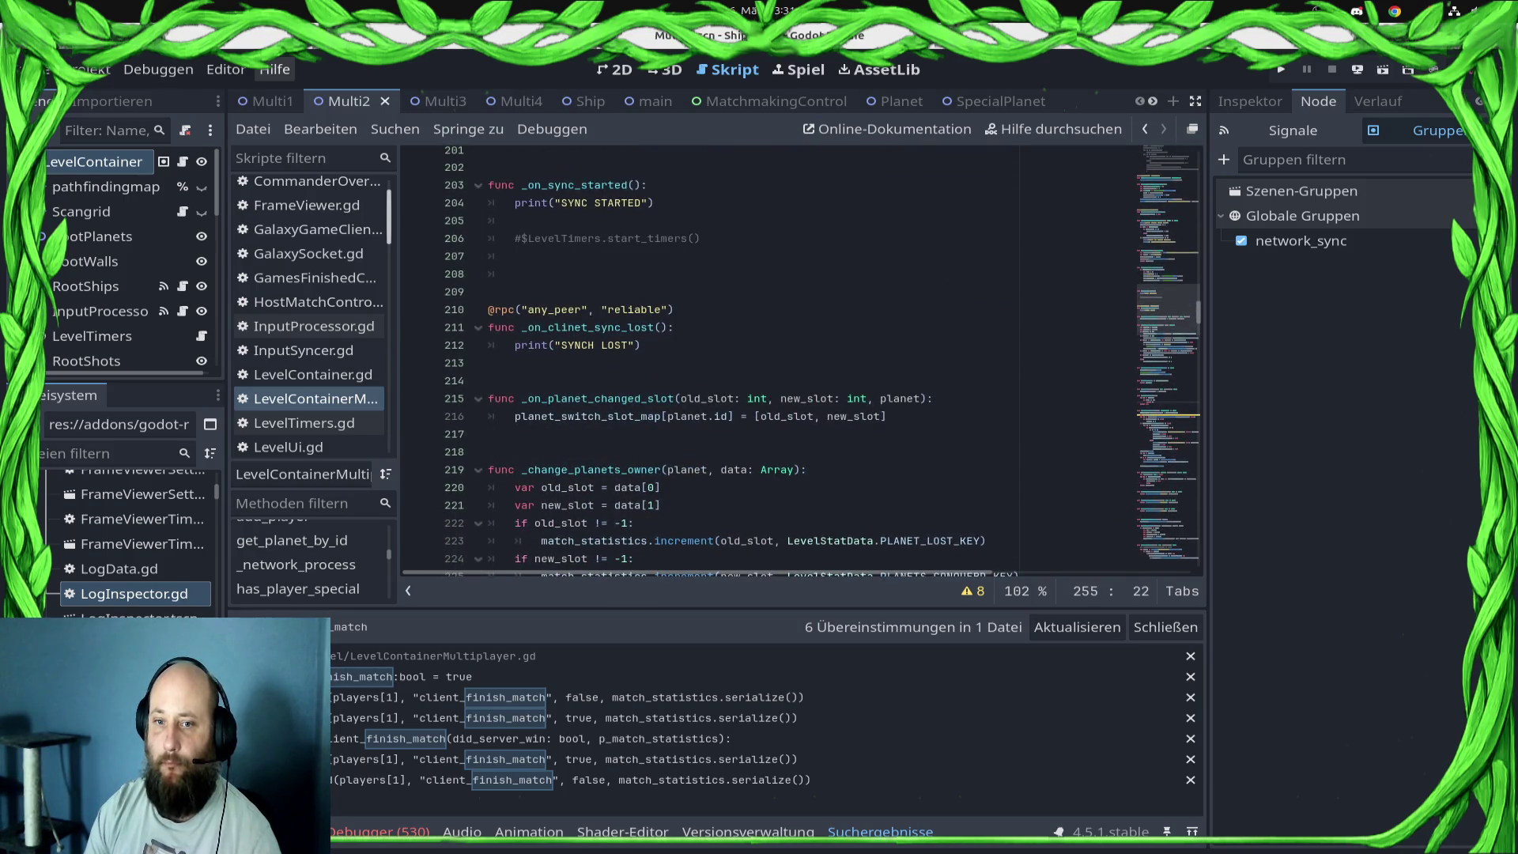
click(645, 345)
scroll(767, 356, up, 9)
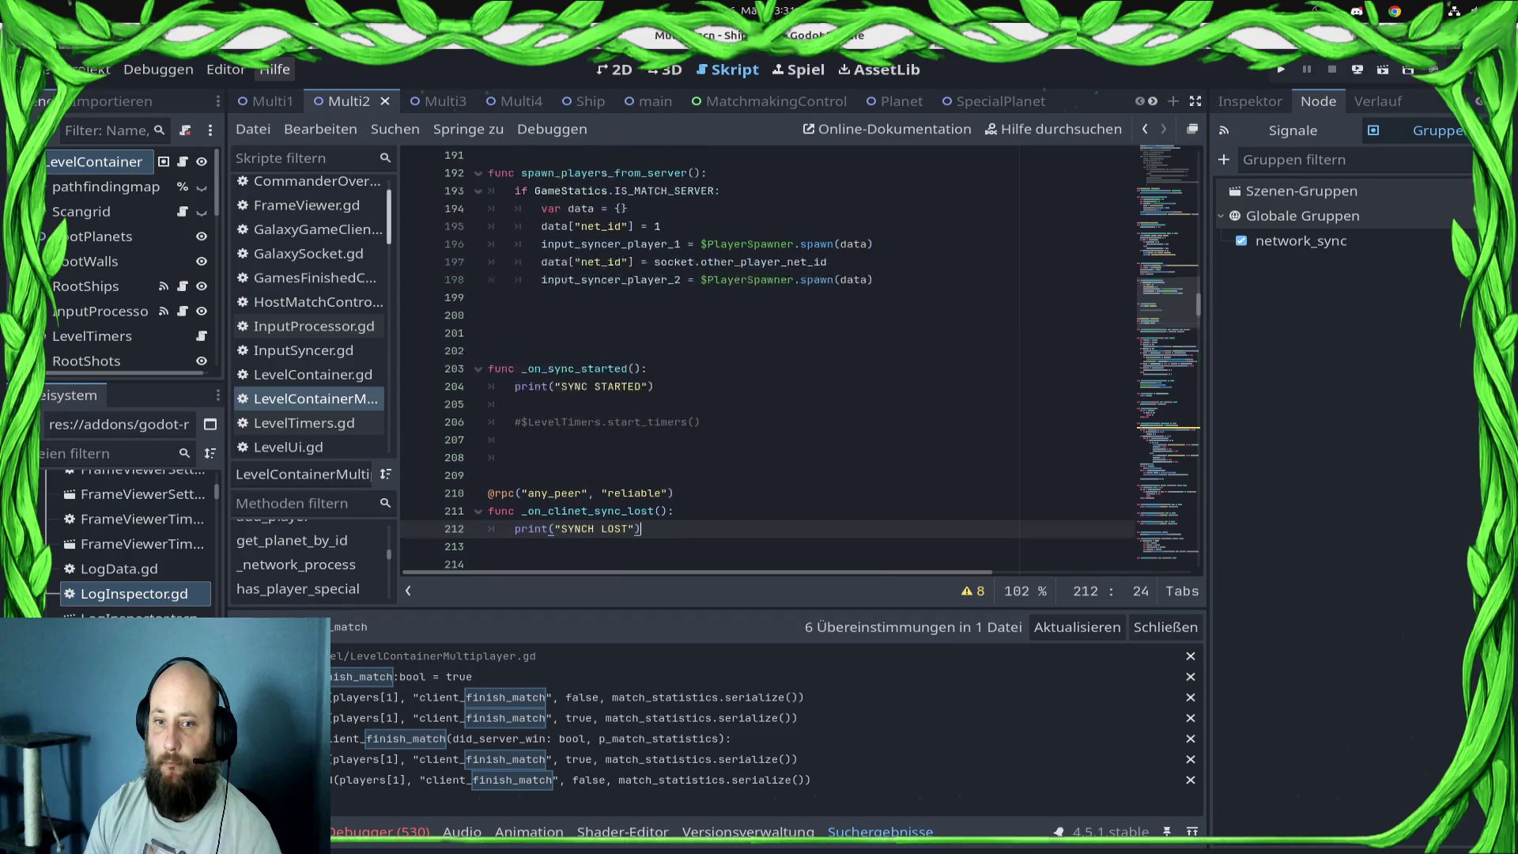
scroll(767, 356, up, 12)
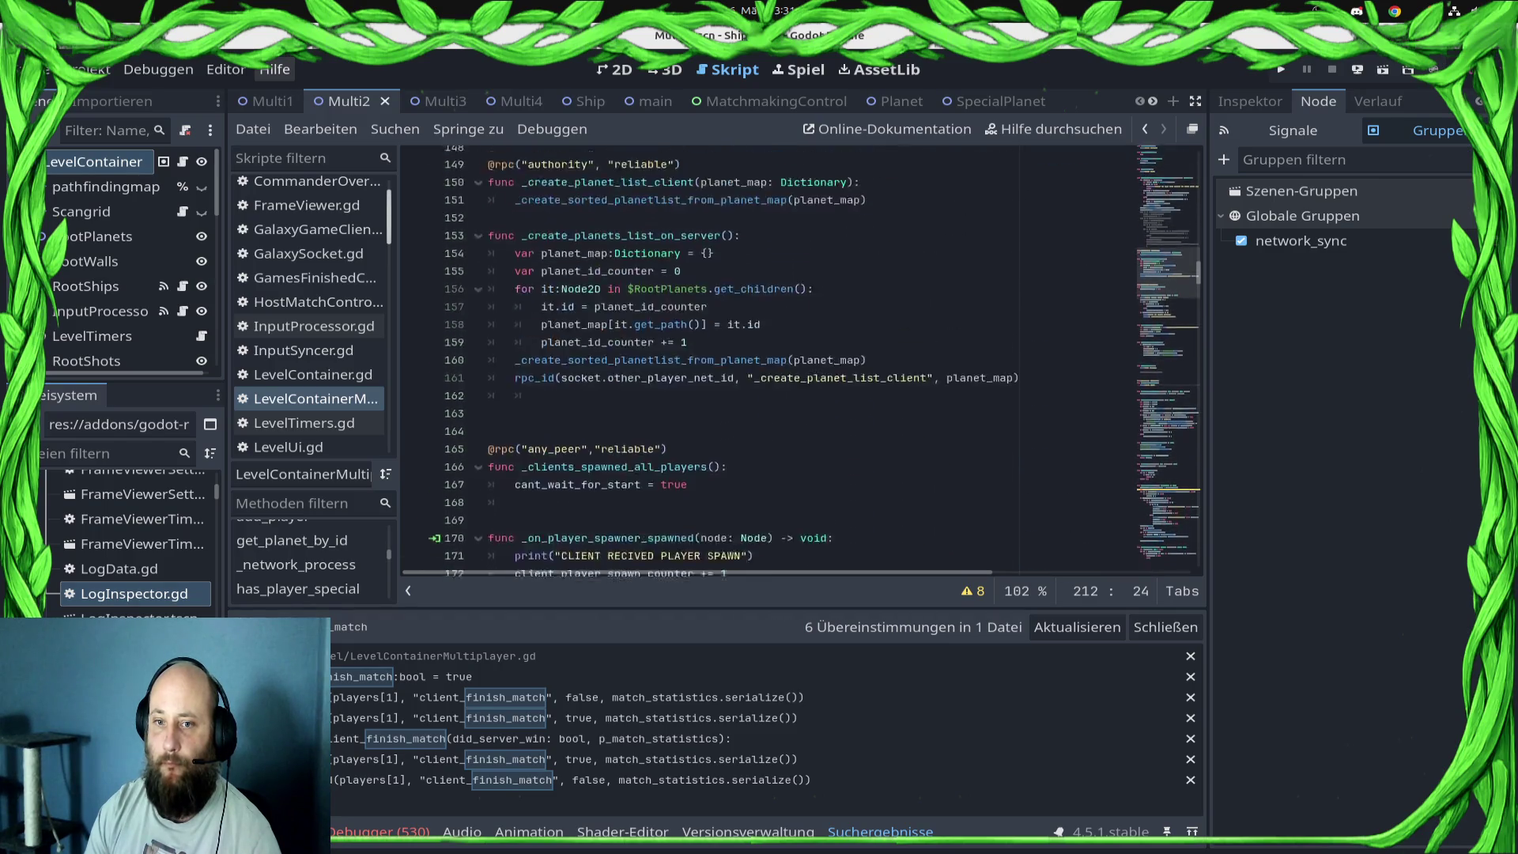
scroll(711, 388, up, 13)
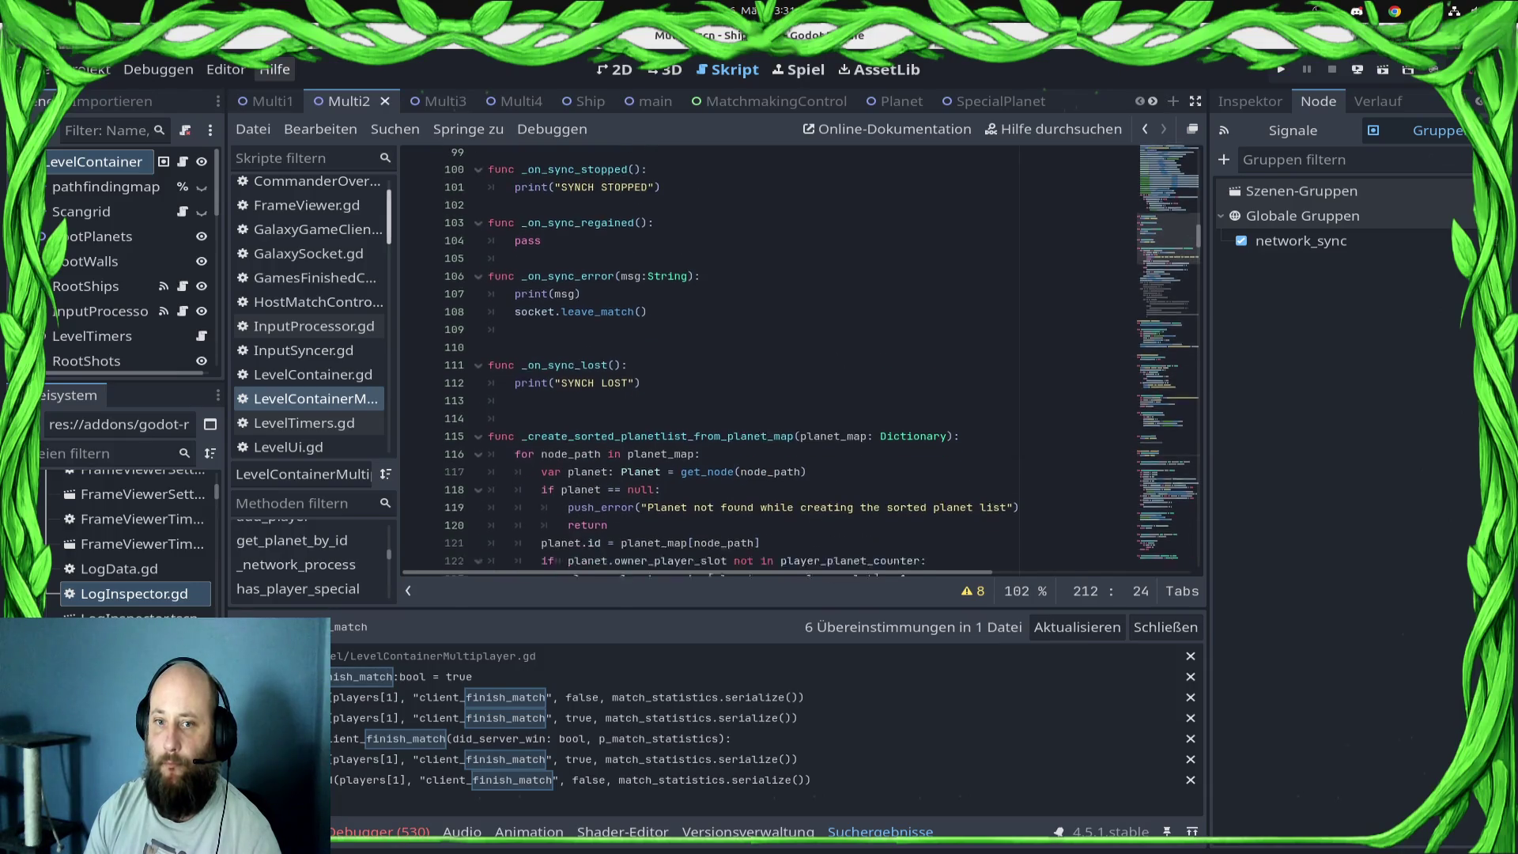
scroll(712, 356, down, 20)
scroll(767, 356, down, 12)
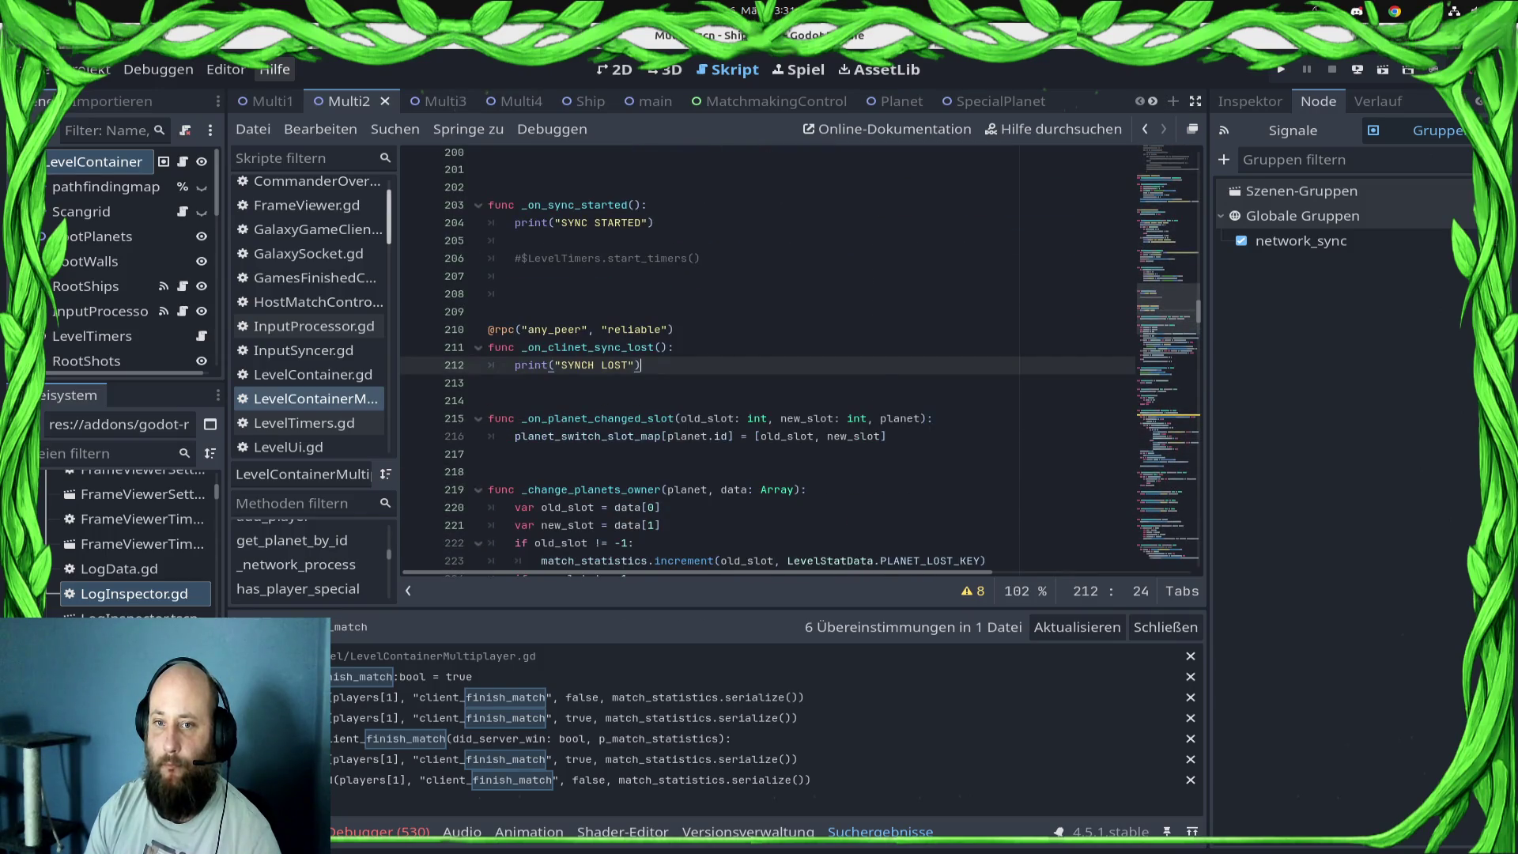
scroll(768, 356, down, 19)
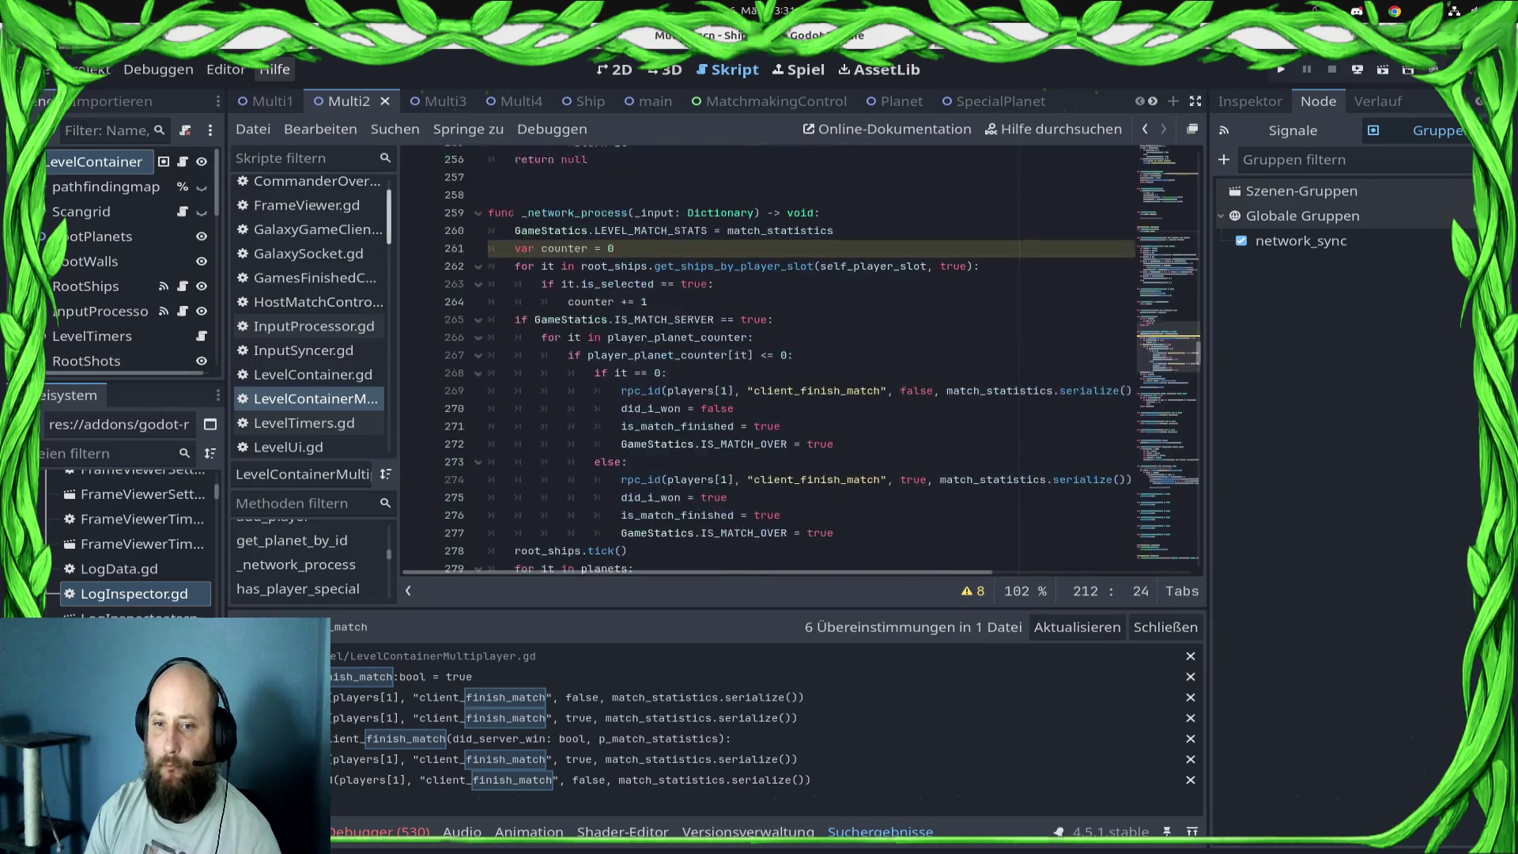
scroll(767, 355, down, 10)
scroll(767, 356, up, 20)
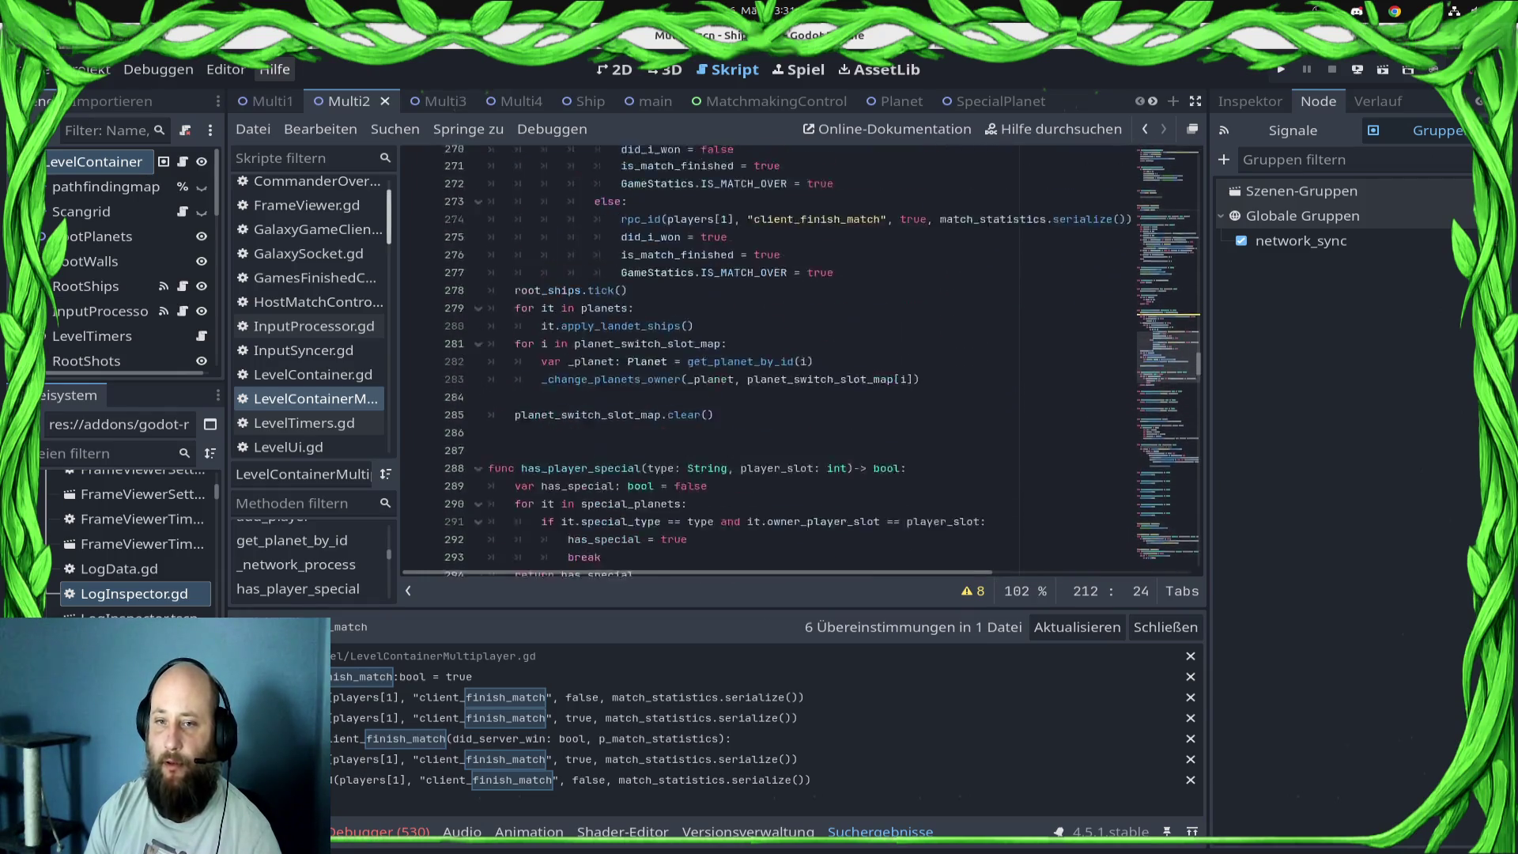
scroll(767, 356, up, 9)
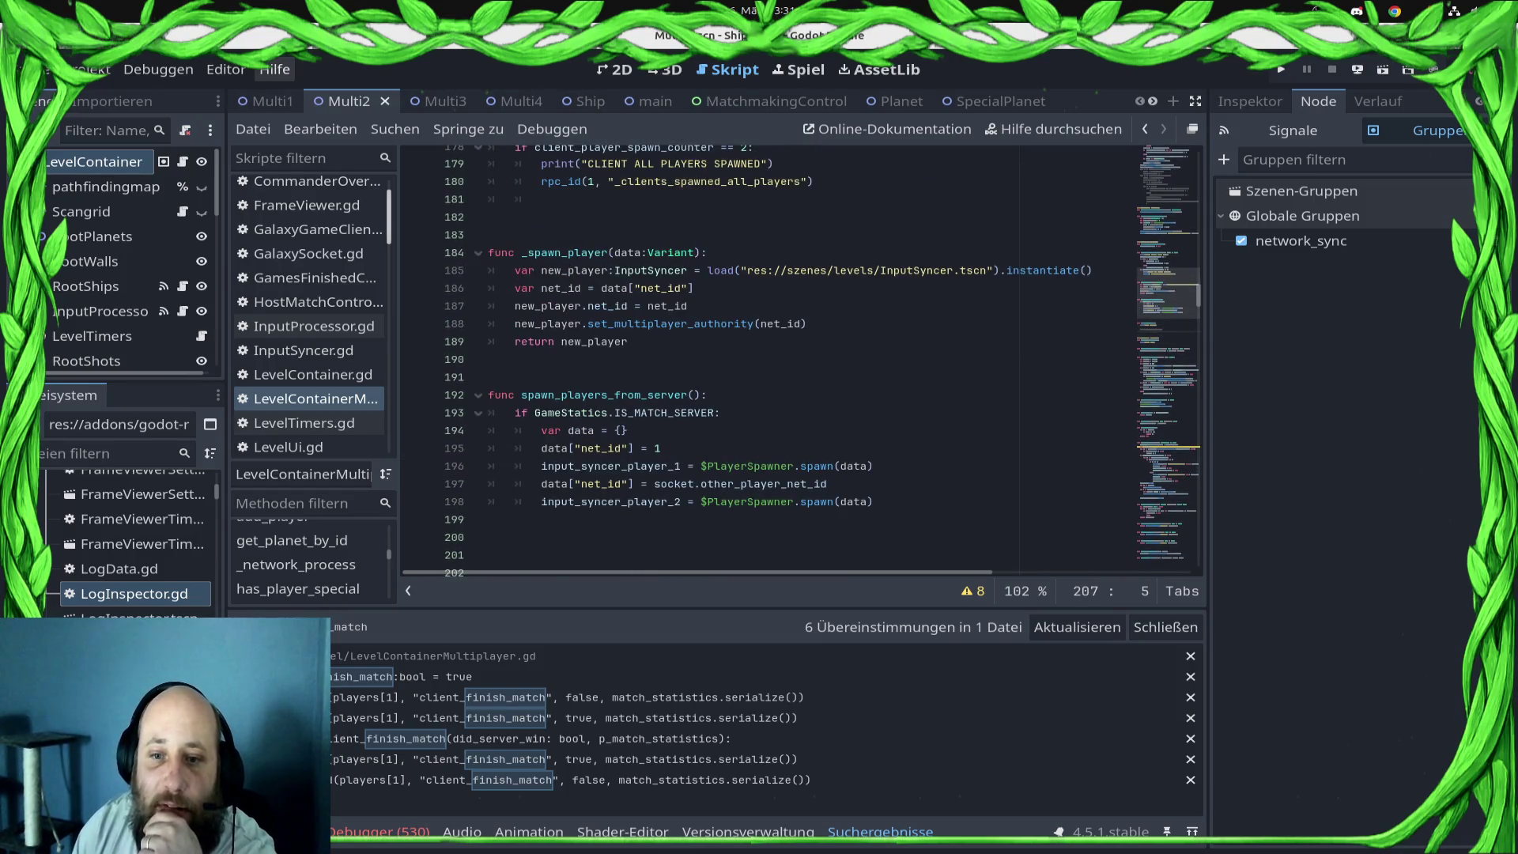
scroll(767, 355, up, 3)
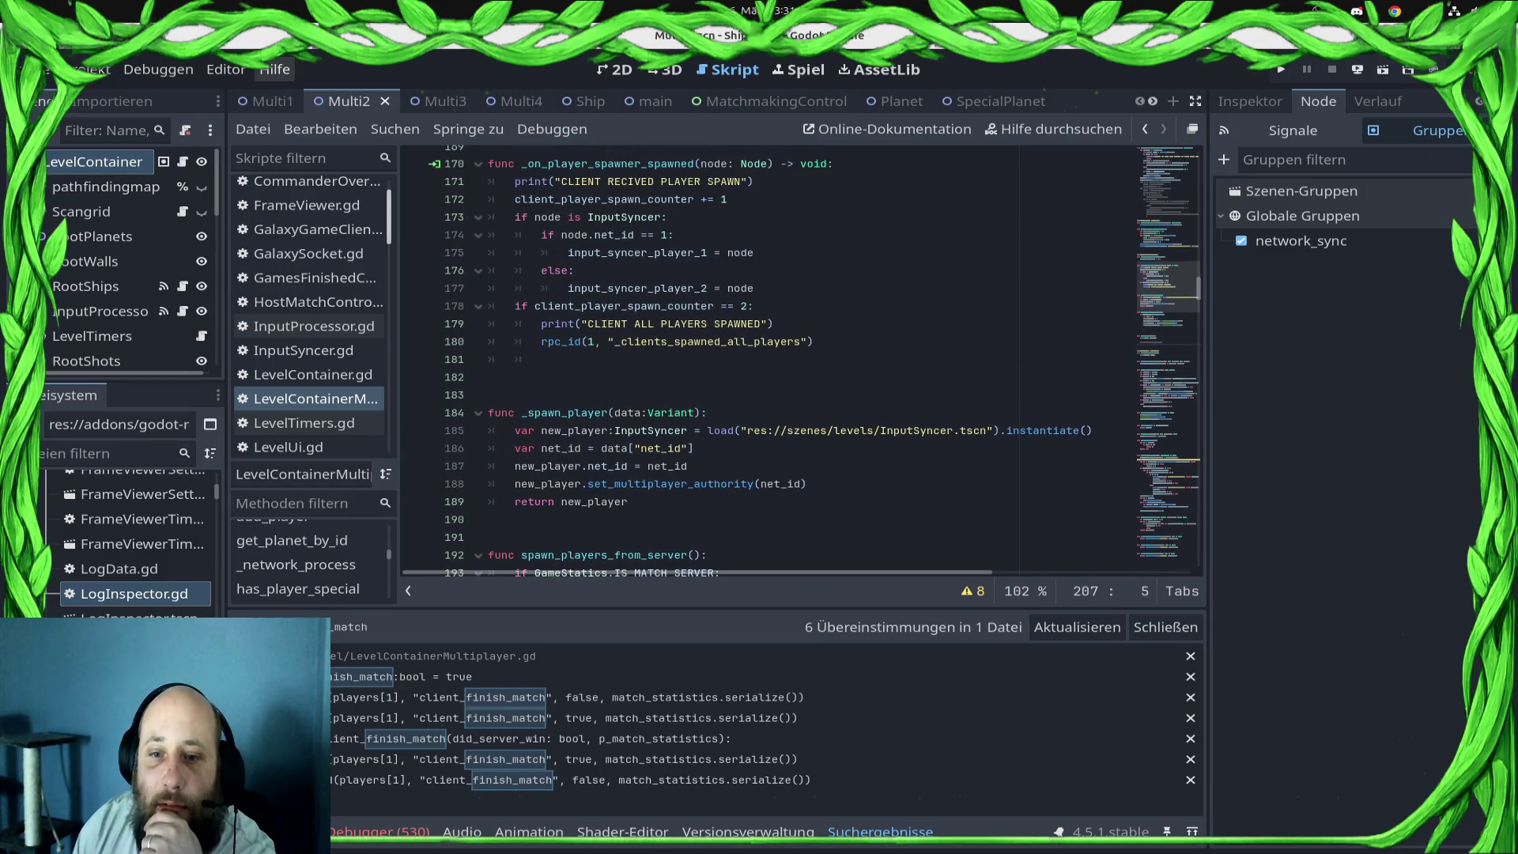
scroll(767, 356, up, 3)
- Replace line 167's cant_wait_for_start assignment with SyncManager.start() and save the script
click(690, 270)
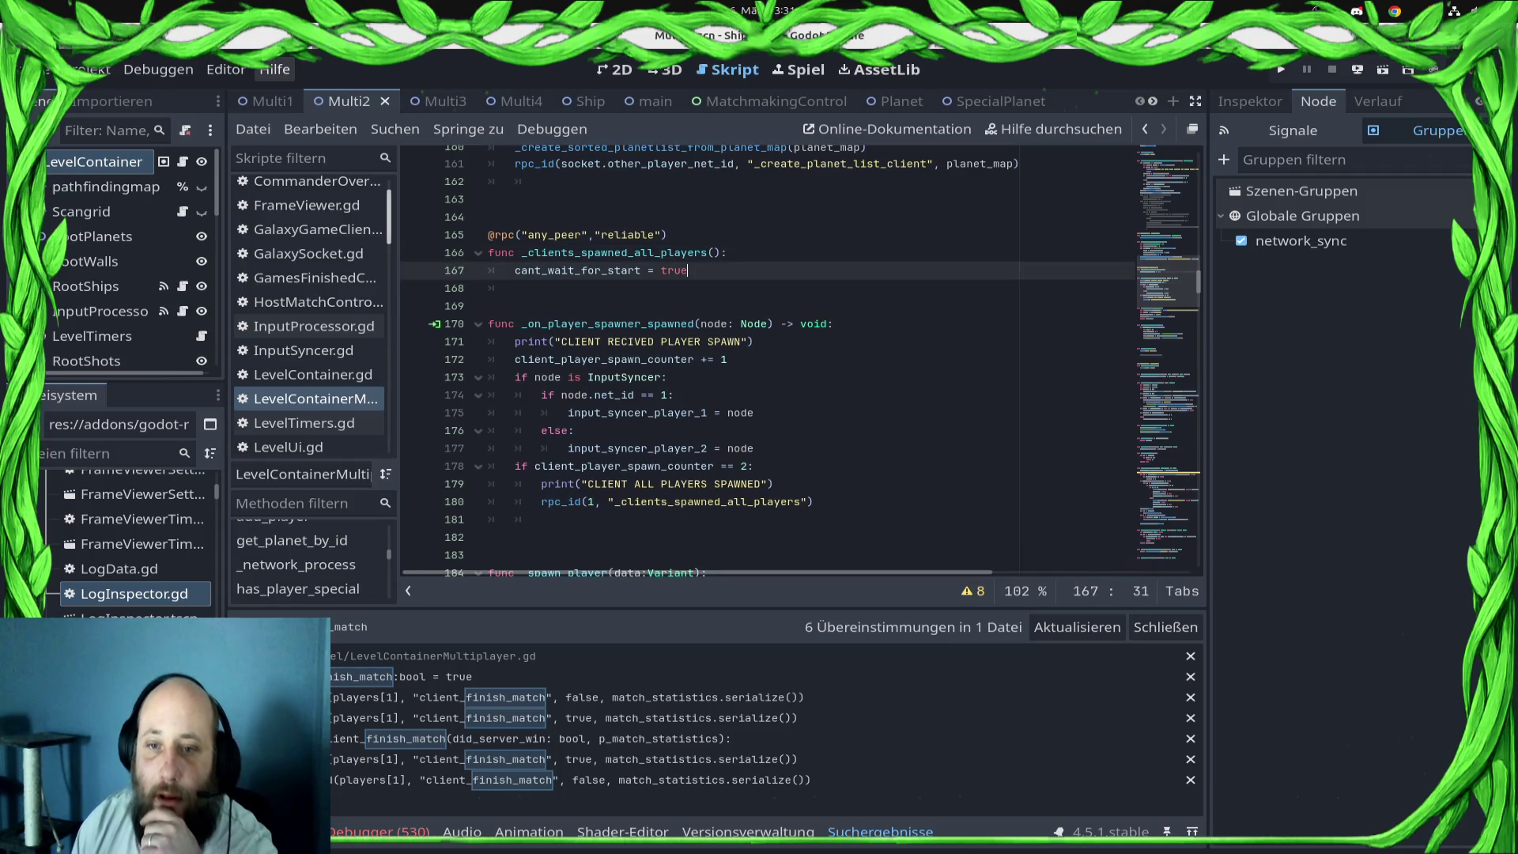
key(shift+Home)
key(BackSpace)
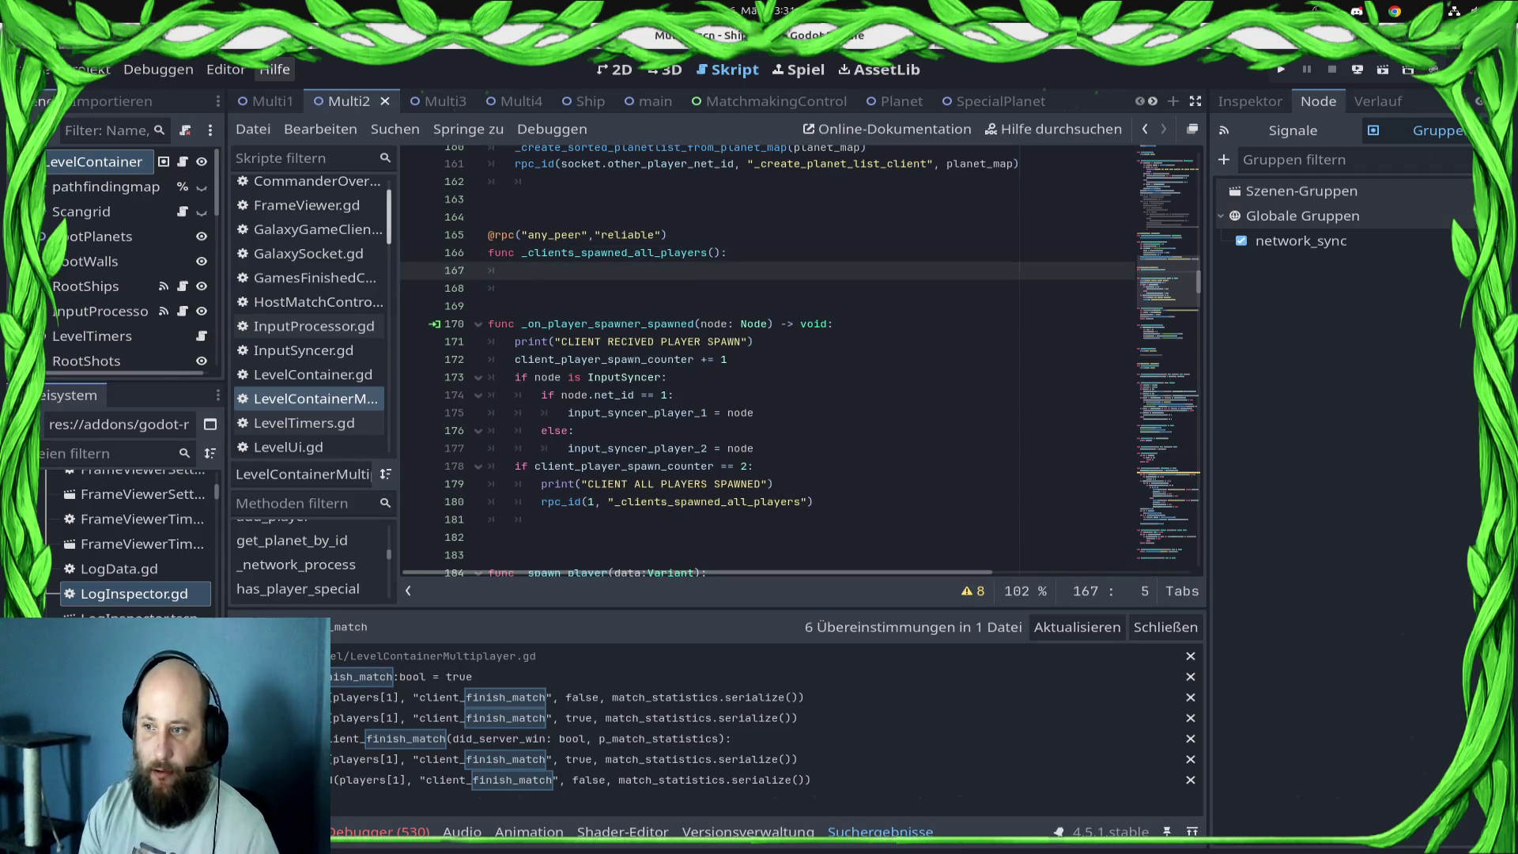
text(Sy)
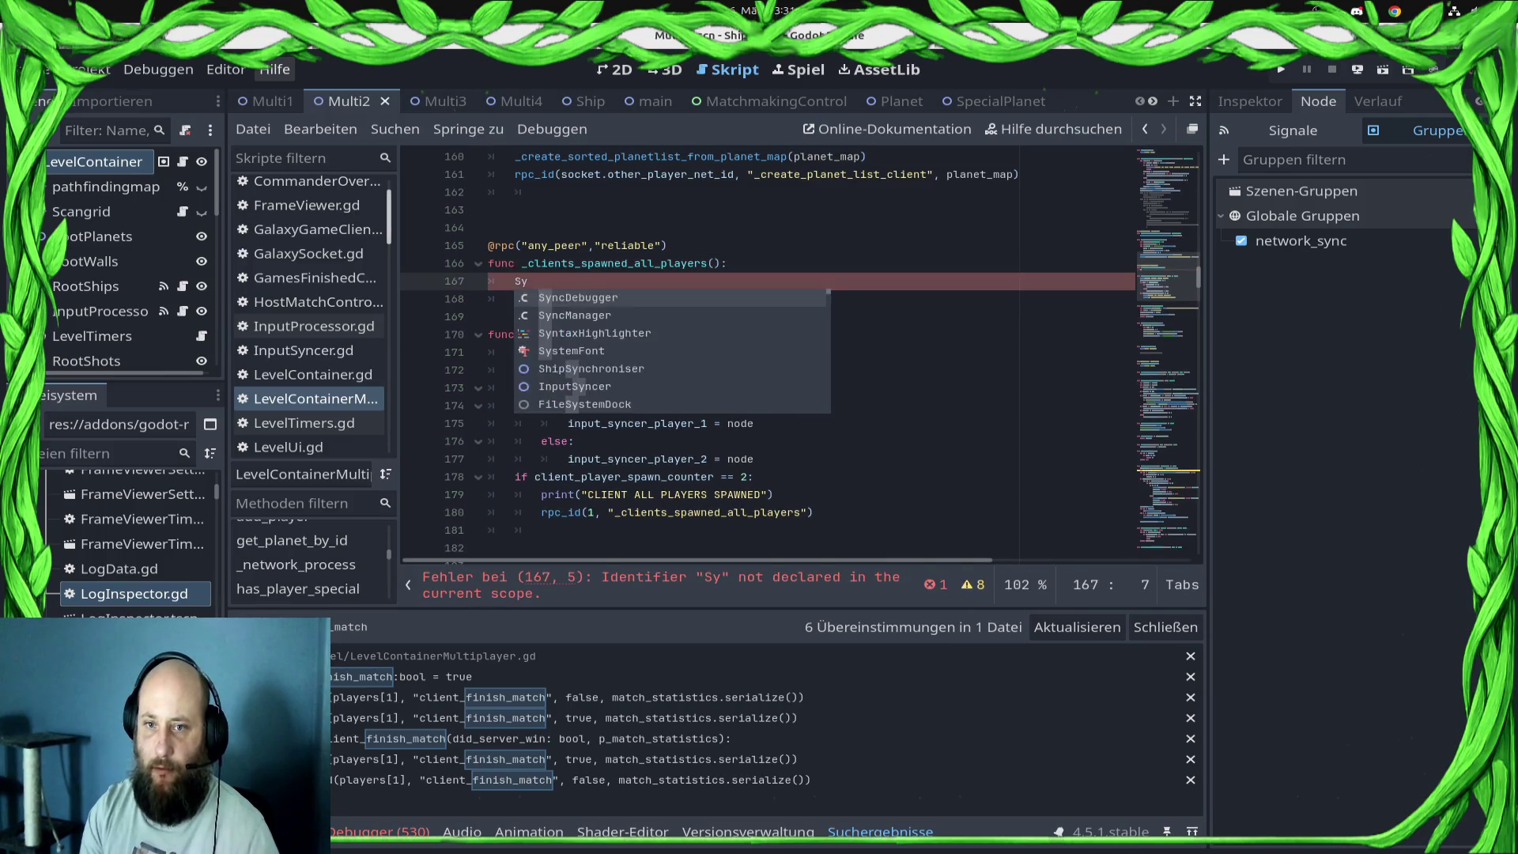
key(BackSpace)
key(BackSpace)
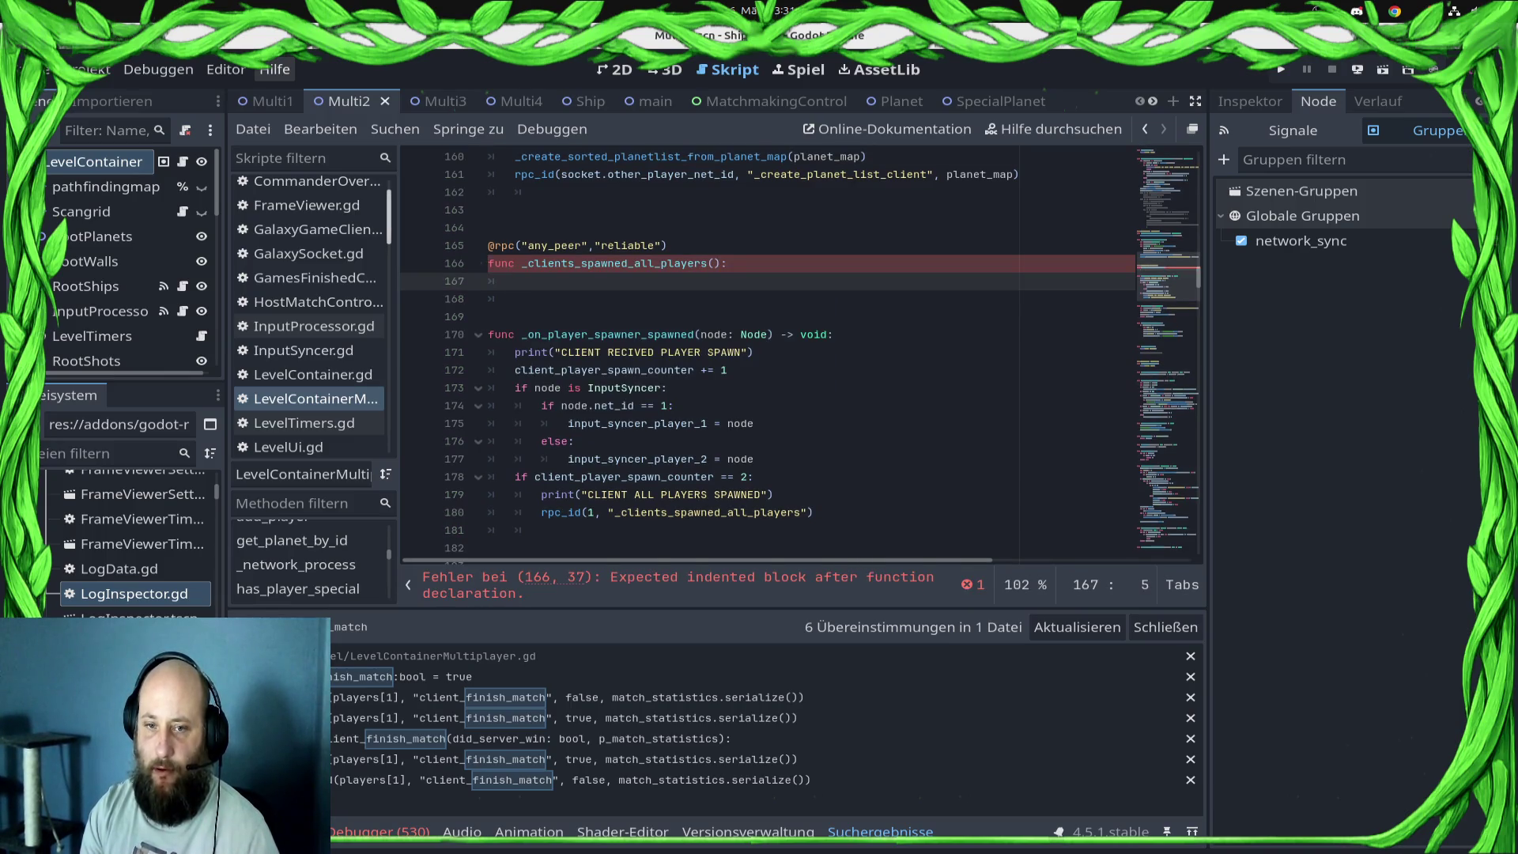
text(Sy)
key(Return)
text(.start)
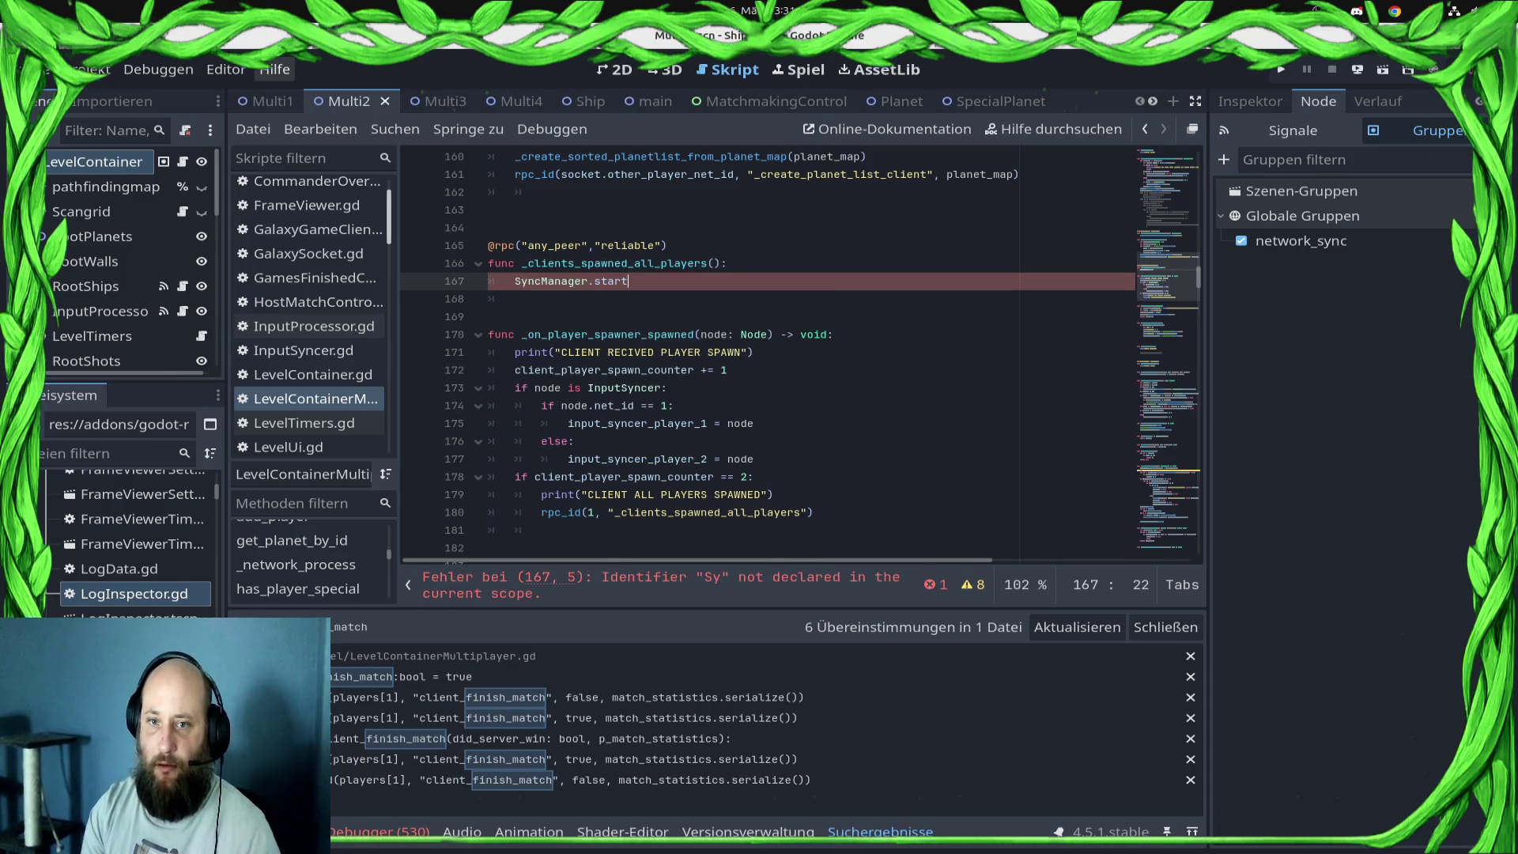
key(Return)
key(ctrl+s)
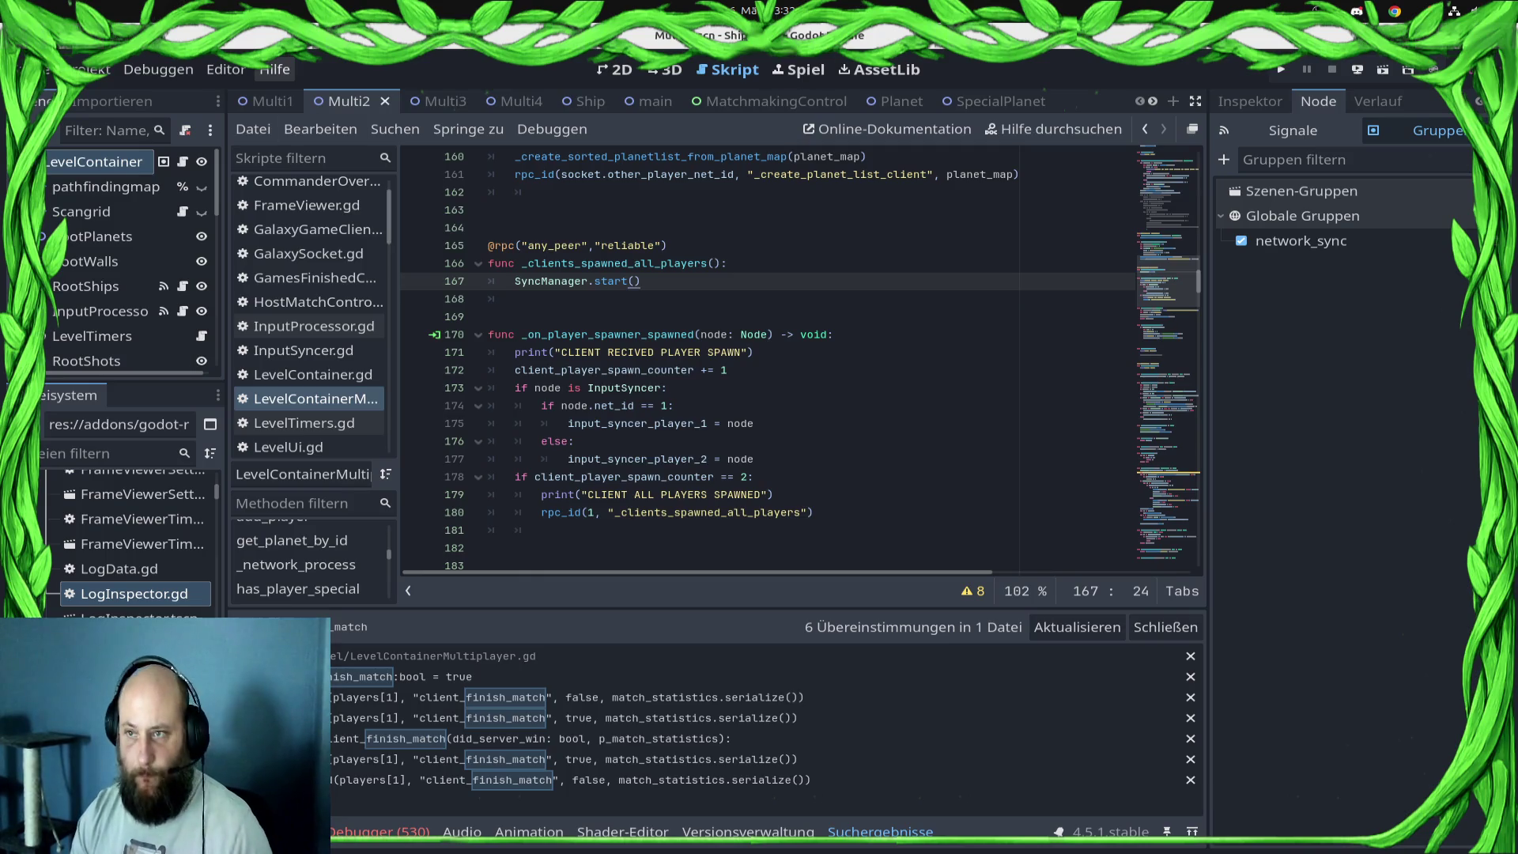
- Deploy the game to the Samsung Android phone, then run it locally with F5
click(1358, 69)
click(1345, 121)
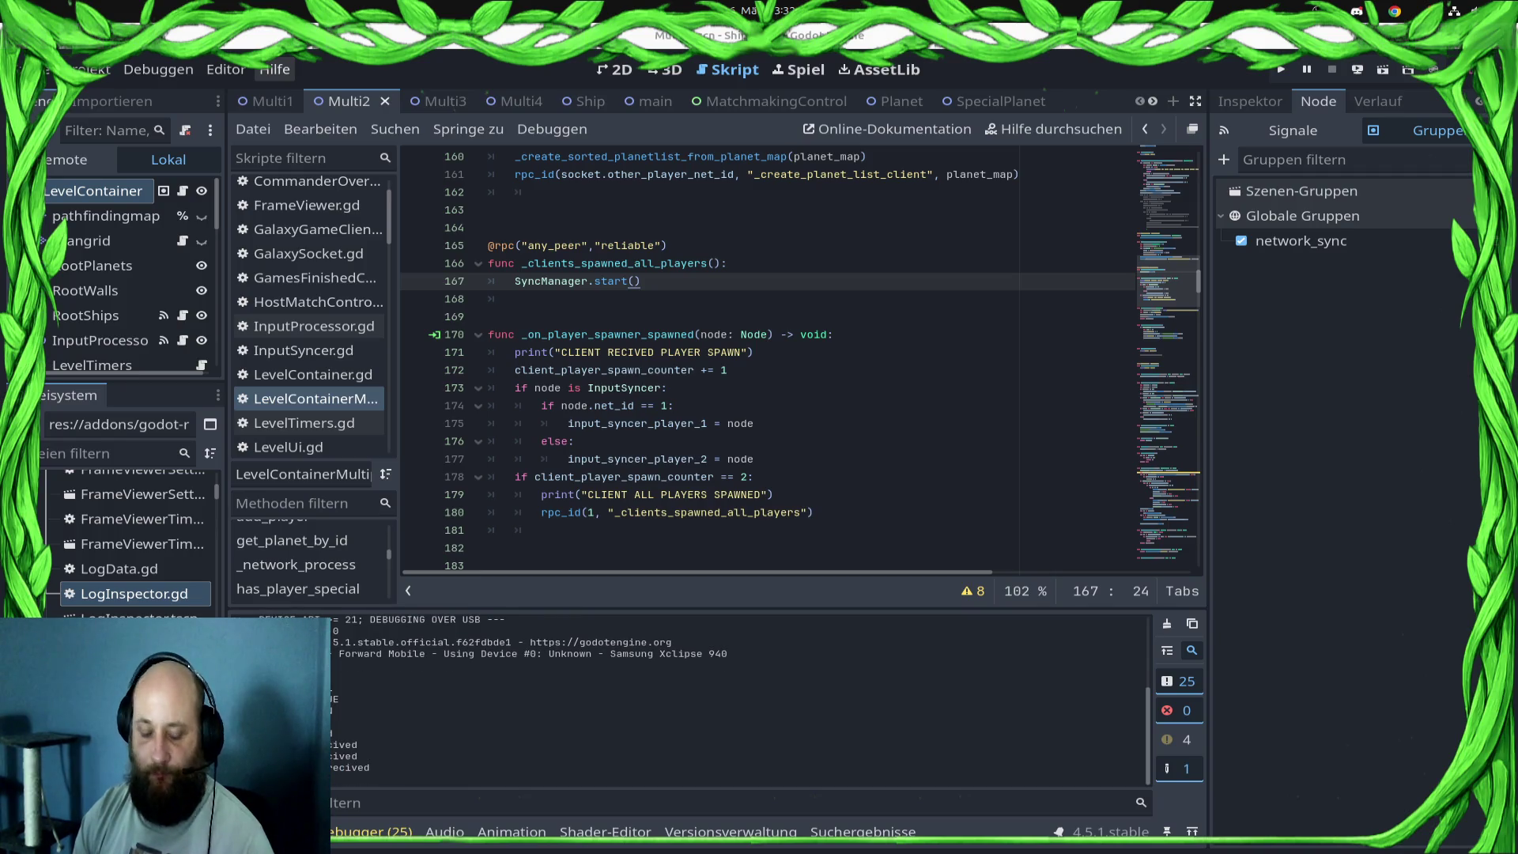
key(F5)
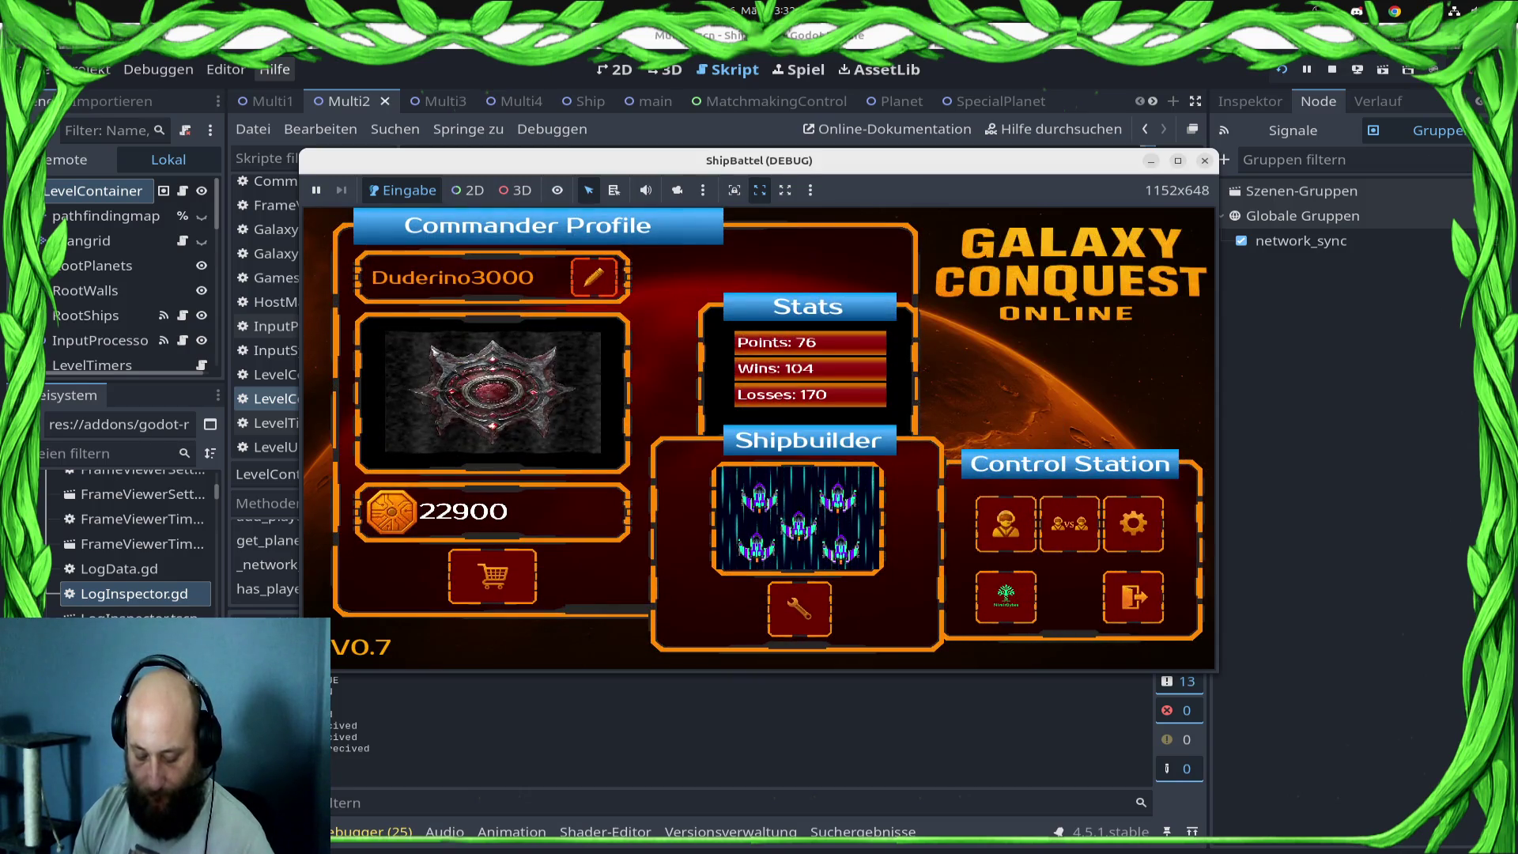
- Choose VS, then Play Ranked Match; the debugger breaks at main.gd line 157
click(1070, 524)
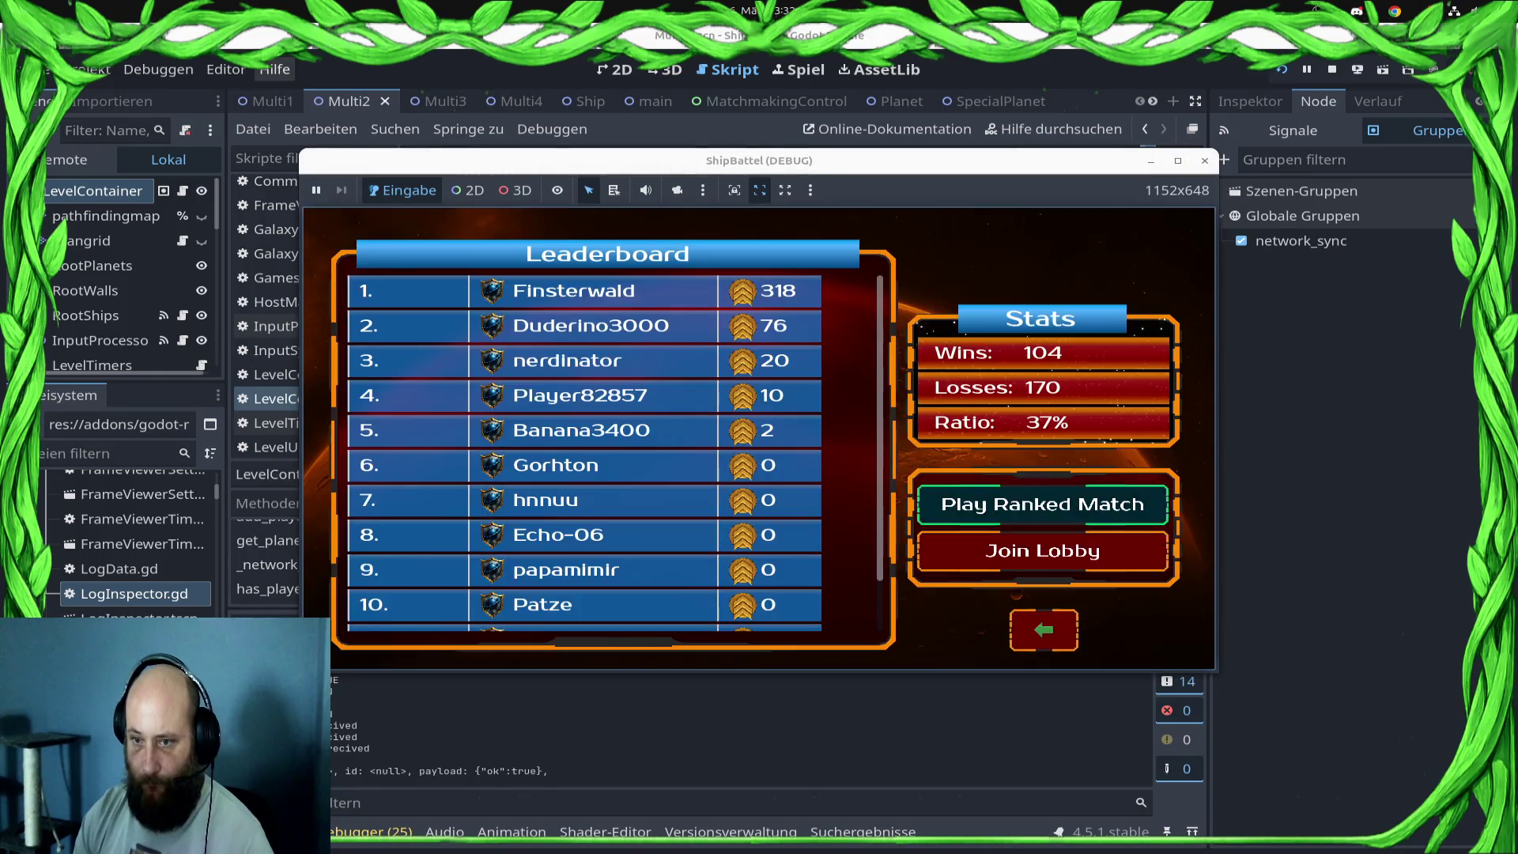
click(1043, 504)
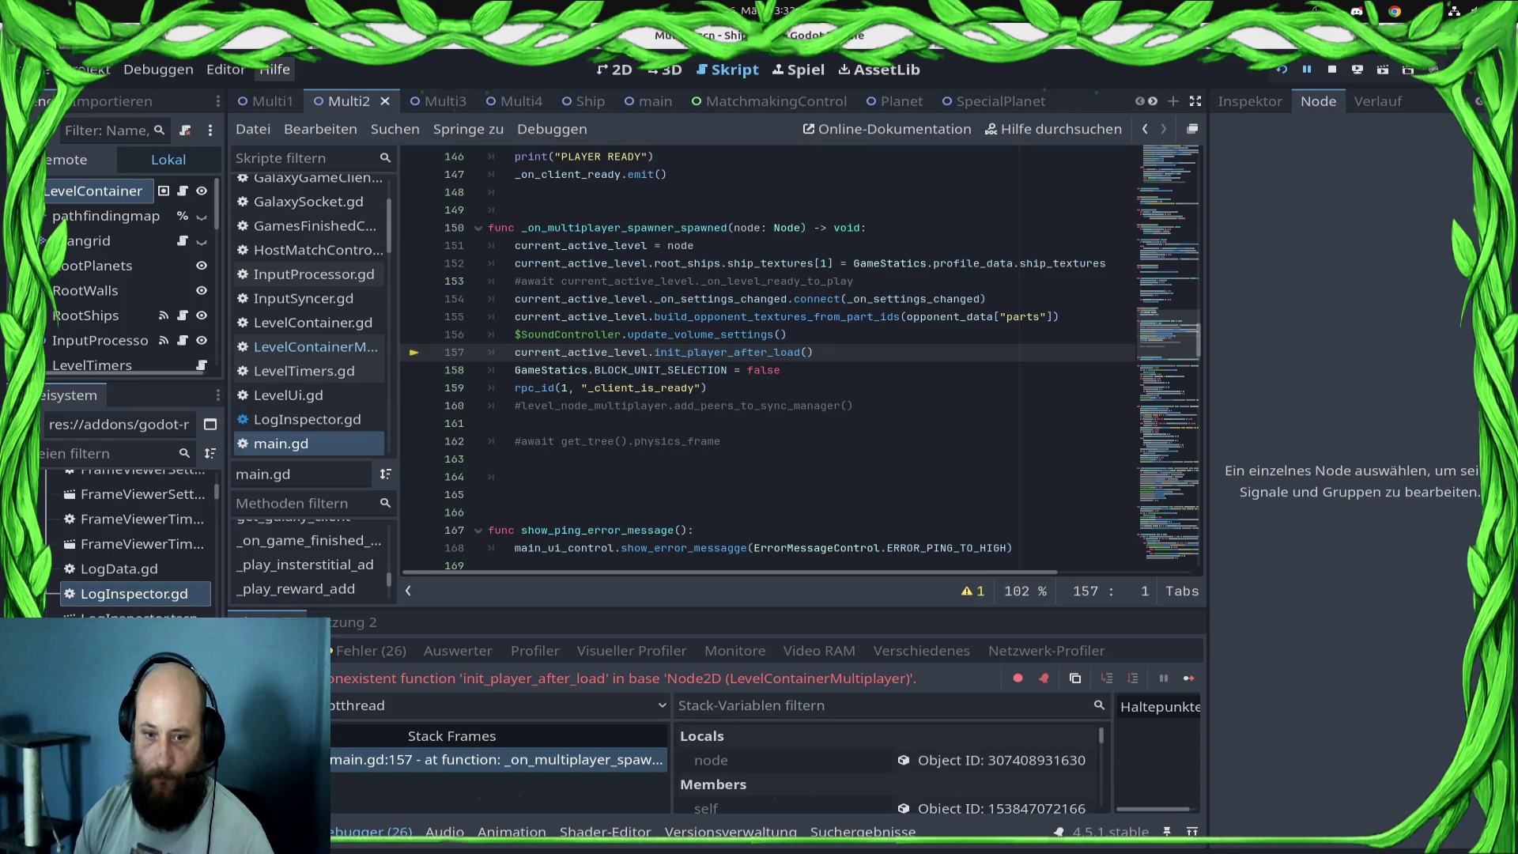
- Stop debugging and delete the init_player_after_load call on main.gd line 157
key(F8)
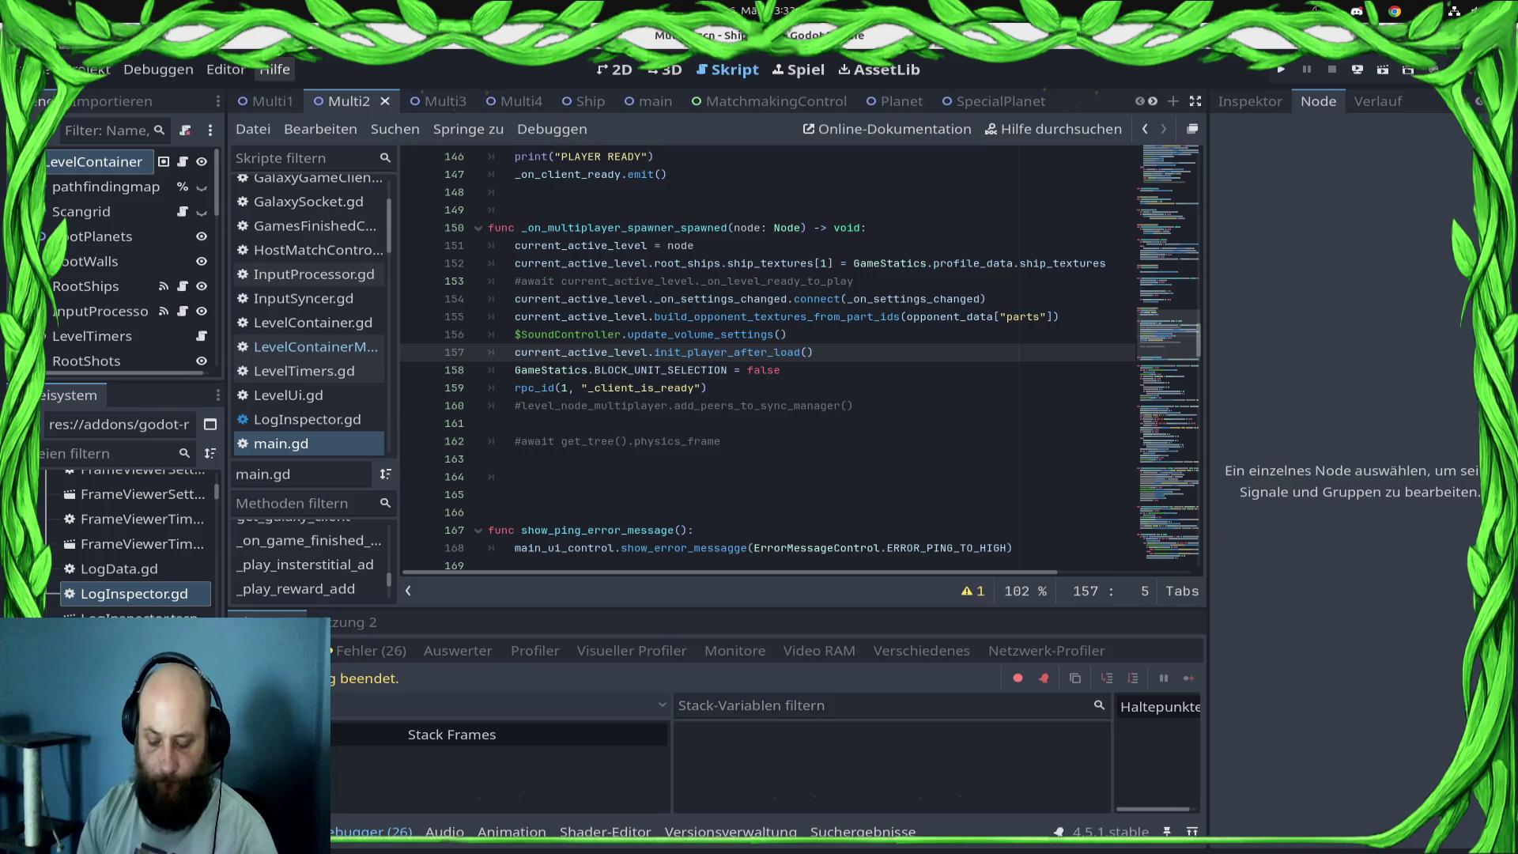
text(#)
key(ctrl+s)
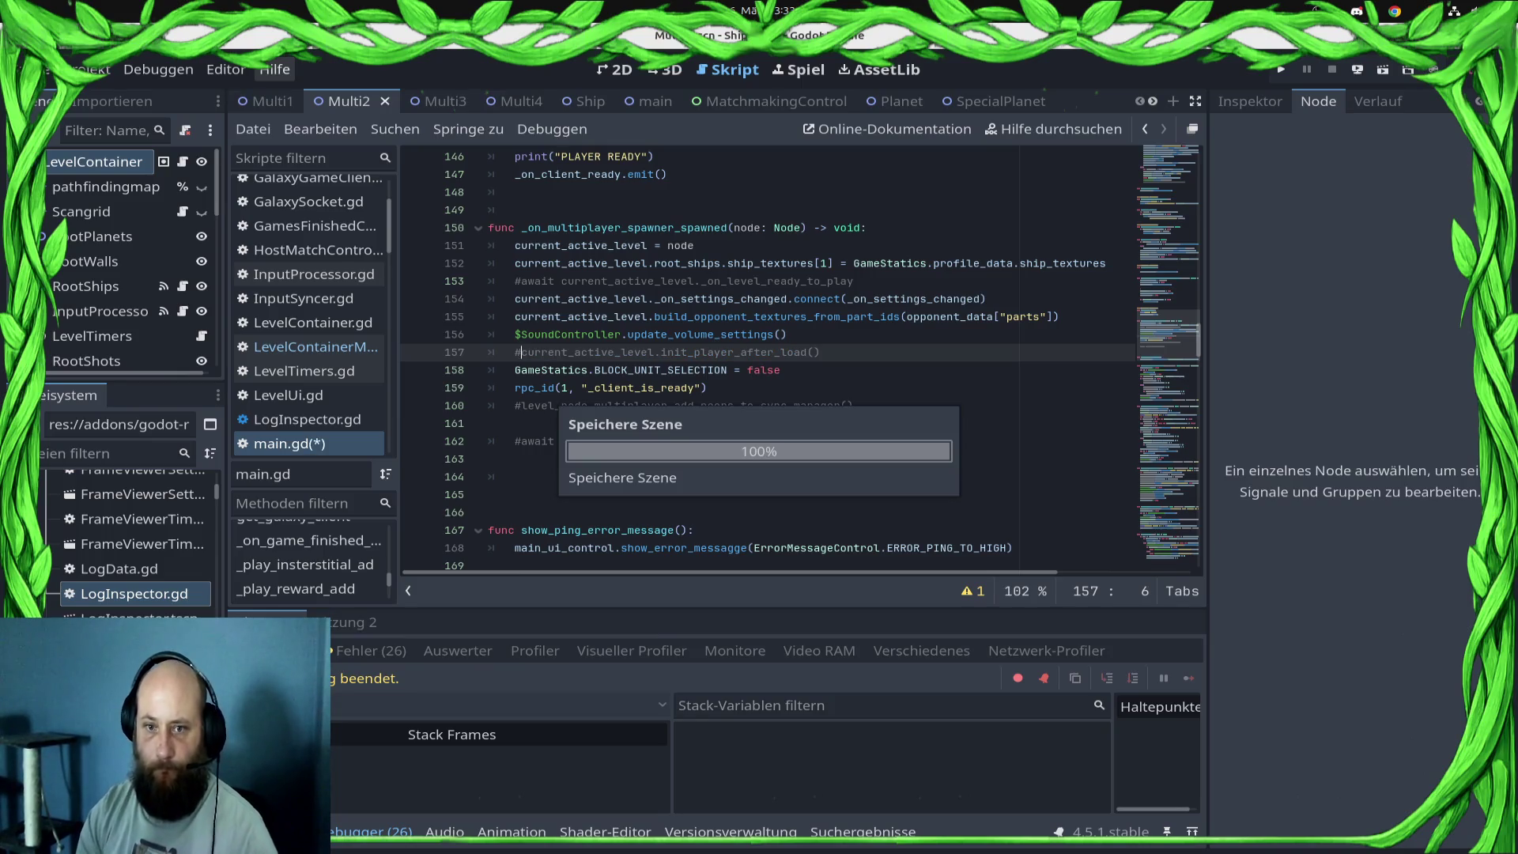
key(Home)
key(shift+End)
key(BackSpace)
key(ctrl+shift+k)
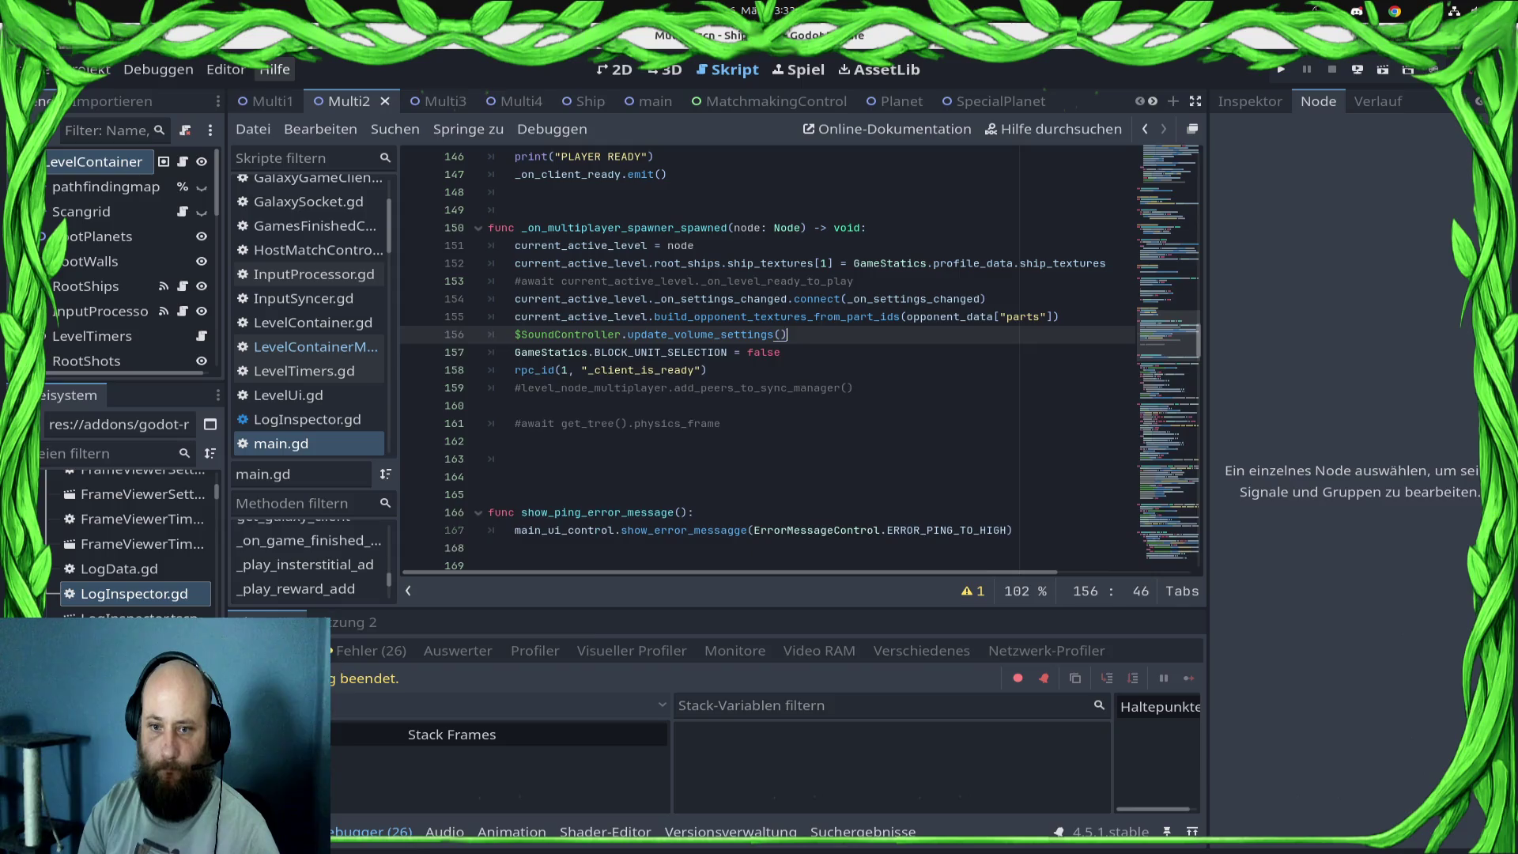
- Delete the leftover commented lines and blank lines around rpc_id, including the await line, and save main.gd
mouse_move(721, 423)
mouse_down()
mouse_move(490, 406)
mouse_move(789, 388)
mouse_up()
key(shift+Home)
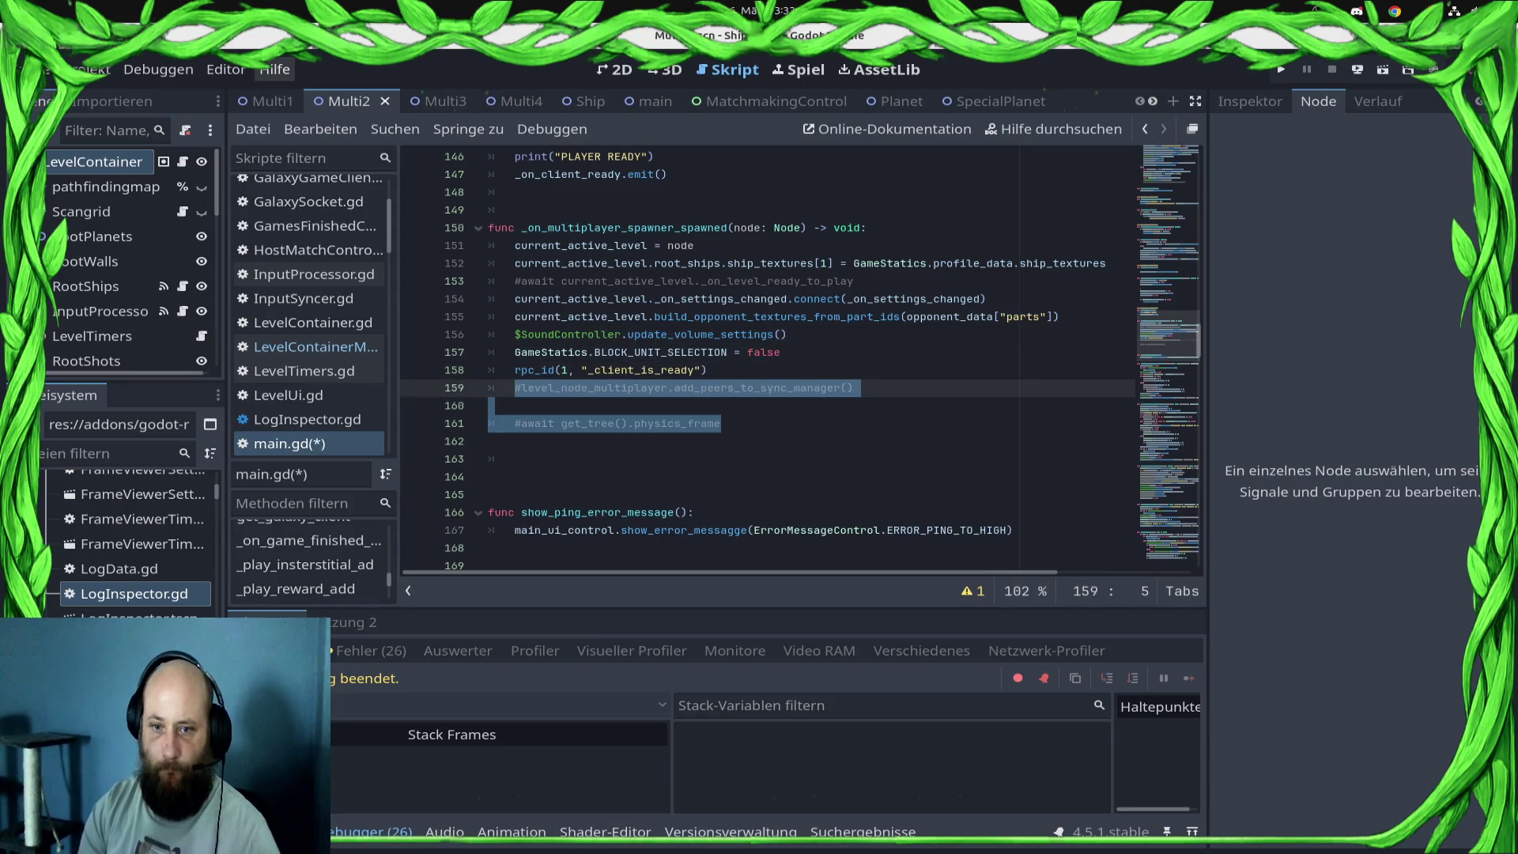
key(BackSpace)
key(ctrl+shift+k)
click(707, 352)
key(Up)
key(Up)
key(Up)
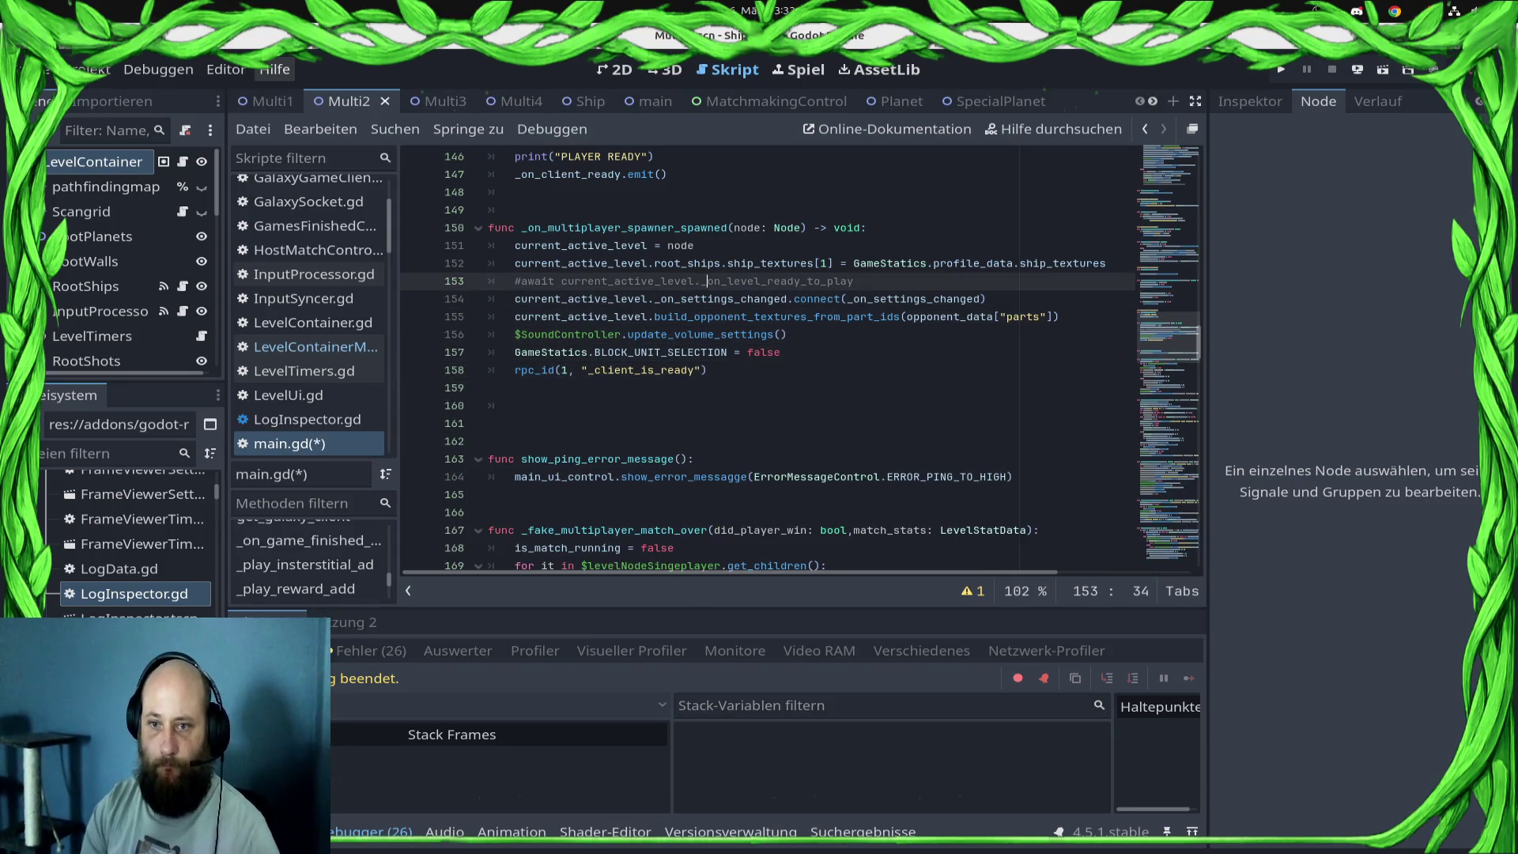
key(ctrl+shift+k)
key(ctrl+s)
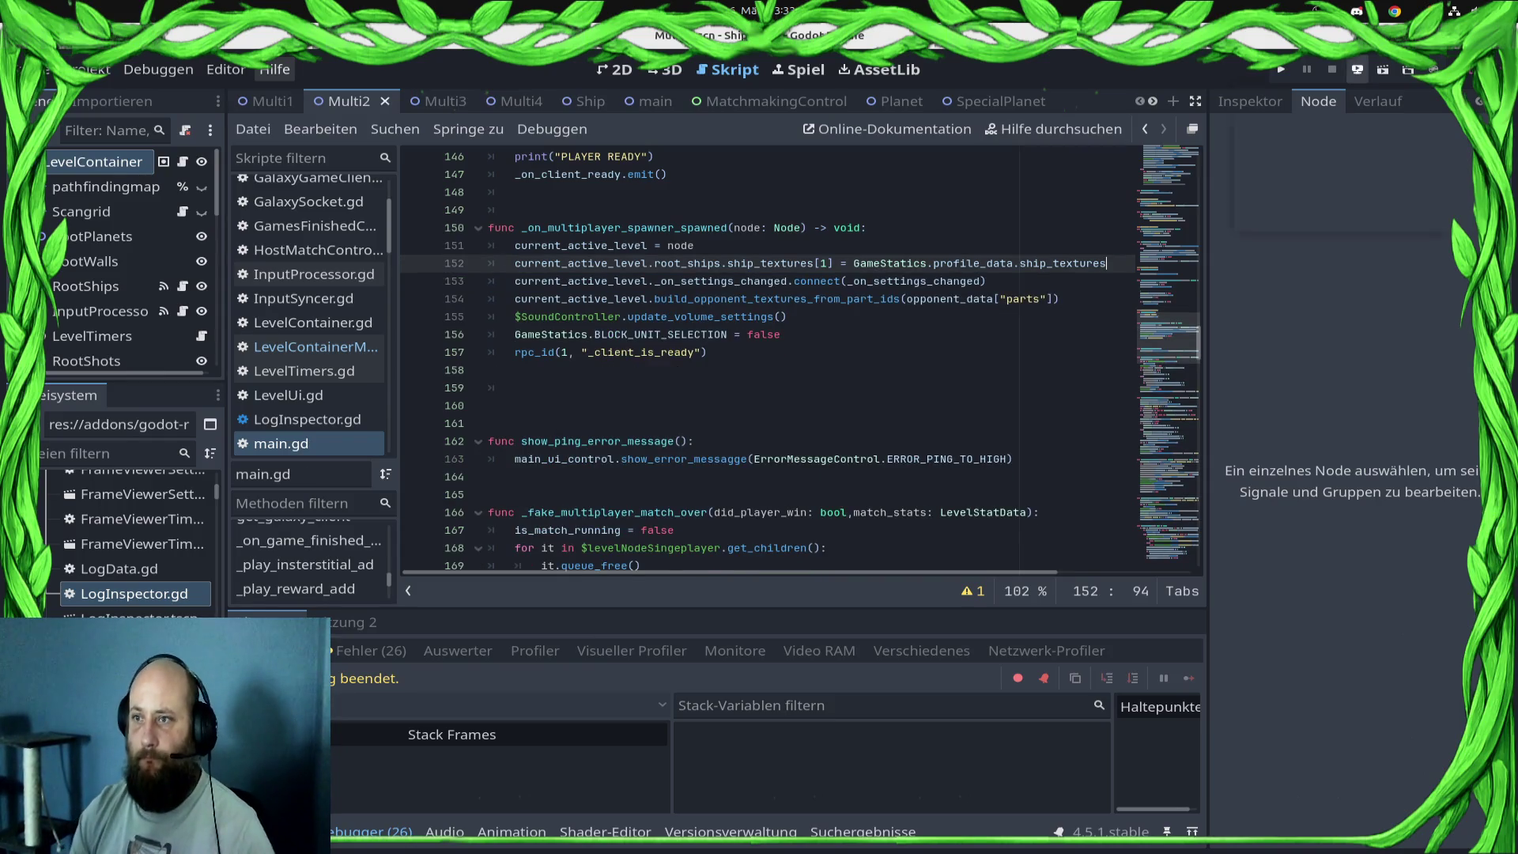
click(1358, 70)
- Pick the Samsung Android device from Remote Deploy to install the updated build
click(1336, 121)
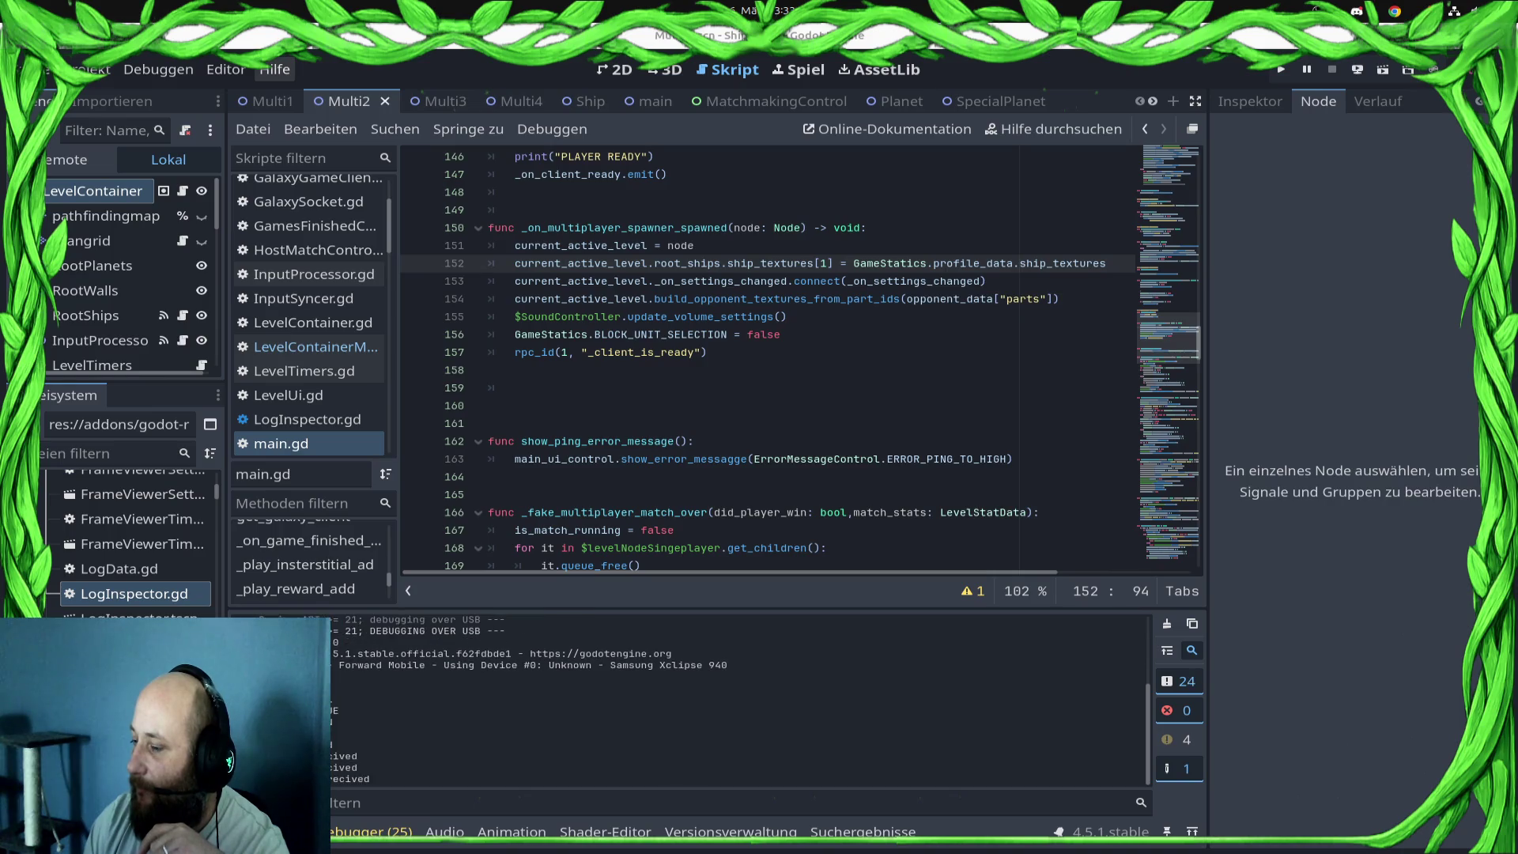
key(XF86AudioLowerVolume)
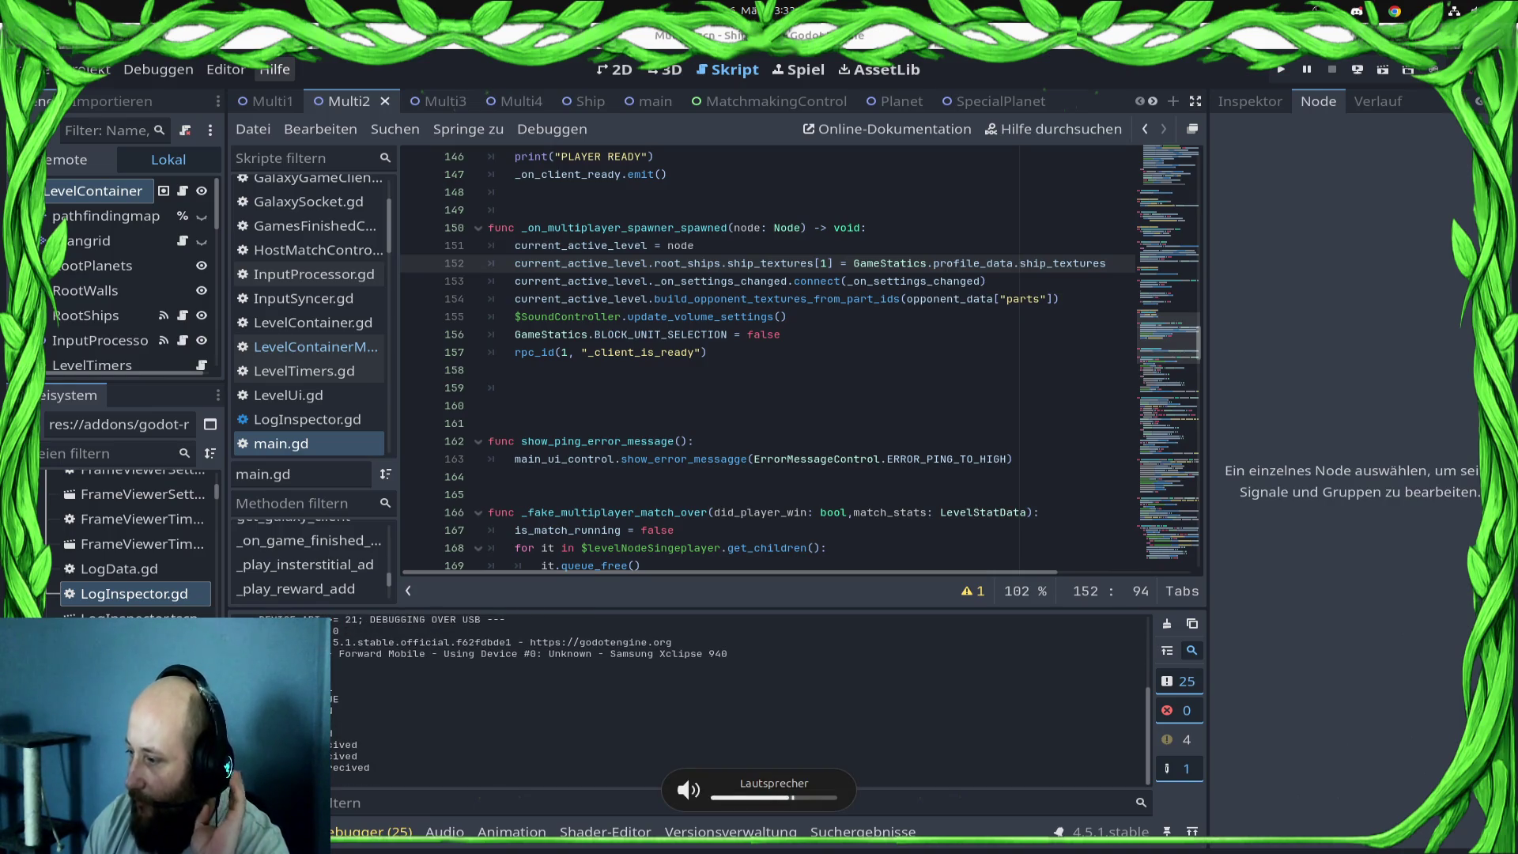
key(XF86AudioRaiseVolume)
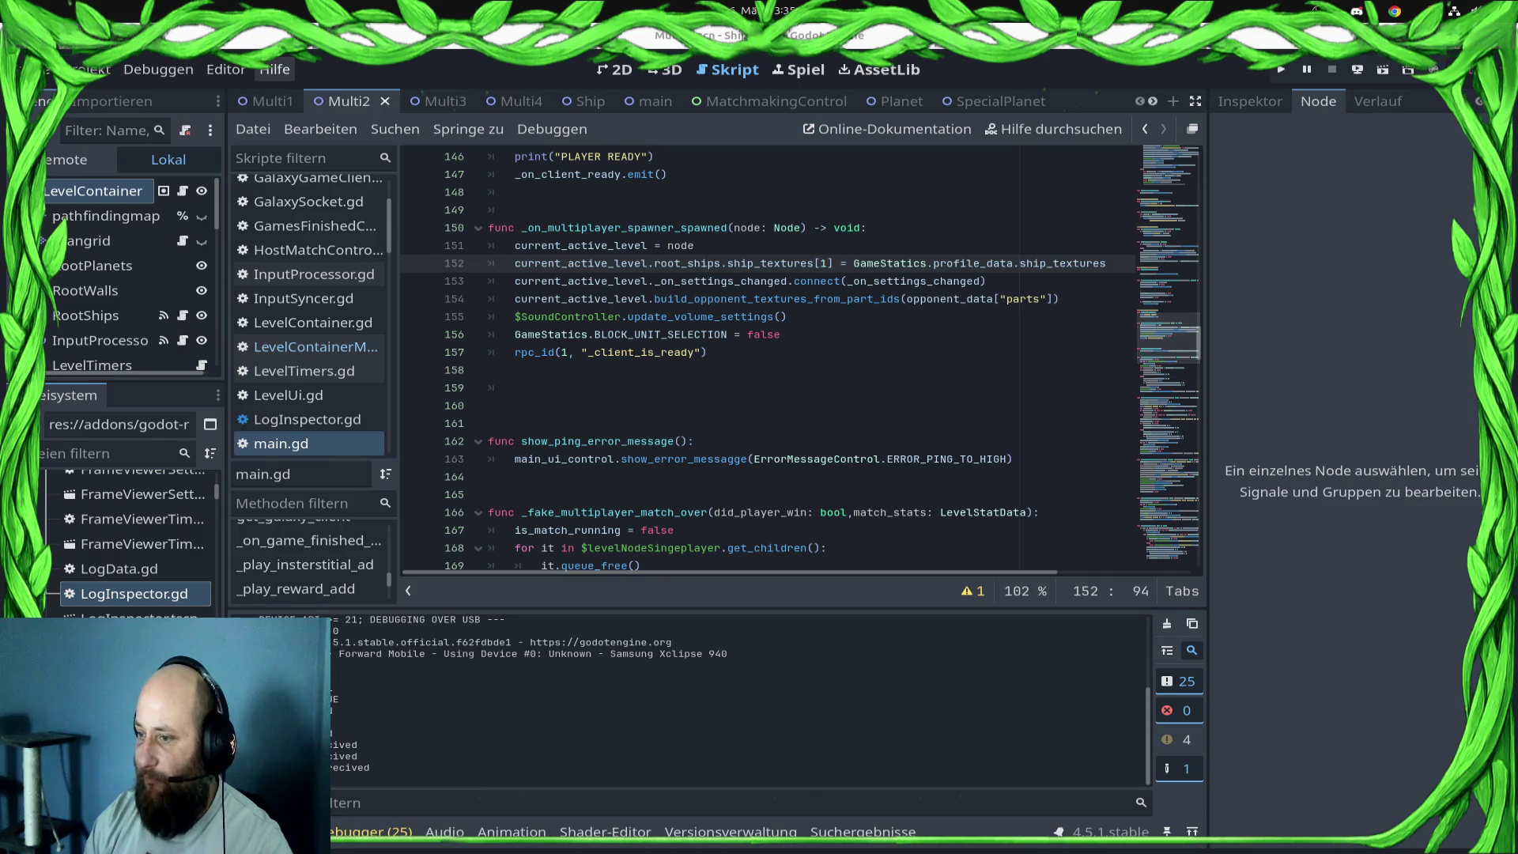
key(XF86AudioLowerVolume)
key(XF86AudioLowerVolume)
key(XF86AudioLowerVolume)
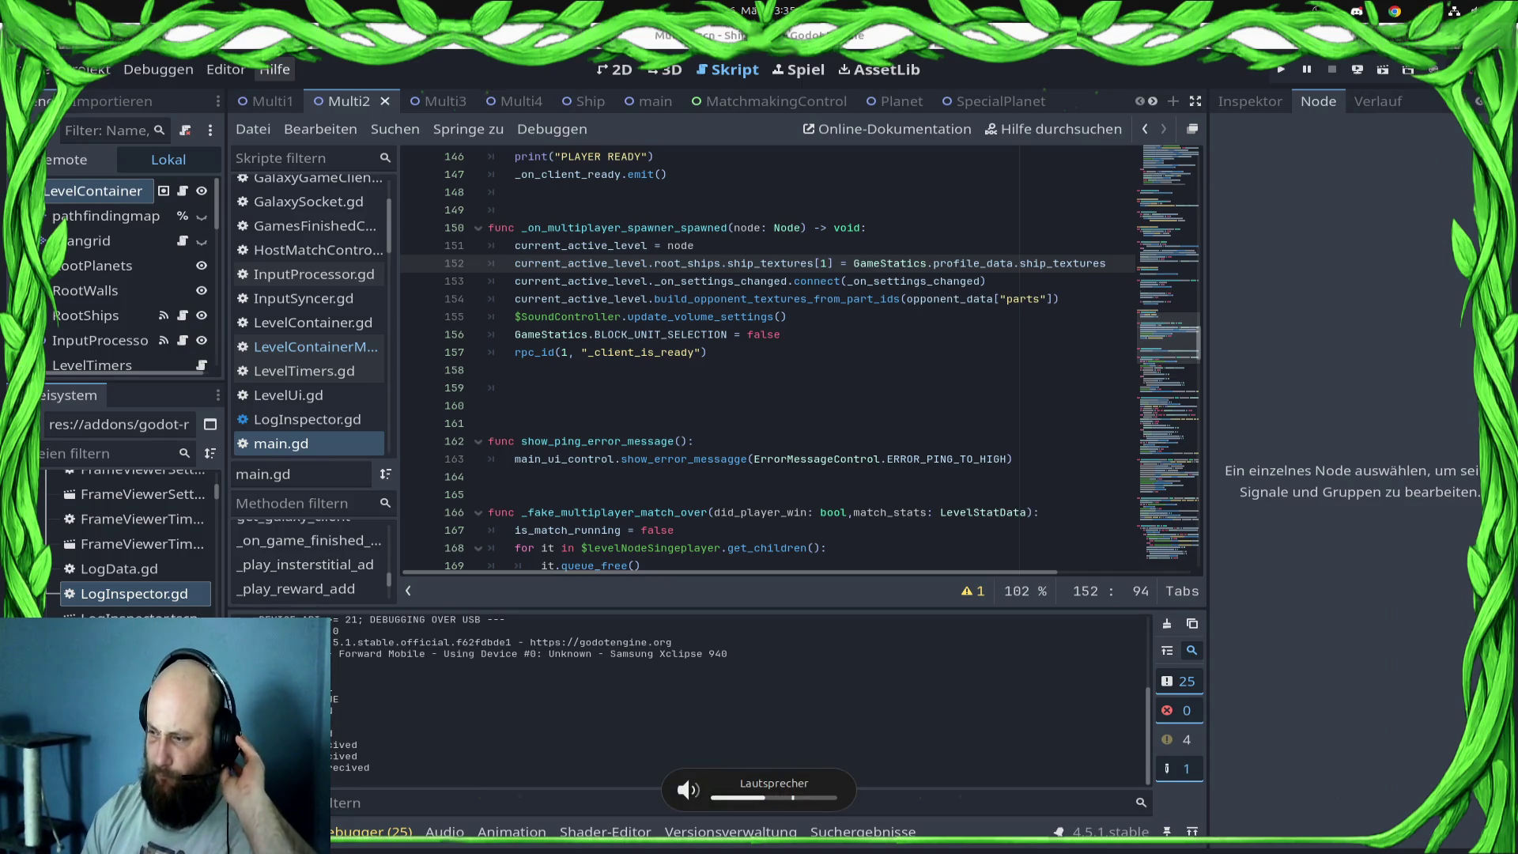
key(XF86AudioLowerVolume)
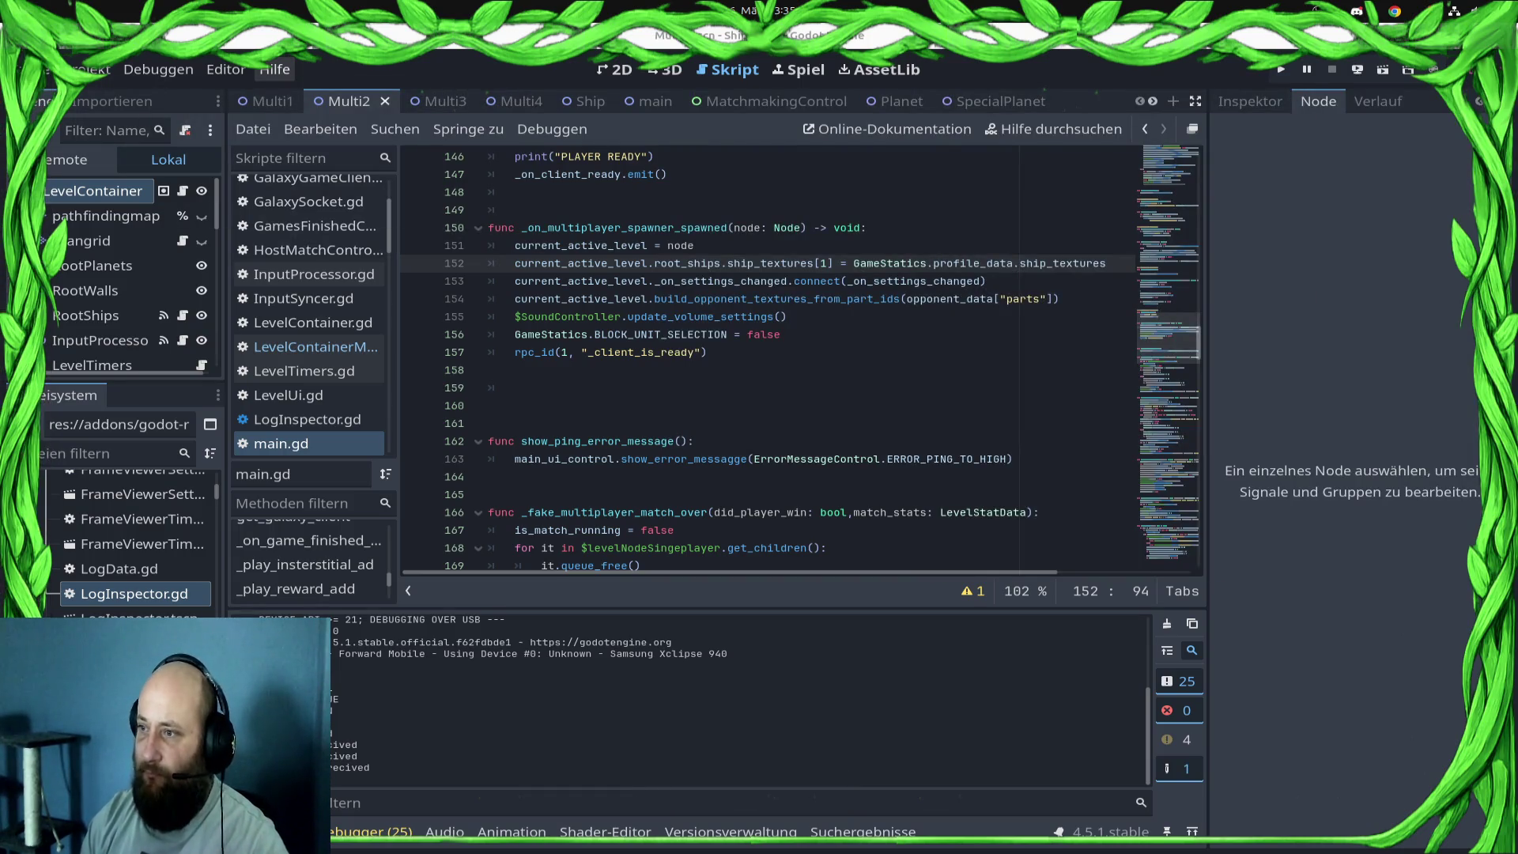
- From main.gd, launch a local desktop debug instance of the game with F5
click(707, 352)
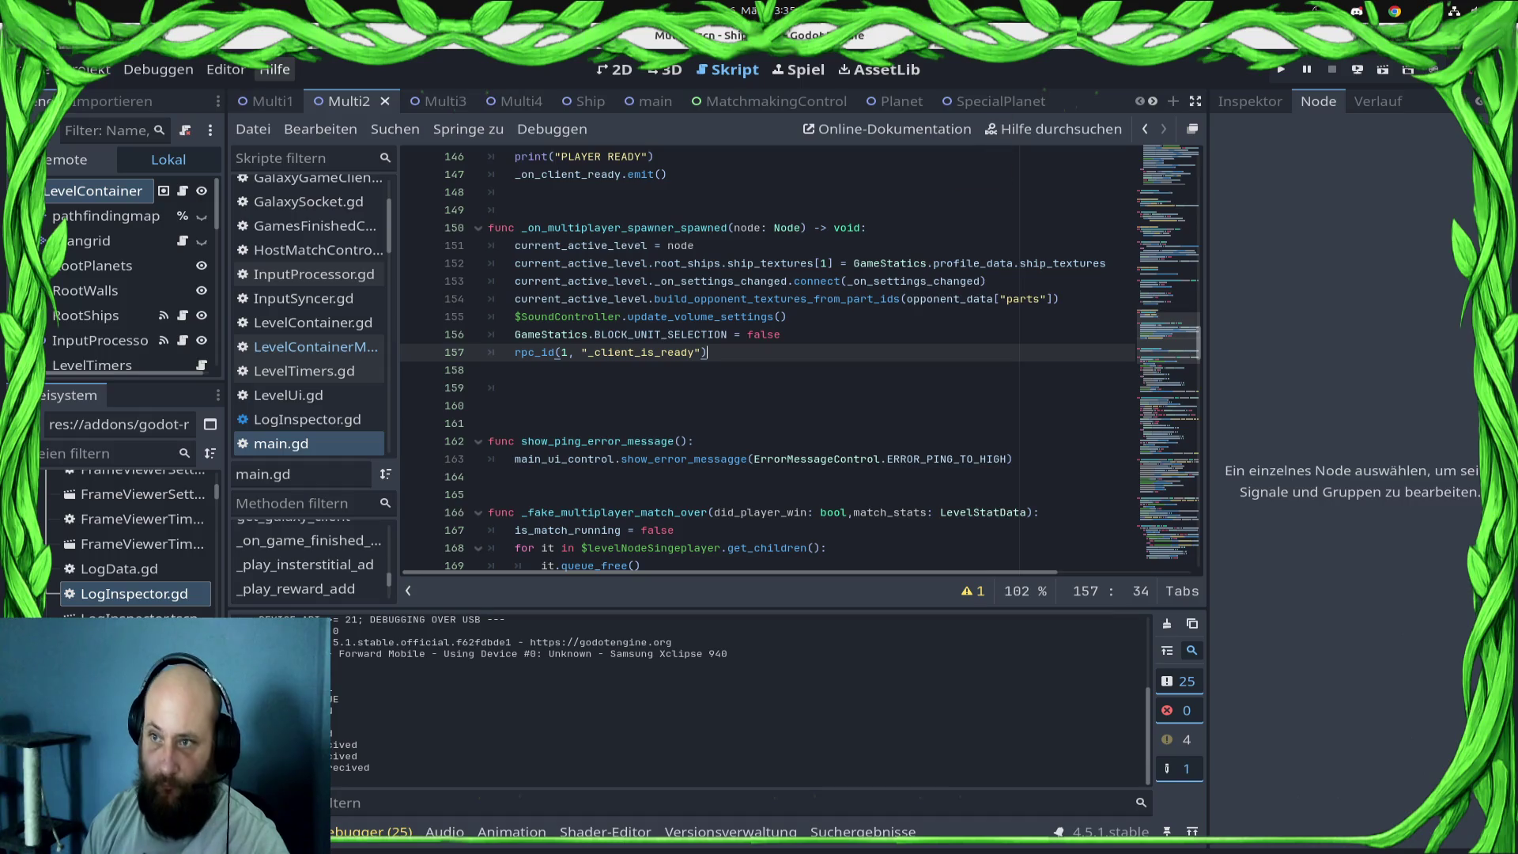
key(F5)
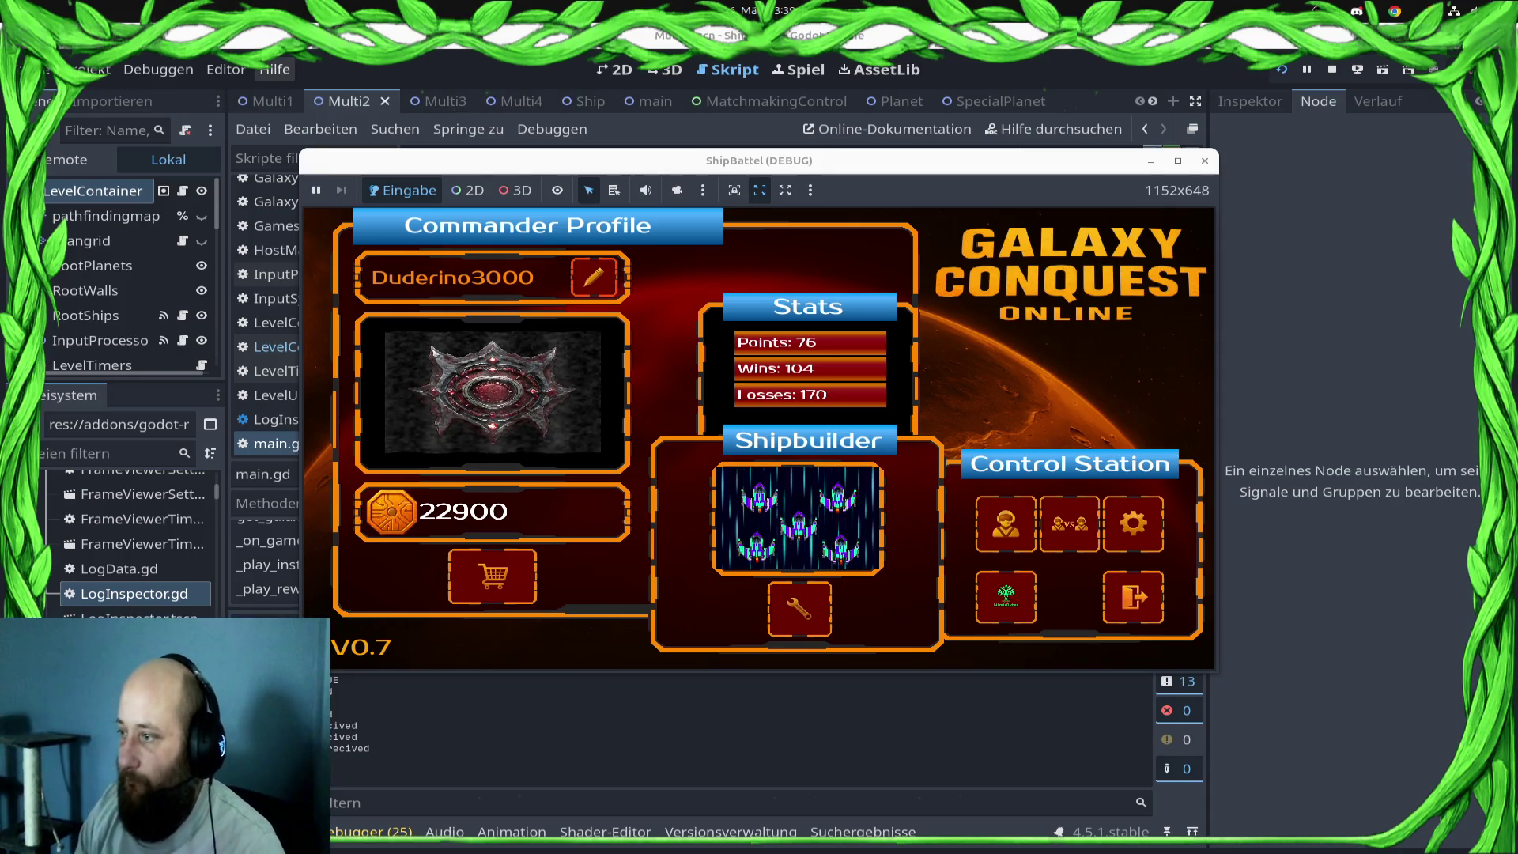
- Start a ranked match via VS and Play Ranked Match, then switch back to the Godot editor
click(1070, 534)
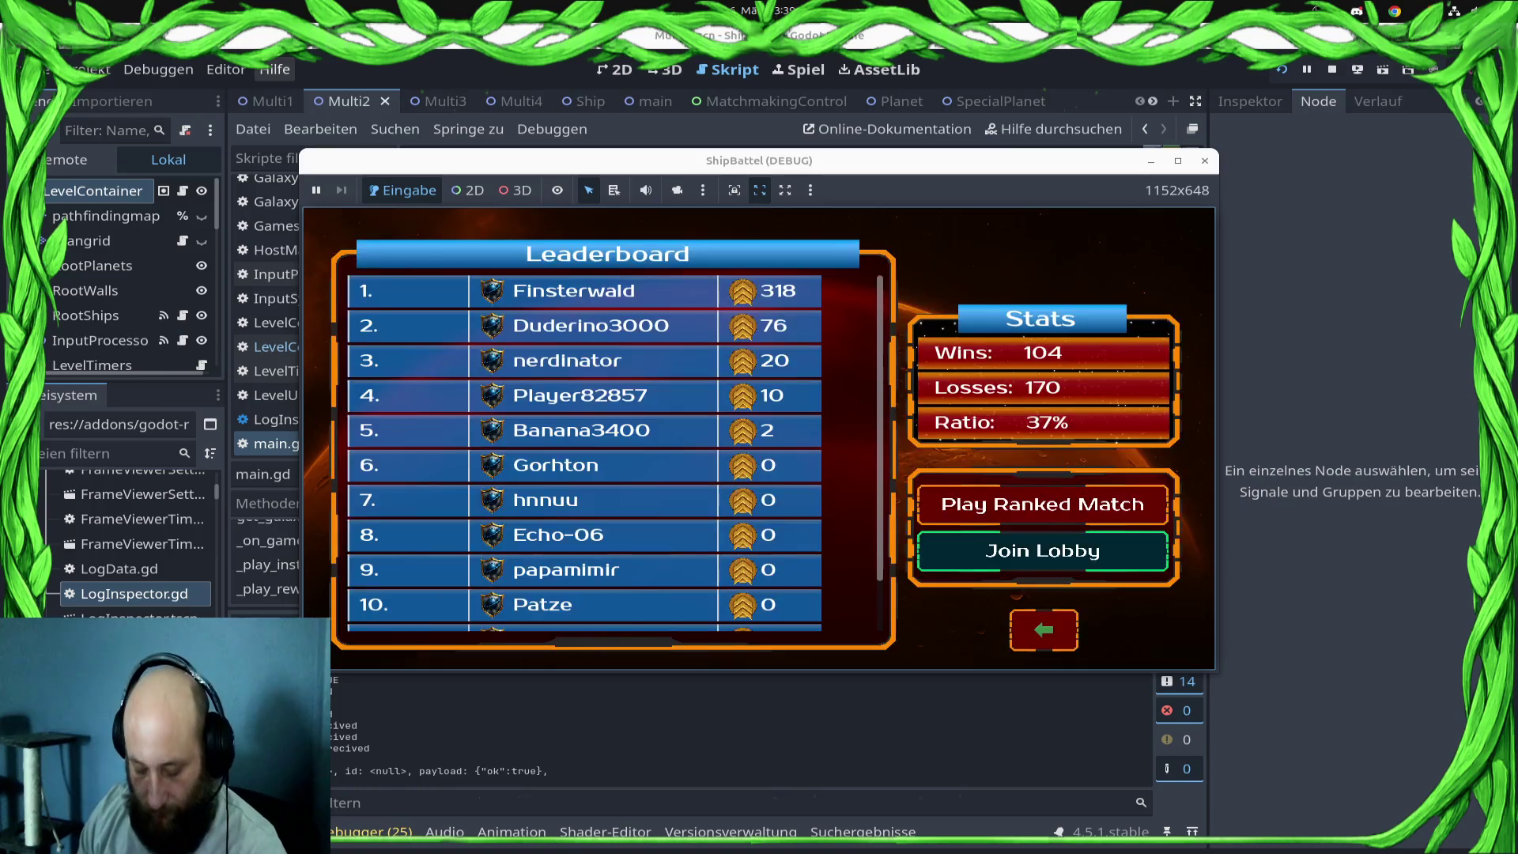
click(1042, 505)
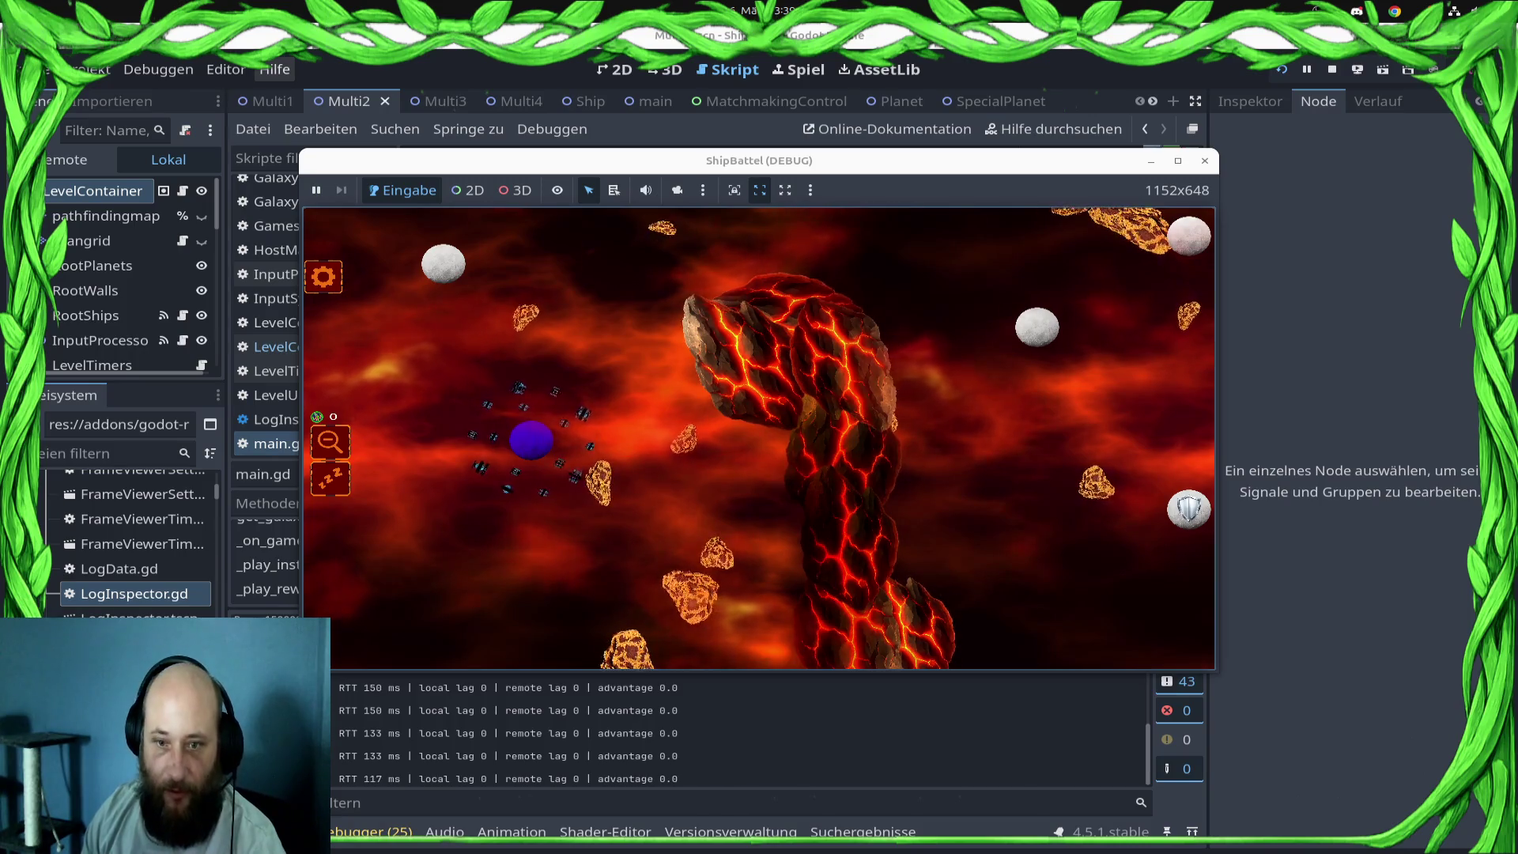
key(alt+Tab)
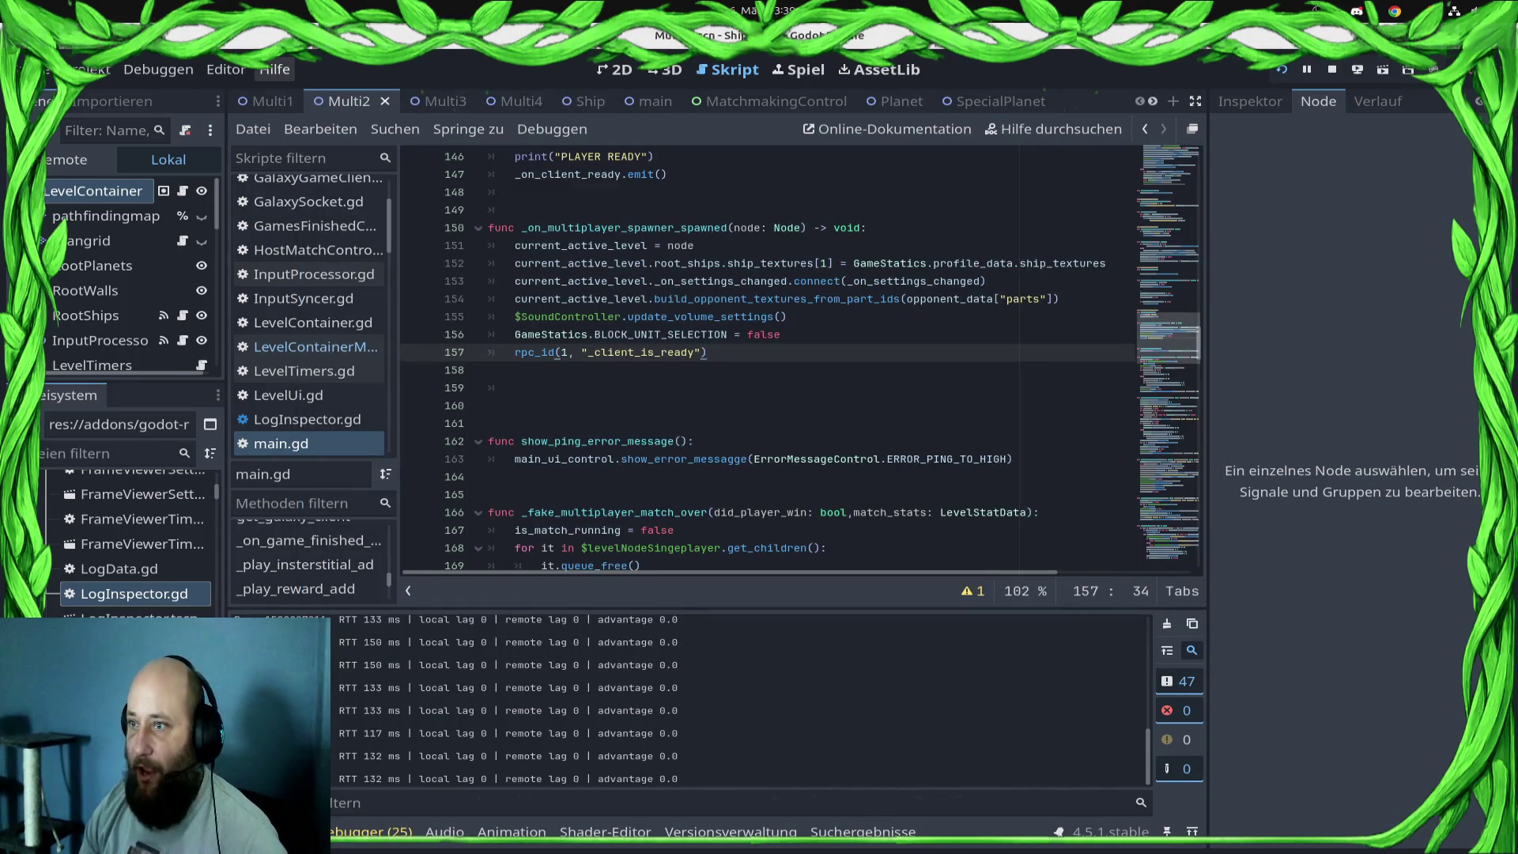
- Stop the game, then delete the leftover blank line and lone # comment in main.gd and save
key(F8)
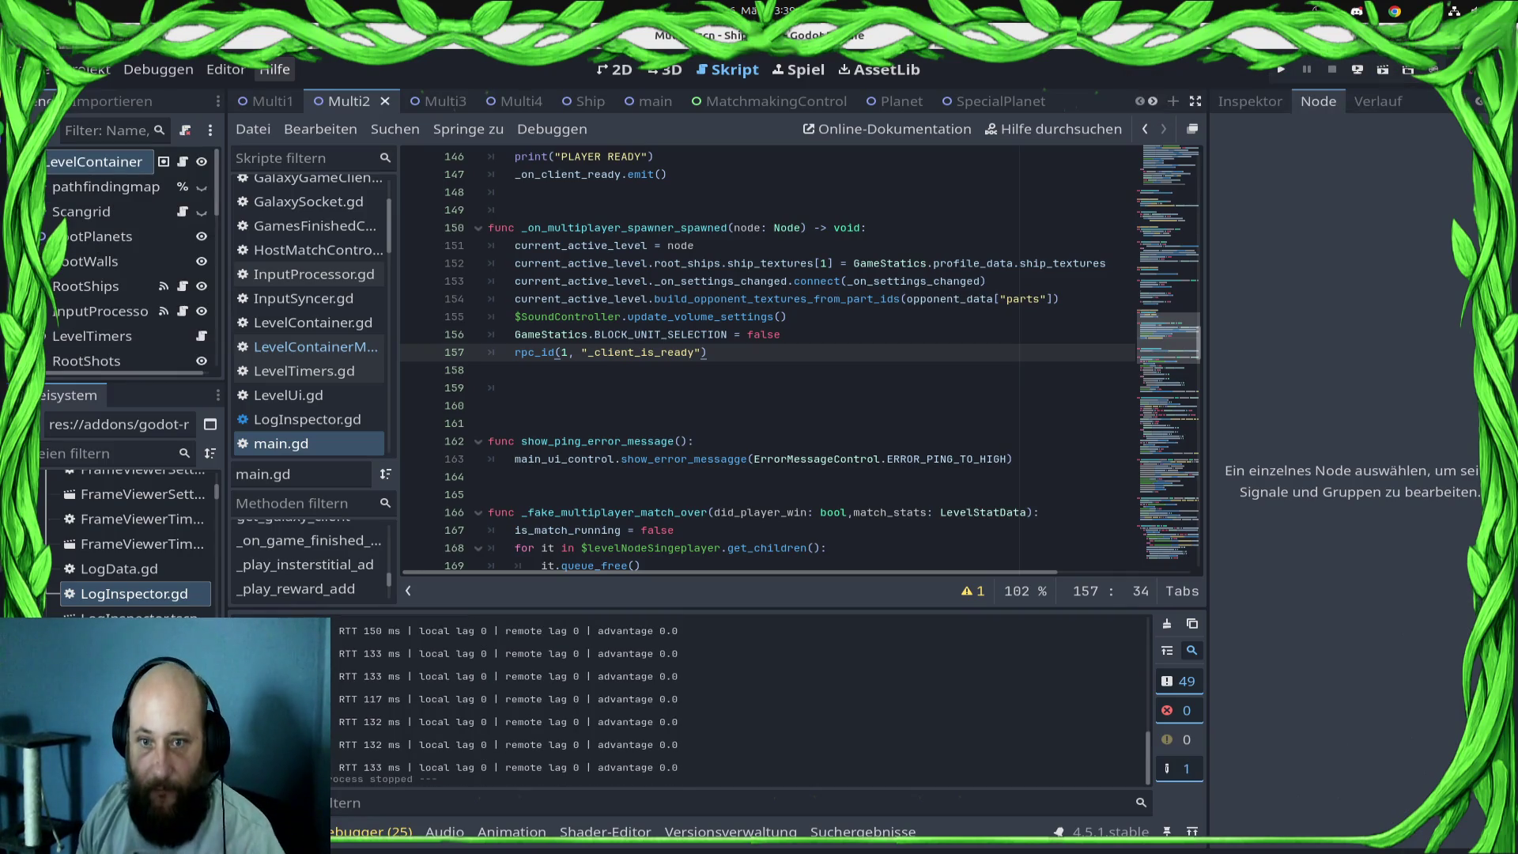
scroll(801, 359, down, 5)
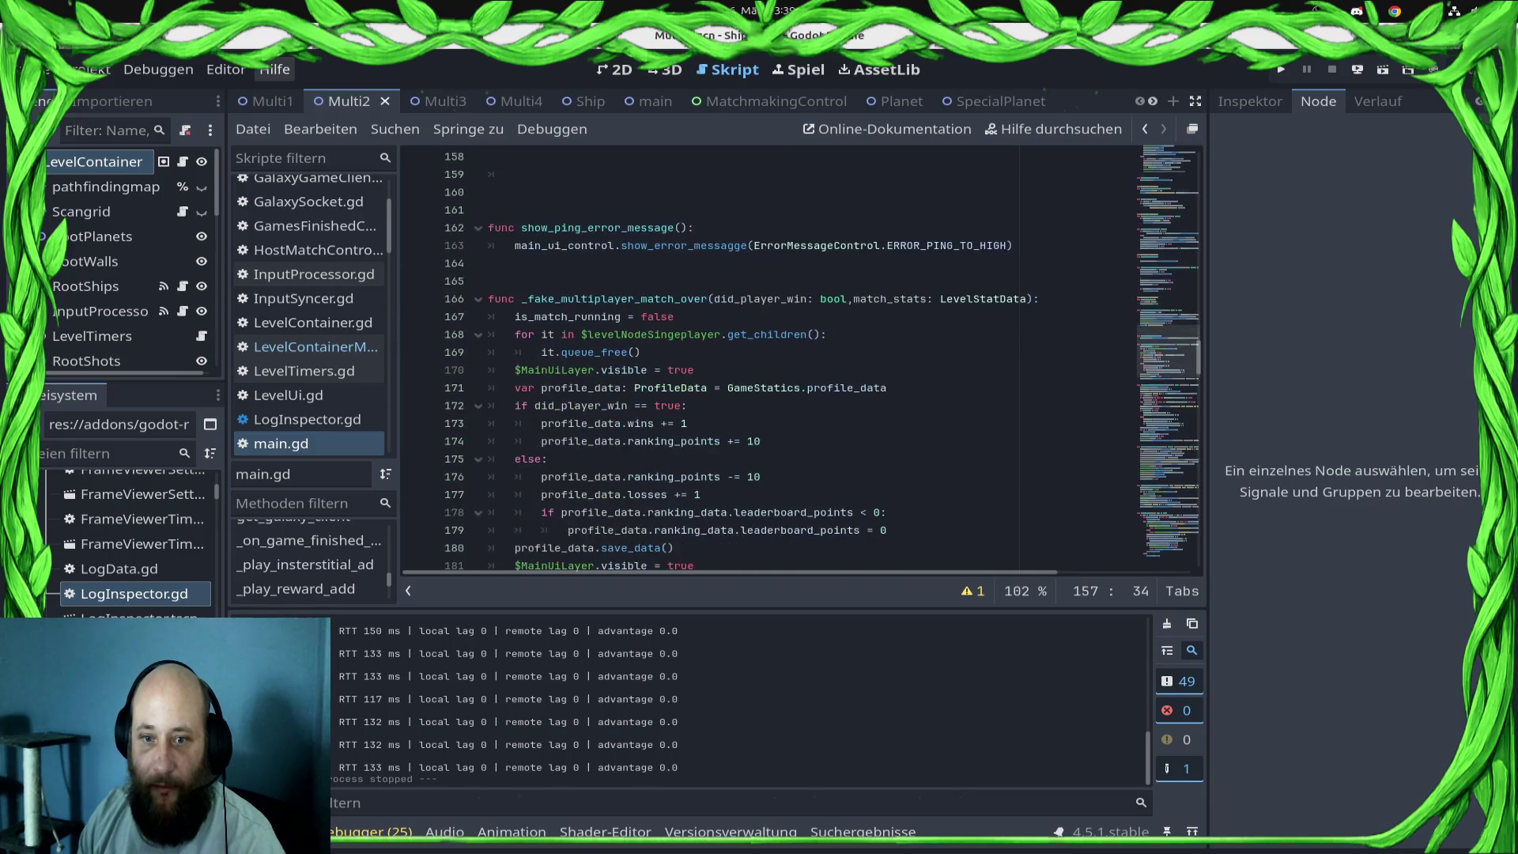
scroll(800, 359, up, 11)
scroll(800, 359, up, 3)
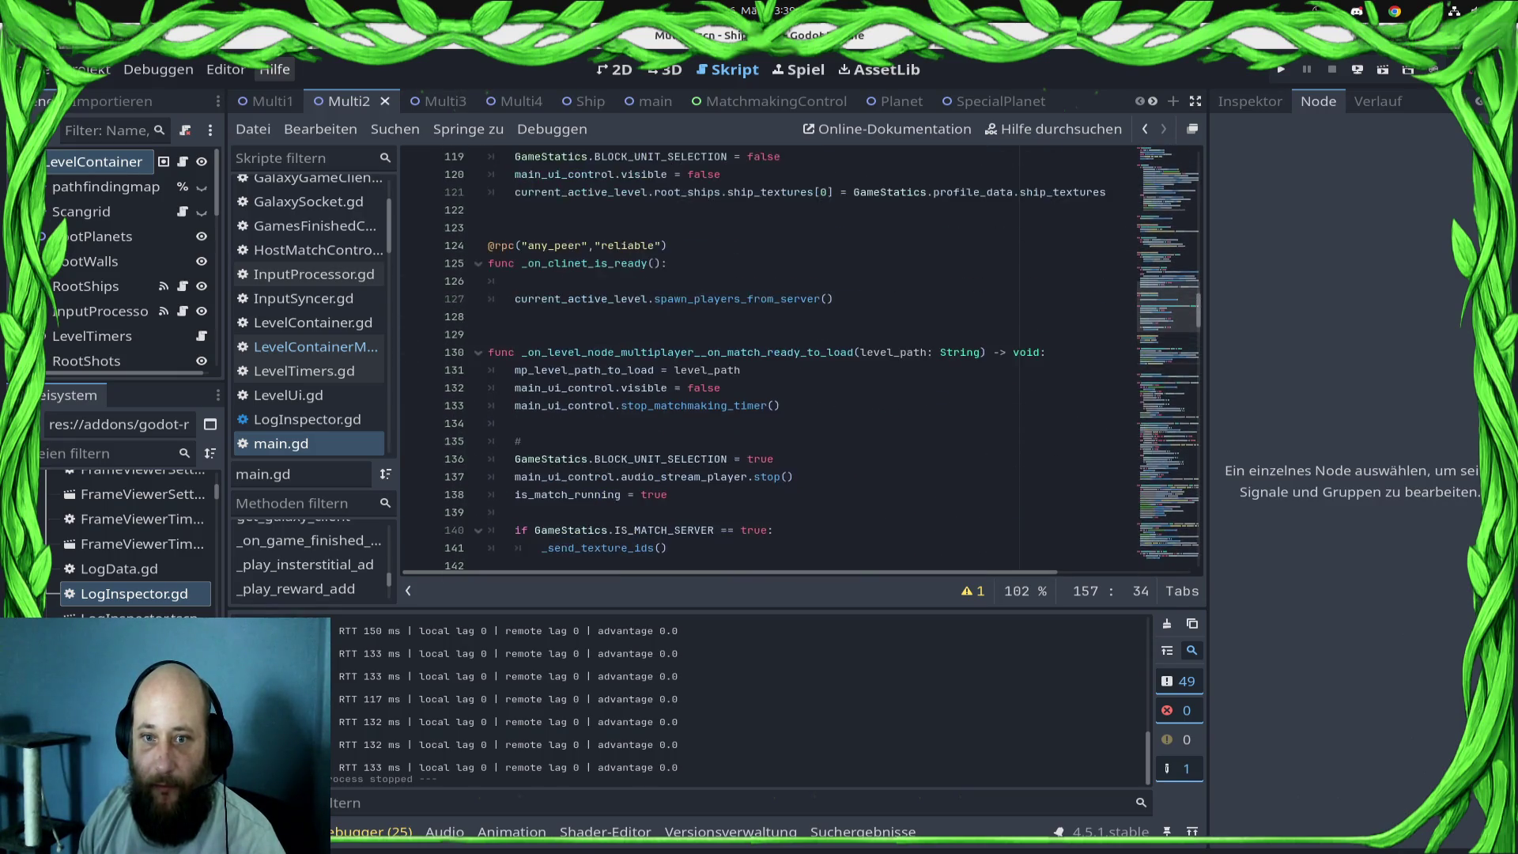
click(522, 441)
mouse_move(522, 441)
mouse_down()
mouse_move(490, 441)
mouse_move(489, 424)
mouse_up()
key(BackSpace)
key(BackSpace)
key(ctrl+s)
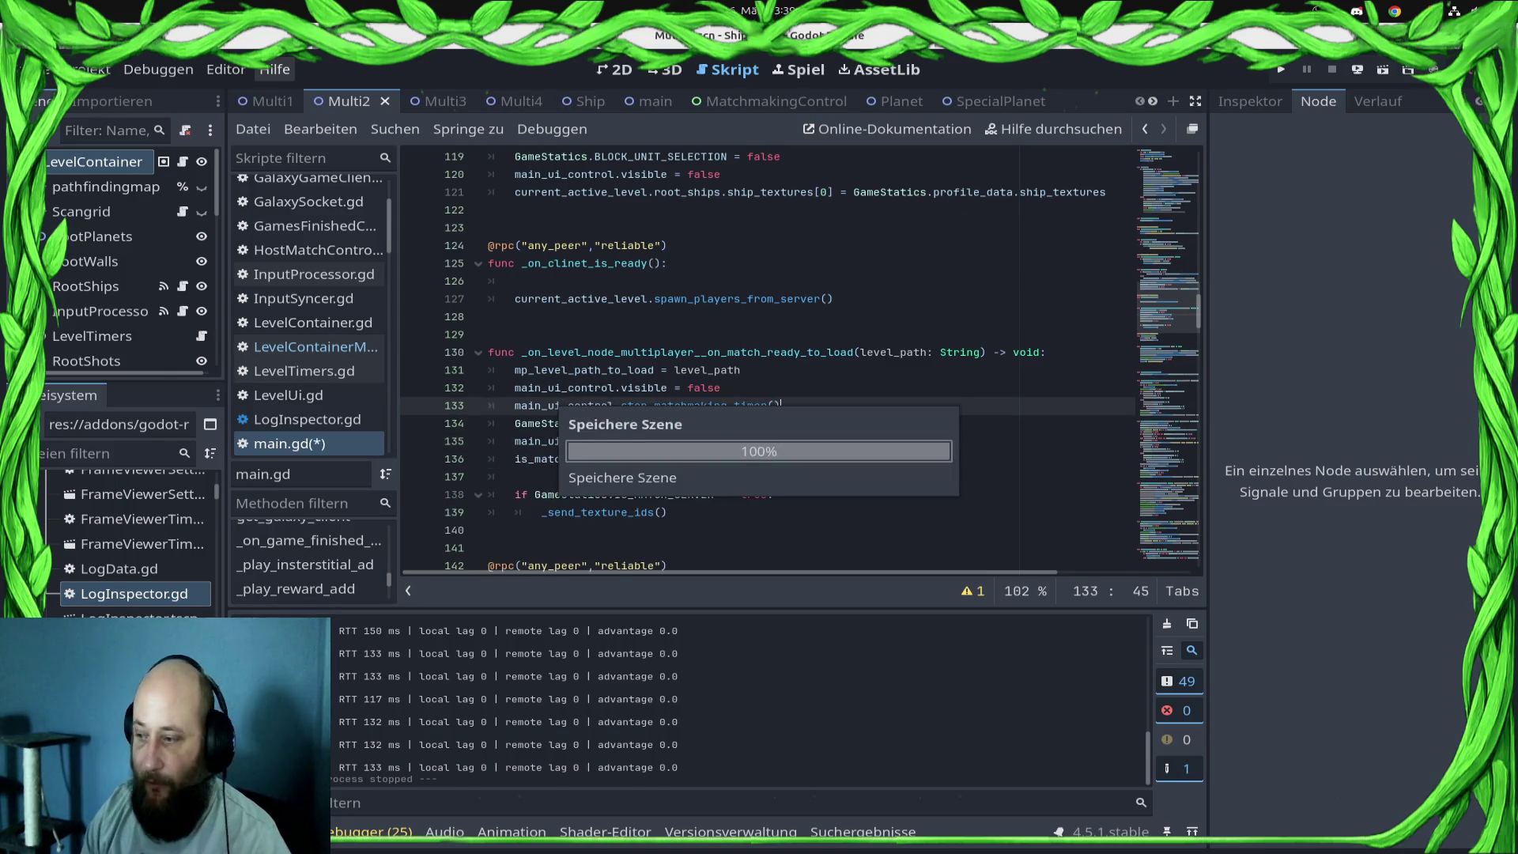
- Remove empty line 126 from main.gd and save
click(514, 281)
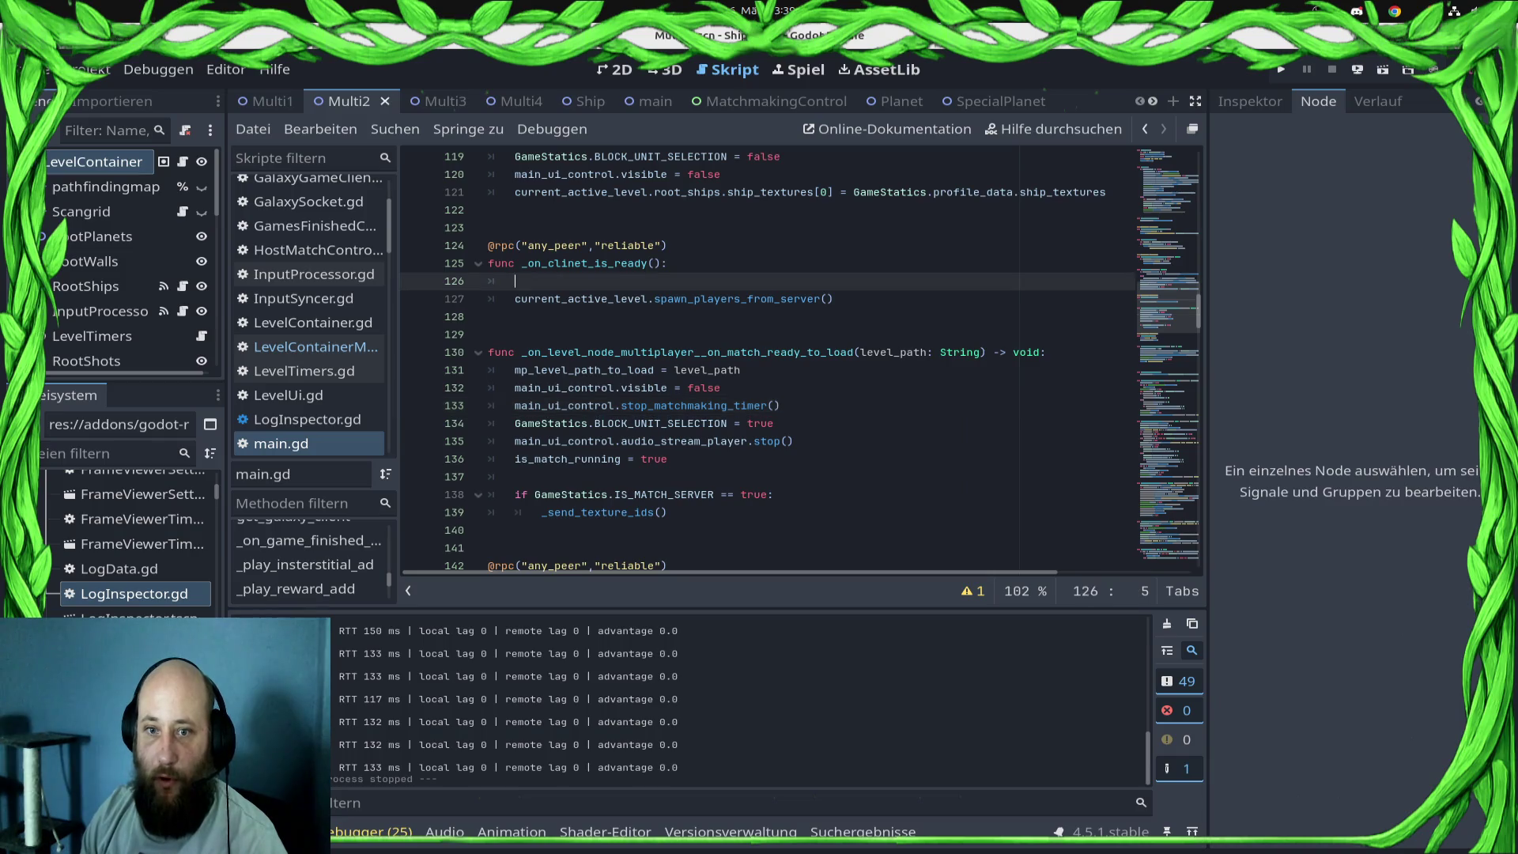
key(BackSpace)
key(BackSpace)
key(ctrl+s)
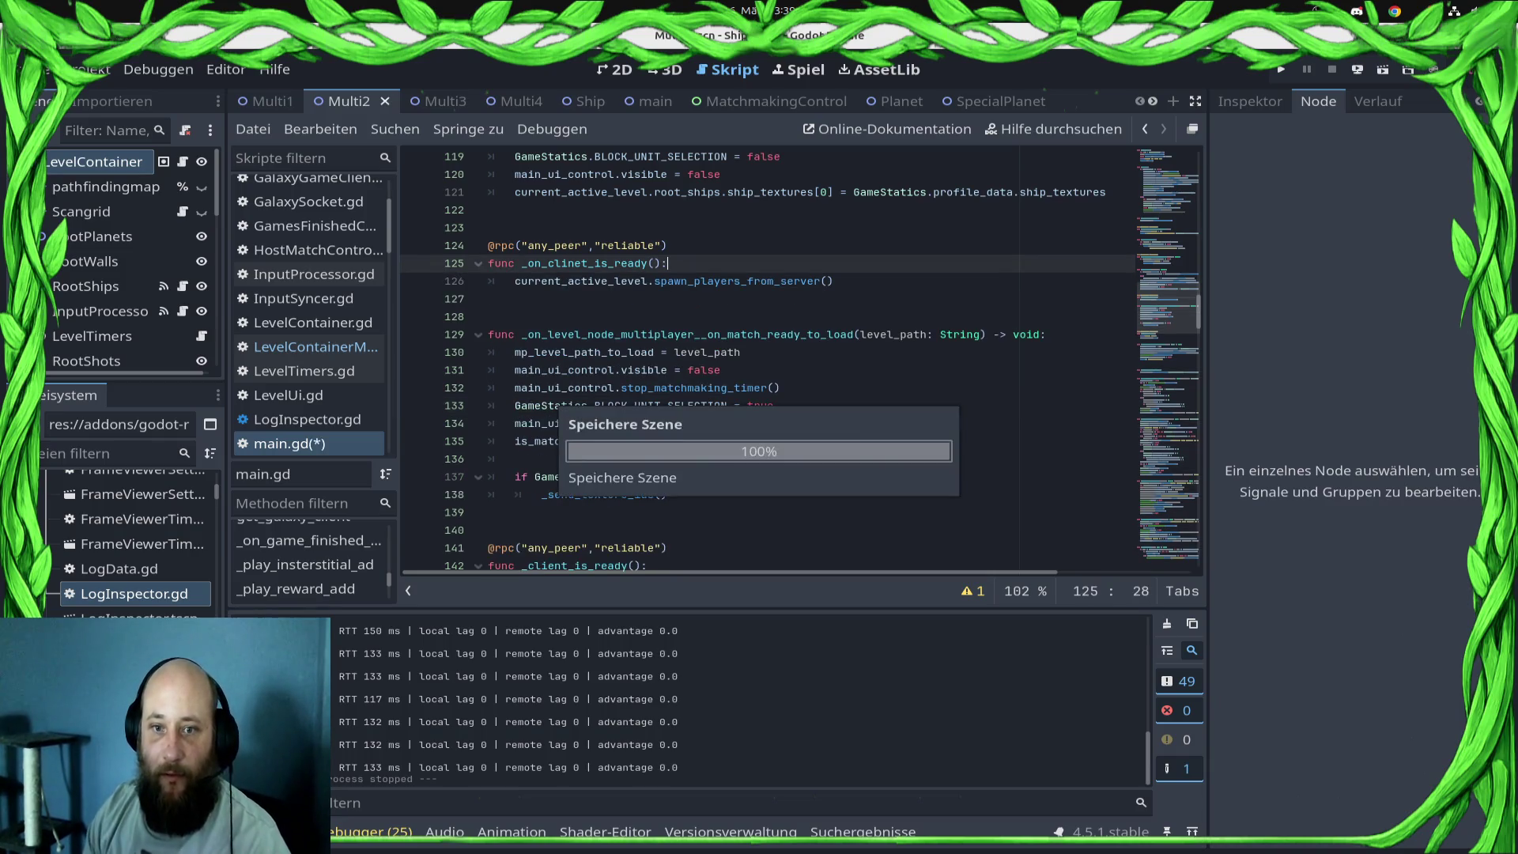
- Switch to the LevelContainerMultiplayer.gd script
scroll(802, 358, up, 3)
scroll(802, 358, up, 12)
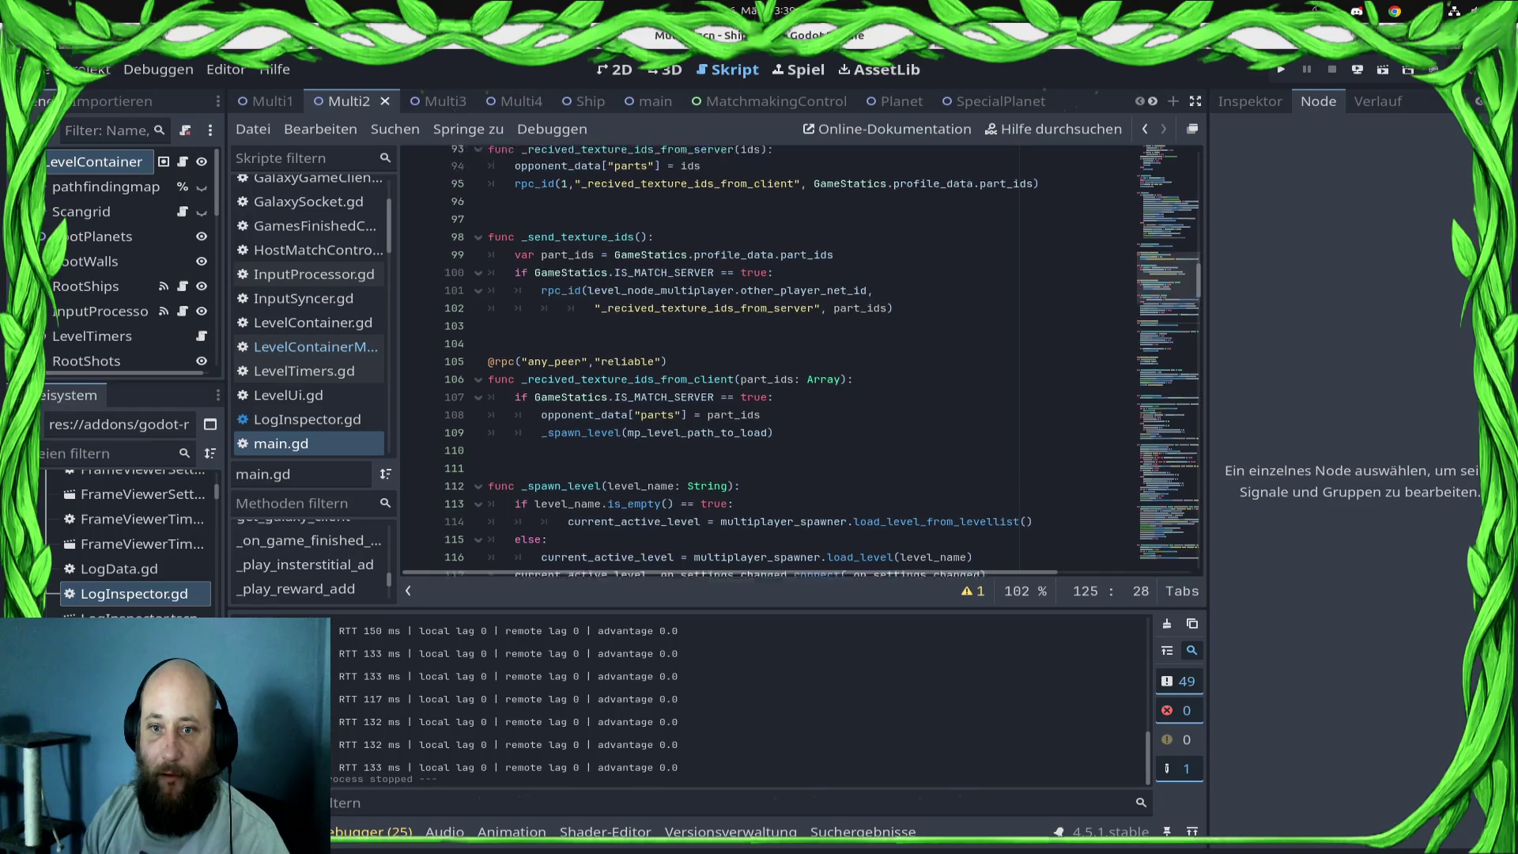
scroll(802, 358, up, 3)
scroll(802, 358, down, 16)
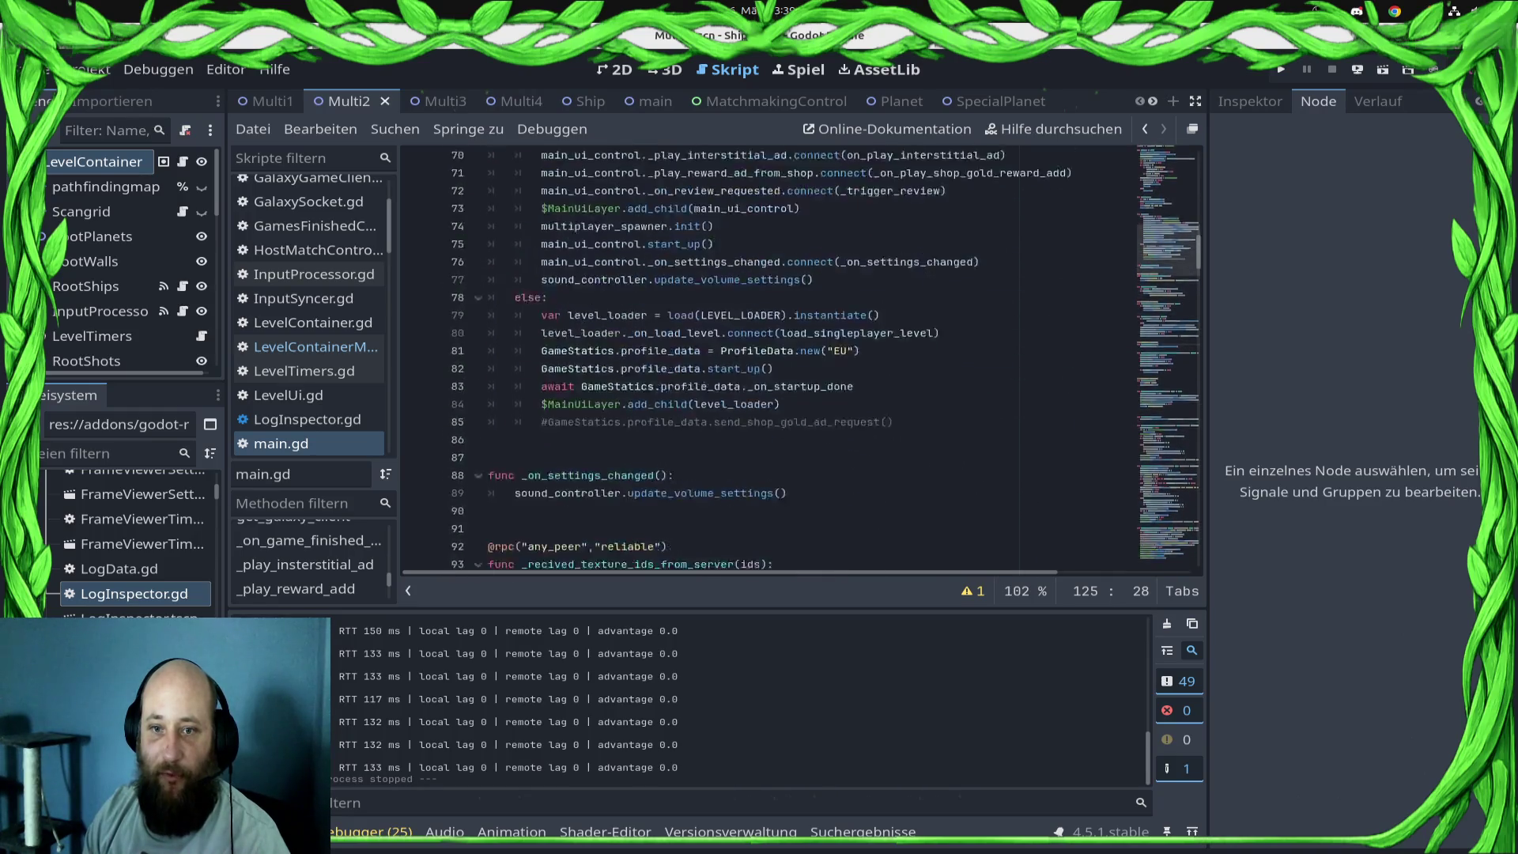
scroll(802, 359, down, 20)
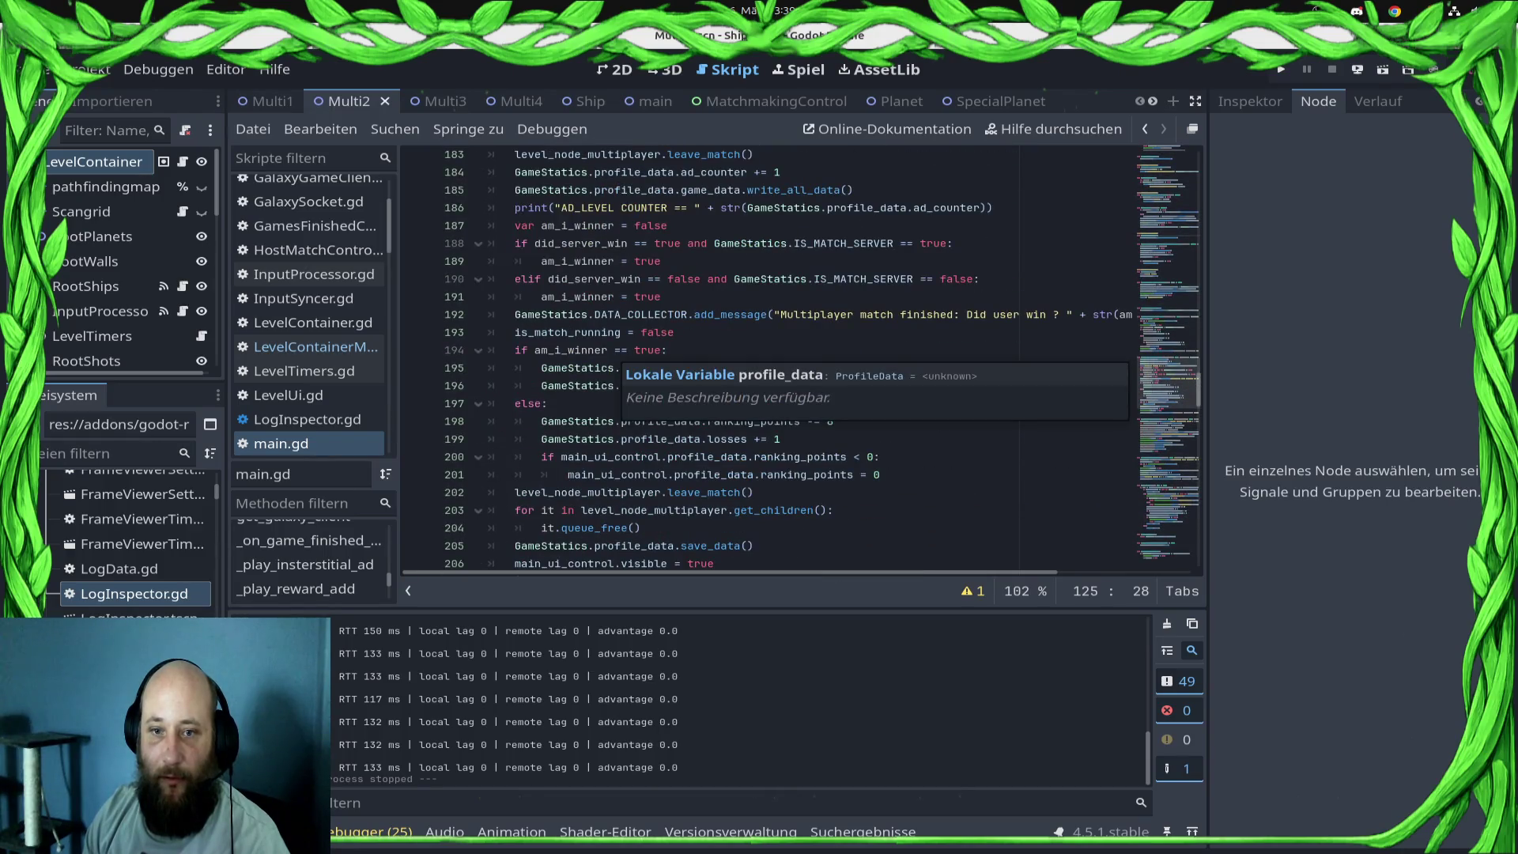
click(316, 346)
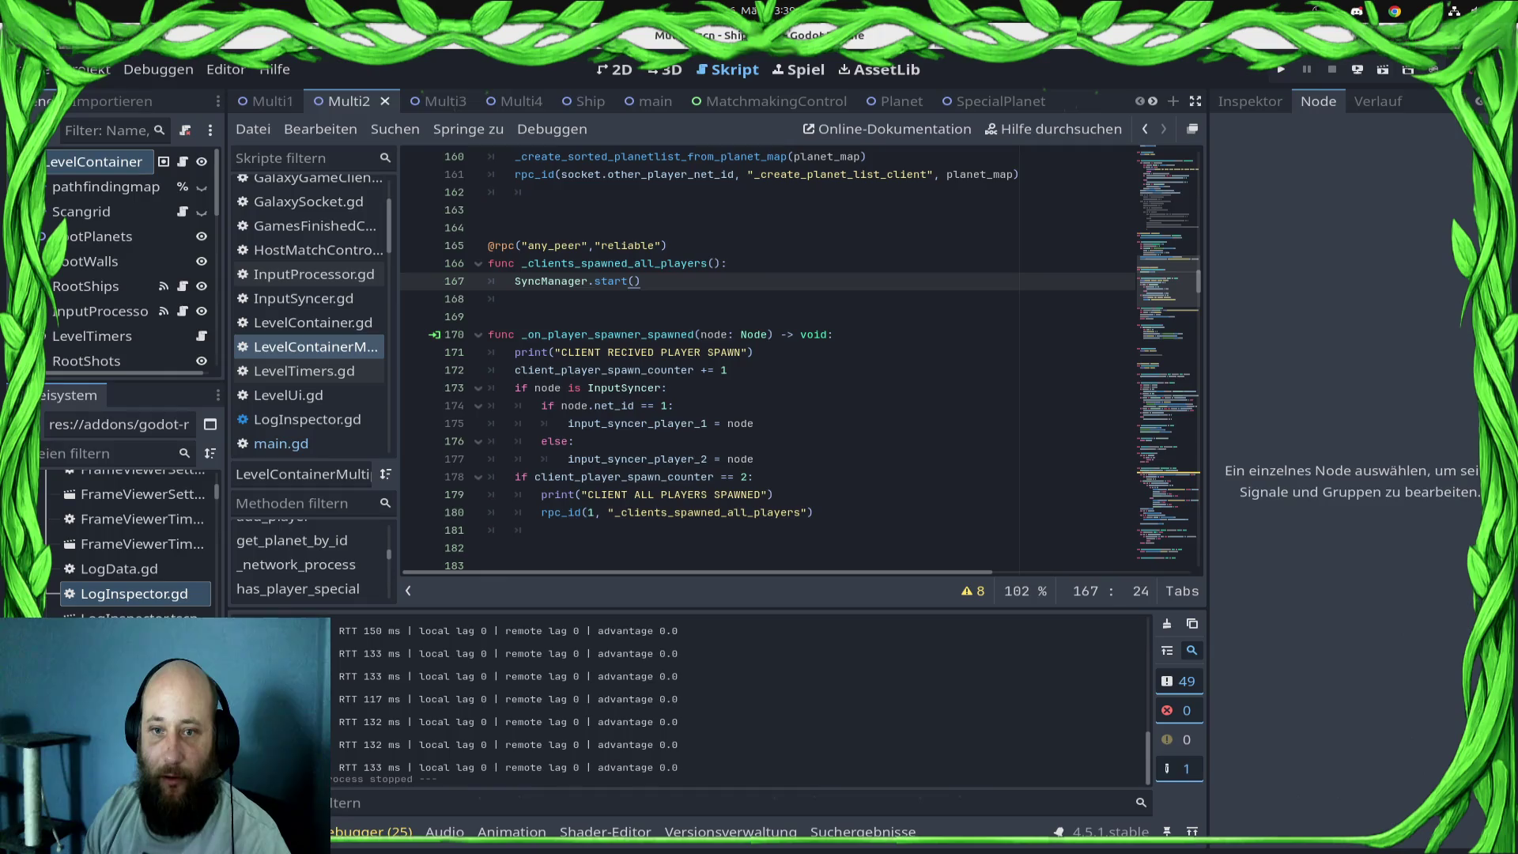
- Uncomment $LevelTimers.start_timers() in _on_sync_started and remove the blank line above it
scroll(802, 358, down, 12)
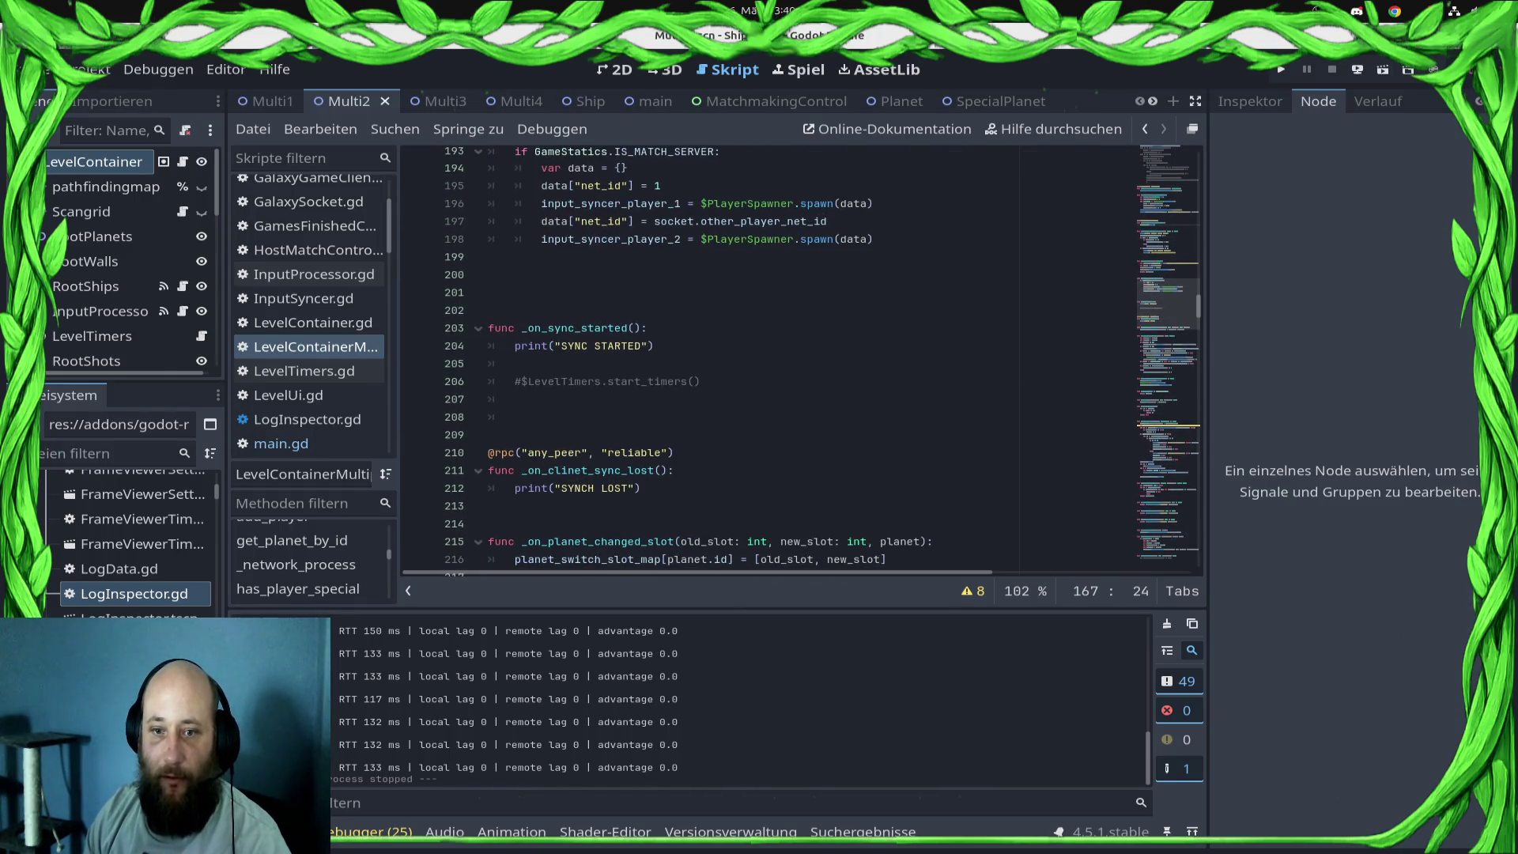
click(506, 364)
click(521, 381)
key(BackSpace)
key(ctrl+s)
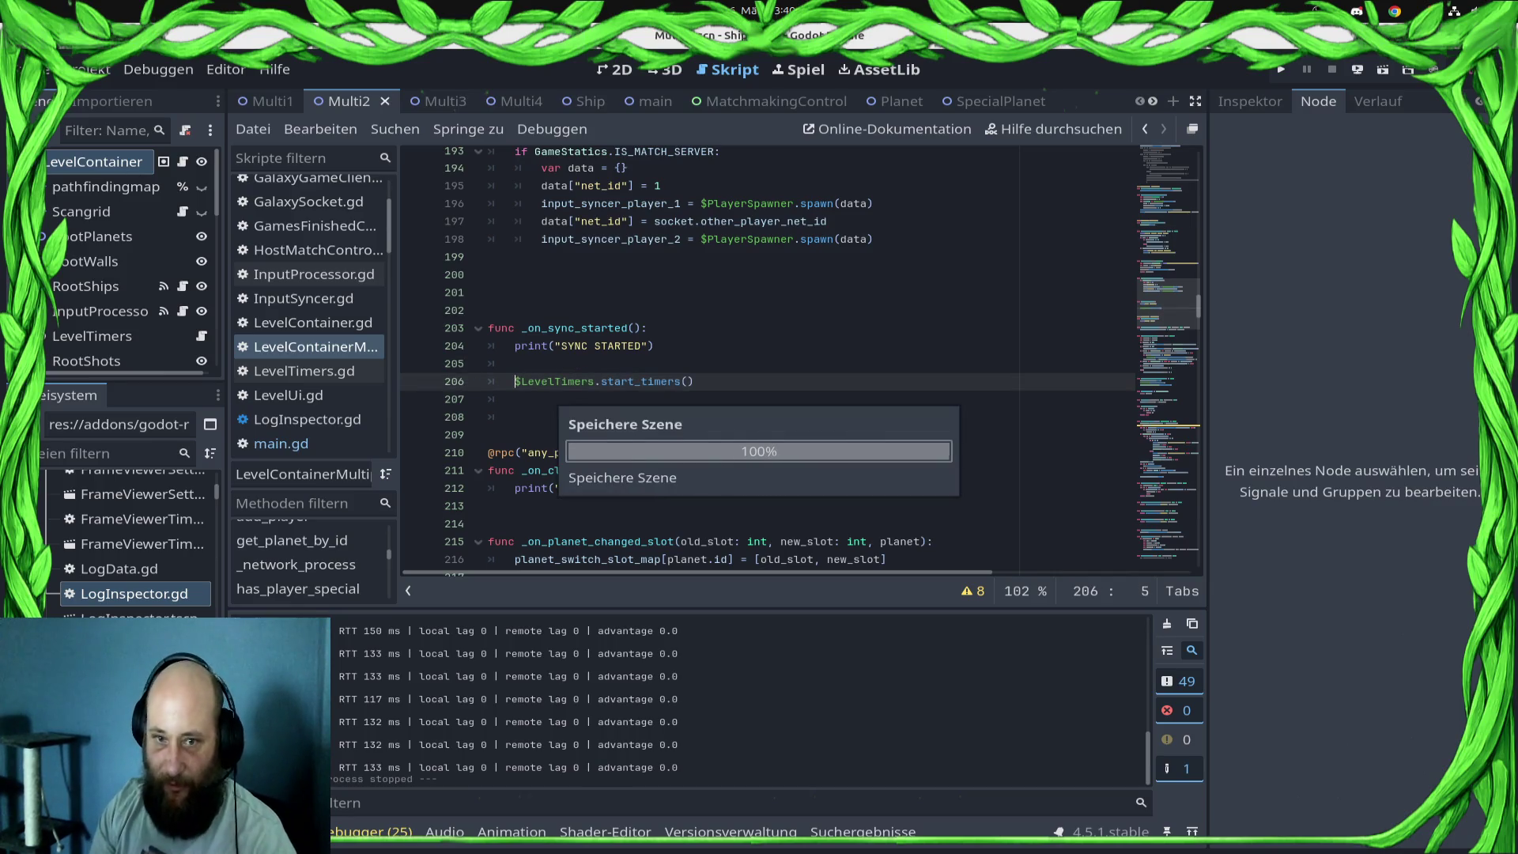
key(BackSpace)
- Trim the extra blank lines after _on_sync_started to one, save, and deploy to the Samsung phone
click(656, 346)
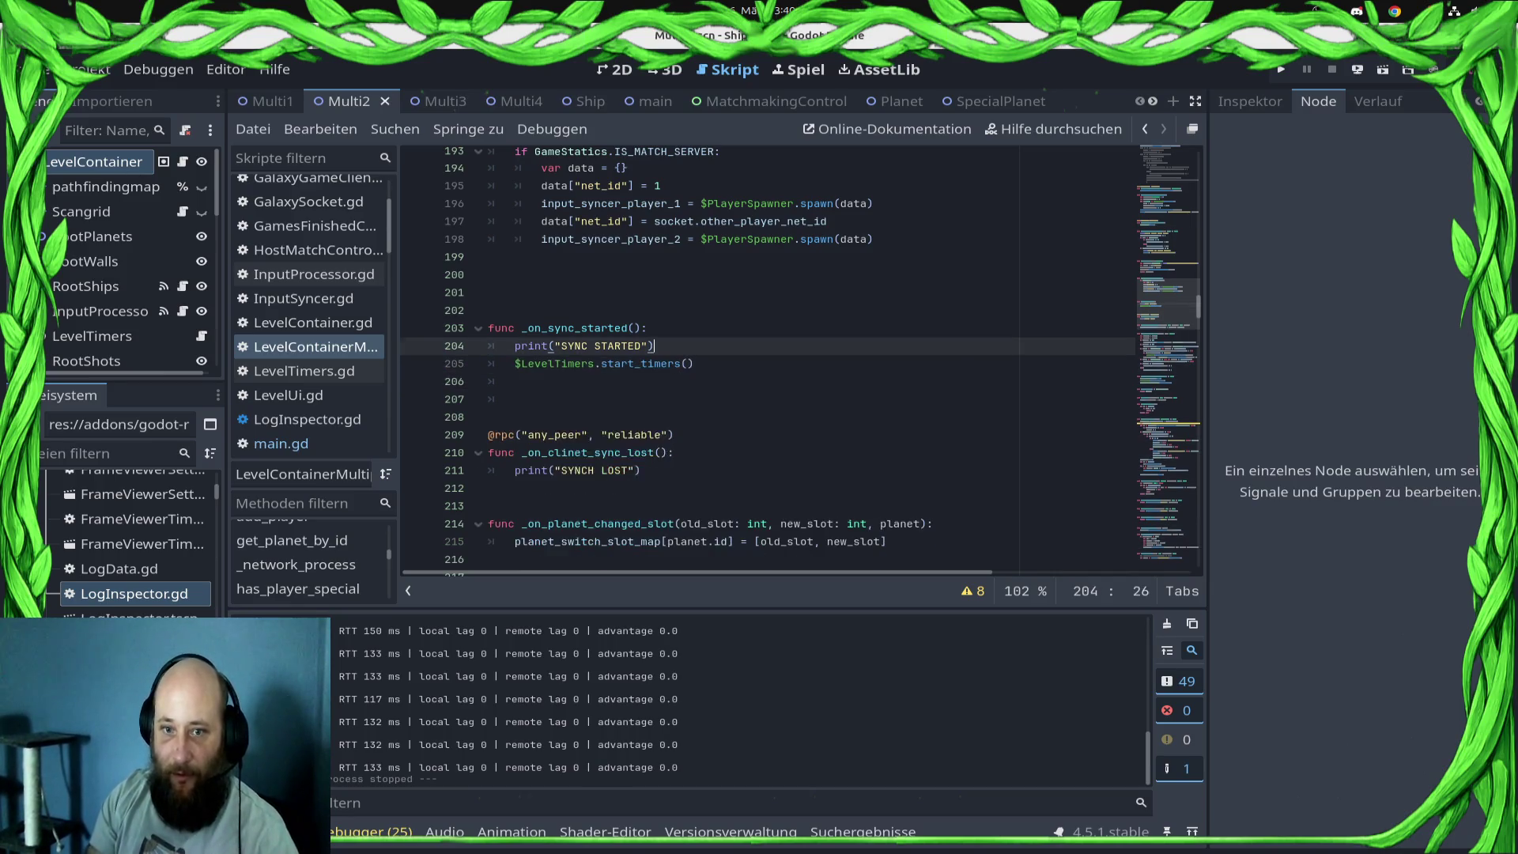
key(ctrl+s)
drag(488, 435, 488, 382)
key(BackSpace)
key(ctrl+s)
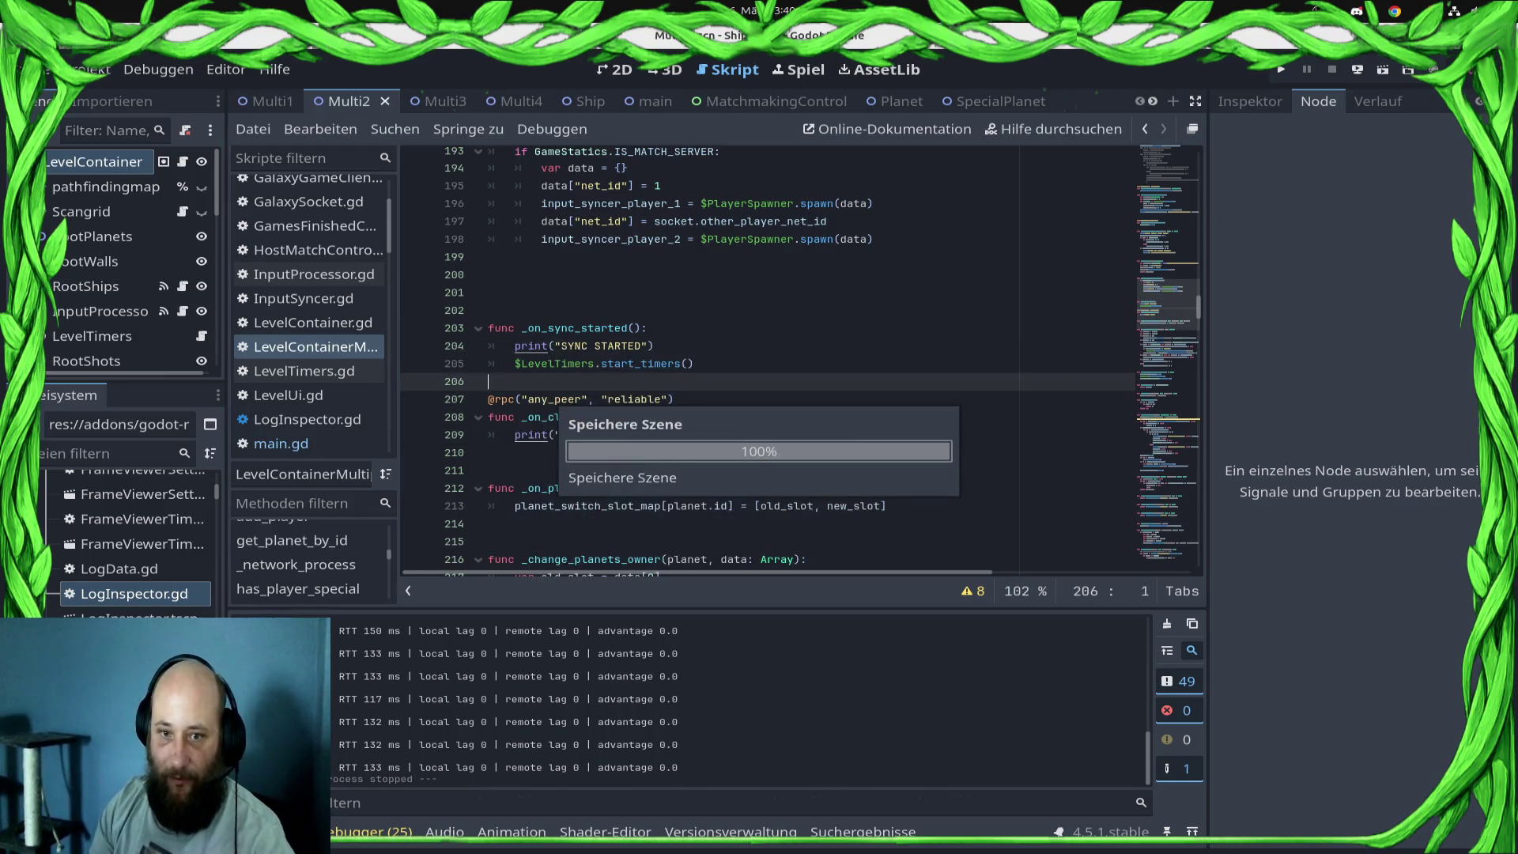
key(Return)
key(ctrl+s)
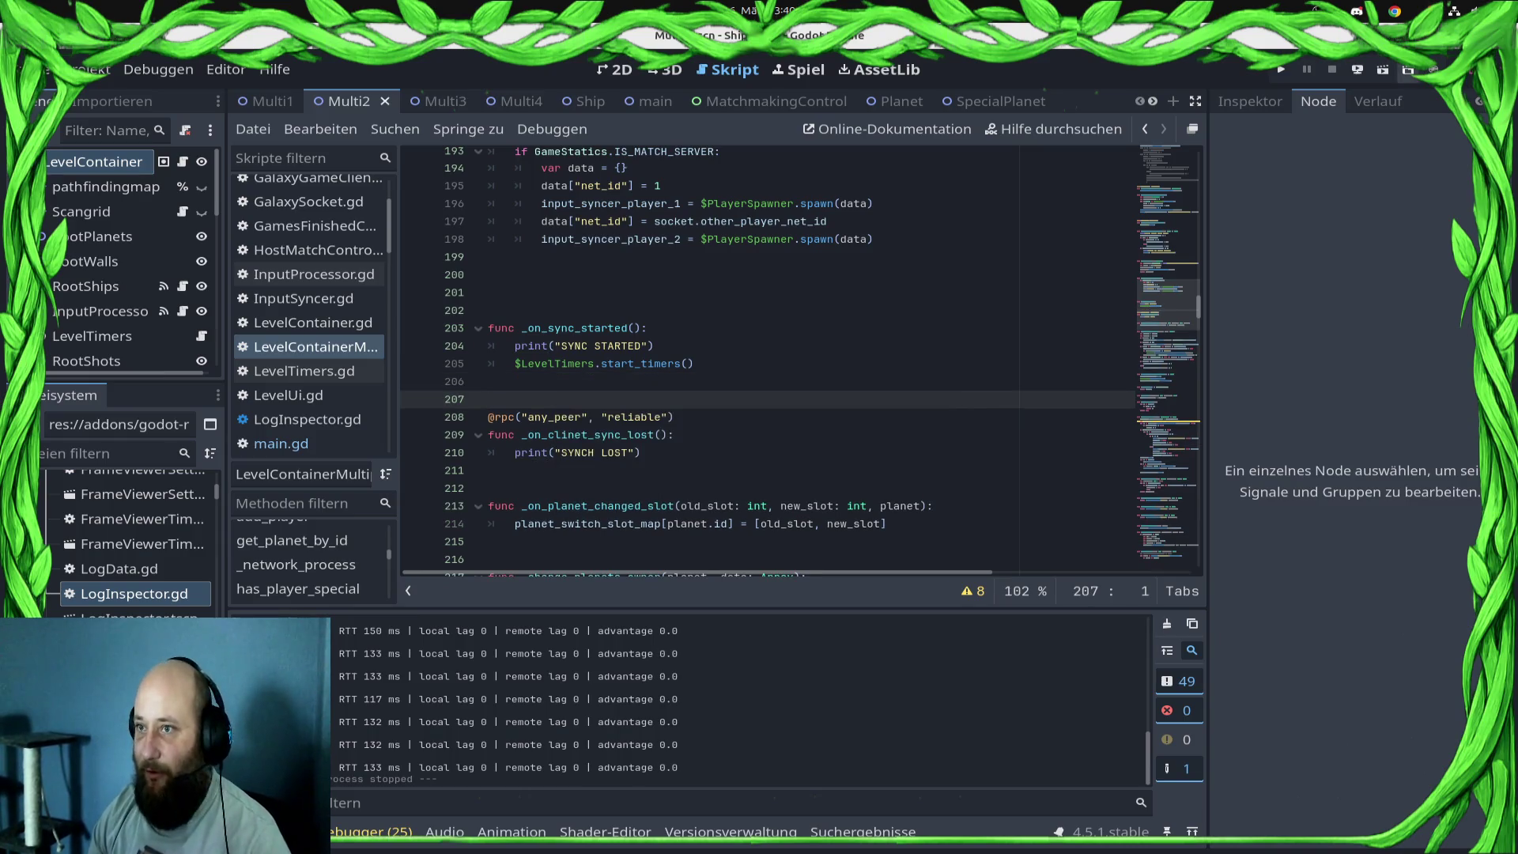
click(1357, 69)
click(1407, 195)
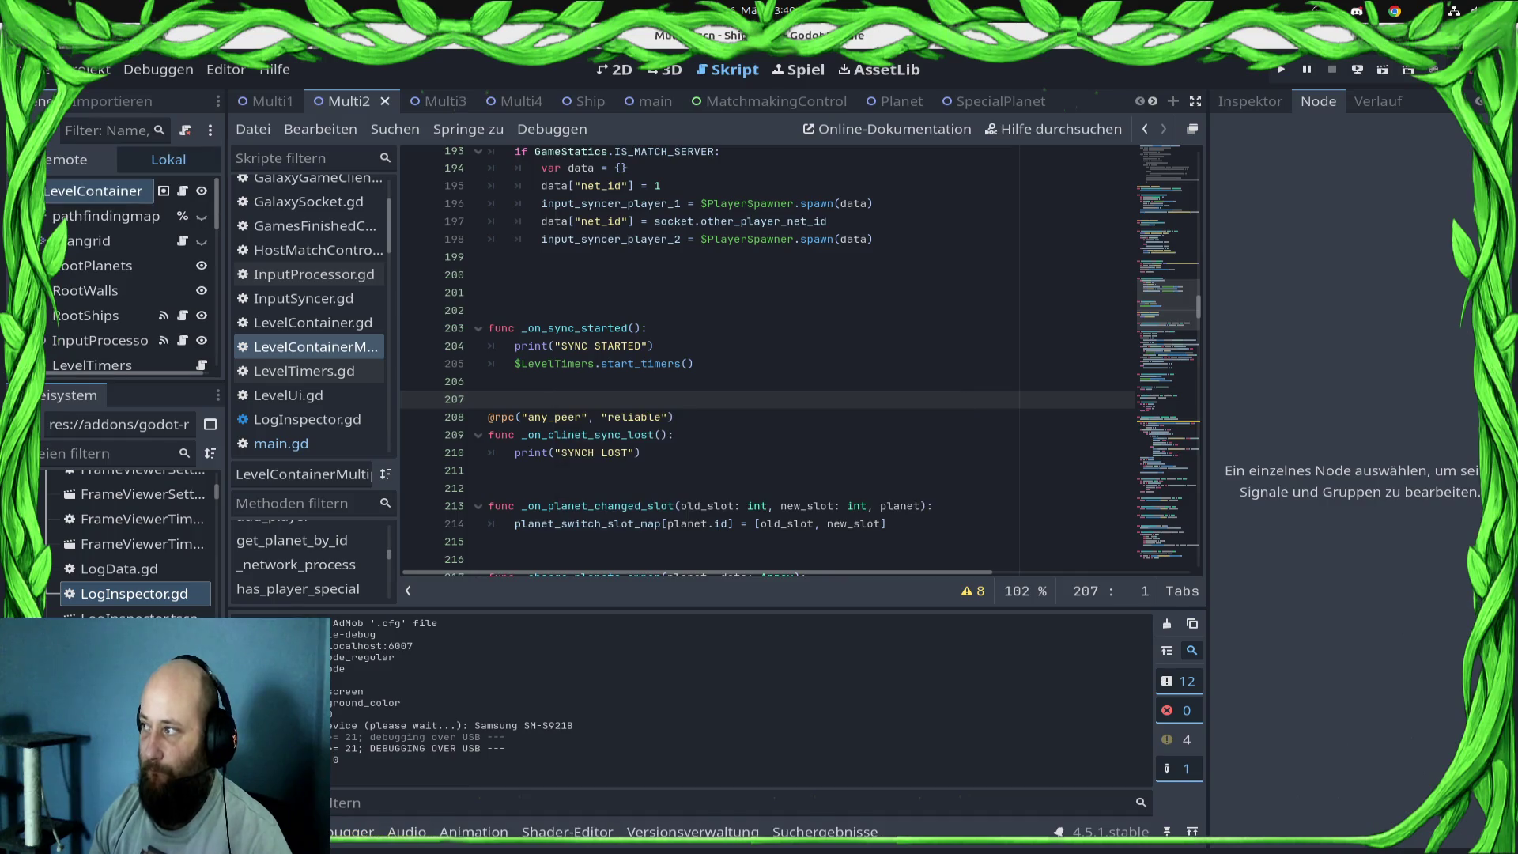
- Run a local debug session of the game with F5, then stop it
key(F5)
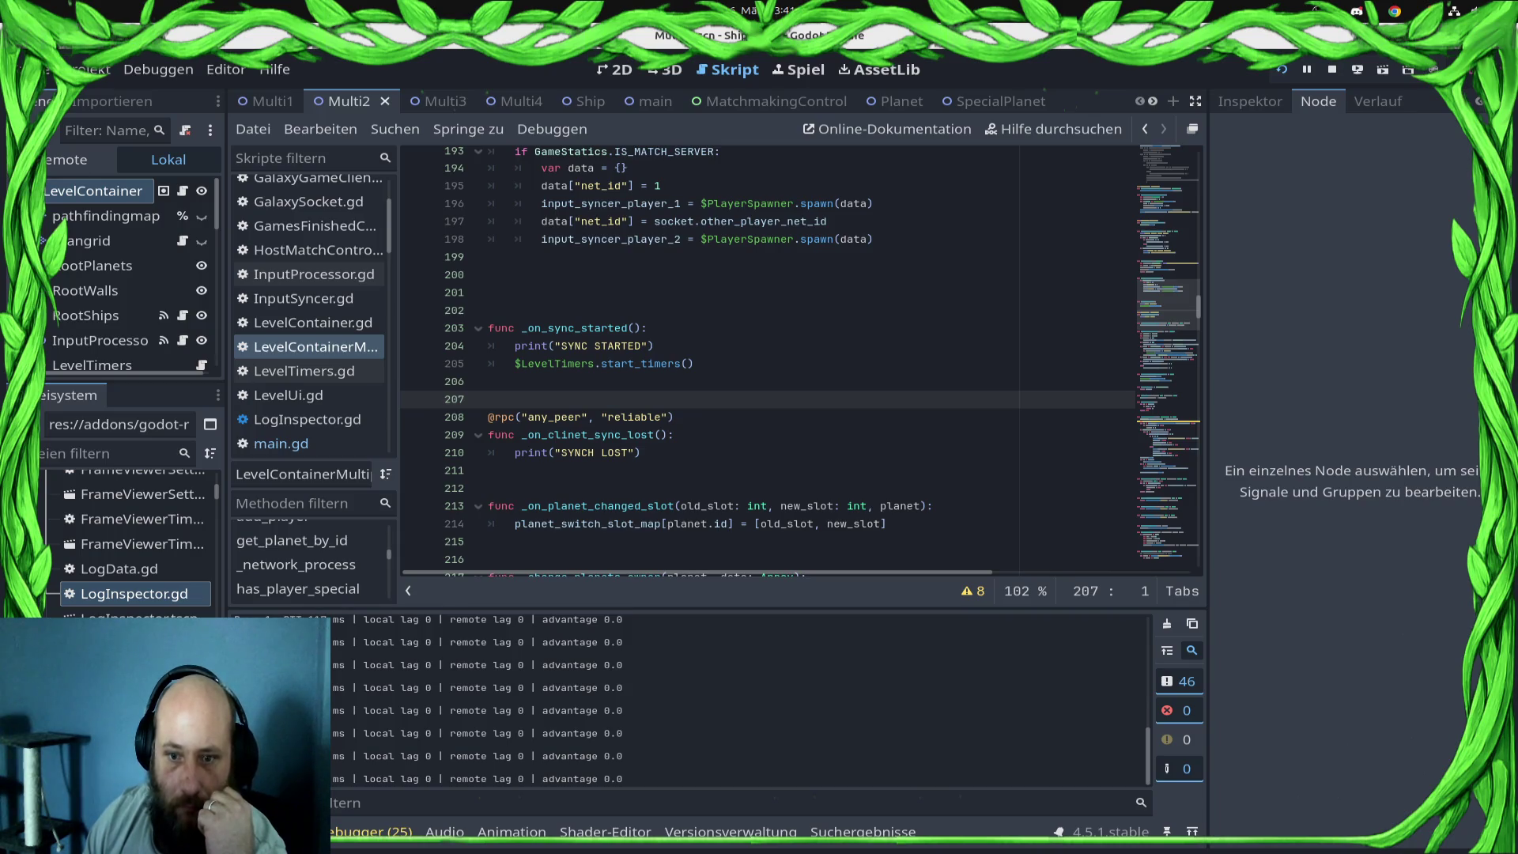
click(1333, 70)
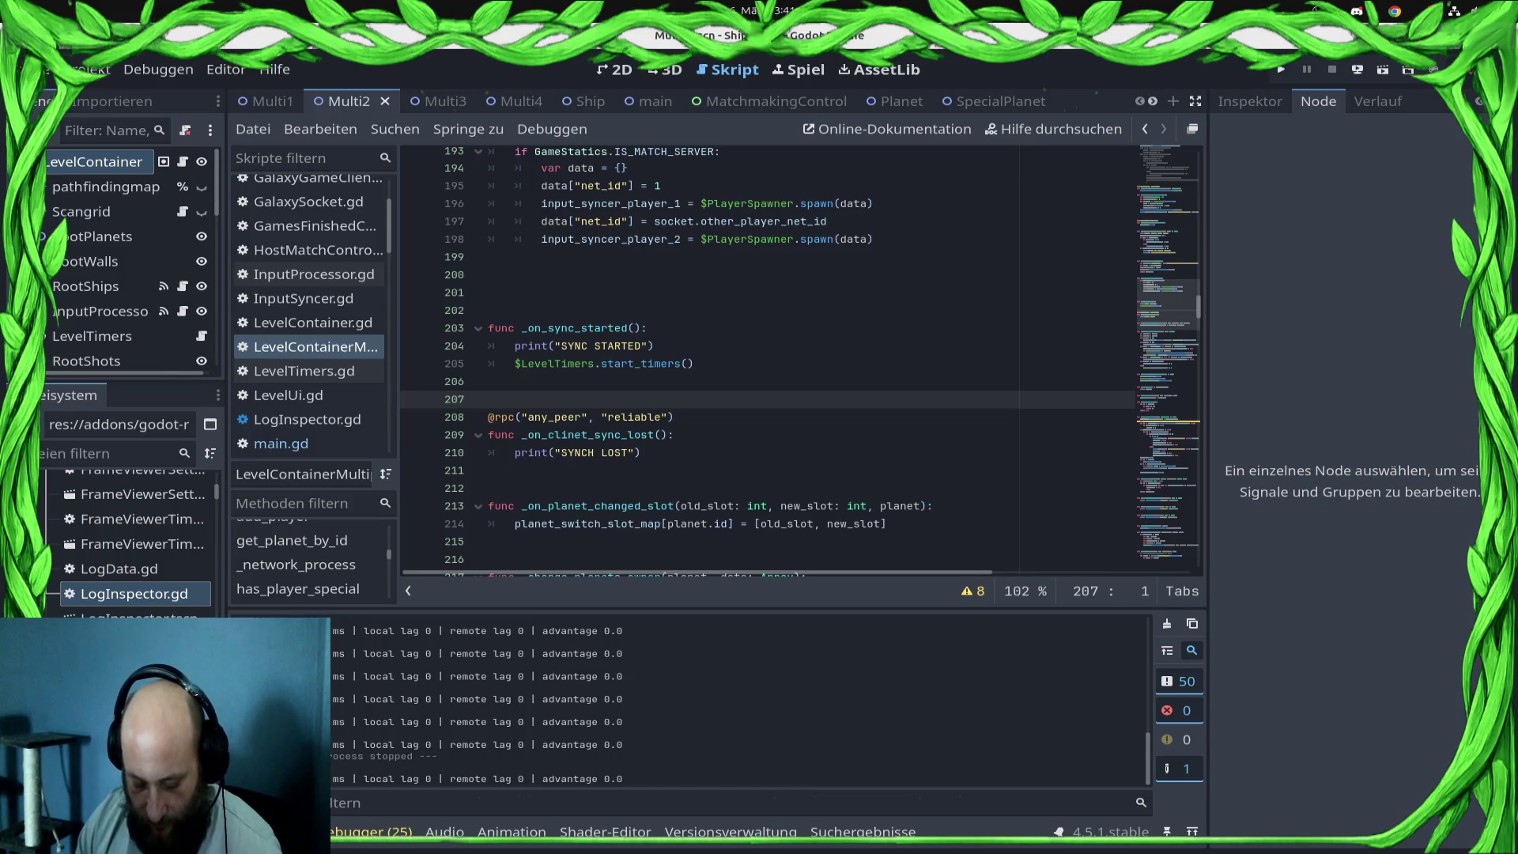
- Reduce the blank lines at line 199 to one before _on_sync_started, save, and switch to main.gd
scroll(802, 361, up, 4)
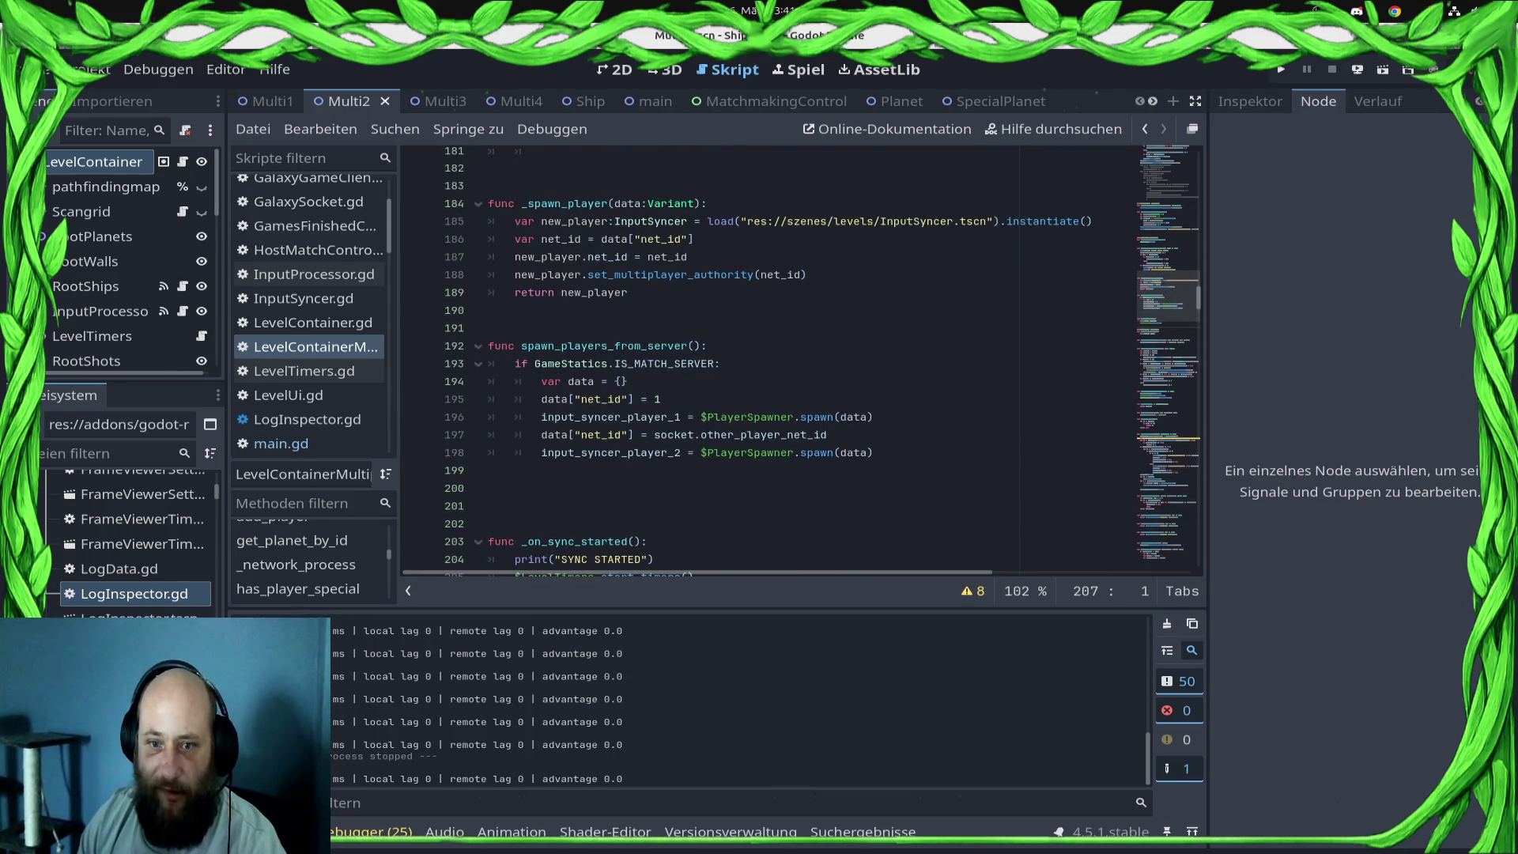
click(490, 470)
key(Delete)
key(Delete)
key(Delete)
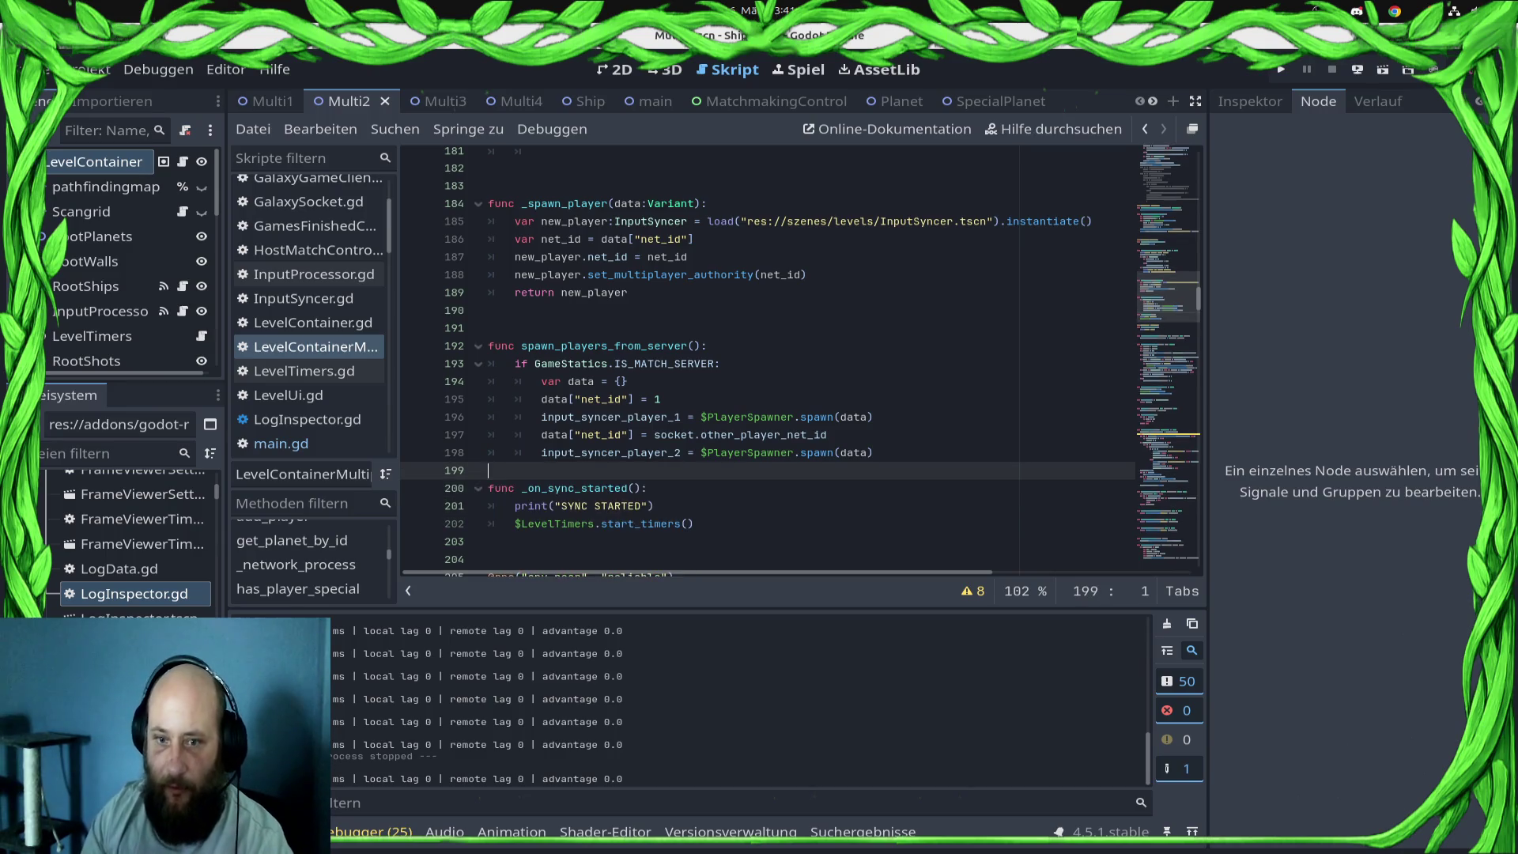
key(ctrl+s)
key(Return)
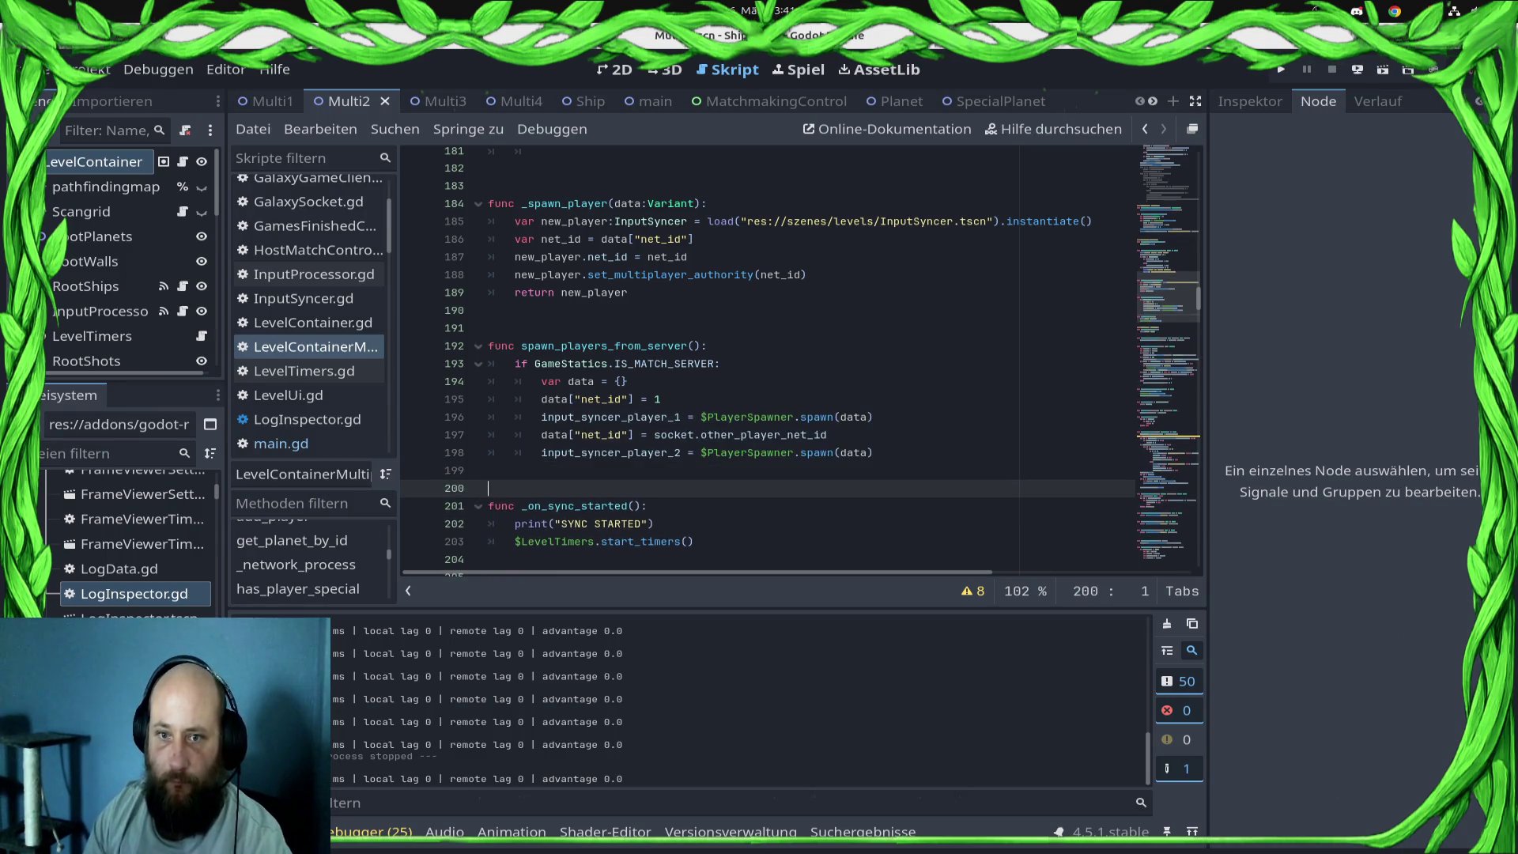
key(ctrl+s)
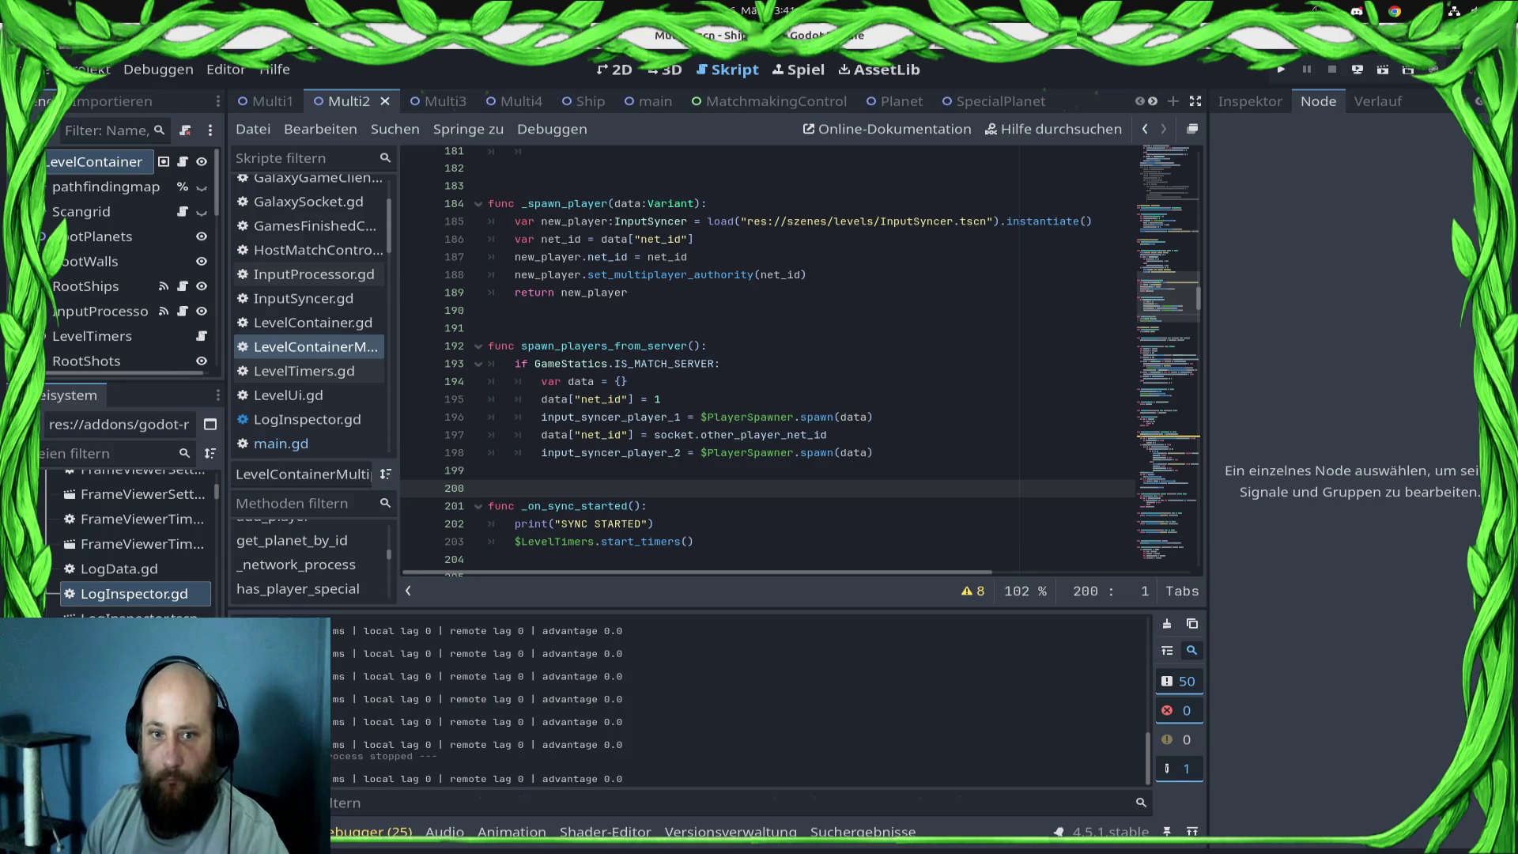
click(280, 444)
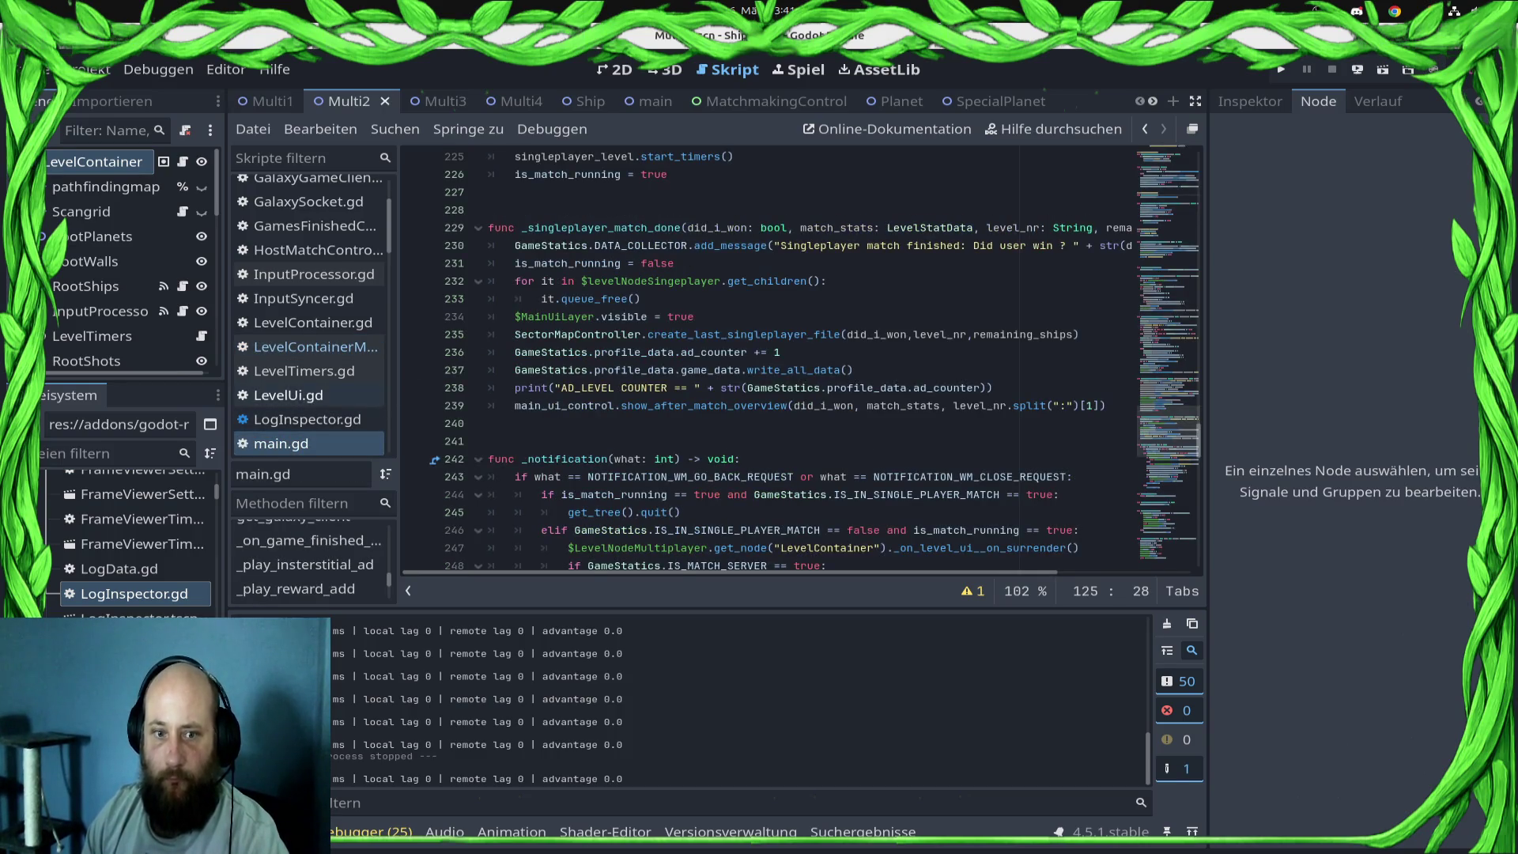
scroll(791, 356, up, 8)
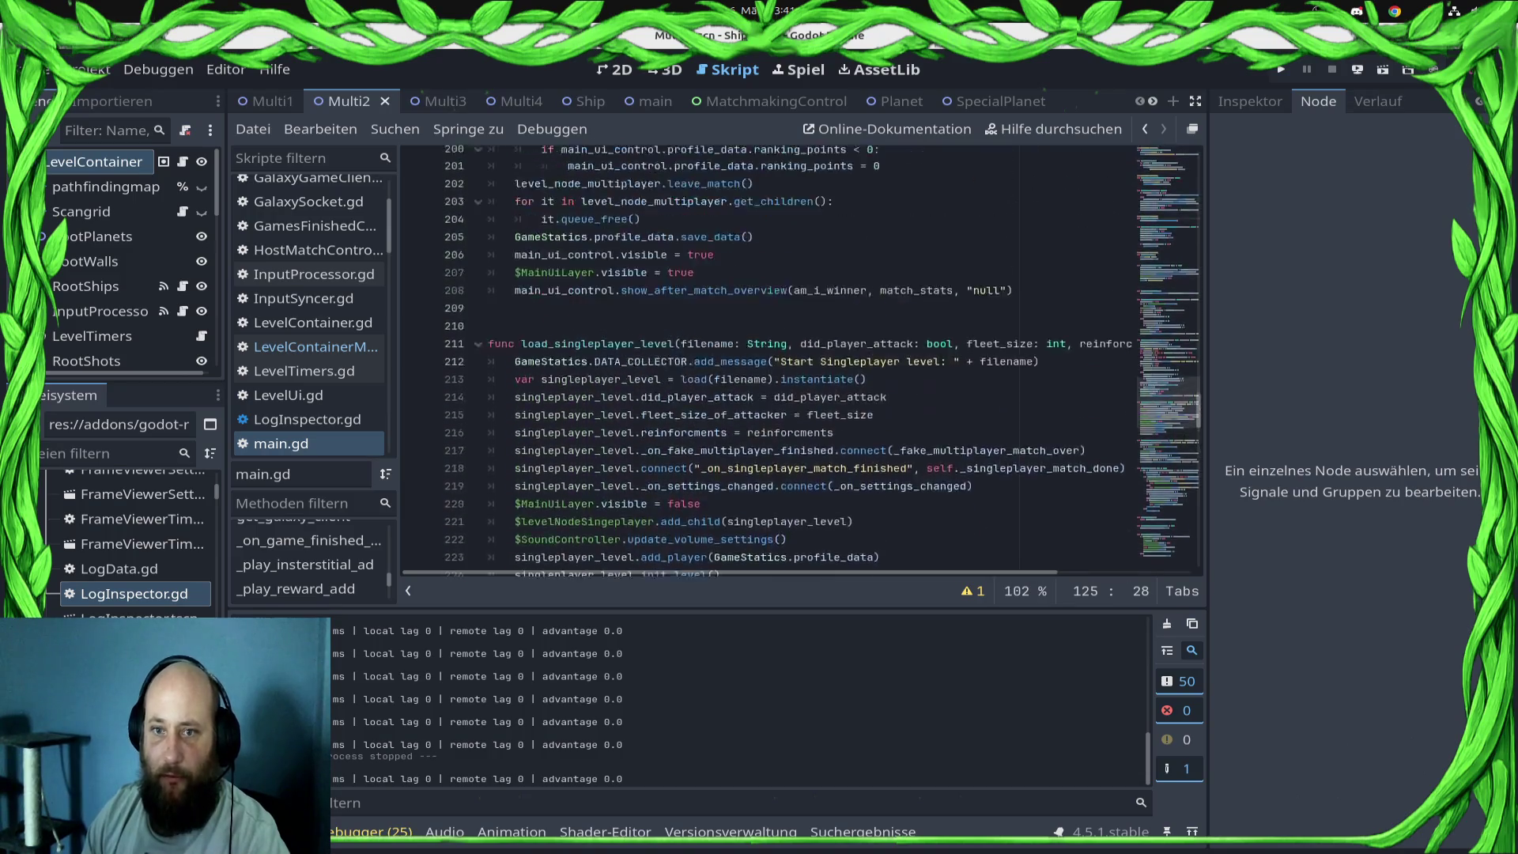
scroll(791, 356, up, 15)
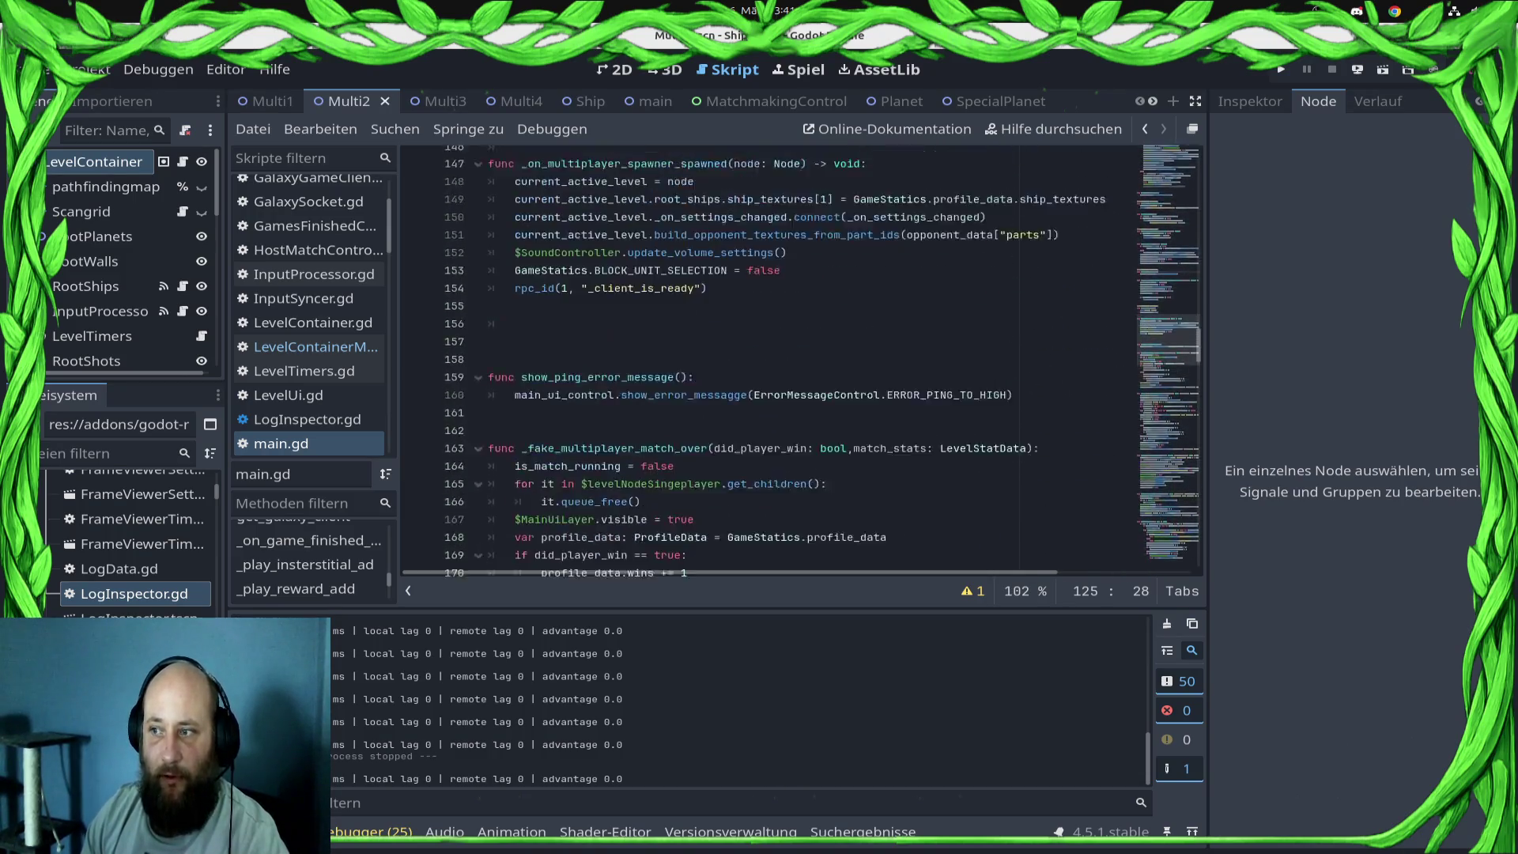
scroll(791, 356, up, 12)
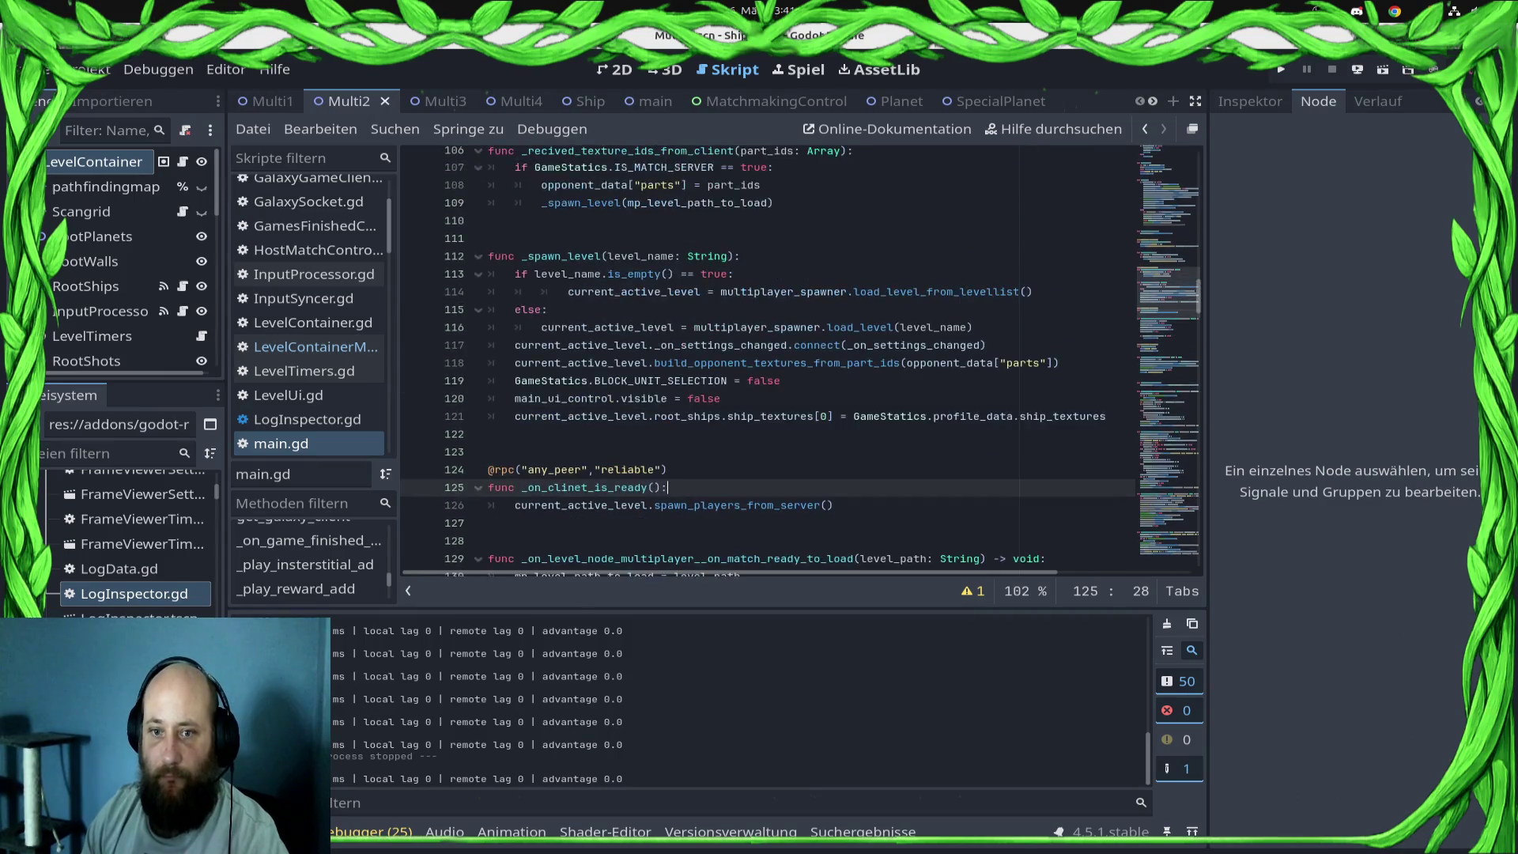
scroll(791, 356, up, 3)
scroll(790, 355, down, 2)
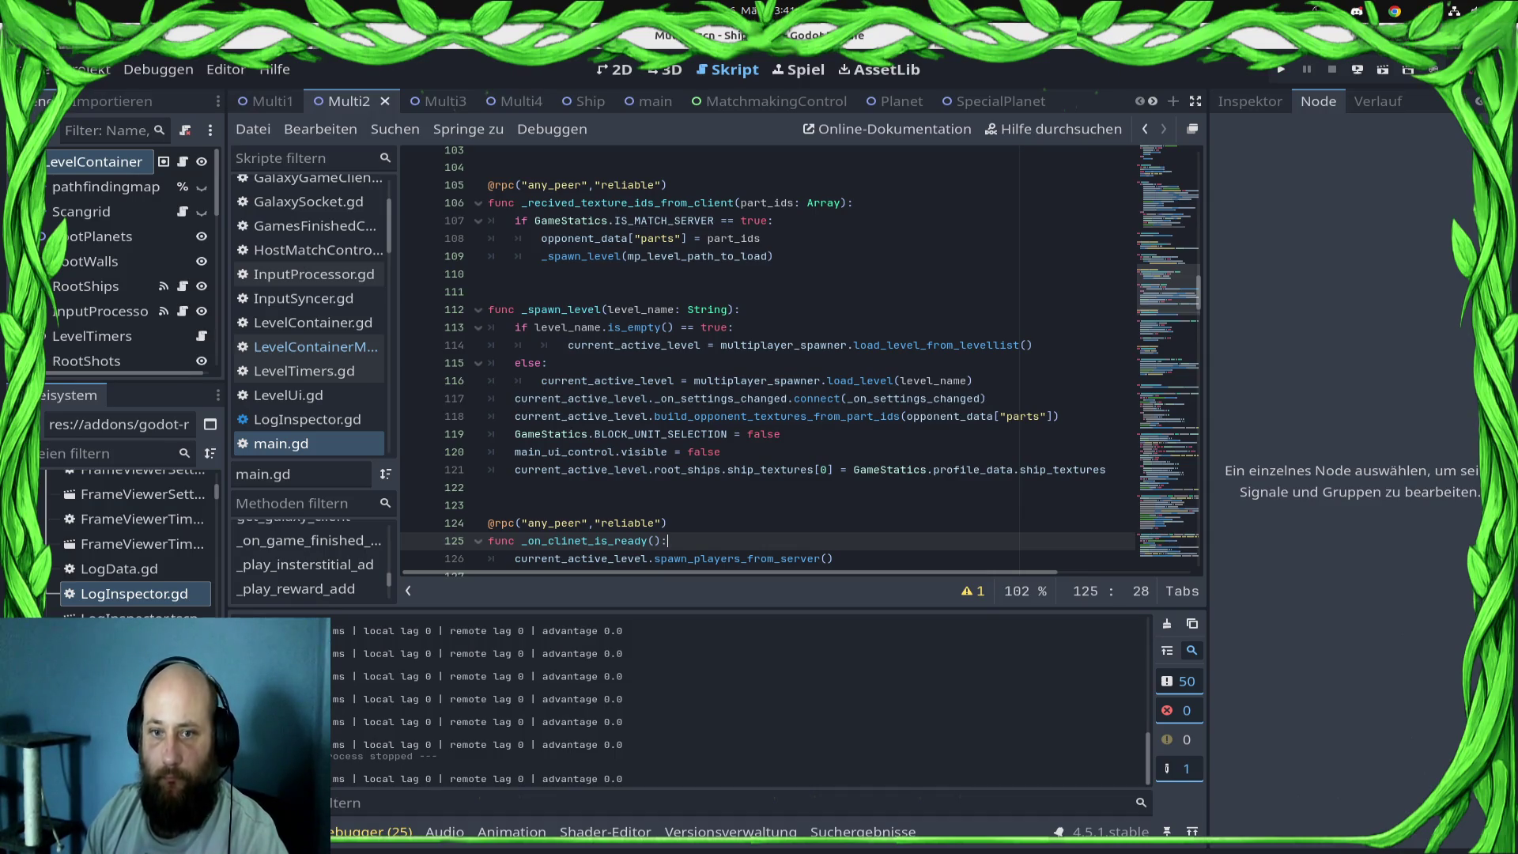
scroll(791, 356, down, 8)
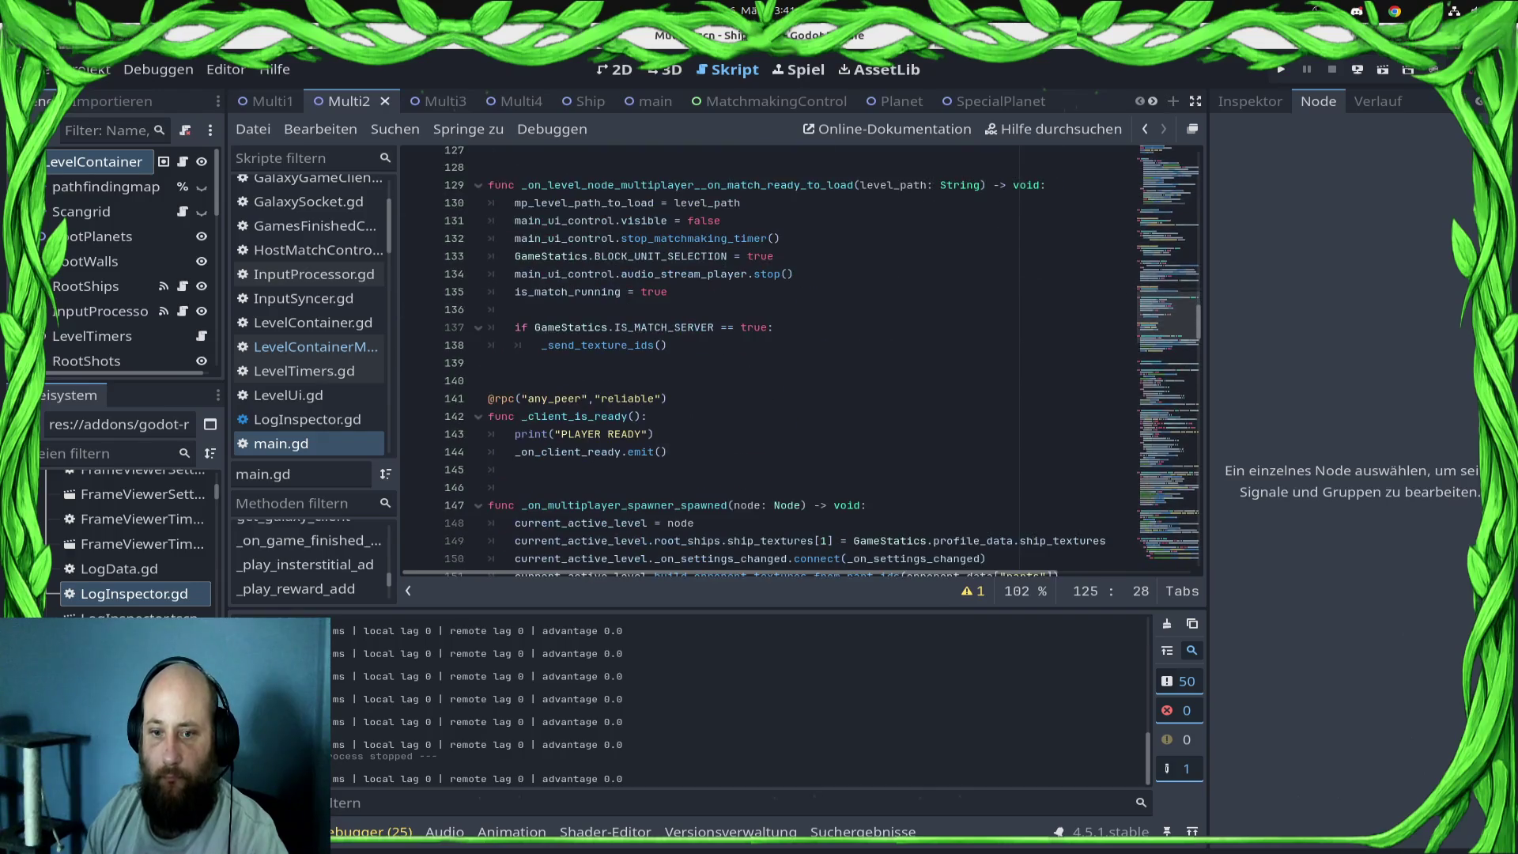
scroll(791, 356, up, 2)
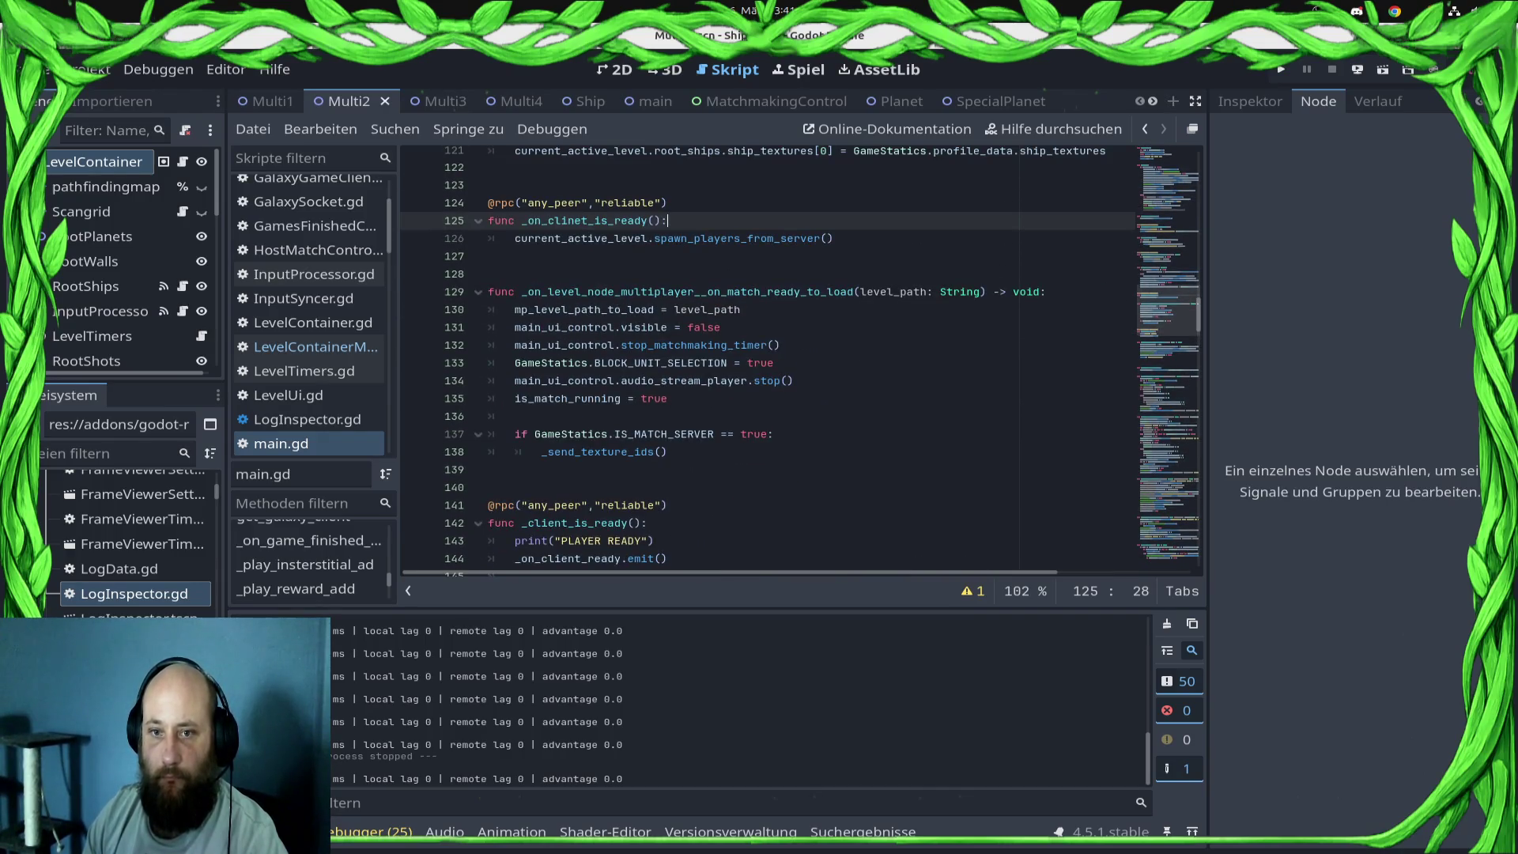
scroll(791, 355, up, 4)
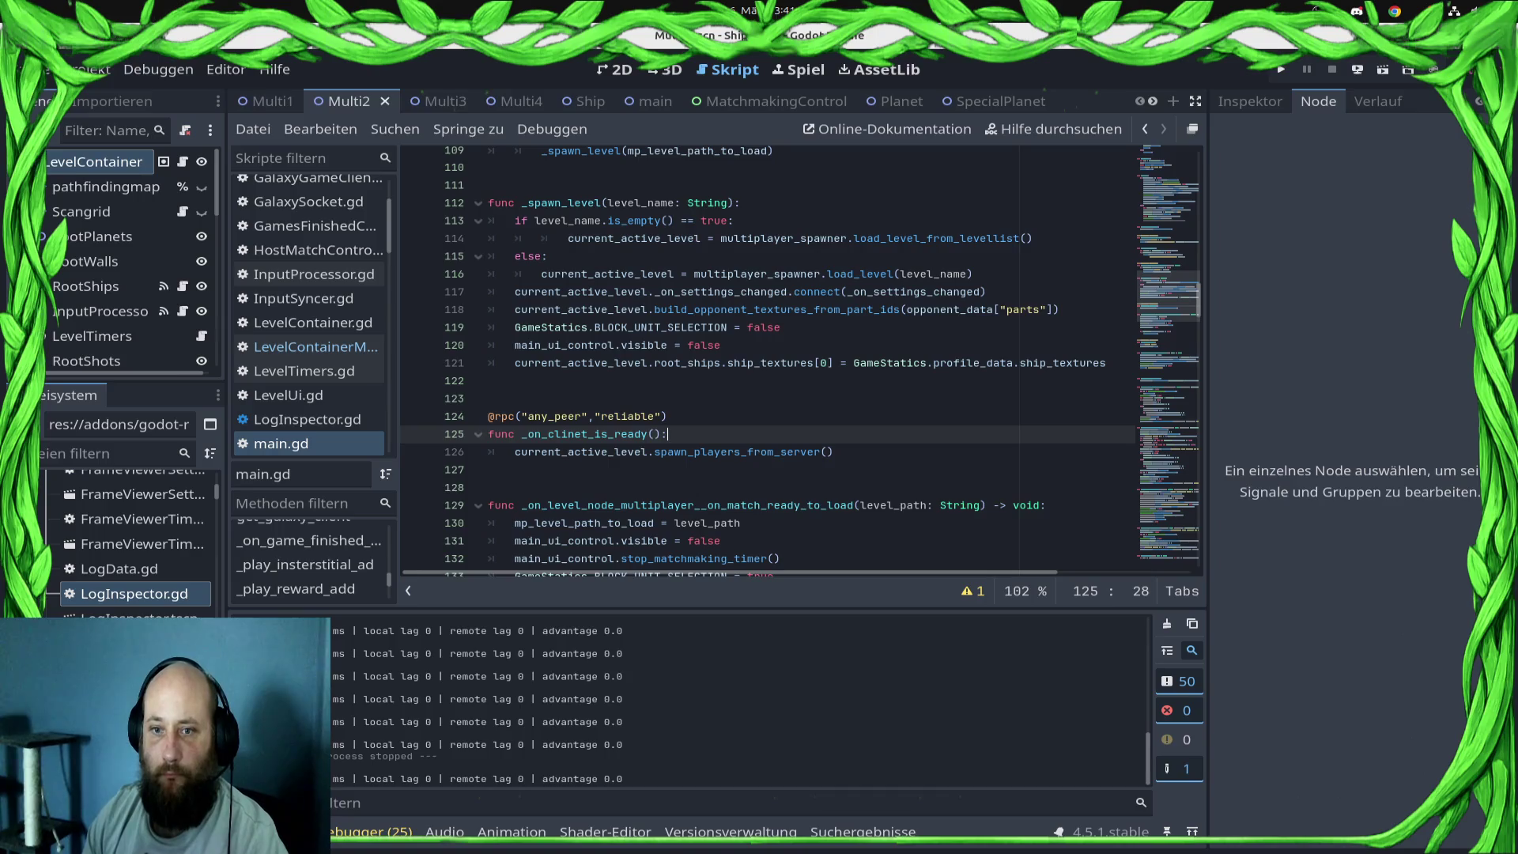
scroll(791, 356, down, 3)
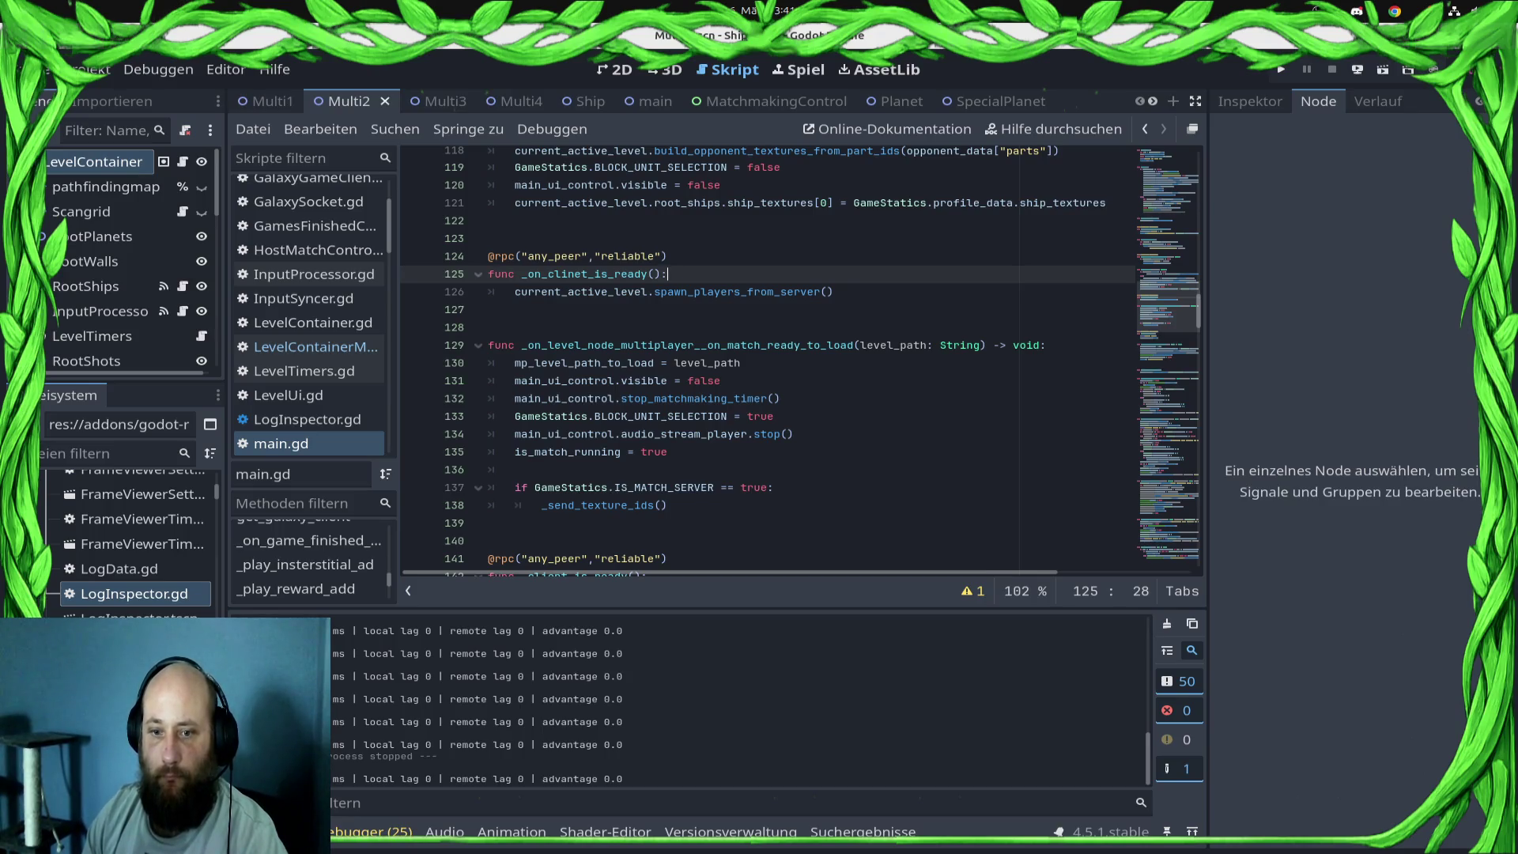
ctrl+click(598, 505)
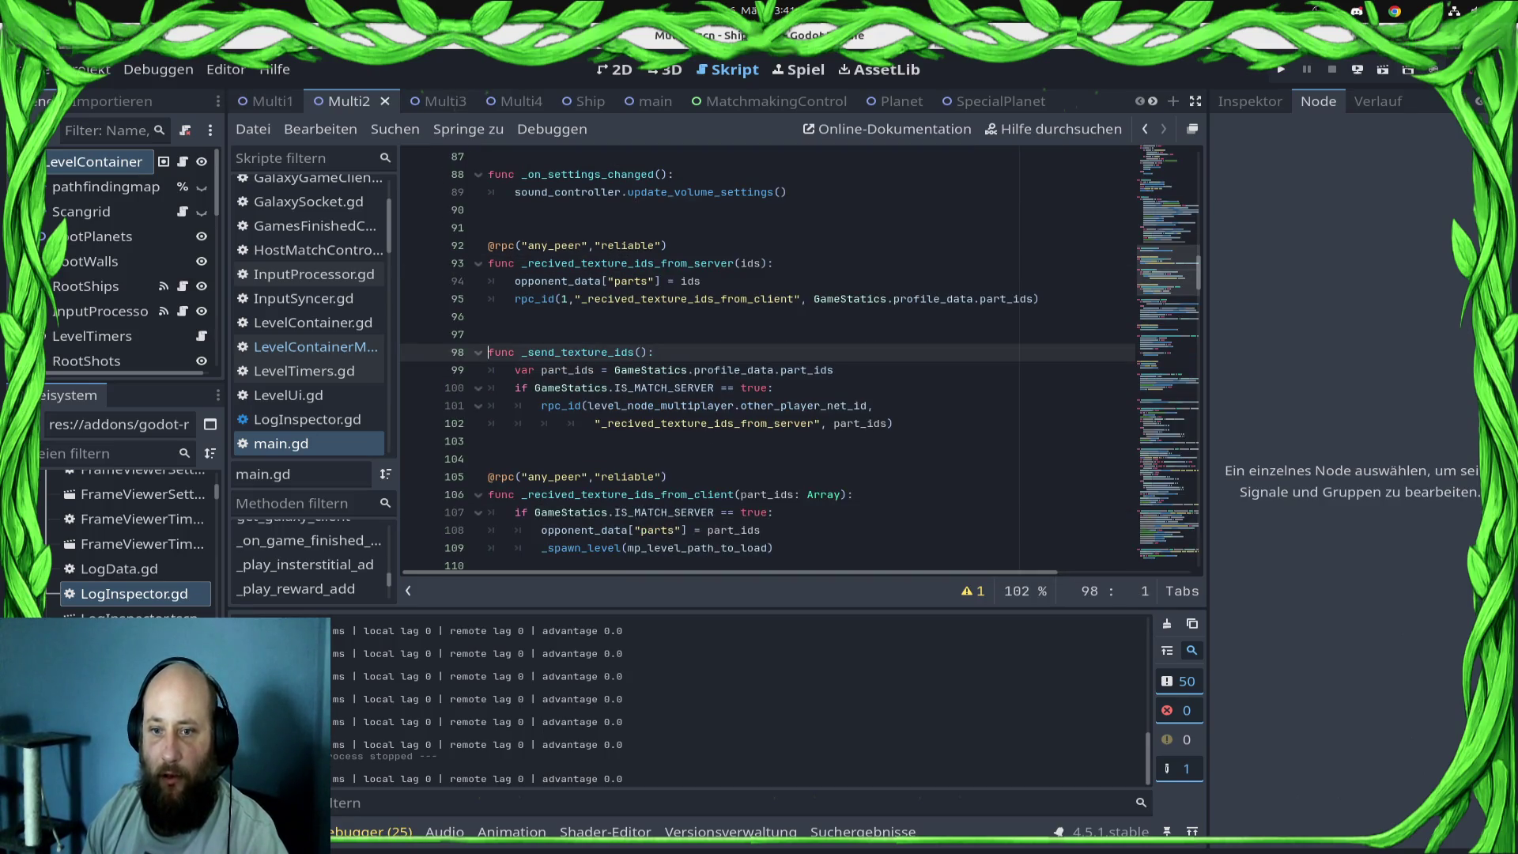
double_click(708, 423)
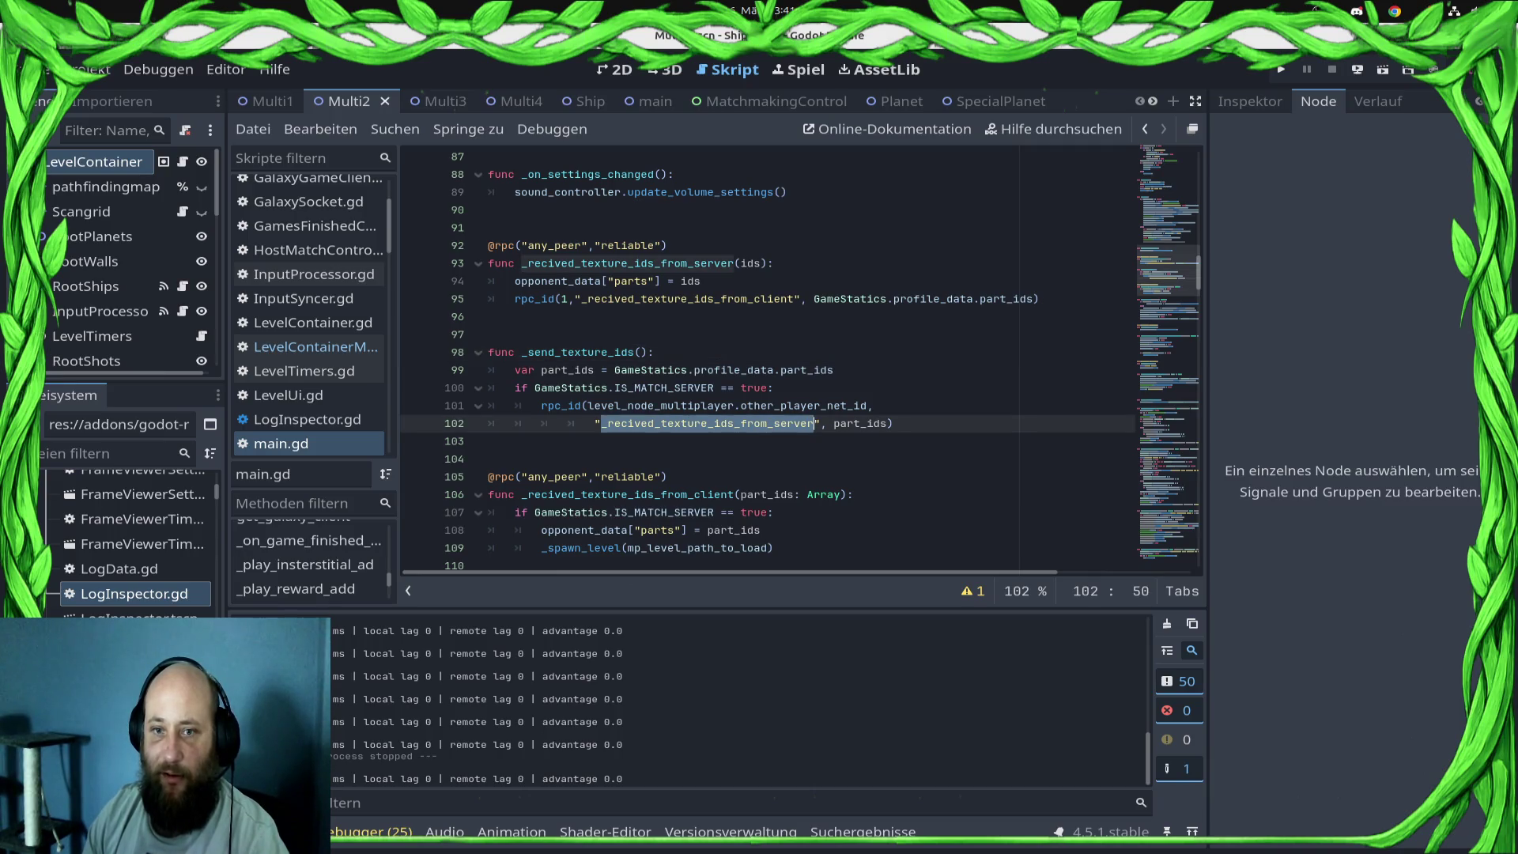
drag(700, 280, 488, 281)
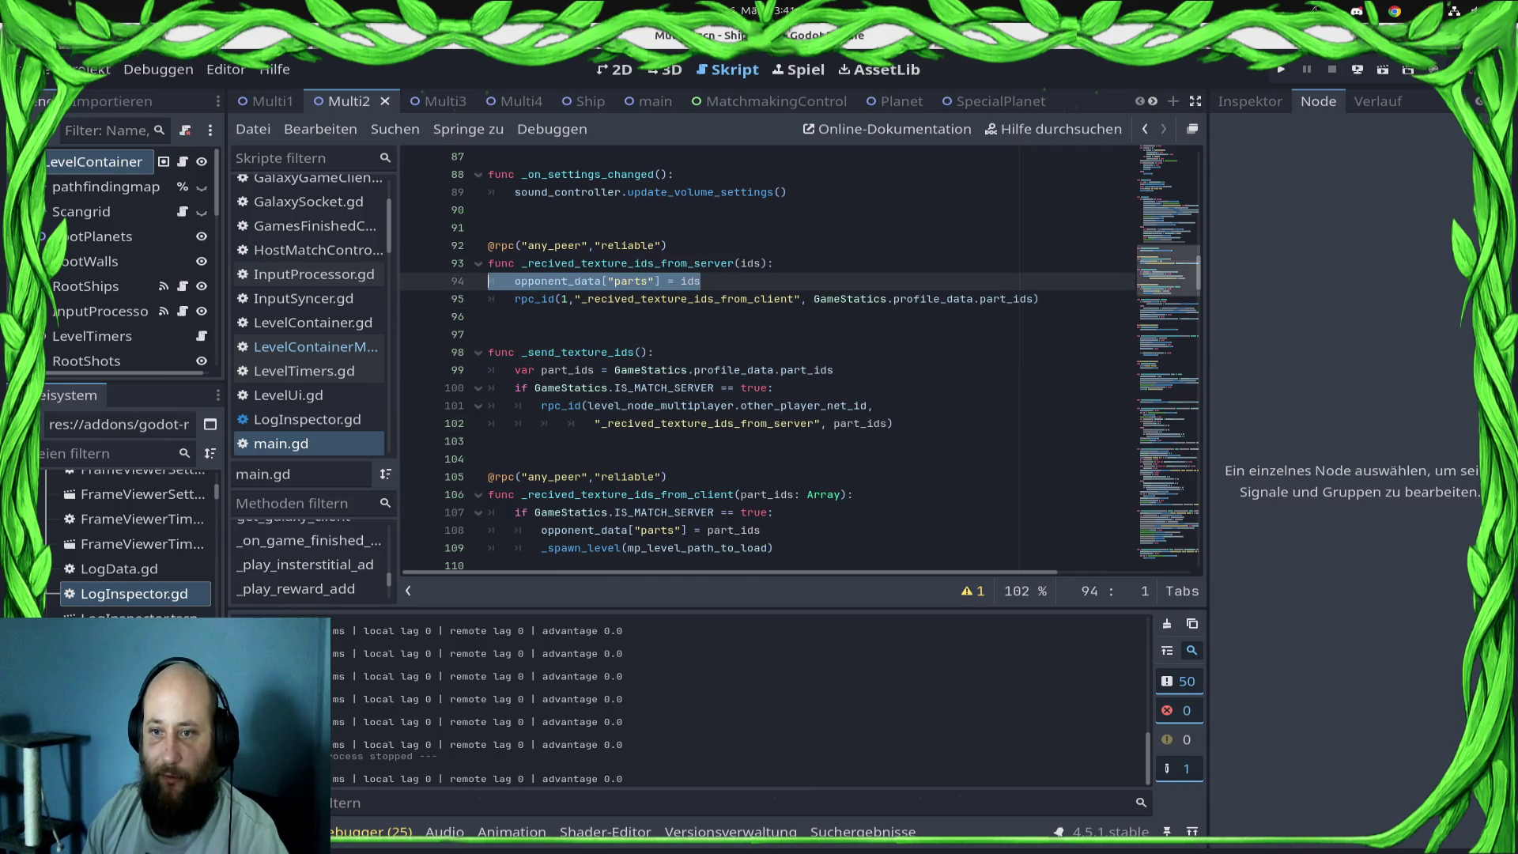
scroll(790, 355, down, 5)
scroll(791, 356, up, 5)
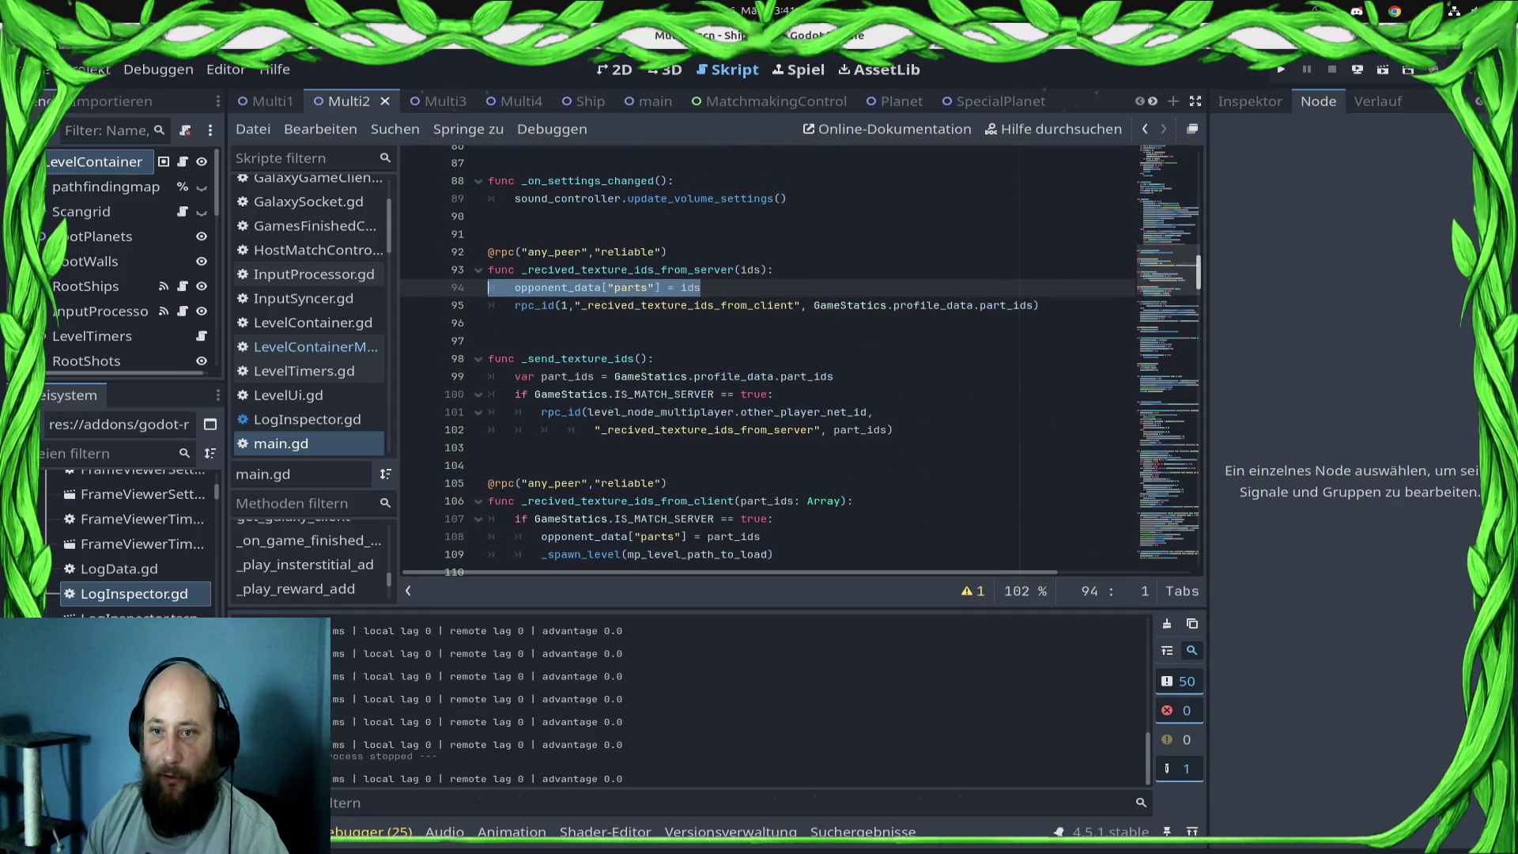
double_click(688, 305)
mouse_move(752, 377)
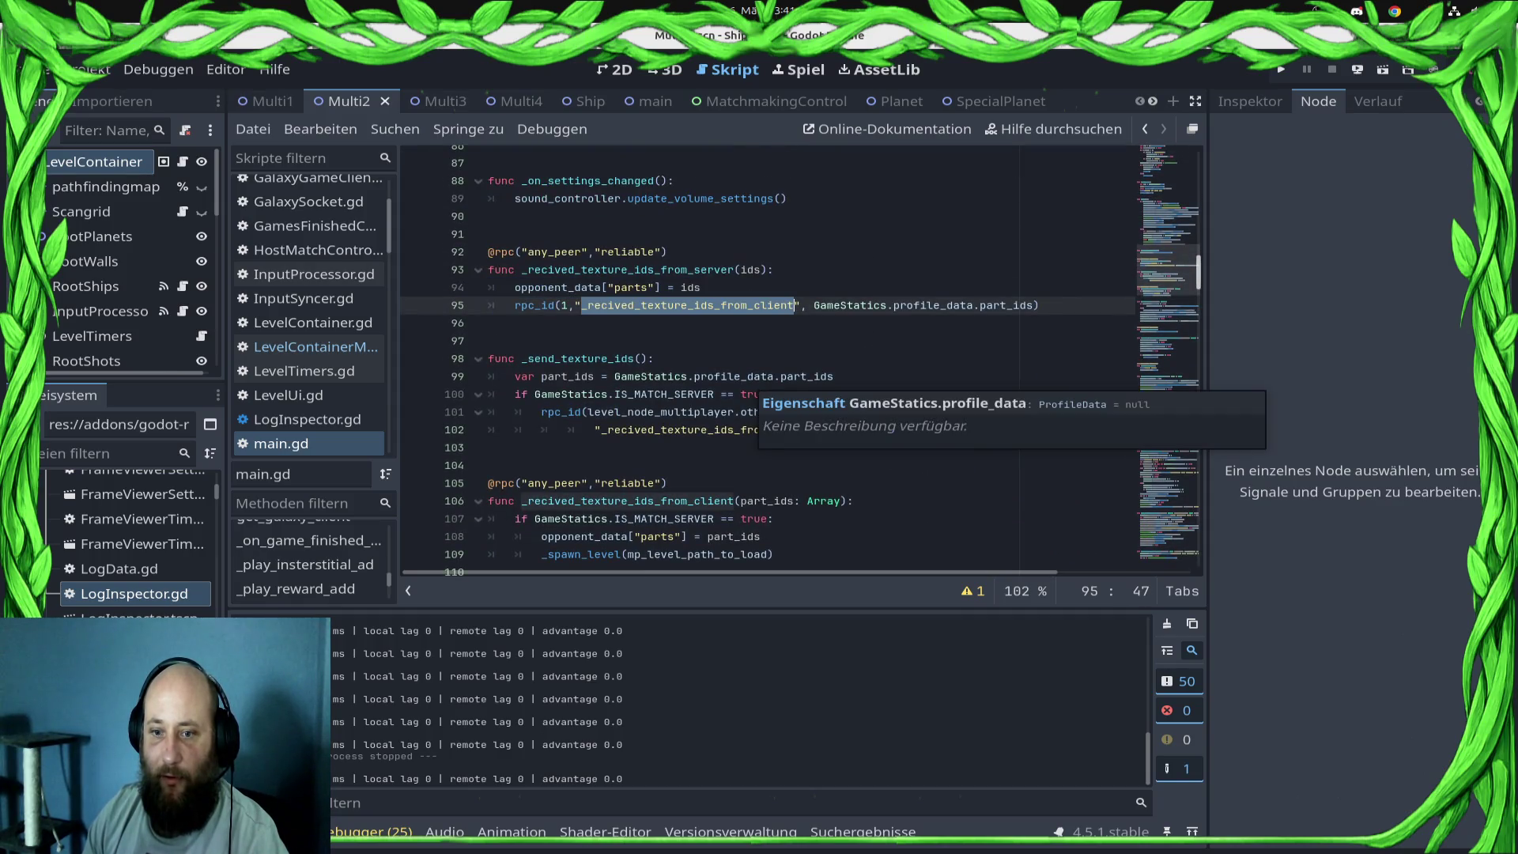
mouse_move(1024, 305)
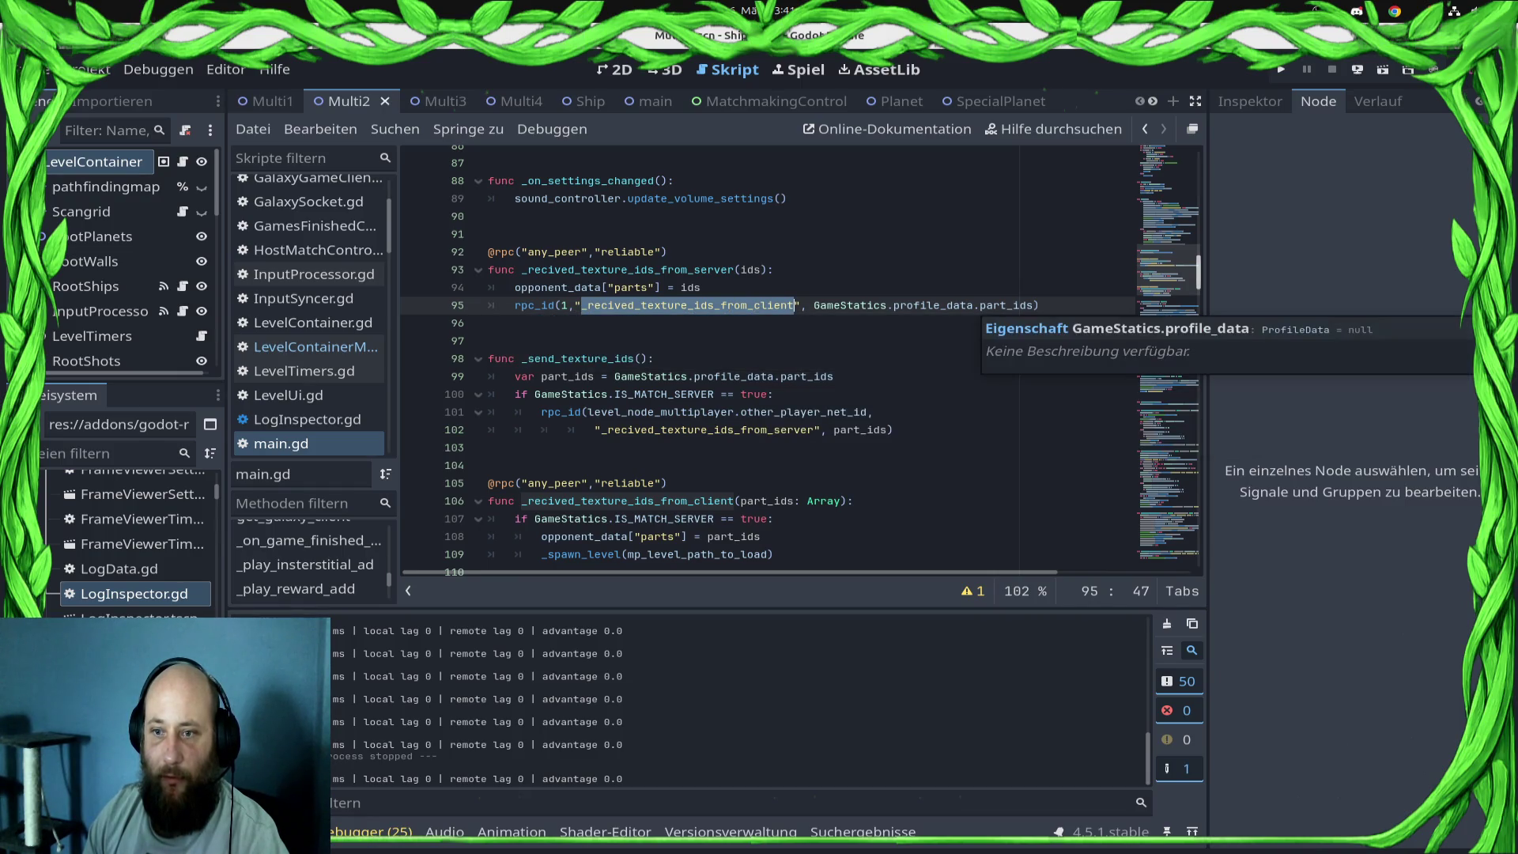
scroll(989, 312, down, 2)
click(668, 376)
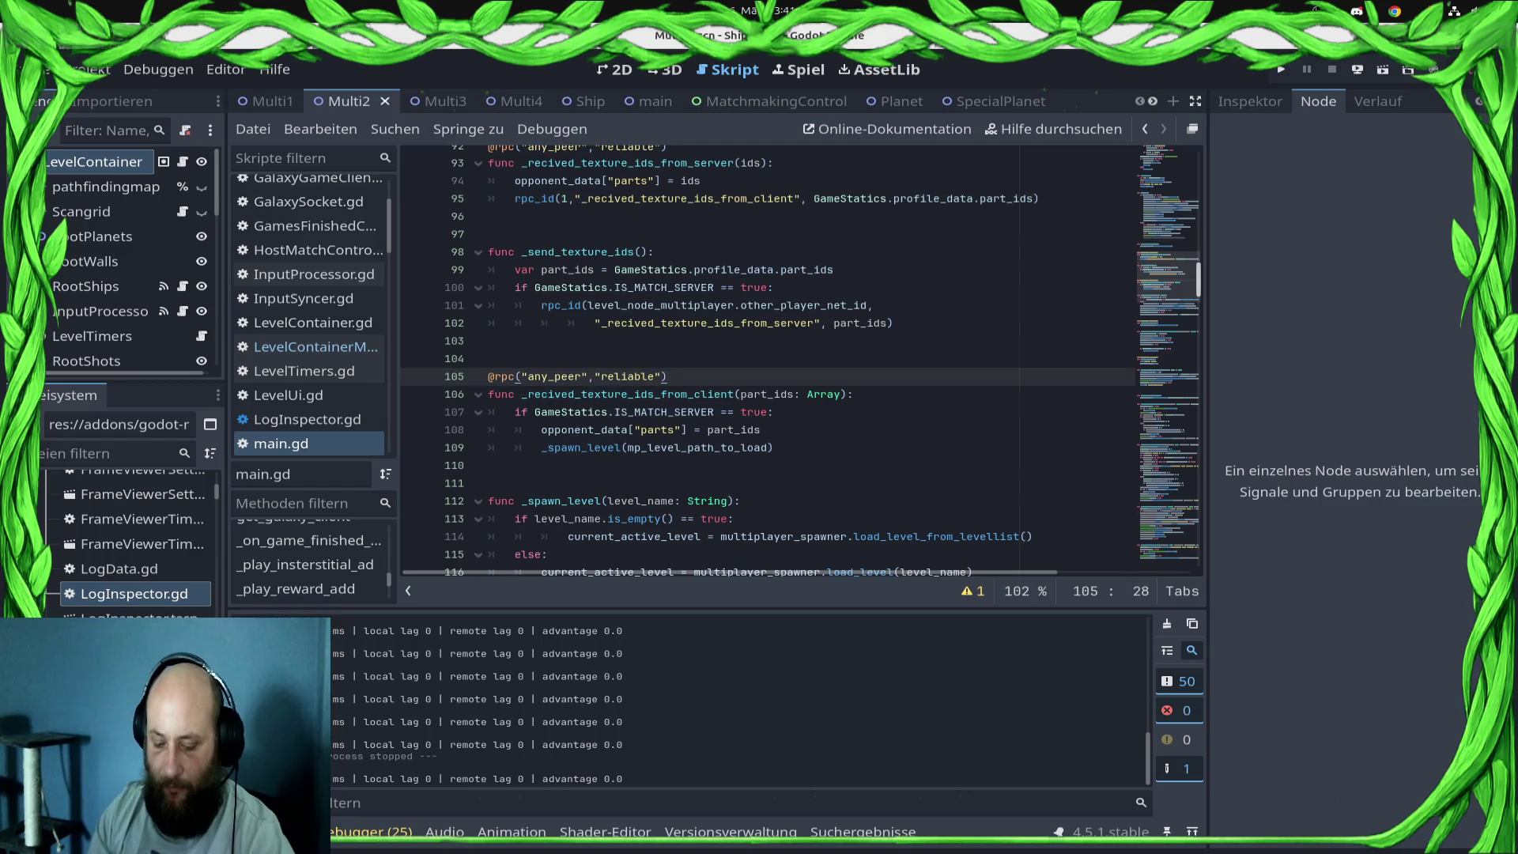
- Move print("SERVER RECIVED PART IDS") to the first line of _recived_texture_ids_from_client and save main.gd
key(Return)
text(print(""))
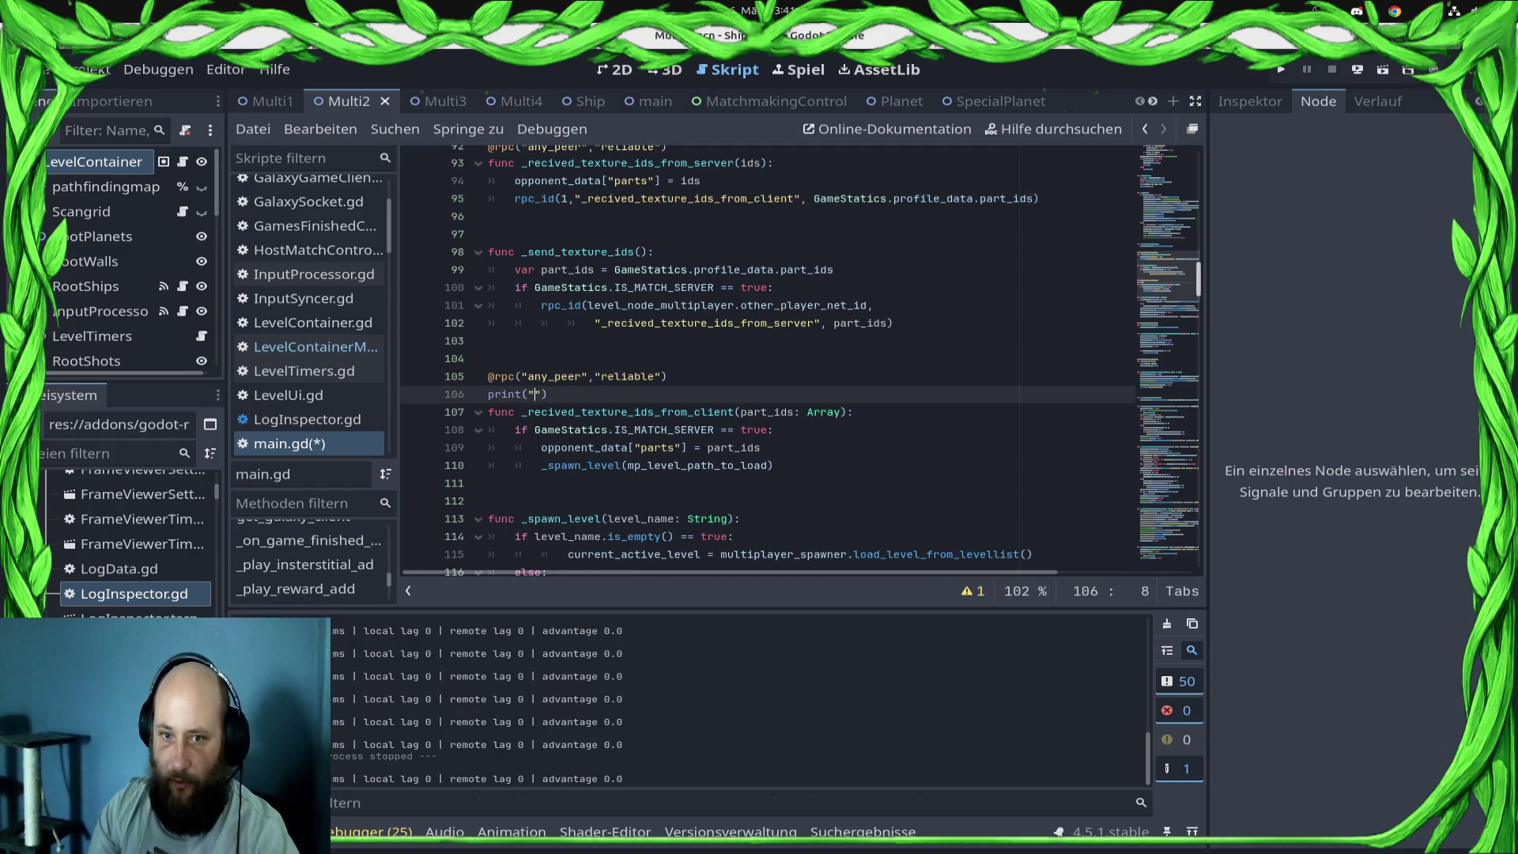
key(shift+Home)
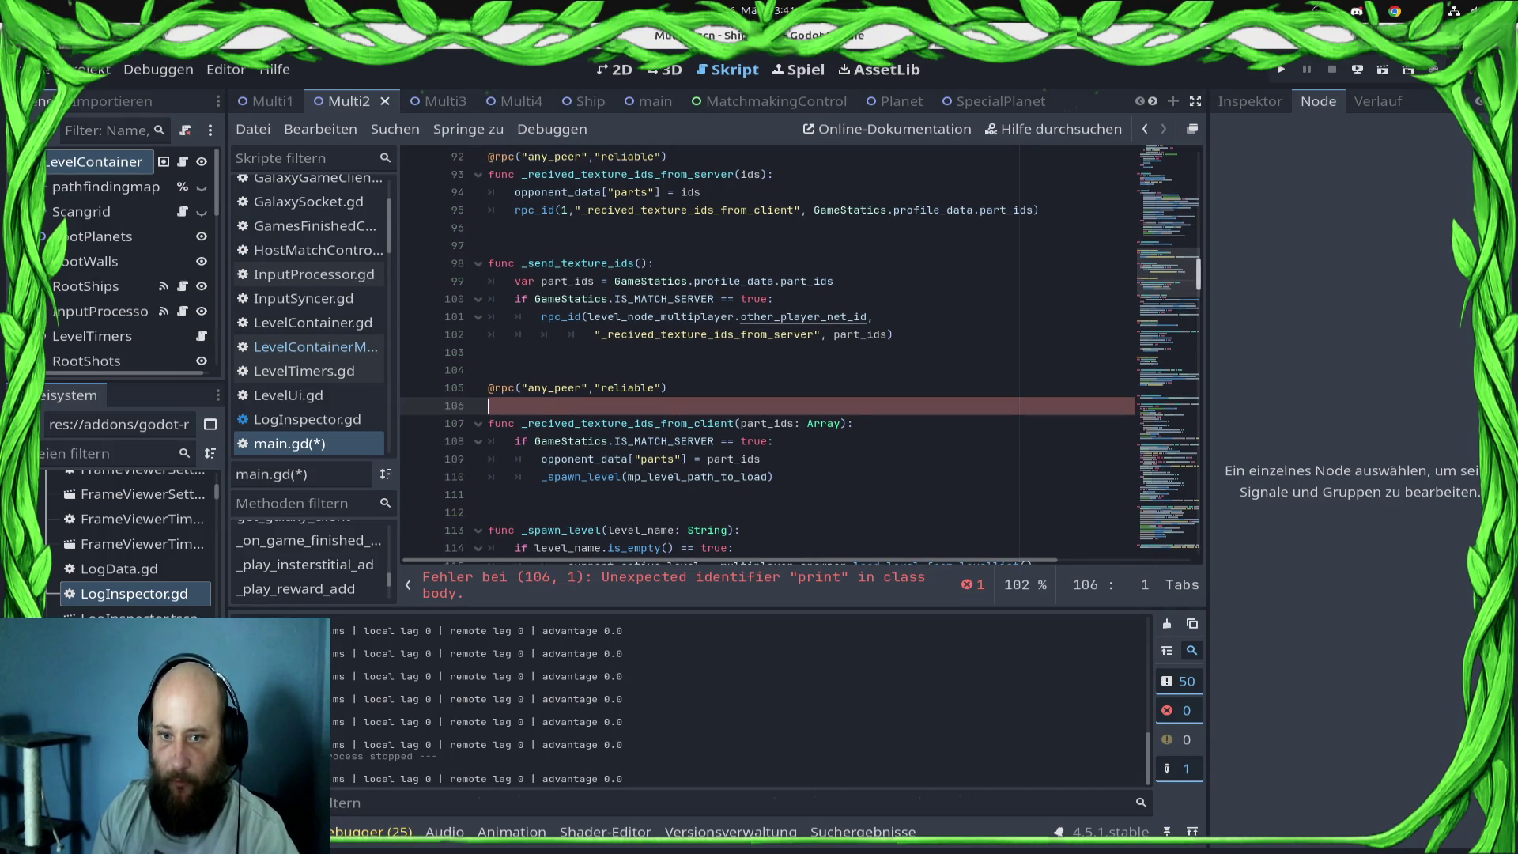
key(BackSpace)
key(Down)
key(BackSpace)
key(End)
key(Return)
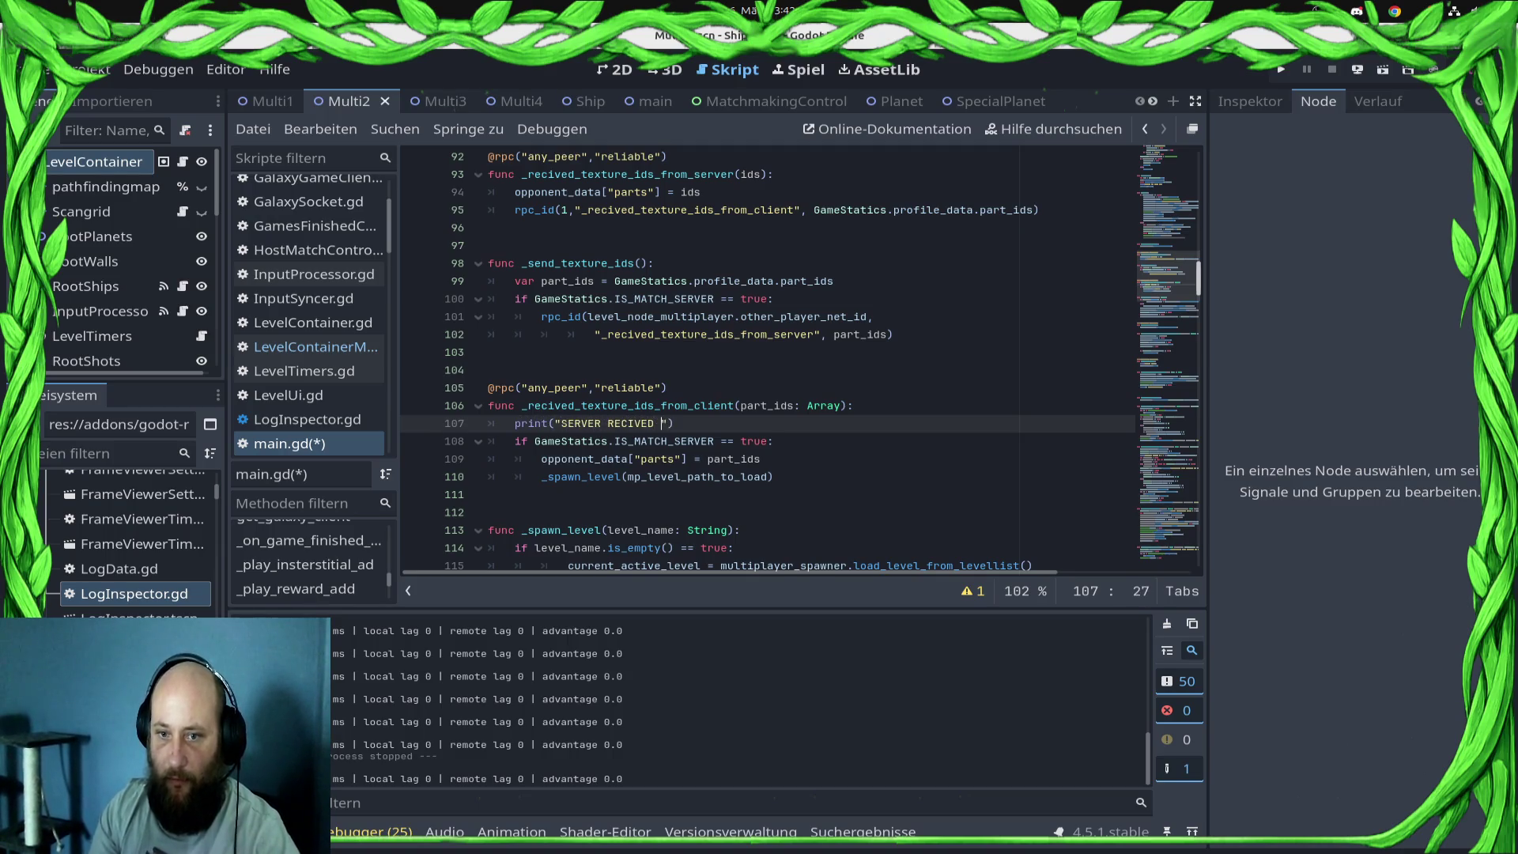
text(PART IDS)
key(ctrl+s)
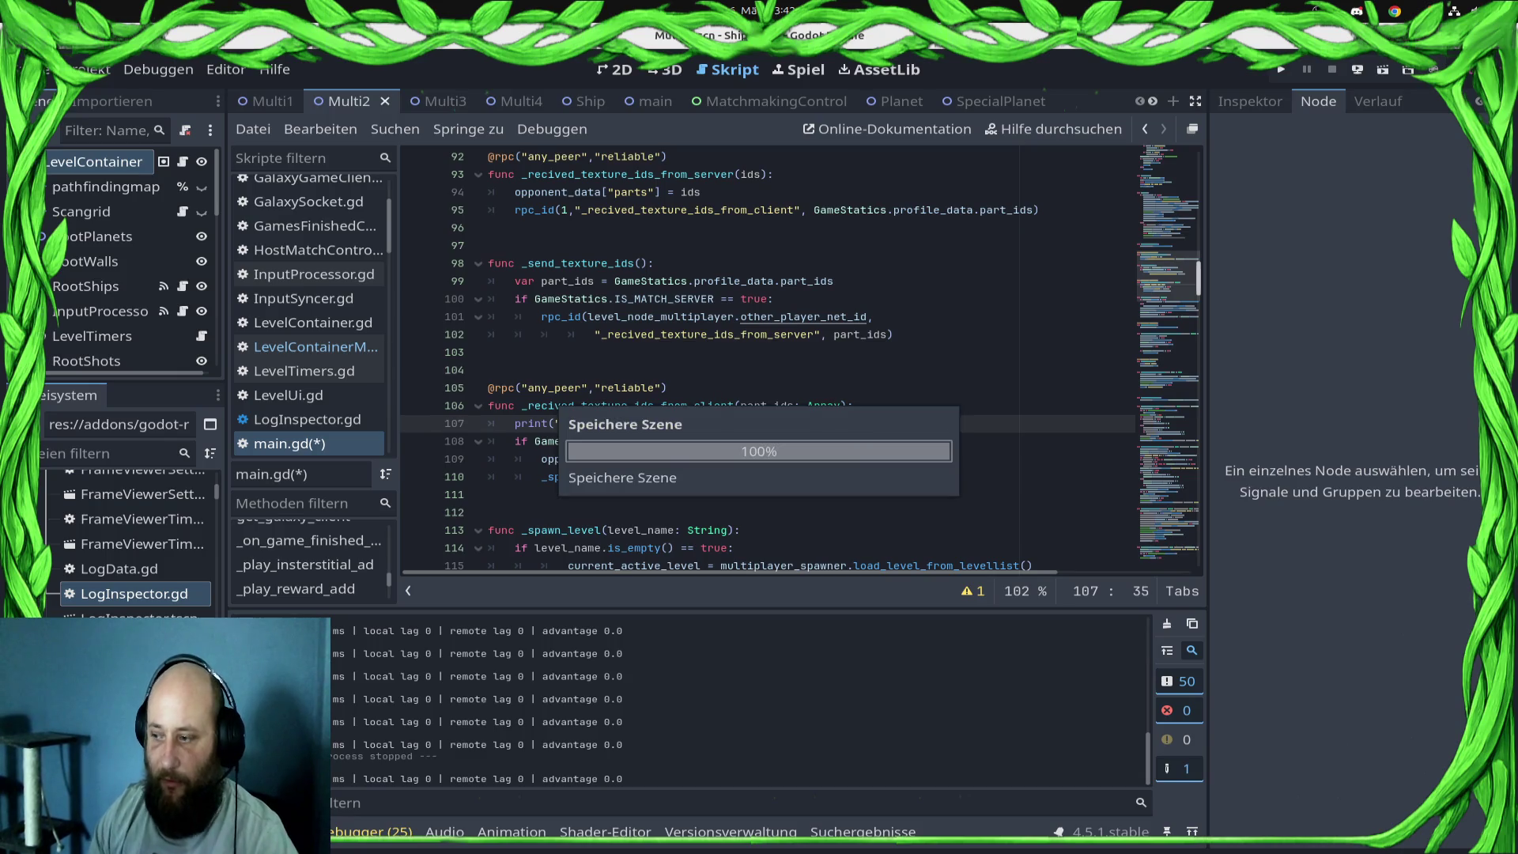
scroll(802, 359, down, 4)
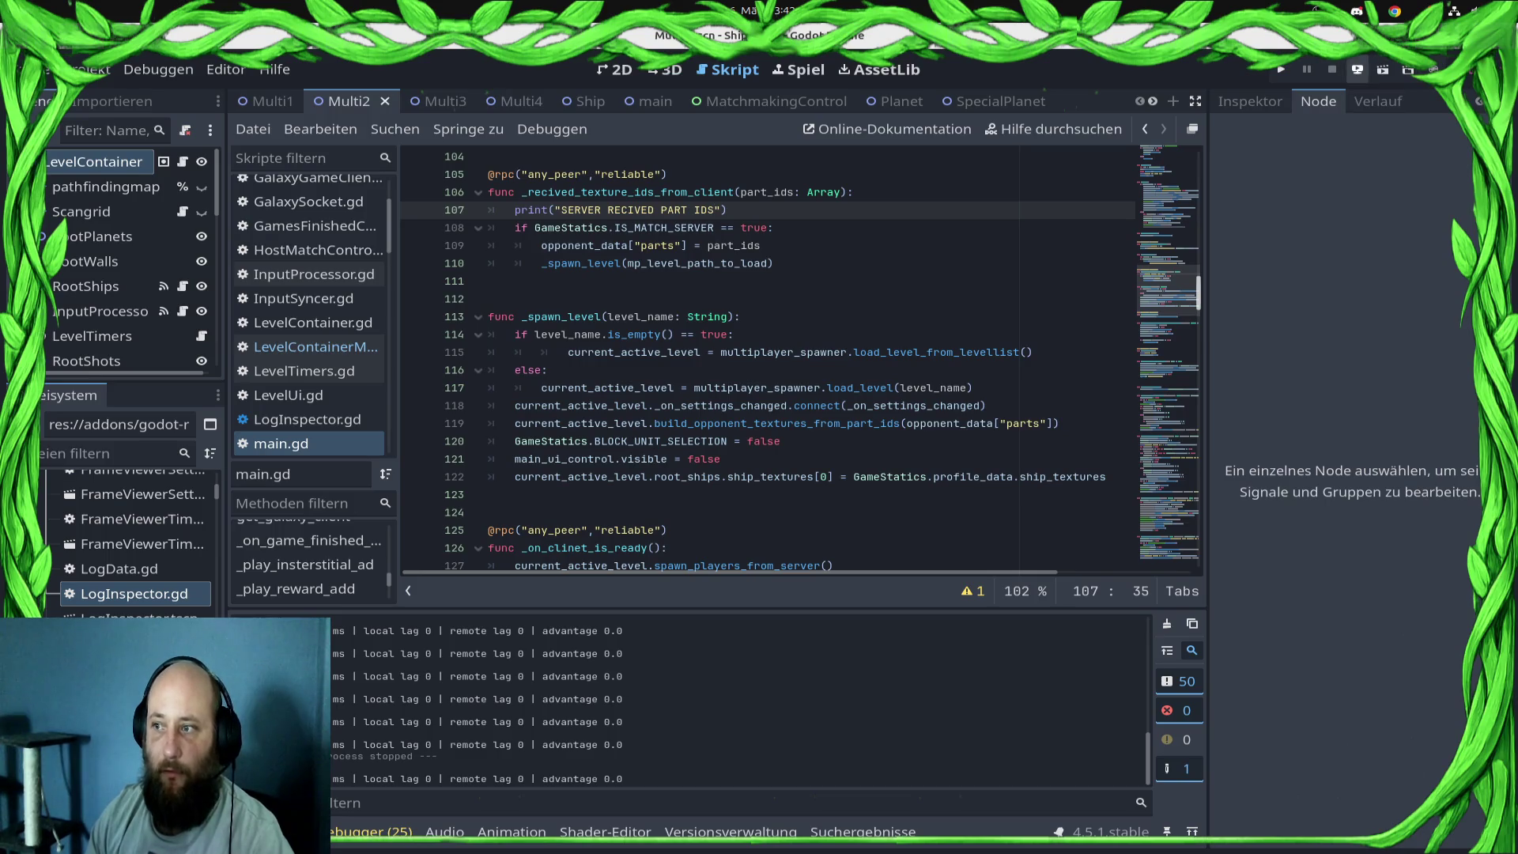
- Deploy to the Samsung SM-S921B, start matchmaking in the game, then stop the debug run
click(1358, 68)
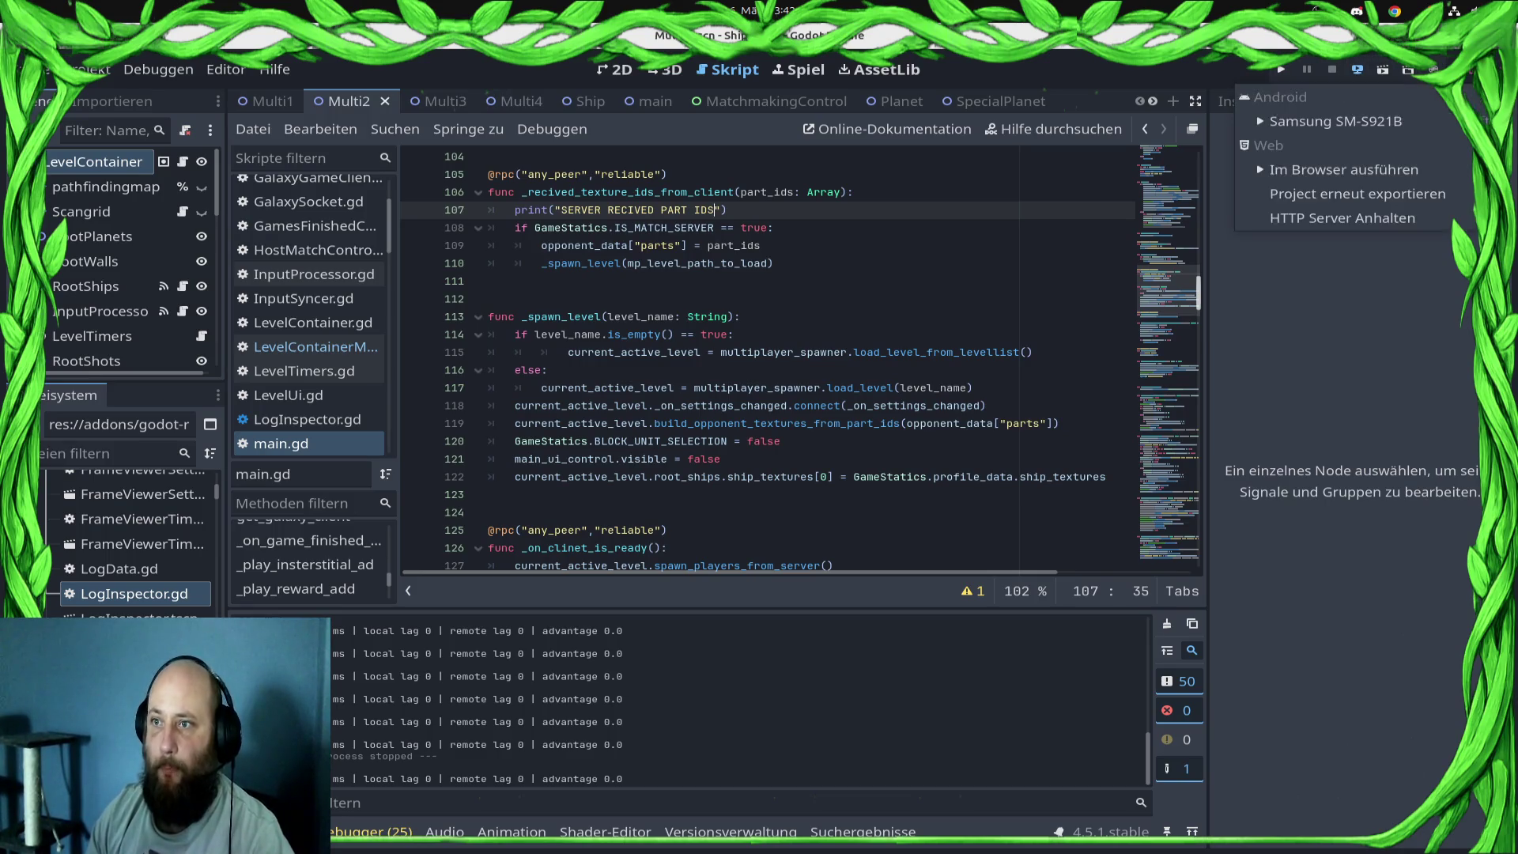
click(1344, 169)
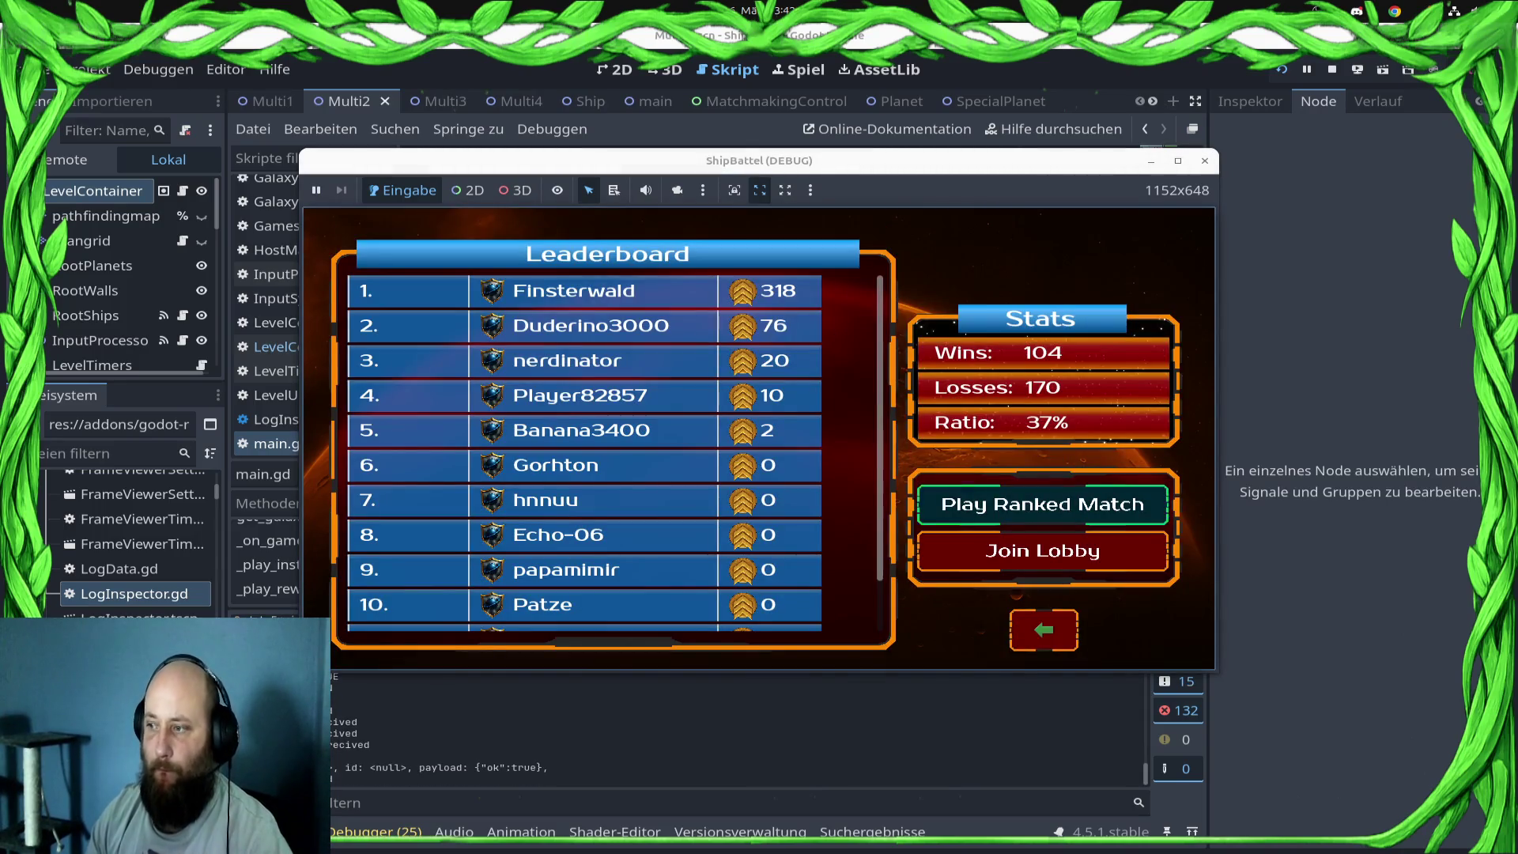
key(Return)
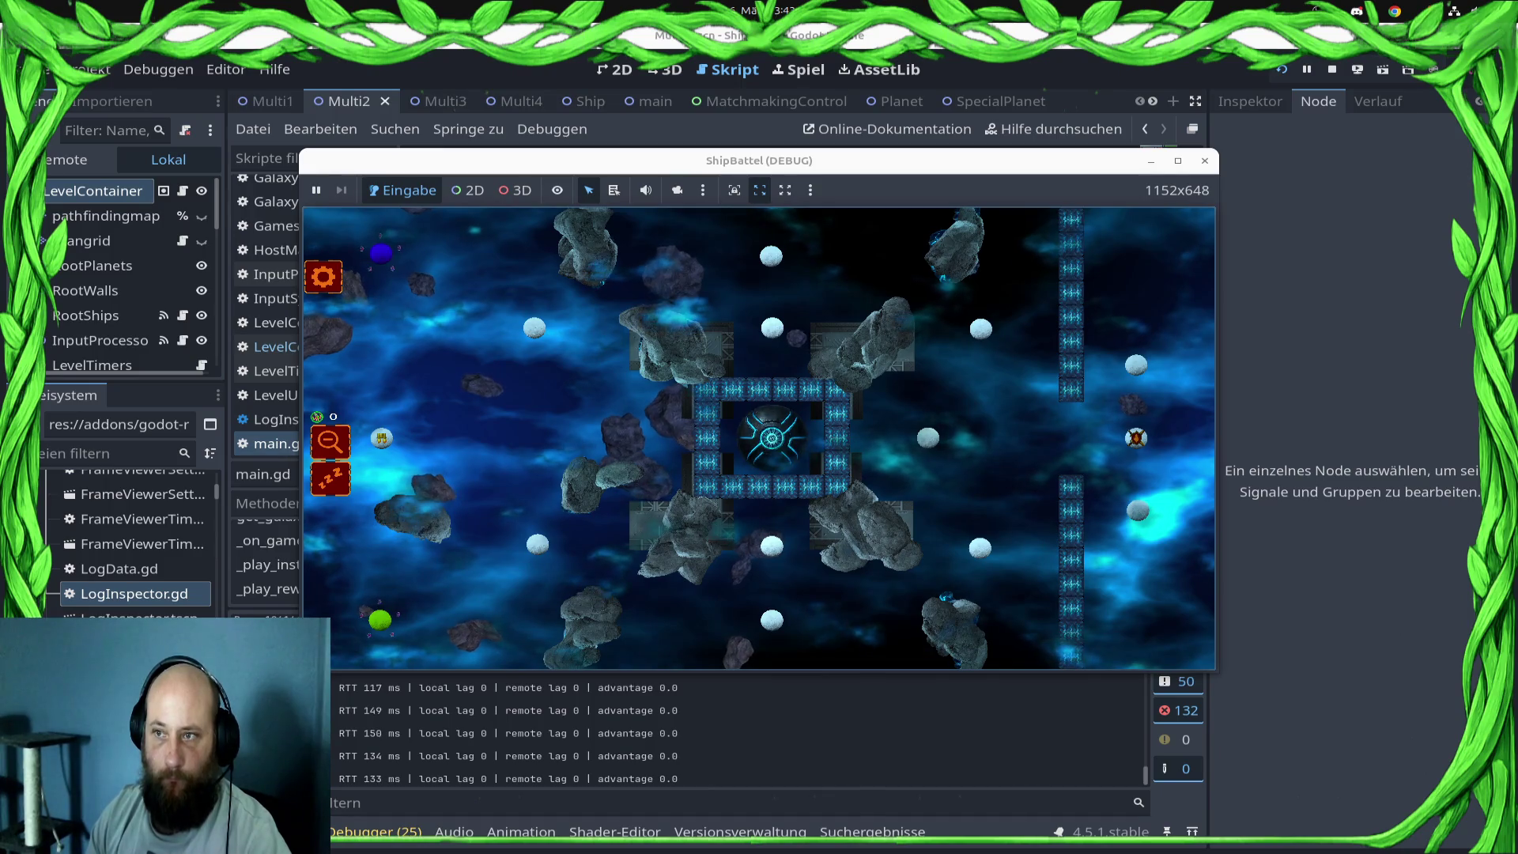
click(1333, 69)
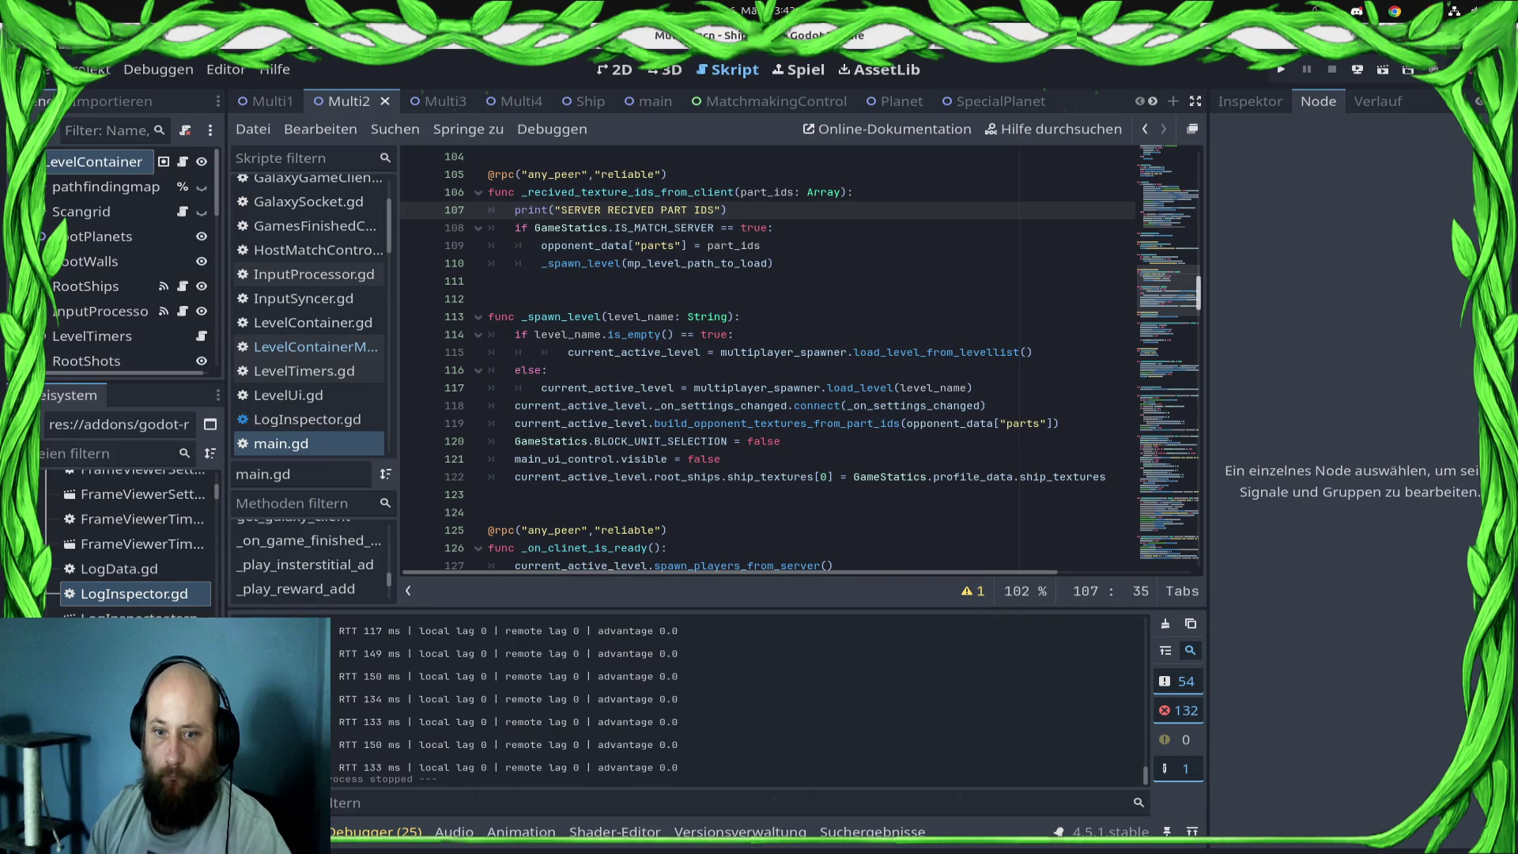
- Search main.gd for 'PLAYER READY' and inspect _client_is_ready and current_active_level nearby
scroll(767, 360, down, 5)
scroll(767, 360, up, 9)
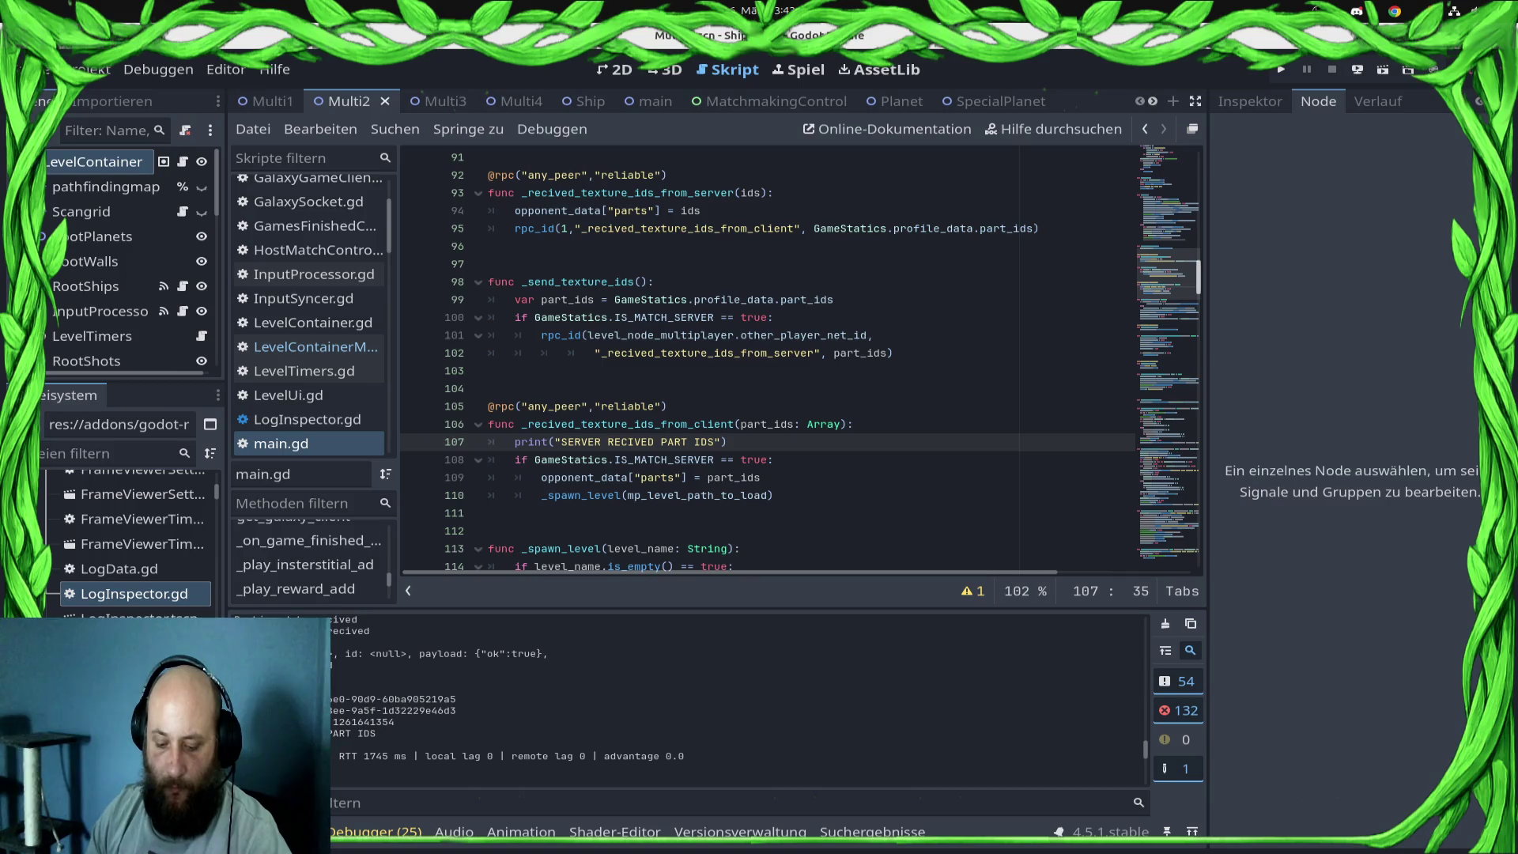
key(ctrl+f)
text(PLAYER READY)
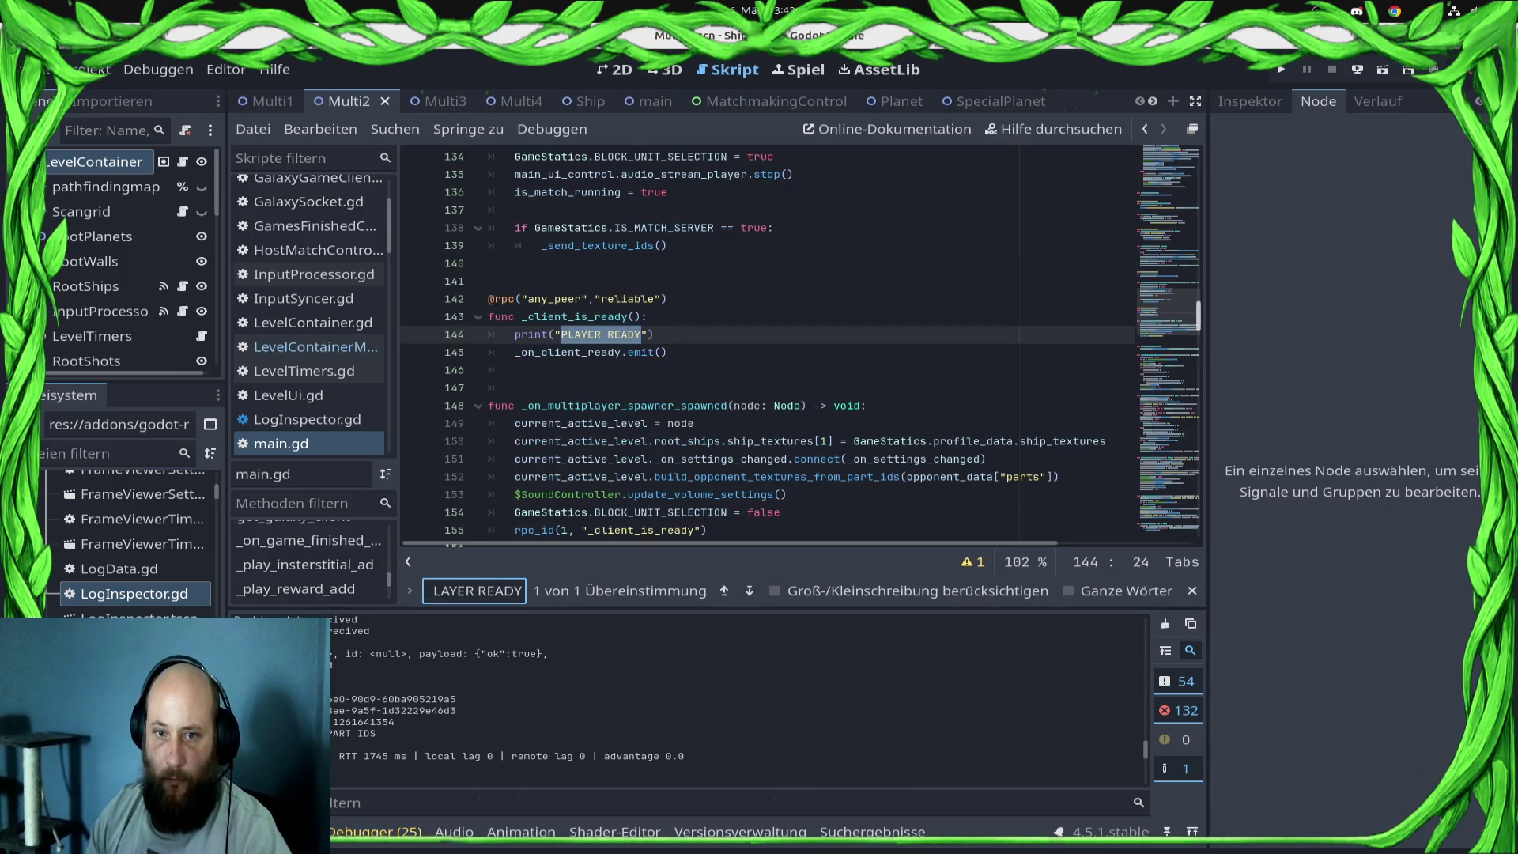
click(667, 351)
scroll(667, 352, up, 2)
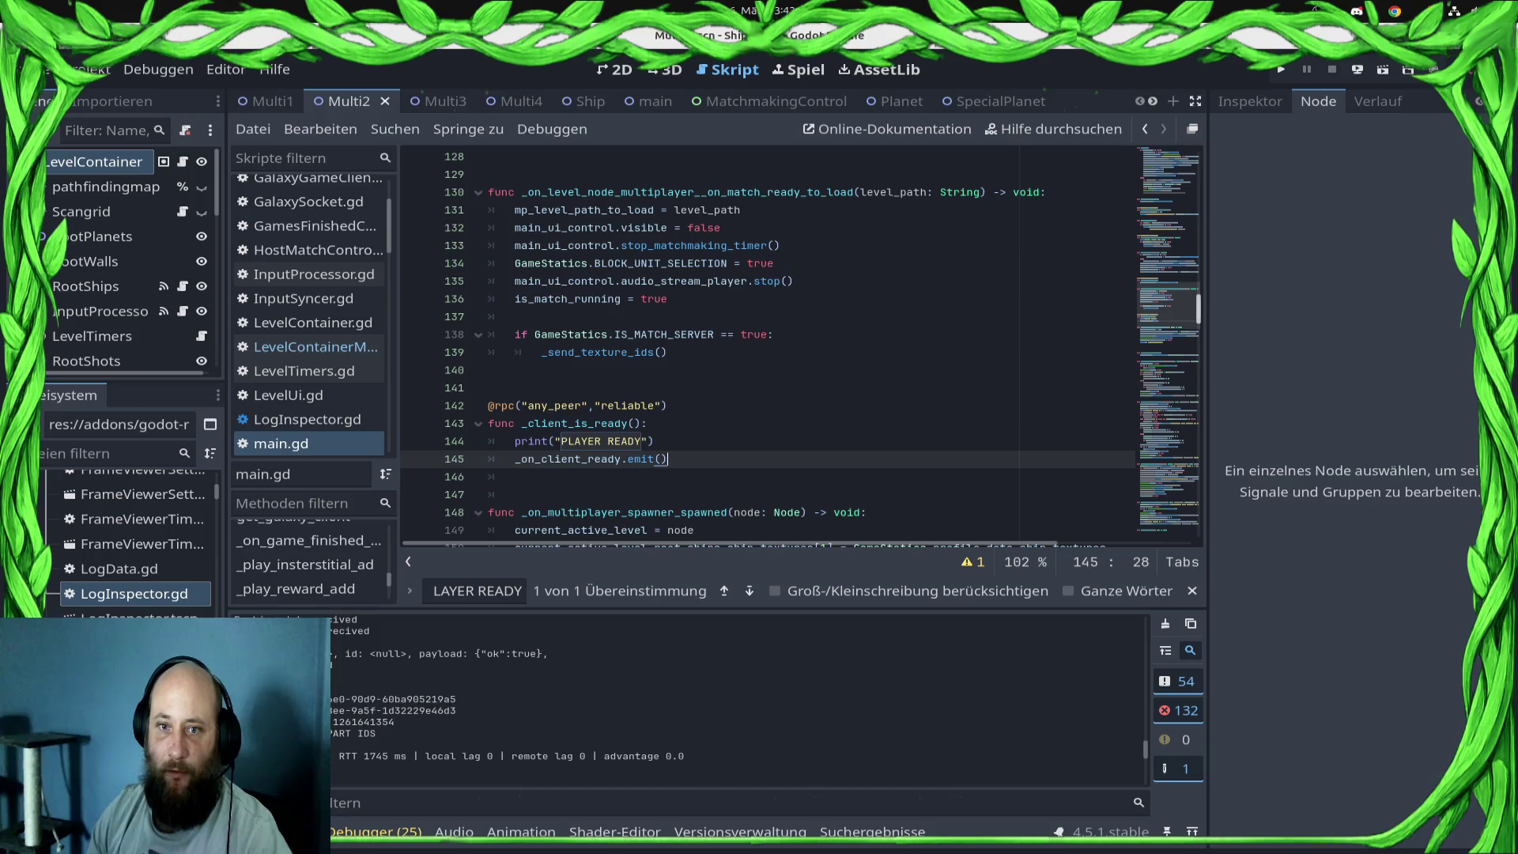
scroll(767, 348, down, 3)
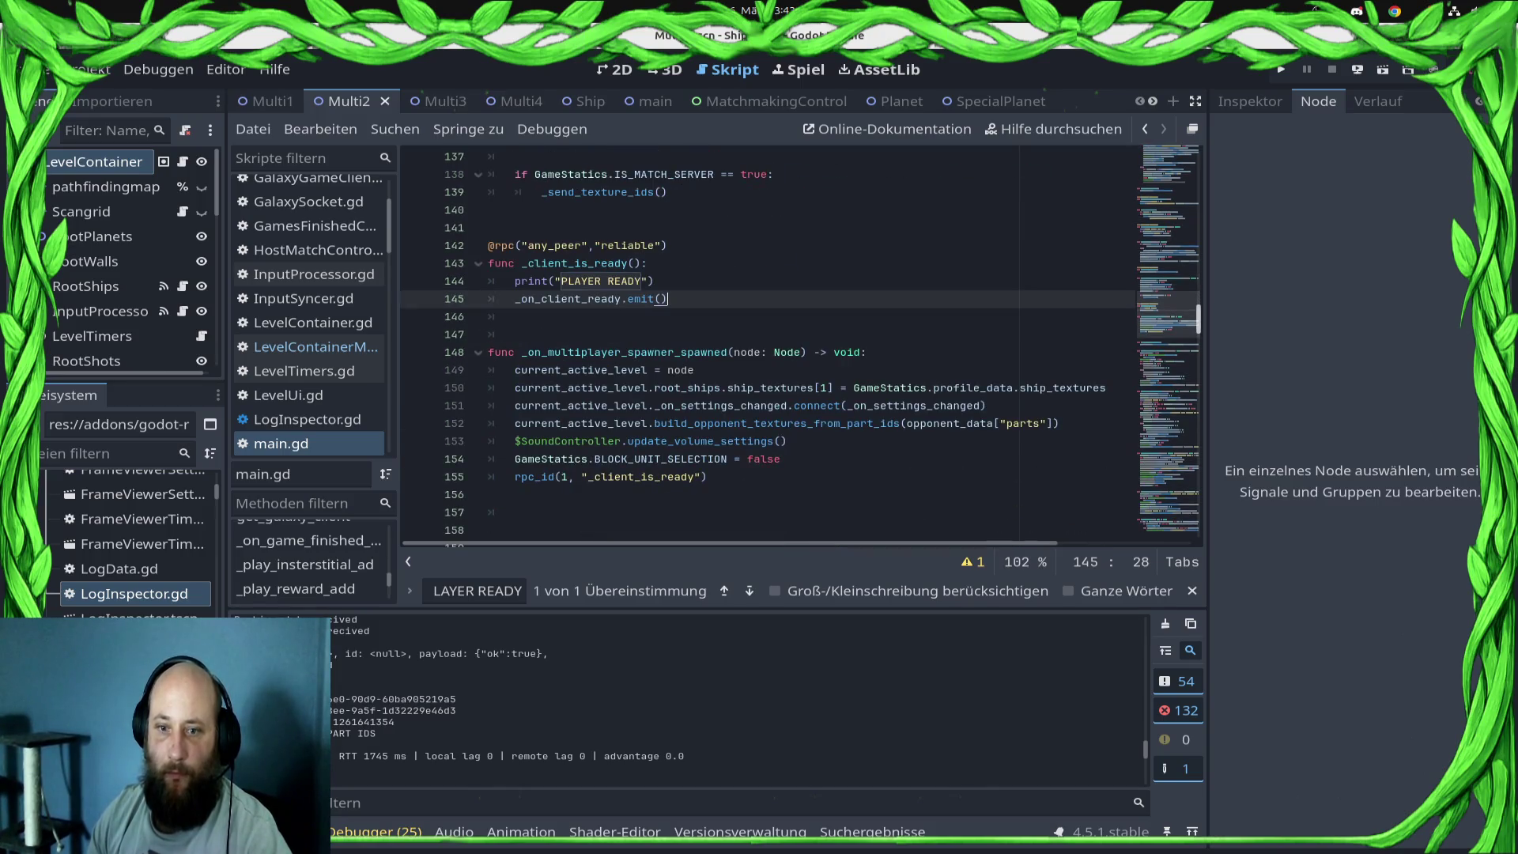
scroll(767, 348, up, 3)
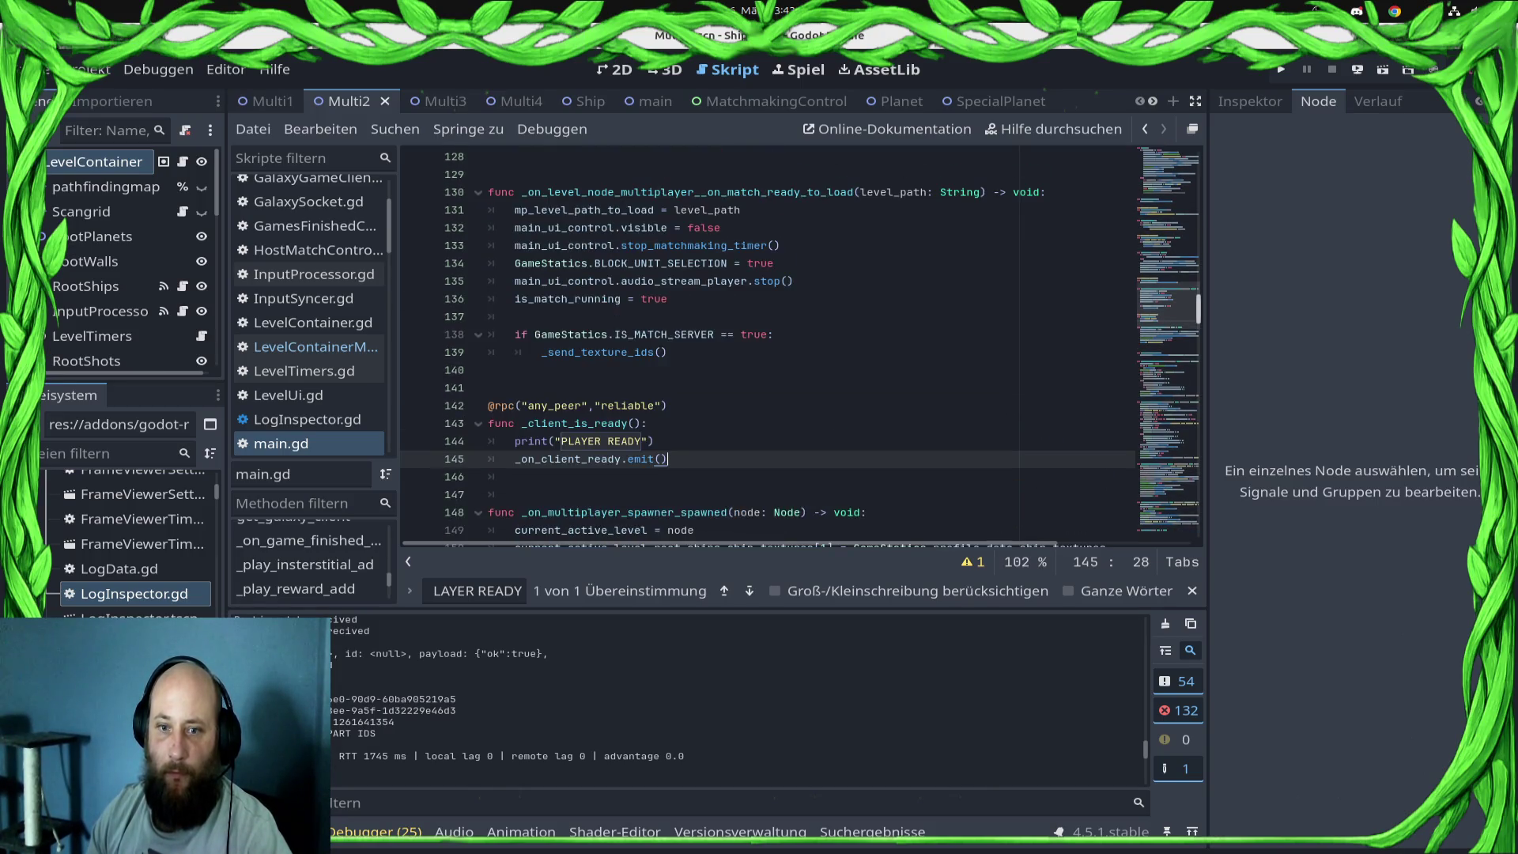
scroll(767, 348, up, 5)
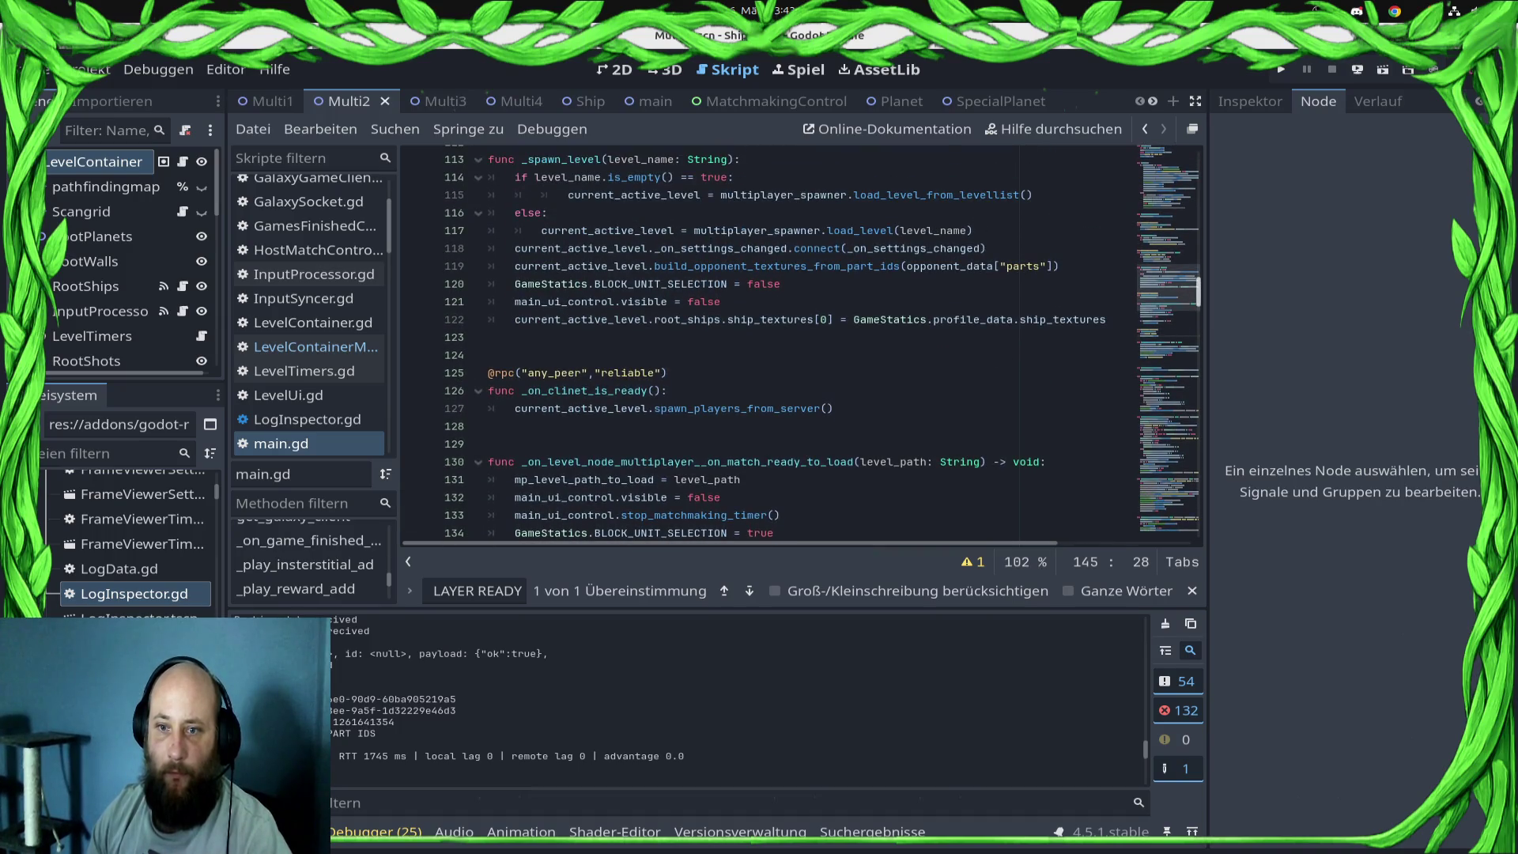
double_click(581, 319)
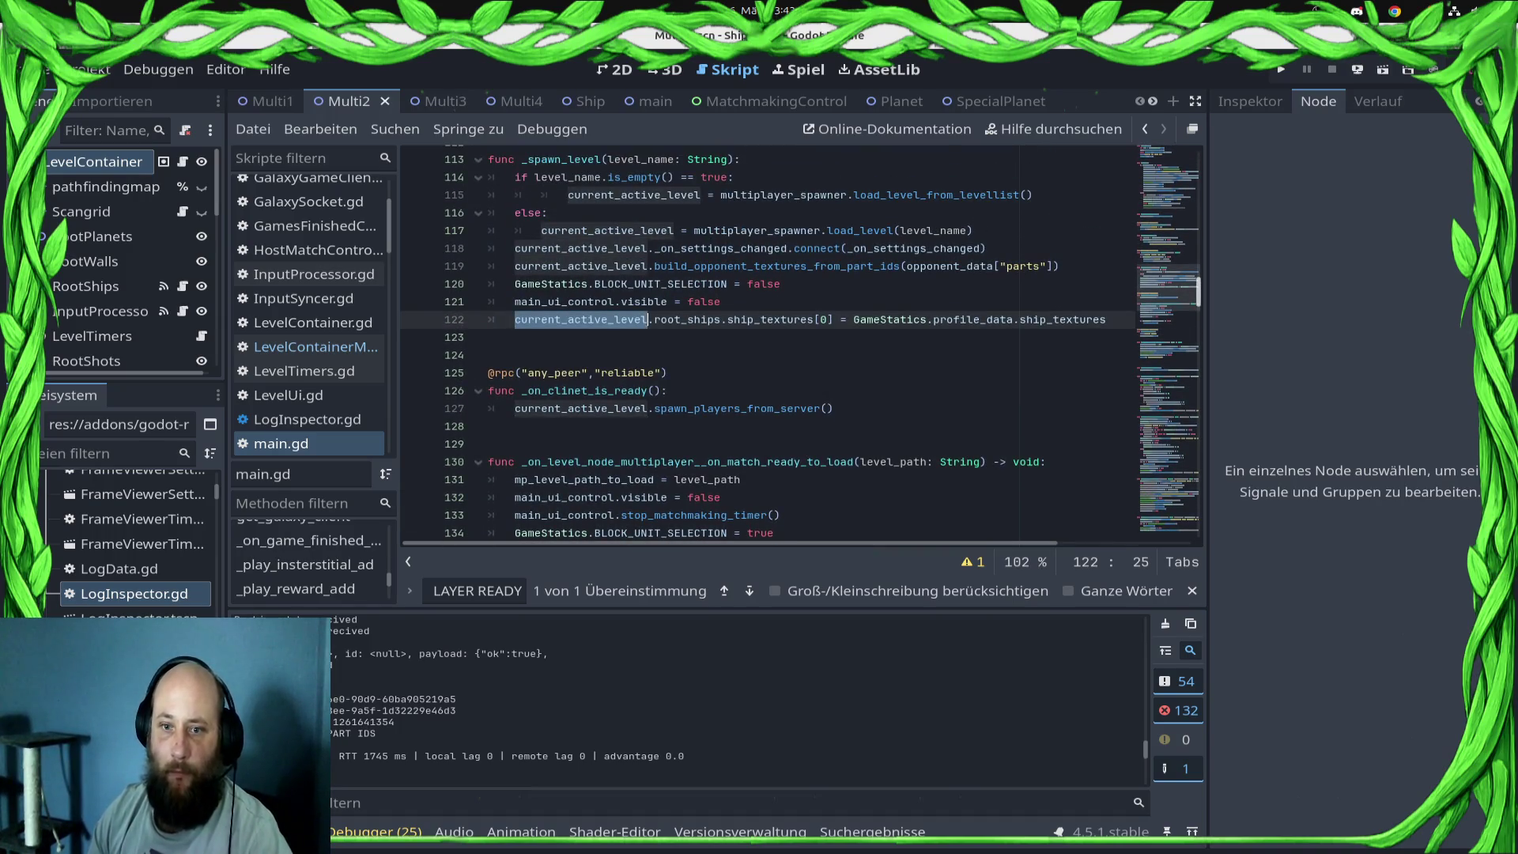
- Cut the spawn_players_from_server call and delete the _on_clinet_is_ready function
scroll(581, 320, down, 3)
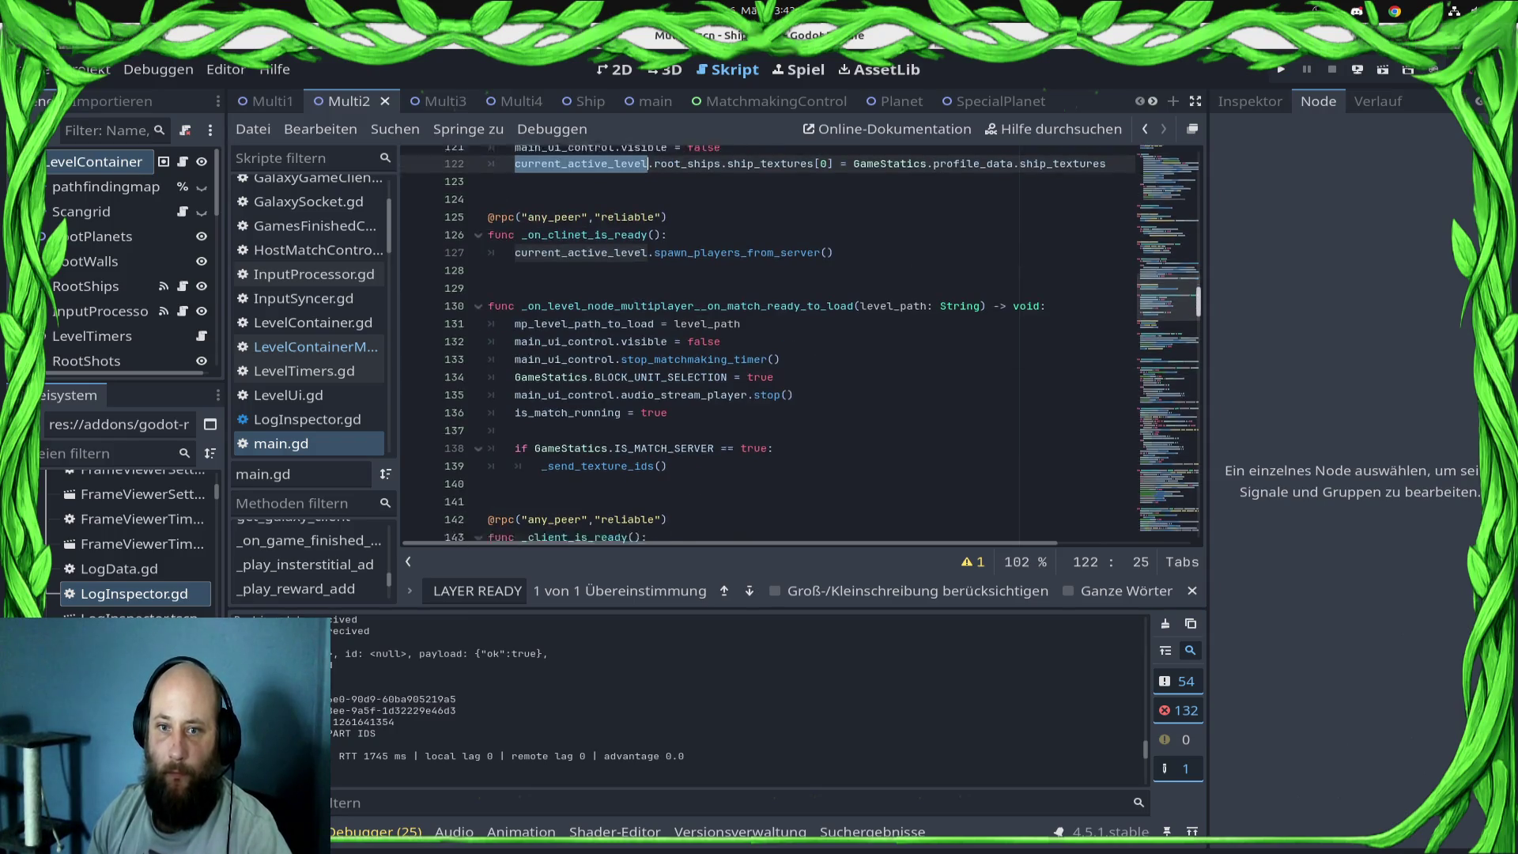
scroll(798, 344, down, 6)
click(716, 416)
scroll(799, 344, up, 3)
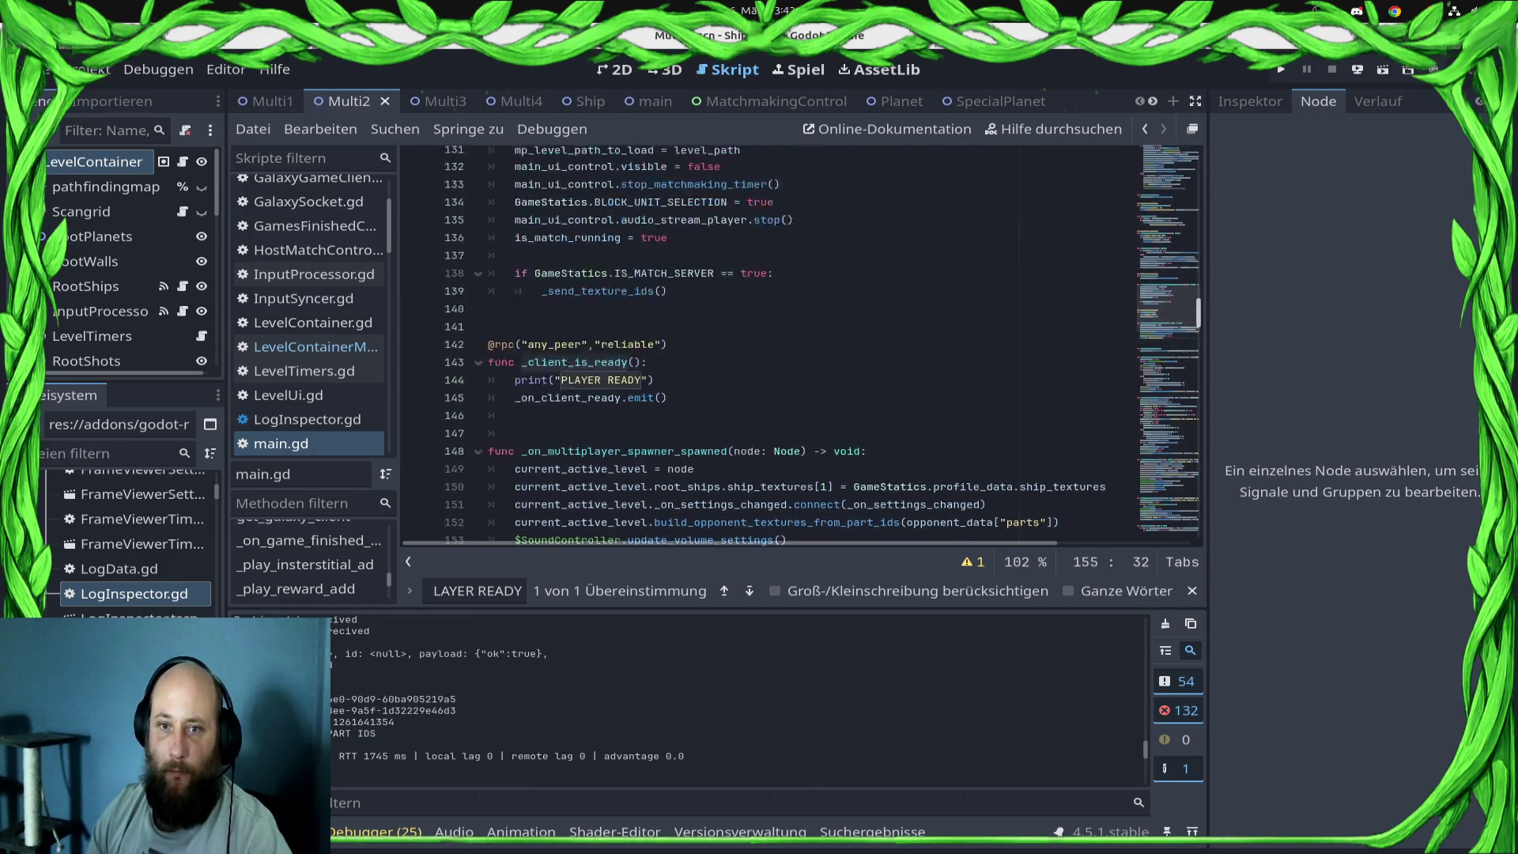
scroll(799, 341, up, 3)
mouse_move(834, 263)
mouse_down()
mouse_move(490, 263)
mouse_move(515, 263)
mouse_up()
key(ctrl+c)
key(BackSpace)
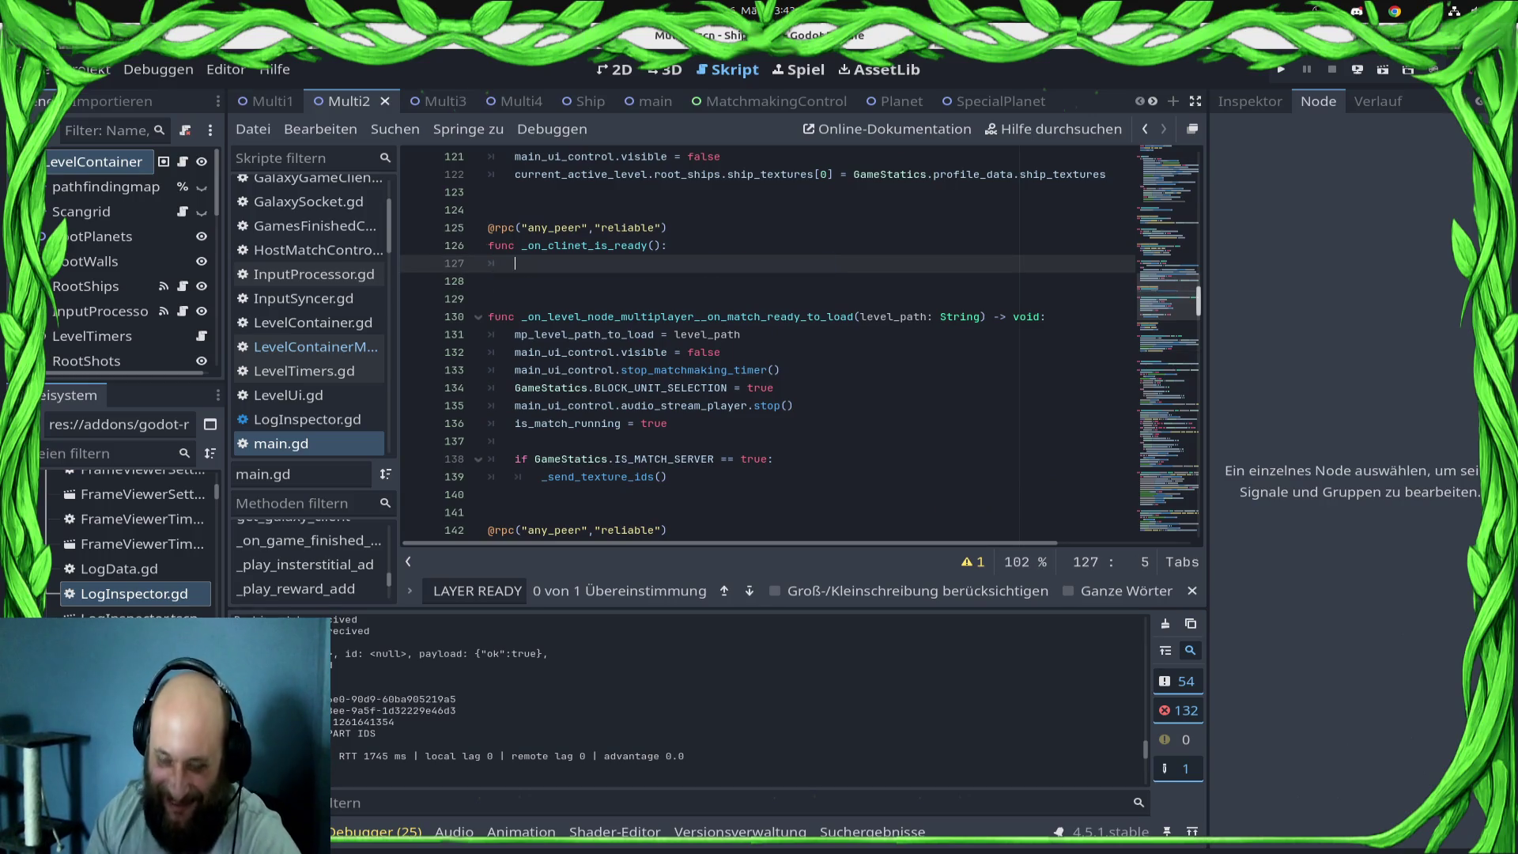
key(shift+Up)
key(shift+Up)
key(shift+Up)
key(BackSpace)
key(BackSpace)
key(BackSpace)
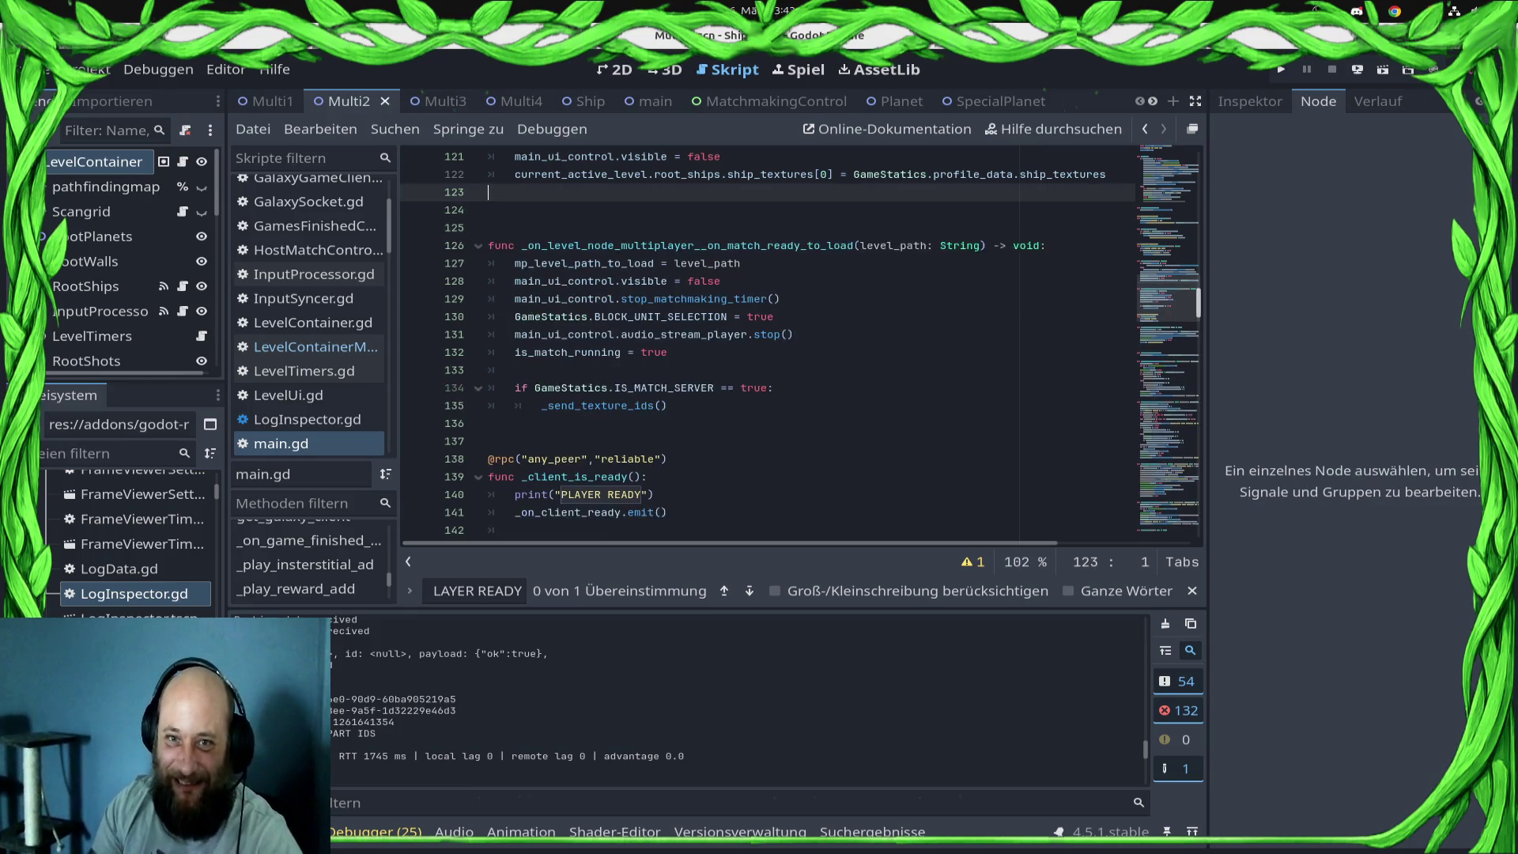
- Replace the print and emit lines in _client_is_ready with the spawn_players_from_server call and save
key(Down)
key(Down)
key(Down)
key(Down)
key(Down)
key(Down)
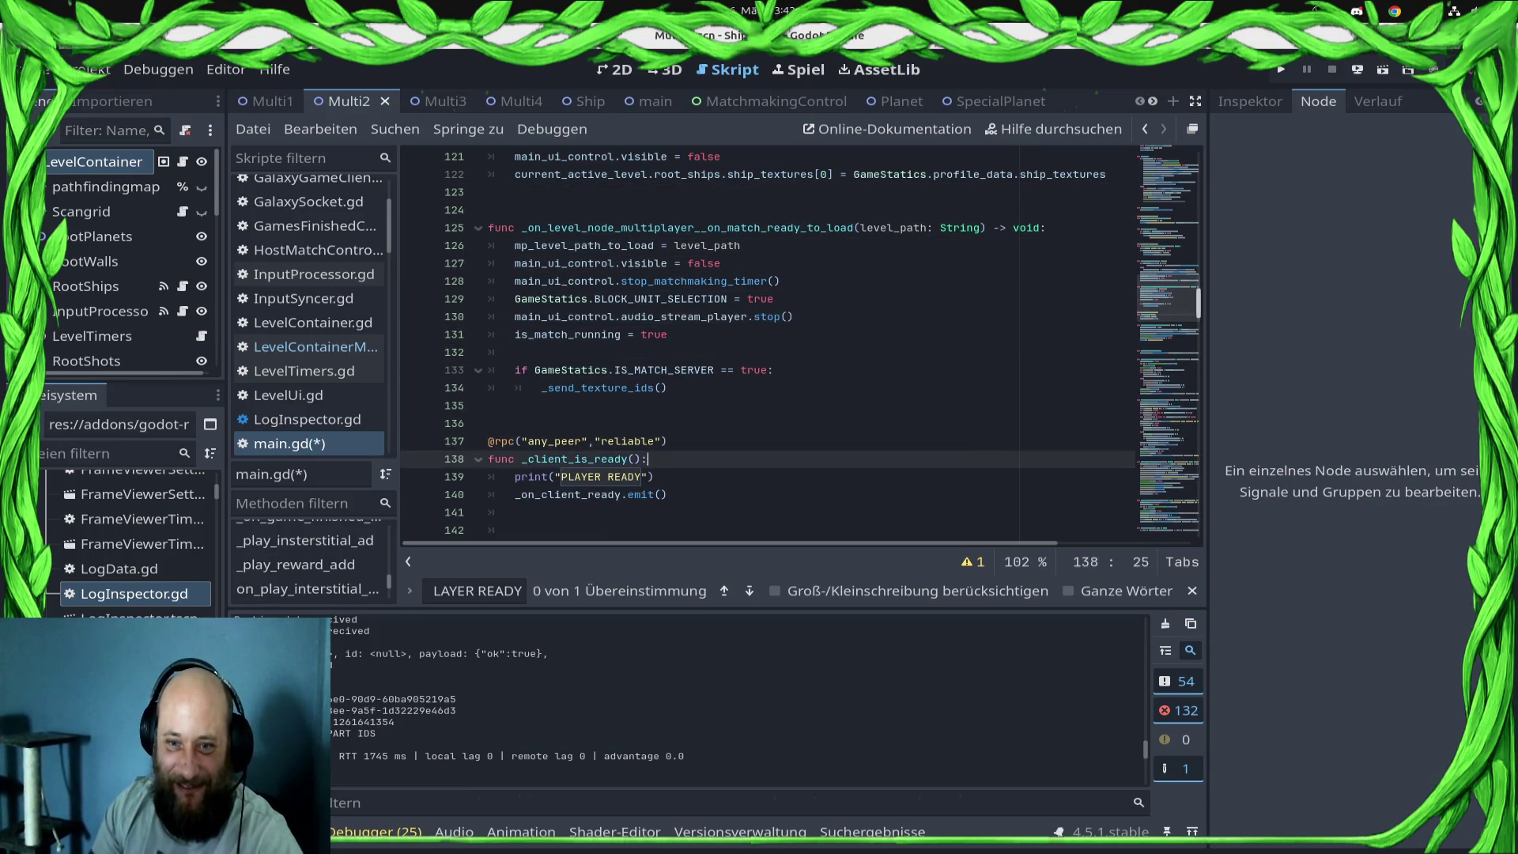
key(shift+Up)
key(shift+Up)
key(ctrl+v)
key(ctrl+s)
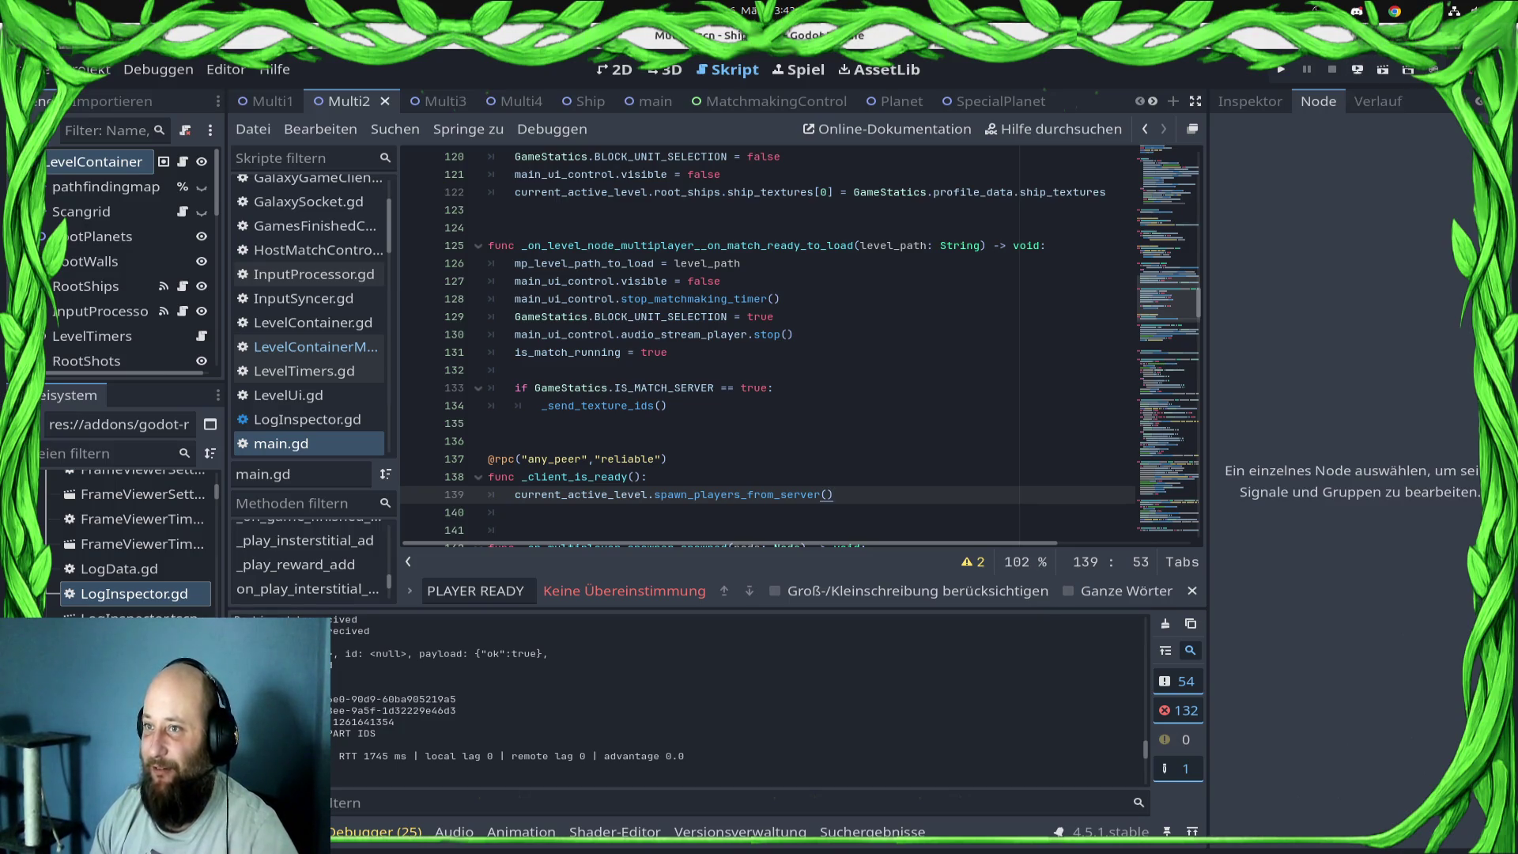
- Deploy to the Samsung SM-S921B, then open the ranked screen and start a ranked match
click(1358, 70)
click(1337, 121)
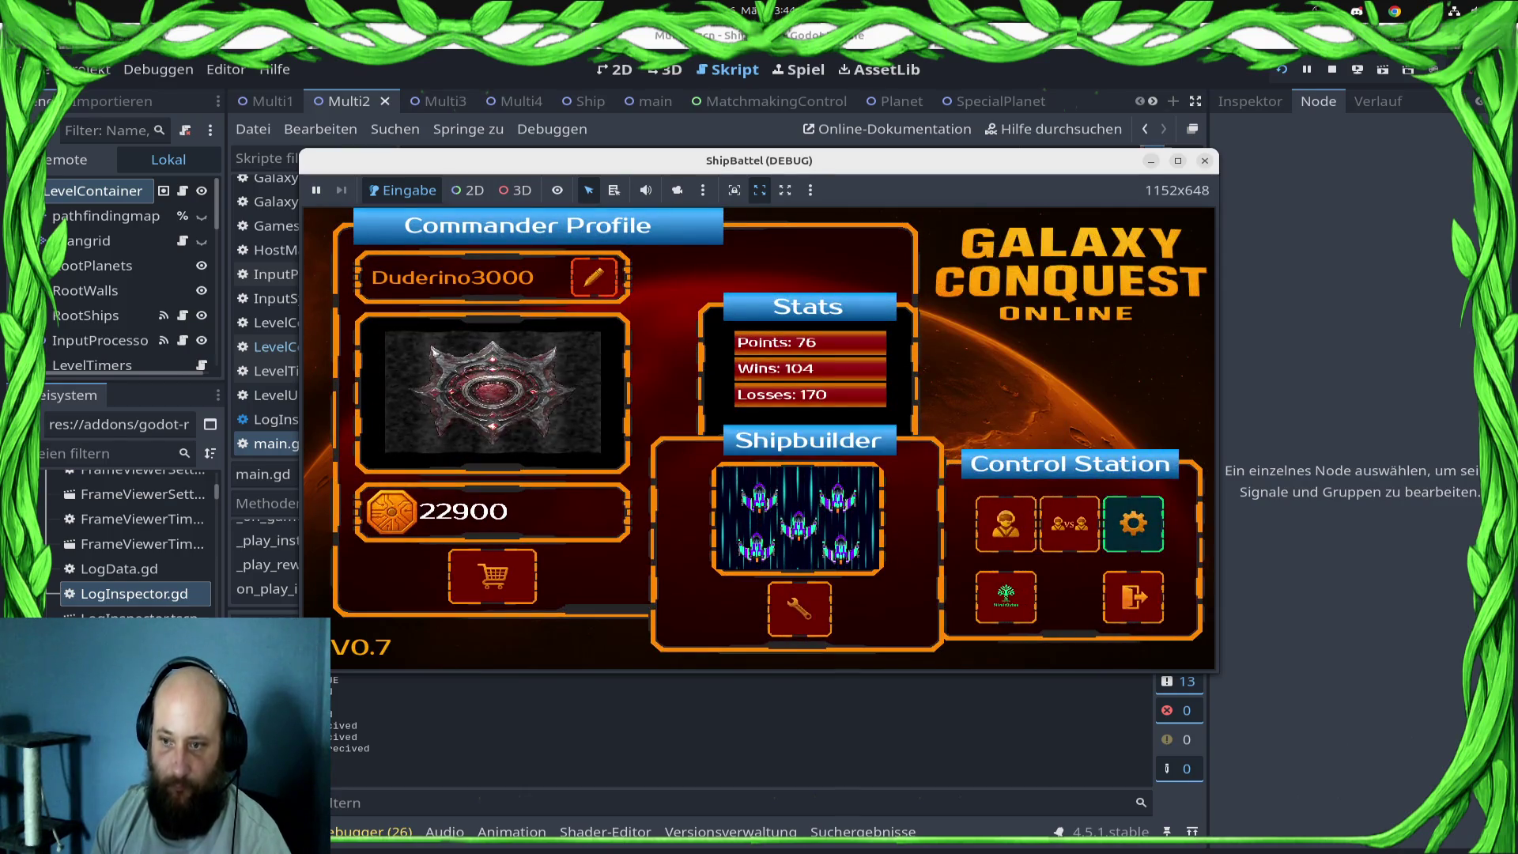
key(Return)
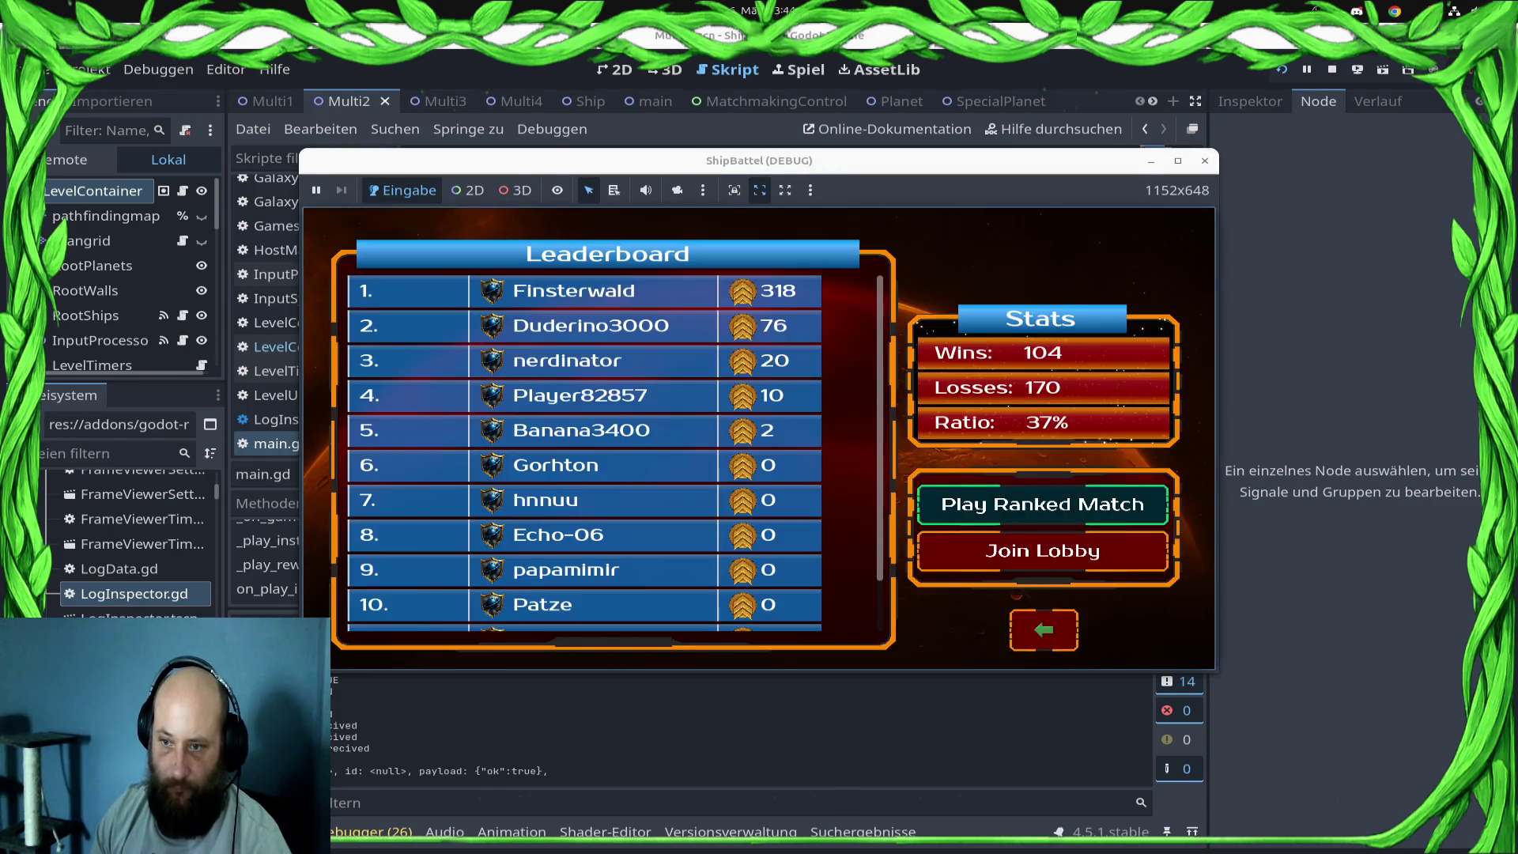
key(Return)
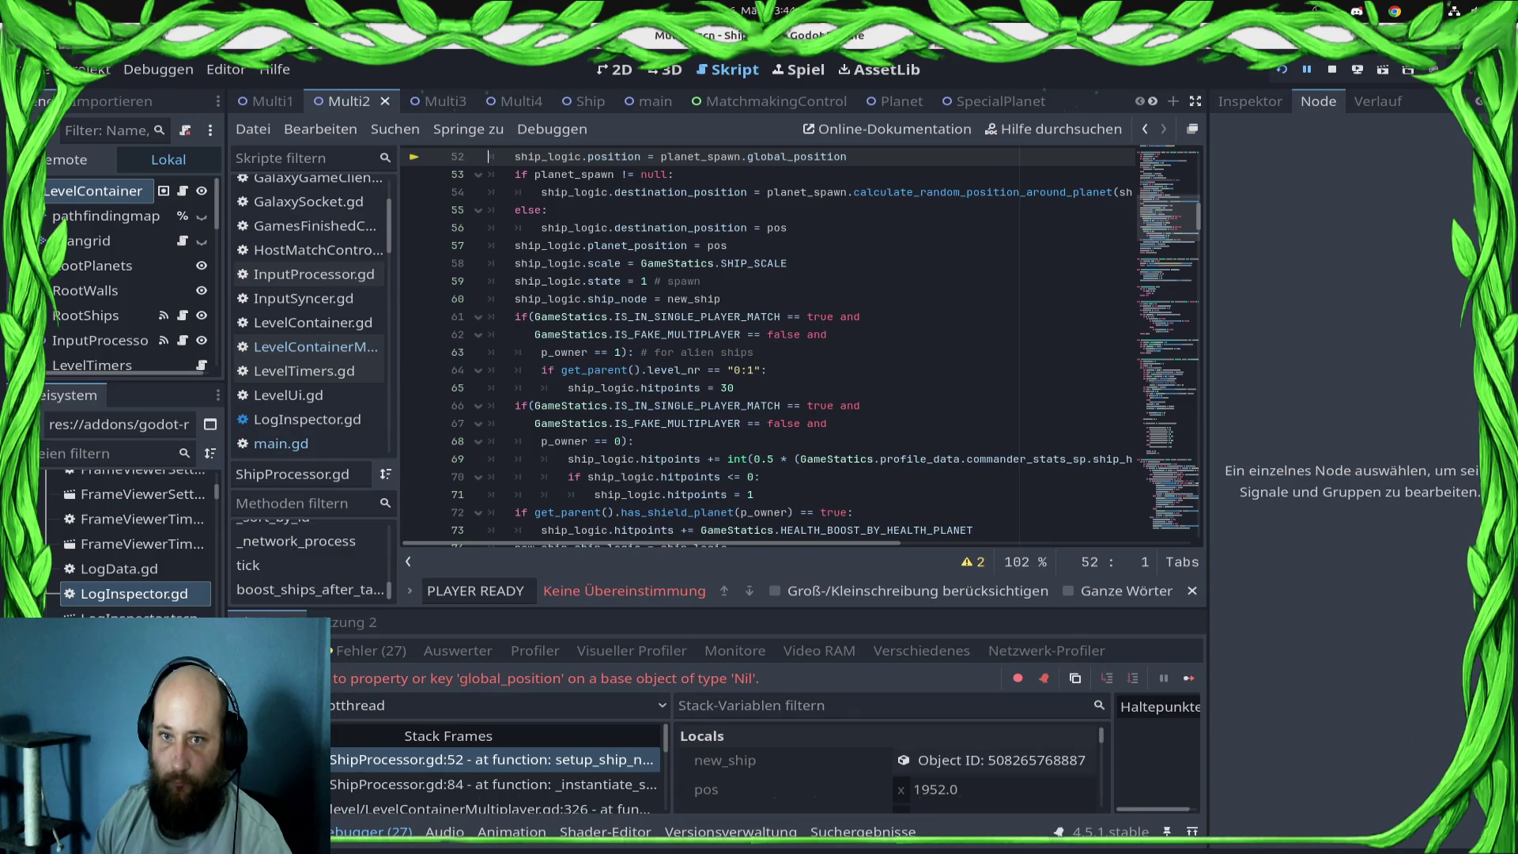
- Stop the halted debug session and highlight the get_planet_by_id call
scroll(802, 347, up, 10)
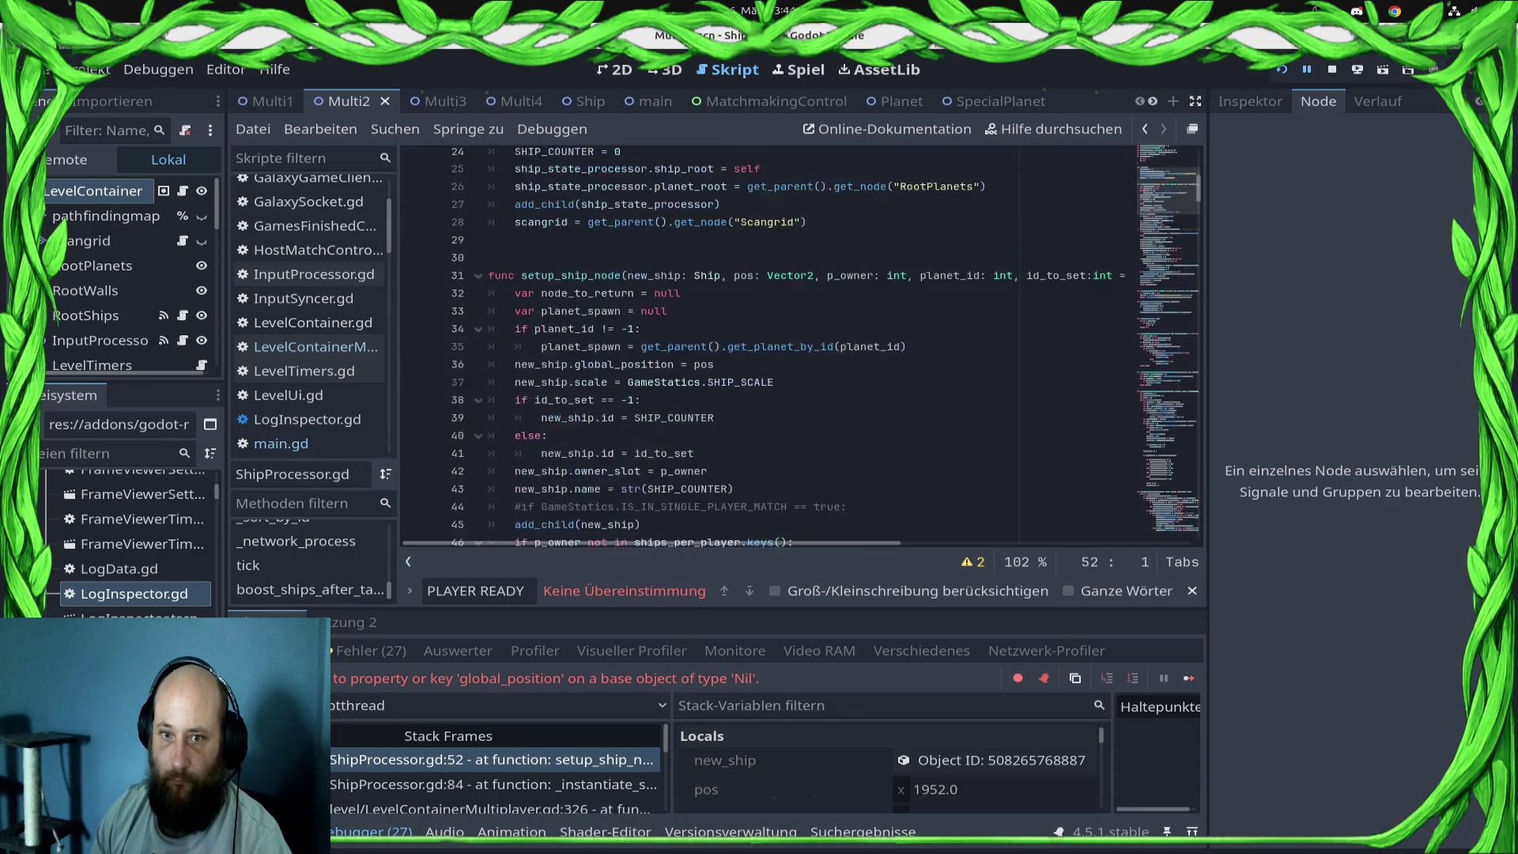
scroll(771, 346, down, 4)
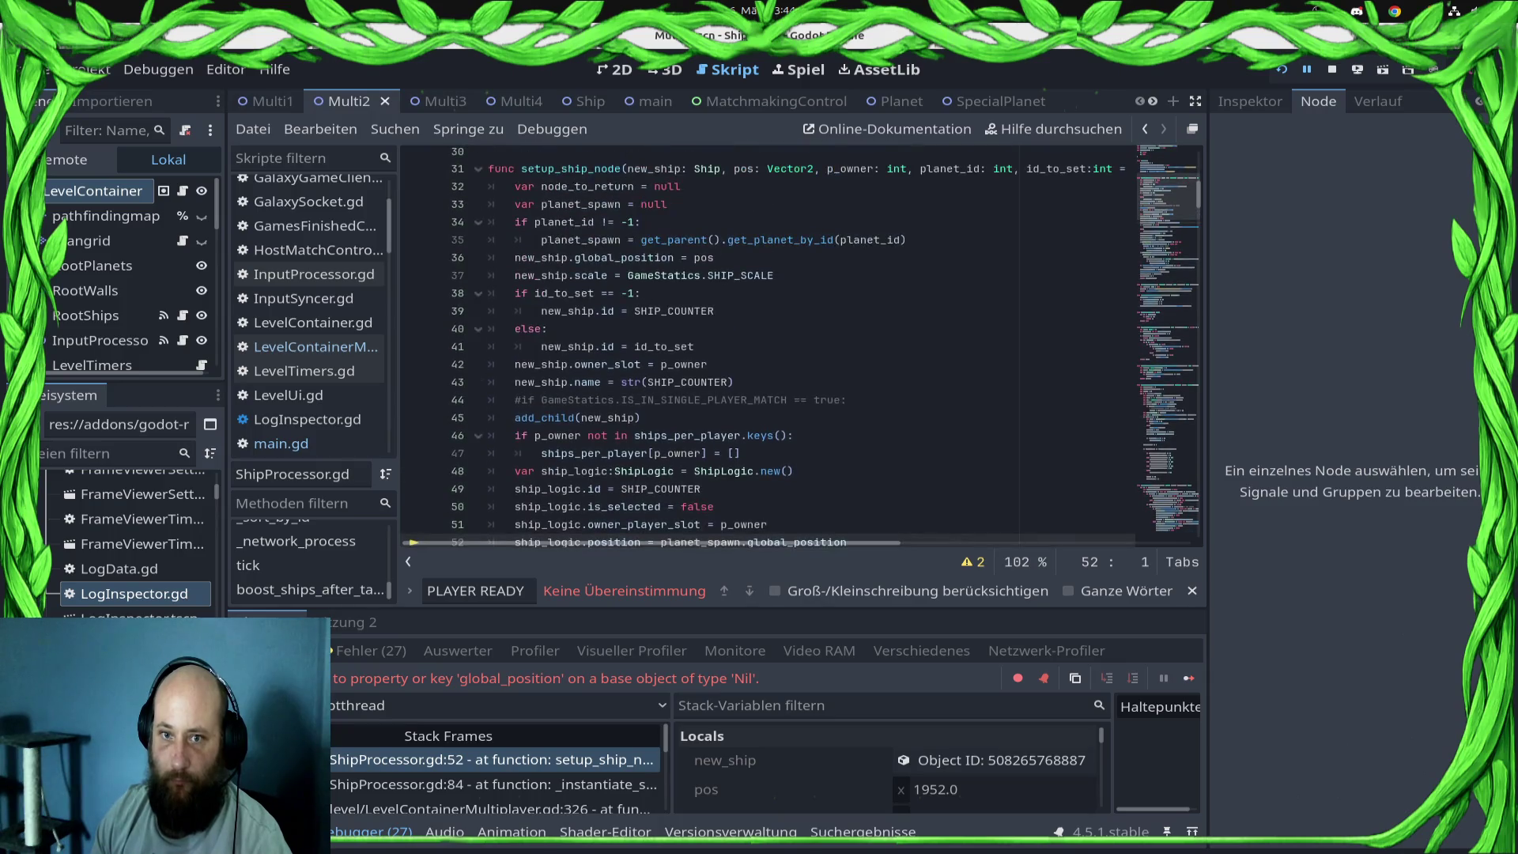
scroll(802, 346, down, 3)
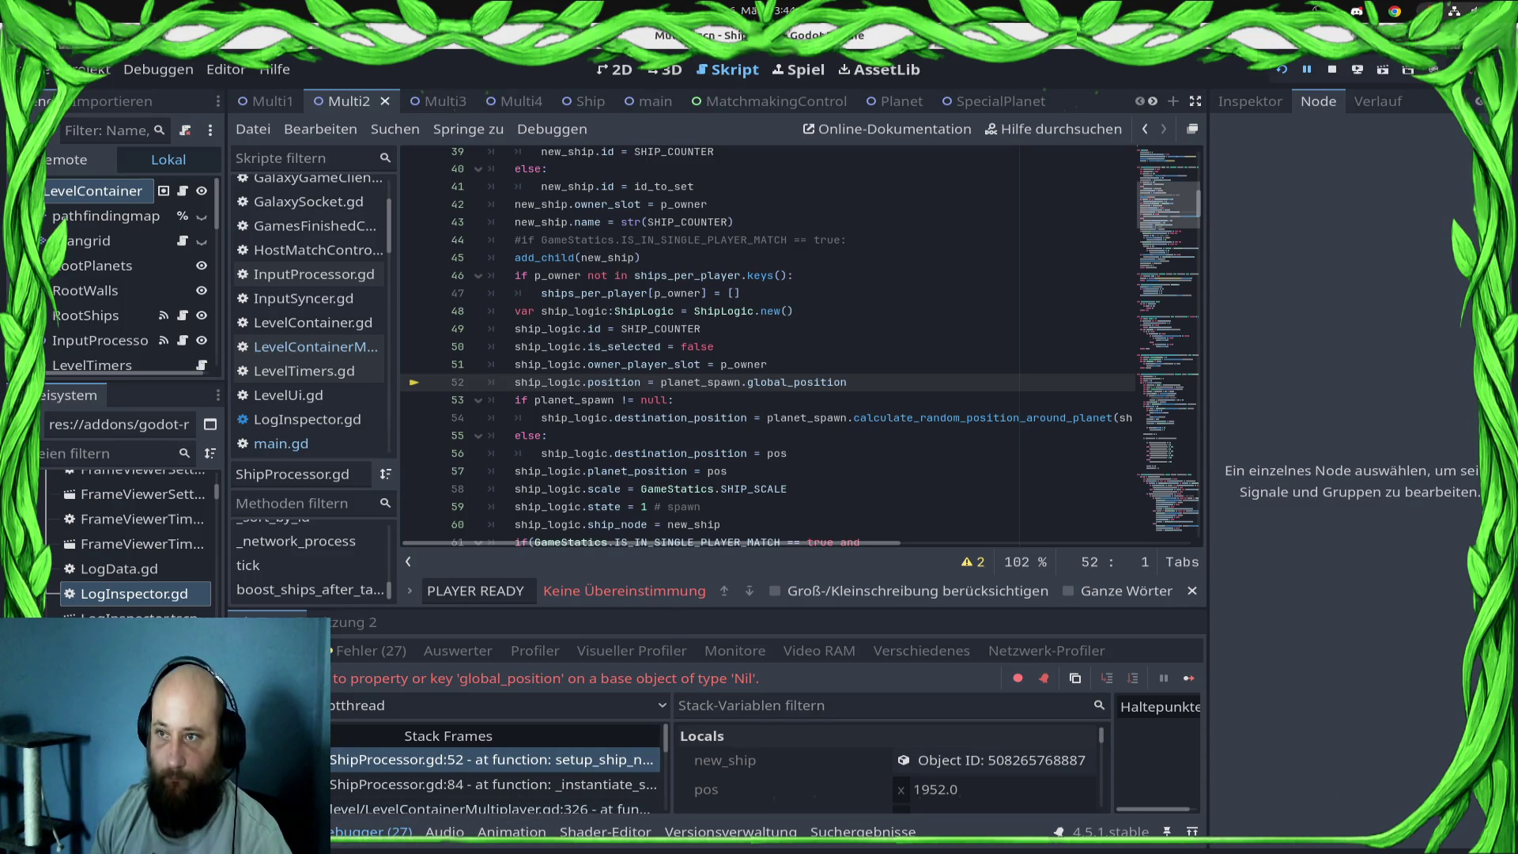
click(1333, 69)
scroll(771, 346, up, 6)
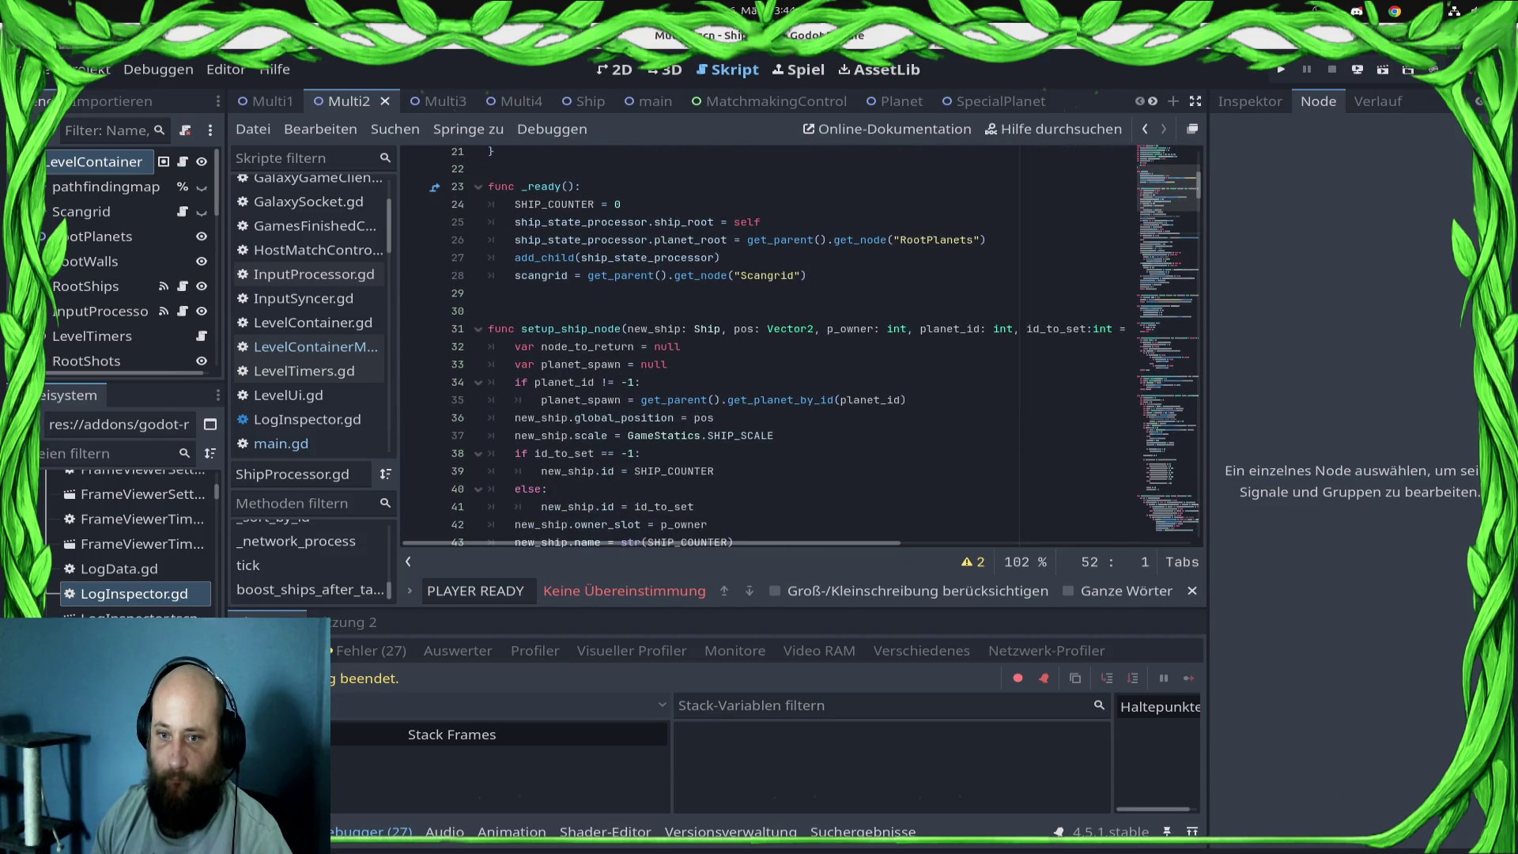
double_click(780, 400)
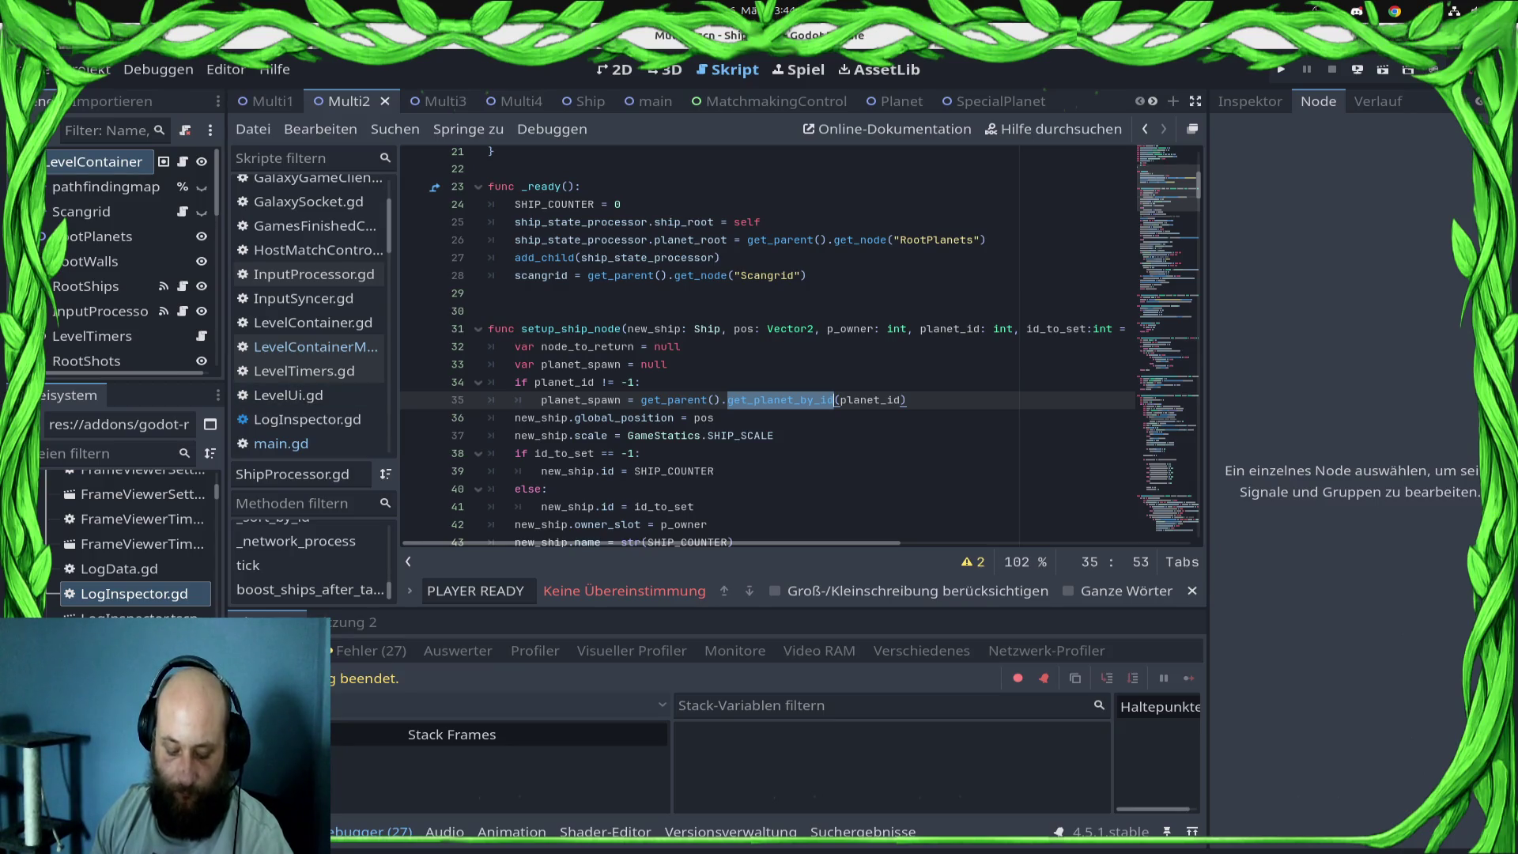
- Review the state-mismatch lines in the Output log, then open LevelContainerMultiplayer.gd
key(F5)
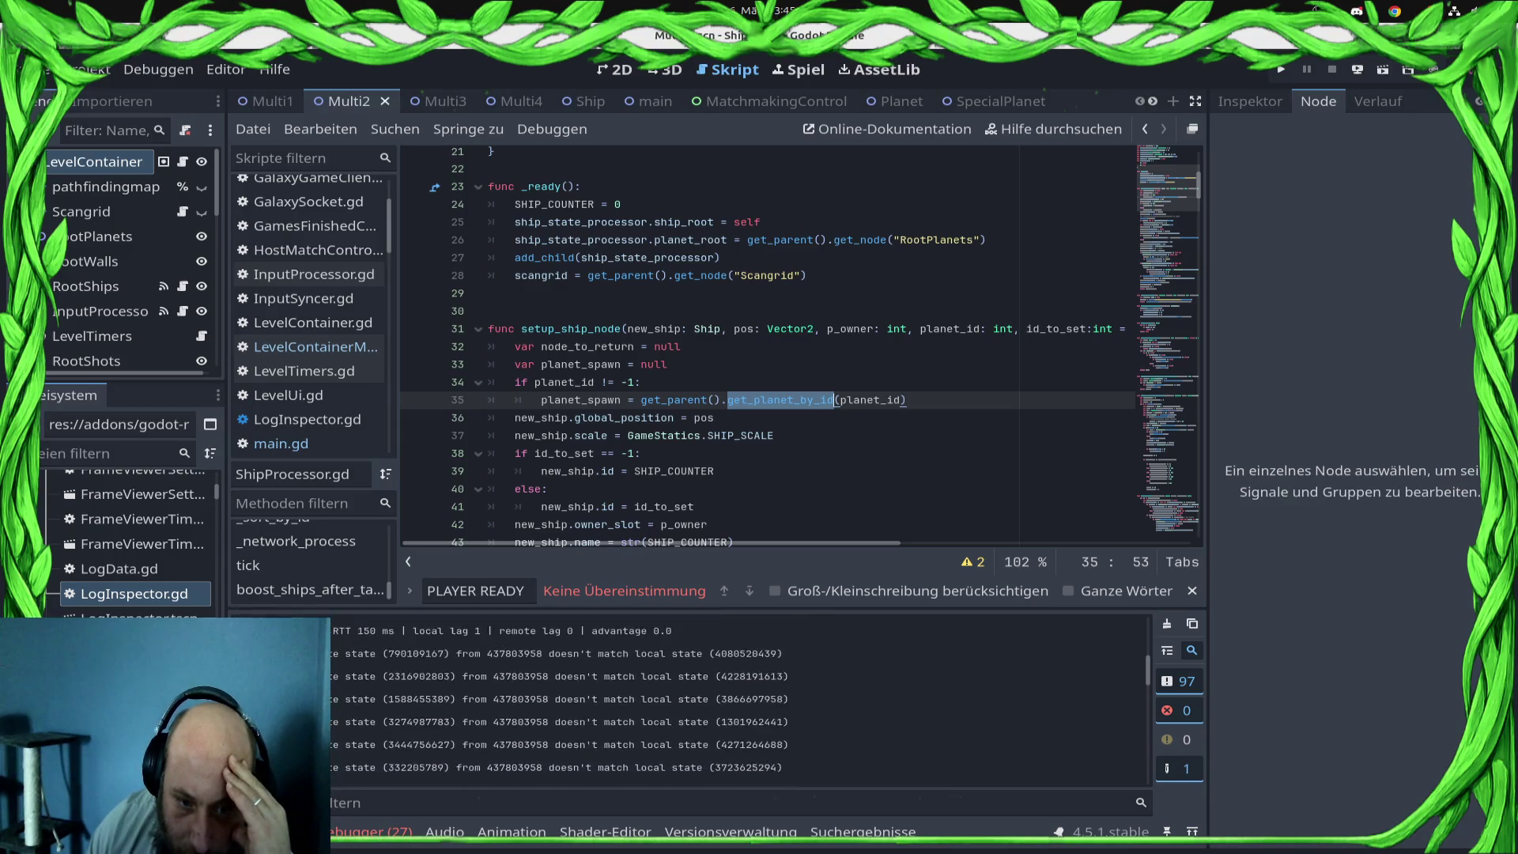
scroll(553, 699, up, 1)
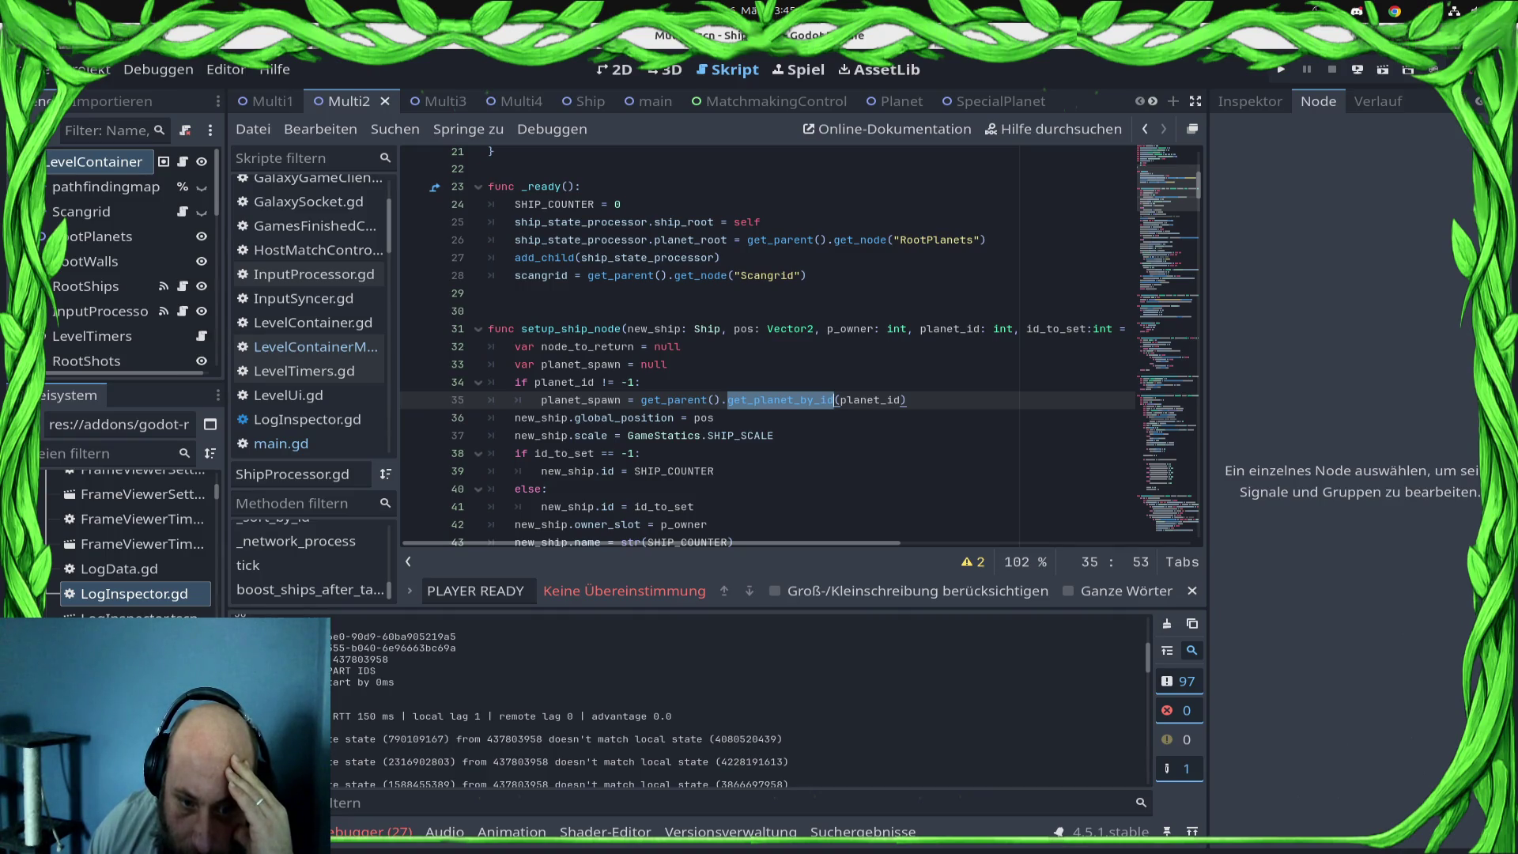
drag(377, 671, 324, 671)
click(325, 670)
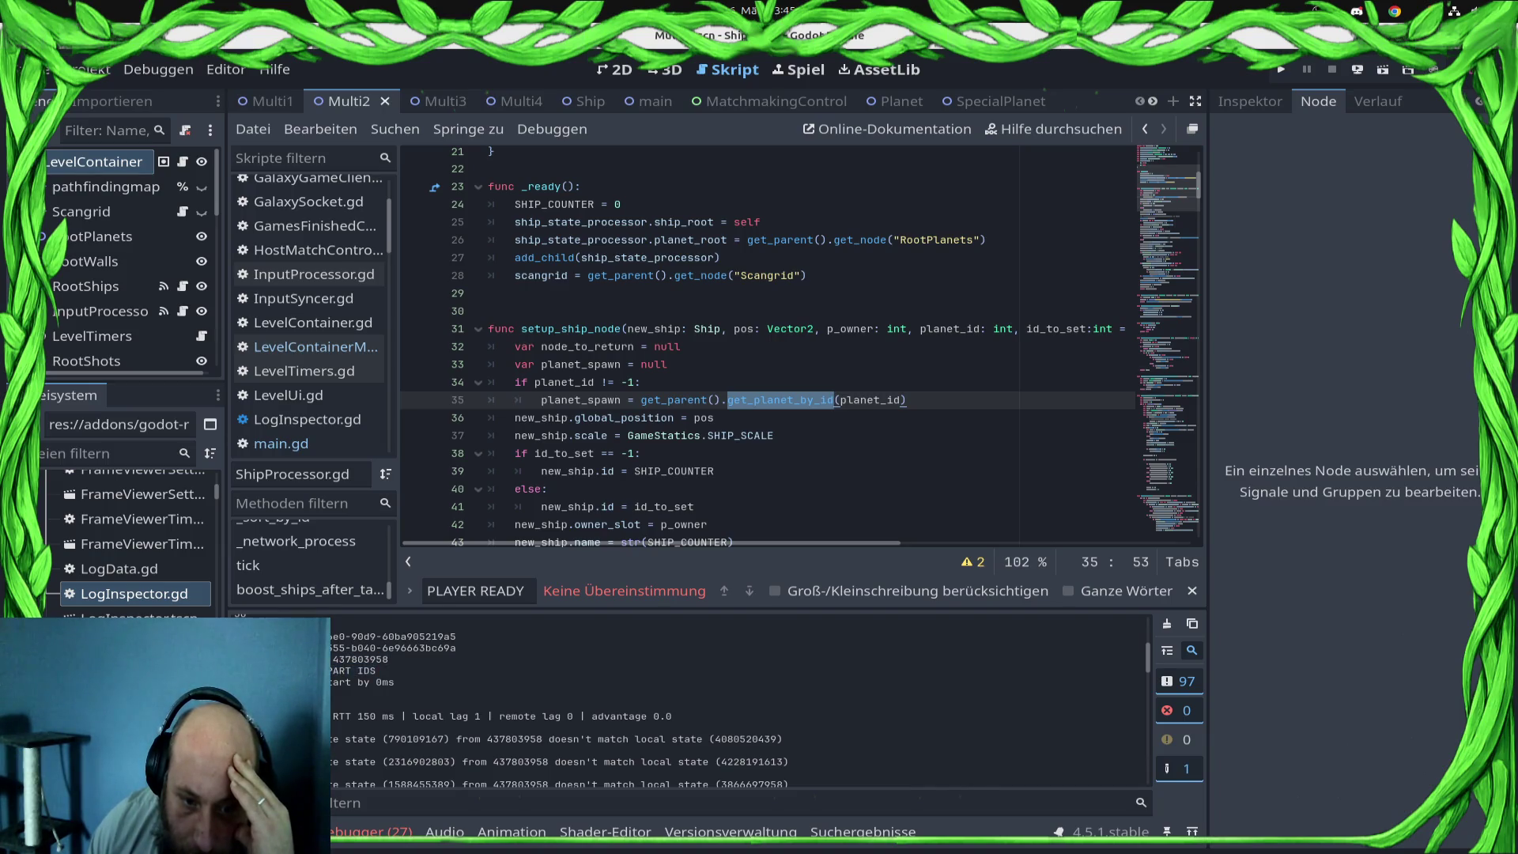
scroll(736, 703, up, 2)
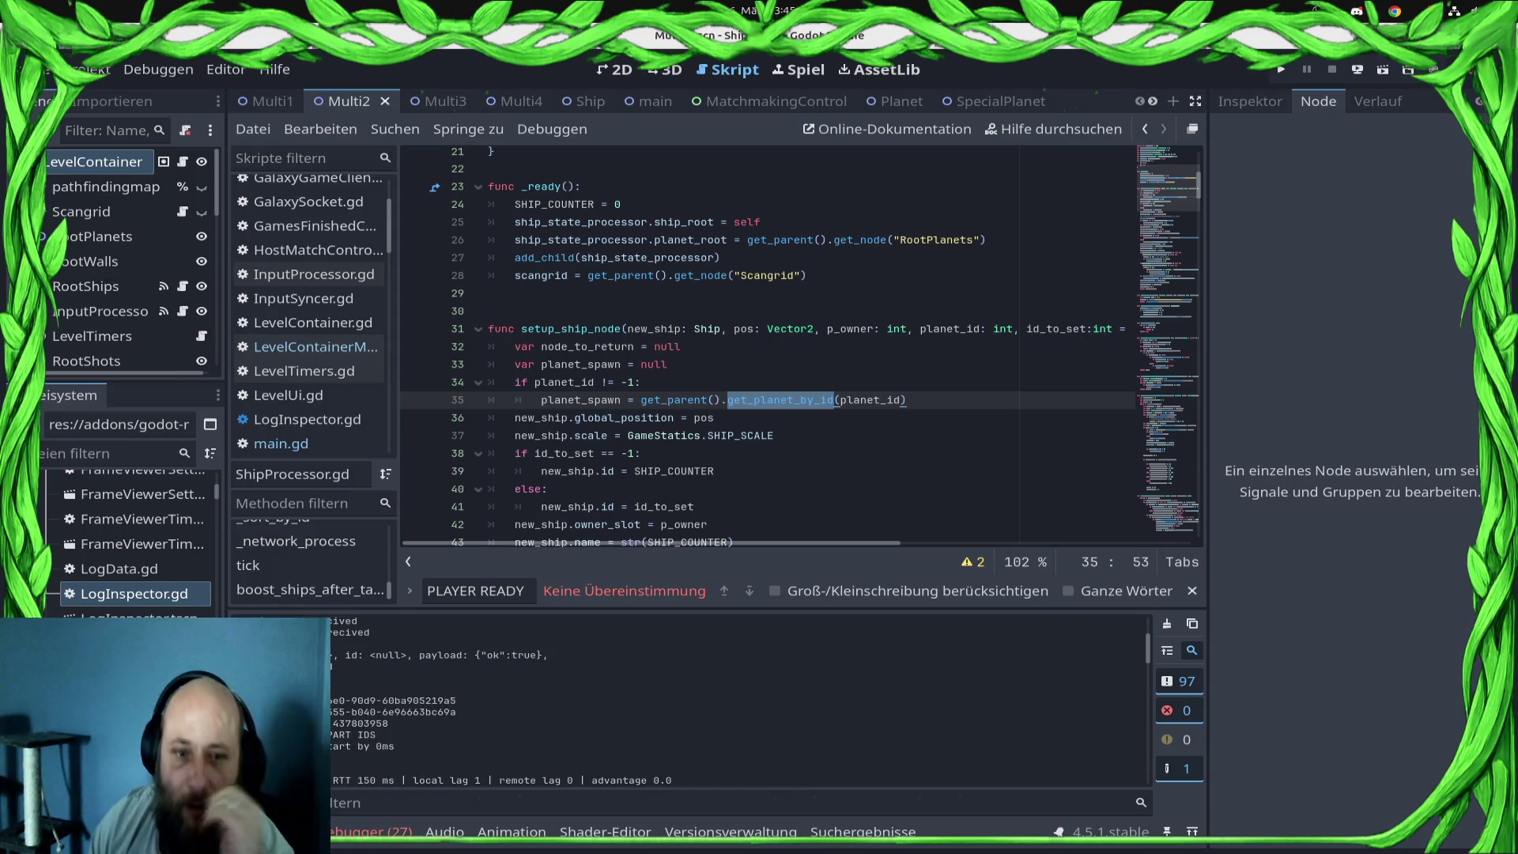
click(316, 346)
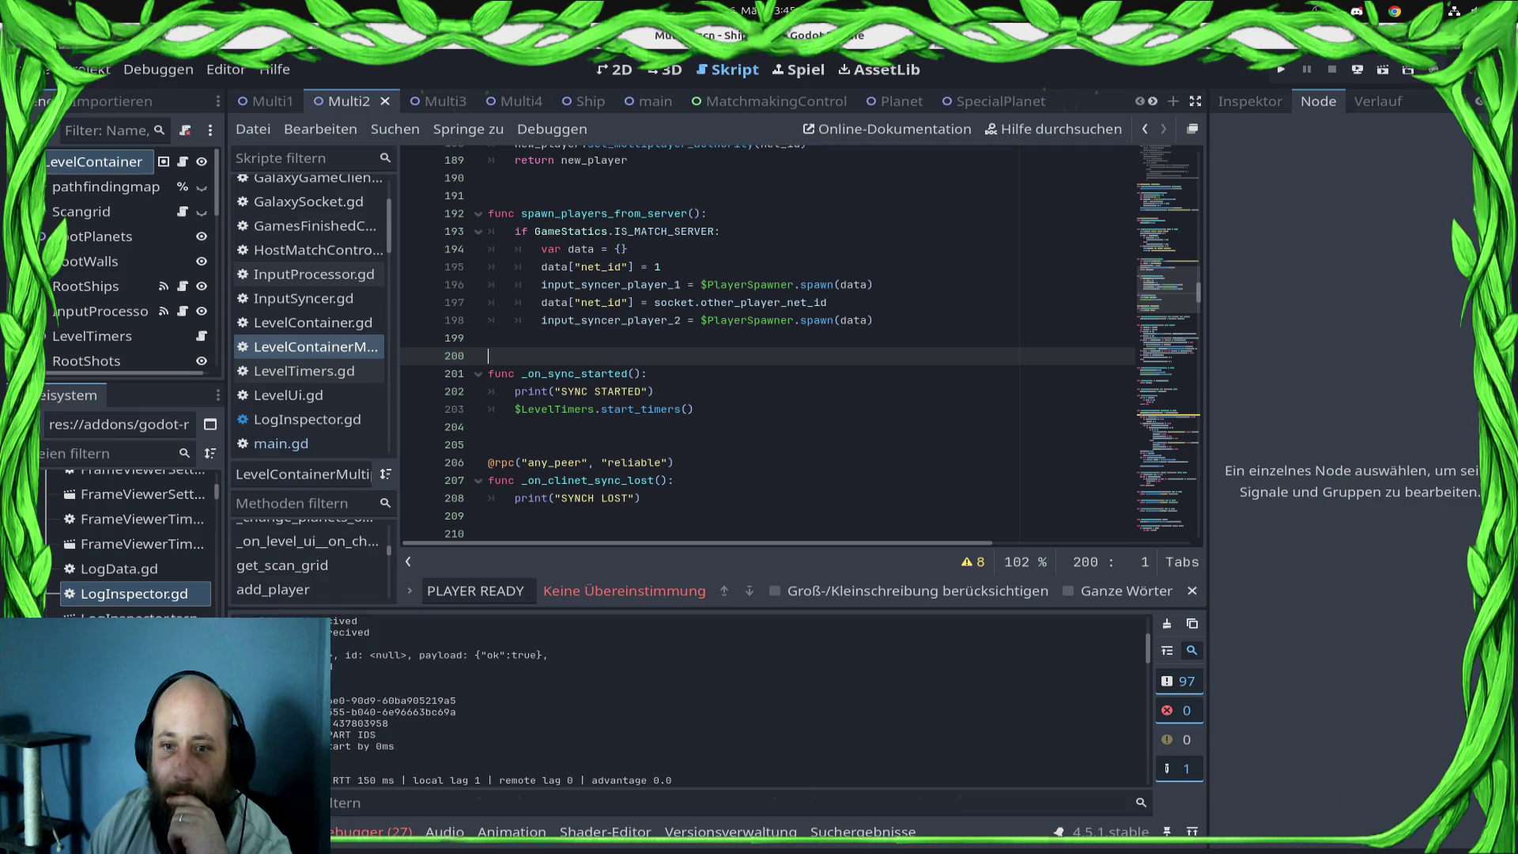
scroll(791, 340, down, 6)
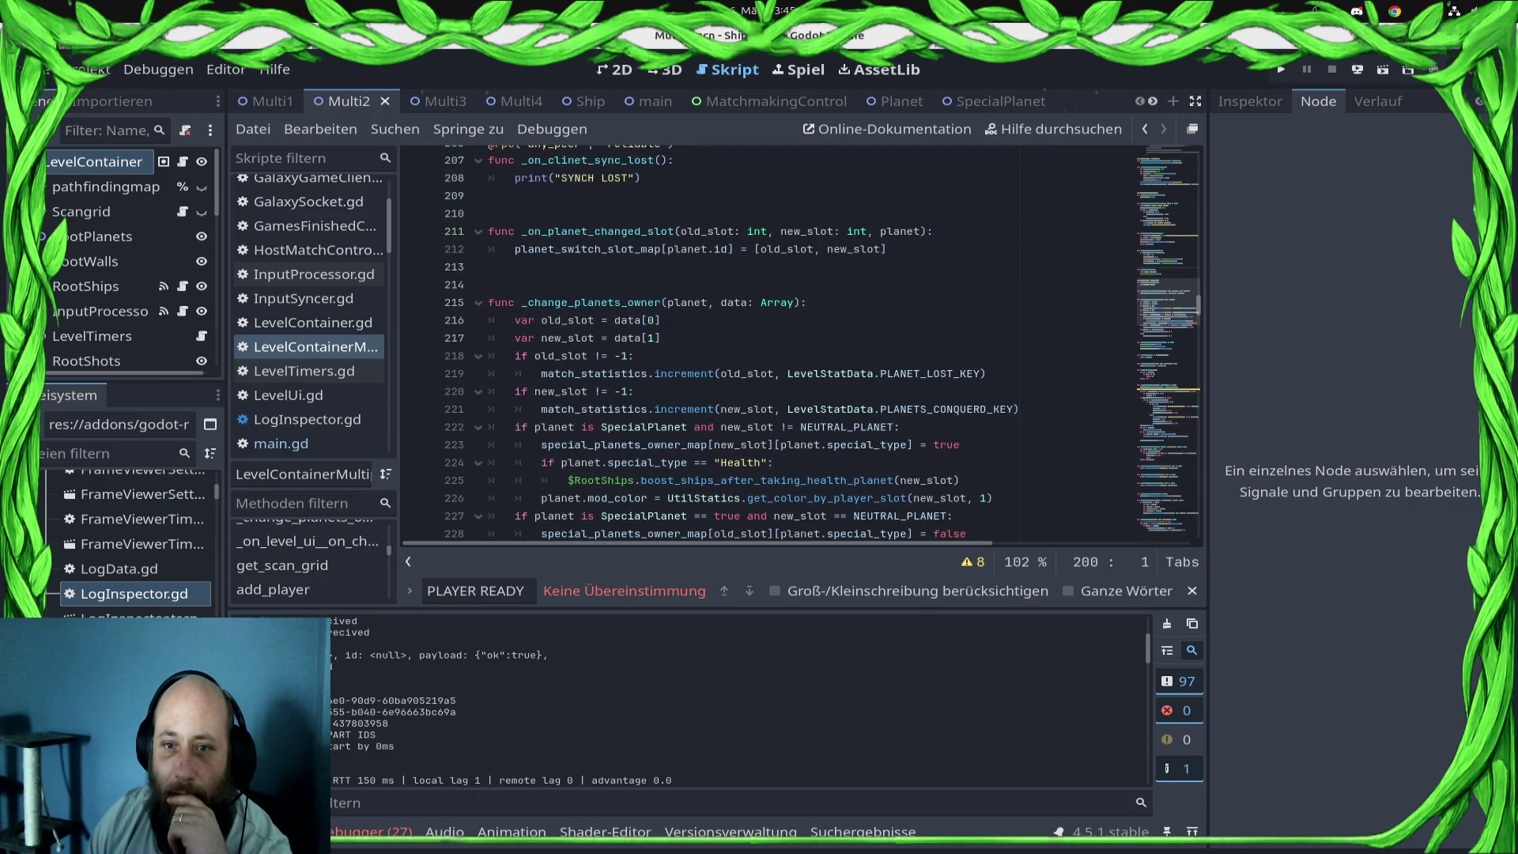
scroll(791, 340, up, 2)
scroll(791, 341, down, 8)
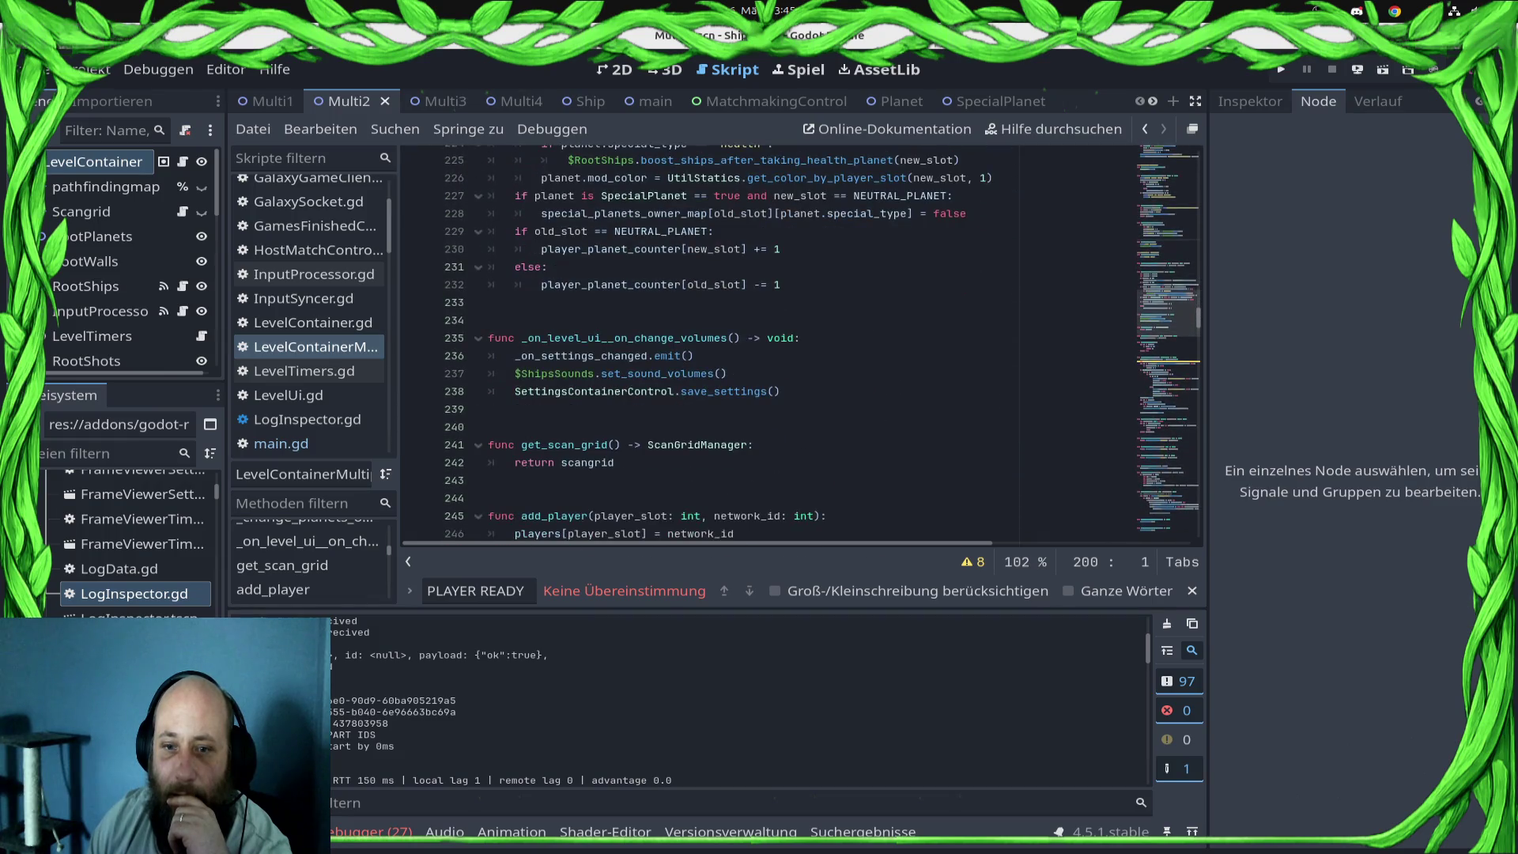
scroll(791, 340, down, 7)
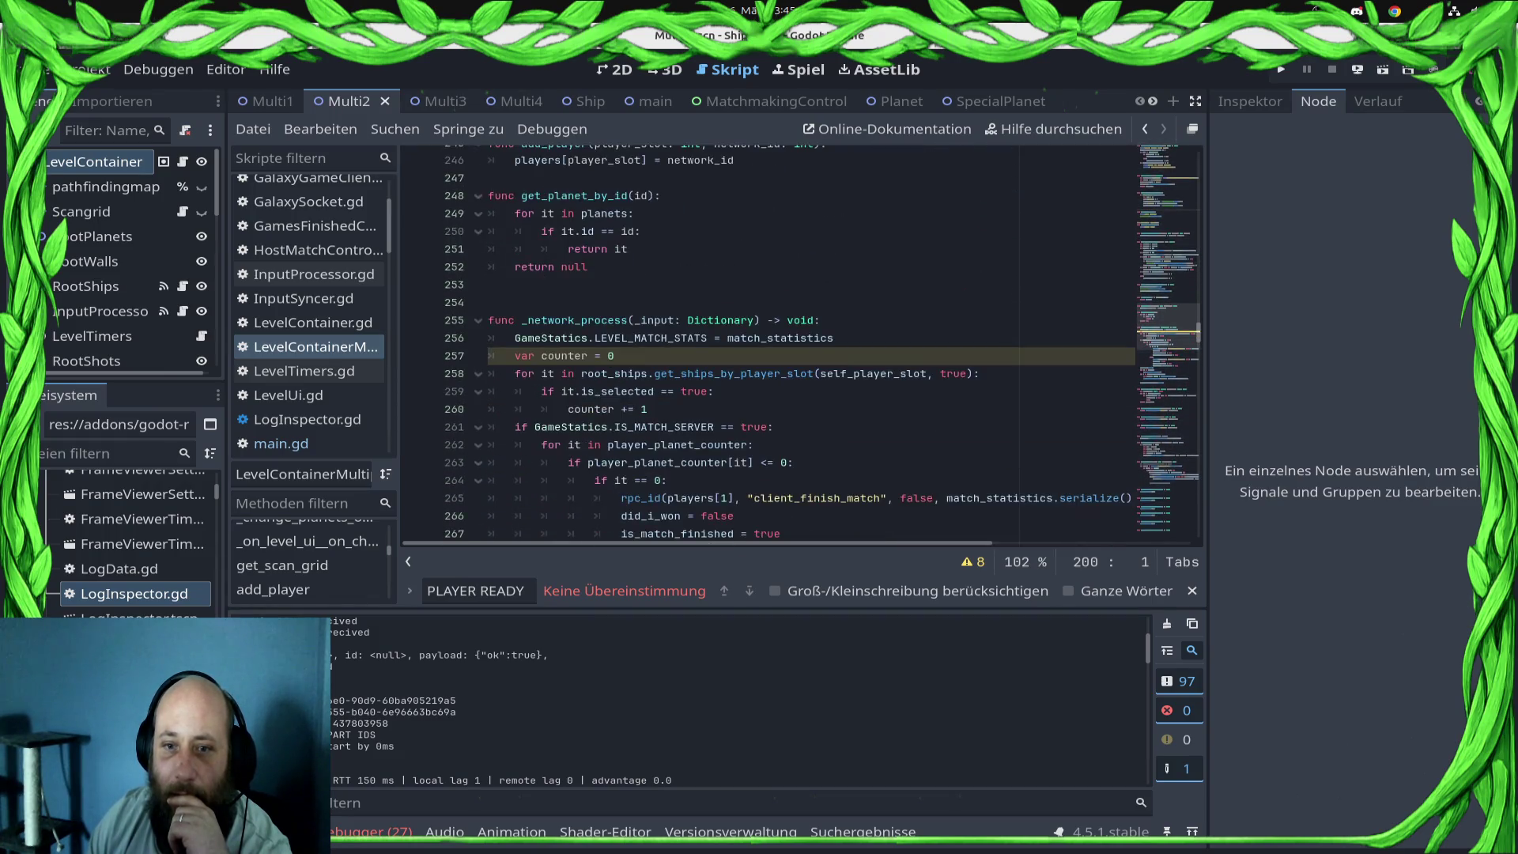
scroll(791, 340, up, 3)
scroll(791, 341, up, 4)
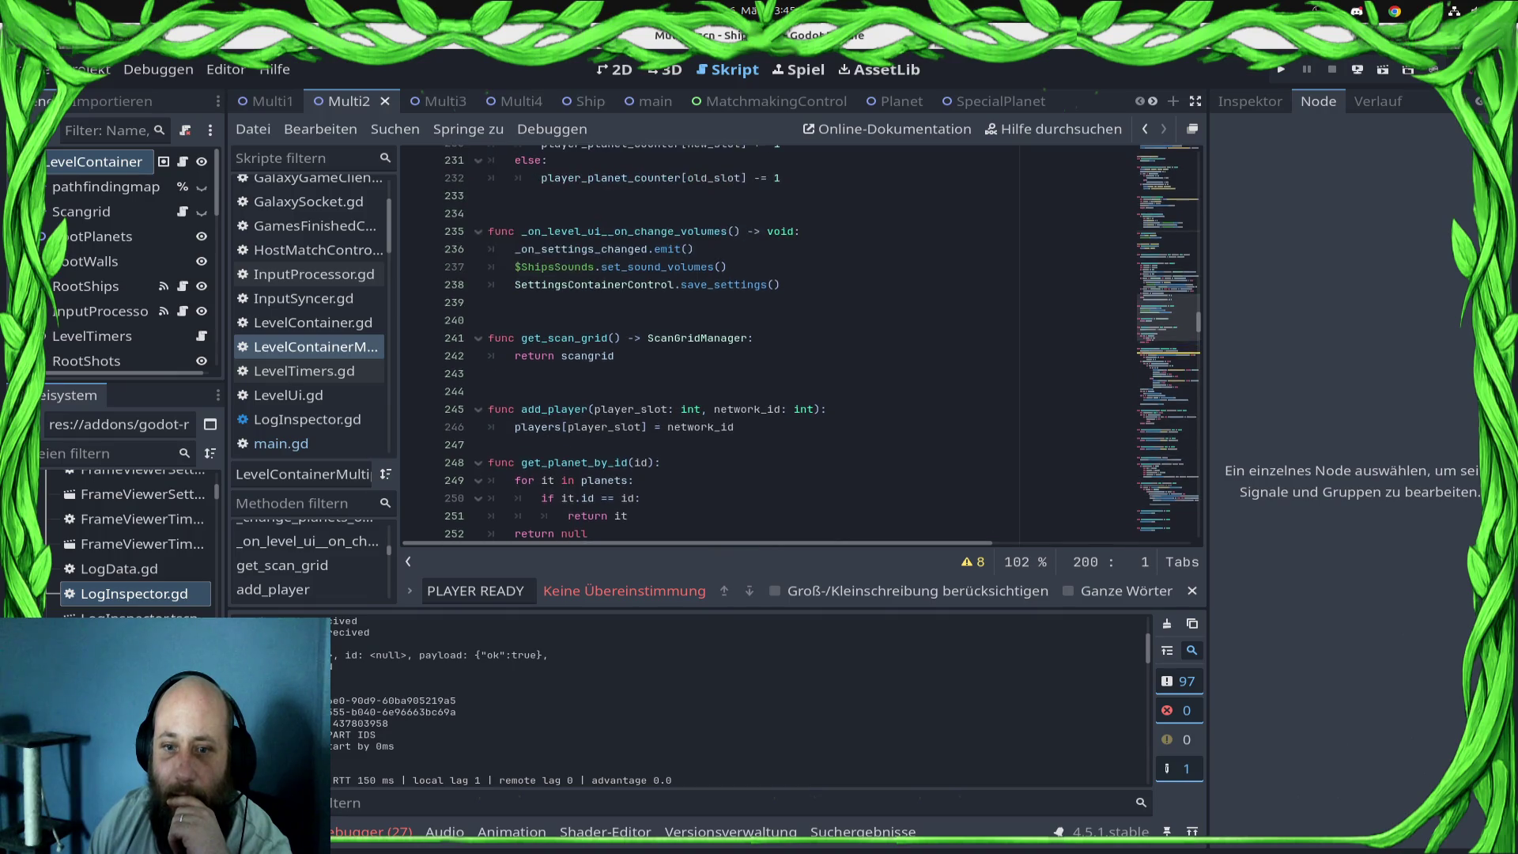
scroll(791, 340, up, 15)
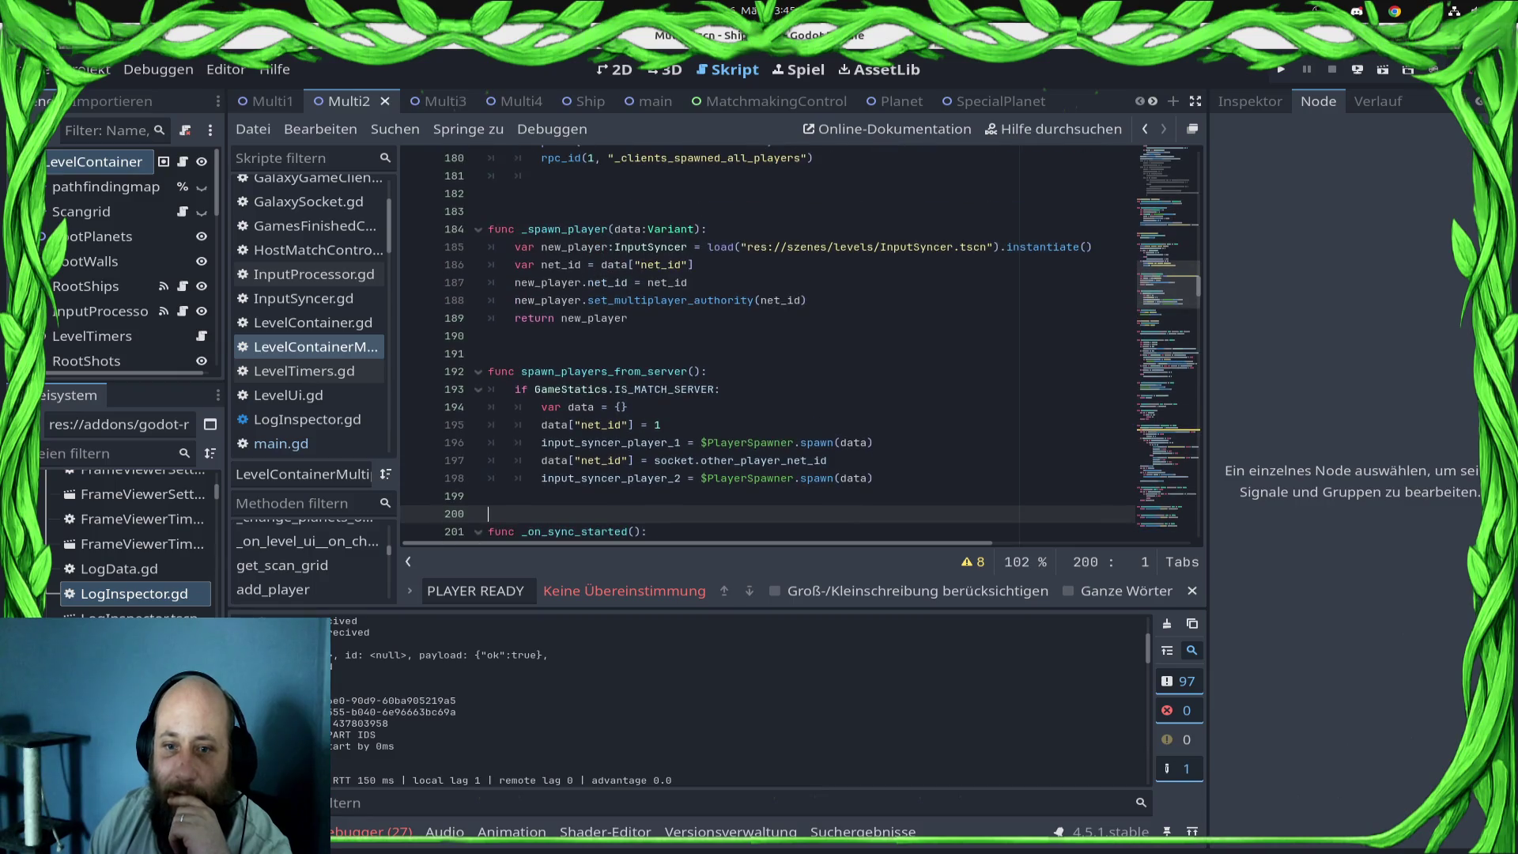
scroll(791, 340, up, 5)
scroll(791, 340, up, 5)
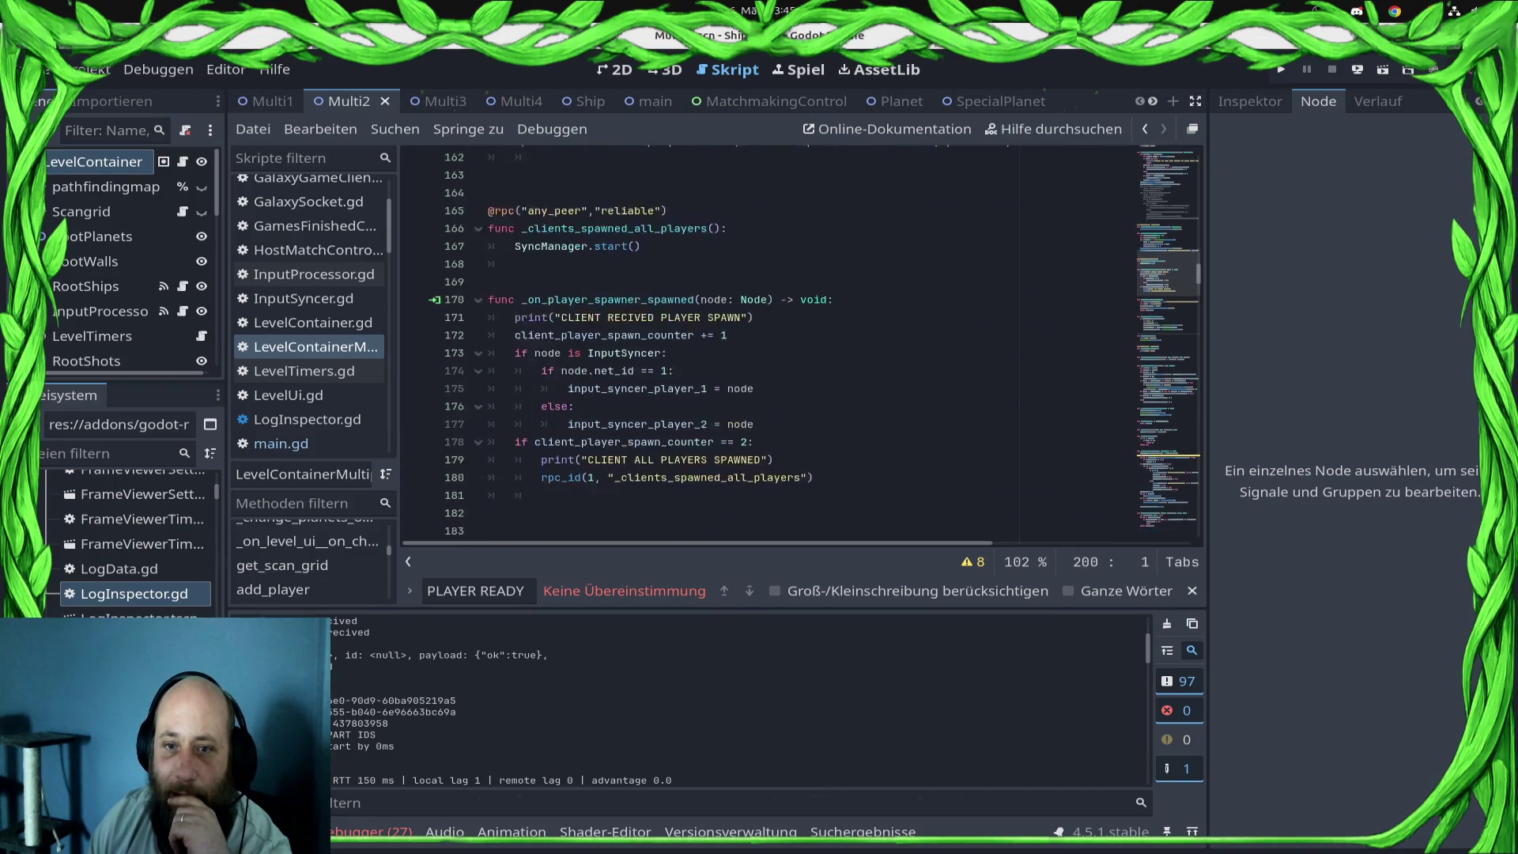
scroll(791, 340, up, 2)
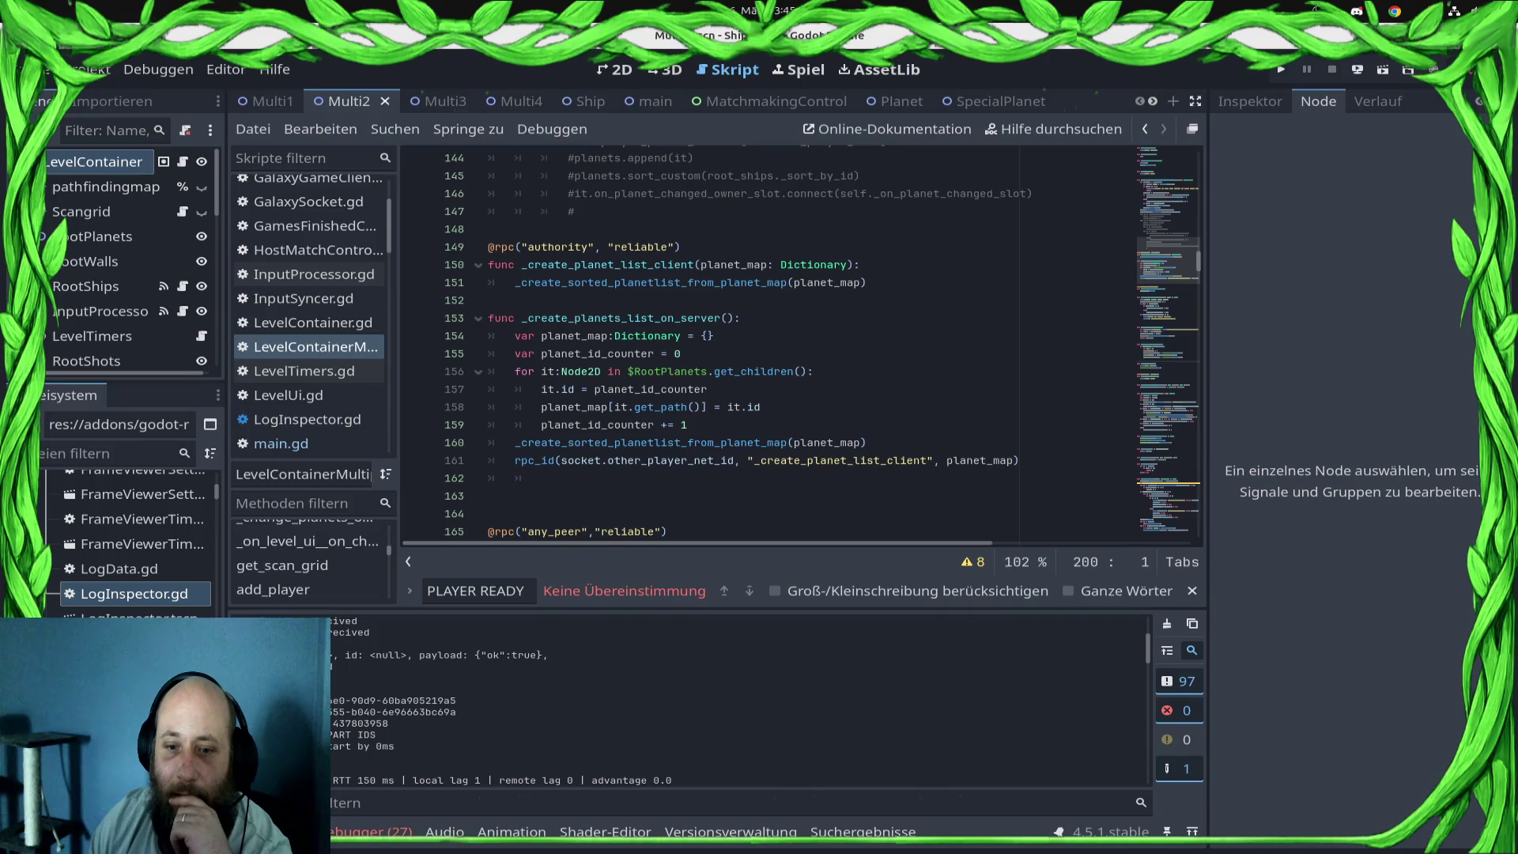
scroll(791, 340, down, 9)
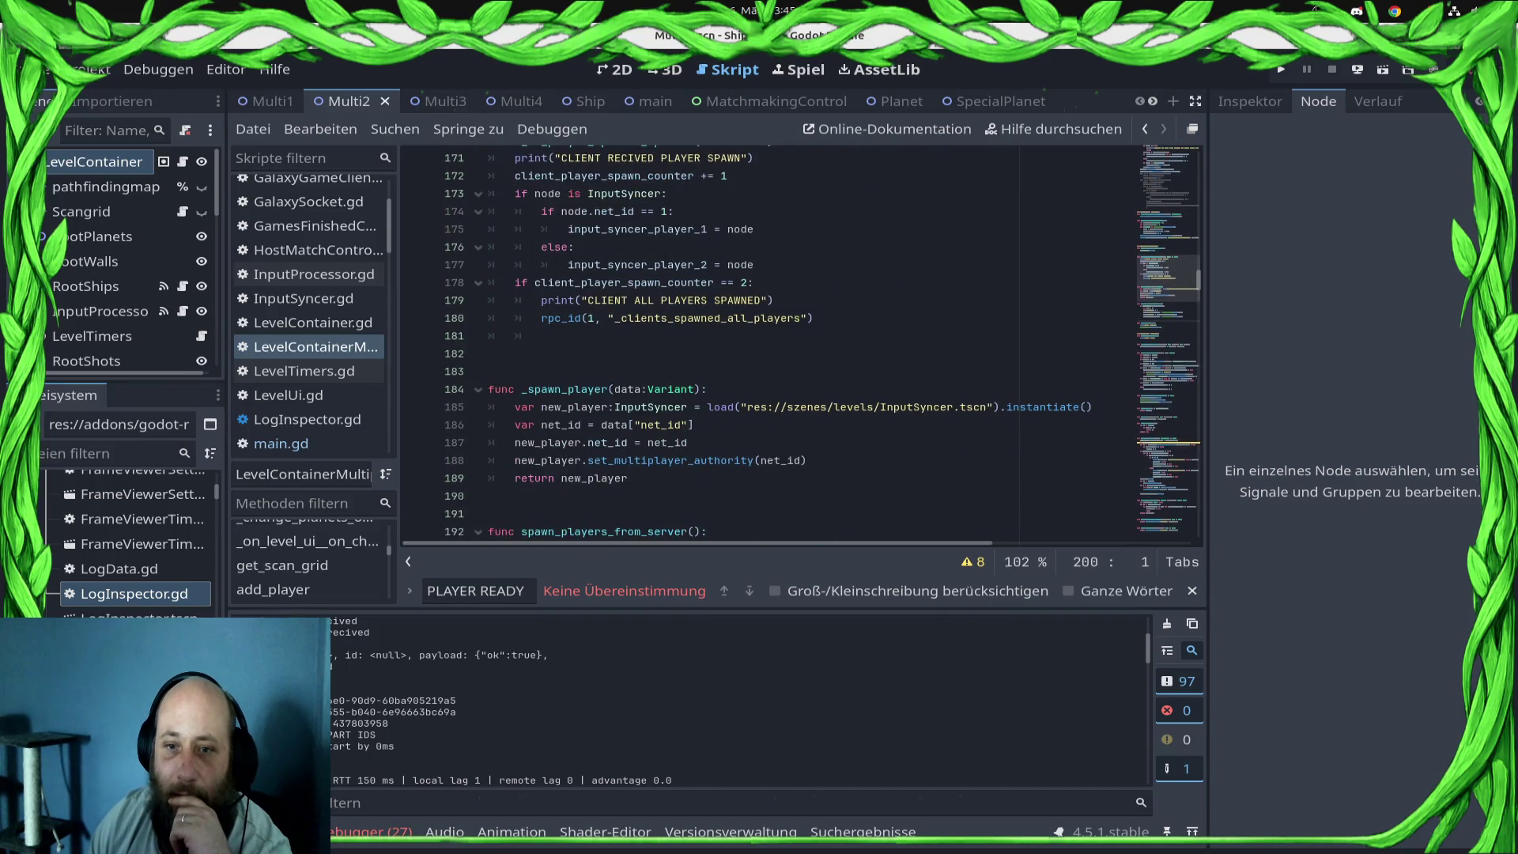
scroll(791, 340, down, 3)
scroll(791, 411, down, 8)
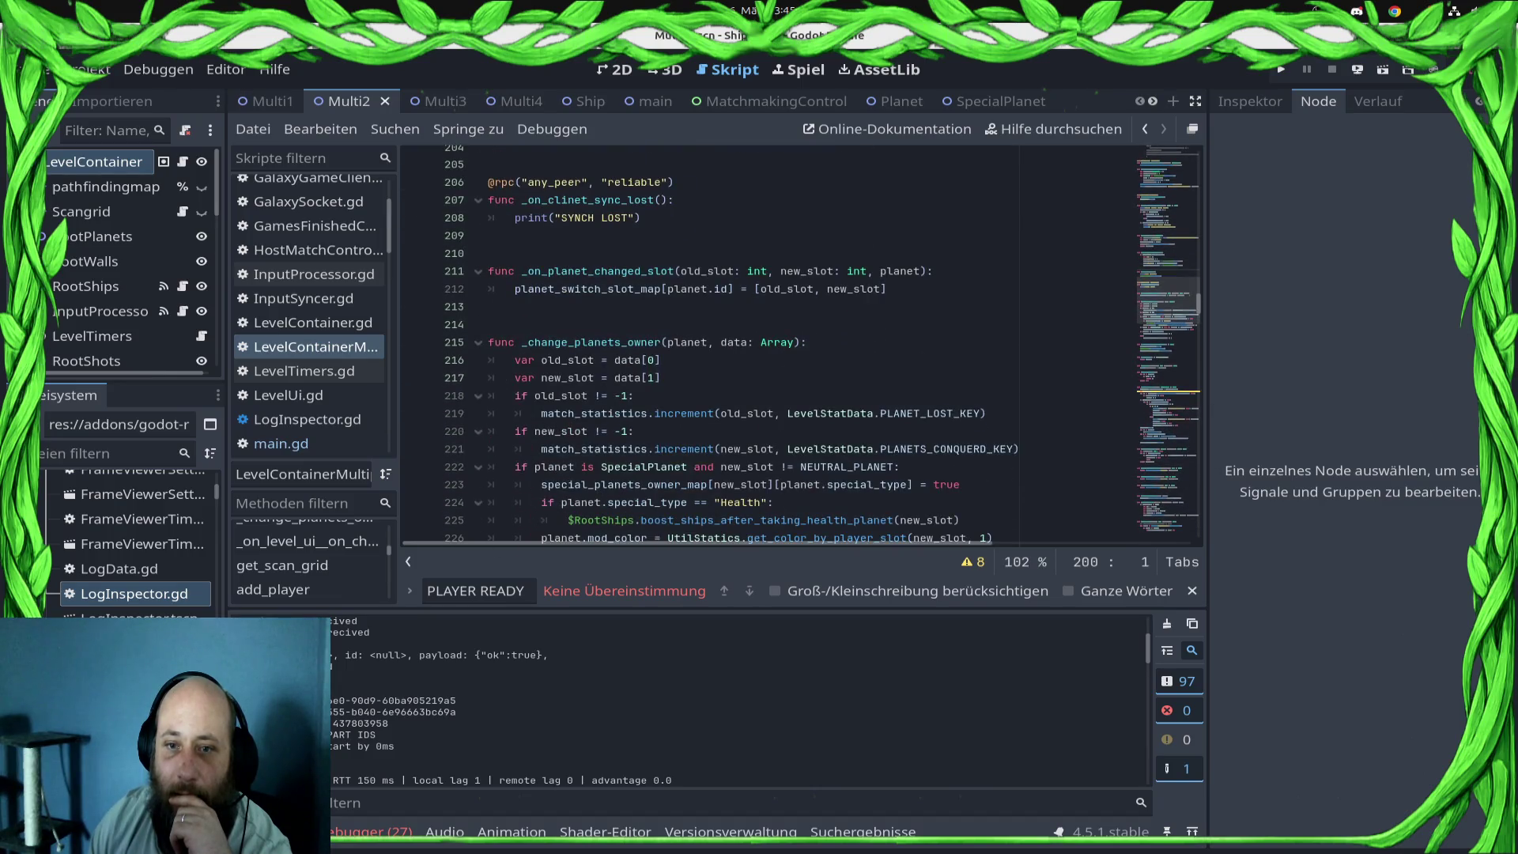
scroll(791, 340, up, 18)
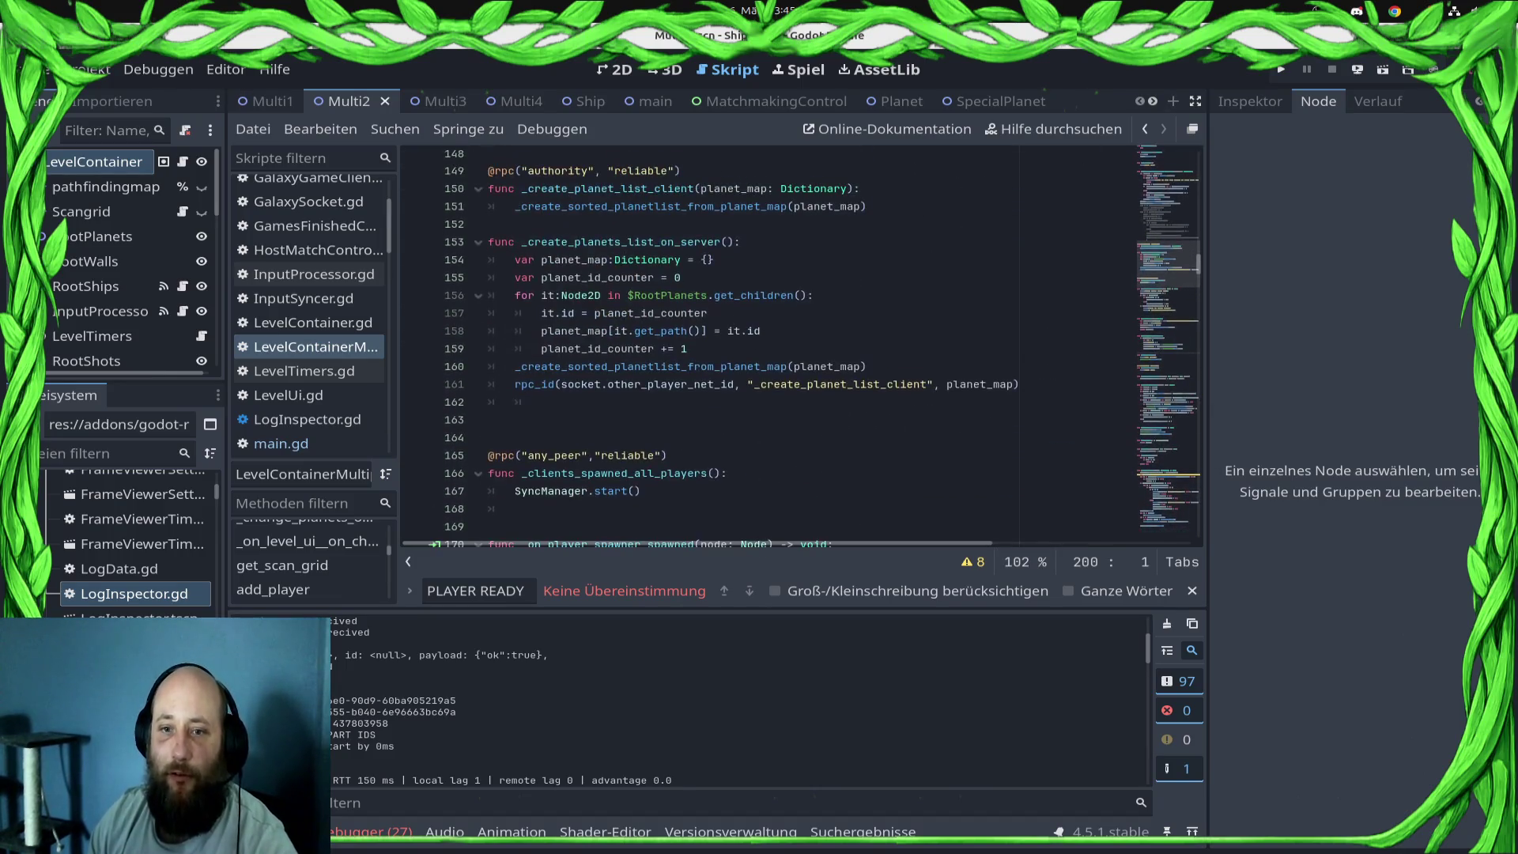
double_click(620, 242)
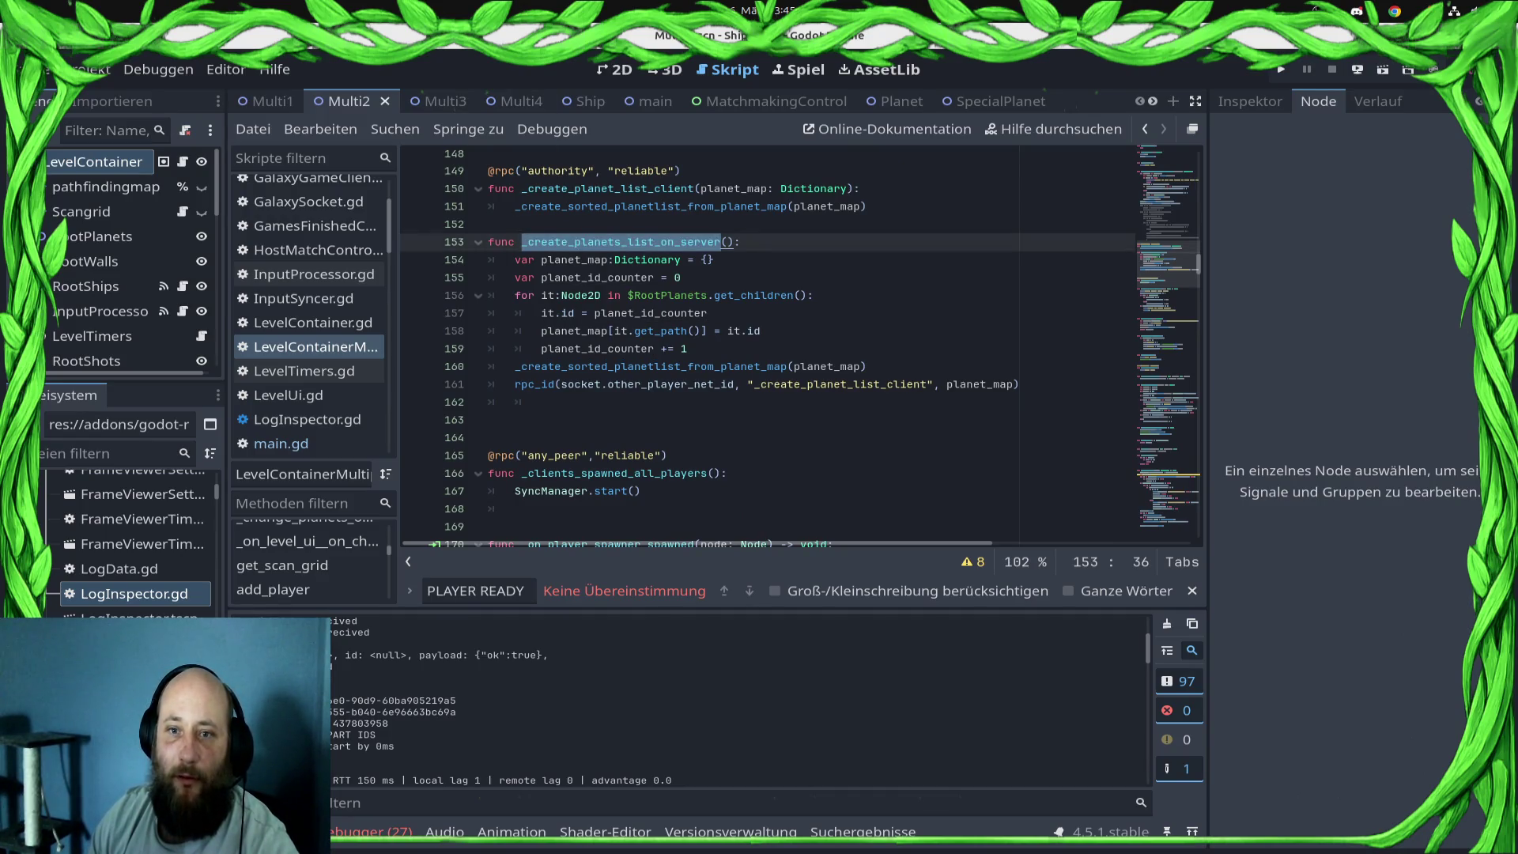
scroll(696, 387, up, 11)
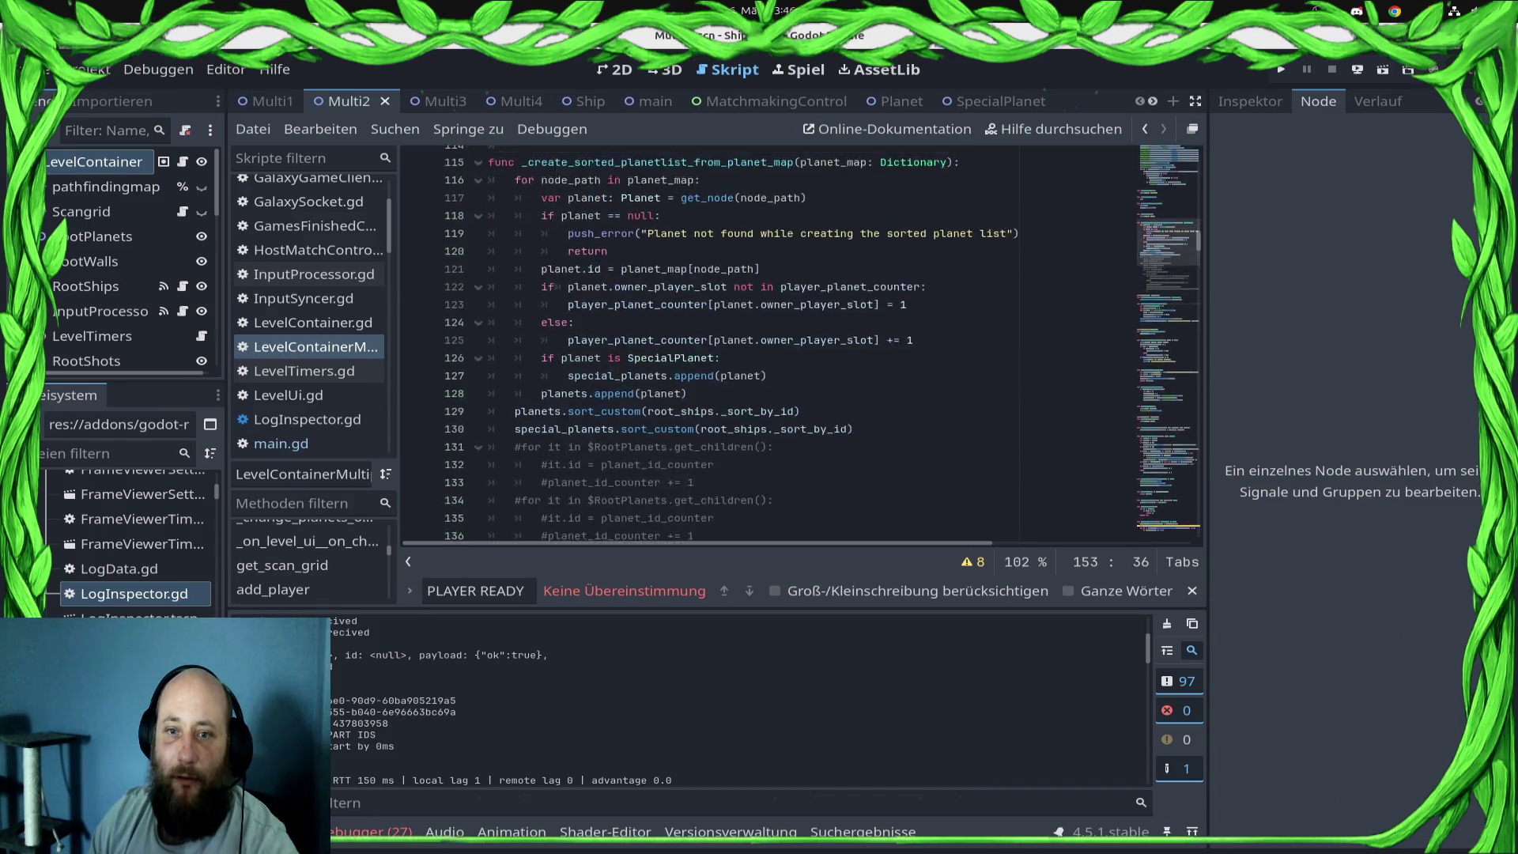
scroll(695, 387, up, 2)
double_click(783, 264)
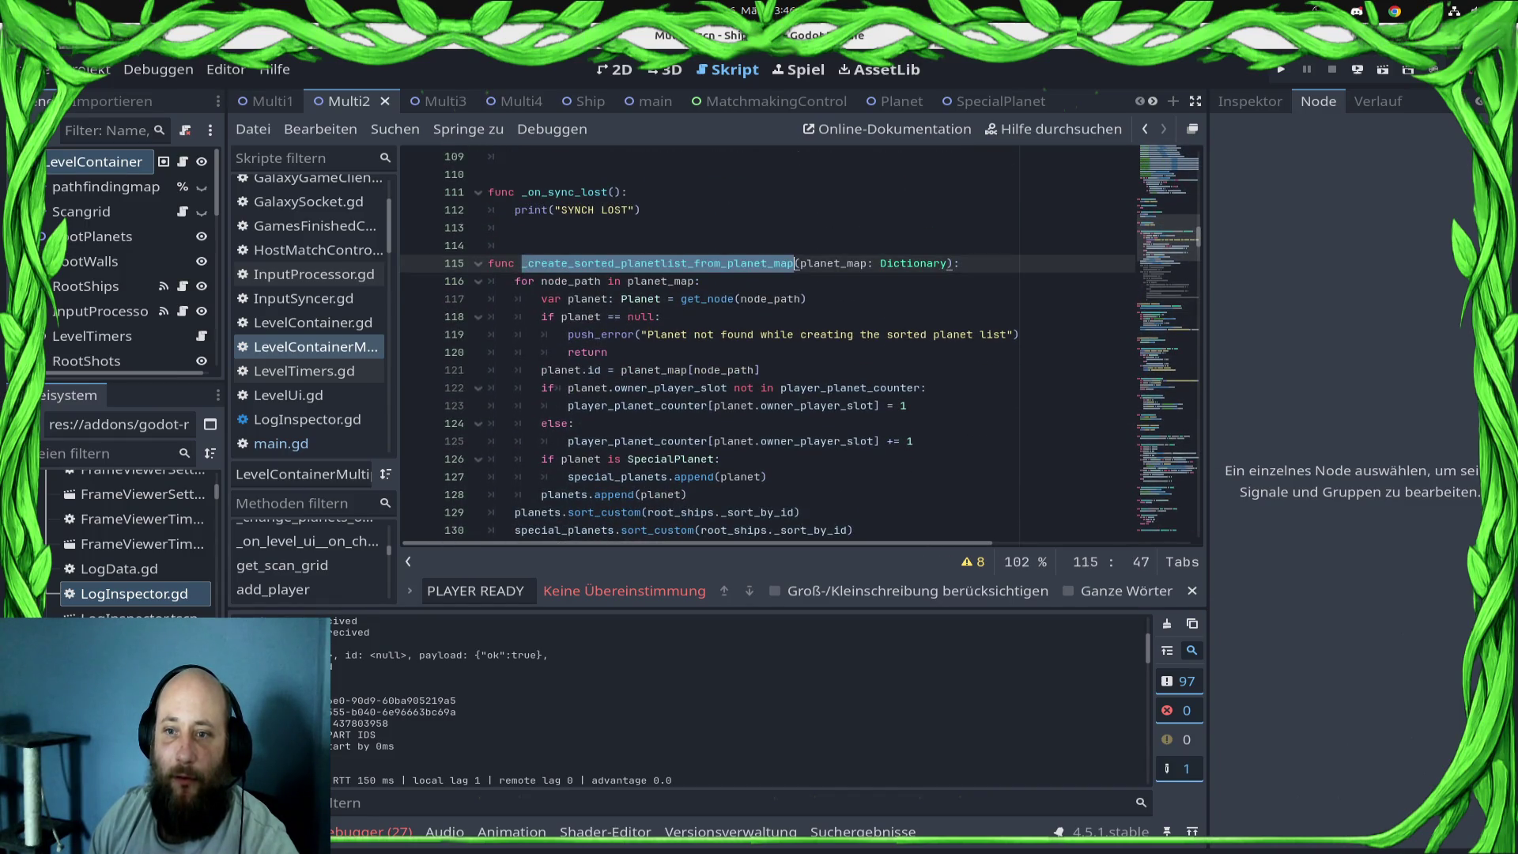
scroll(783, 263, up, 1)
scroll(767, 348, down, 12)
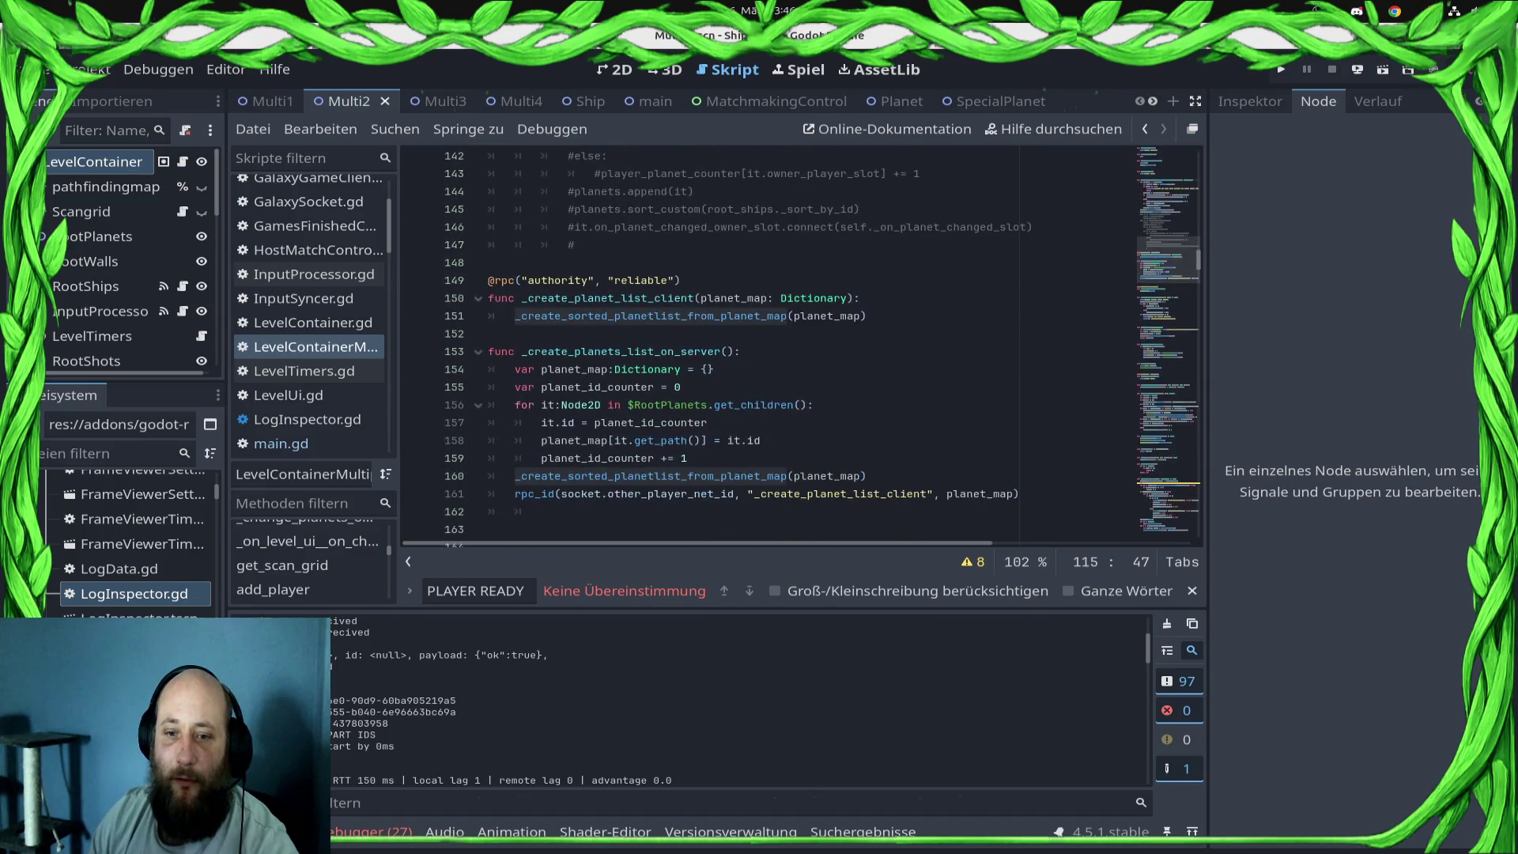
click(546, 316)
scroll(545, 316, down, 8)
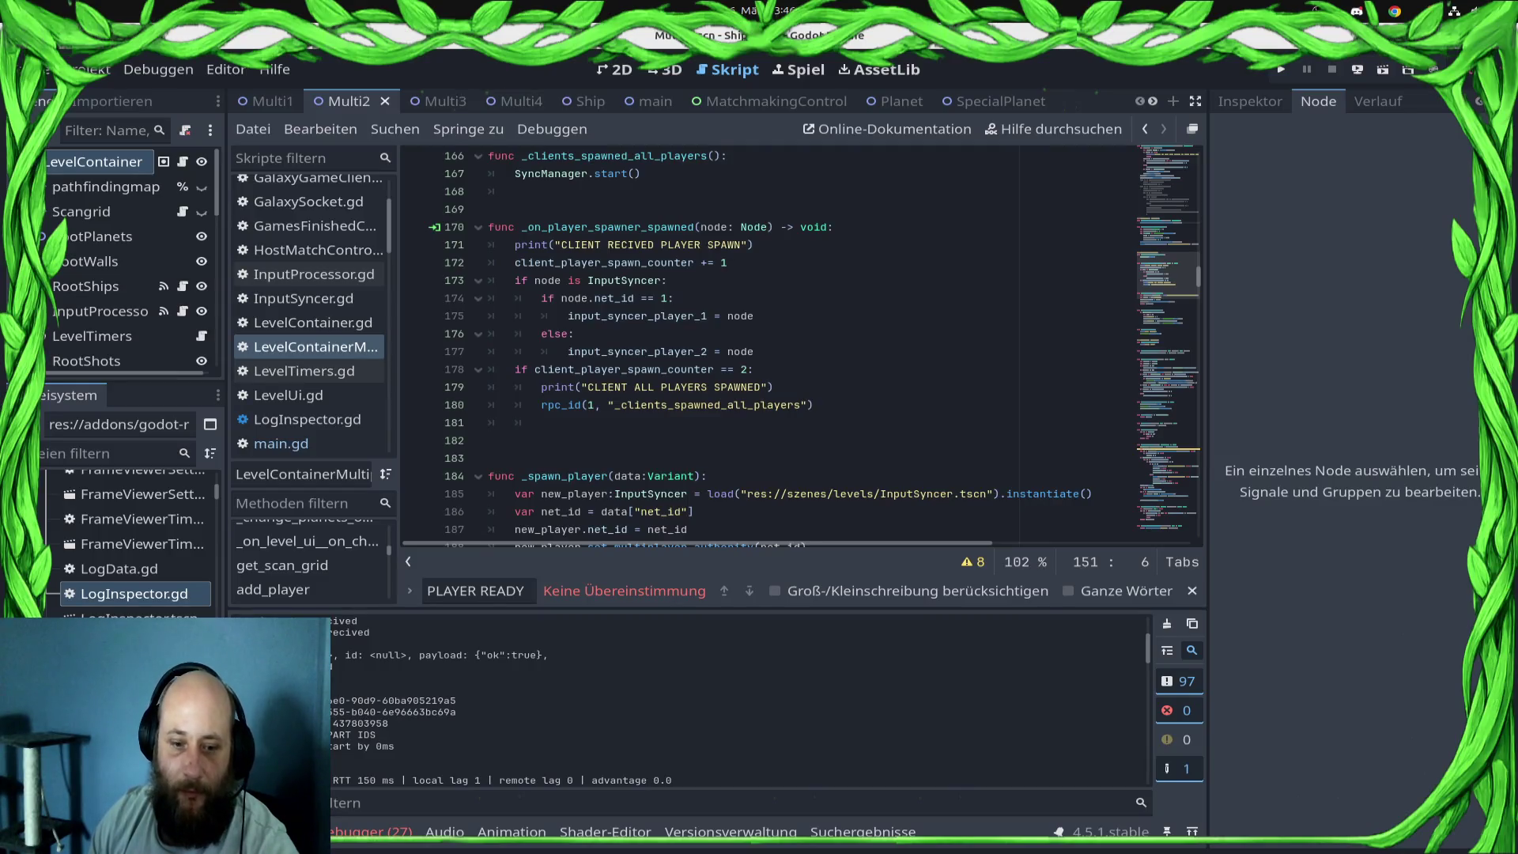
scroll(759, 340, down, 3)
scroll(798, 348, down, 9)
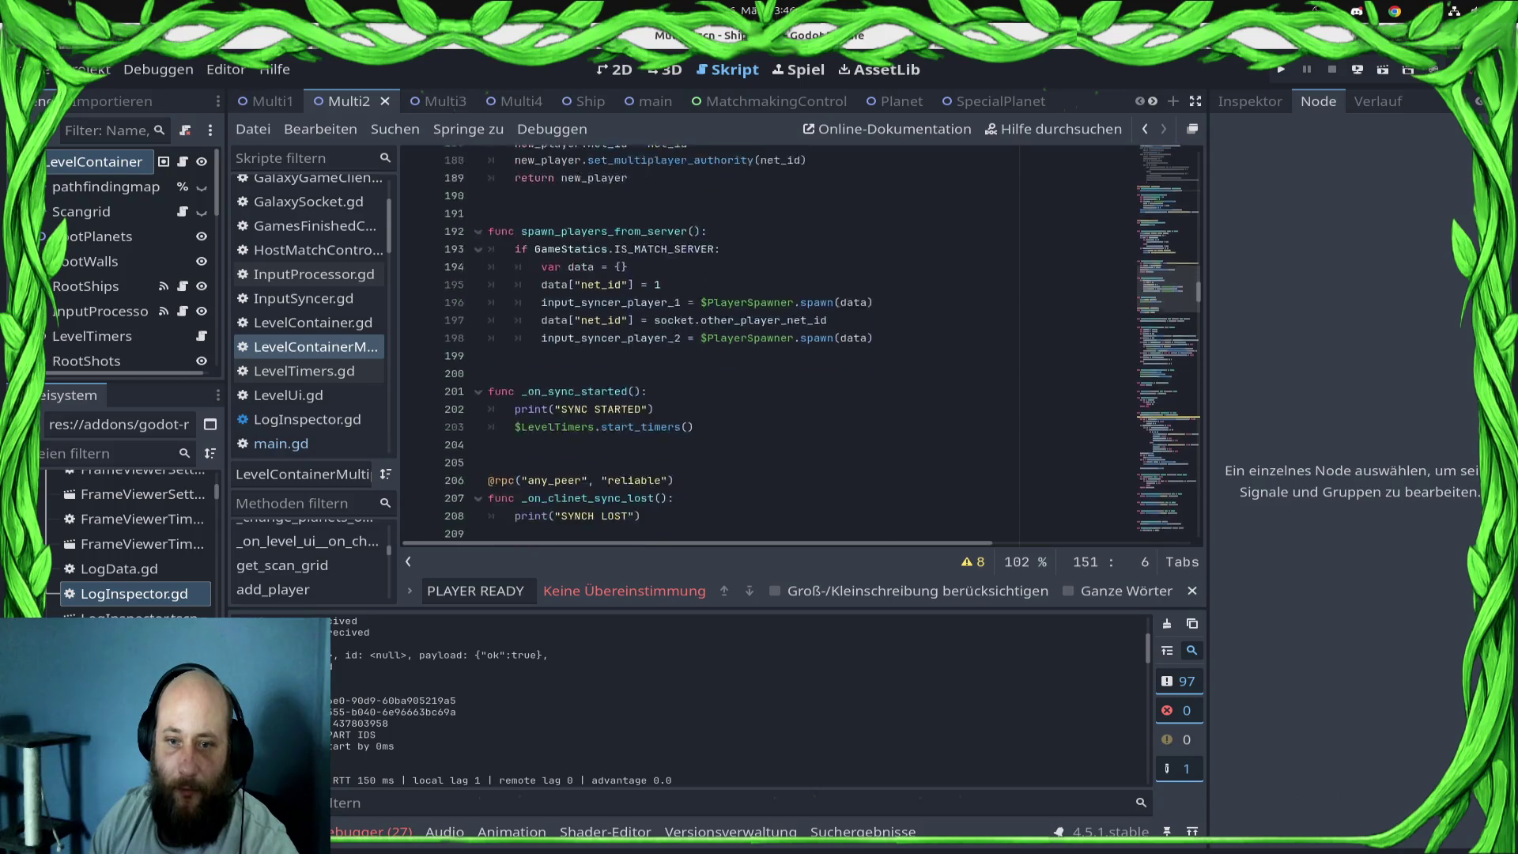
scroll(791, 348, down, 2)
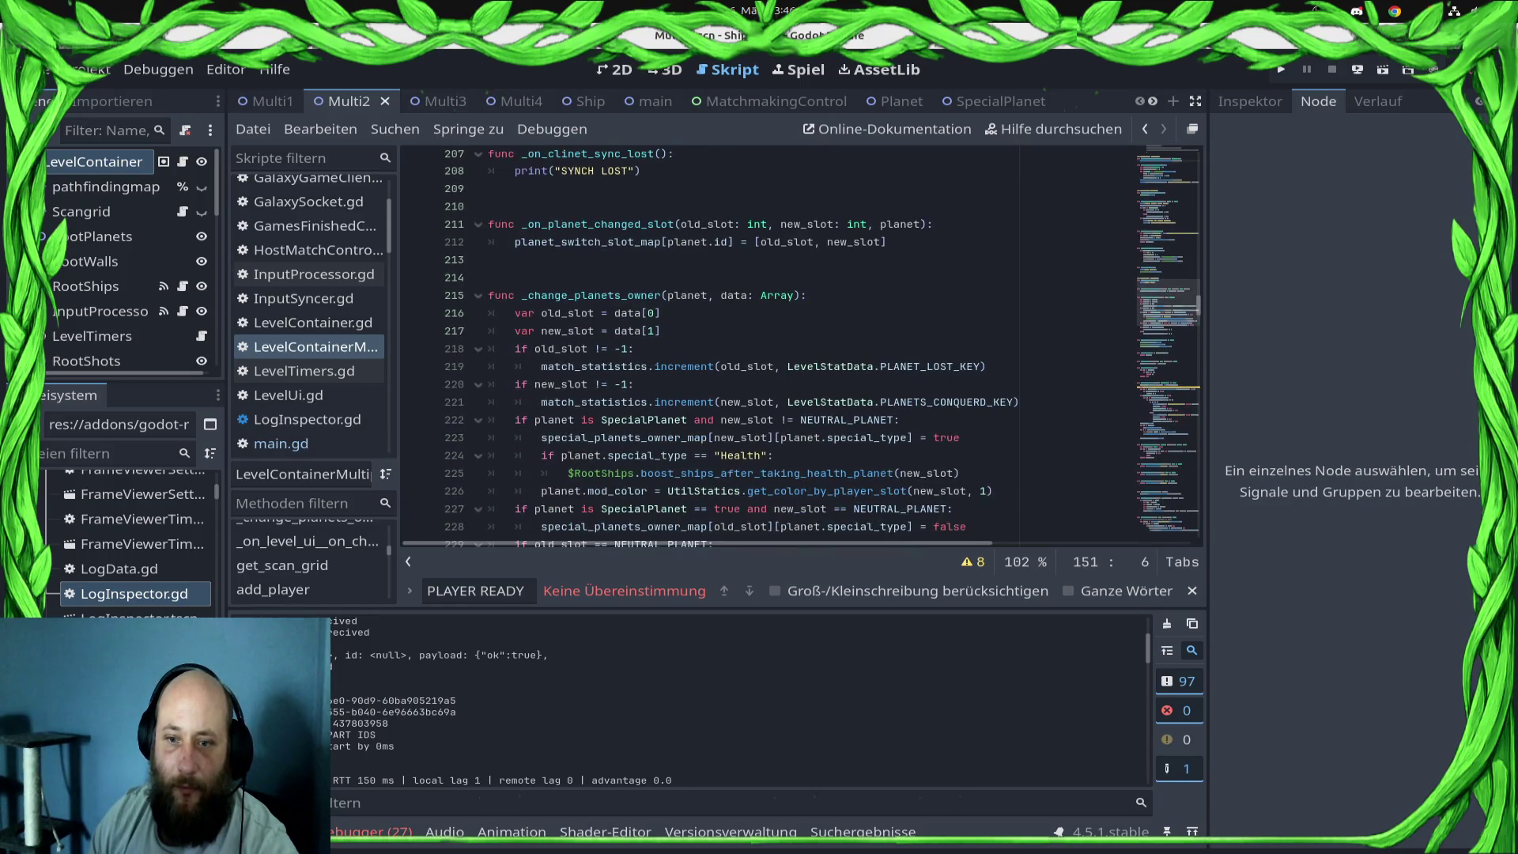
scroll(791, 340, up, 16)
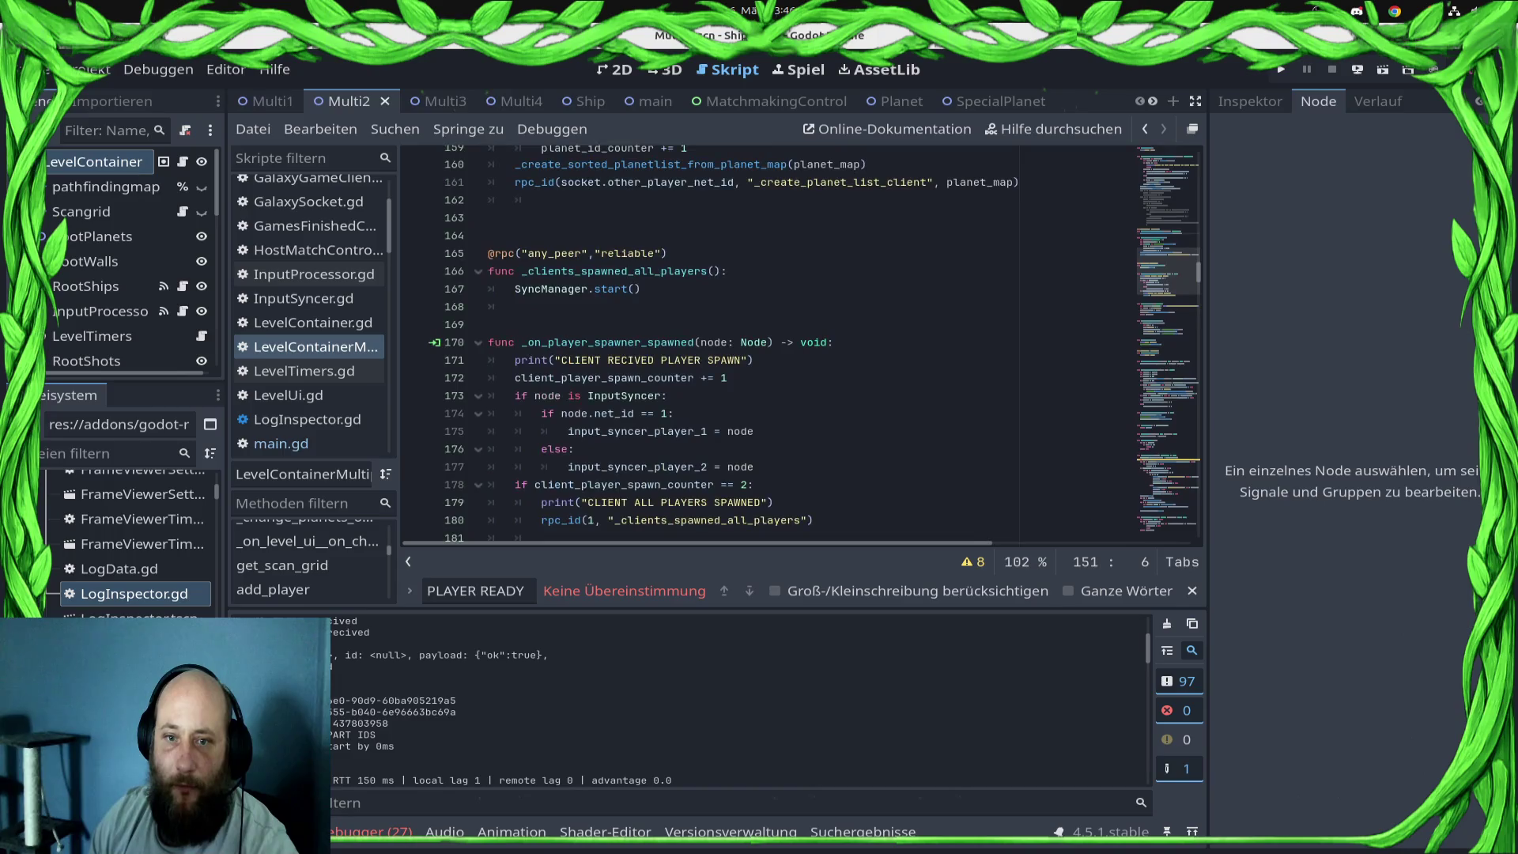
scroll(791, 340, up, 5)
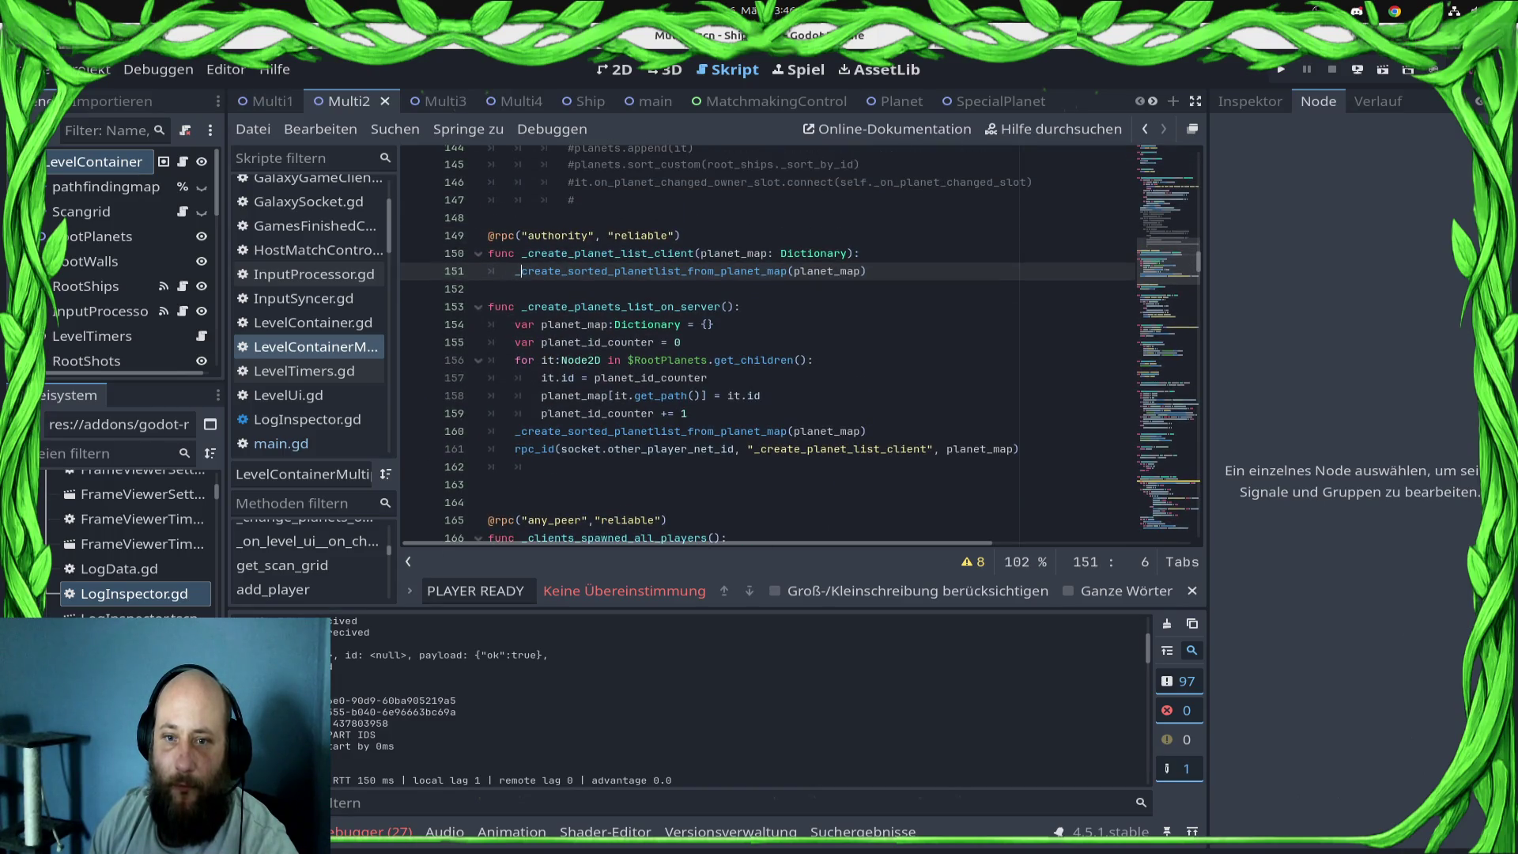
- Rename _create_planets_list_on_server to create_planets_list_on_server, copy the name, and save
click(526, 306)
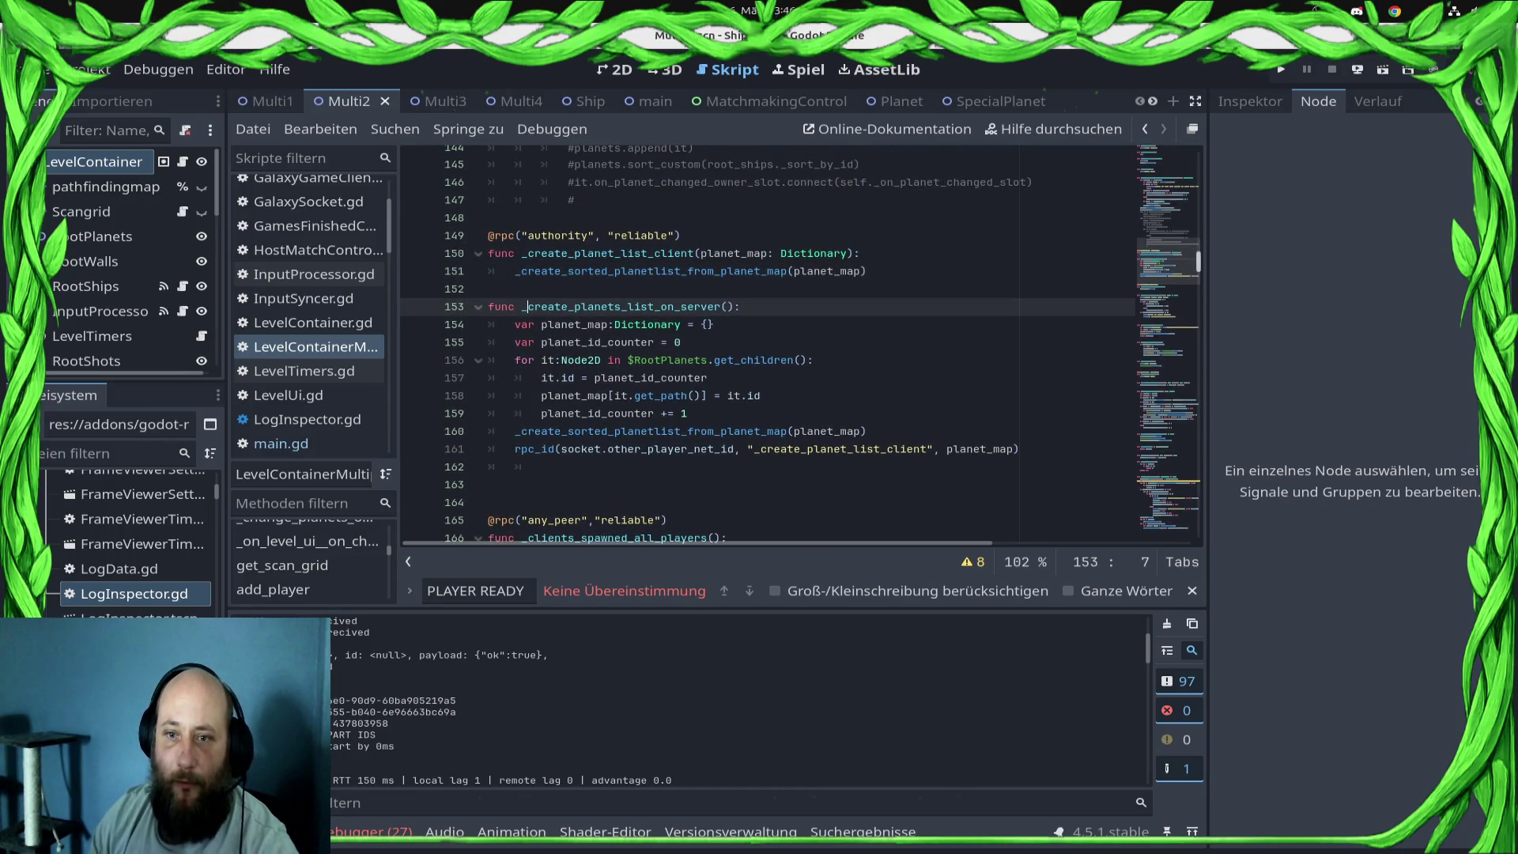
key(BackSpace)
key(ctrl+s)
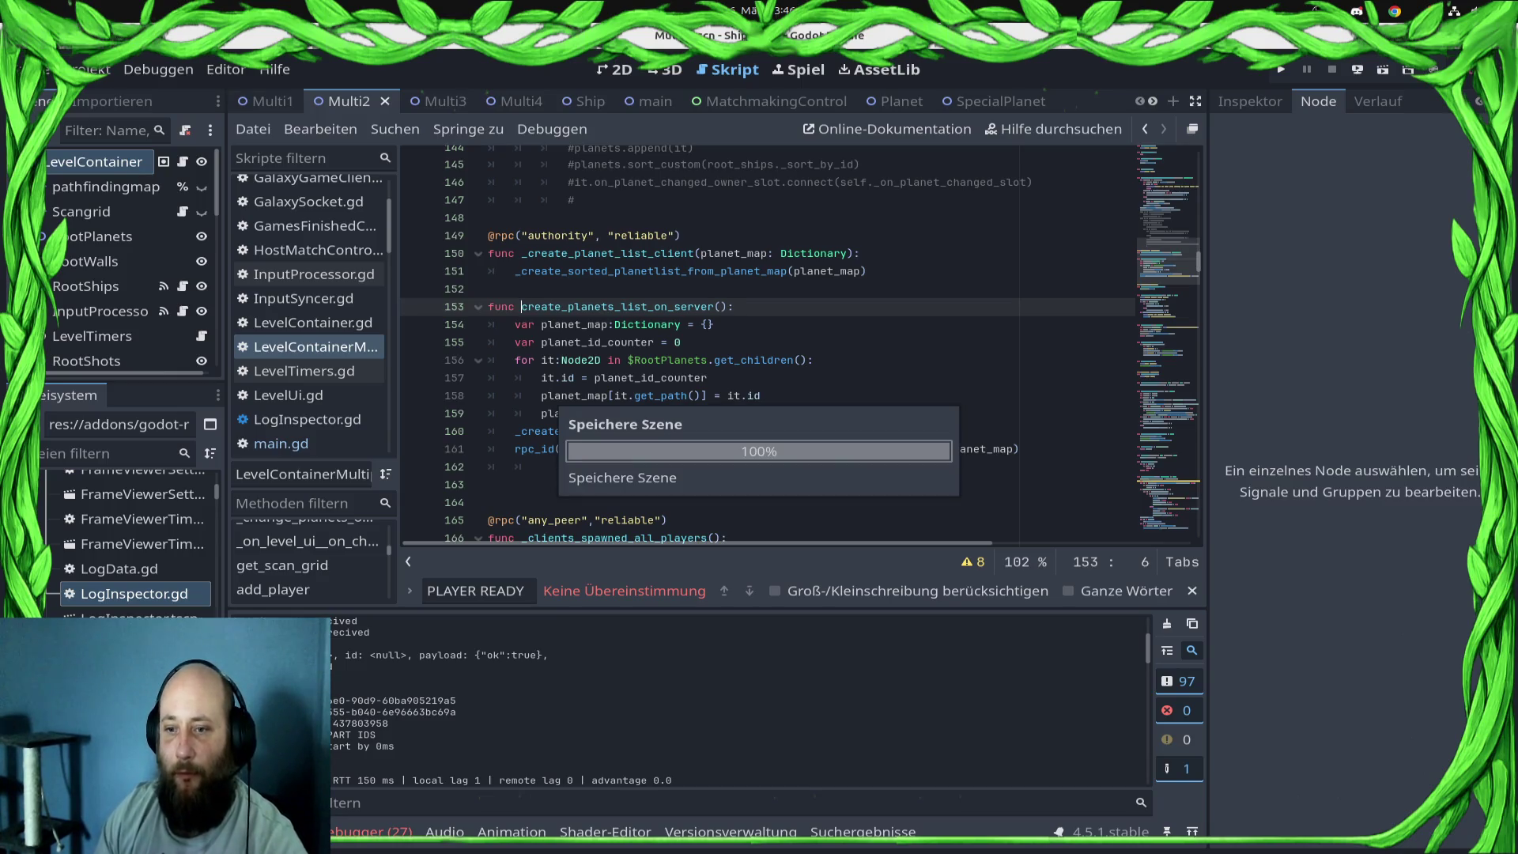
key(ctrl+shift+Right)
key(ctrl+c)
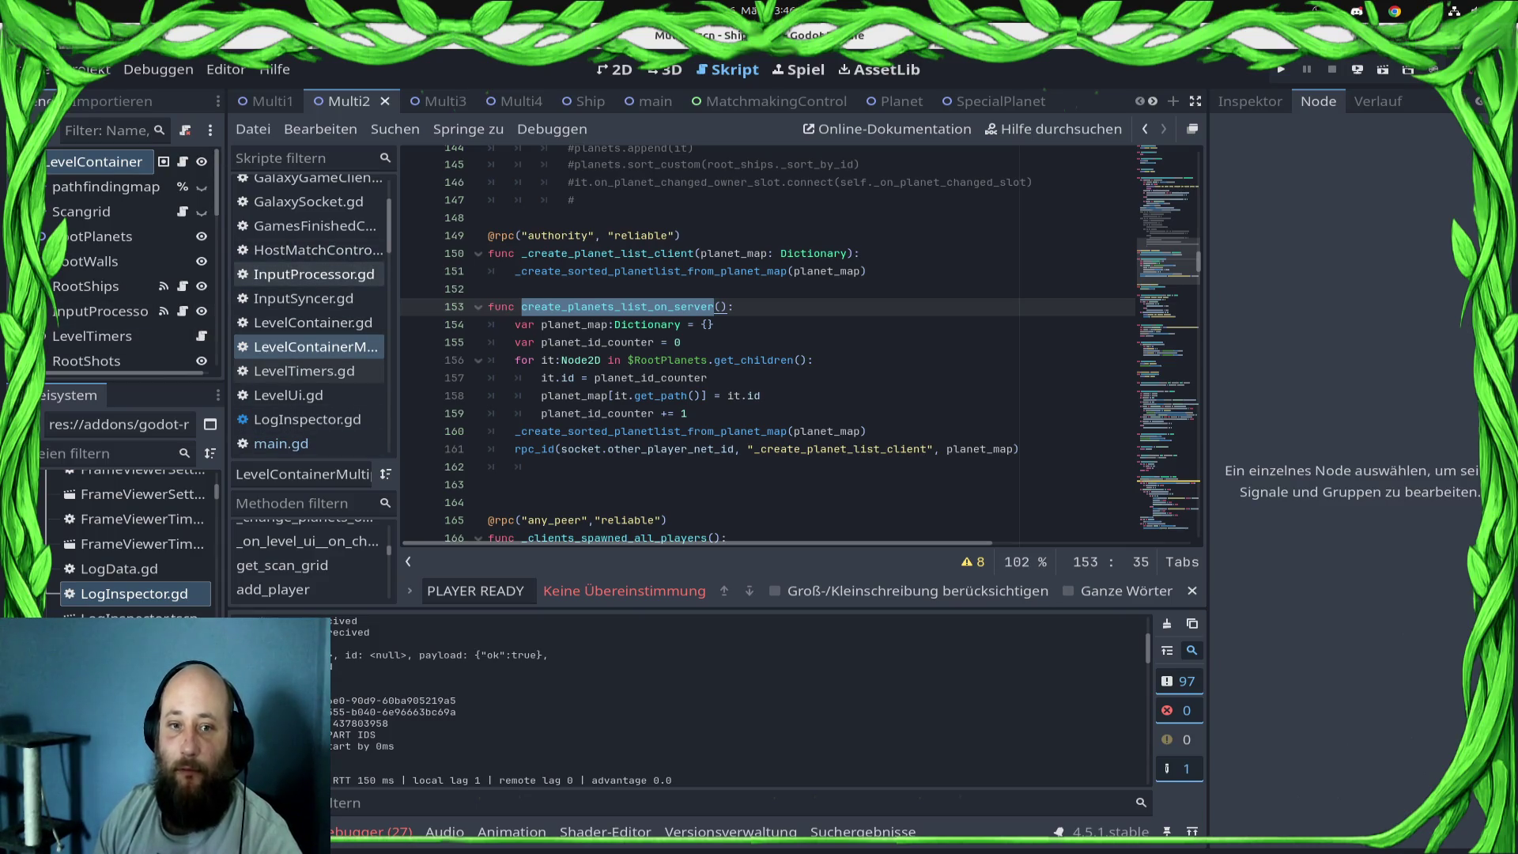
key(Up)
key(Return)
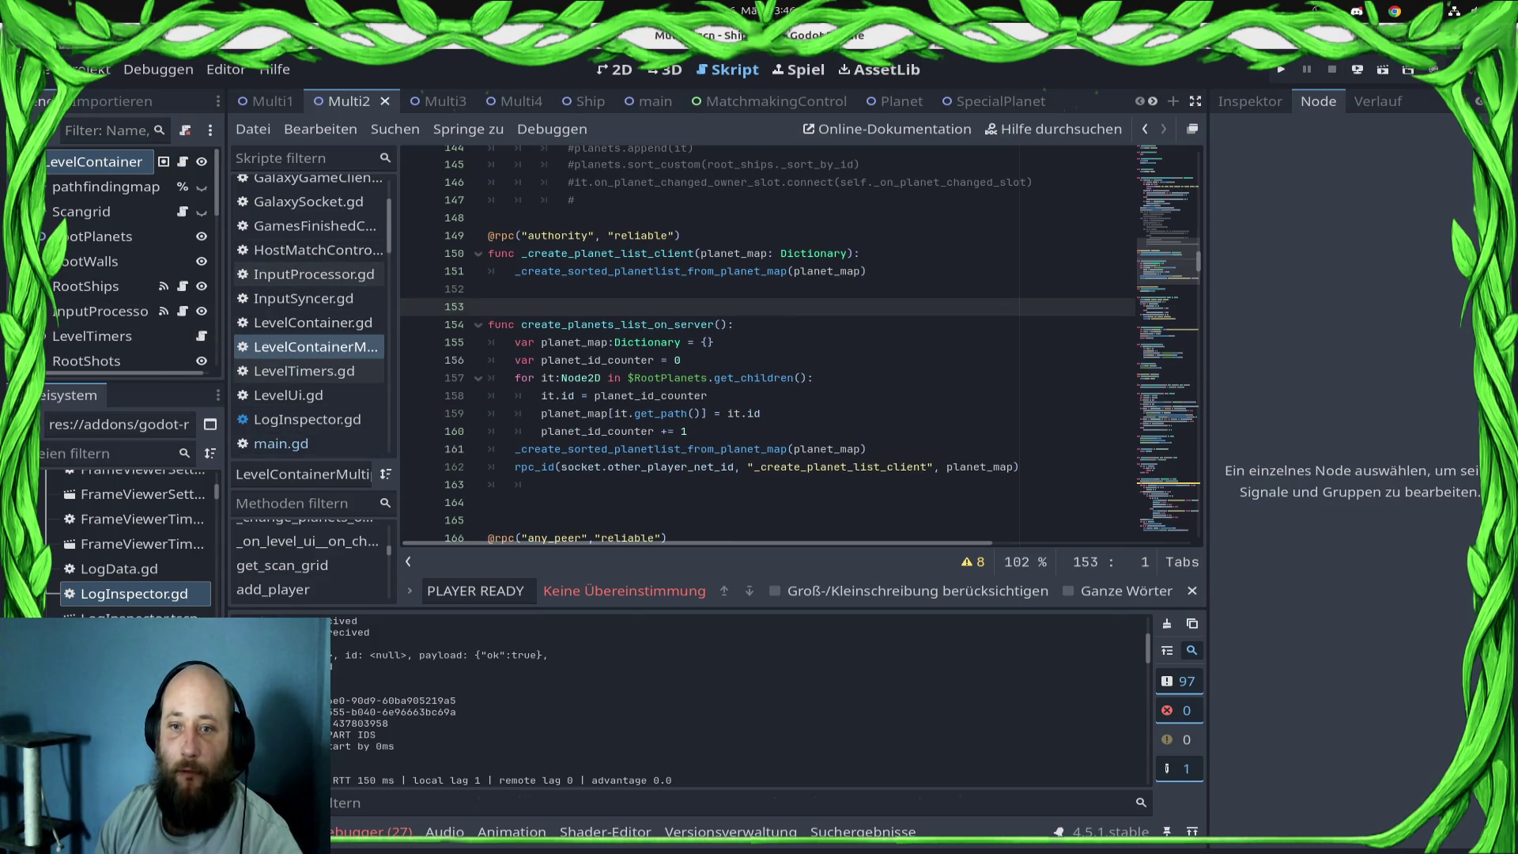
key(ctrl+s)
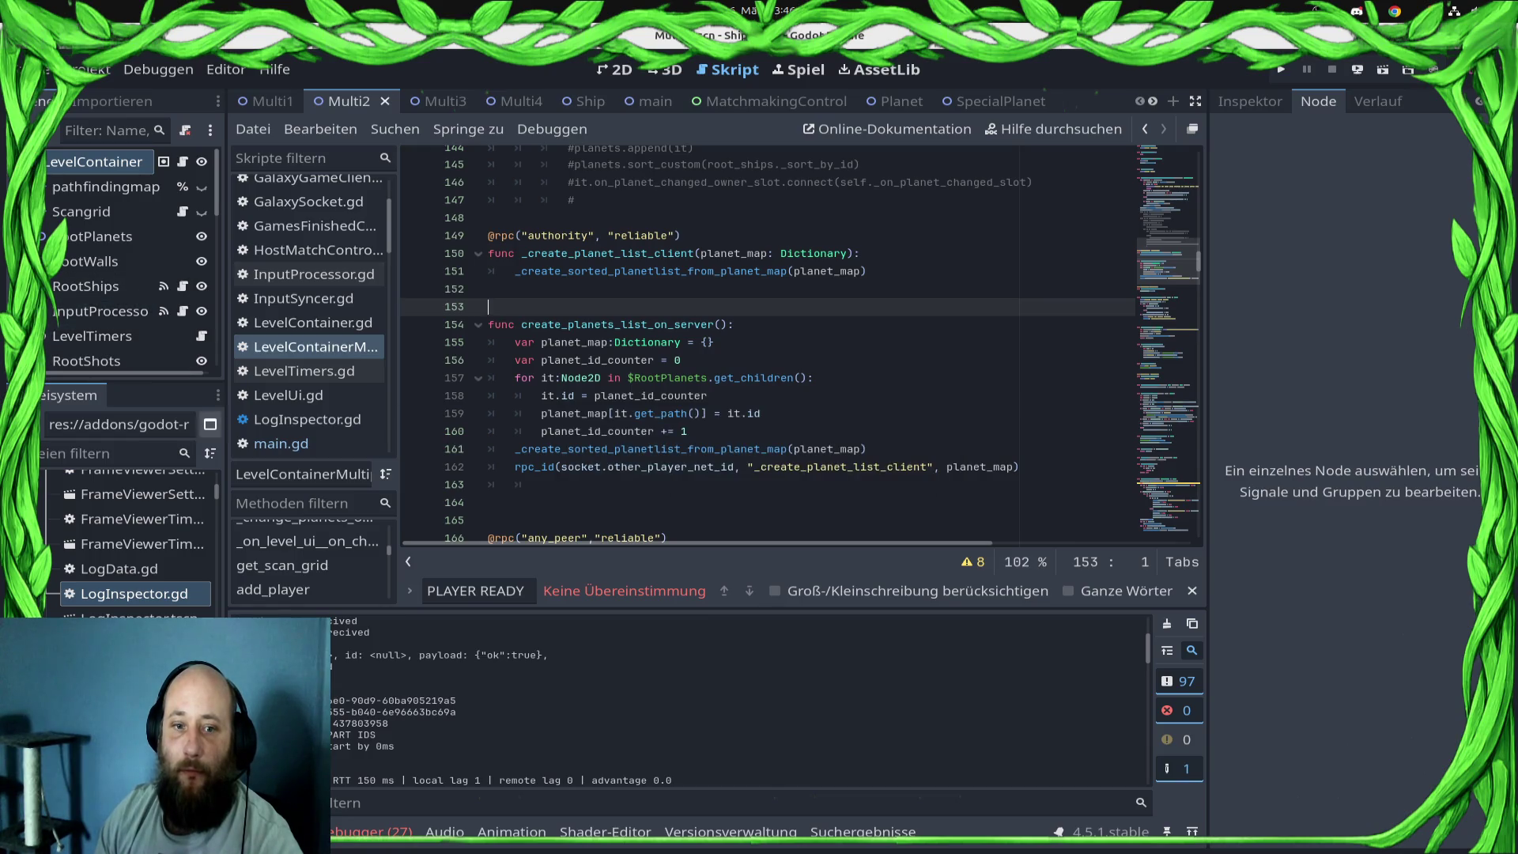
- In main.gd's _client_is_ready, add current_active_level.create_planets_list_on_server() on line 139 and save
click(281, 444)
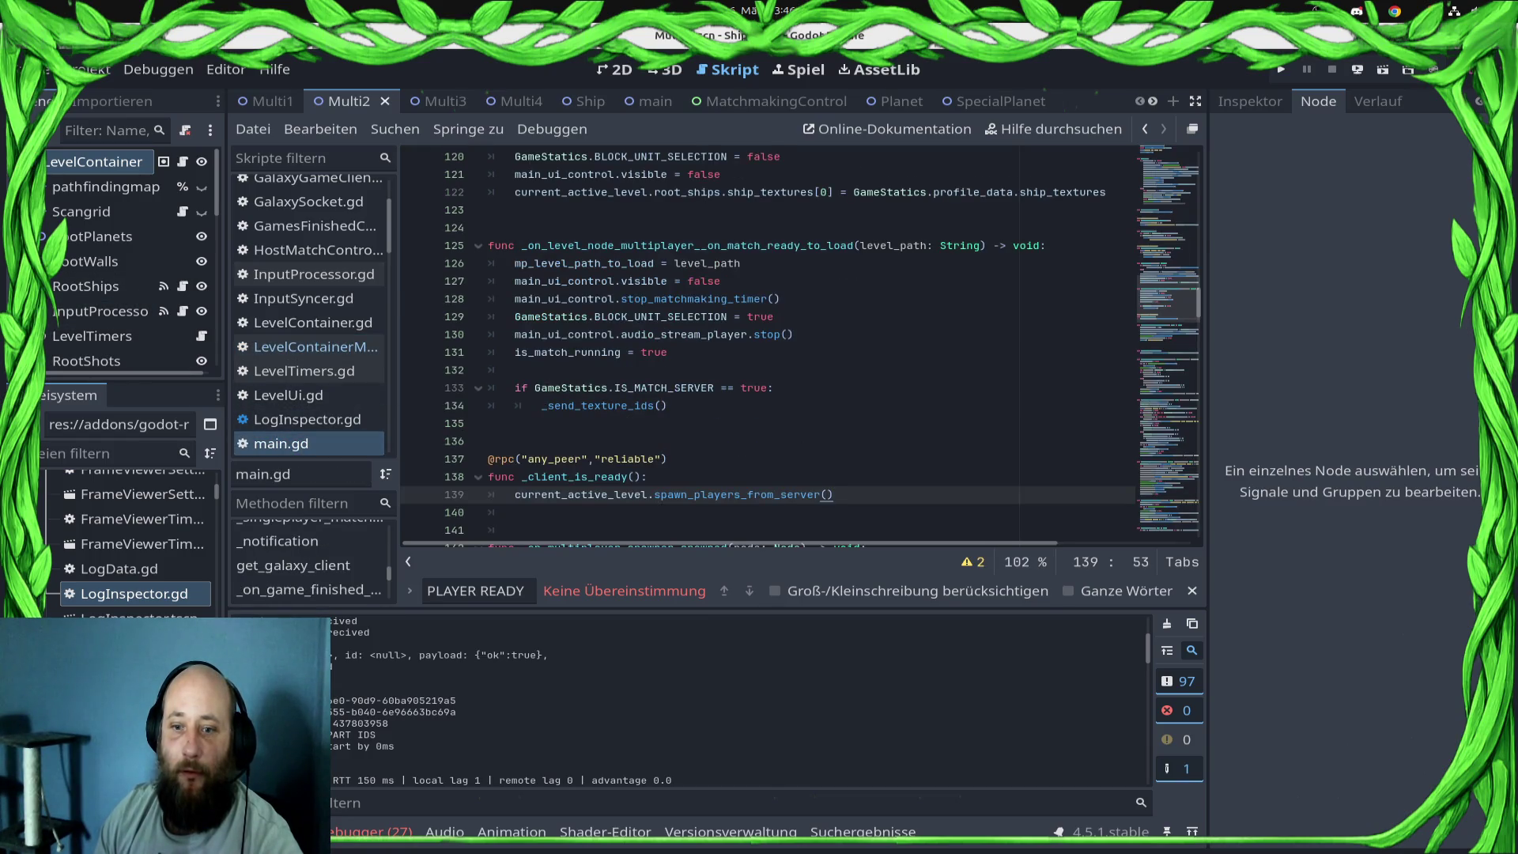
click(648, 477)
key(Return)
key(ctrl+v)
key(ctrl+s)
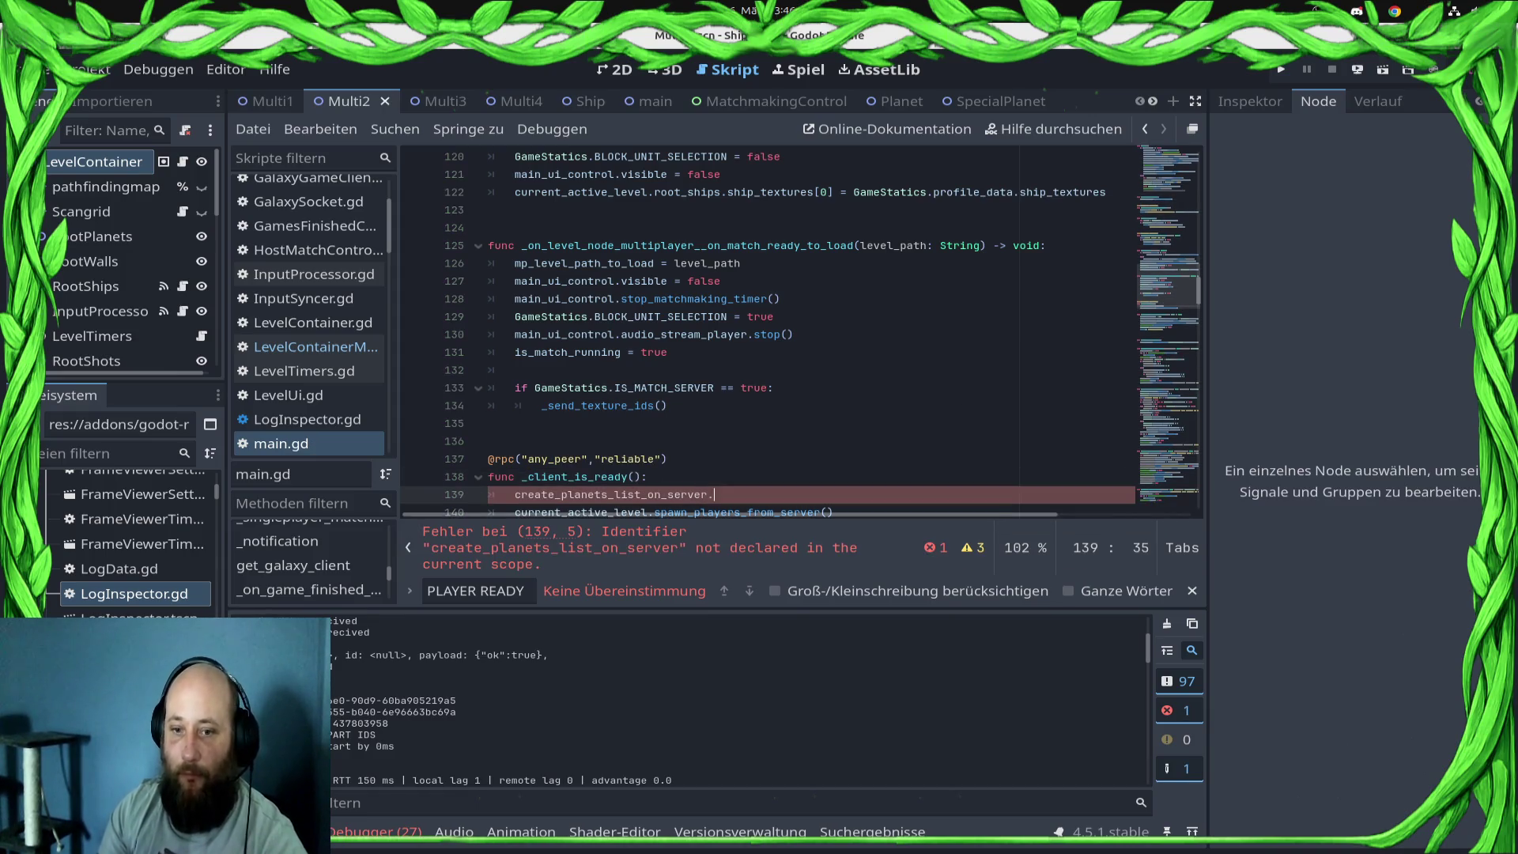
text(c)
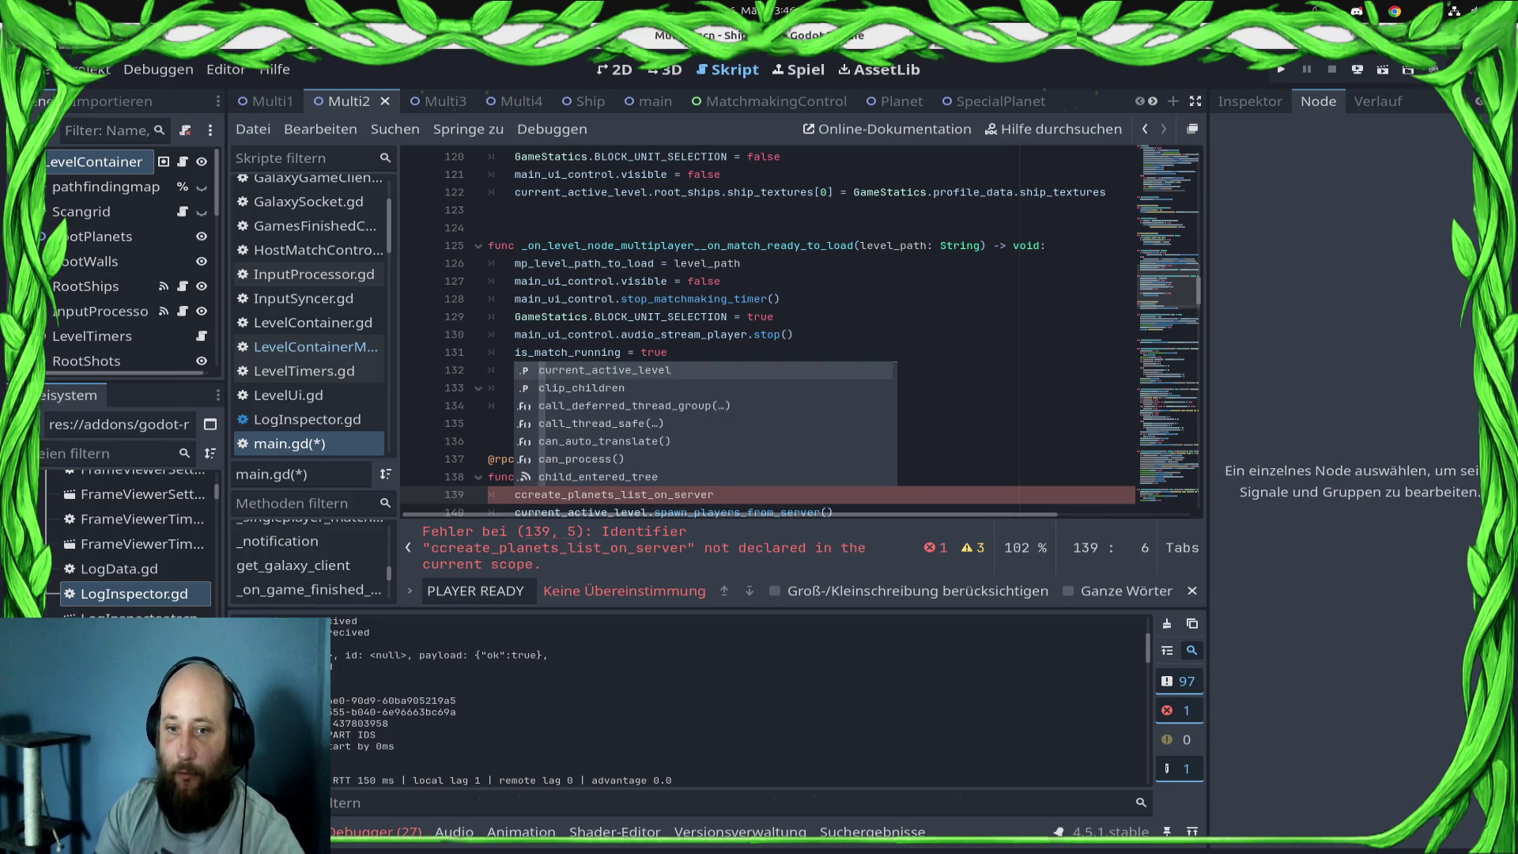
key(Return)
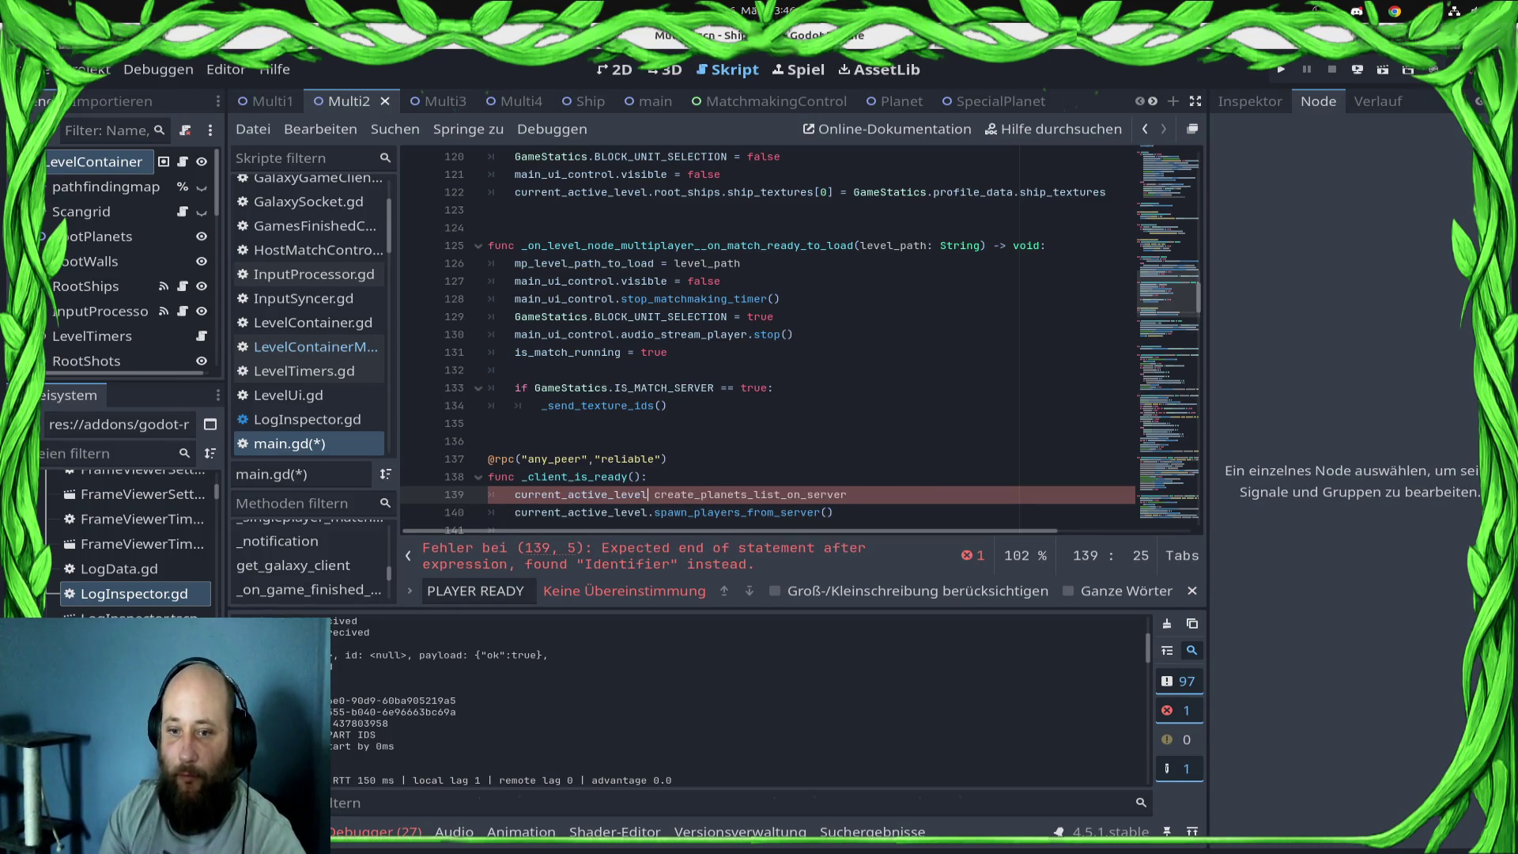
key(Delete)
text(.)
key(Return)
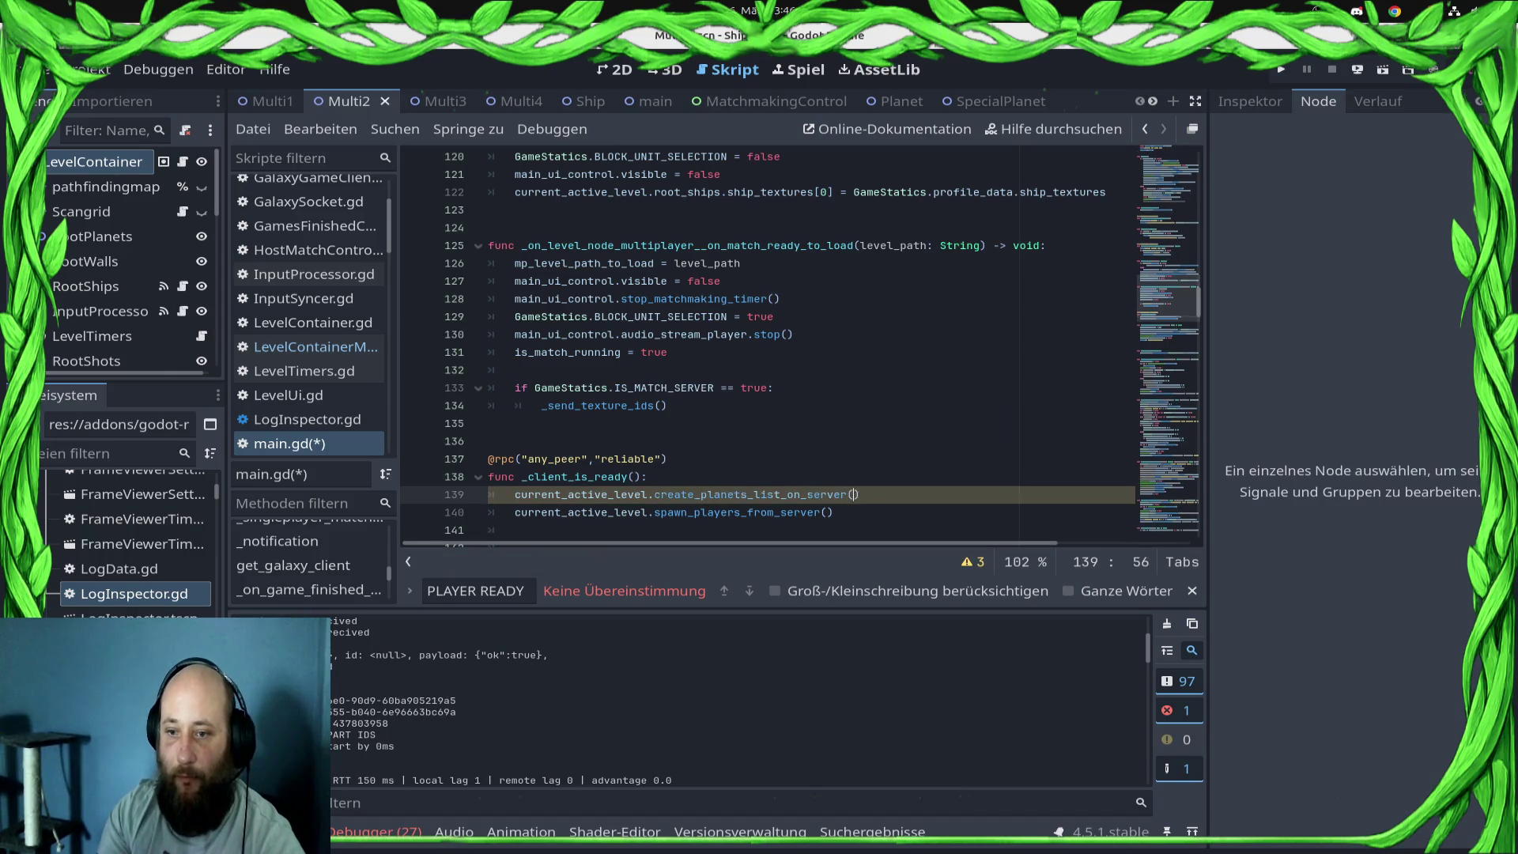
text())
key(ctrl+s)
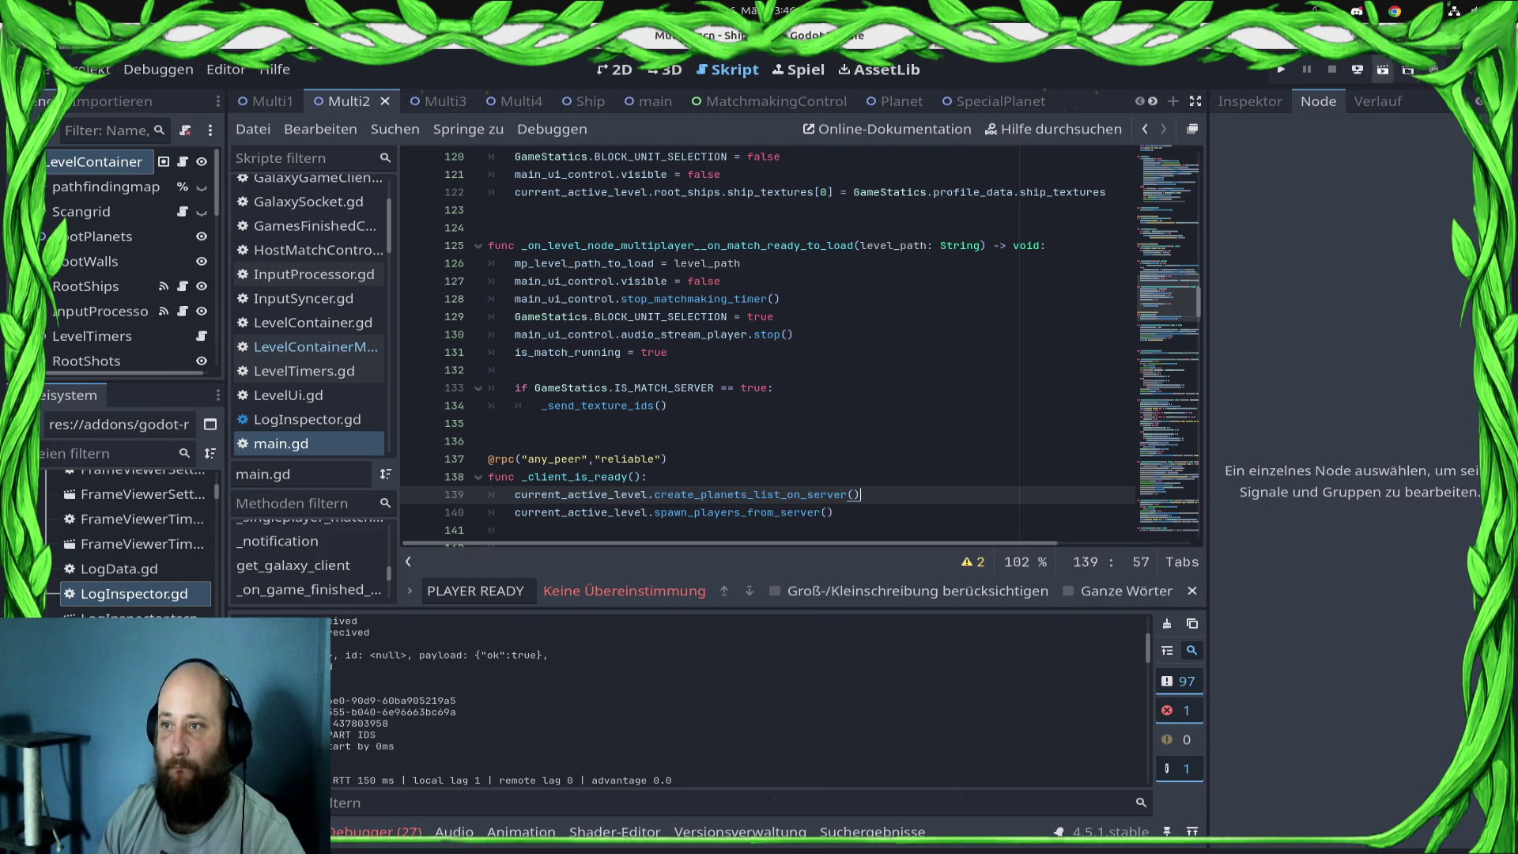
- Run a desktop test match from the Control Station into the asteroid level, then stop it
click(1358, 69)
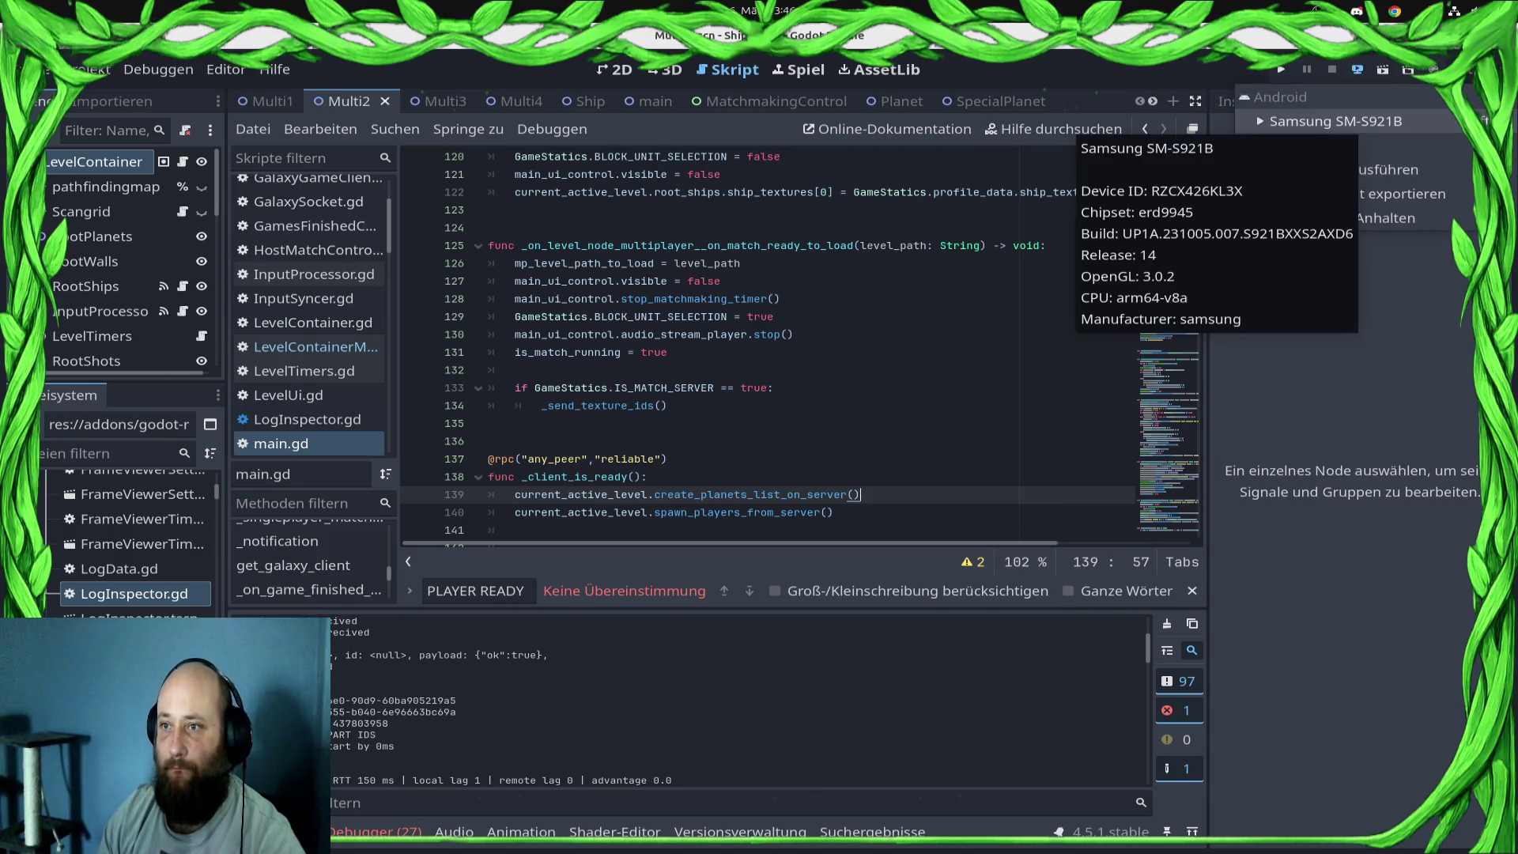
click(1345, 169)
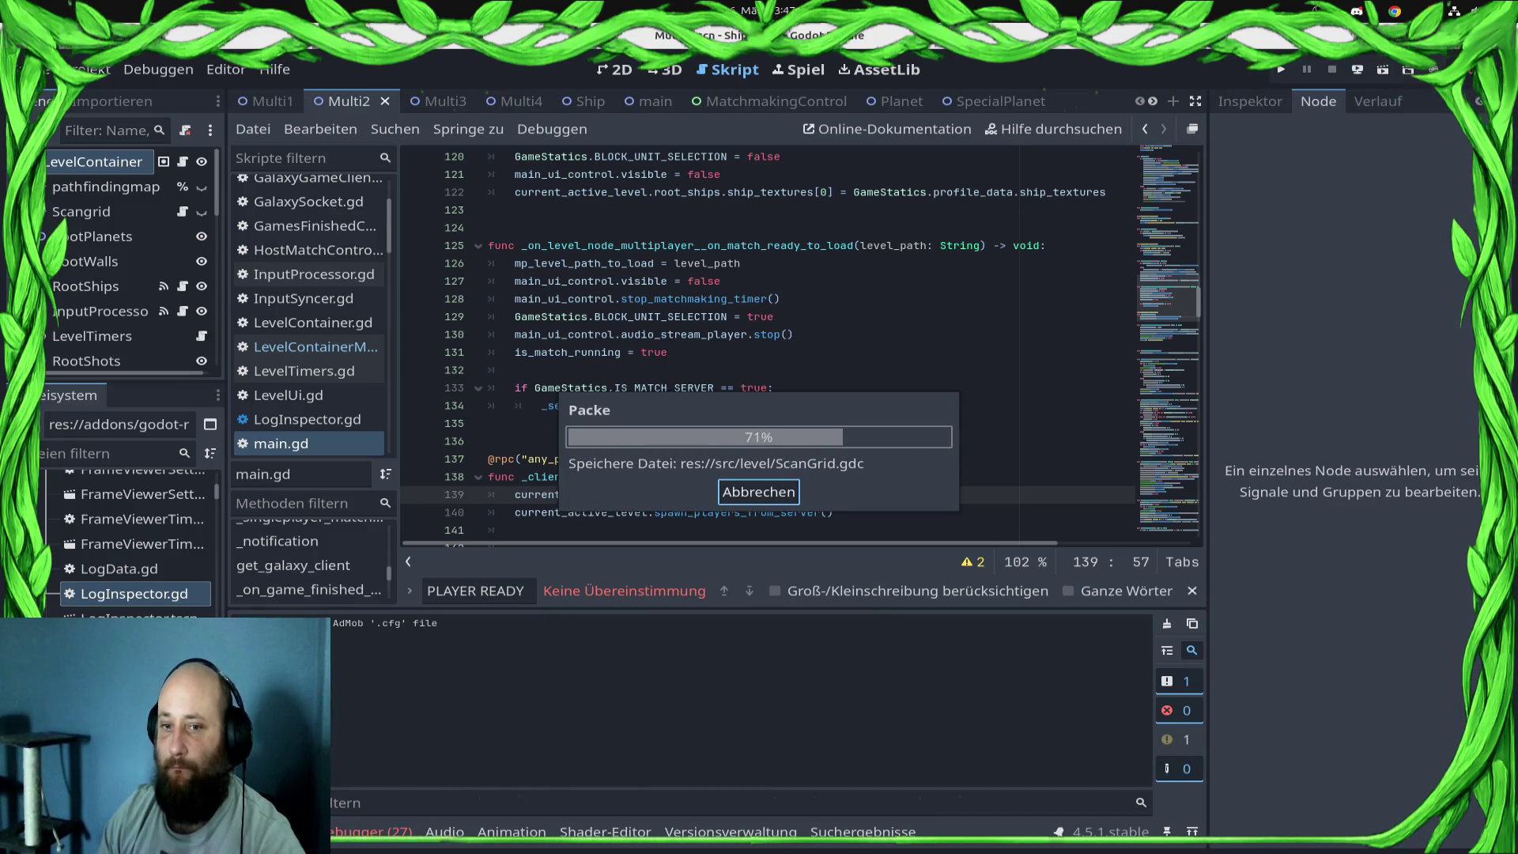
key(F5)
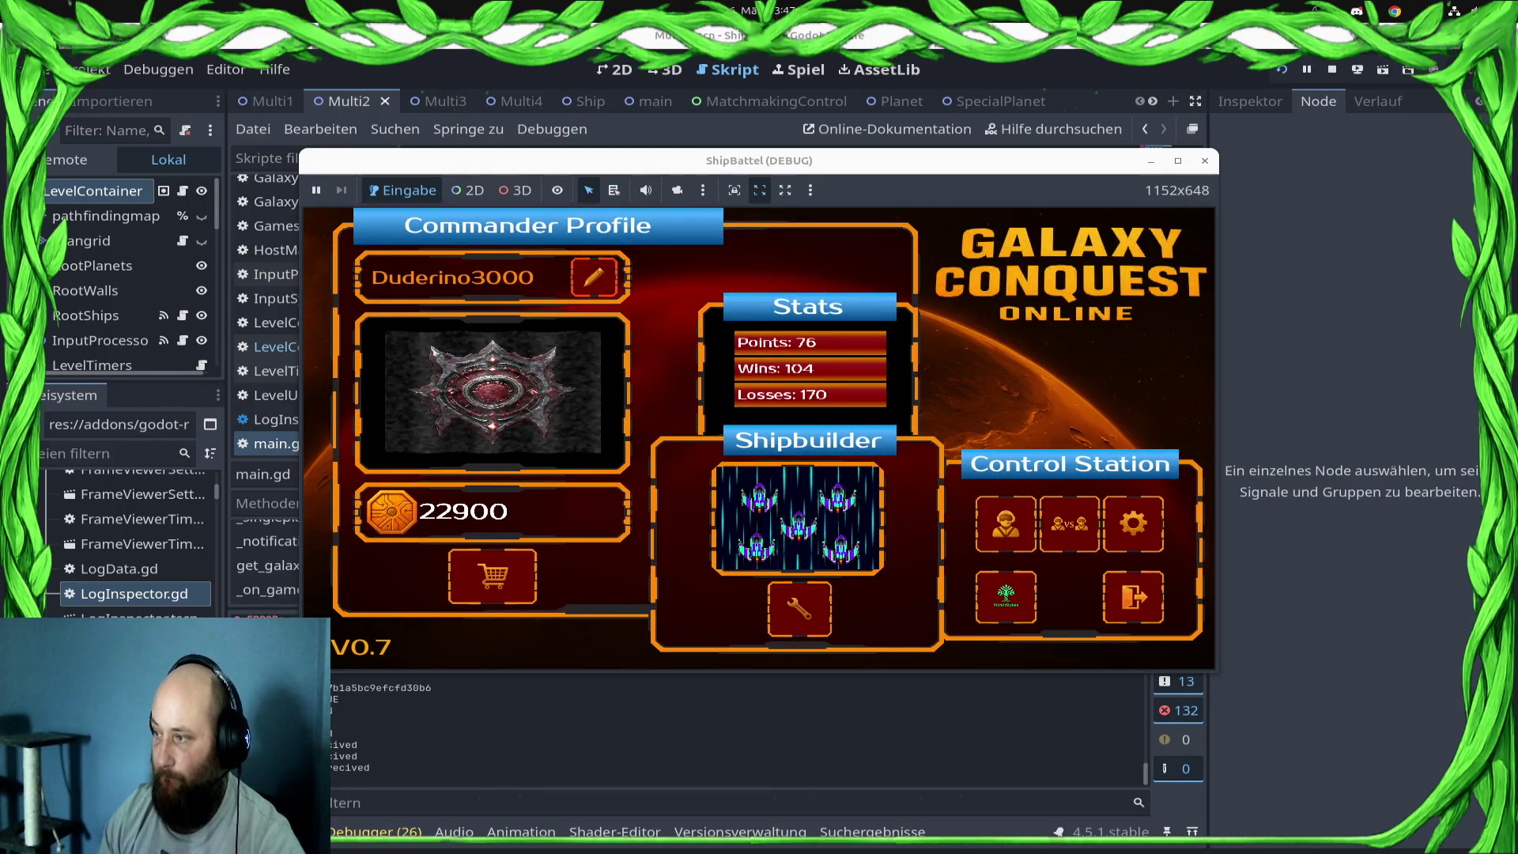
click(1006, 523)
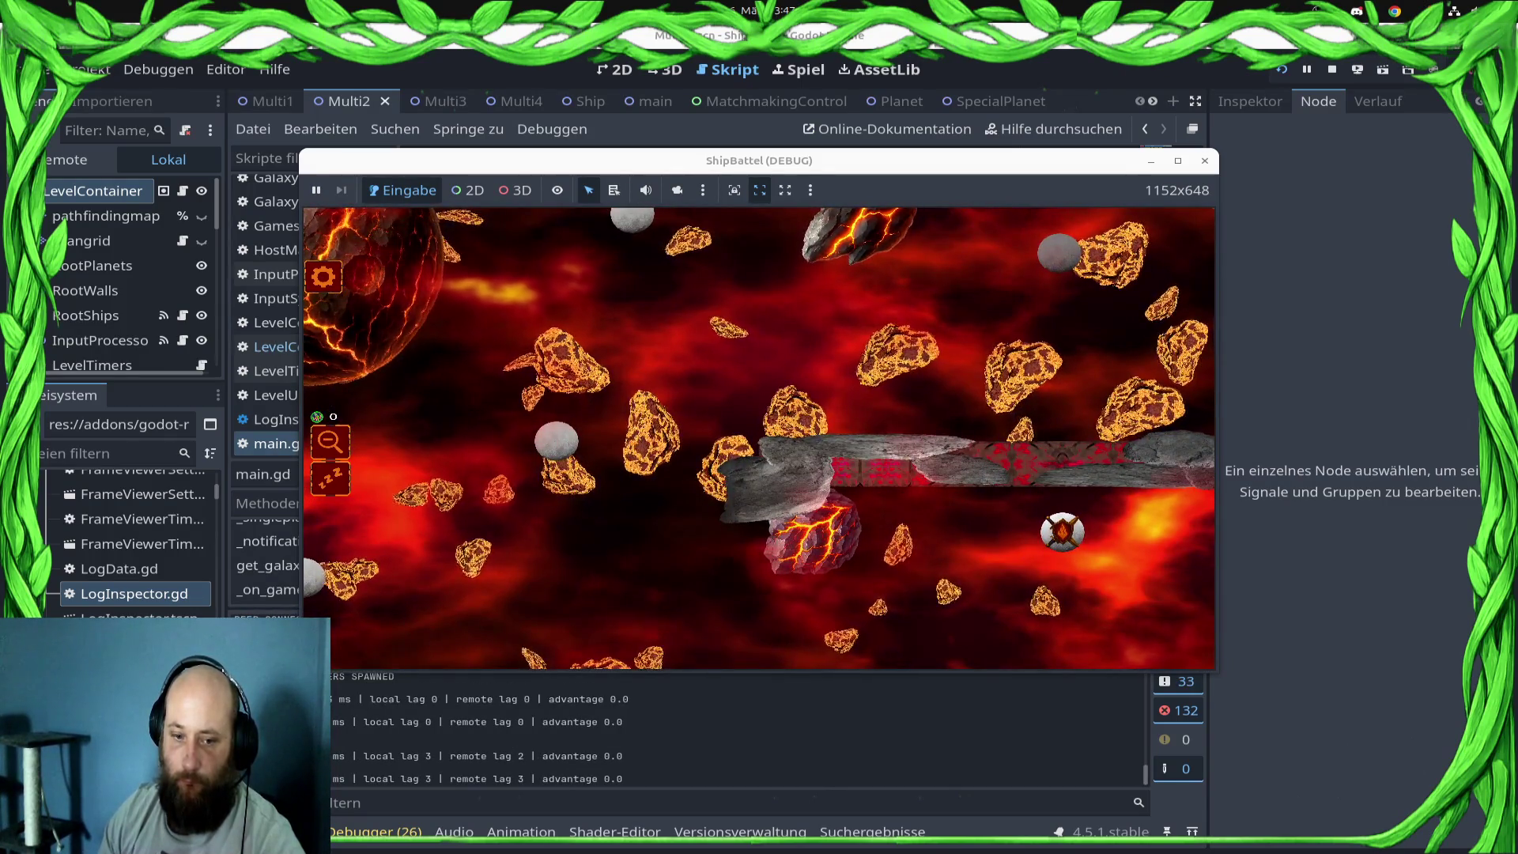
key(alt+Tab)
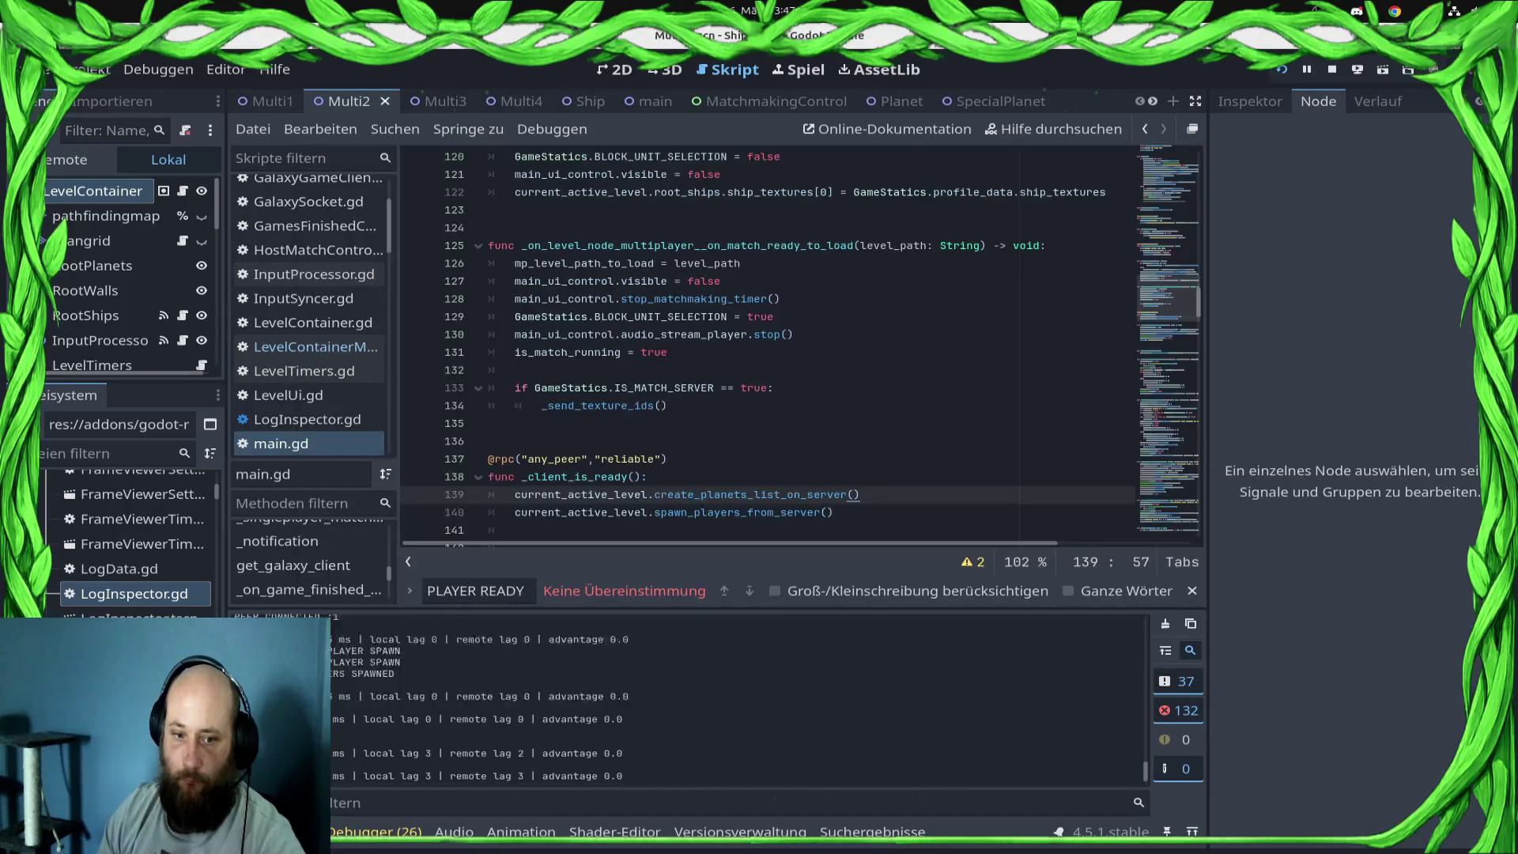
key(F8)
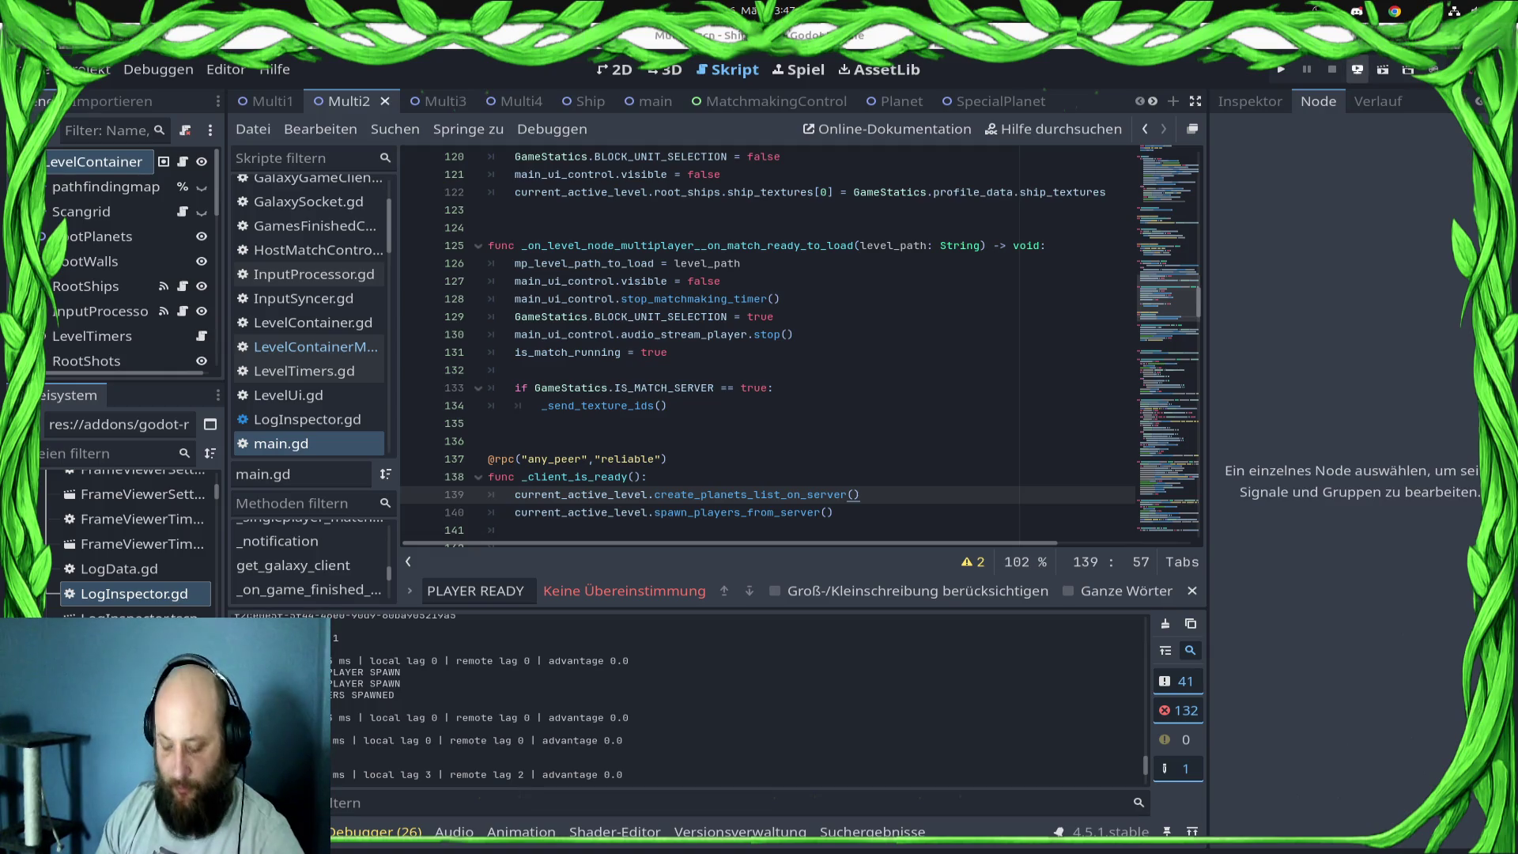
- Deploy to the Samsung SM-S921B, launch a local debug instance, and start a ranked match
click(1357, 70)
click(1336, 80)
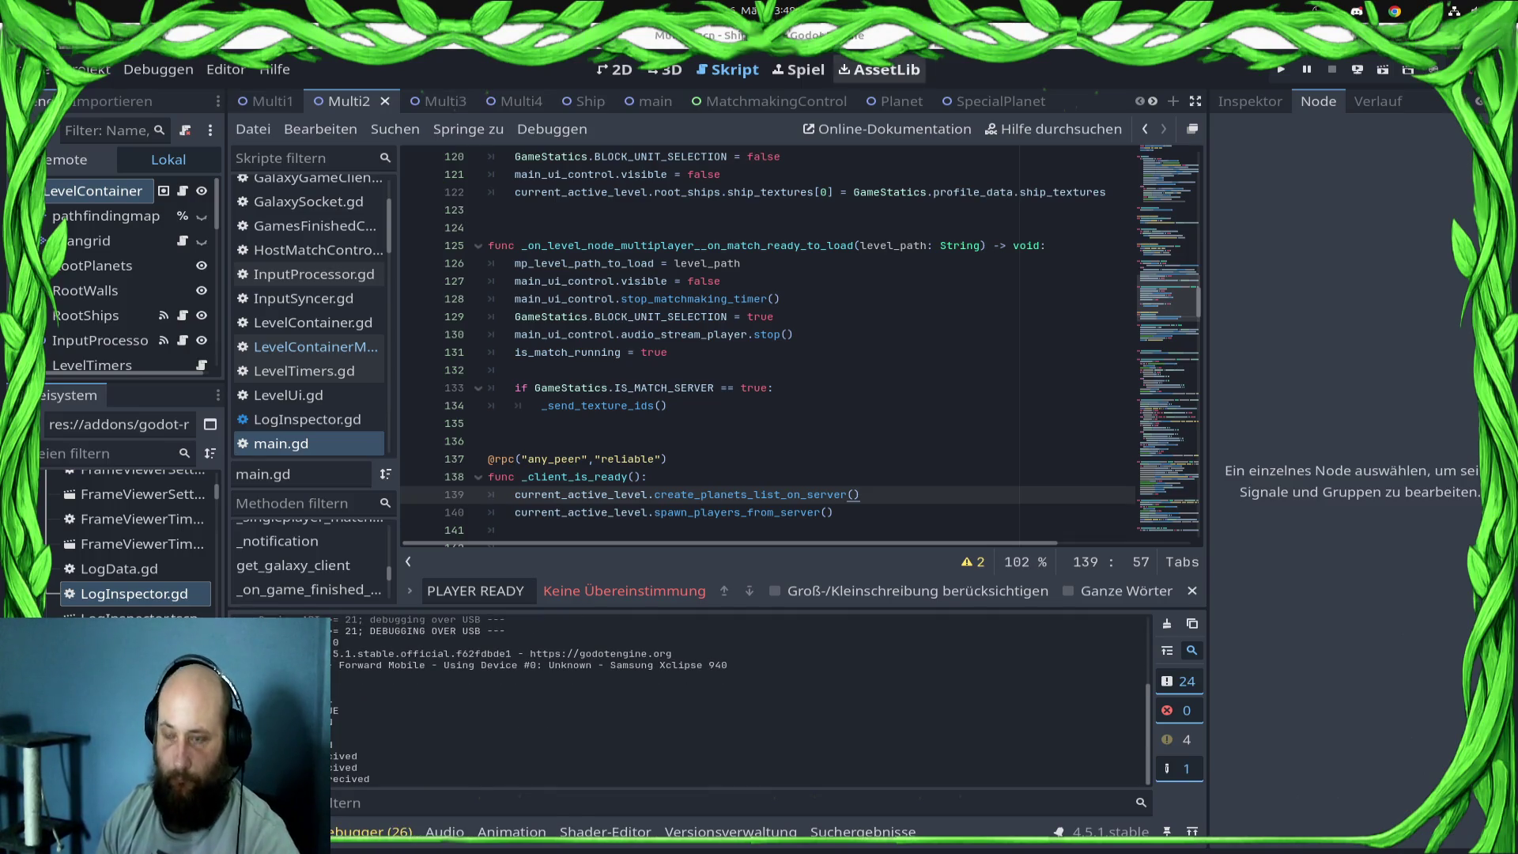
key(F5)
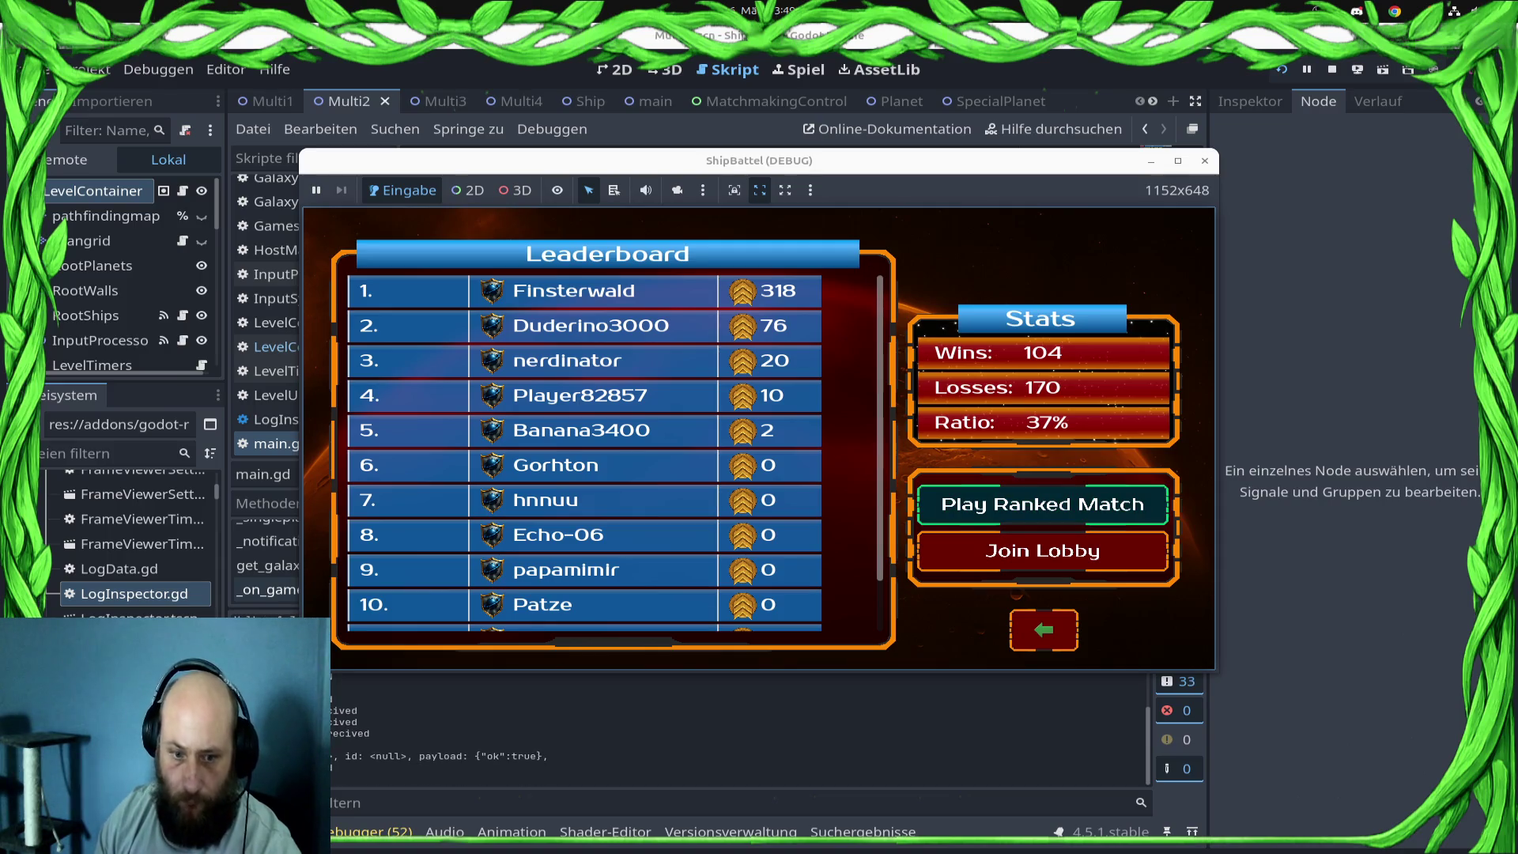
click(1042, 505)
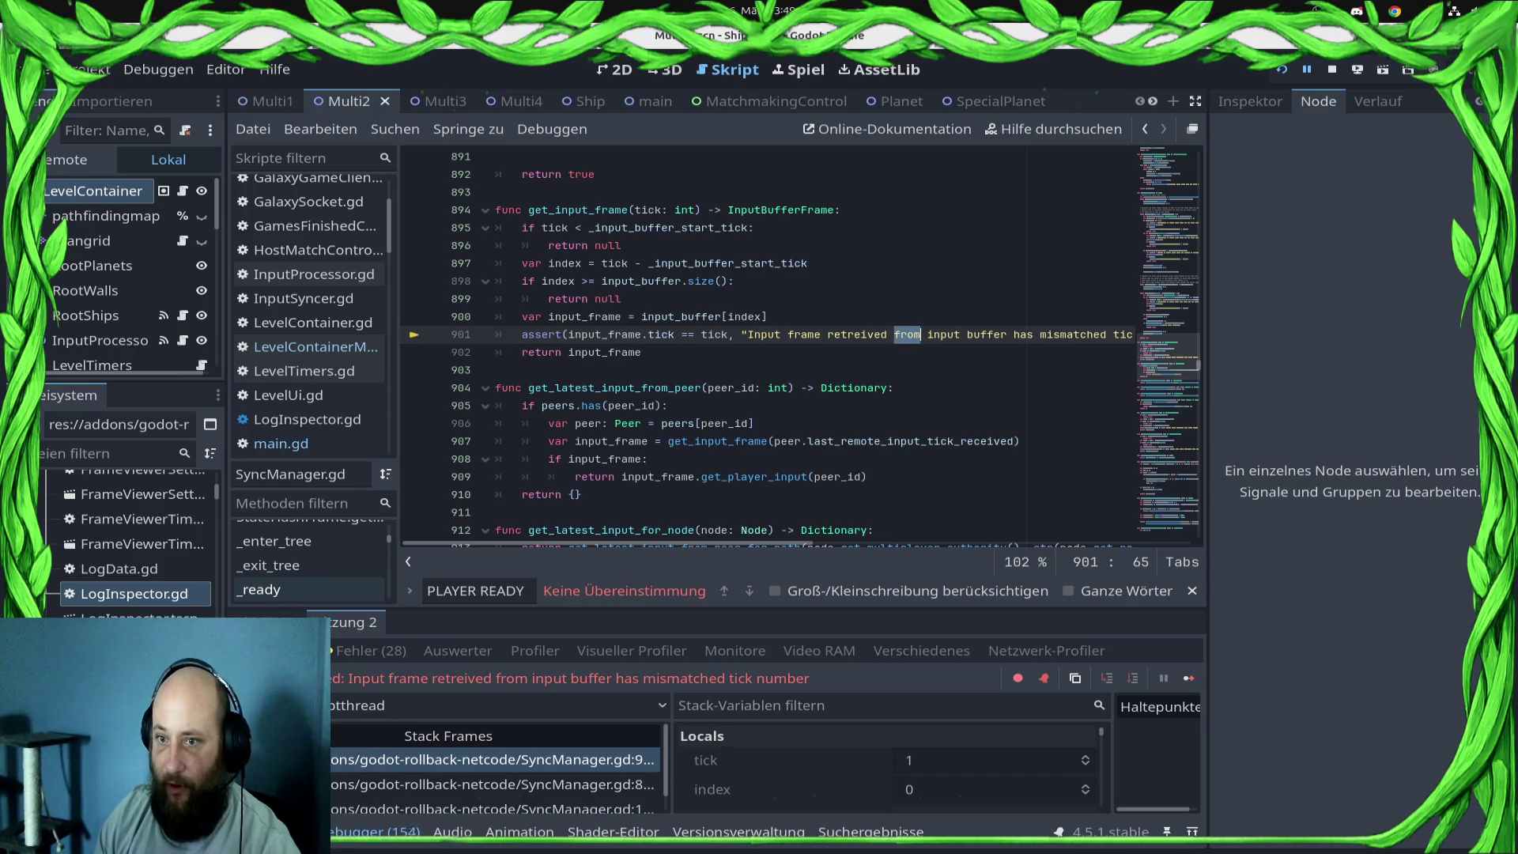
- Select 'mismatched' in the assert message, then stop the running game
double_click(1074, 334)
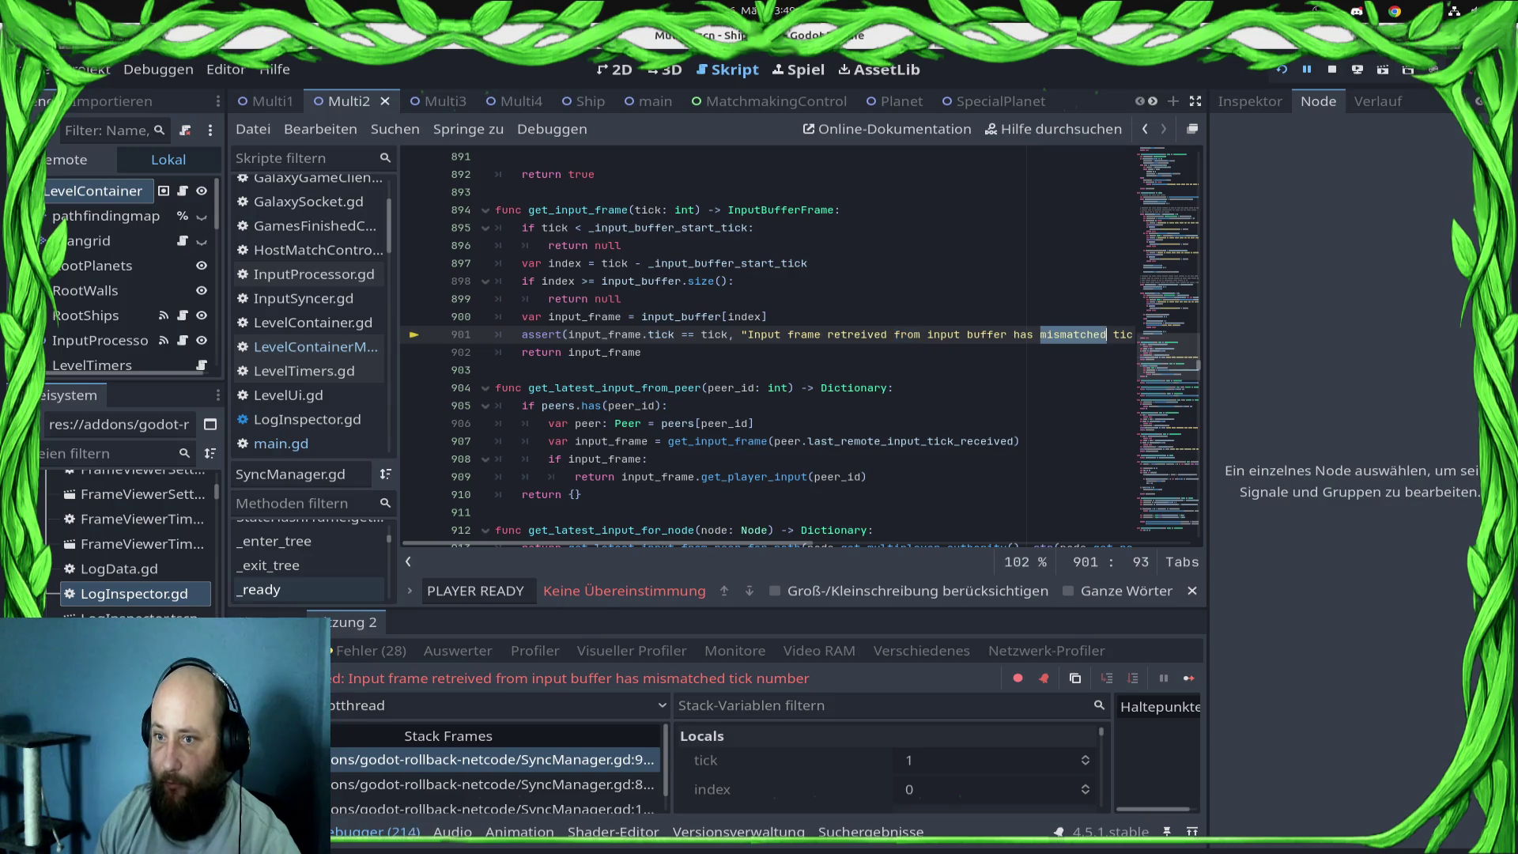
drag(1114, 334, 1111, 334)
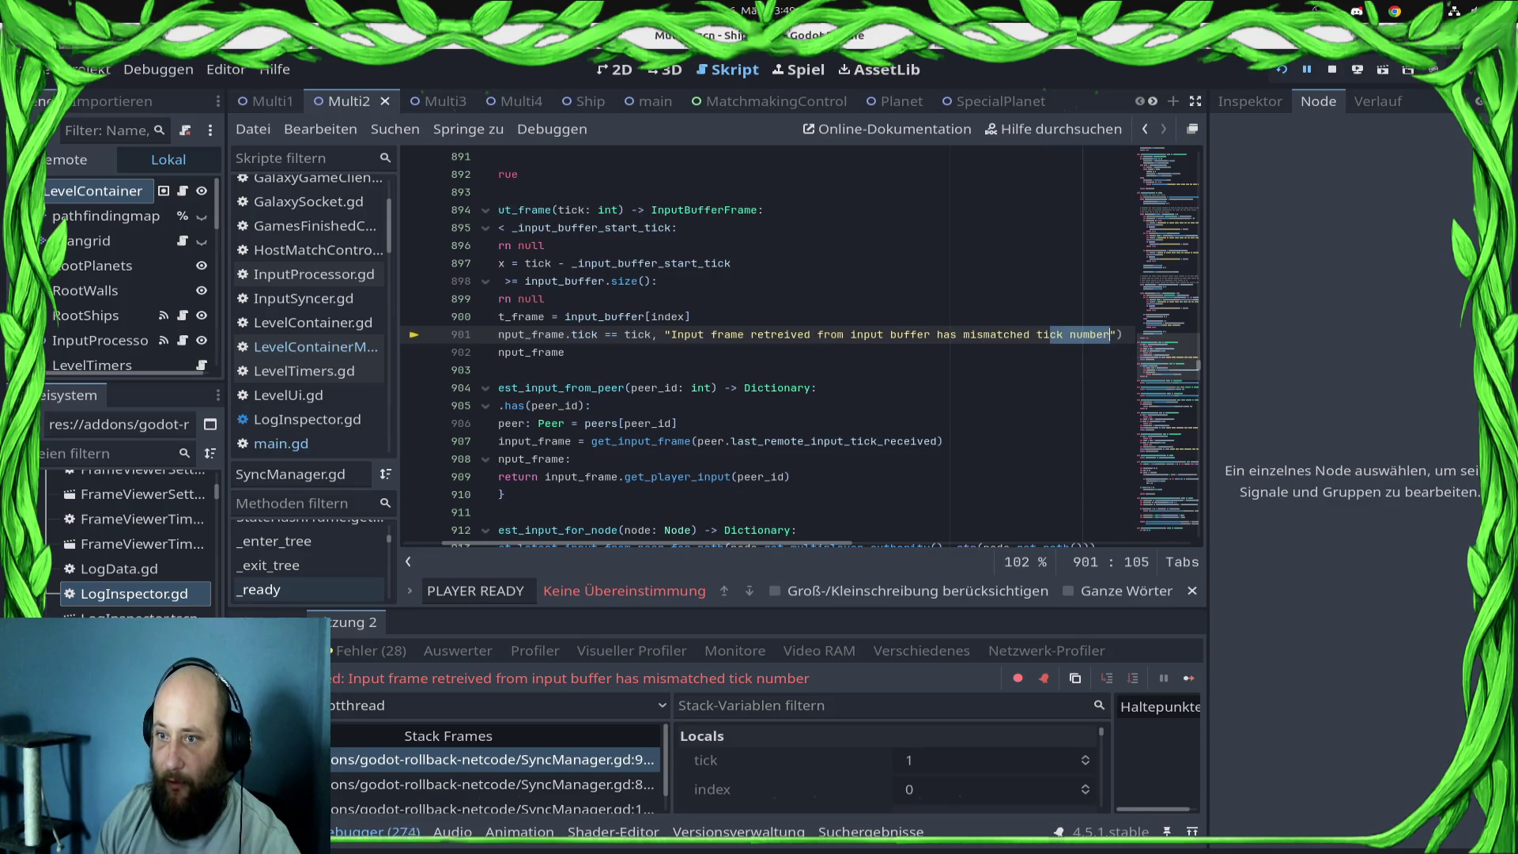
key(F8)
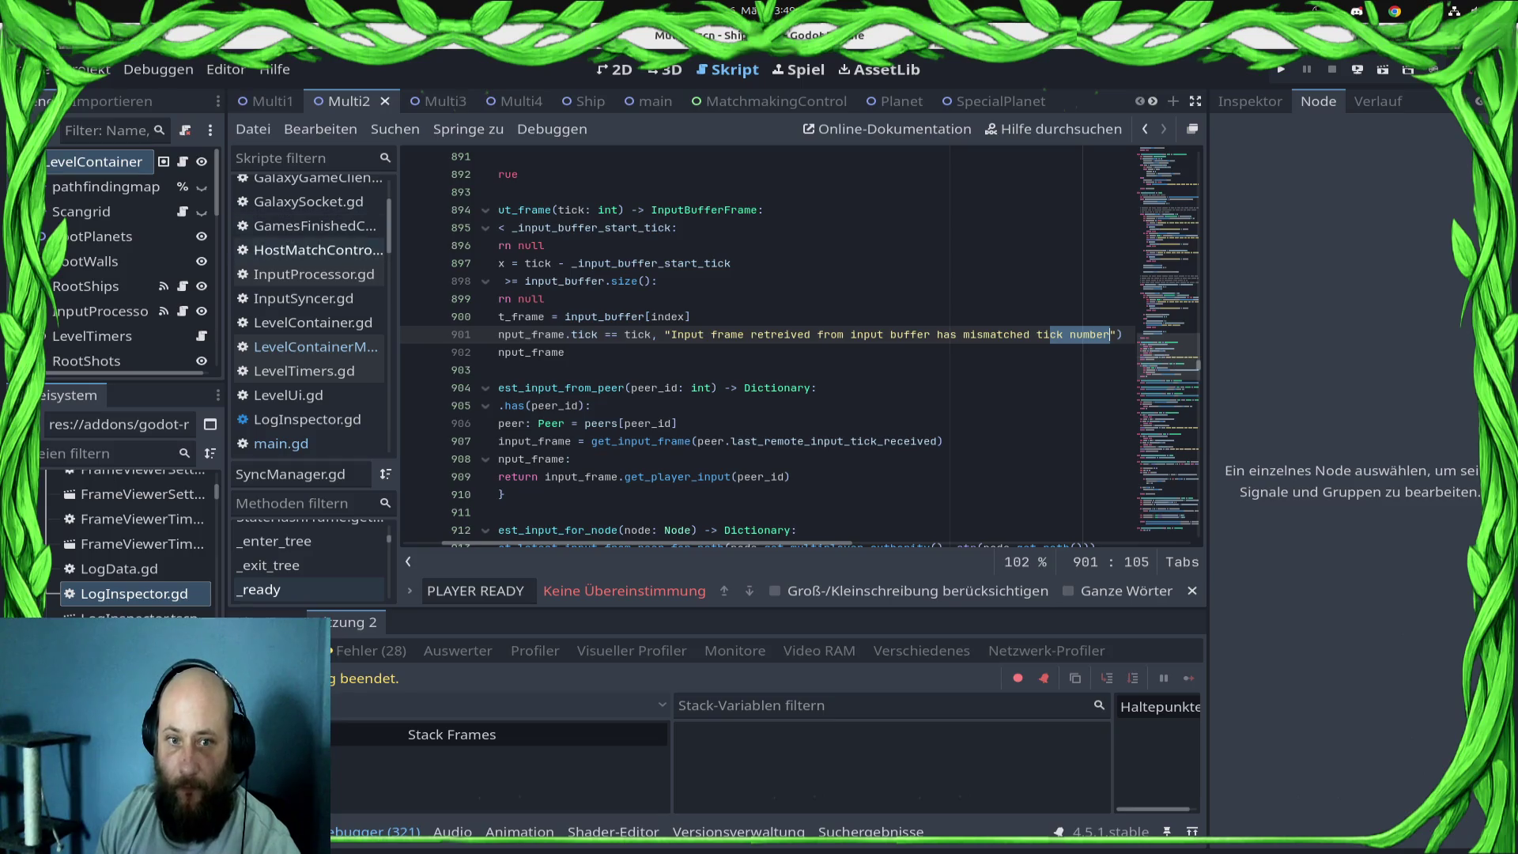
- Open LevelContainerMultiplayer.gd and scroll to its planet list functions
click(315, 347)
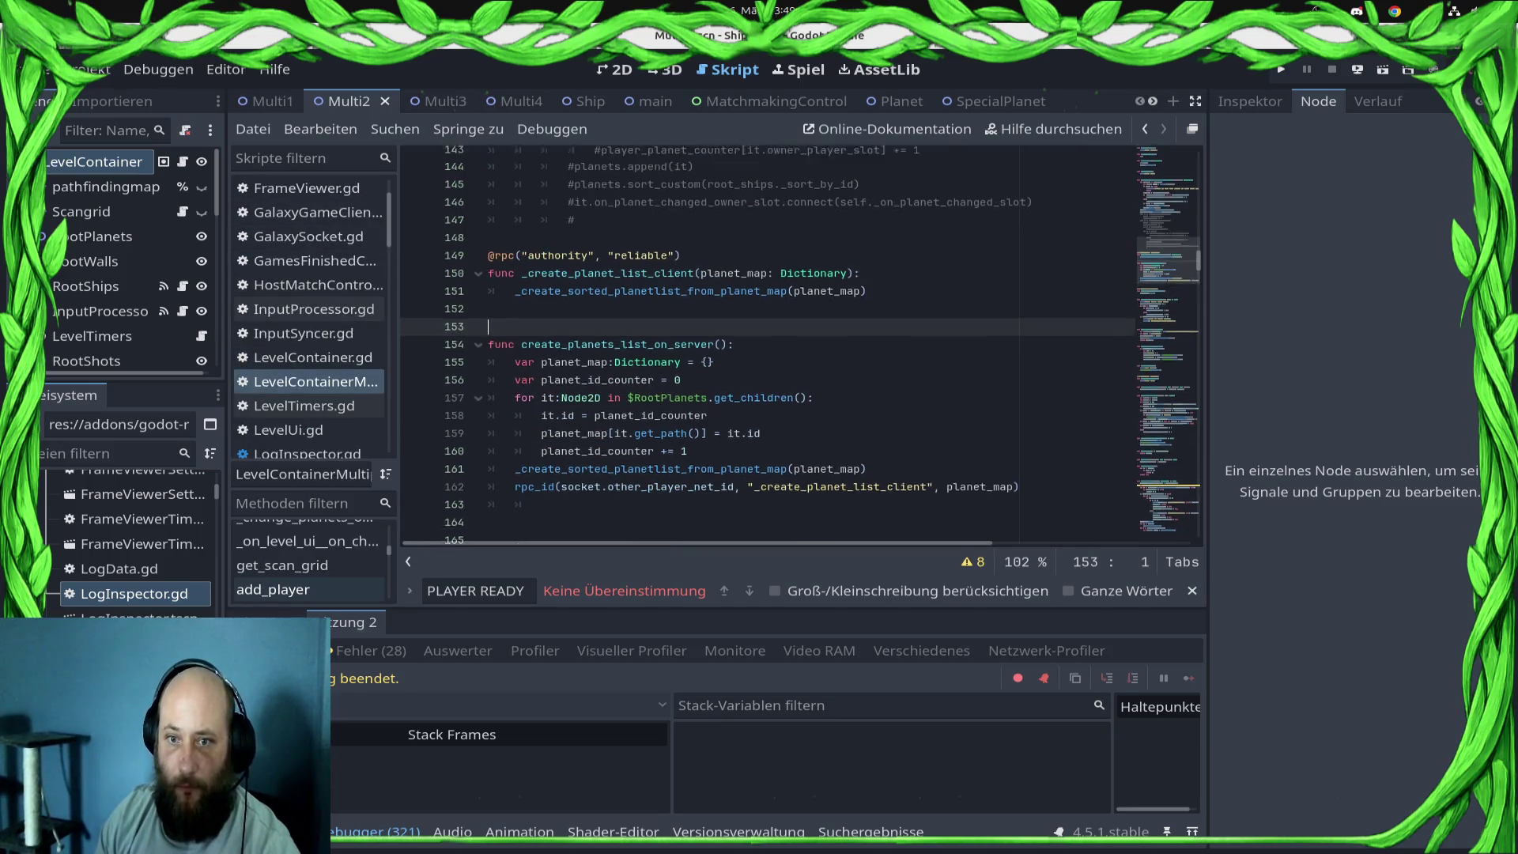
scroll(767, 340, up, 10)
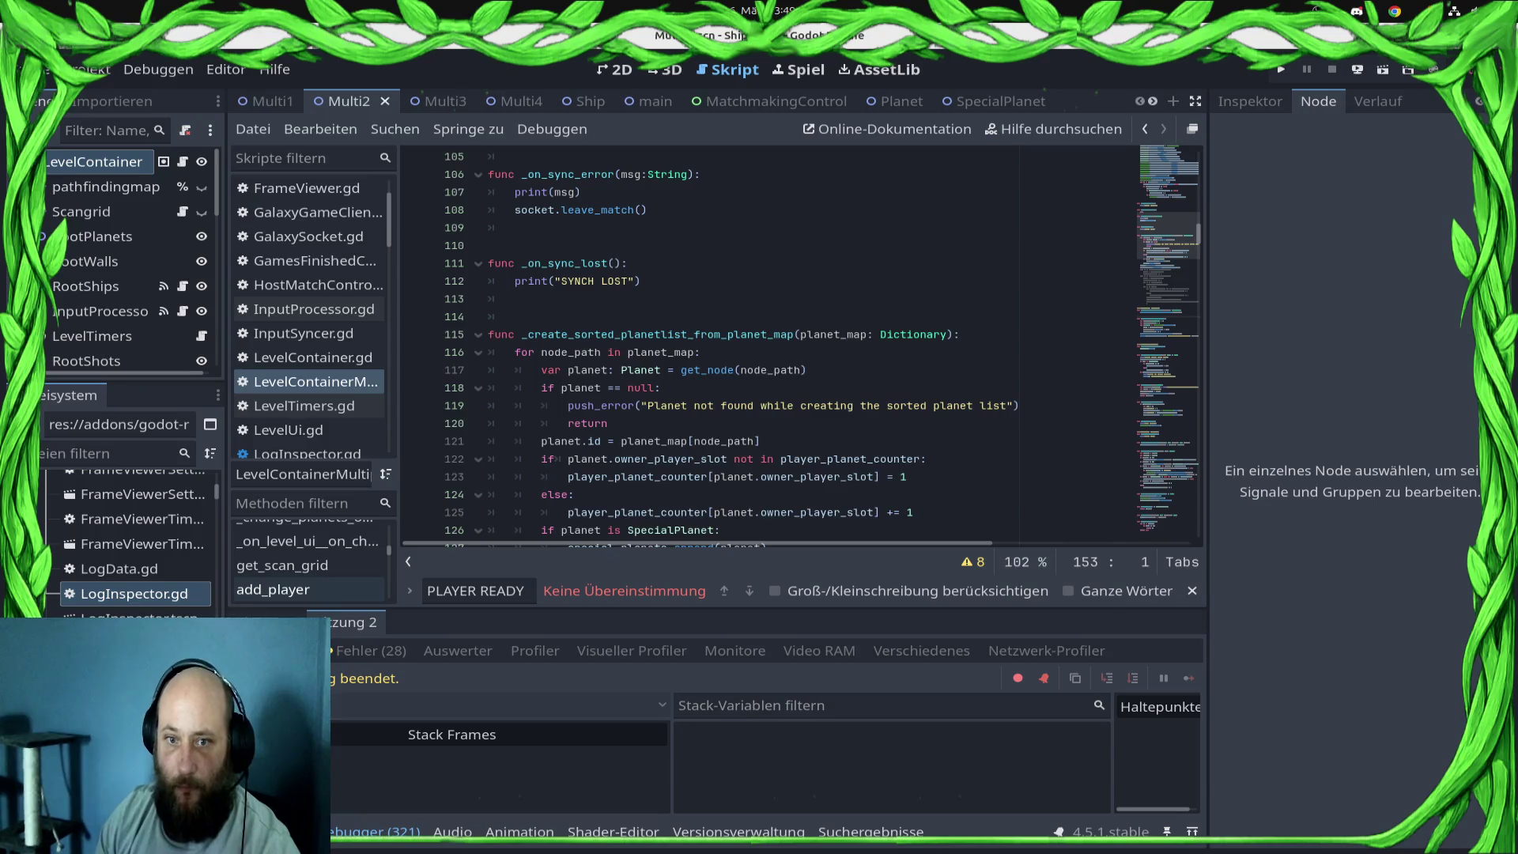
scroll(767, 340, down, 10)
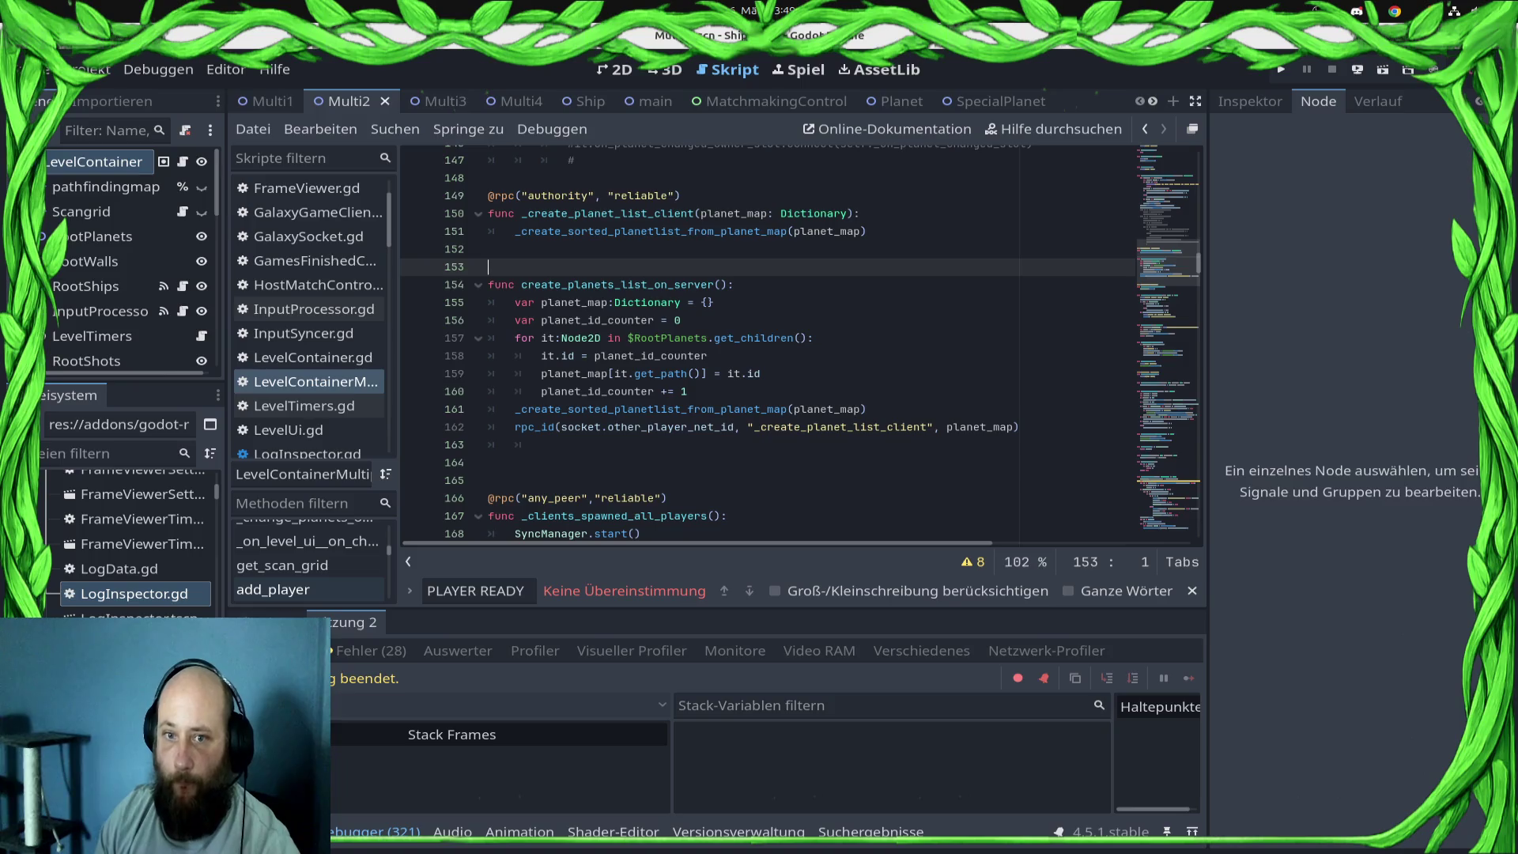
scroll(767, 340, down, 3)
click(728, 302)
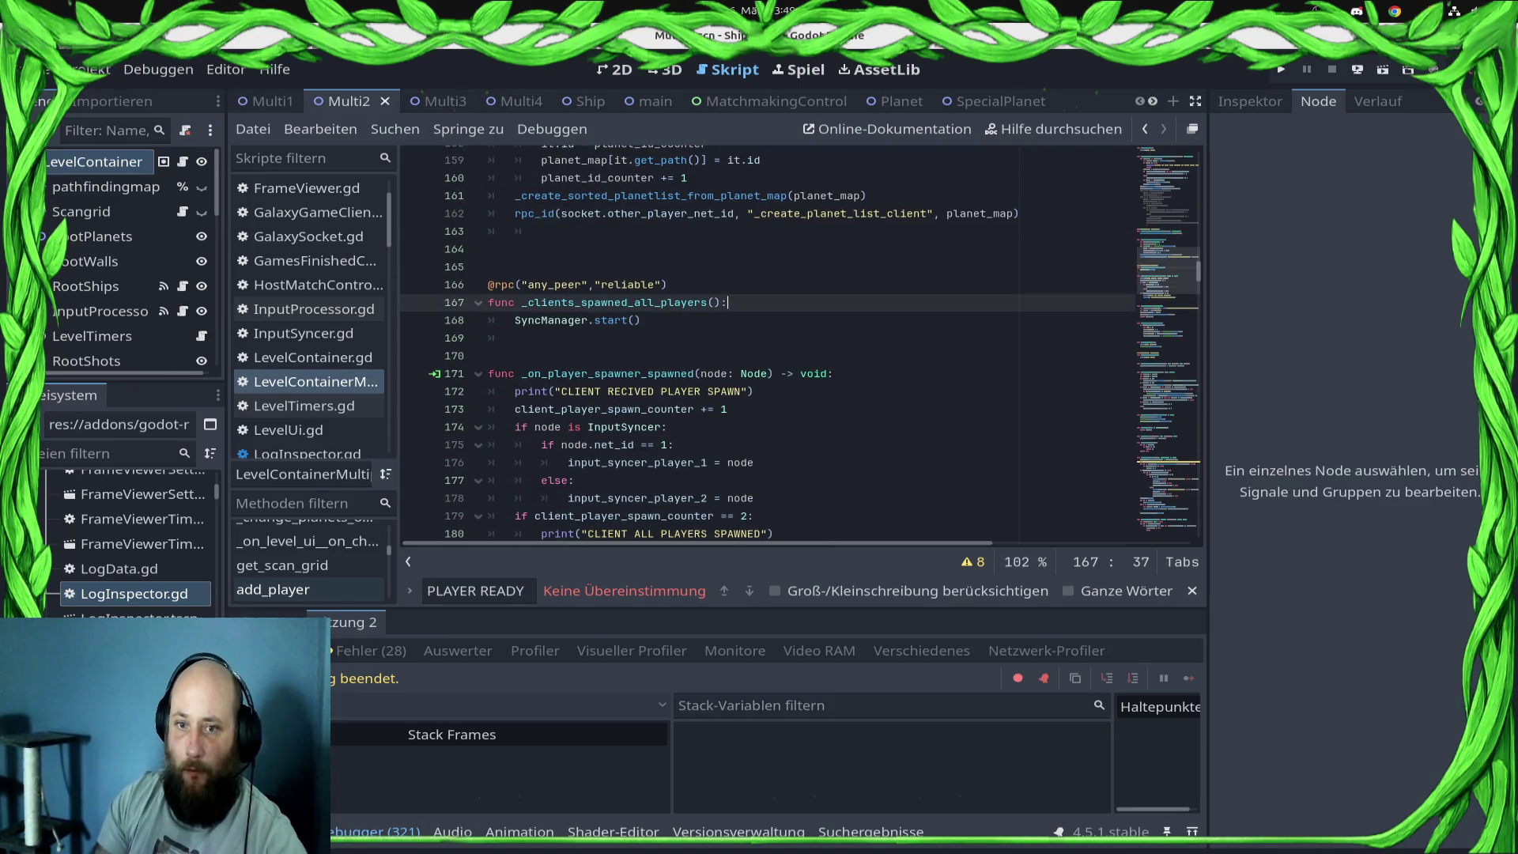
key(Return)
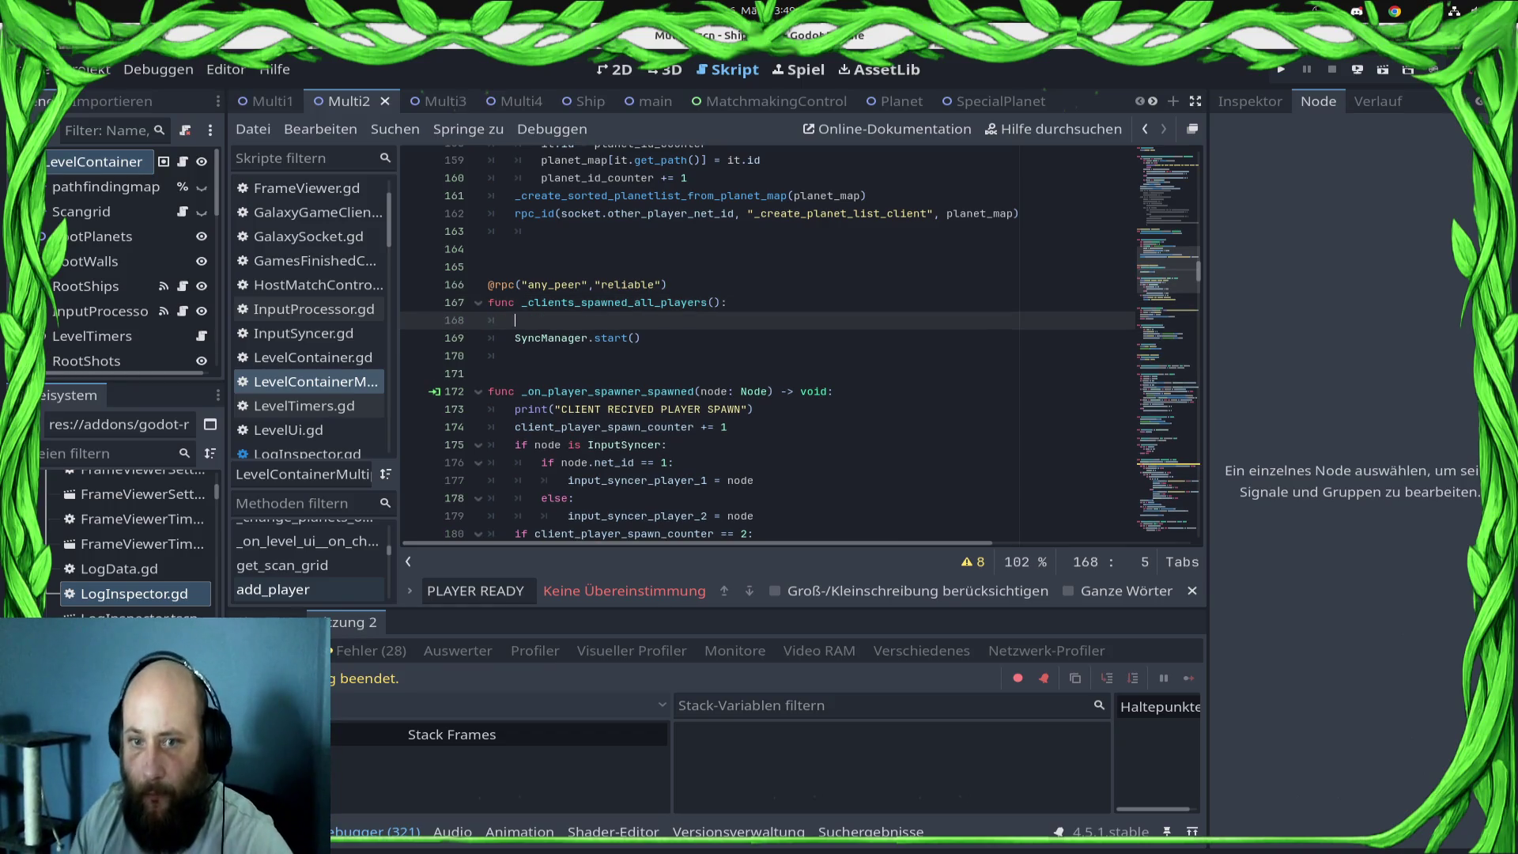
key(ctrl+z)
key(Return)
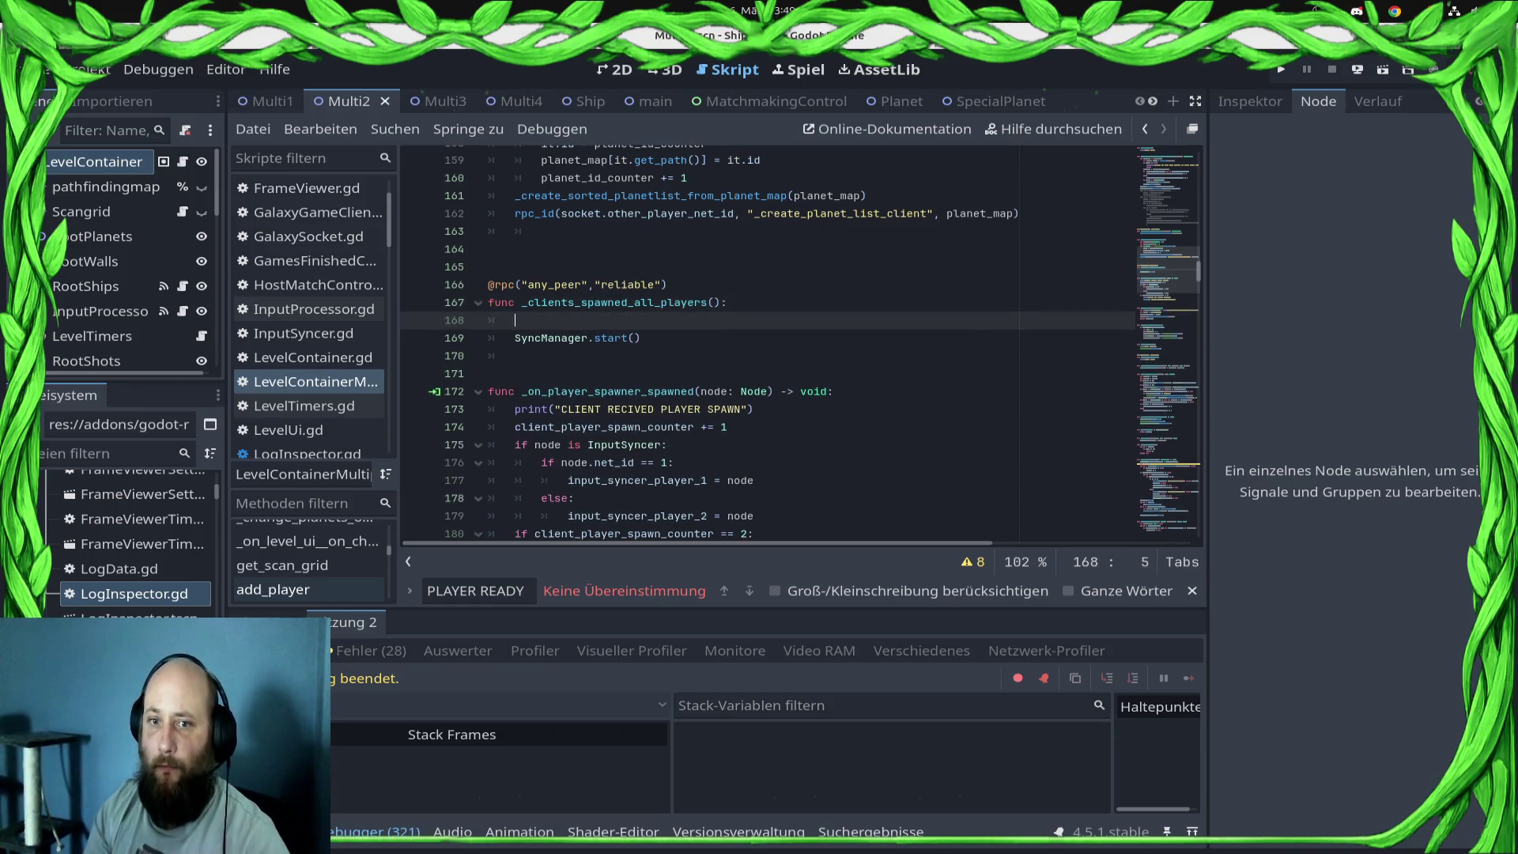
text(await get_tr)
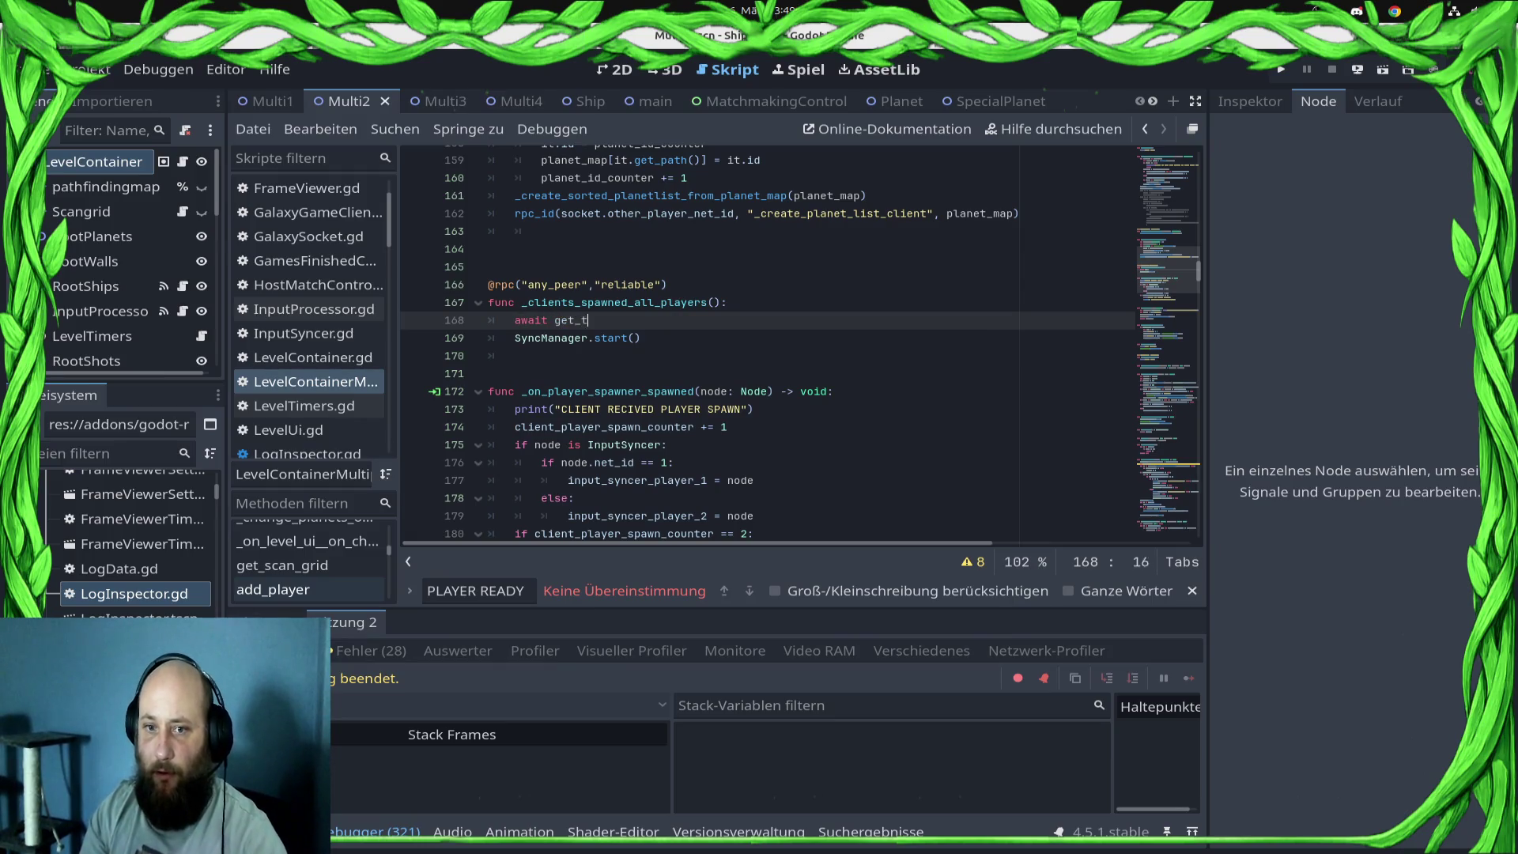
text(e)
key(Return)
text(.)
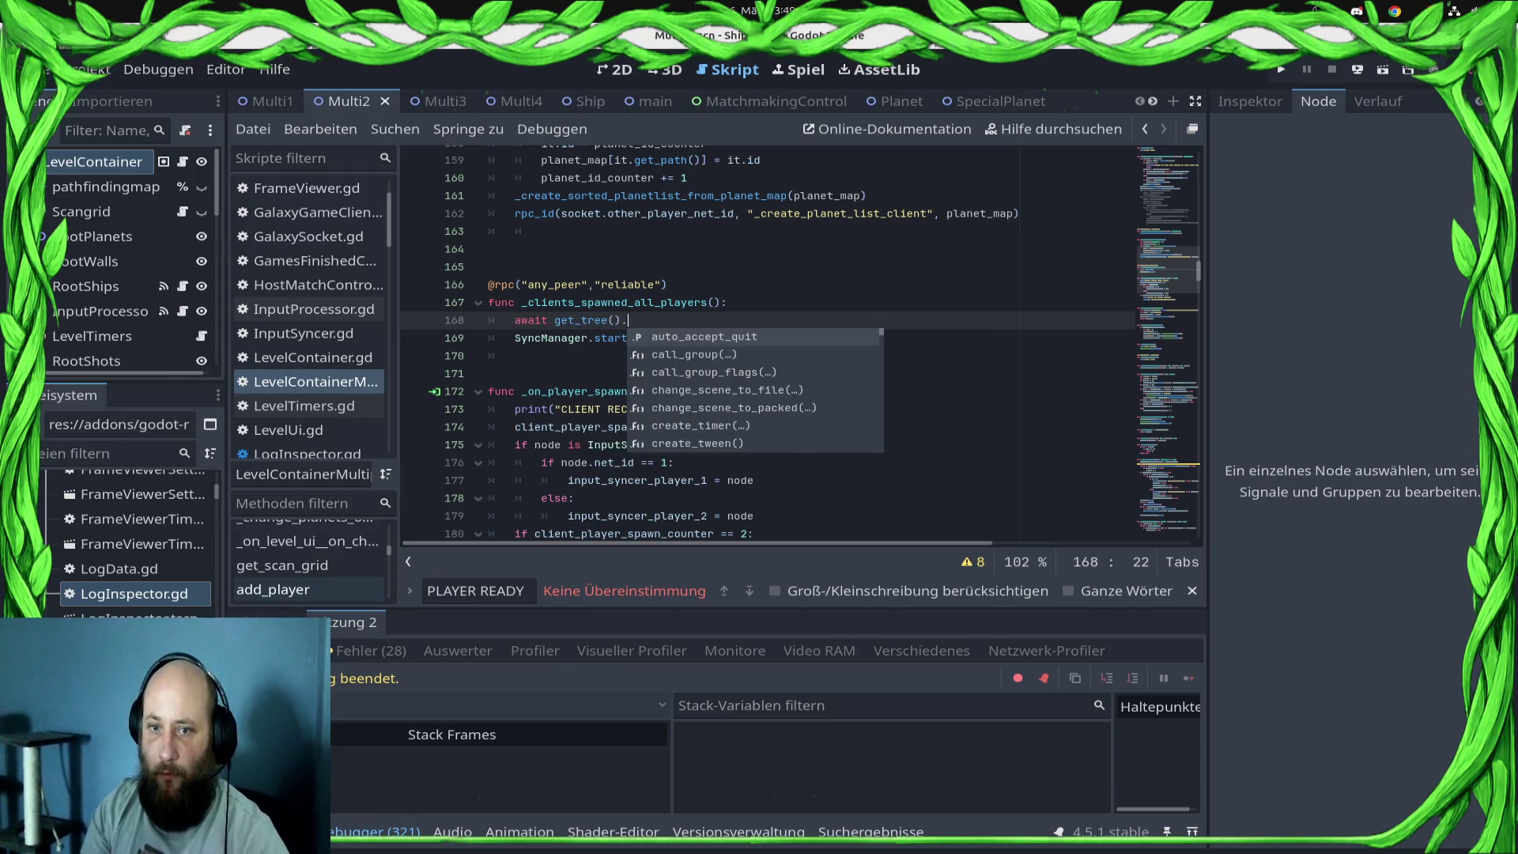
text(phy)
key(Return)
key(ctrl+s)
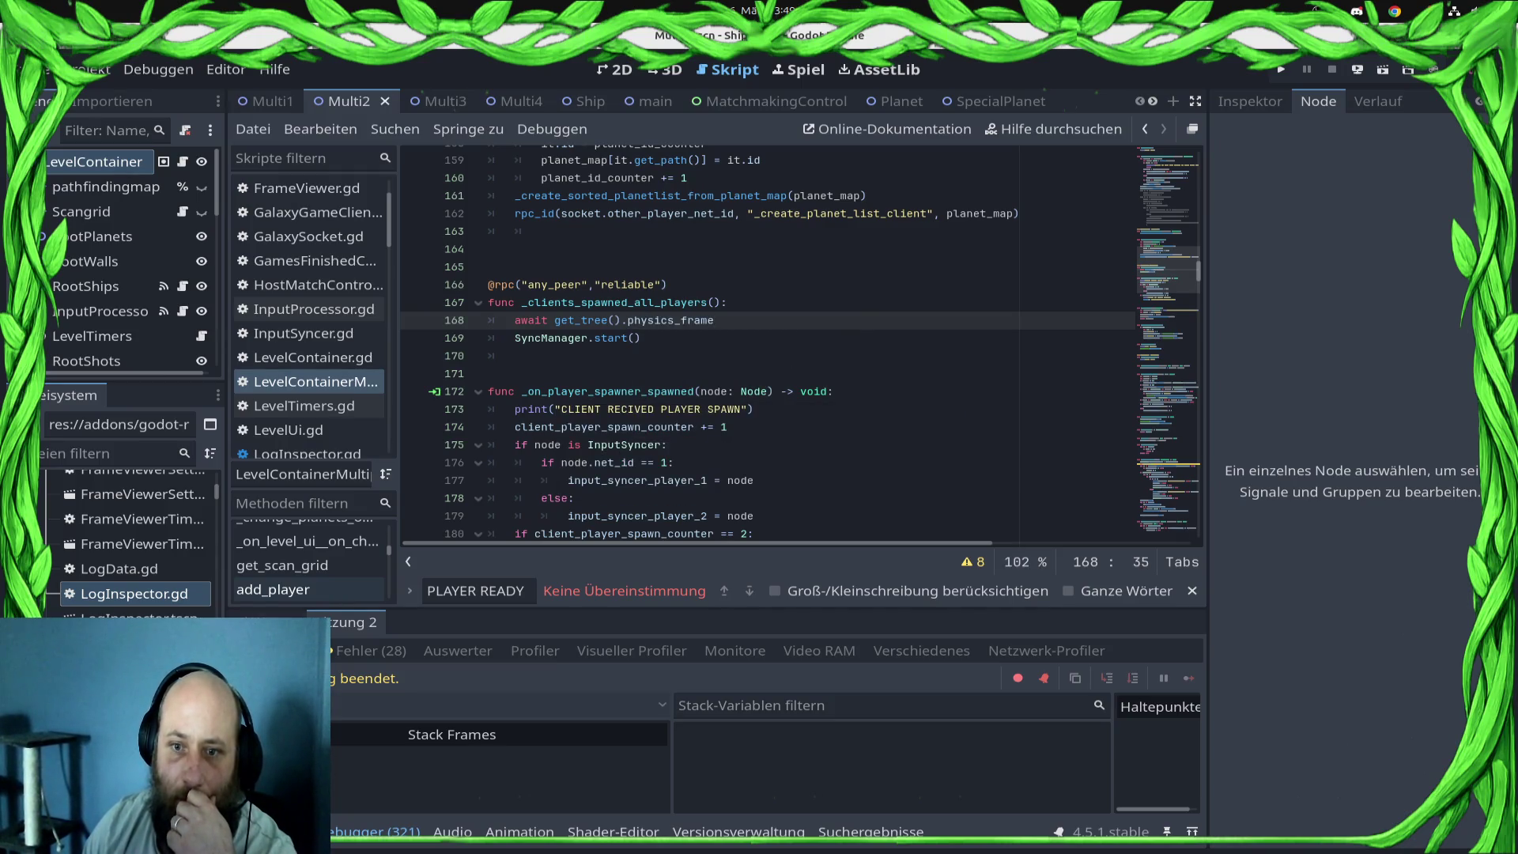
key(shift+Home)
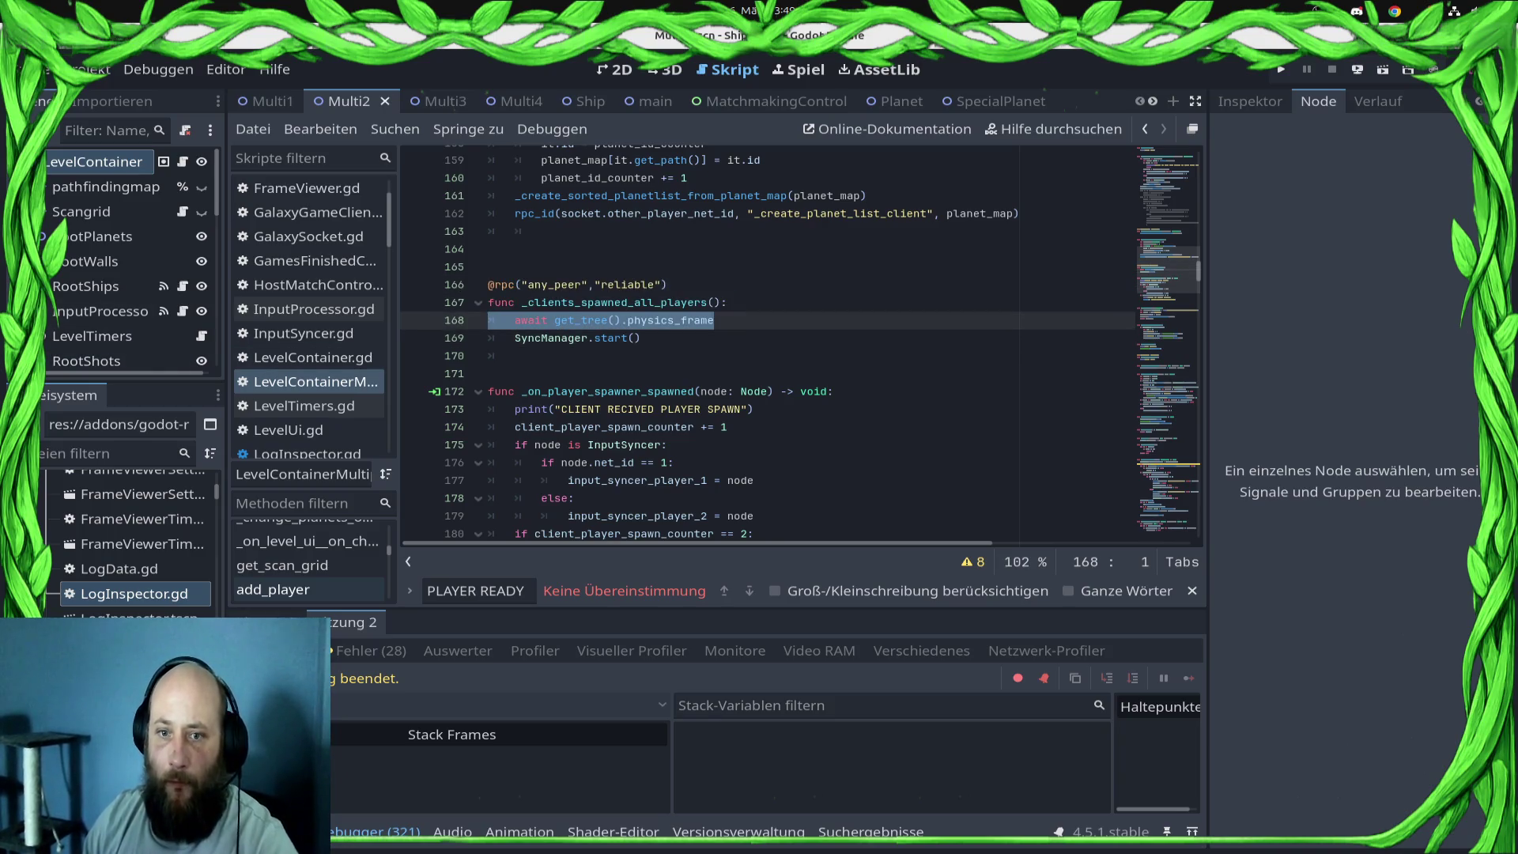
key(Delete)
key(Delete)
key(ctrl+s)
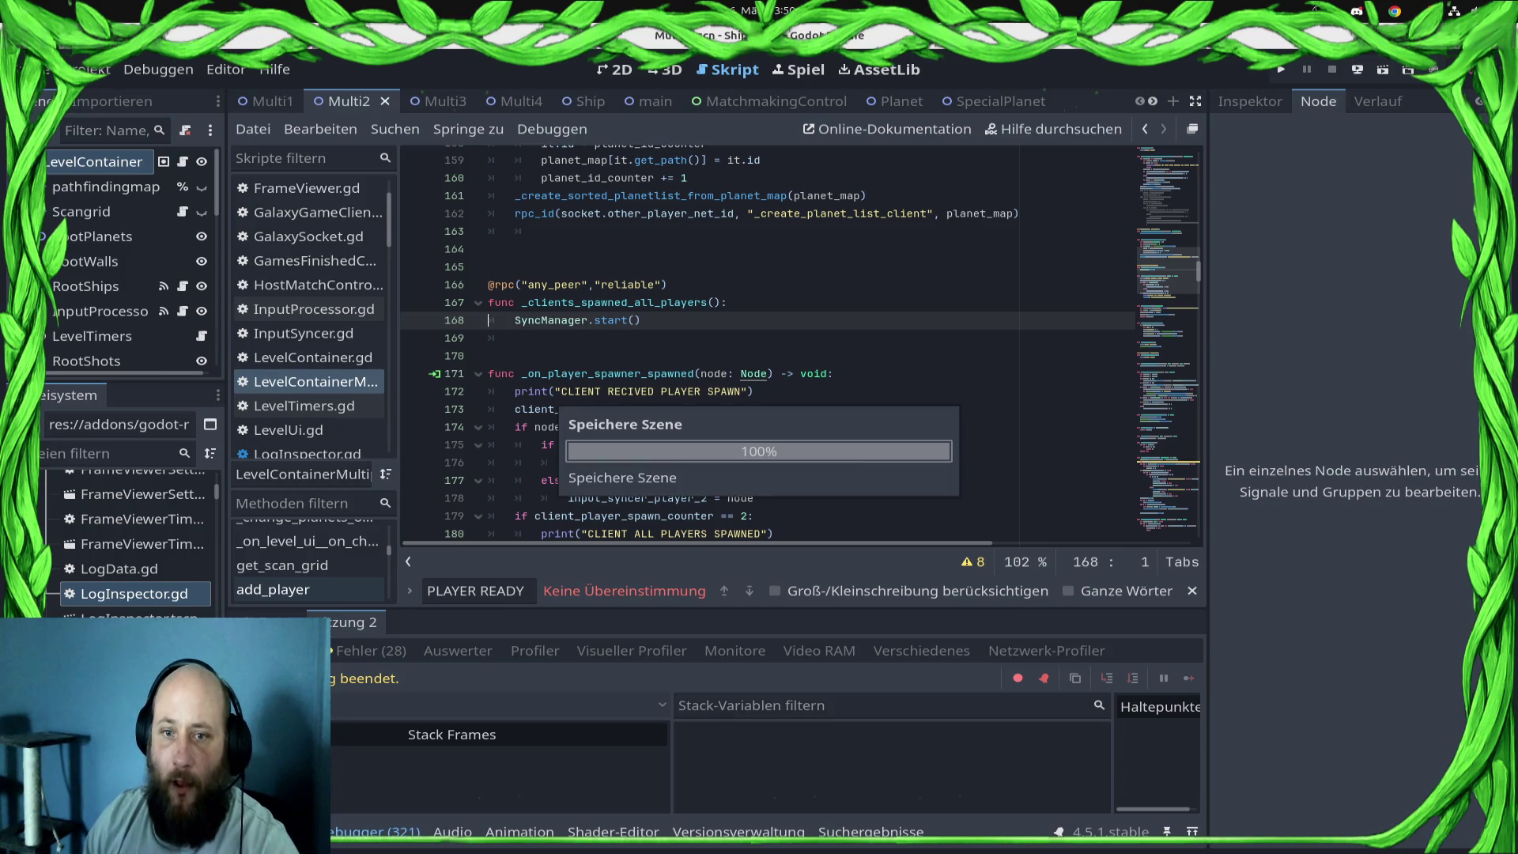
scroll(126, 261, down, 3)
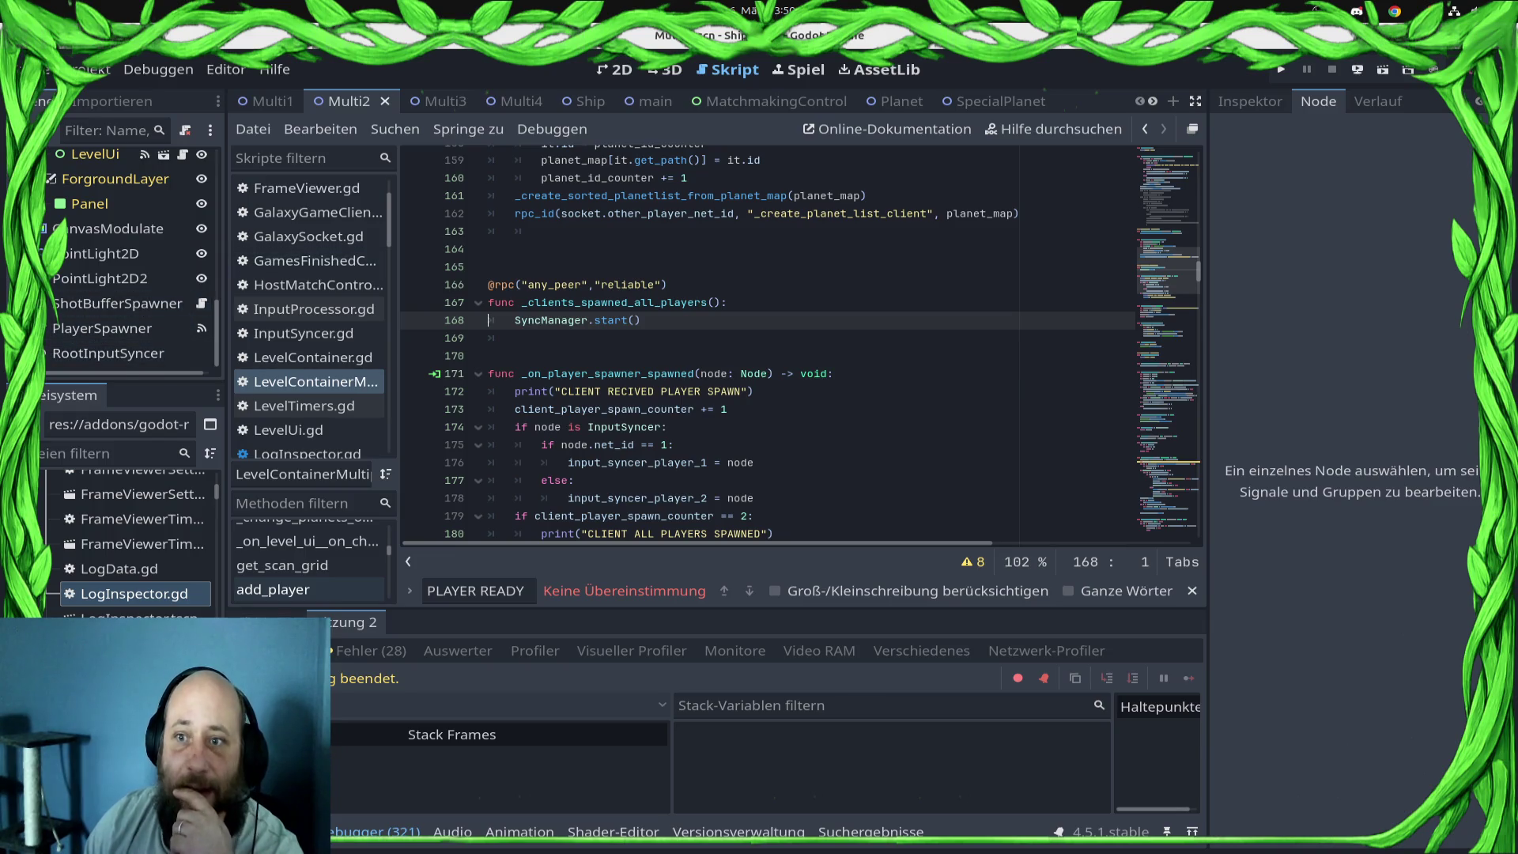
- In InputSyncer.gd, add 'var wait_tick_counter = 0' below net_id and save
click(304, 333)
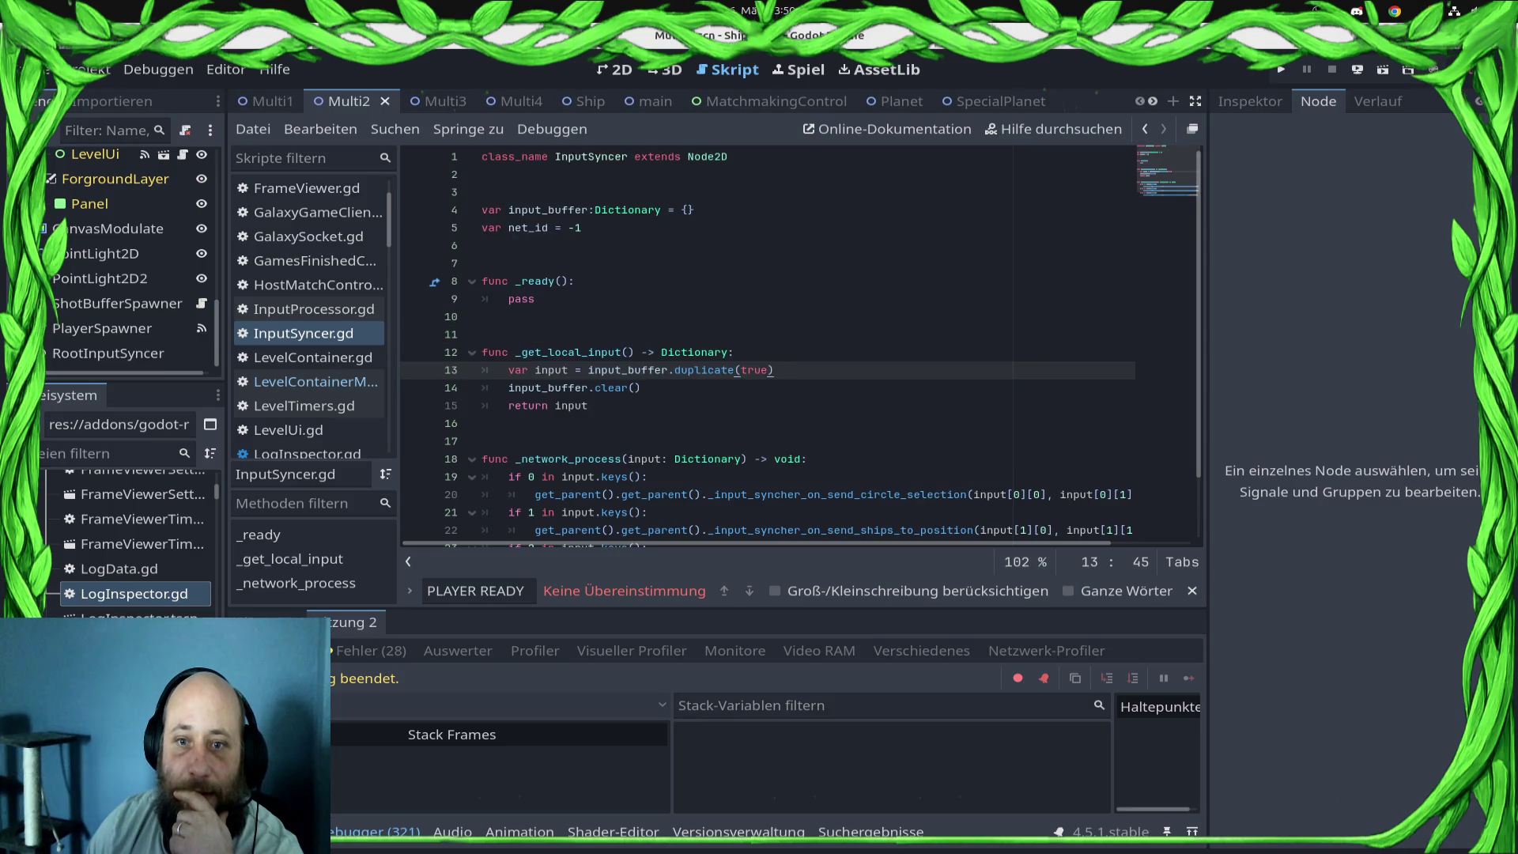
click(483, 263)
key(Up)
text(c)
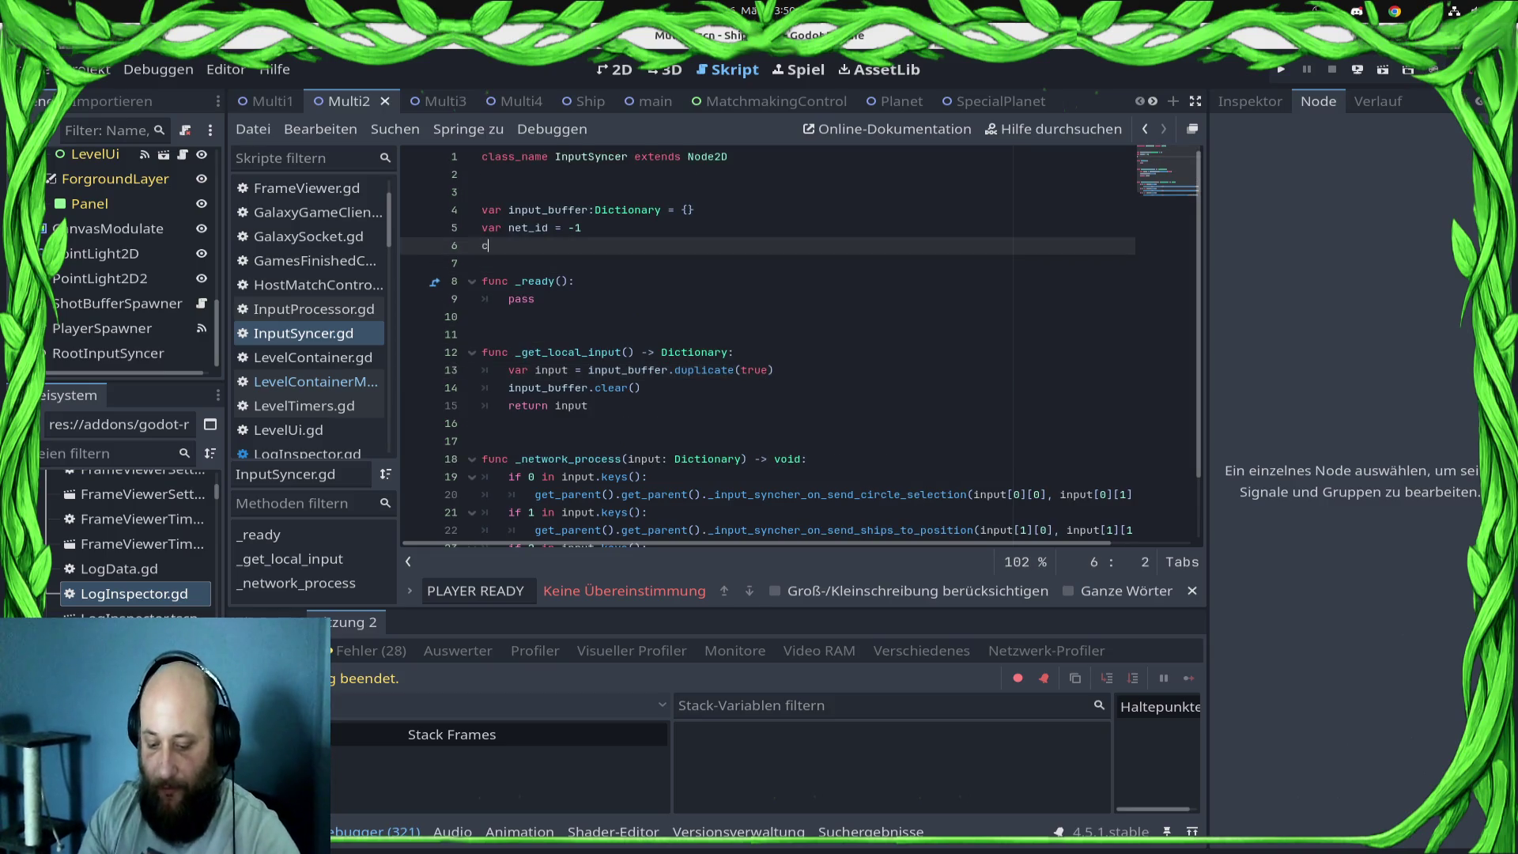
key(BackSpace)
text(var wait_)
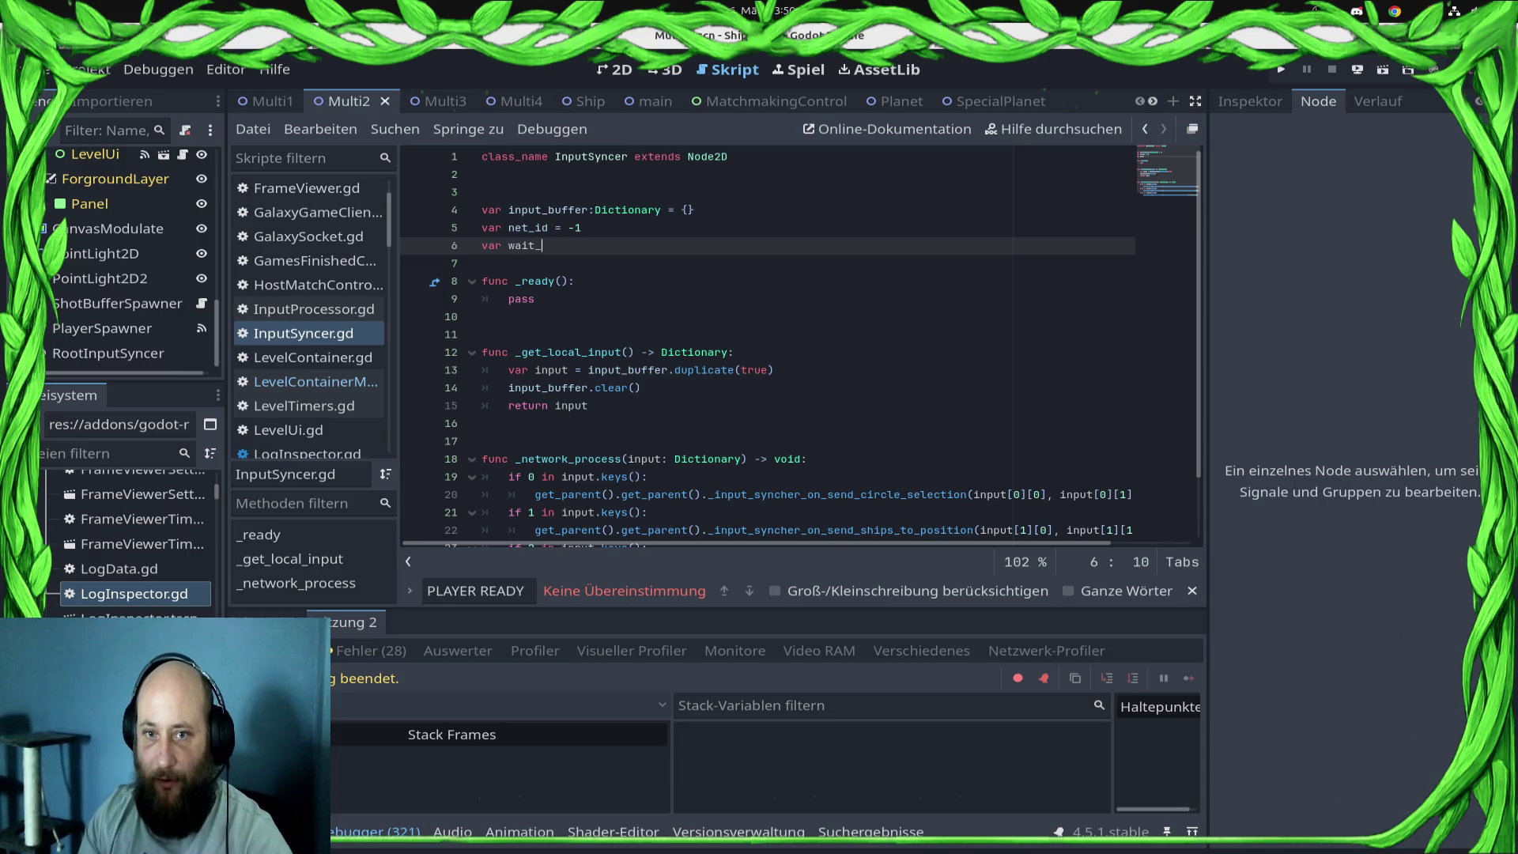
text(timer_until)
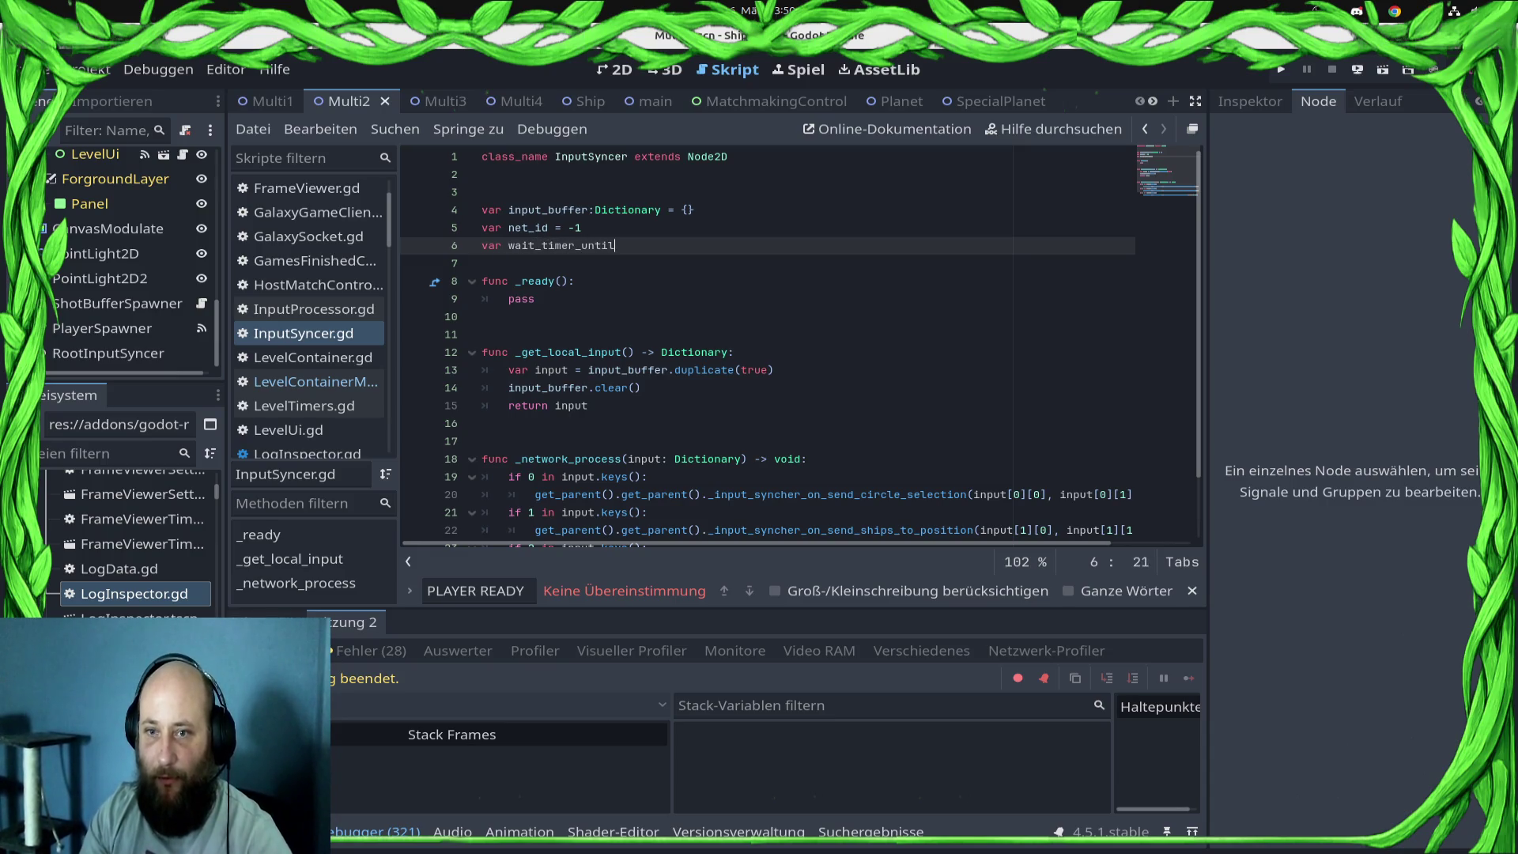
key(BackSpace)
key(BackSpace)
key(BackSpace)
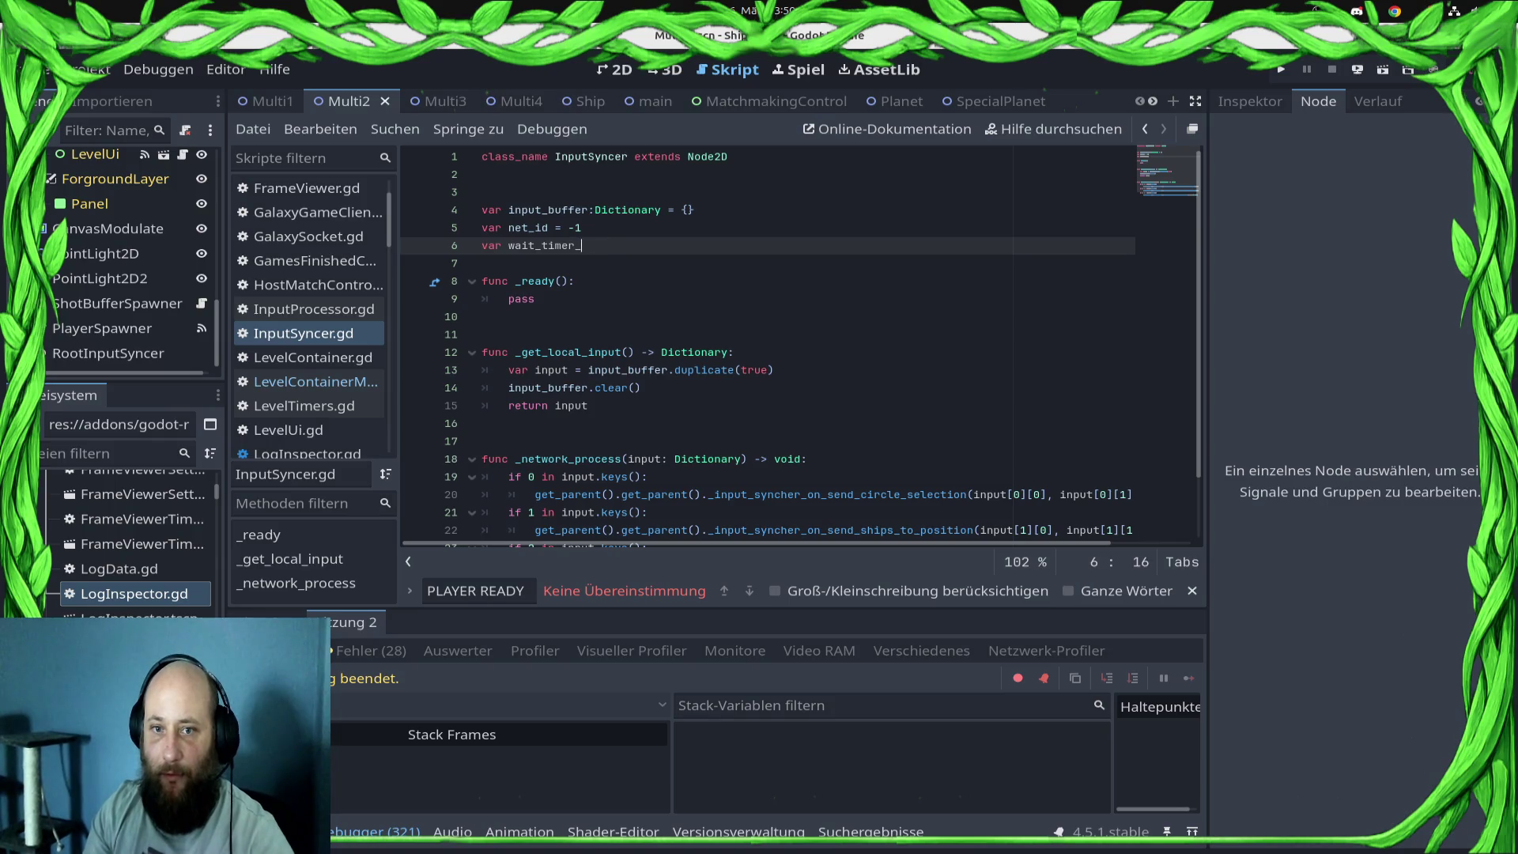
key(BackSpace)
key(BackSpace)
key(BackSpace)
text(t)
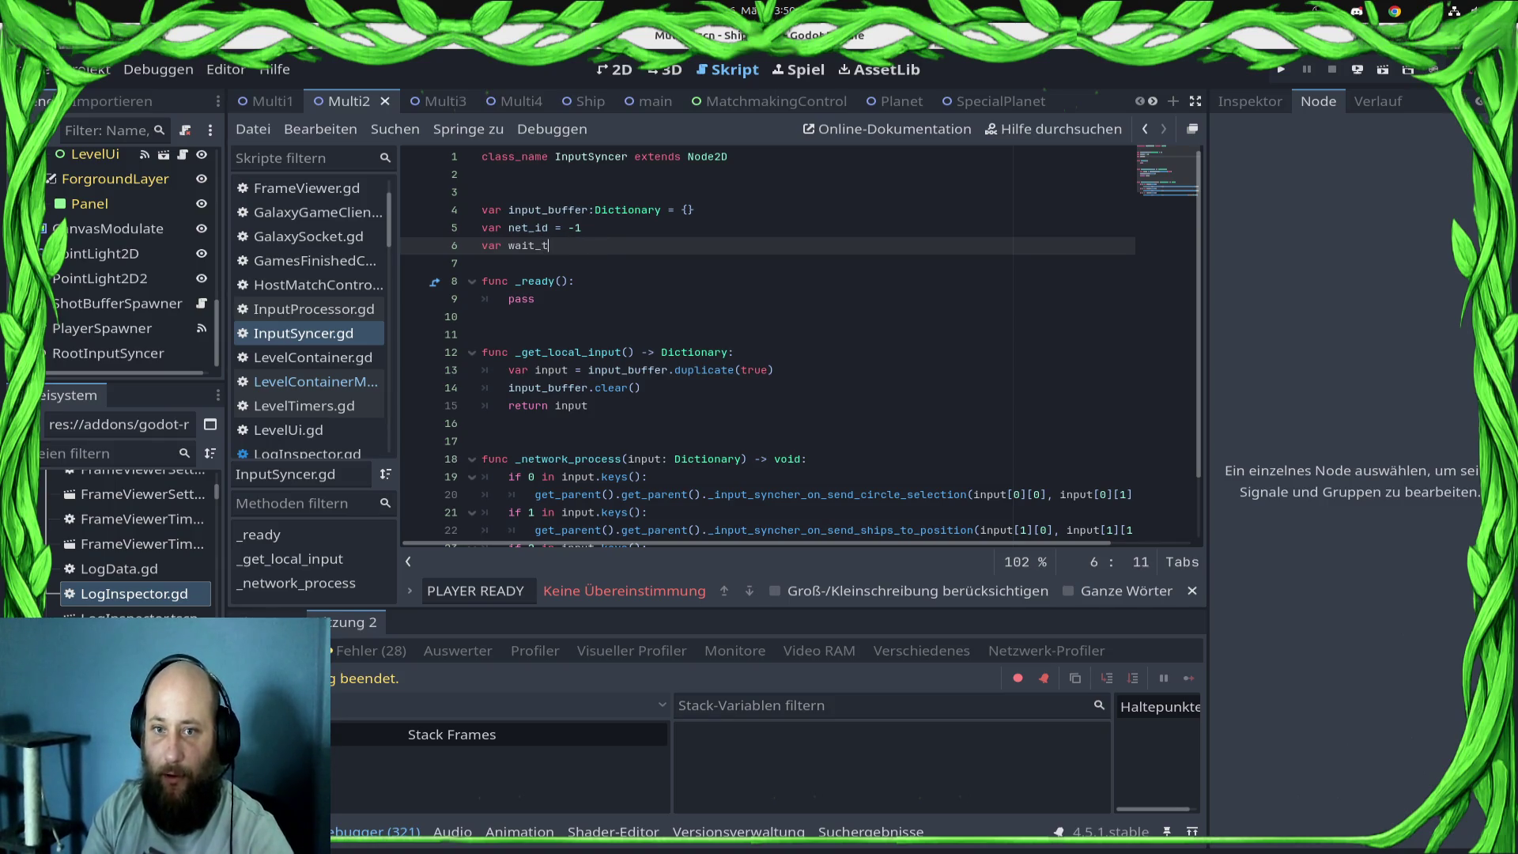
text(ick_counter = 0)
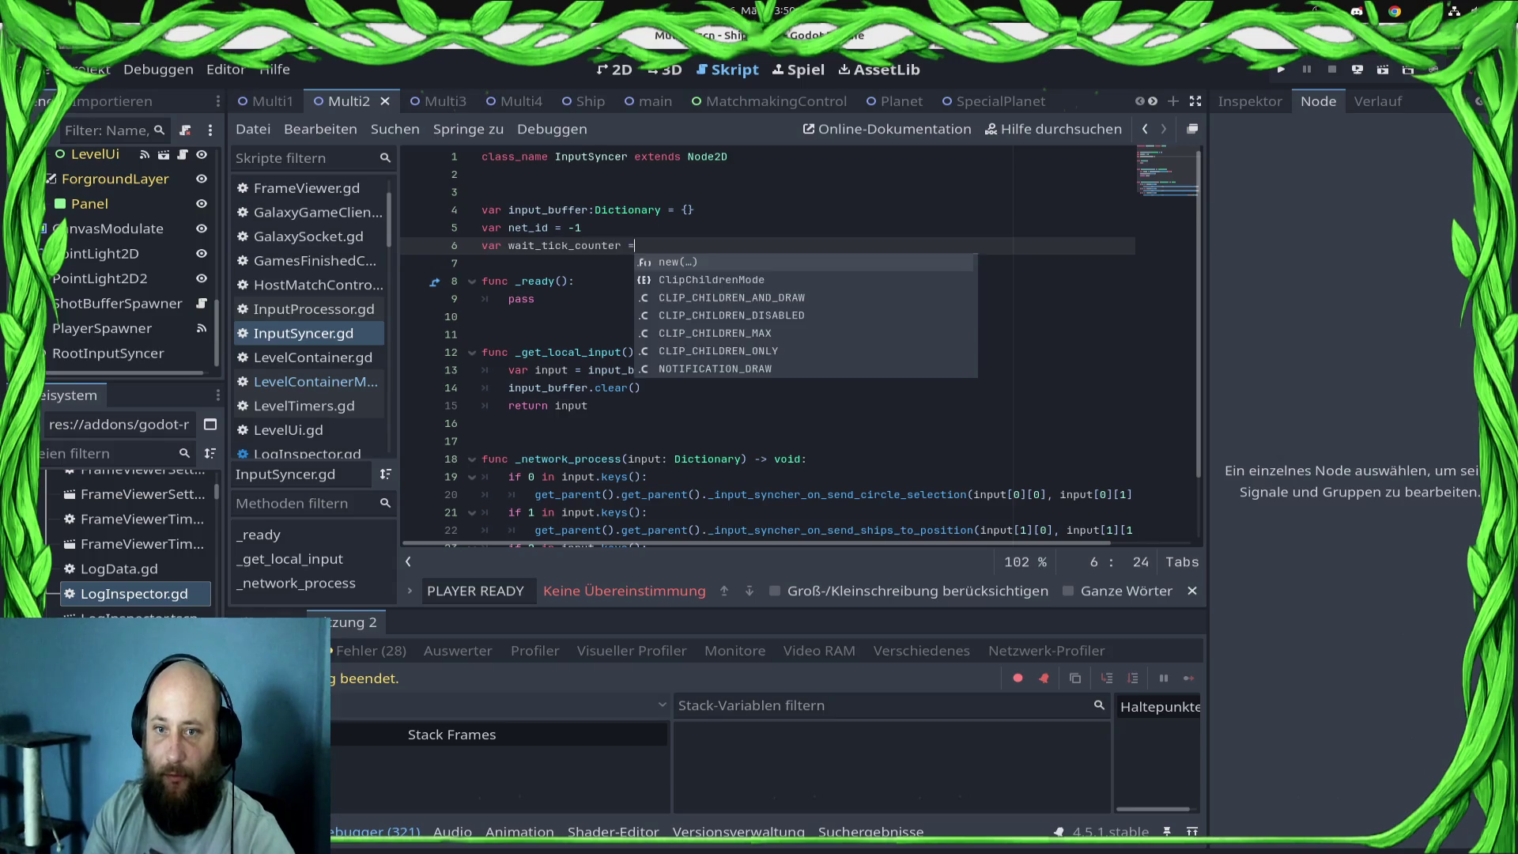
key(ctrl+s)
- Add 'const TICKS_TO_WAIT = 10' above the counter line and save
key(Up)
key(Return)
text(co)
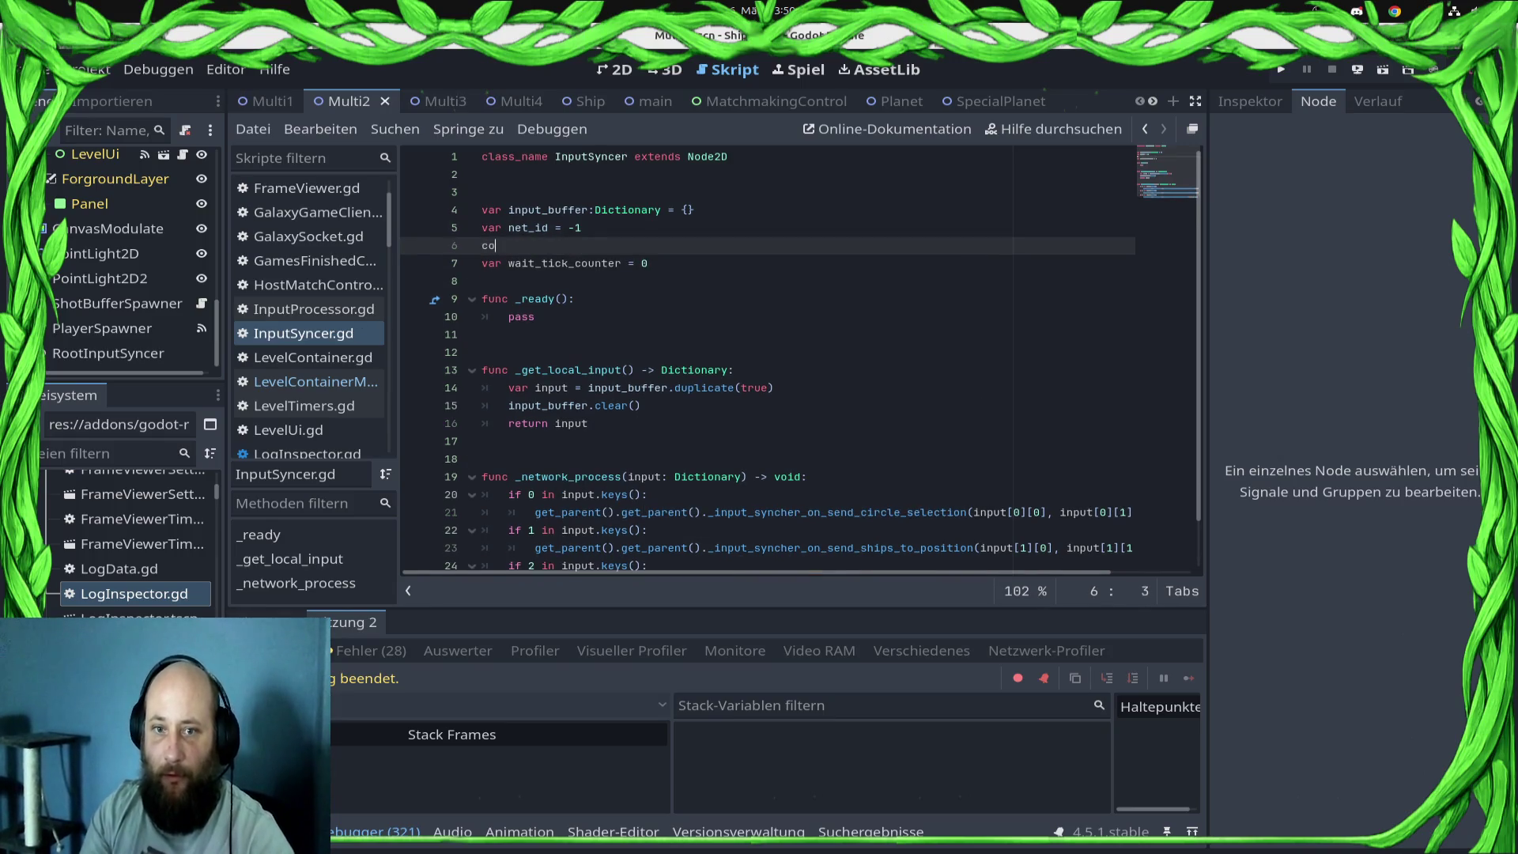
text(nst WAIT)
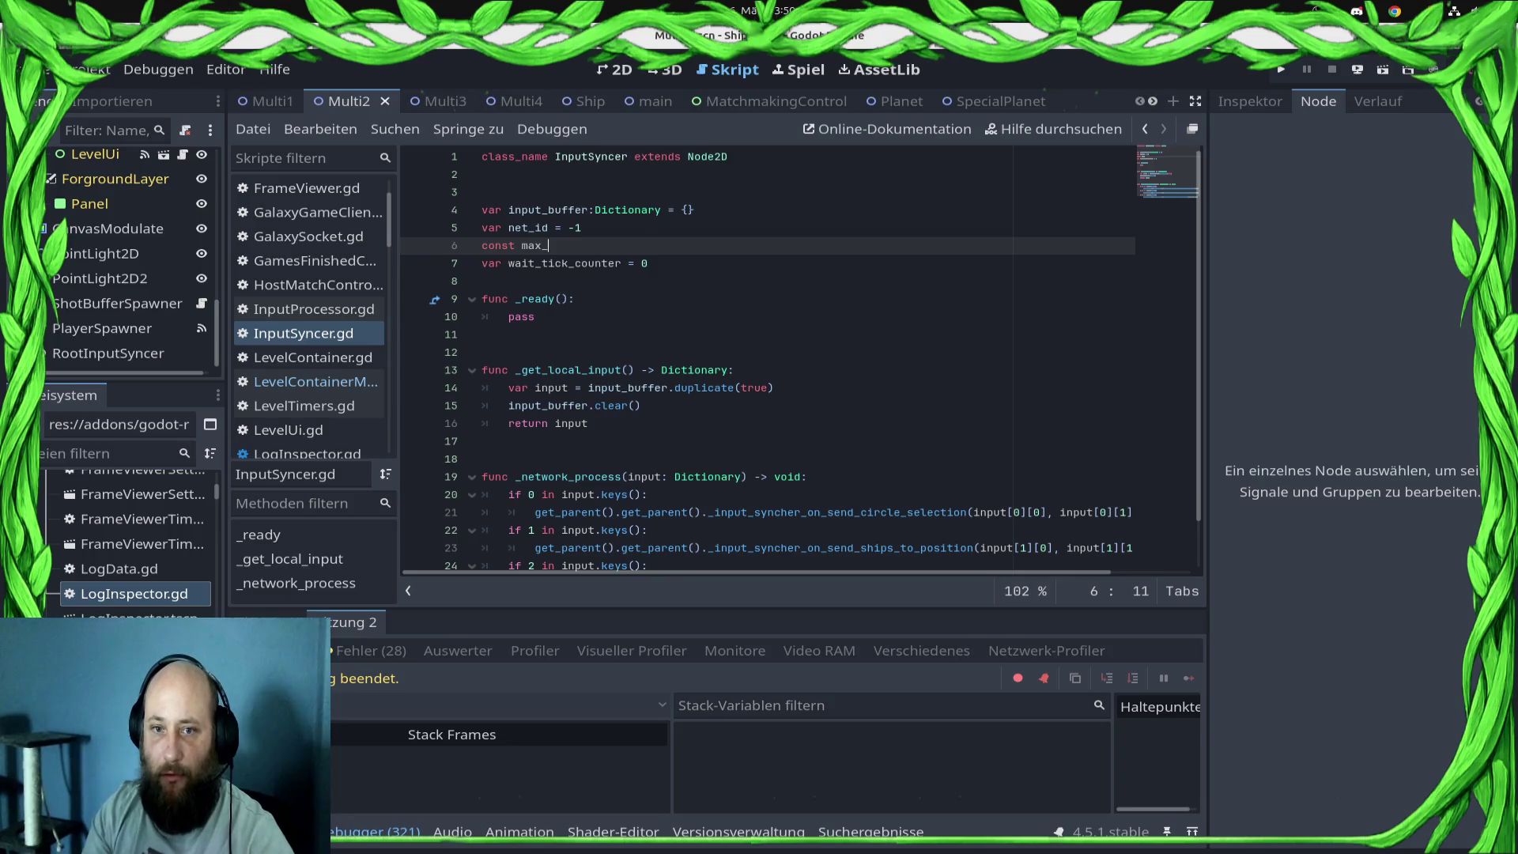
key(BackSpace)
key(BackSpace)
key(BackSpace)
text(WA)
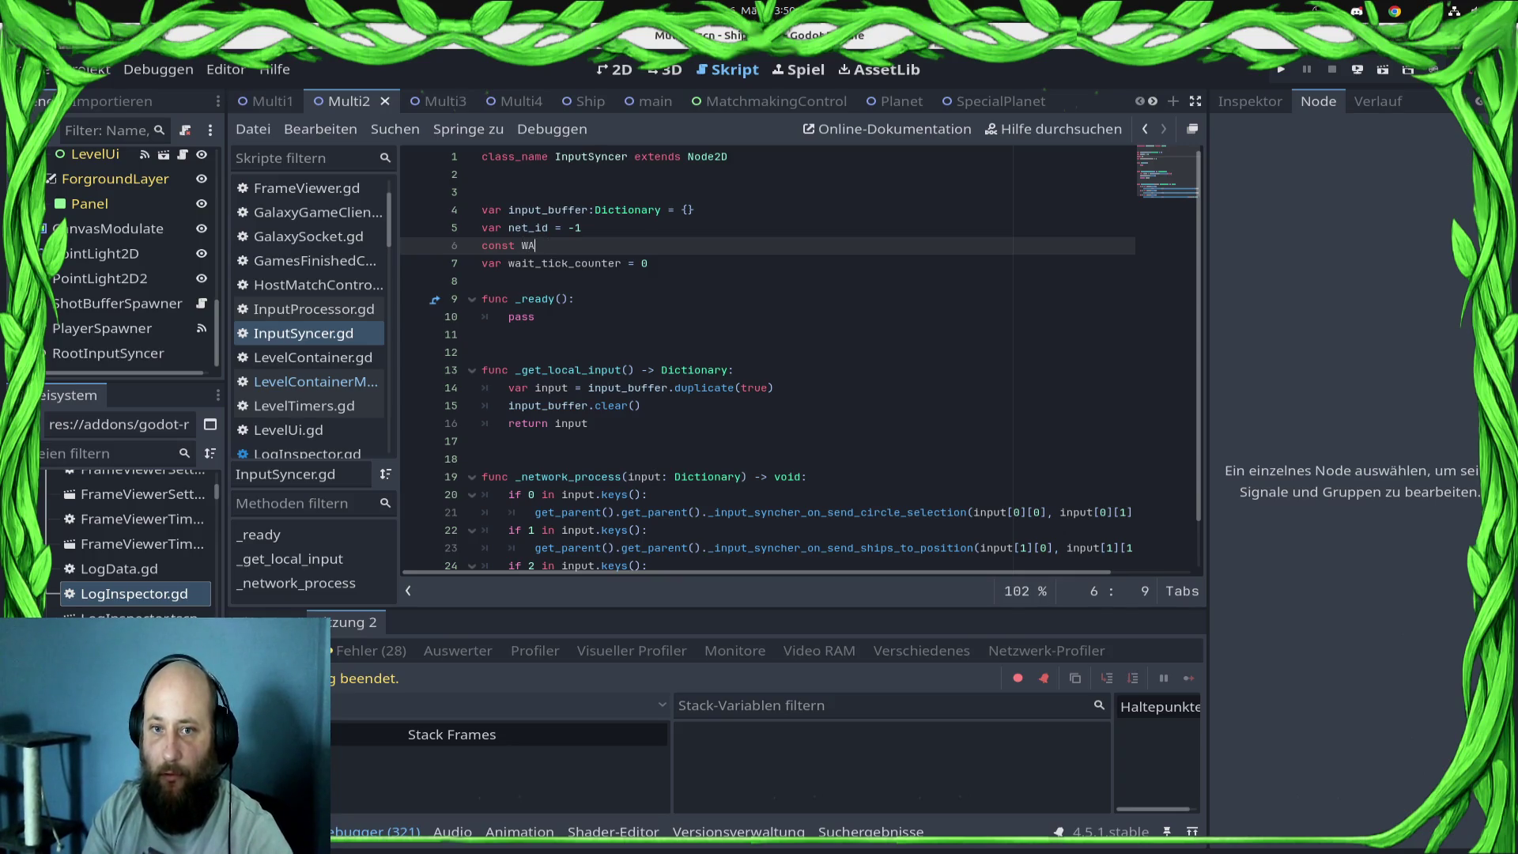
key(BackSpace)
key(BackSpace)
text(TICKS_TO)
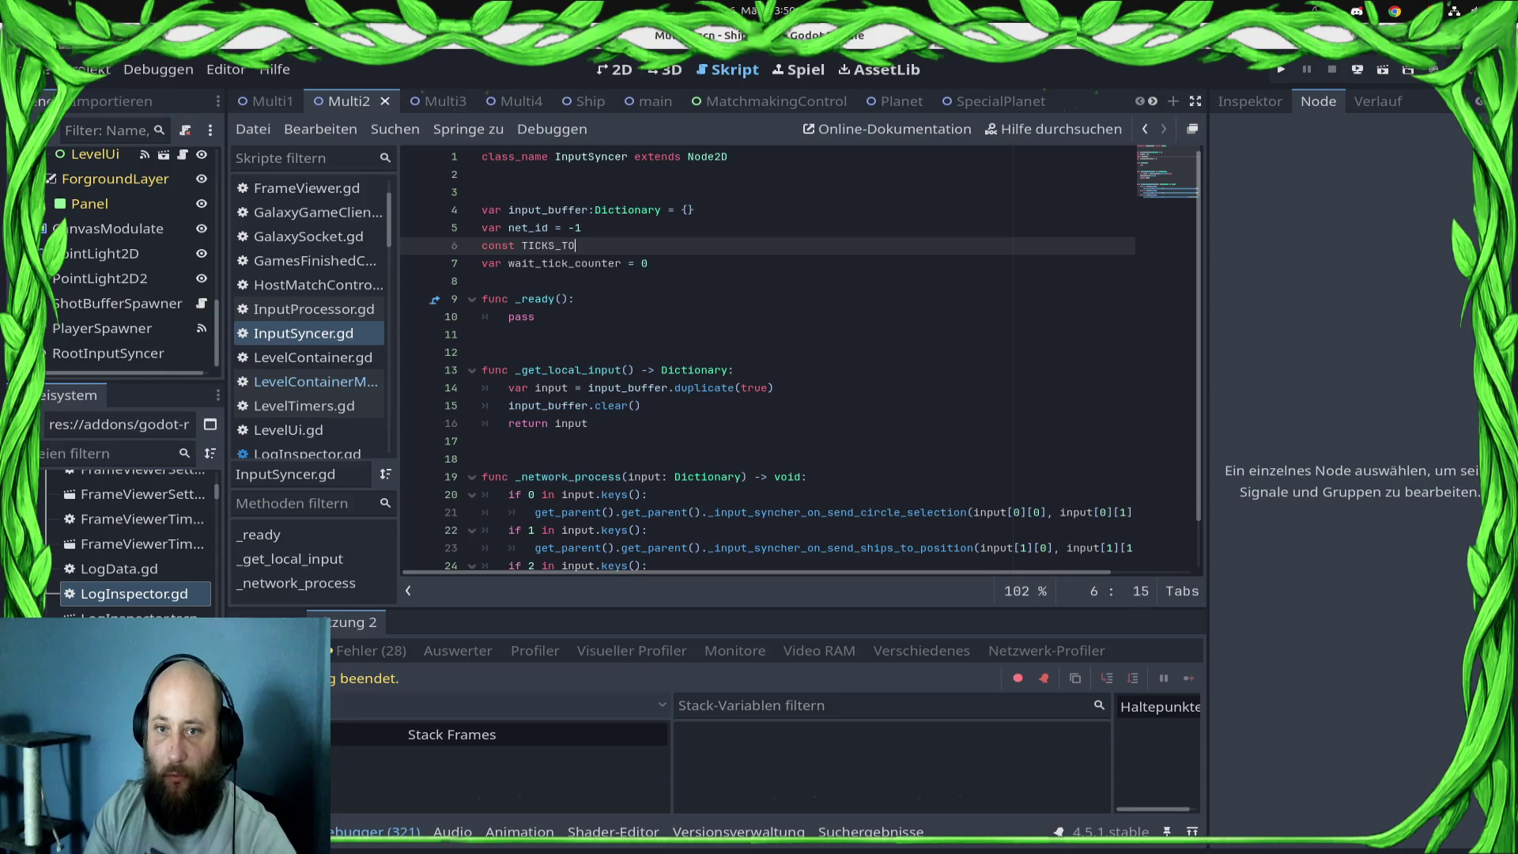
text(_WAIT)
key(ctrl+s)
text(= 0)
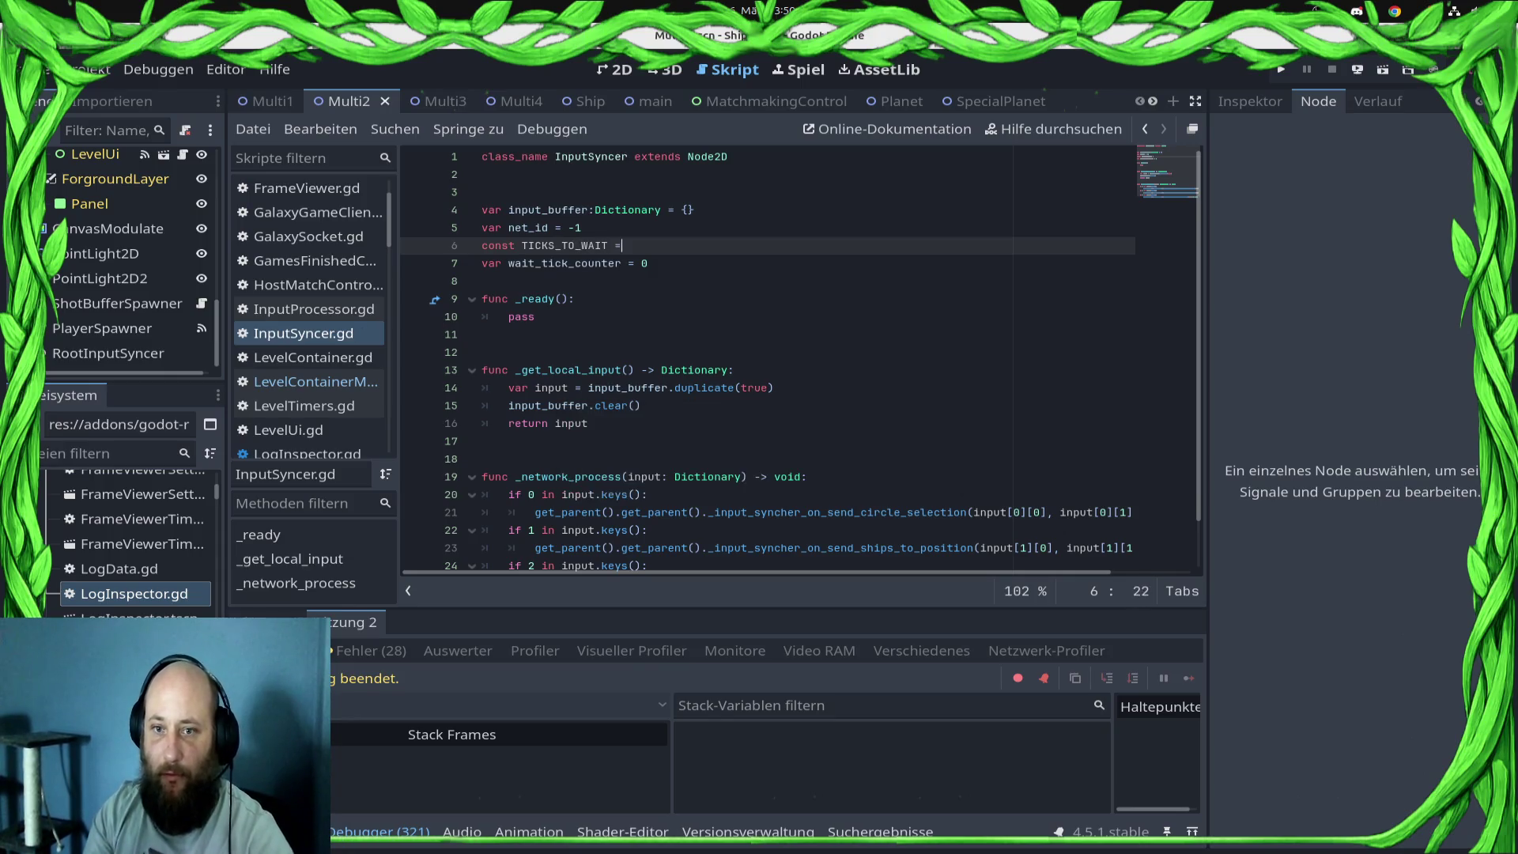
key(ctrl+s)
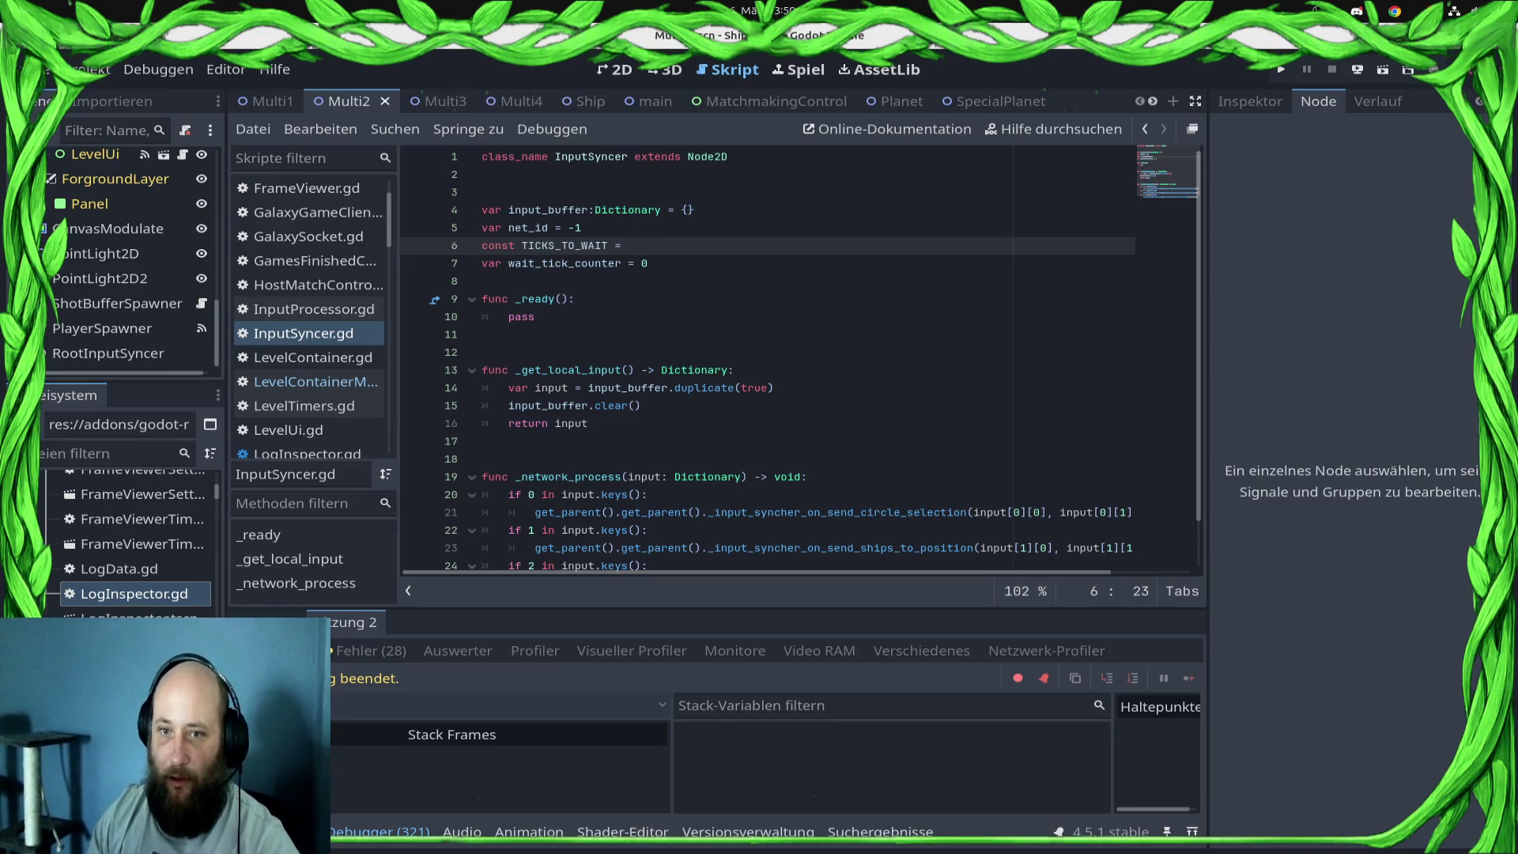
text(10)
key(ctrl+s)
click(583, 262)
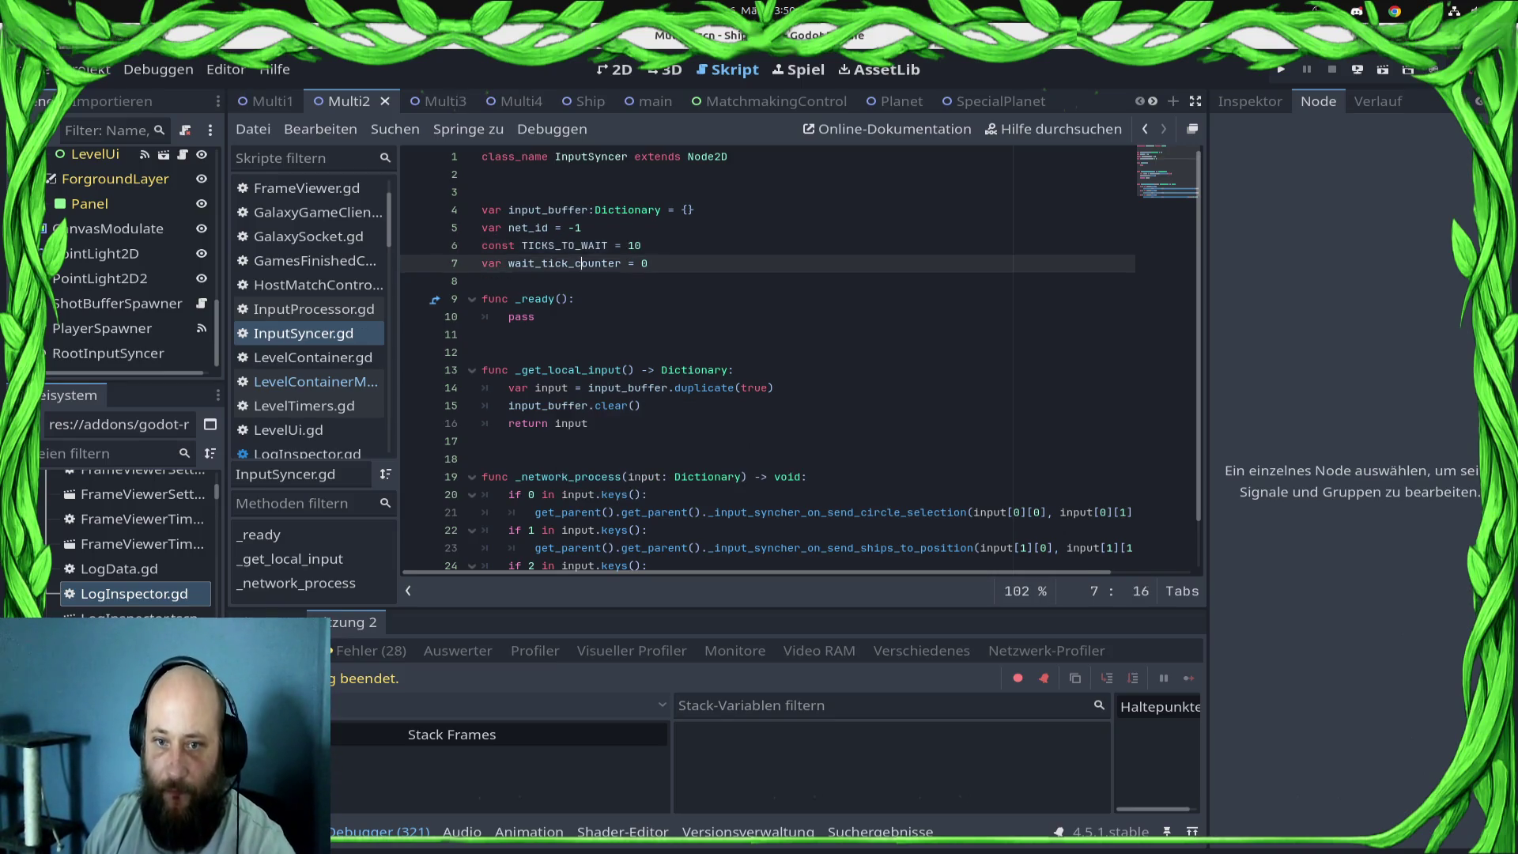
double_click(583, 263)
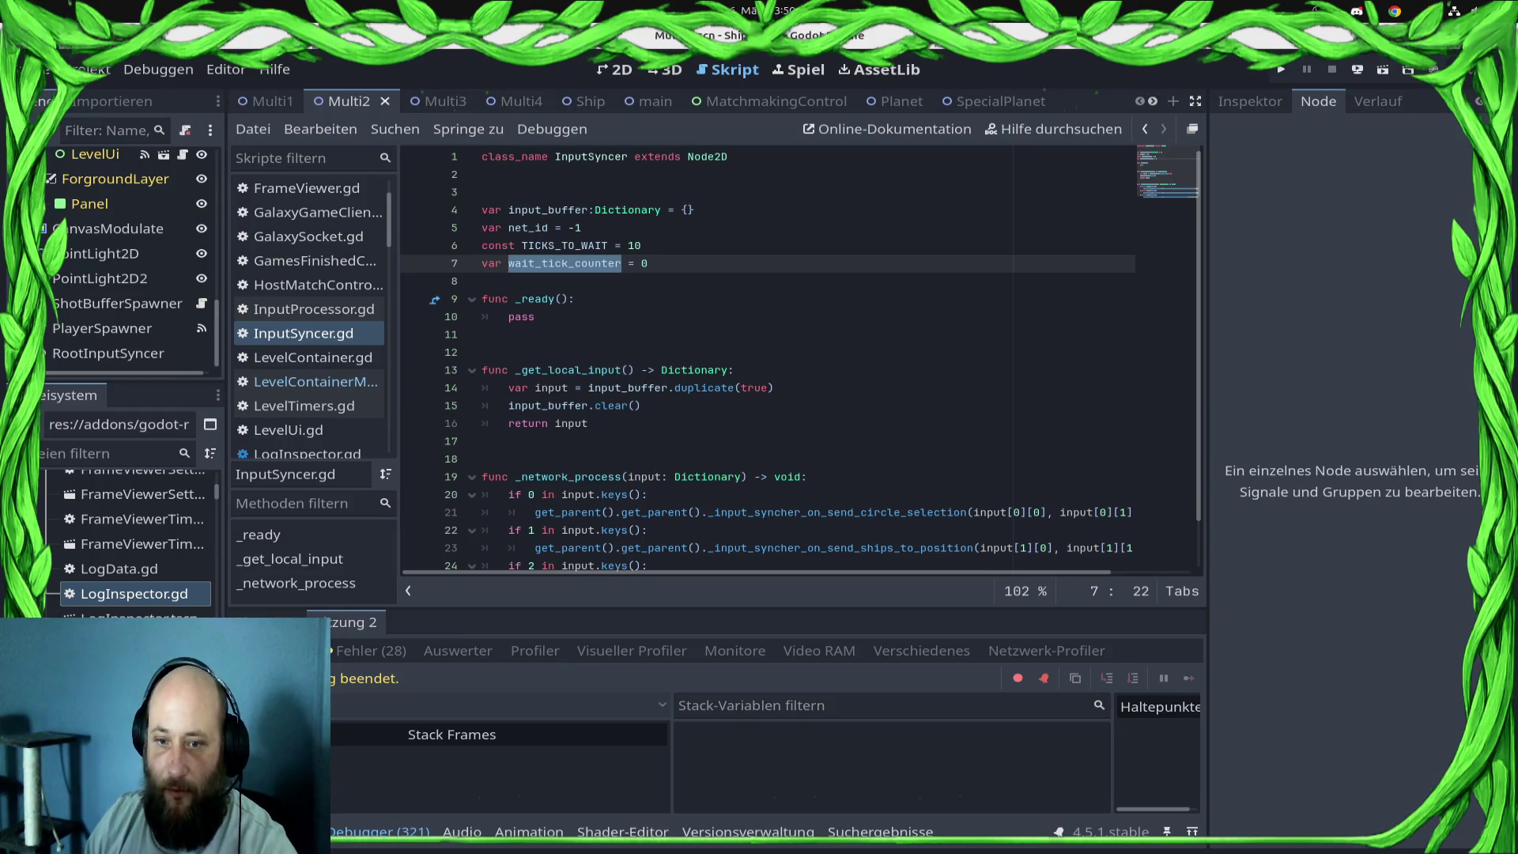
- Start _network_process with 'if wait_tick_counter < TICKS_TO_WAIT:' incrementing wait_tick_counter by 1
click(811, 476)
key(Return)
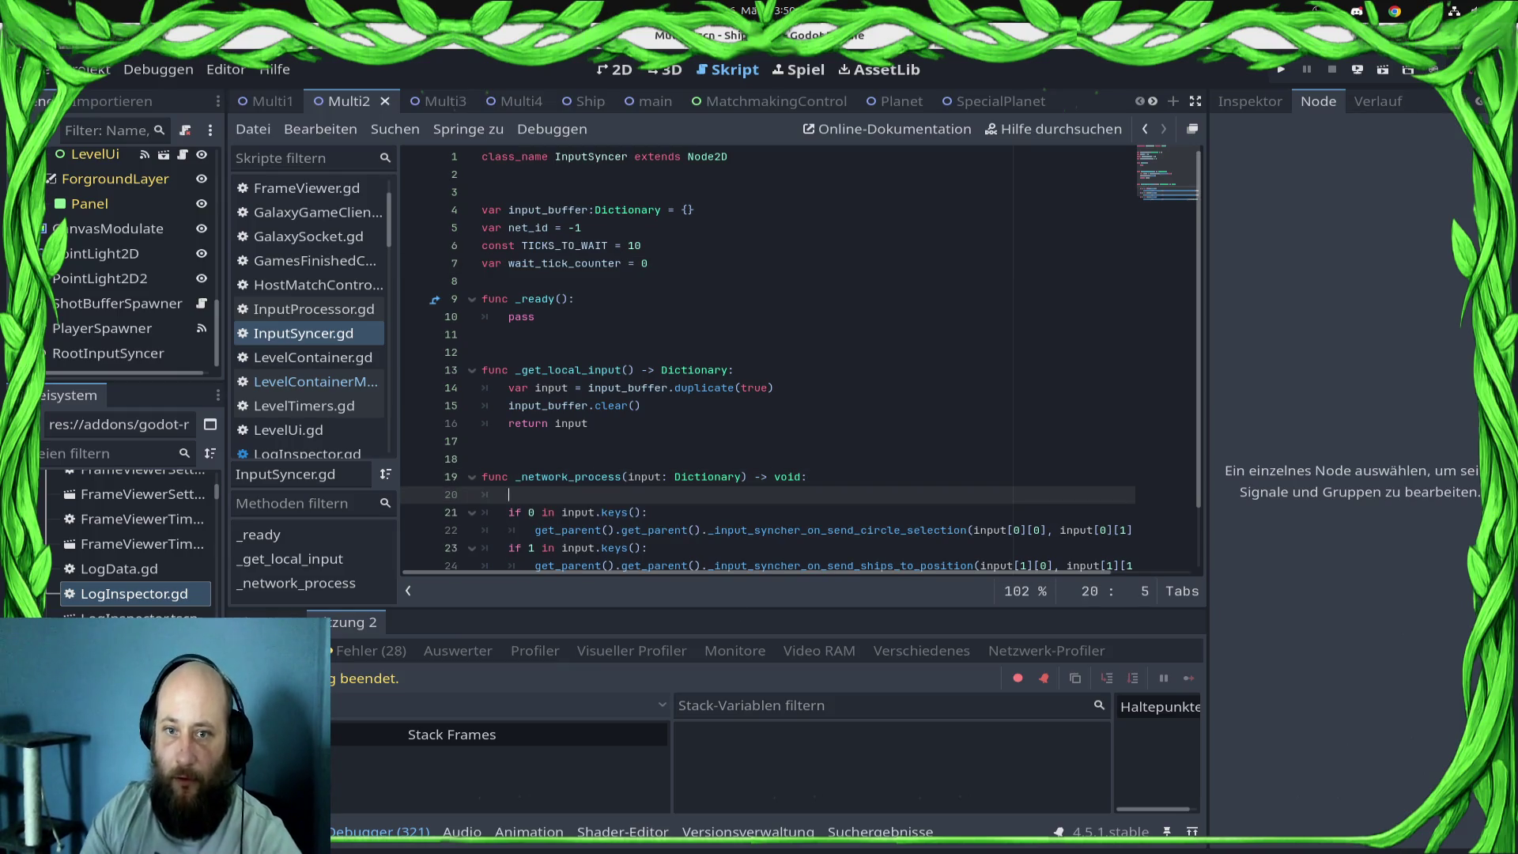
text(if wai)
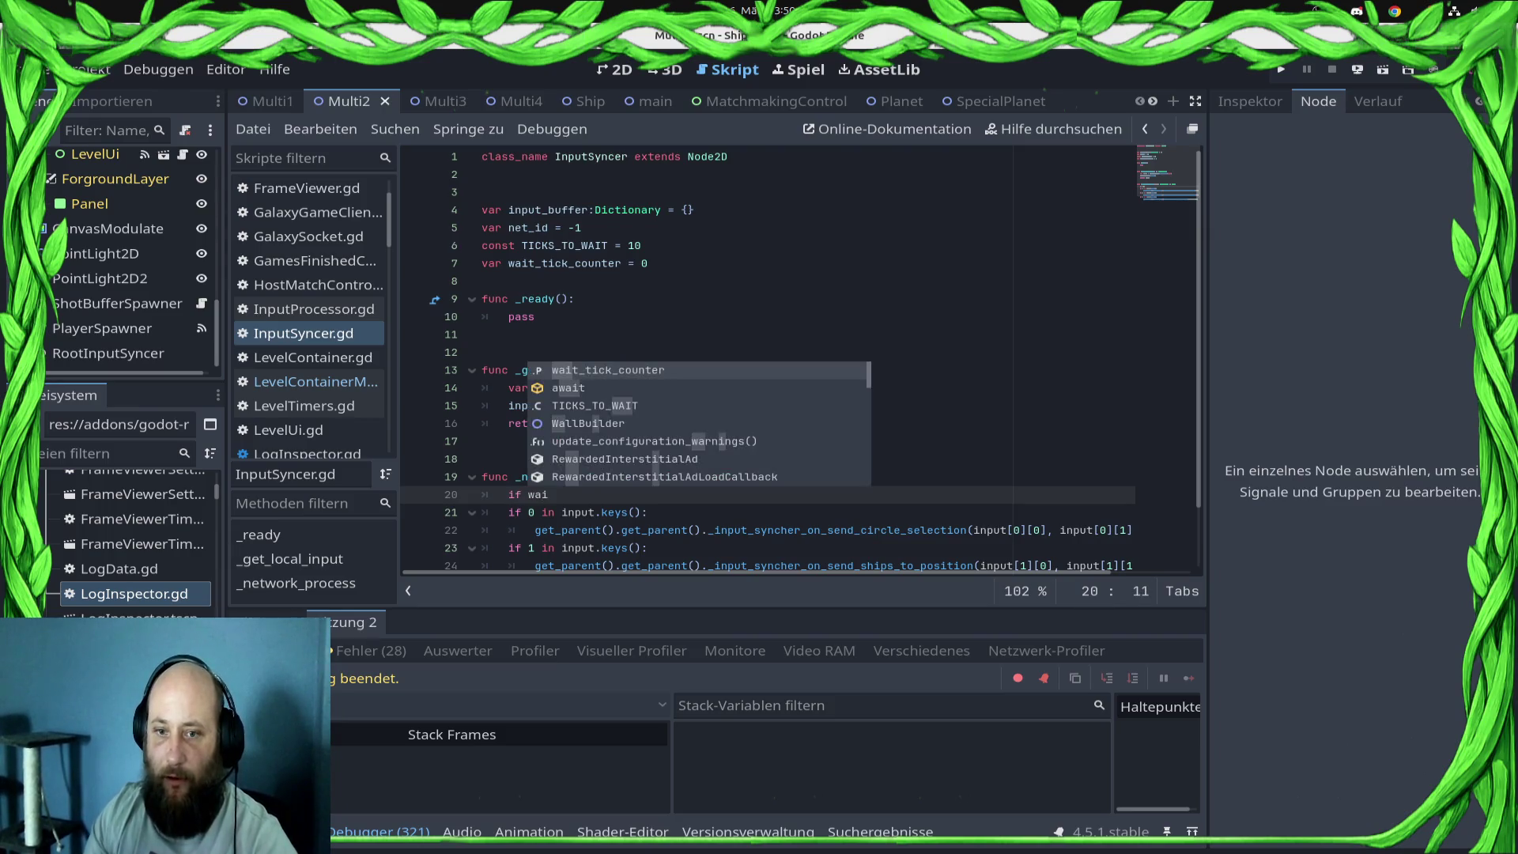
key(Return)
text(>)
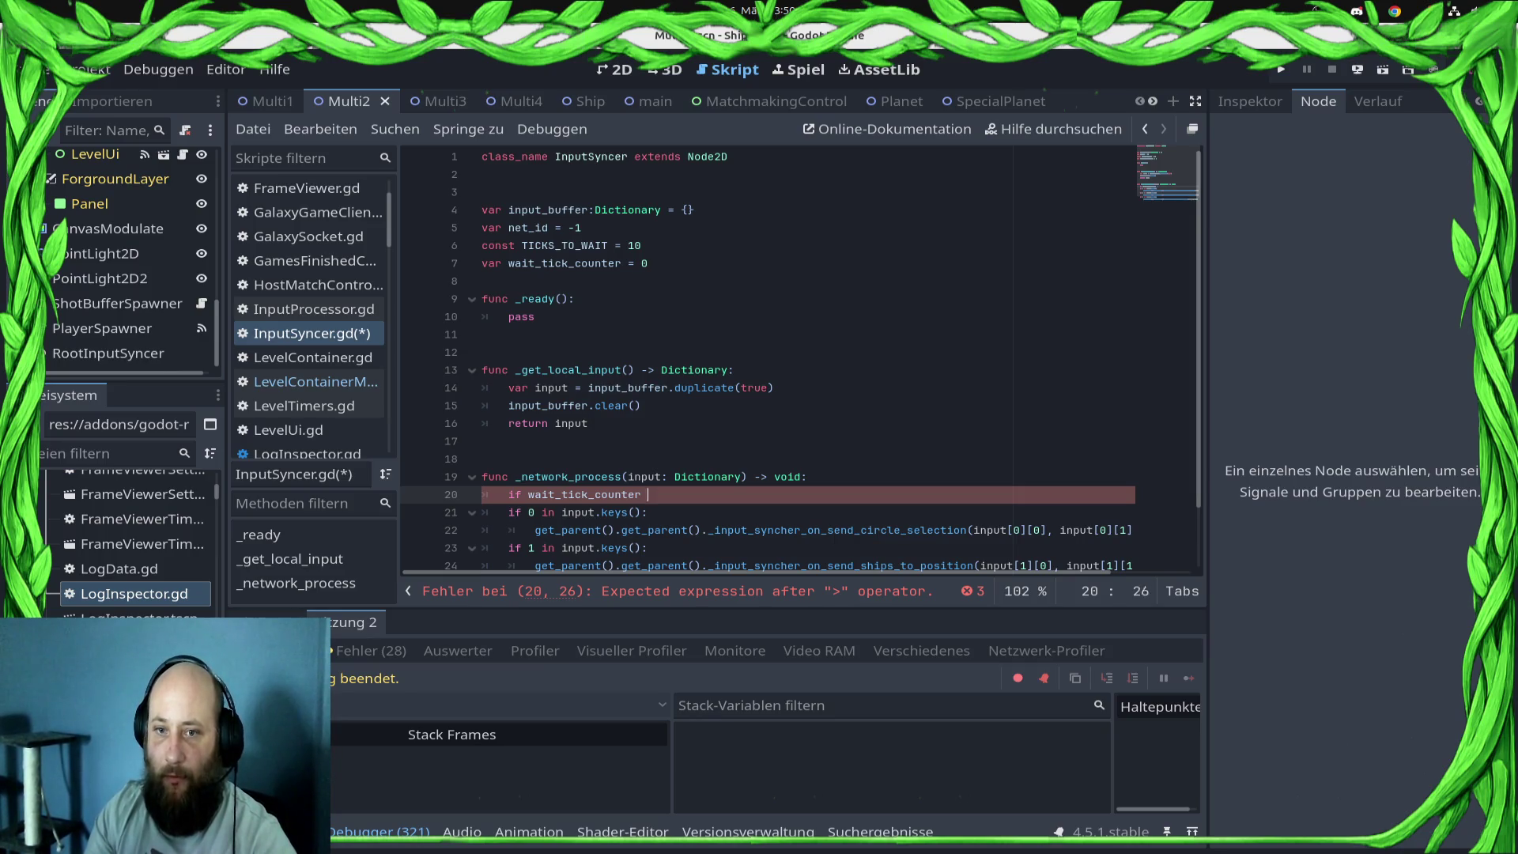
text(TICK)
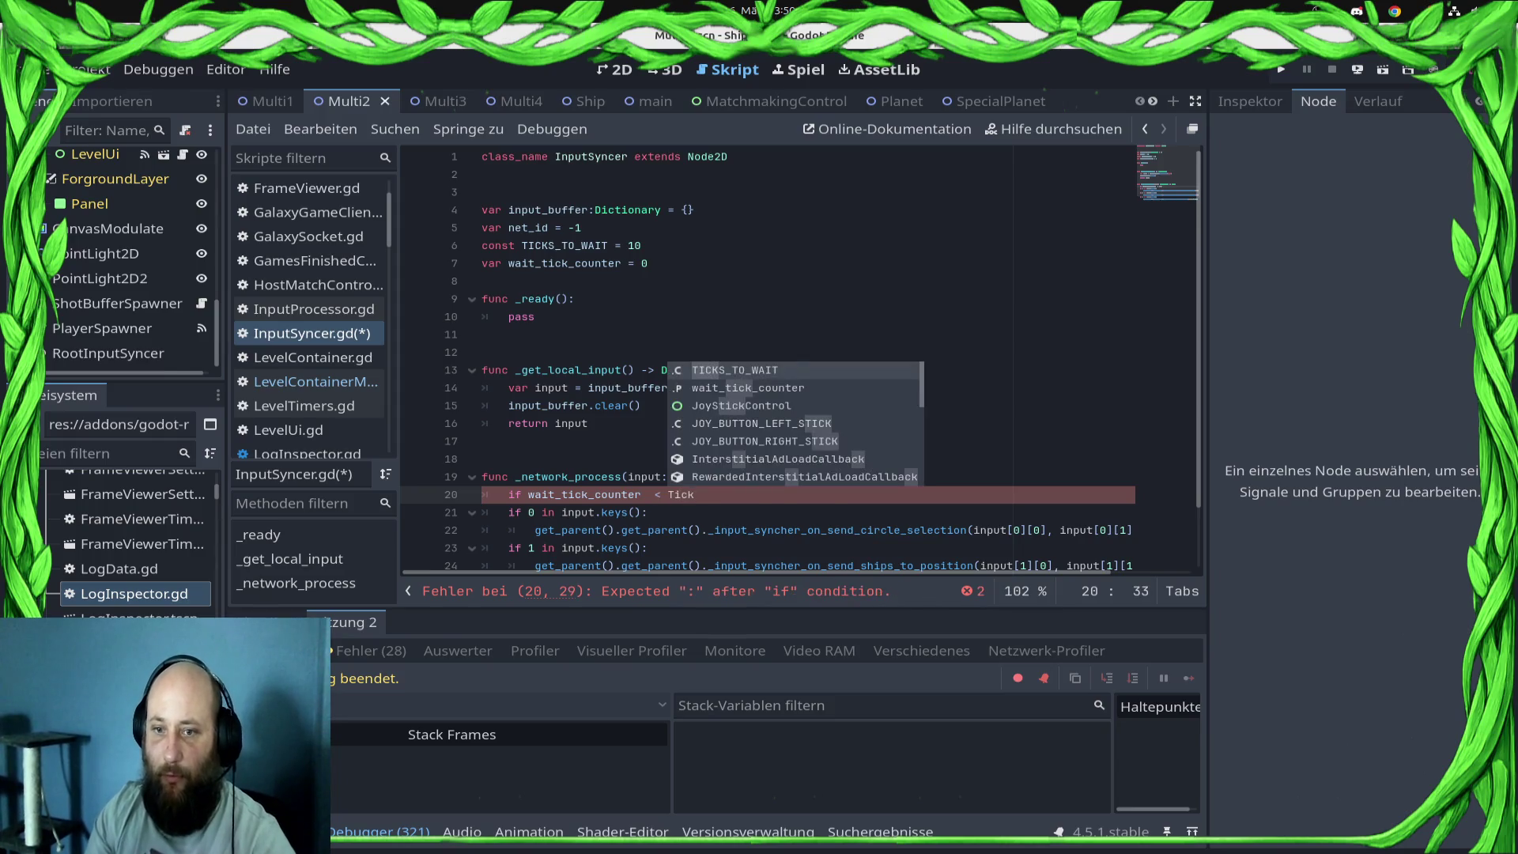
key(Return)
text(:)
click(647, 512)
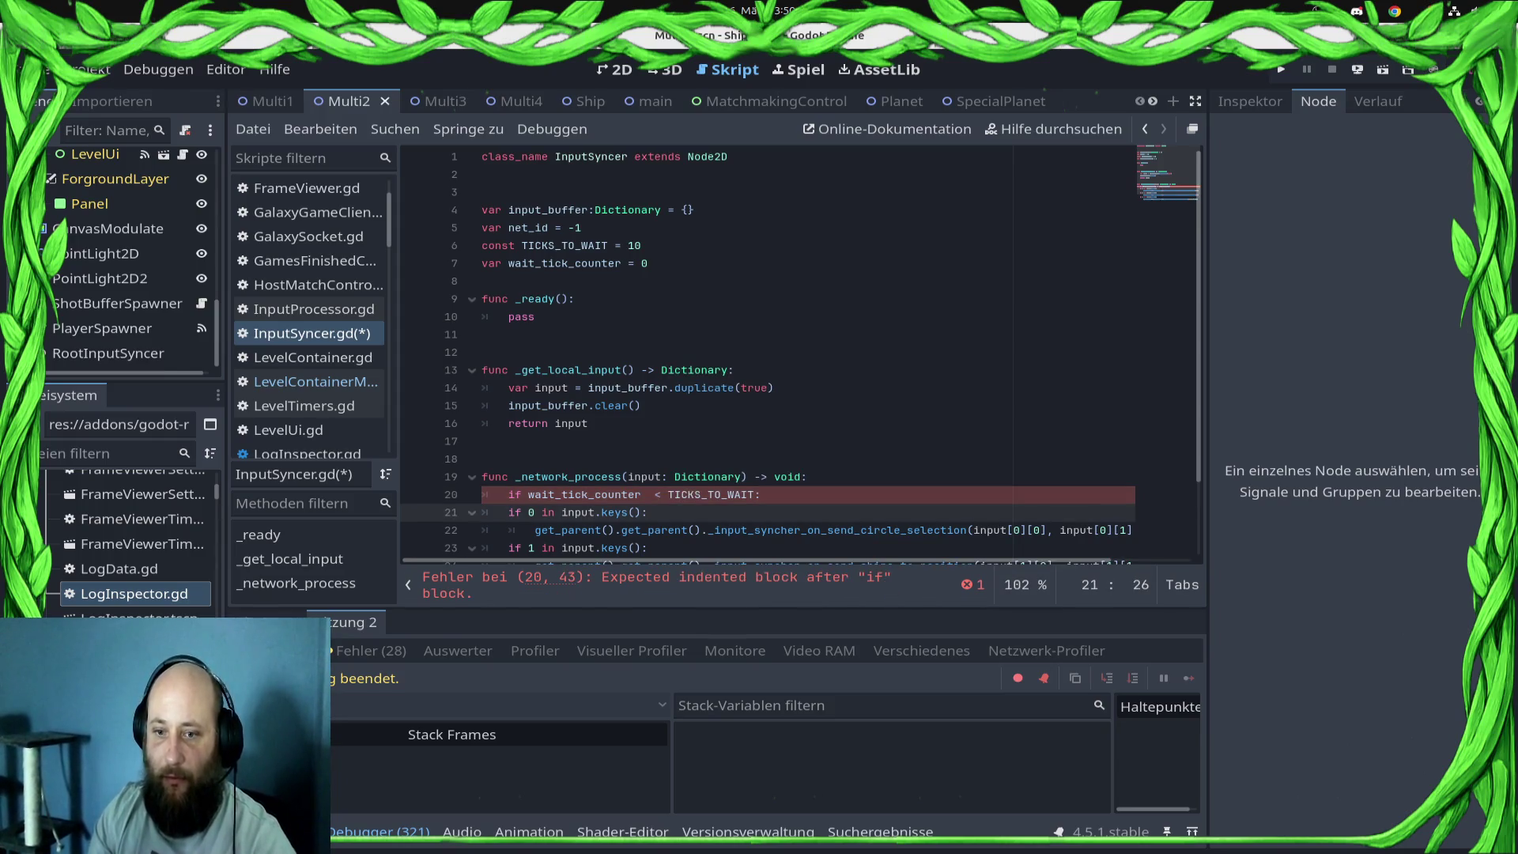
click(761, 494)
key(Return)
text(wai)
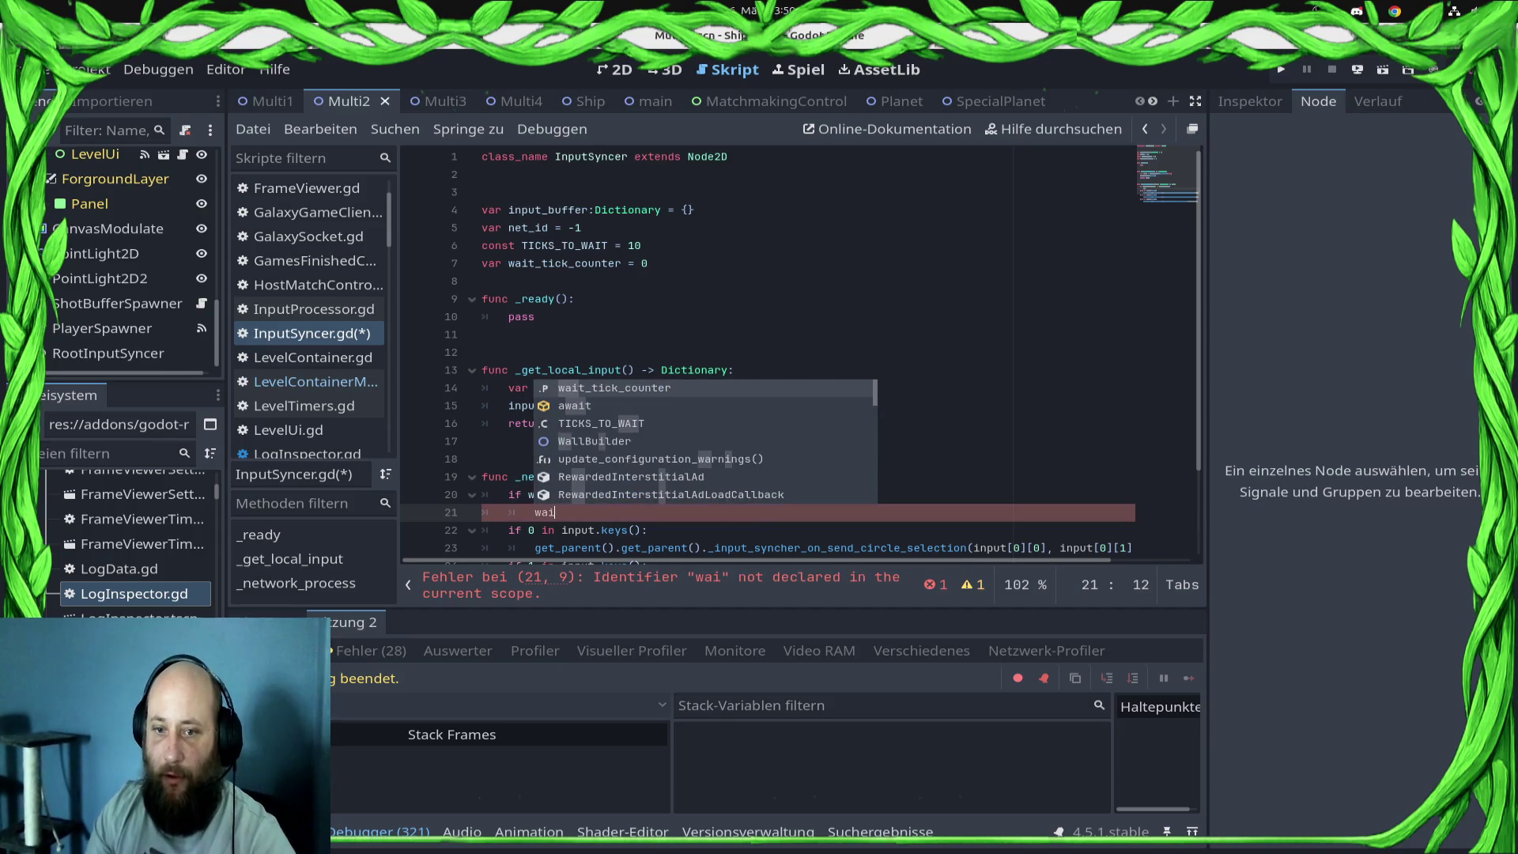
key(Return)
text(+= 1)
key(ctrl+s)
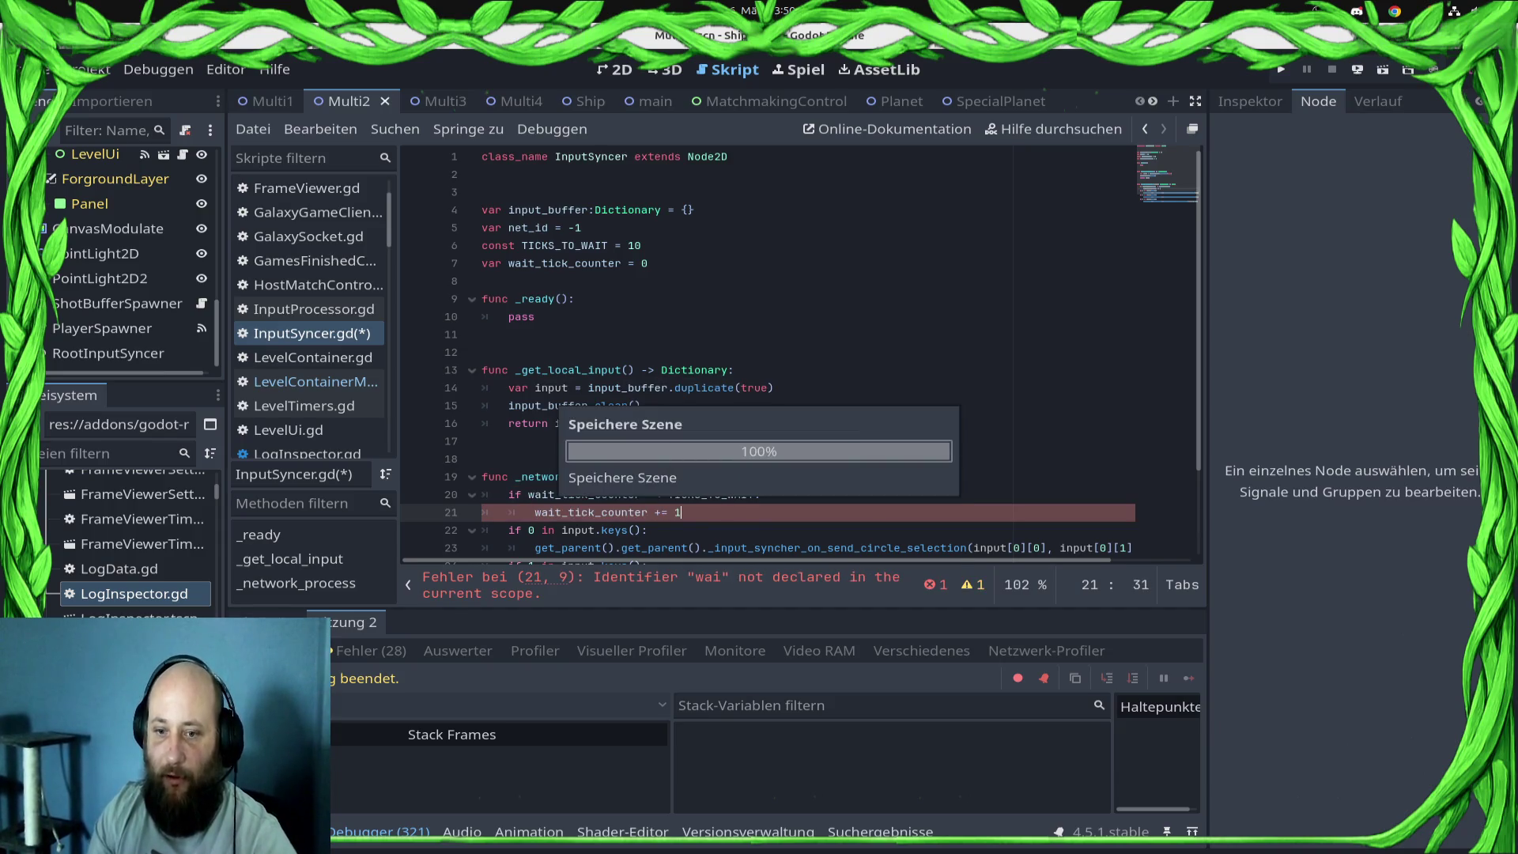
- Add an 'else:' branch and indent the key-handling checks under it, then save
key(Return)
text(else)
key(shift+Down)
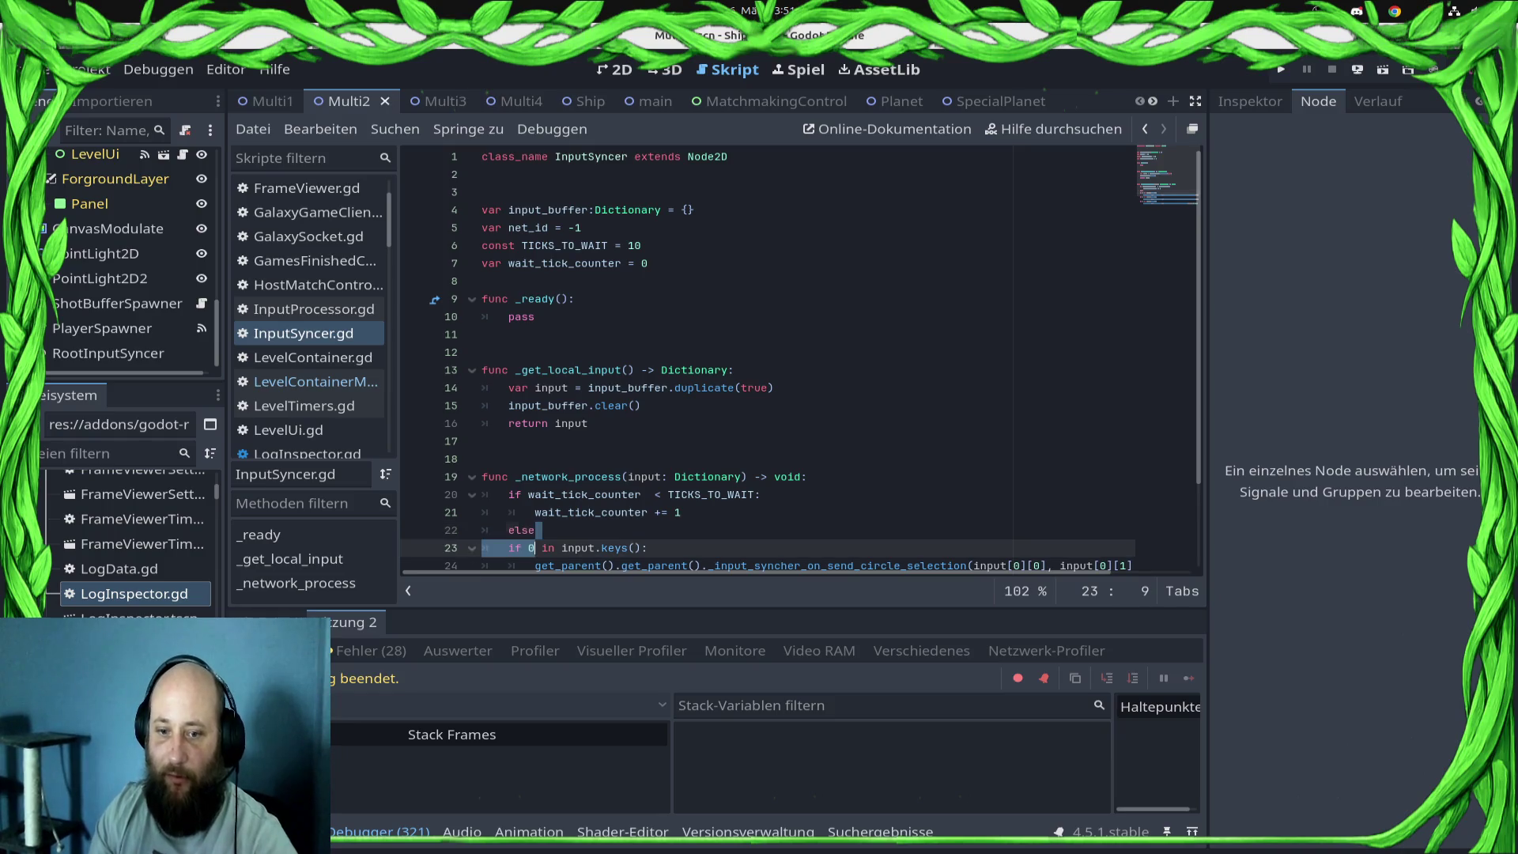
key(Up)
text(:)
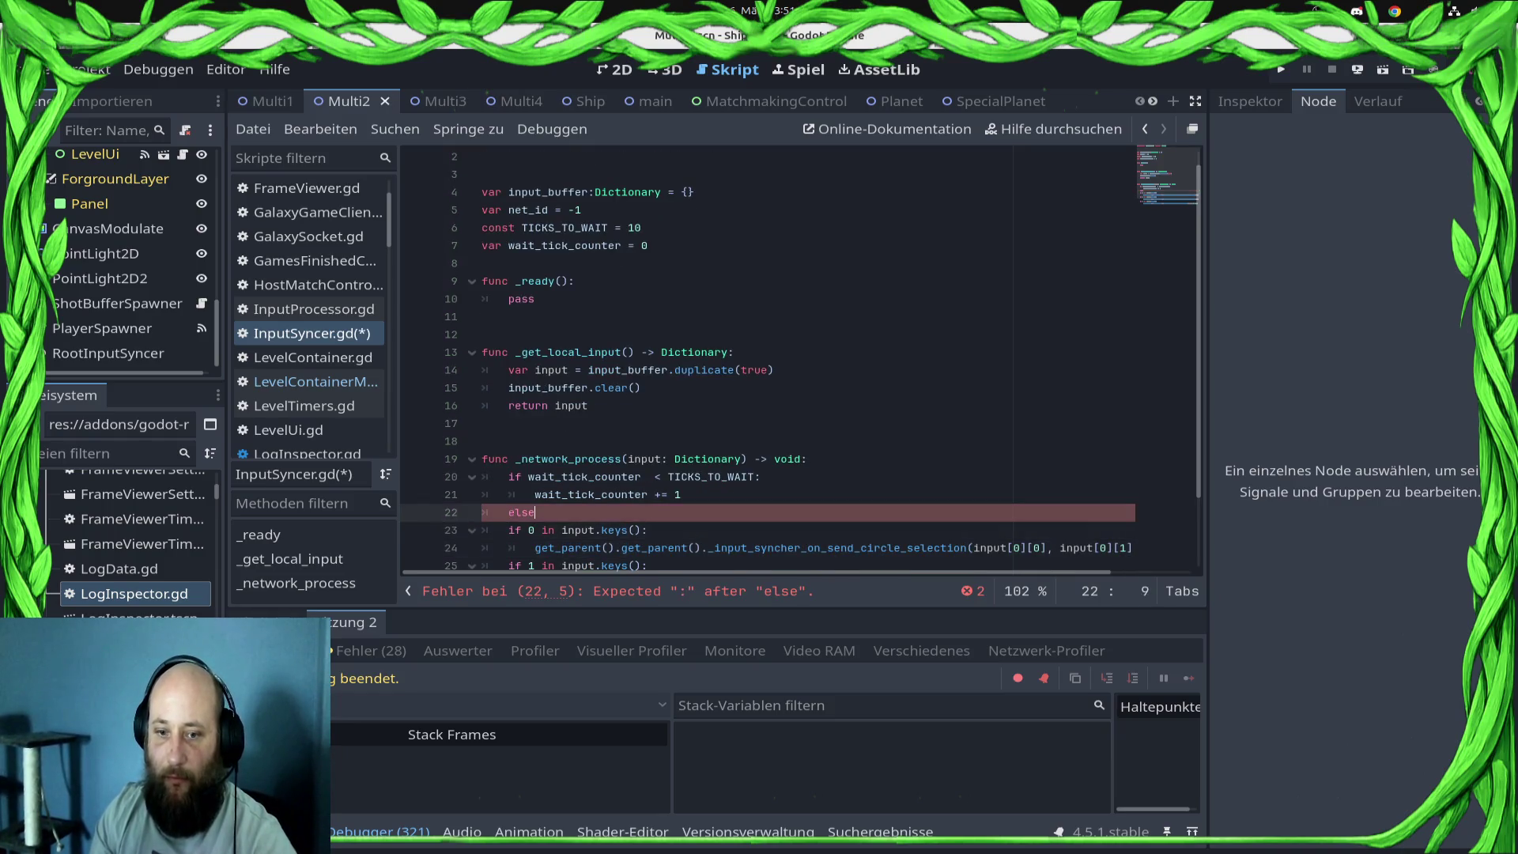
key(shift+Down)
key(shift+Down)
key(shift+Down)
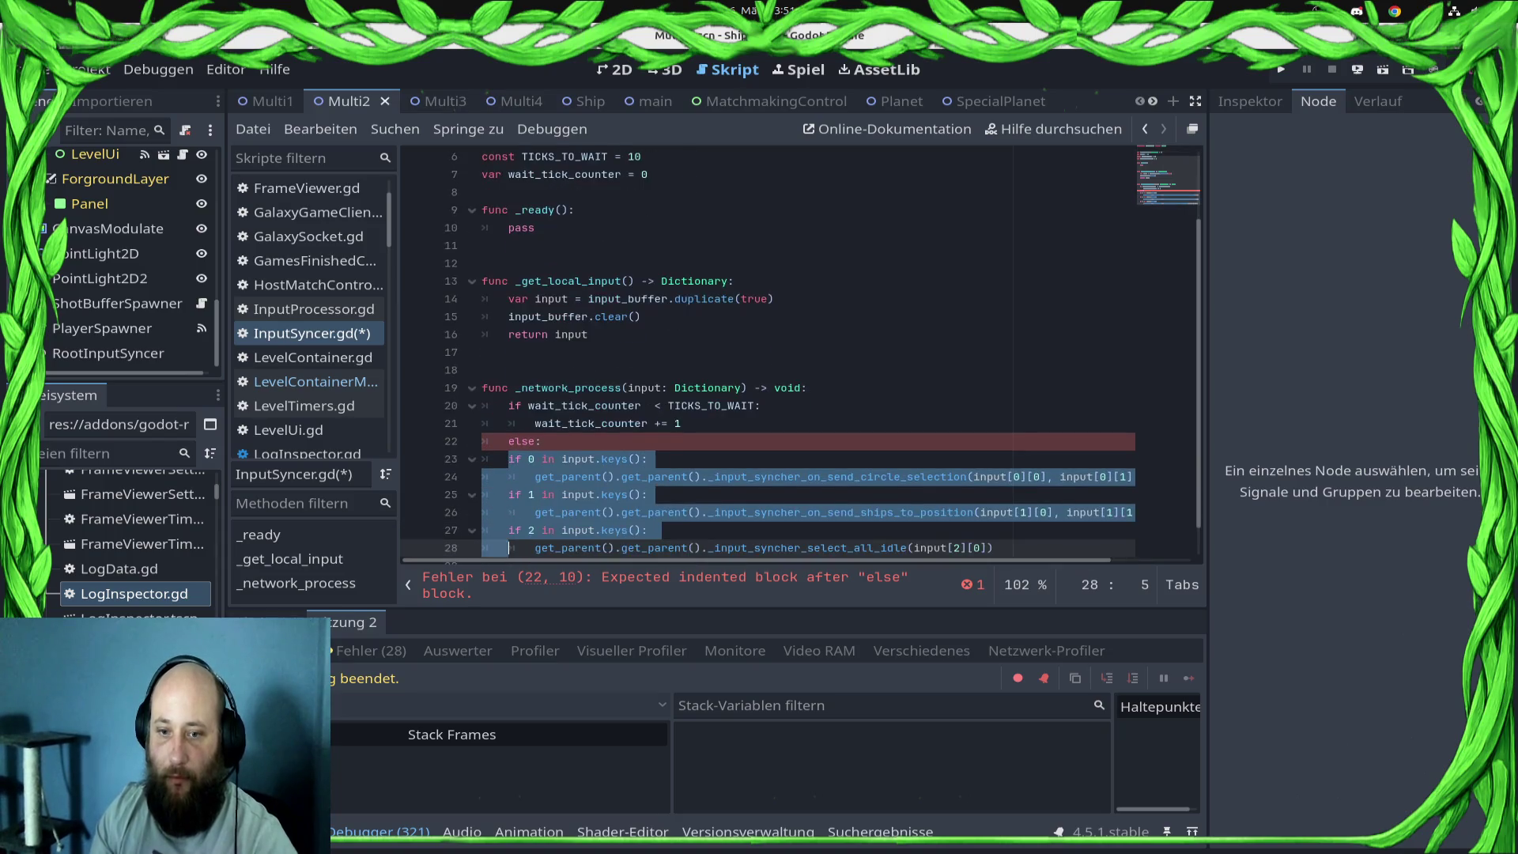
key(Tab)
key(ctrl+s)
- Move to the _get_local_input function header, leaving it unchanged, and save
key(Up)
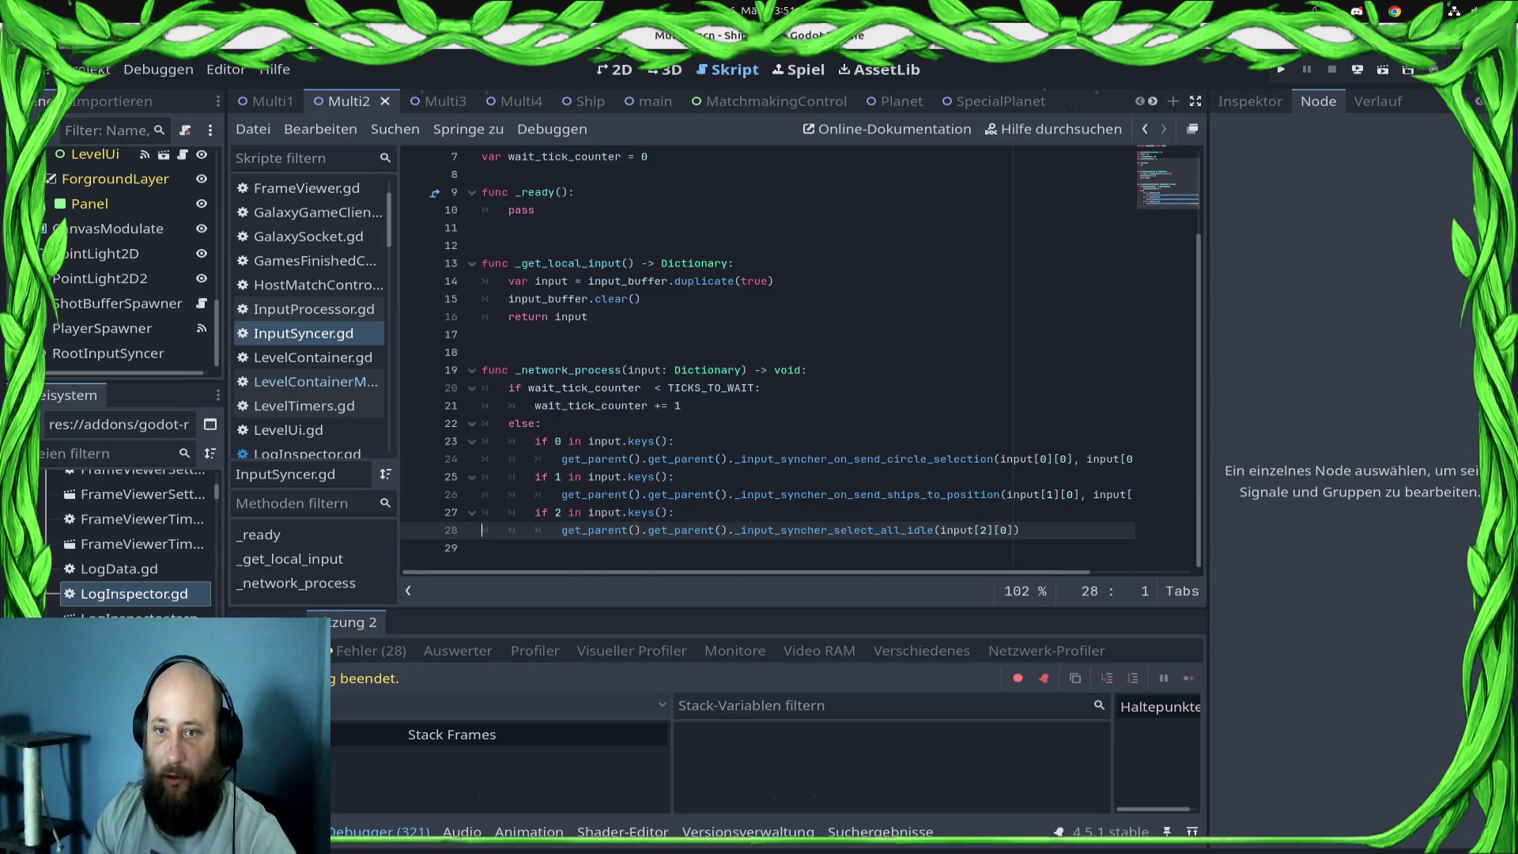
key(Up)
key(Up)
key(Up)
key(End)
key(Return)
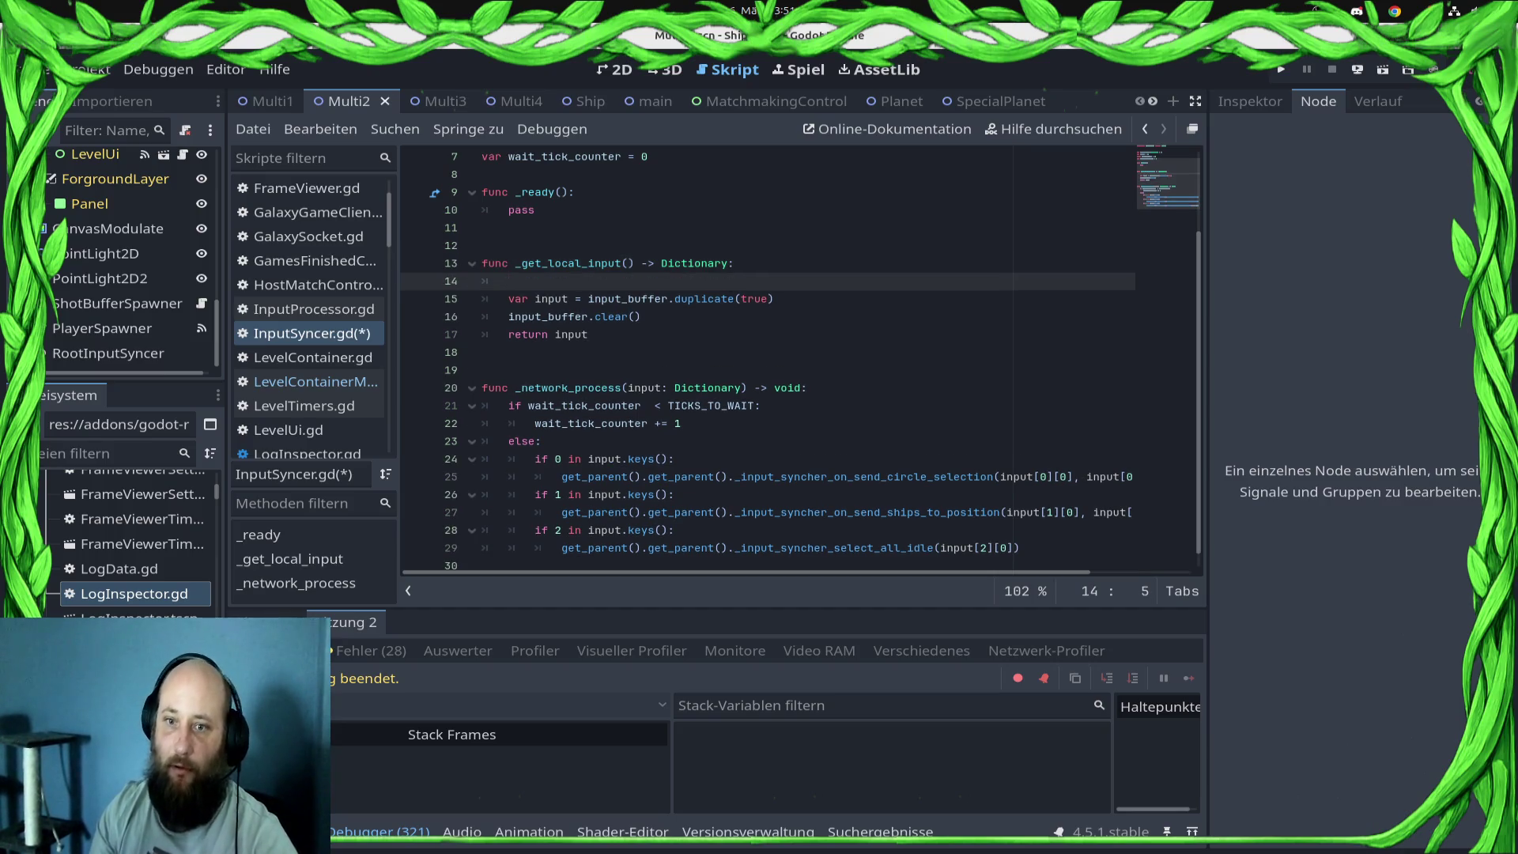
key(BackSpace)
key(BackSpace)
key(ctrl+s)
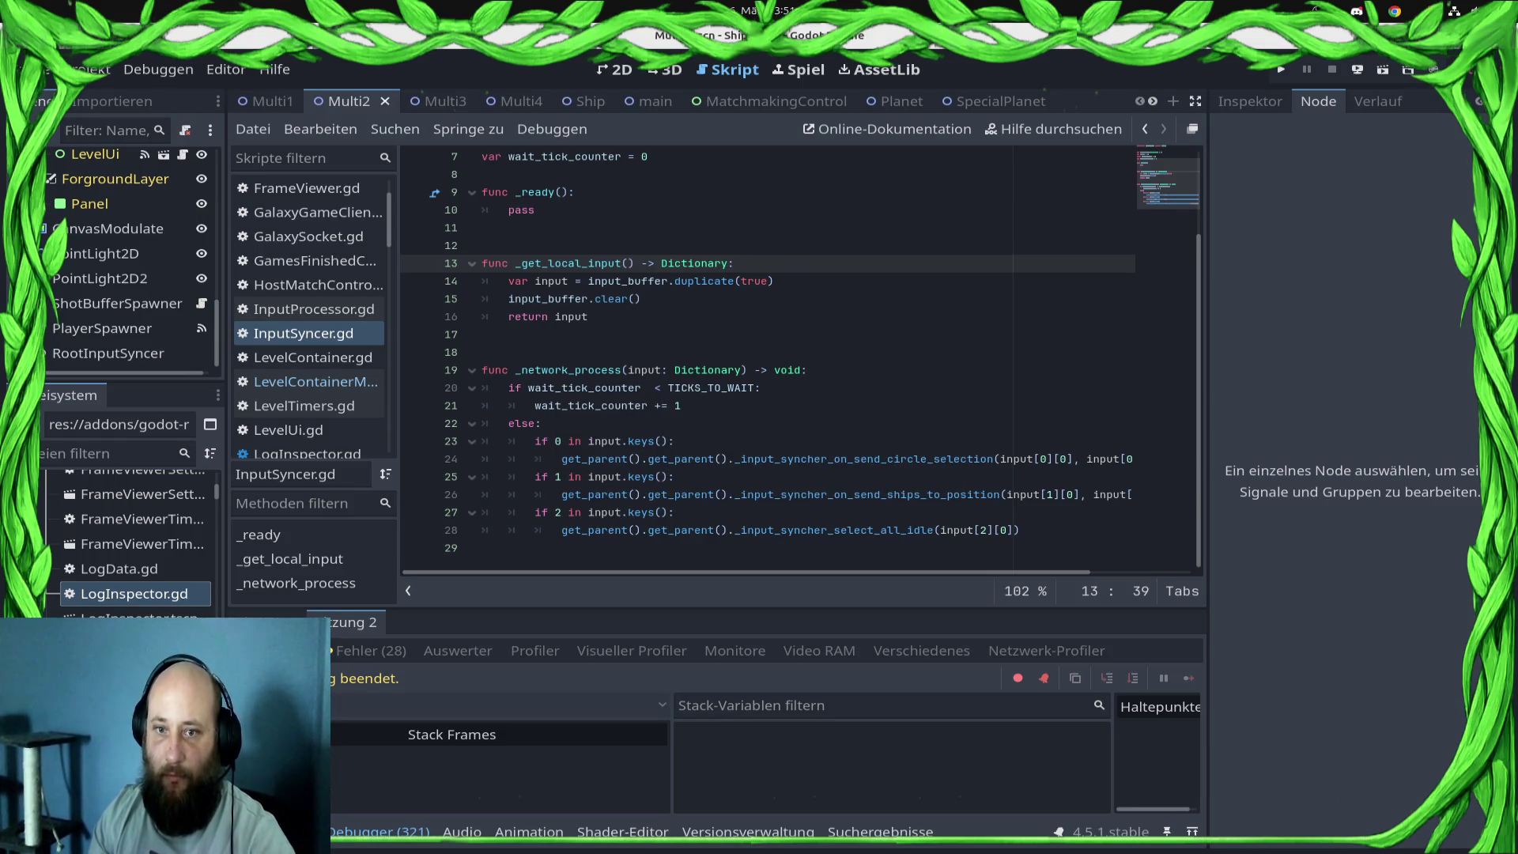
- Add 'if wait_tick_counter >= TICKS_TO_WAIT:' at the top of _get_local_input
key(Return)
text(if wai)
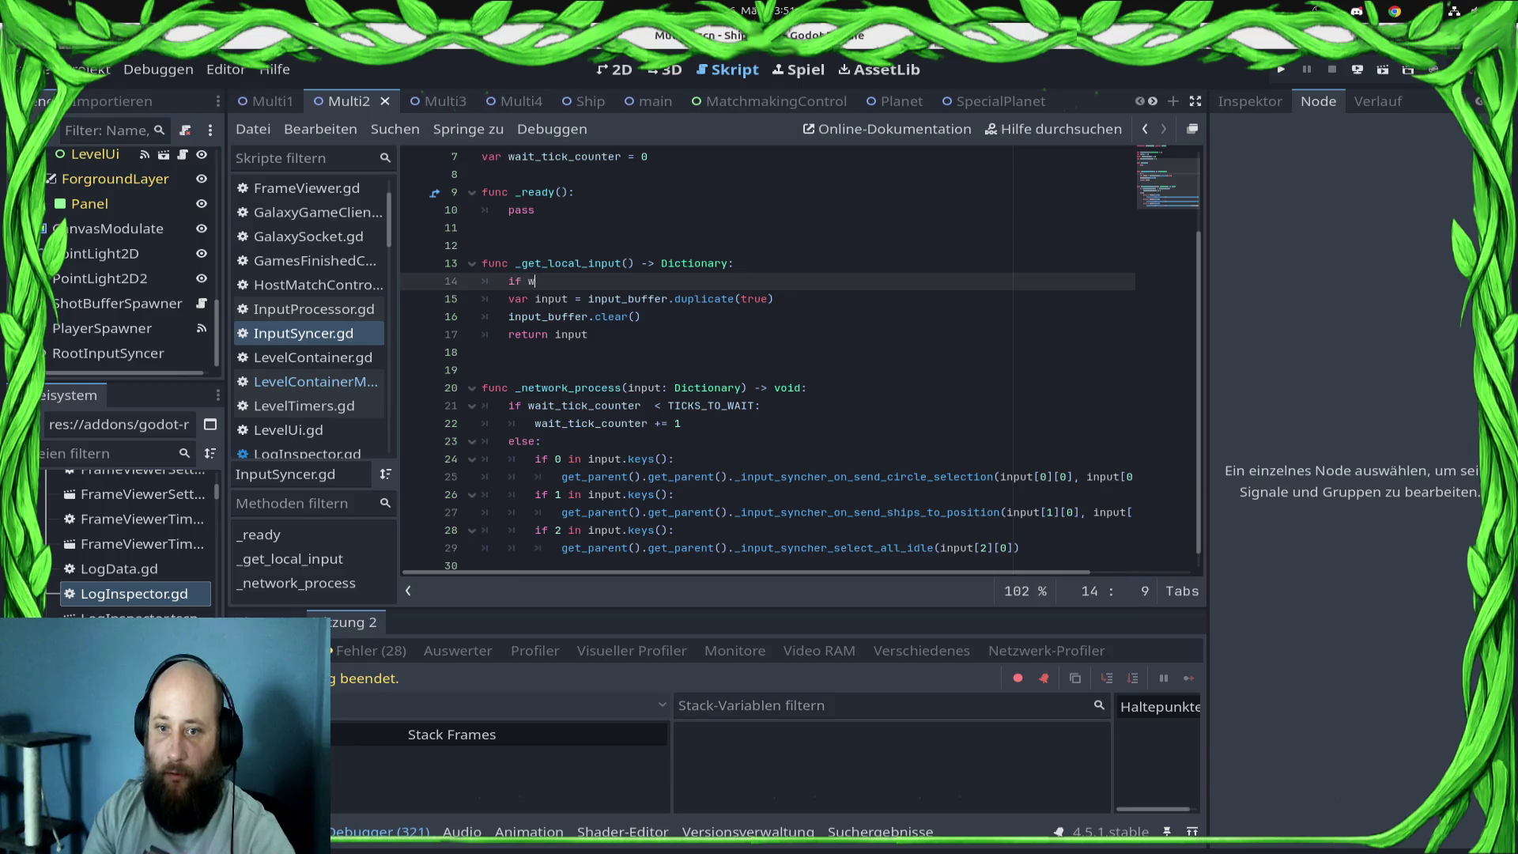
key(Return)
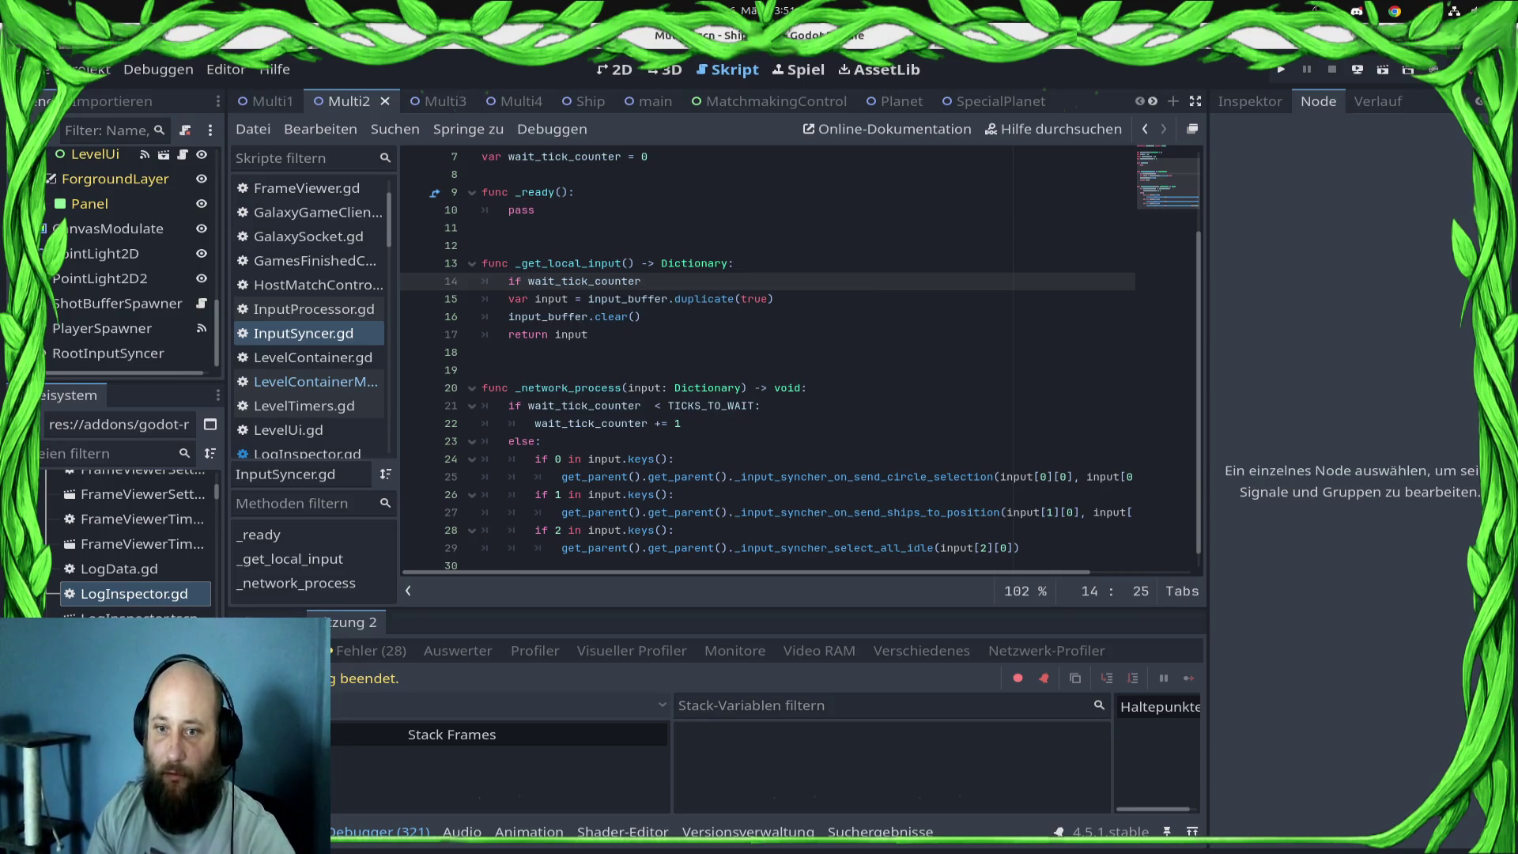
text( < Tick)
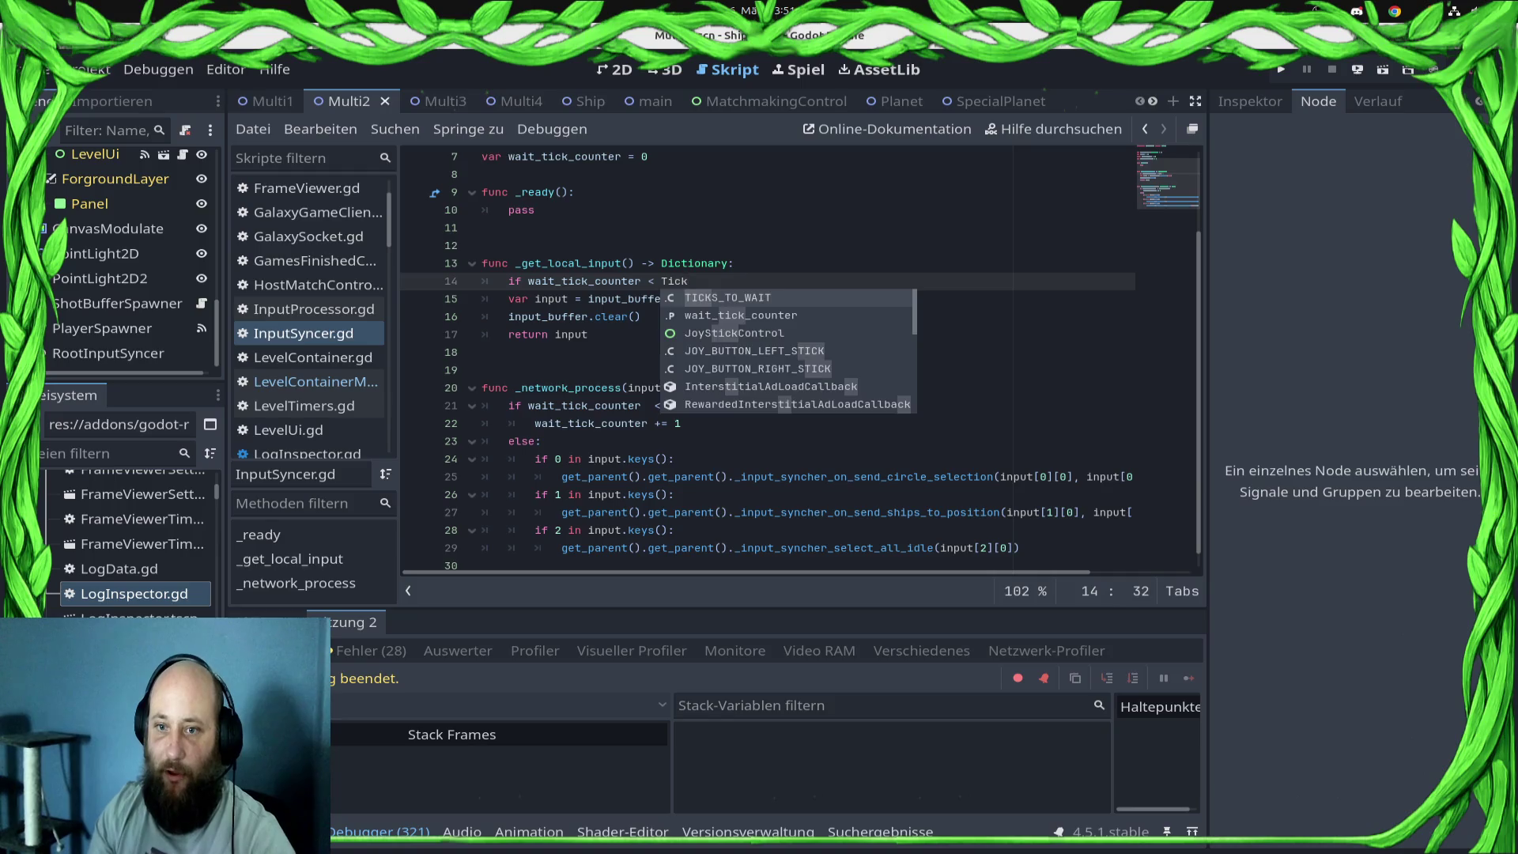
key(Return)
text(:)
click(754, 298)
key(Up)
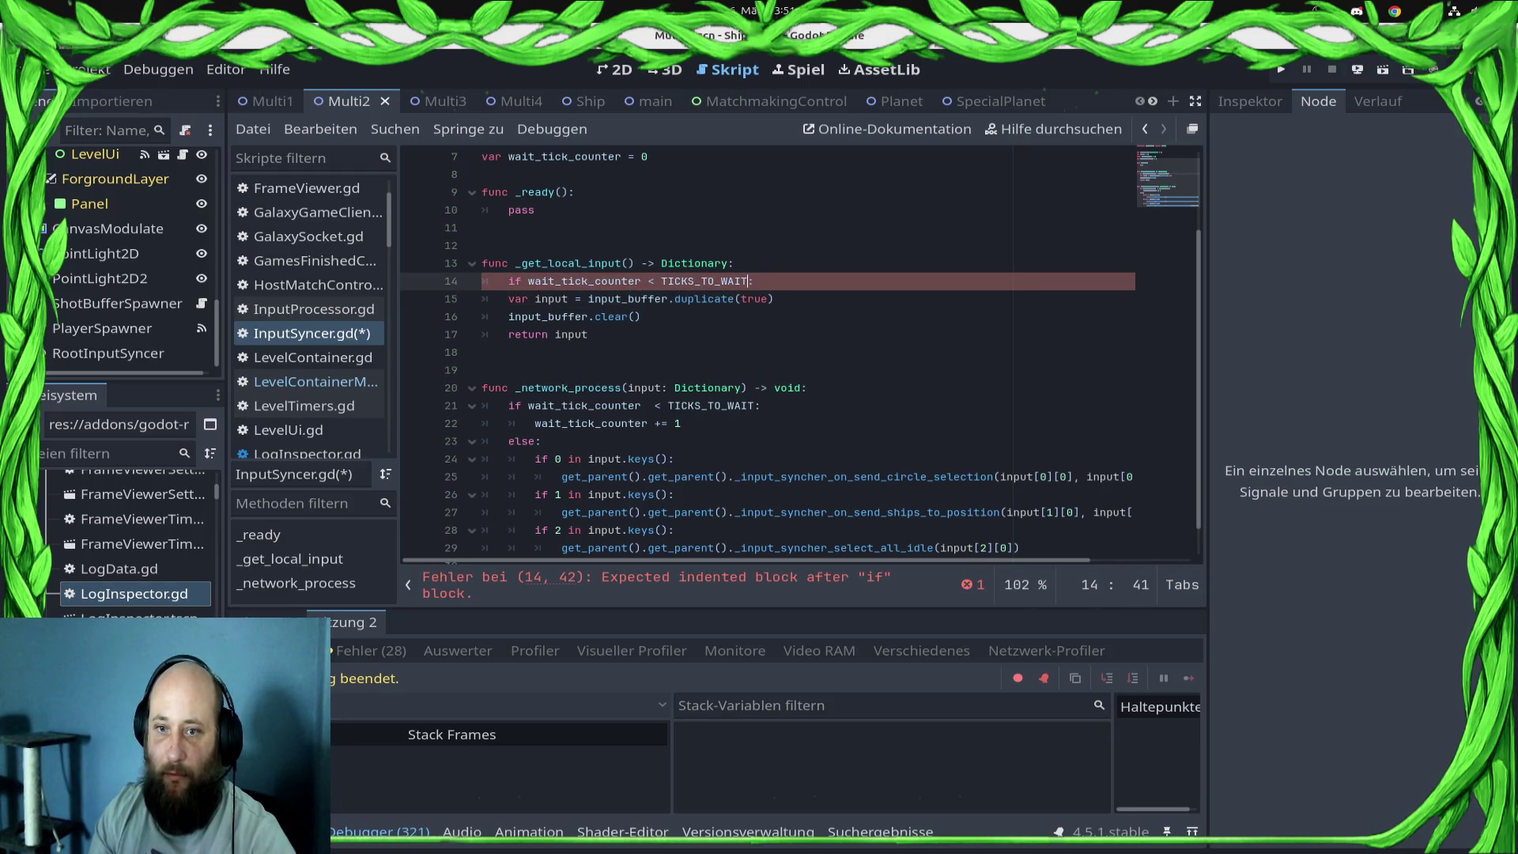
click(661, 280)
key(BackSpace)
text(>=)
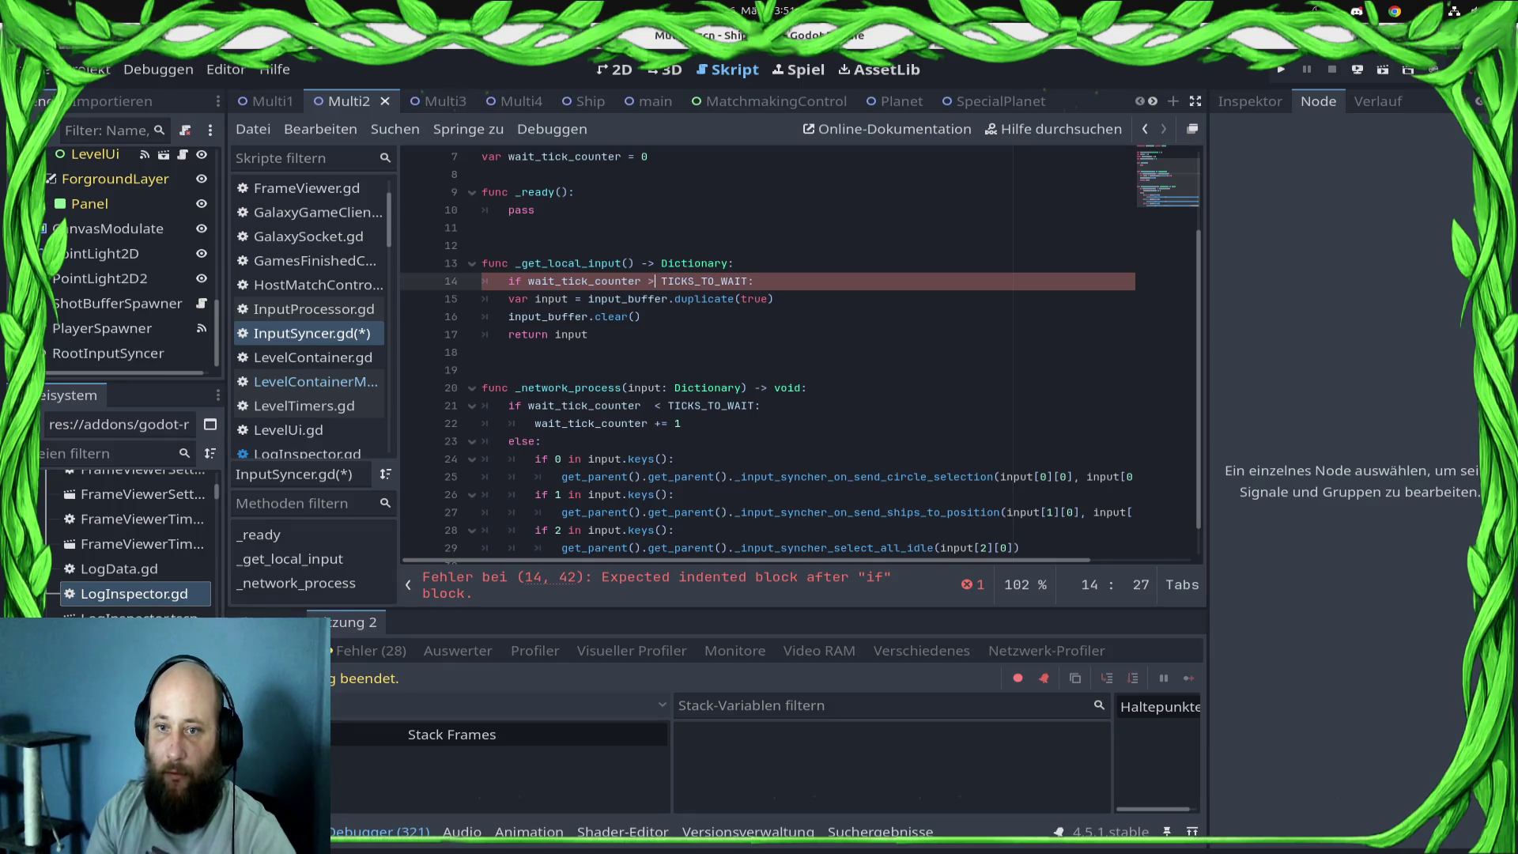
key(Escape)
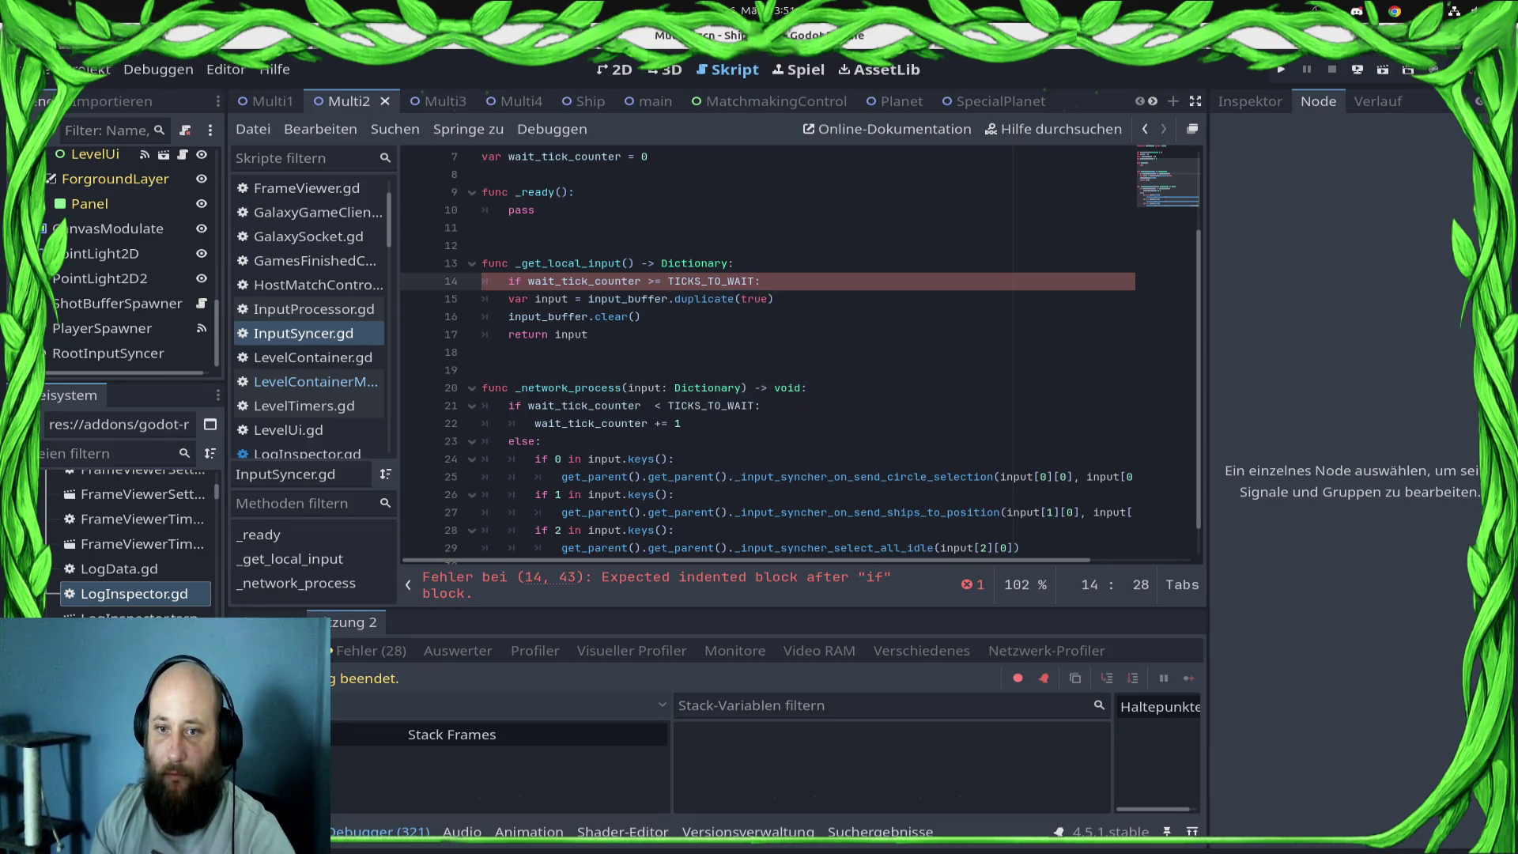
- Indent the input-return lines under the if, add a 'return {}' fallback, and deploy to Samsung SM-S921B
key(Down)
key(Home)
key(Tab)
key(Down)
key(Home)
key(Tab)
key(Down)
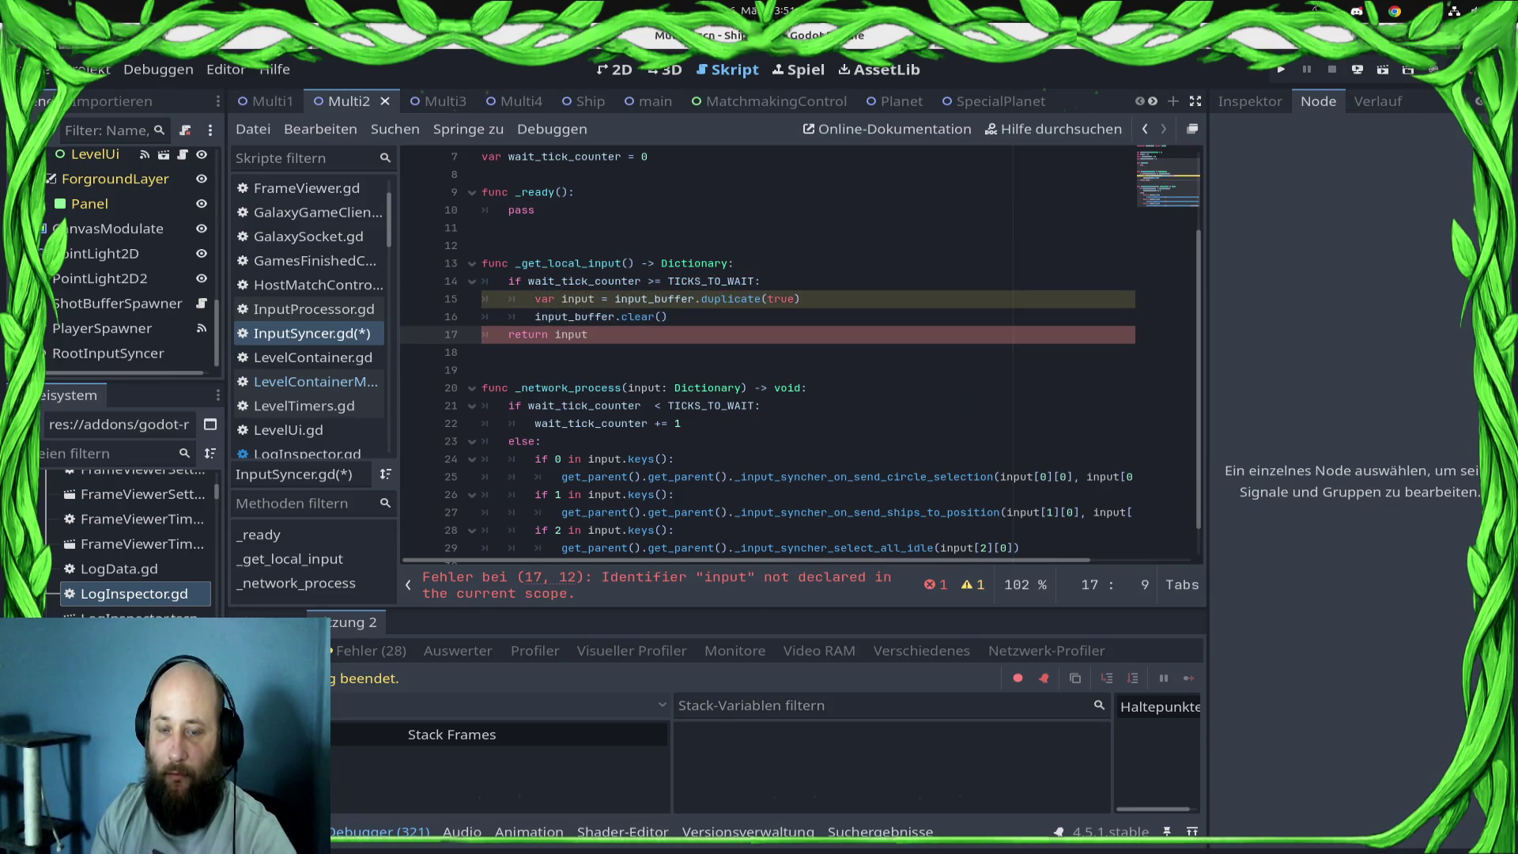
key(Tab)
key(End)
key(Return)
text(return )
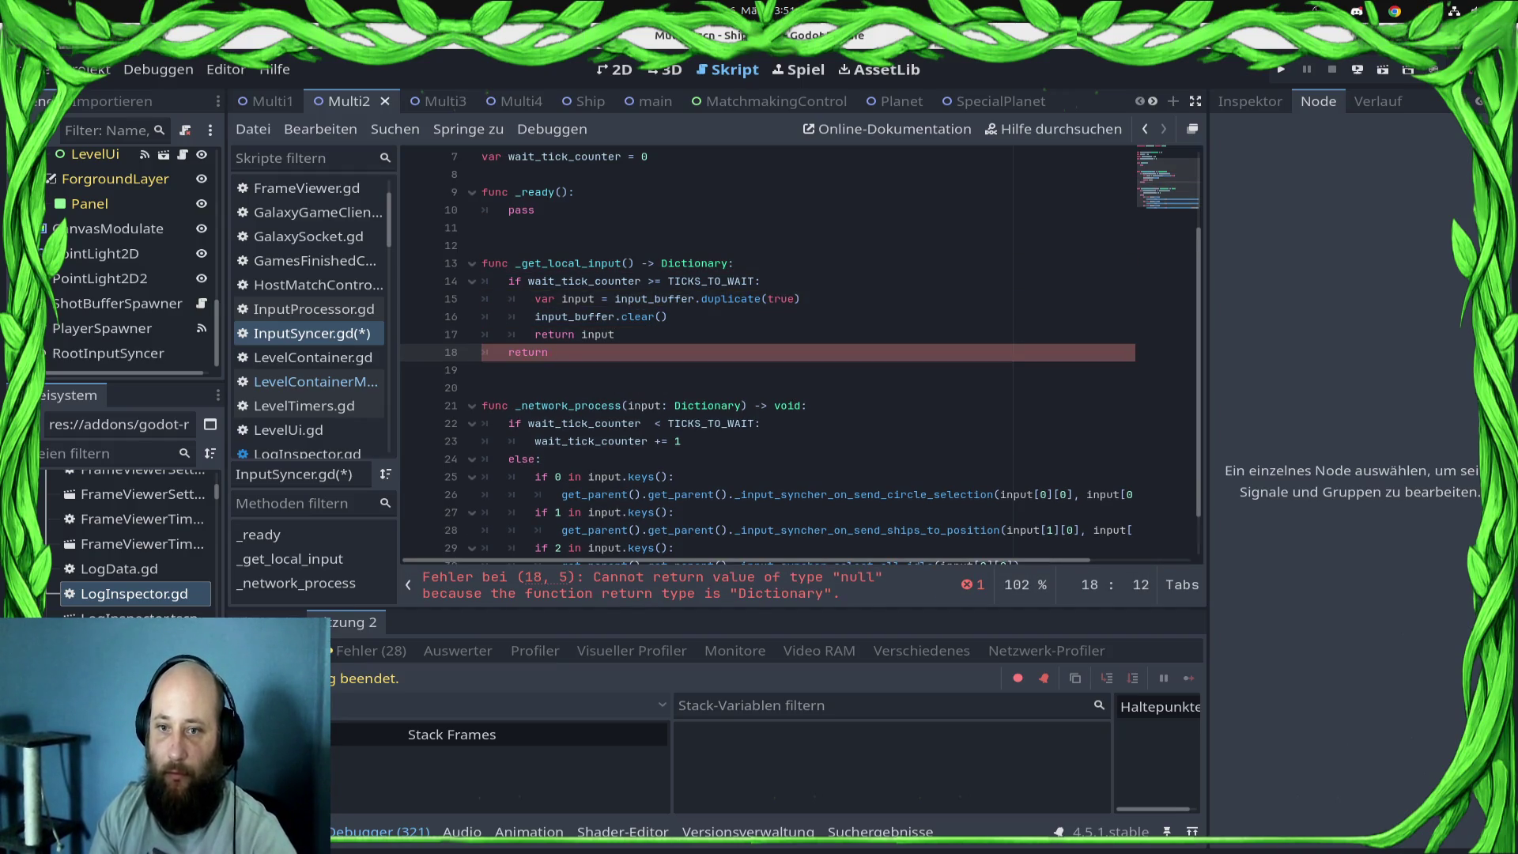
text({})
key(ctrl+s)
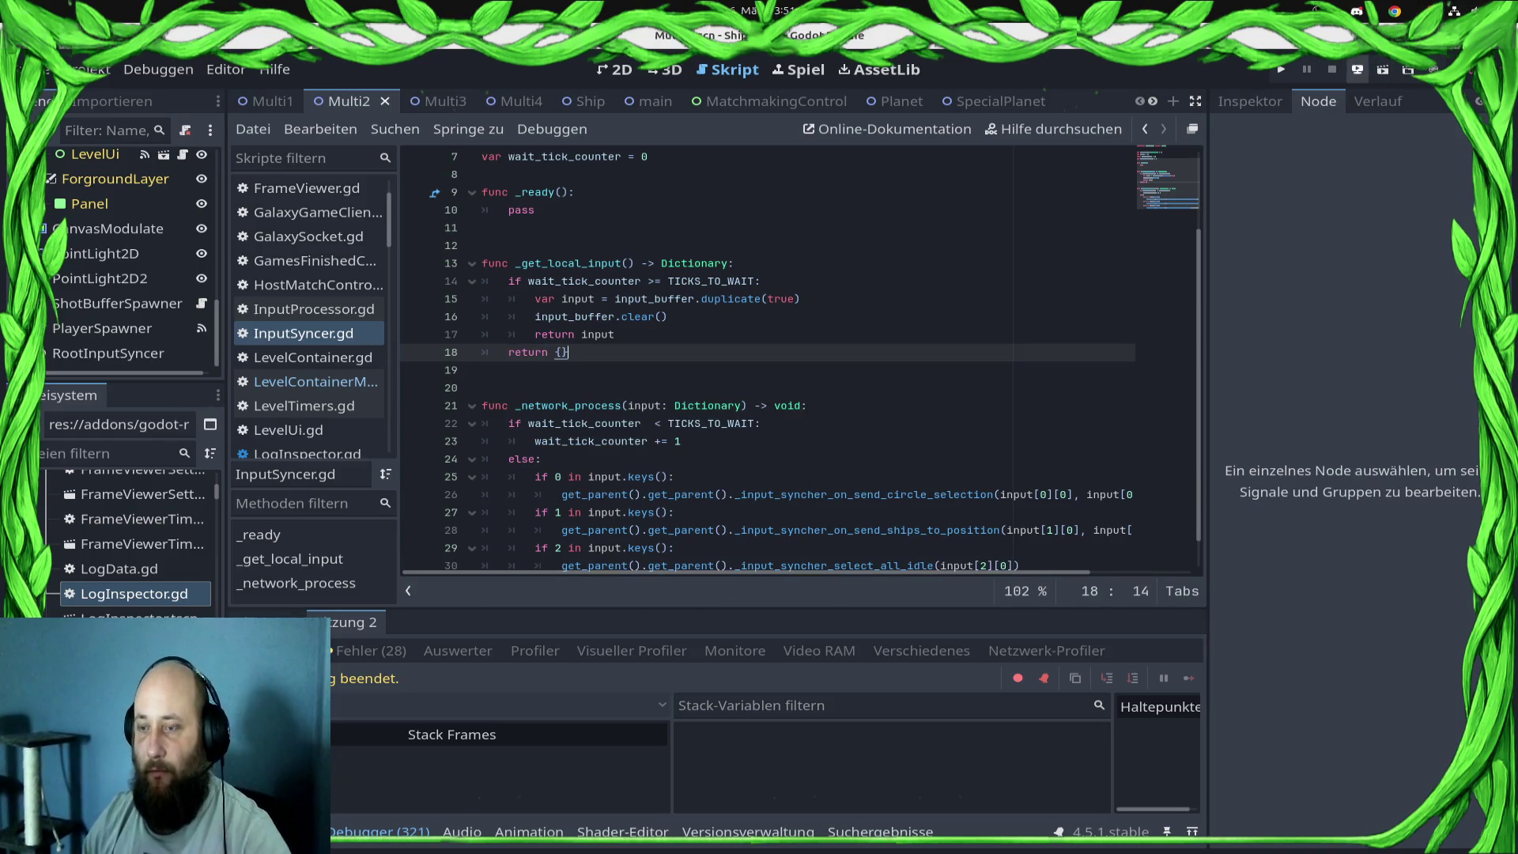
click(1357, 70)
click(1344, 121)
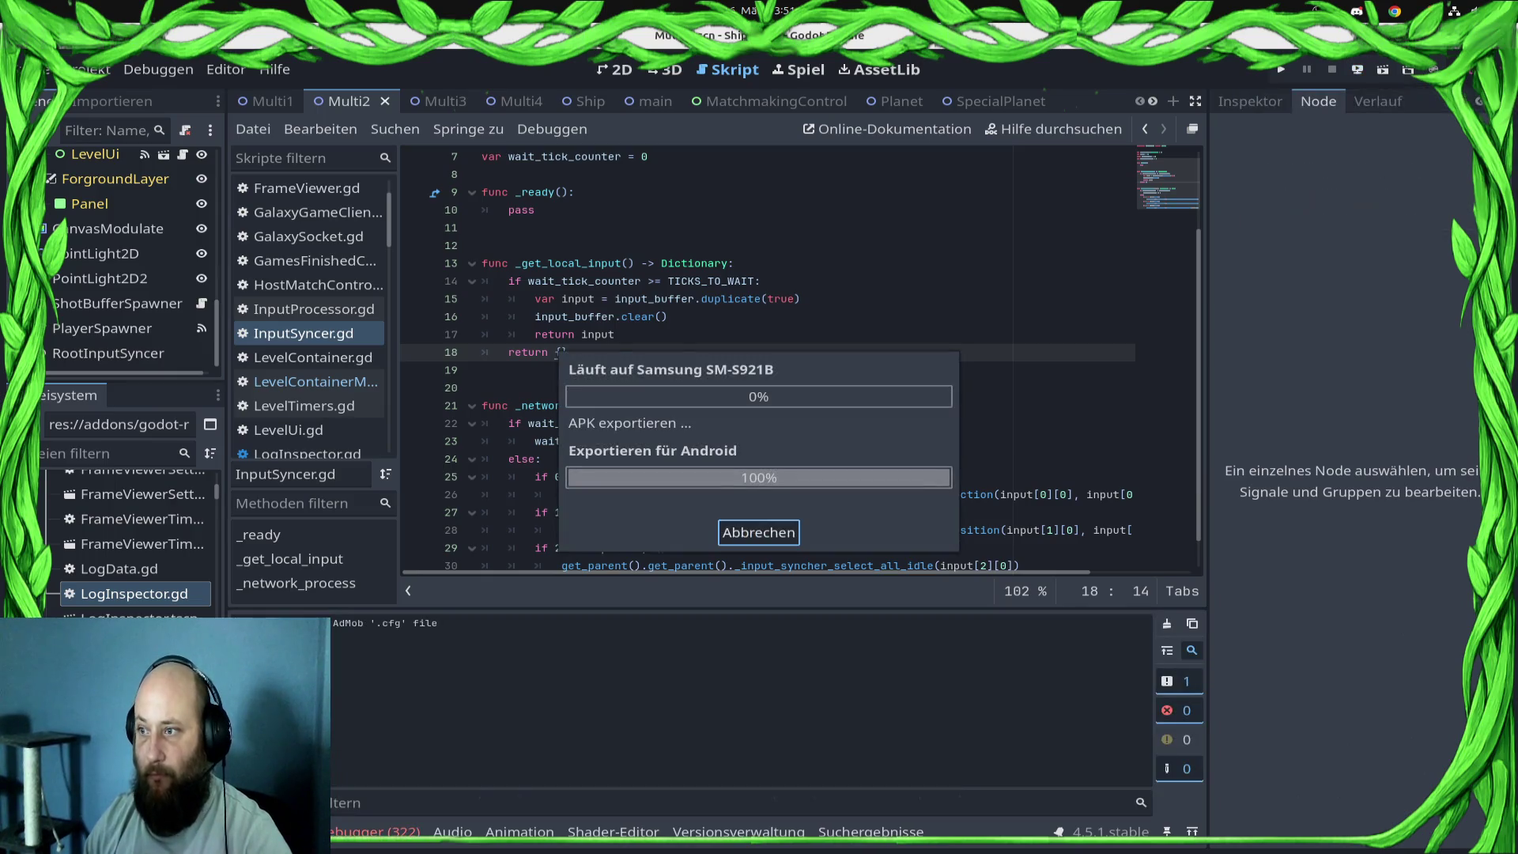
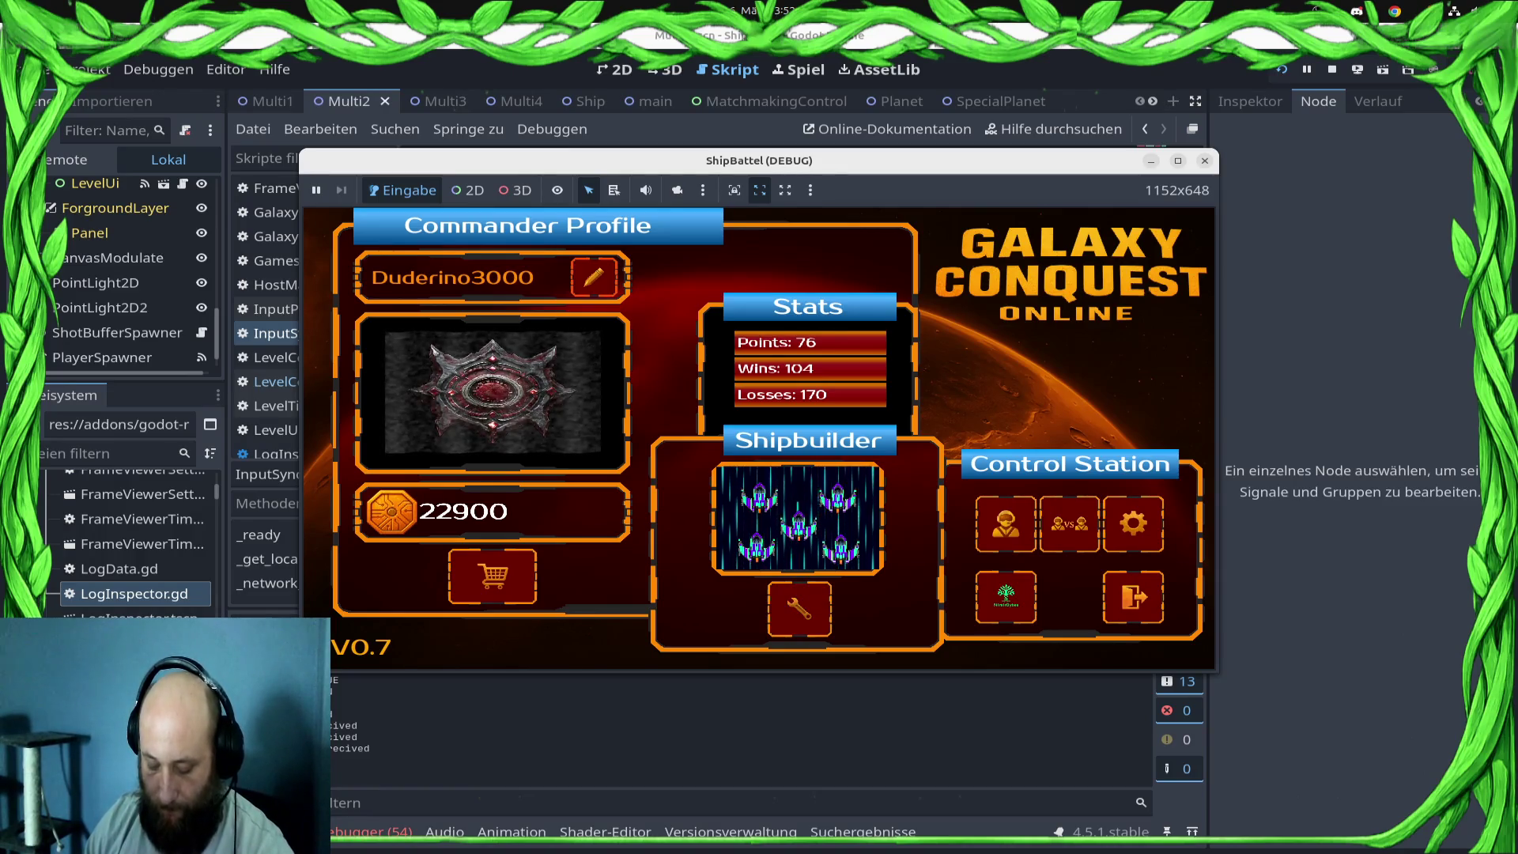
- Enter a ranked match from the leaderboard in the debug game, then stop the project with F8
click(1069, 524)
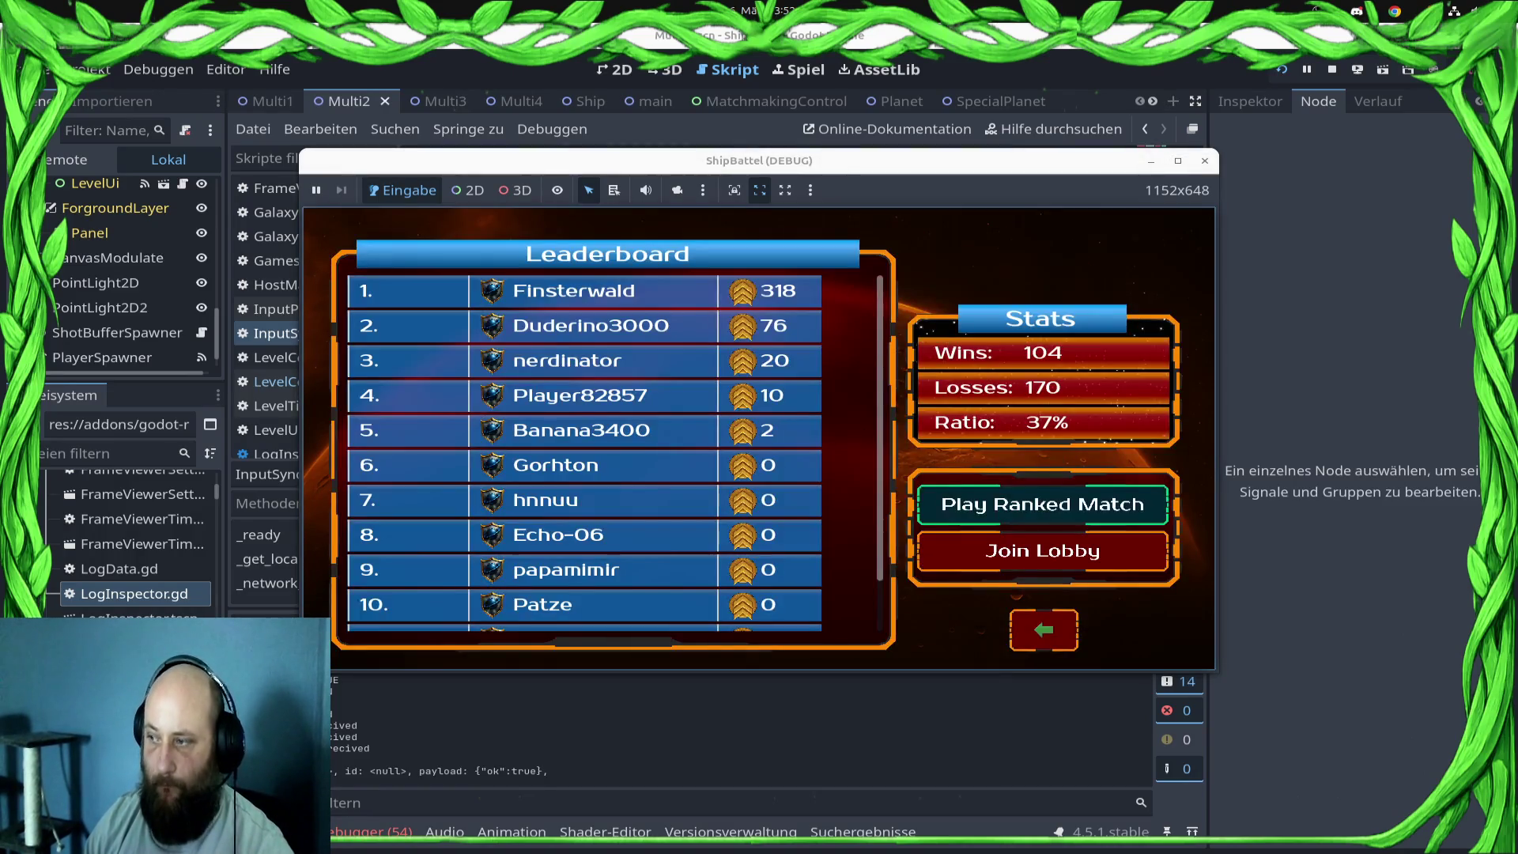
click(1068, 514)
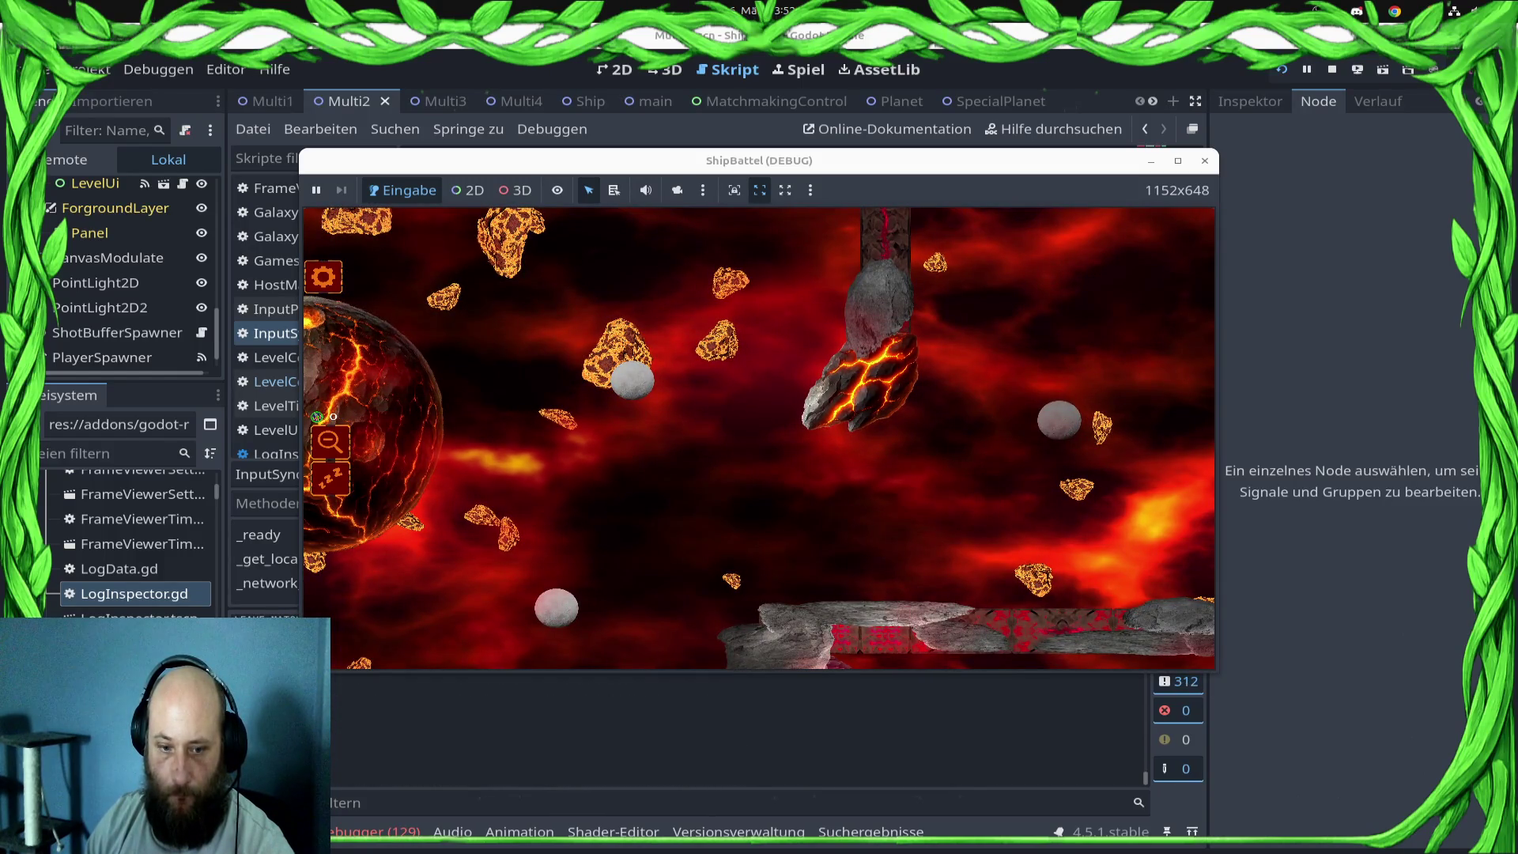
key(F8)
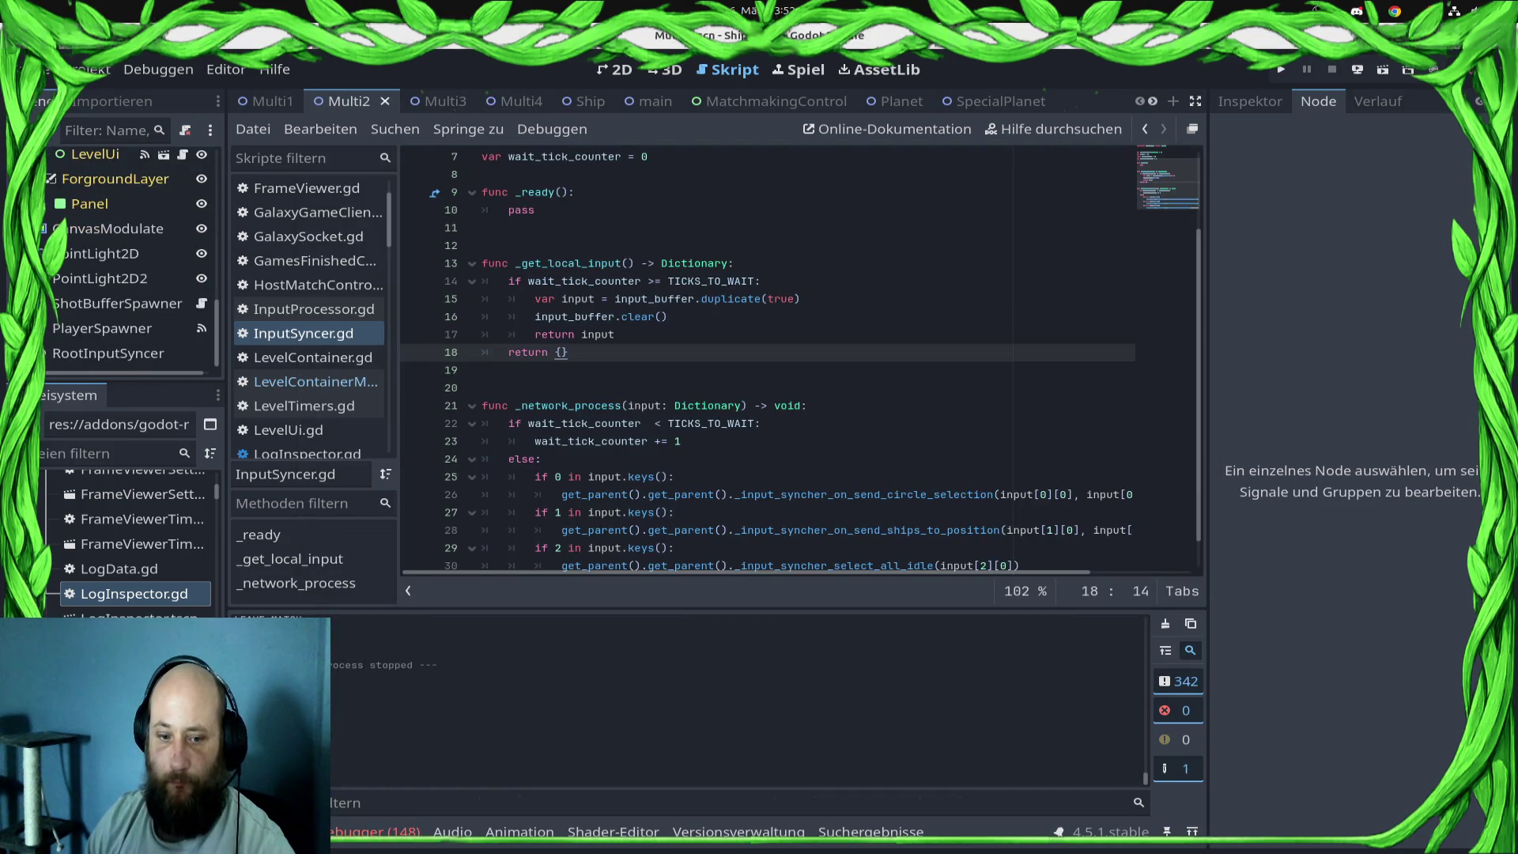
- Review the debugger's errors and warnings, then open the multiplayer level container script
click(376, 832)
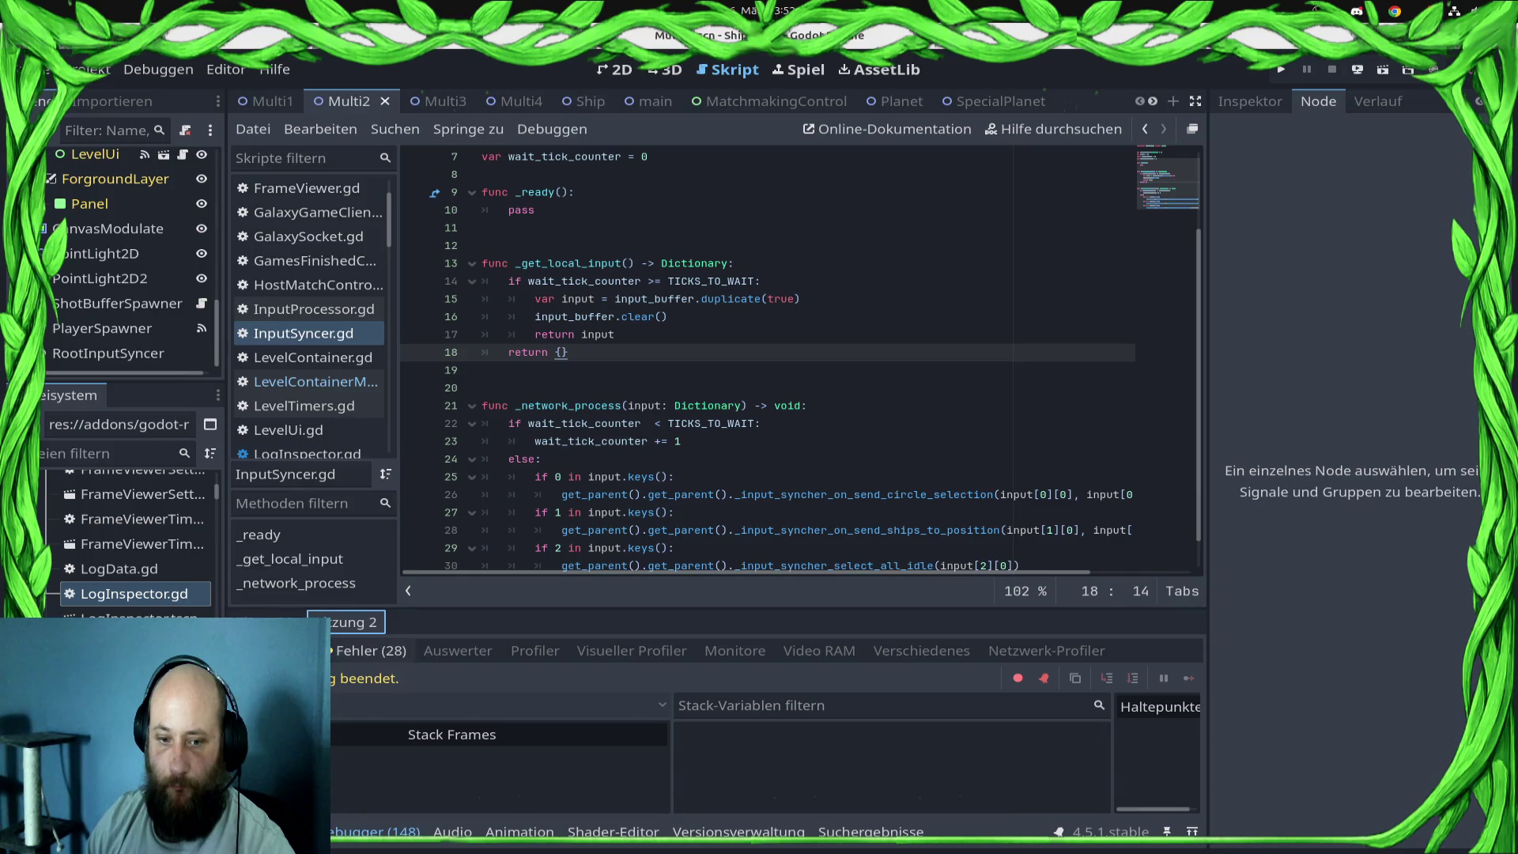
scroll(759, 747, up, 10)
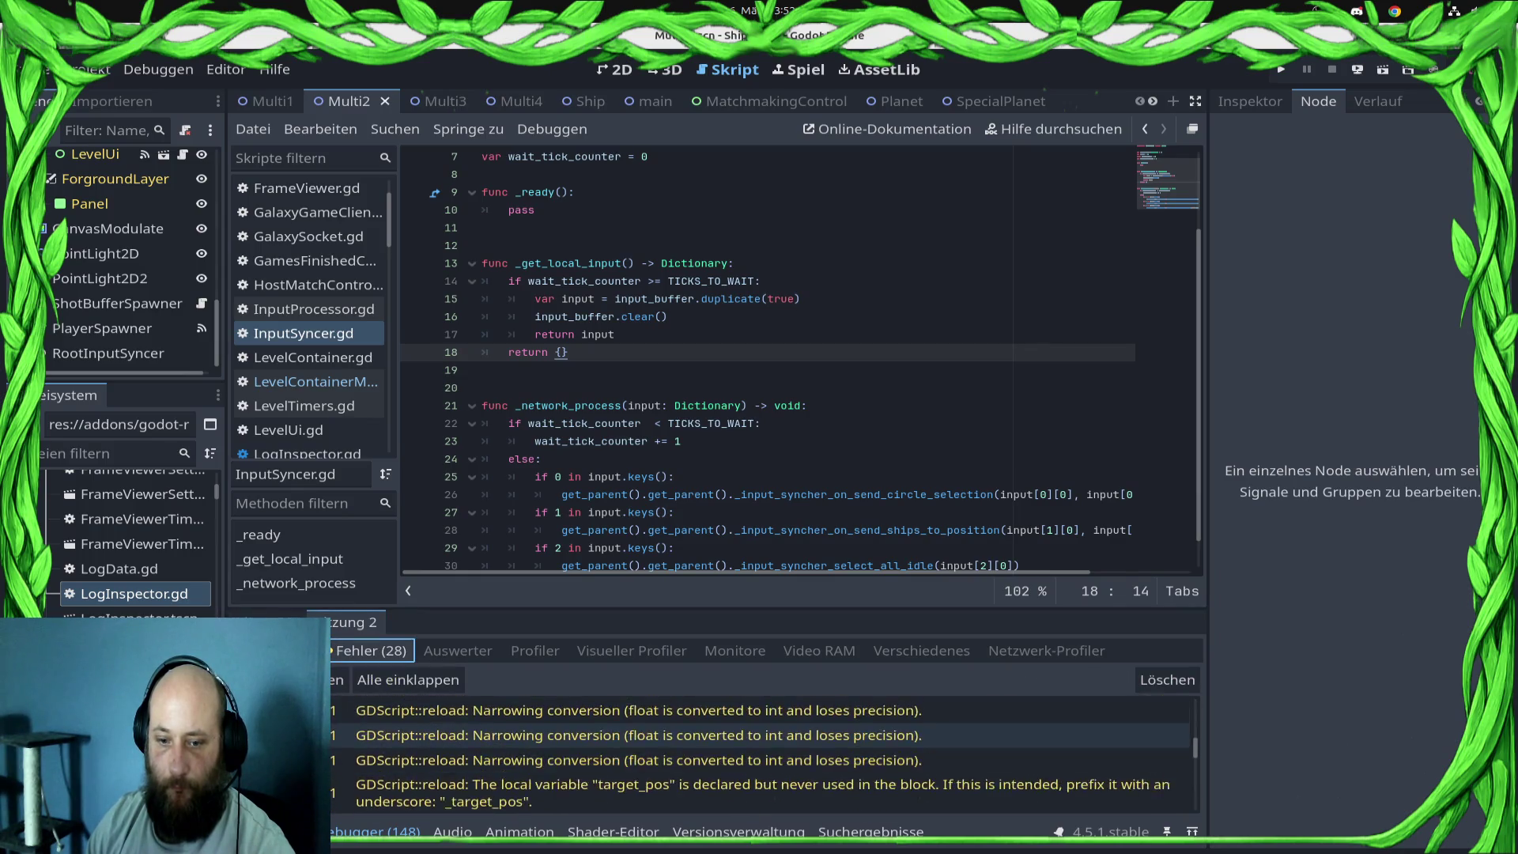
scroll(759, 751, up, 5)
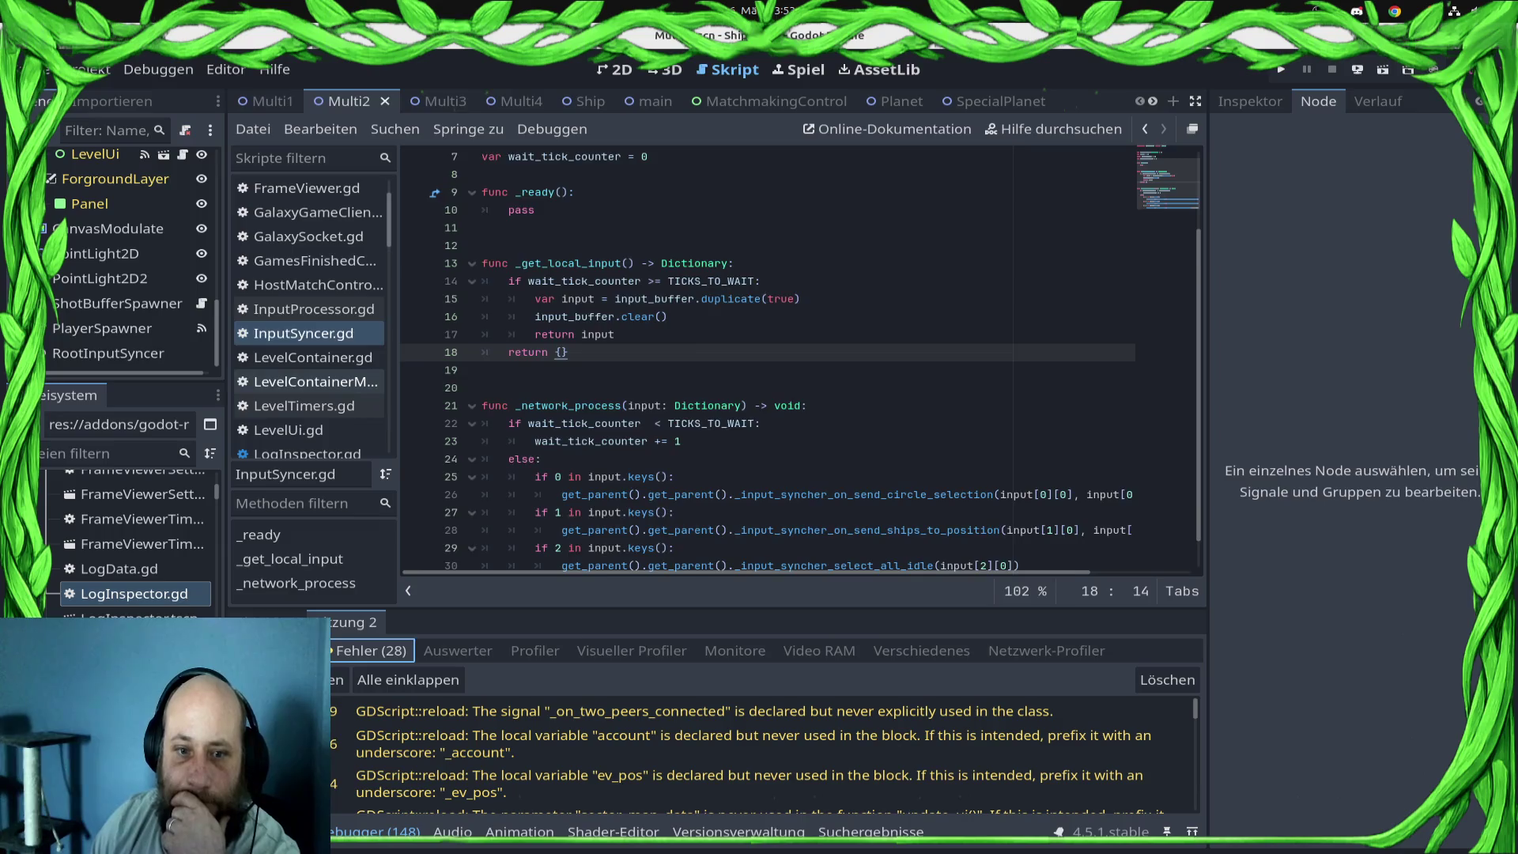
click(314, 382)
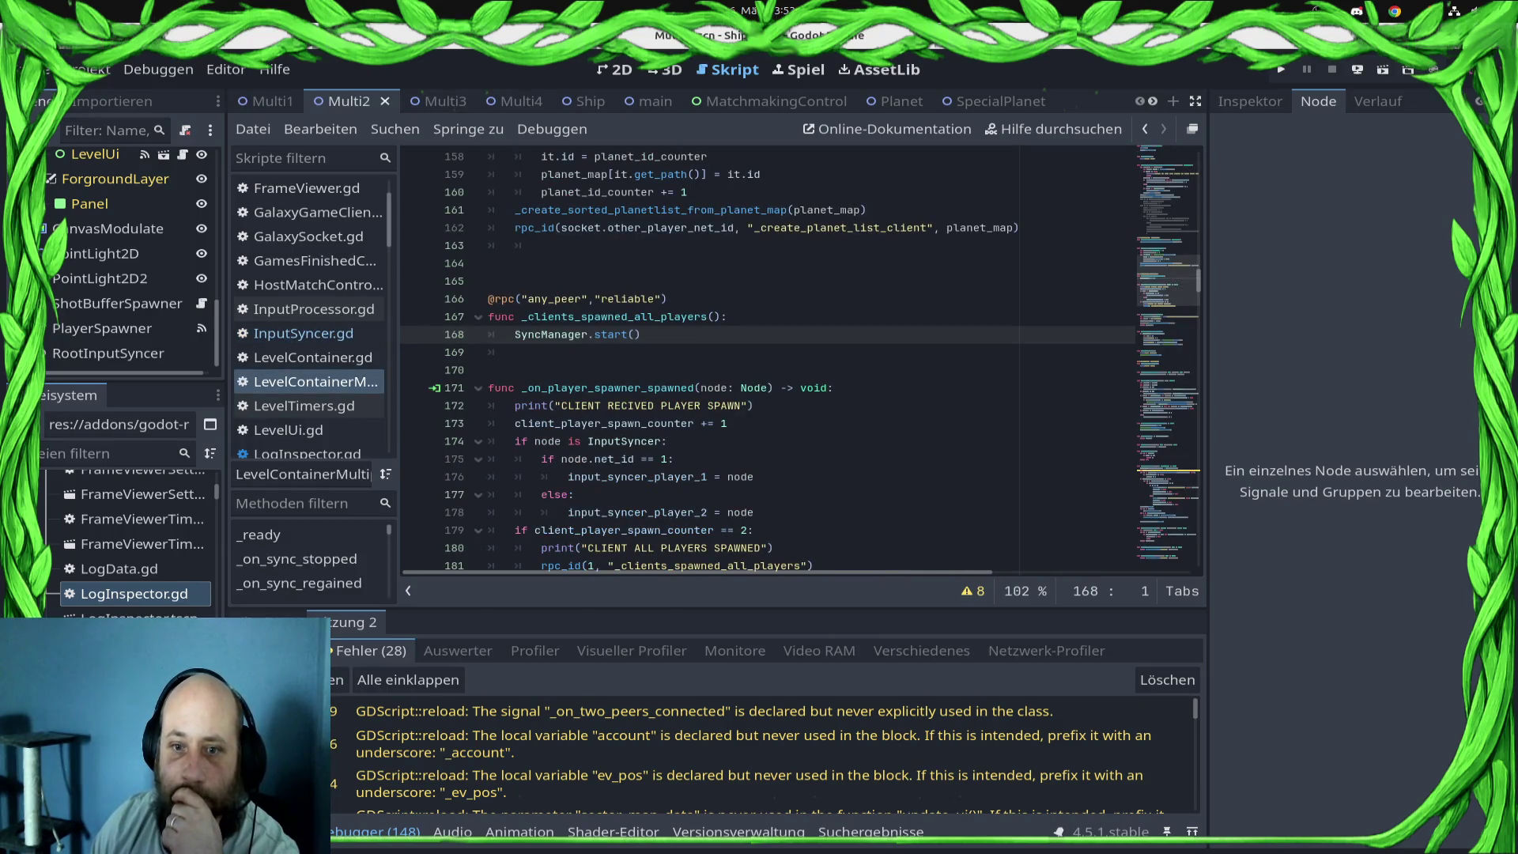
- Add a get_tree().physics_frame line just before SyncManager.start() in _clients_spawned_all_players
click(668, 298)
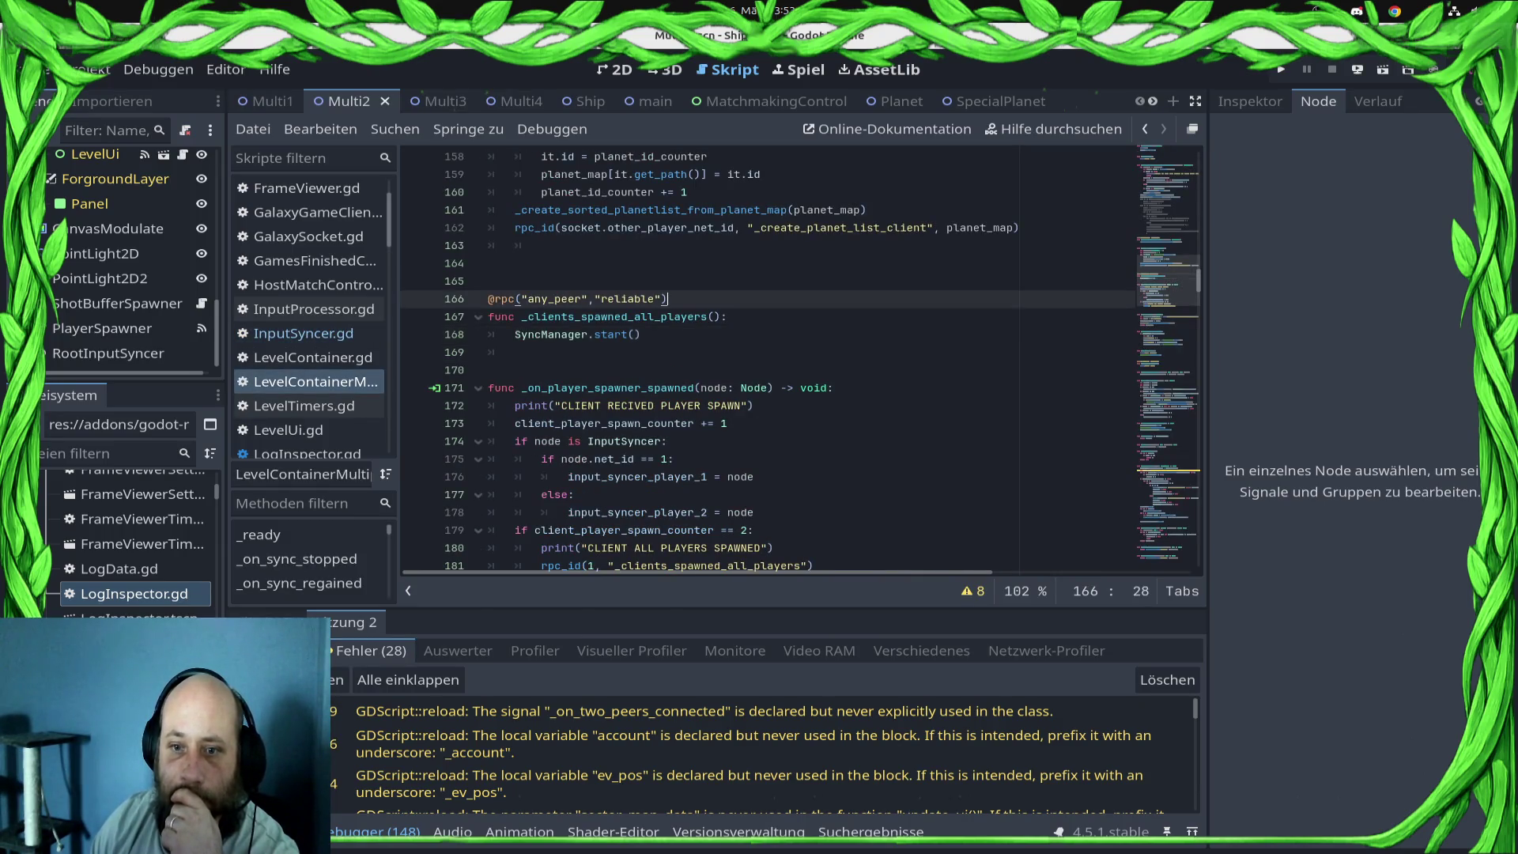
key(Down)
key(End)
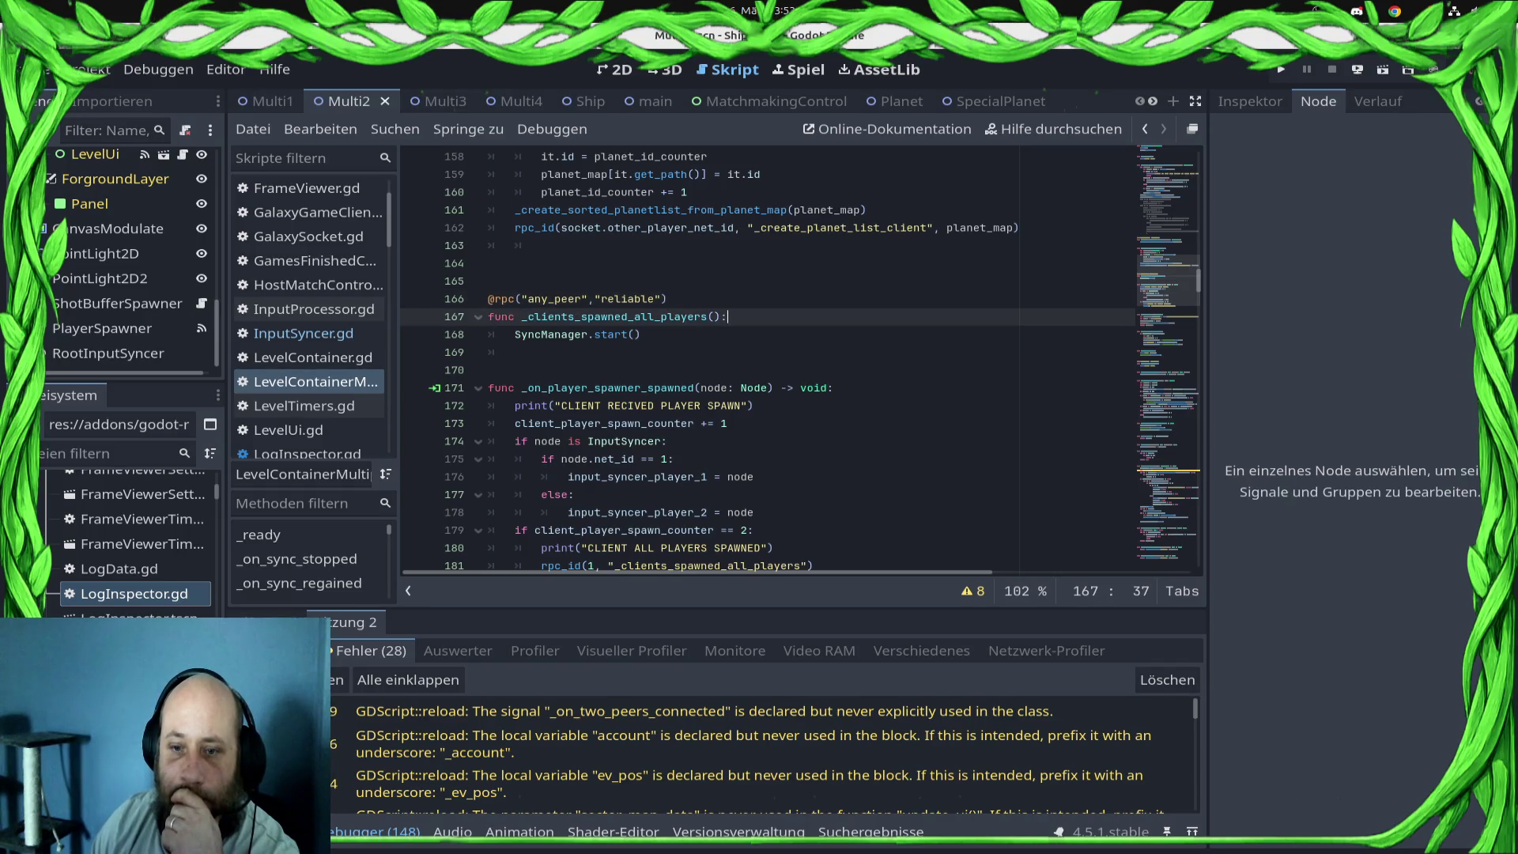
key(Return)
text(get_tr)
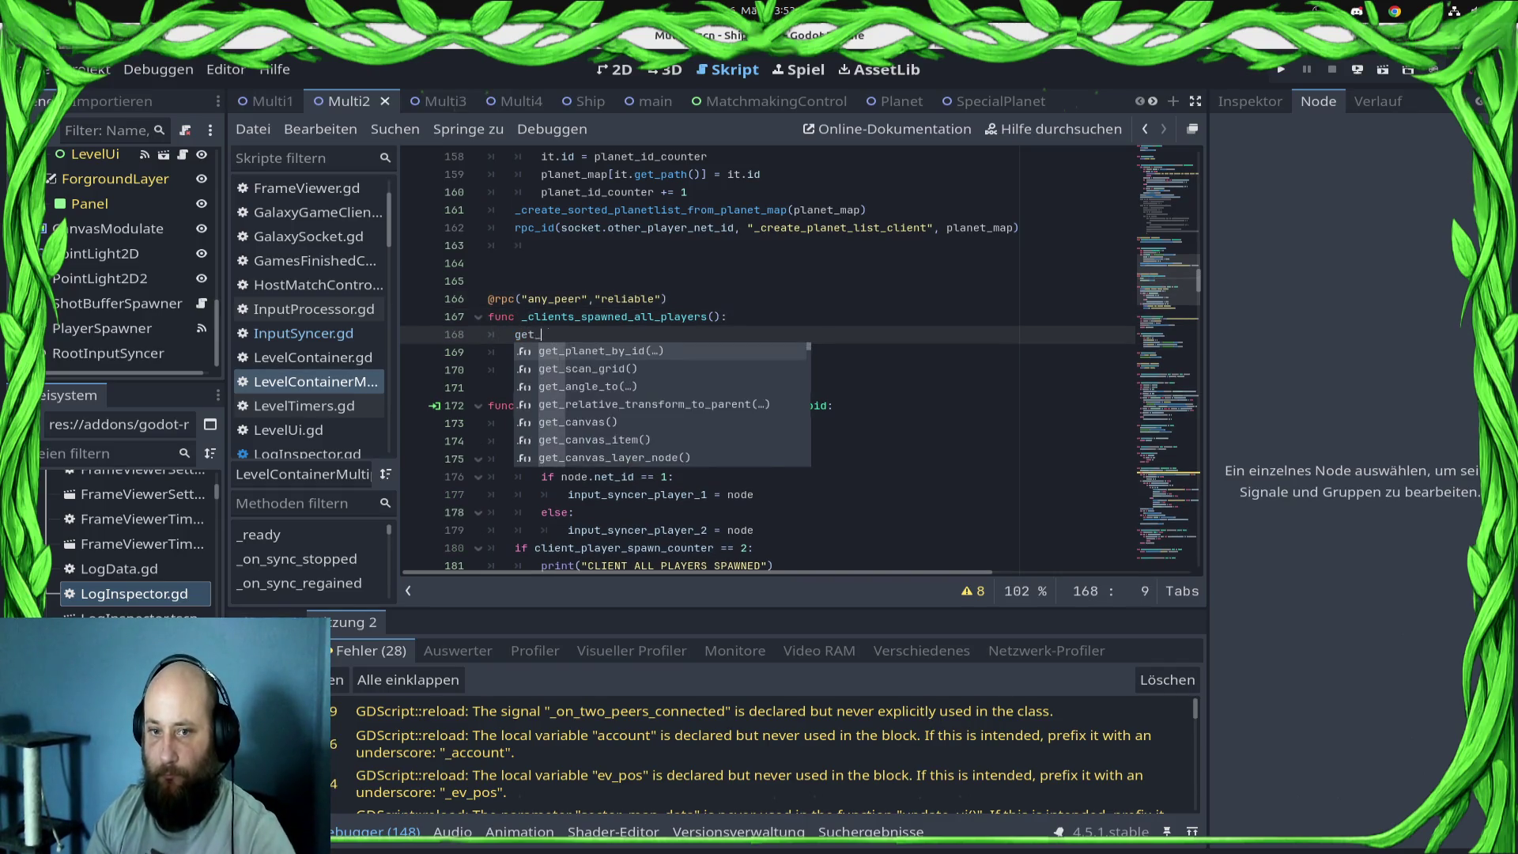
key(Return)
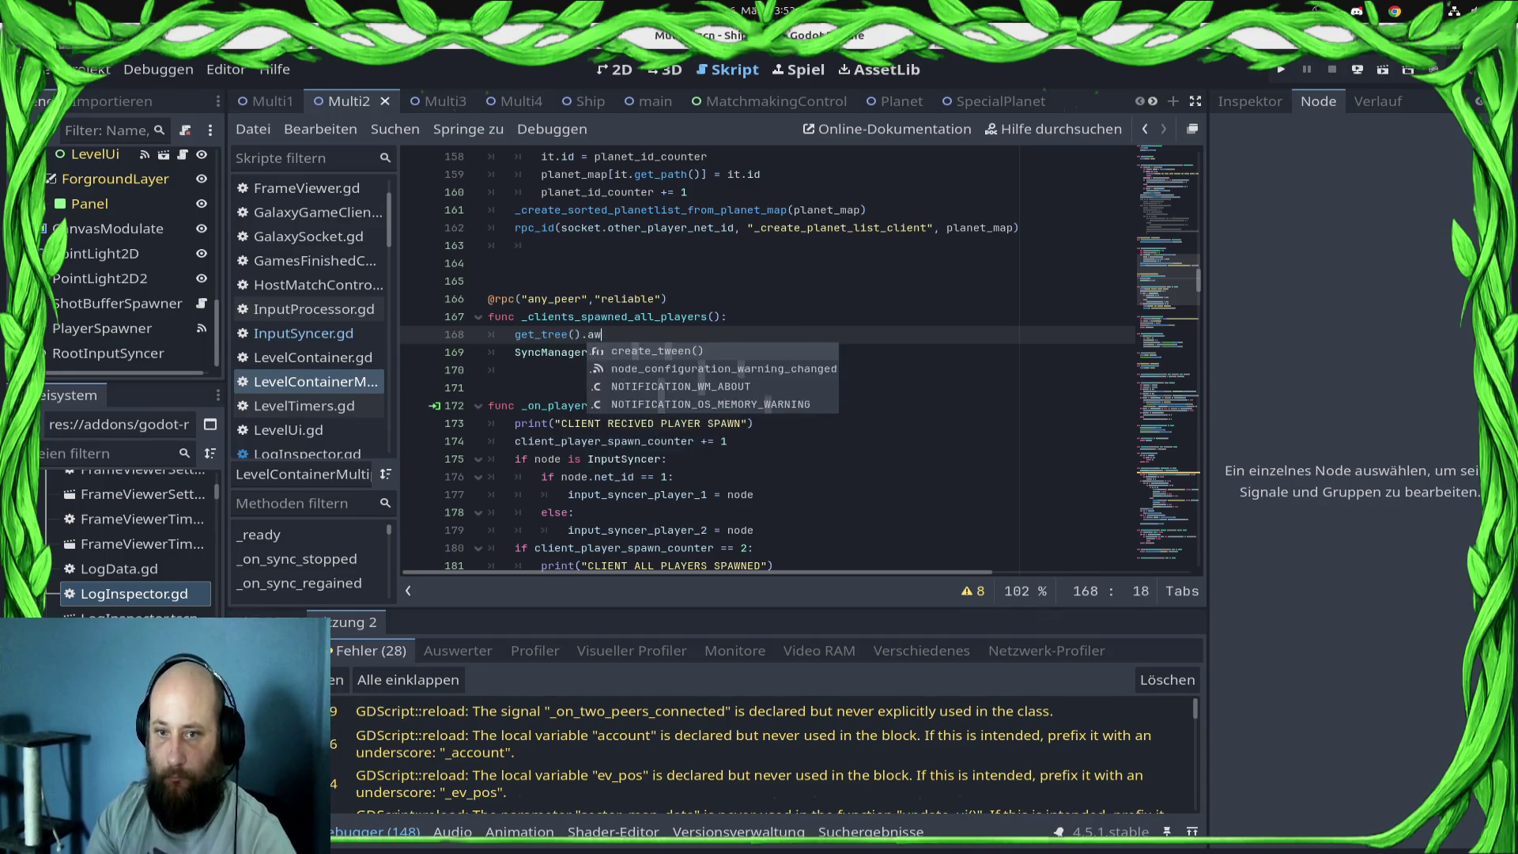
text(create)
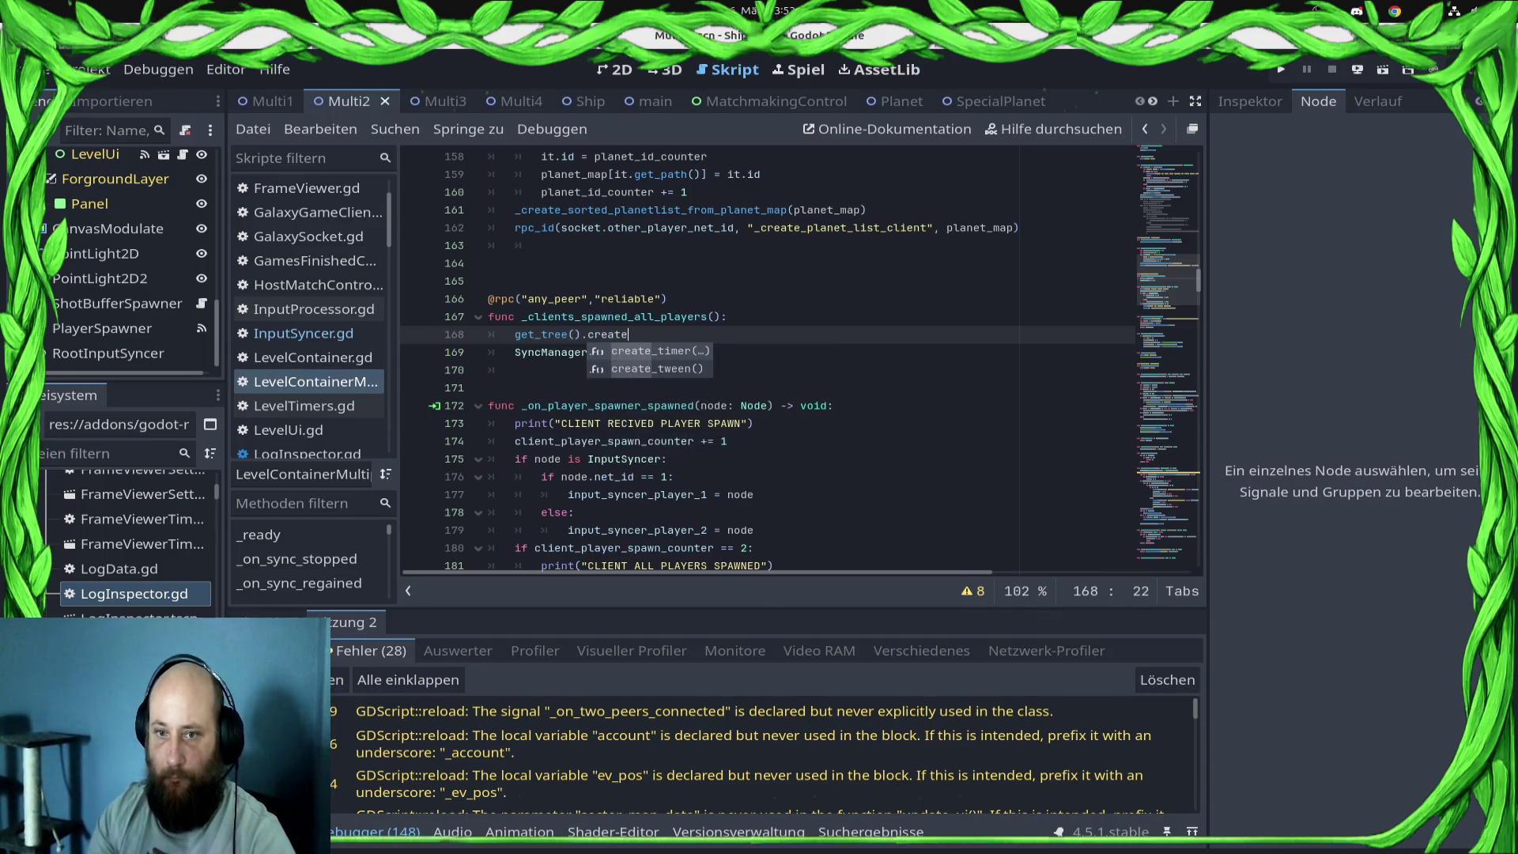
key(BackSpace)
key(BackSpace)
key(BackSpace)
text(phy)
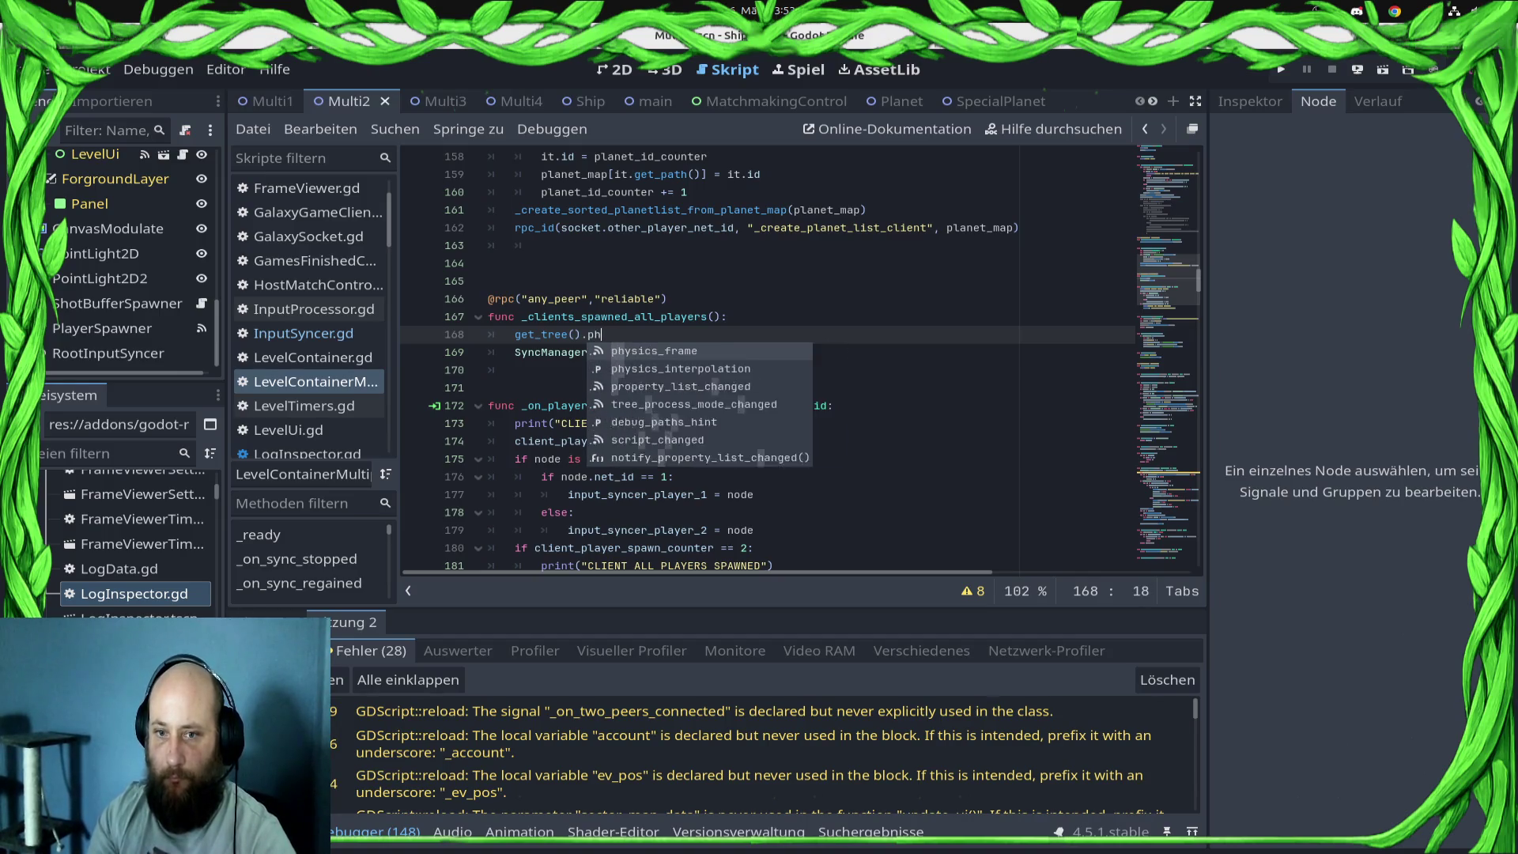
key(Return)
key(ctrl+s)
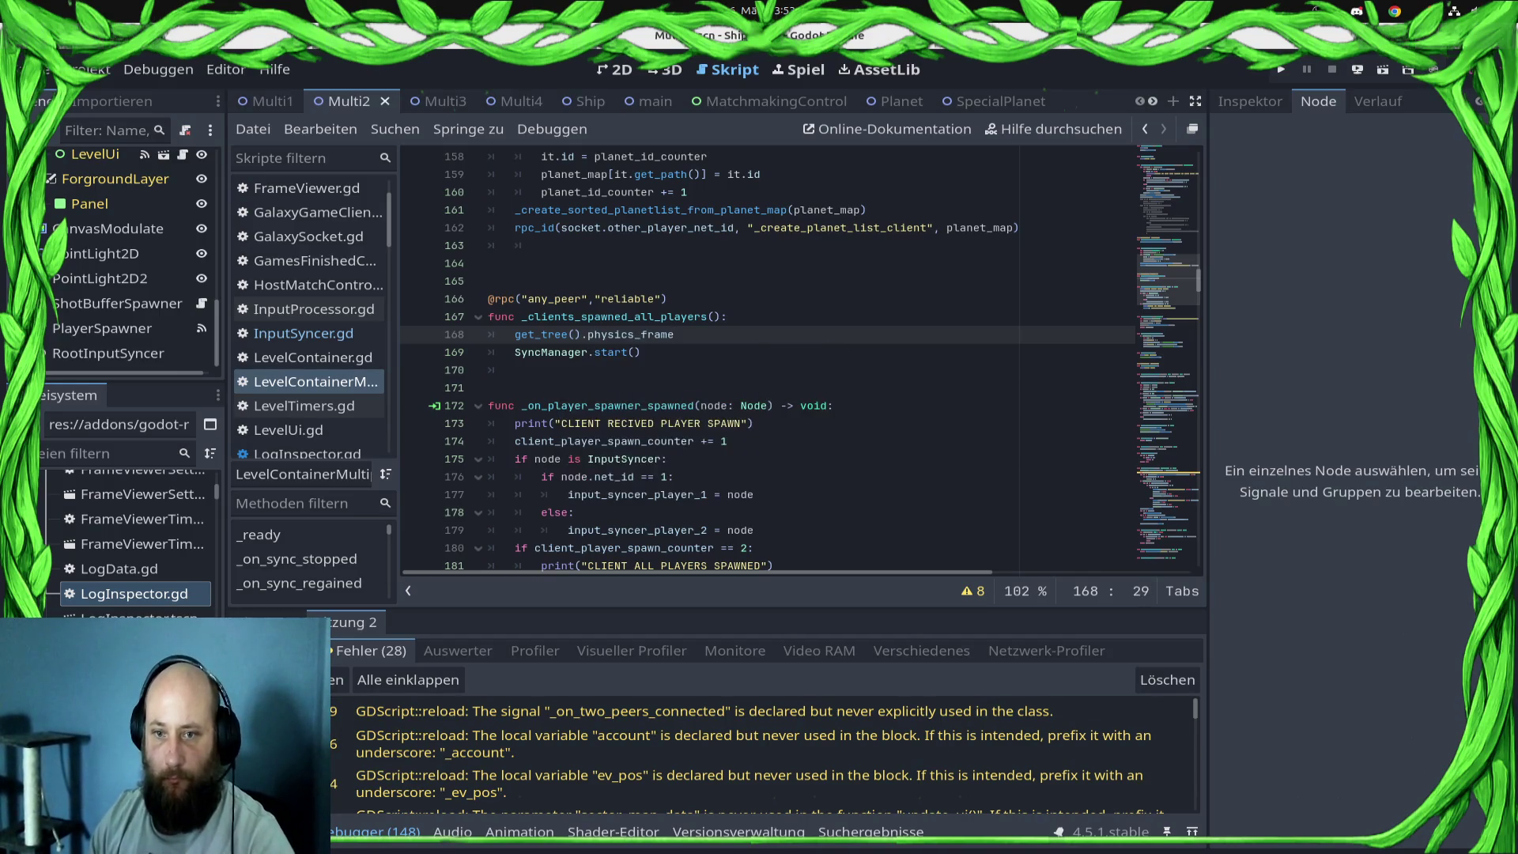
- Prefix that line with 'await', save the script, and return to InputSyncer.gd
key(Home)
text(await)
key(ctrl+s)
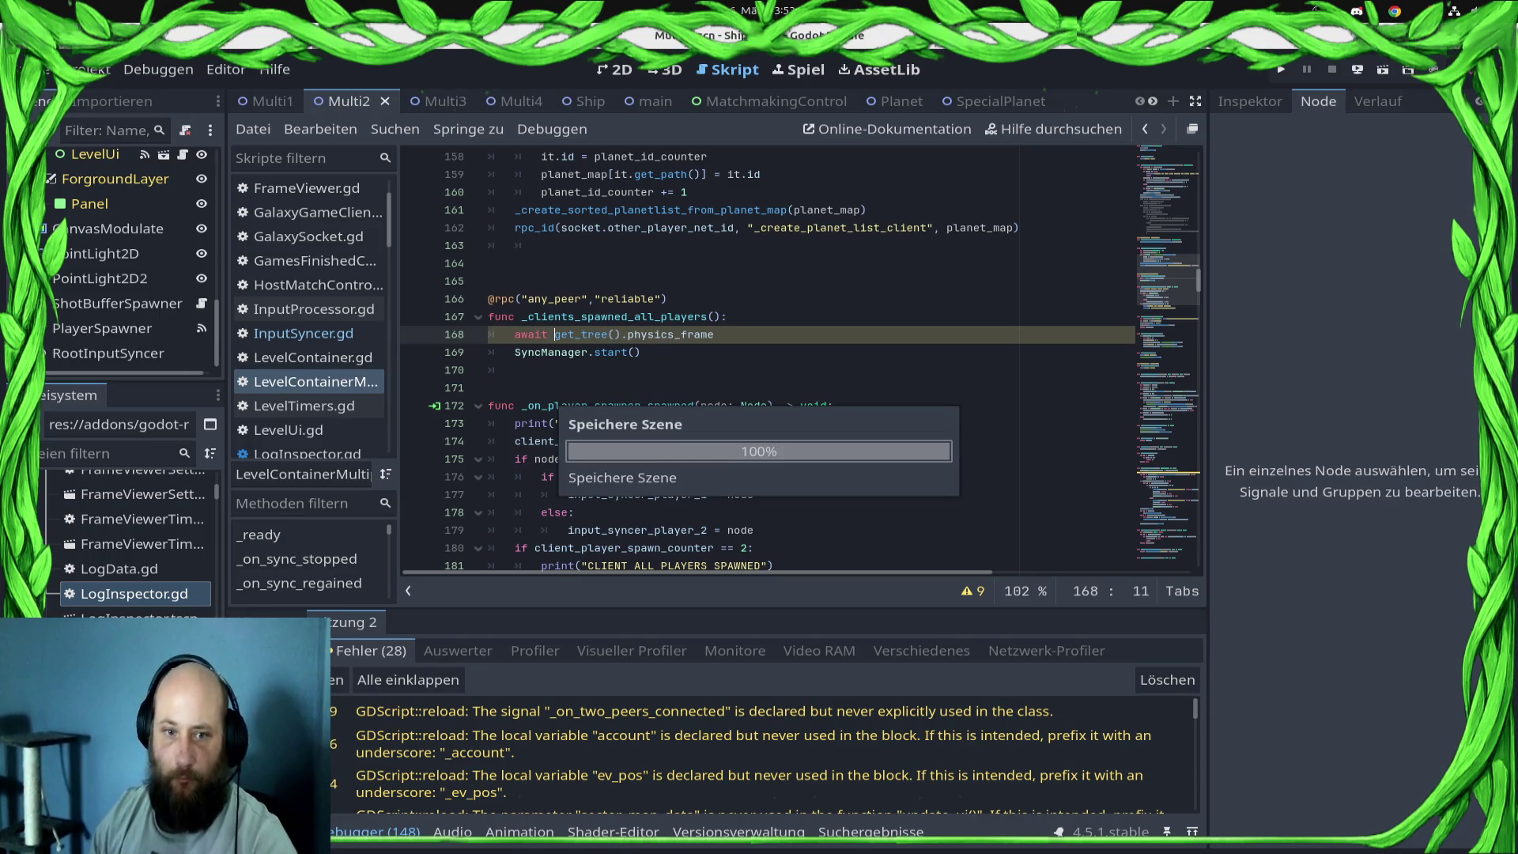
click(303, 333)
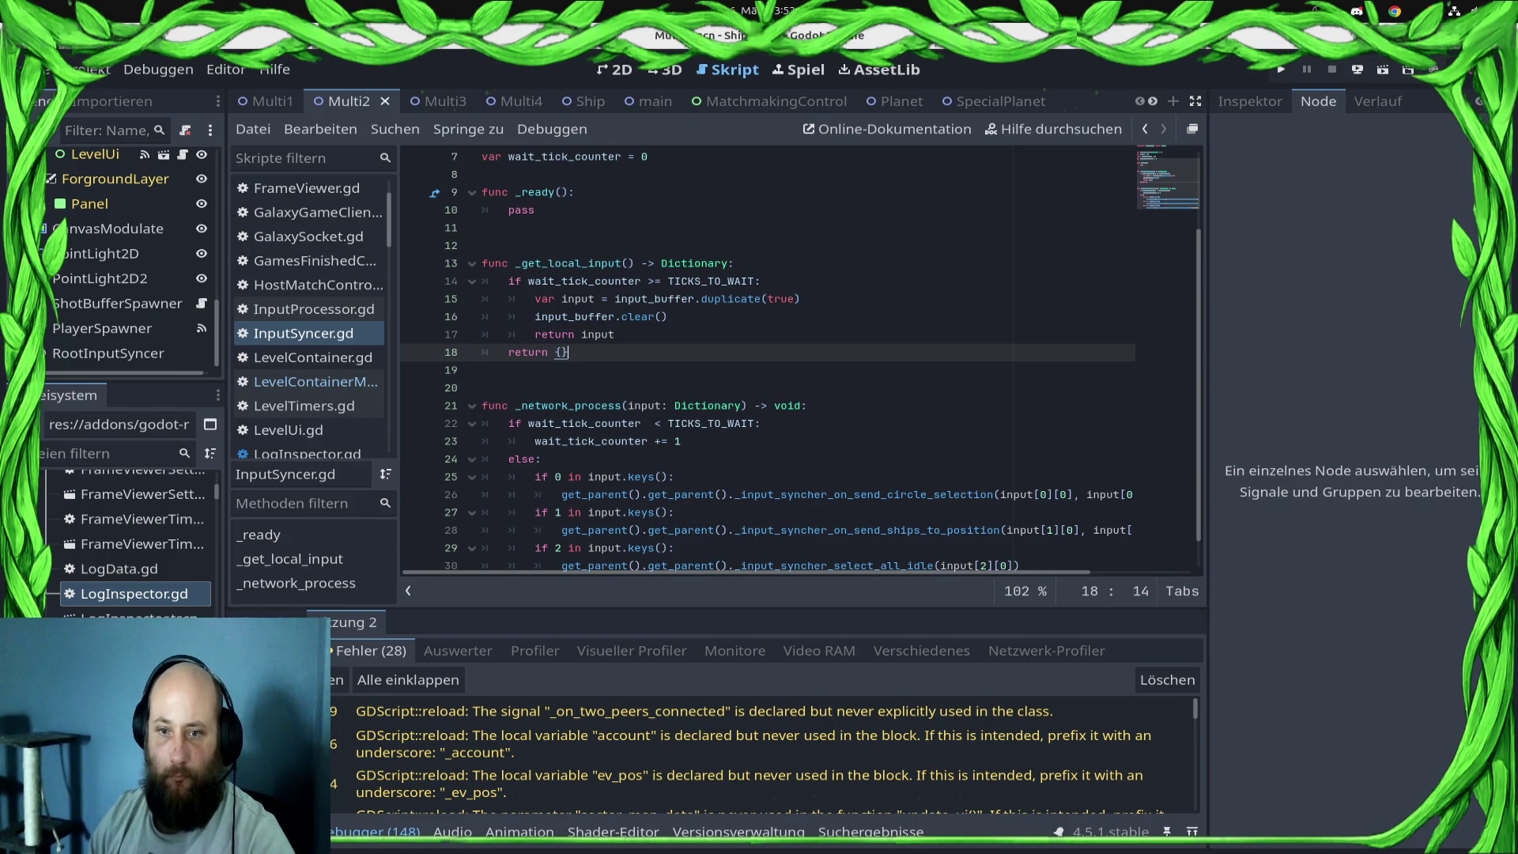
- Delete the wait-tick if/else check in _network_process, undo it, and save InputSyncer.gd
drag(508, 441, 542, 458)
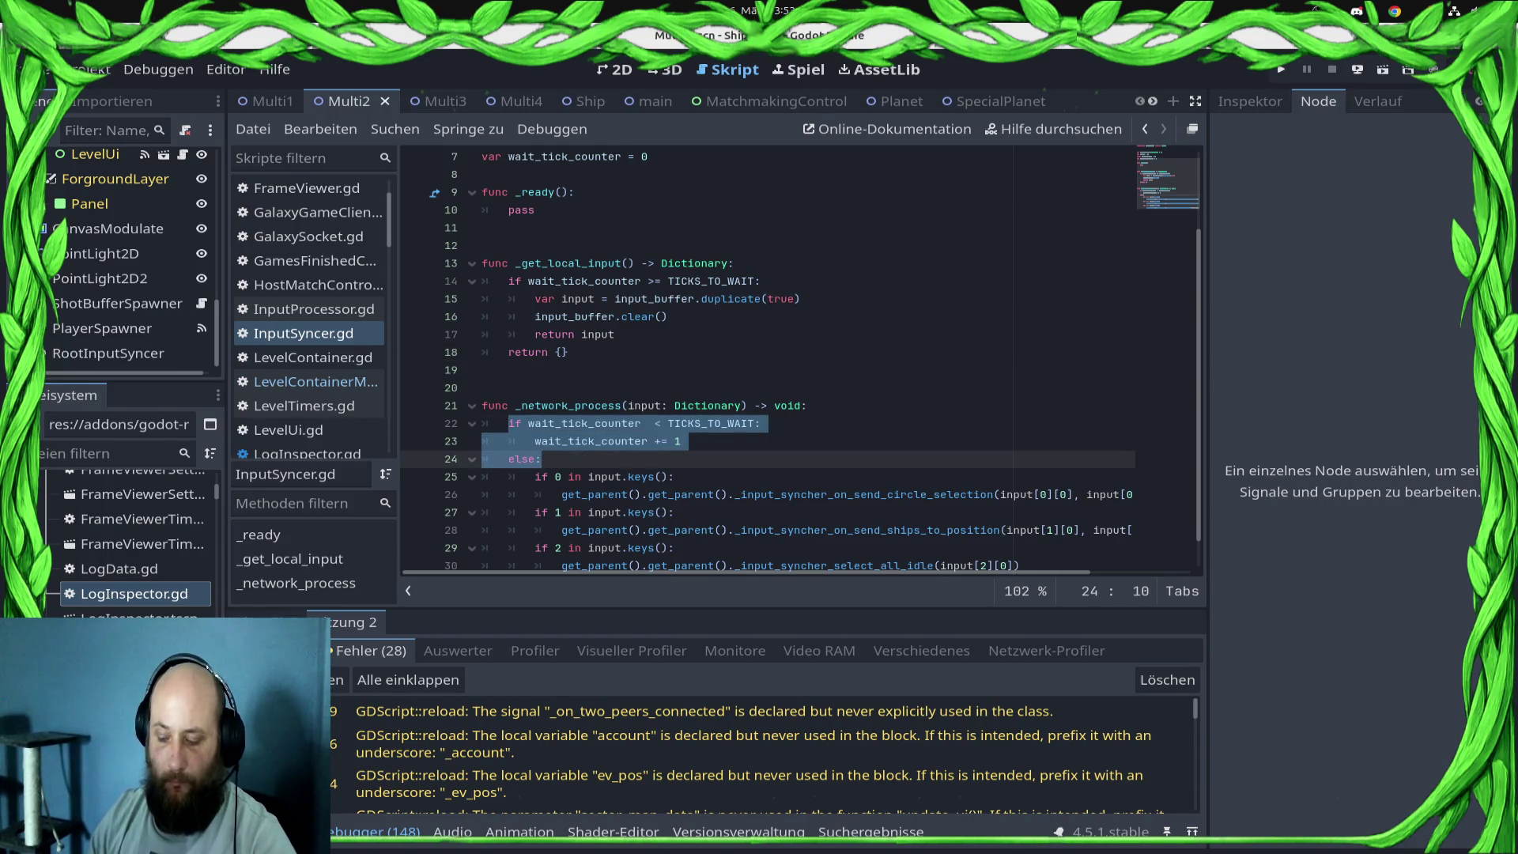
key(BackSpace)
key(Delete)
key(End)
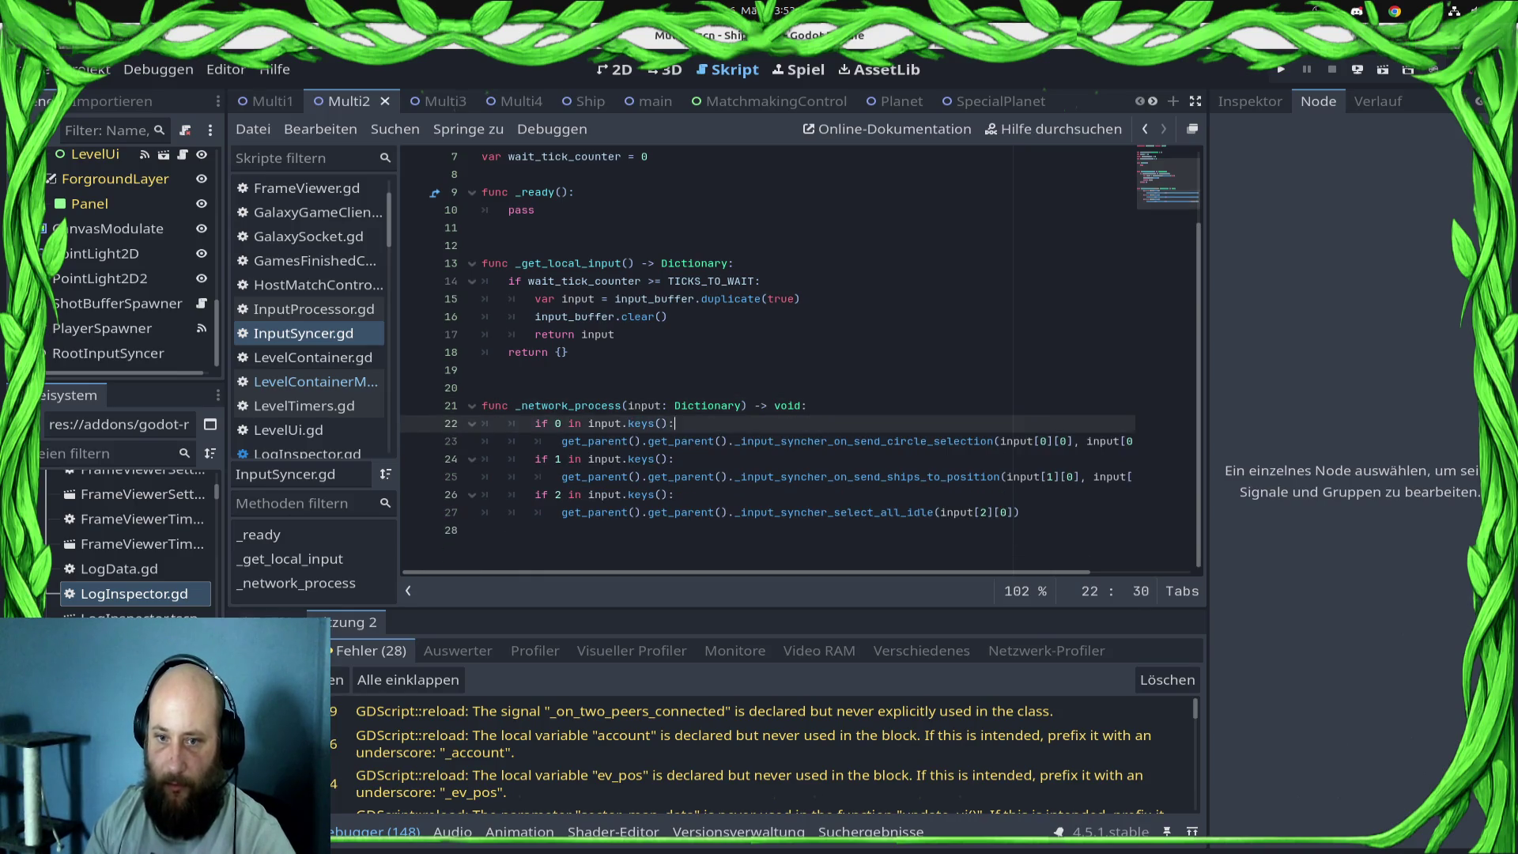
key(ctrl+z)
key(ctrl+z)
key(ctrl+z)
key(ctrl+shift+z)
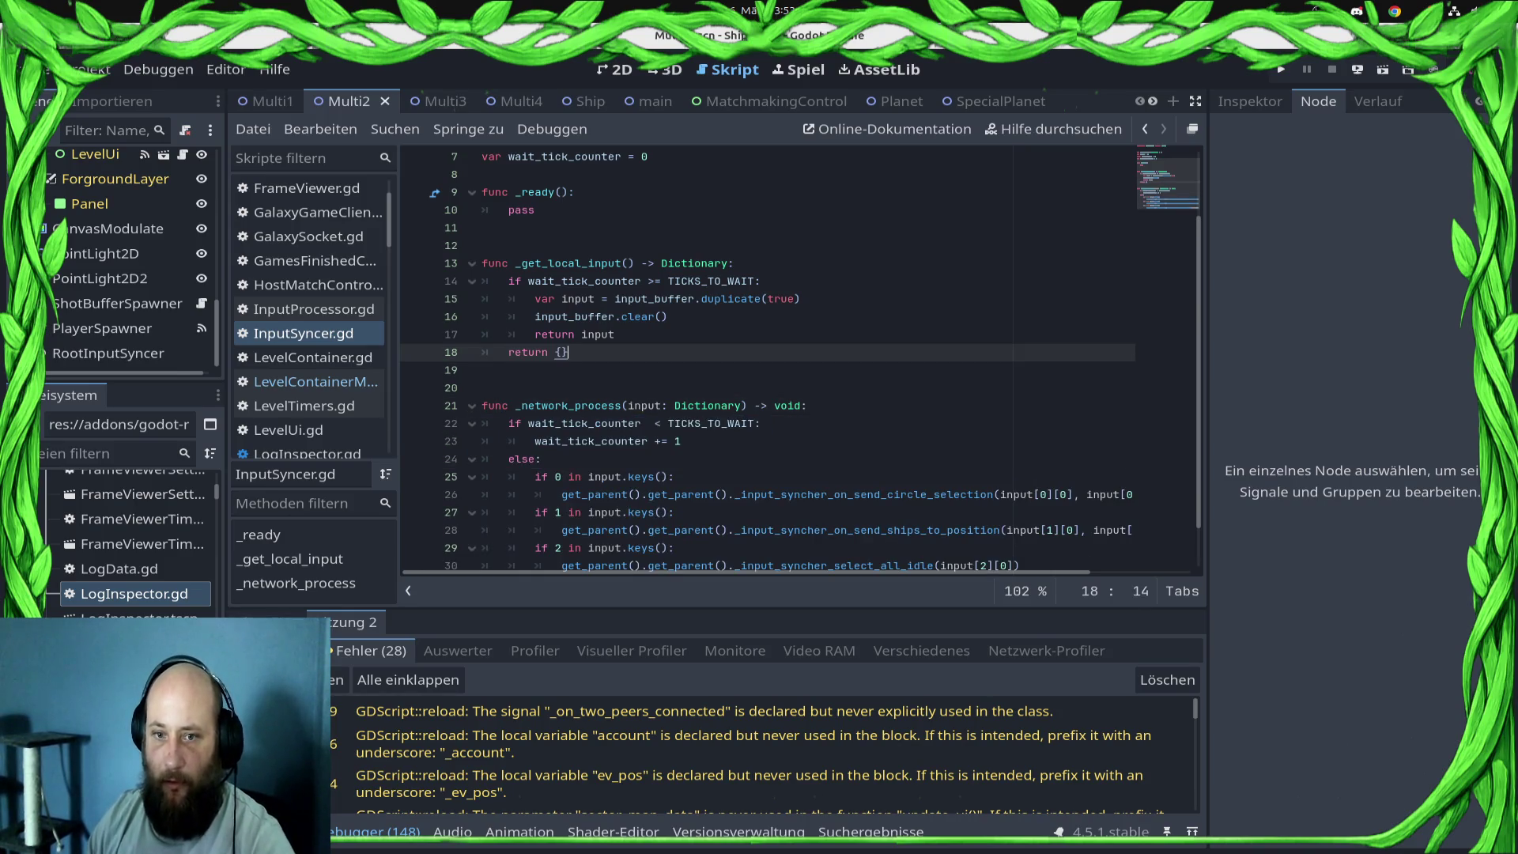
key(ctrl+s)
- Deploy the game to the Samsung SM-S921B phone and start a ranked match
click(1358, 69)
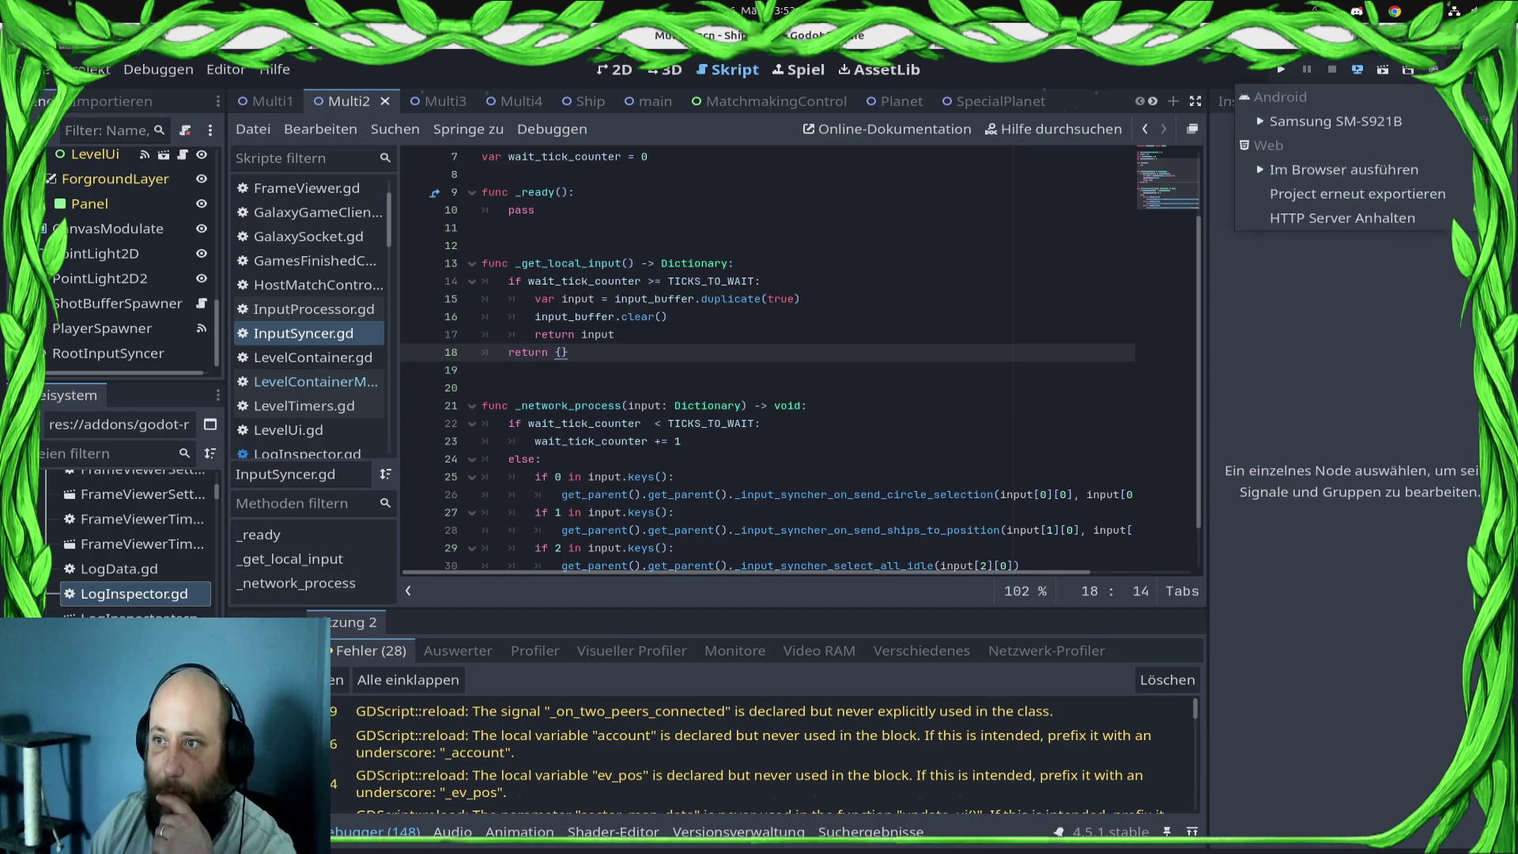
click(1344, 120)
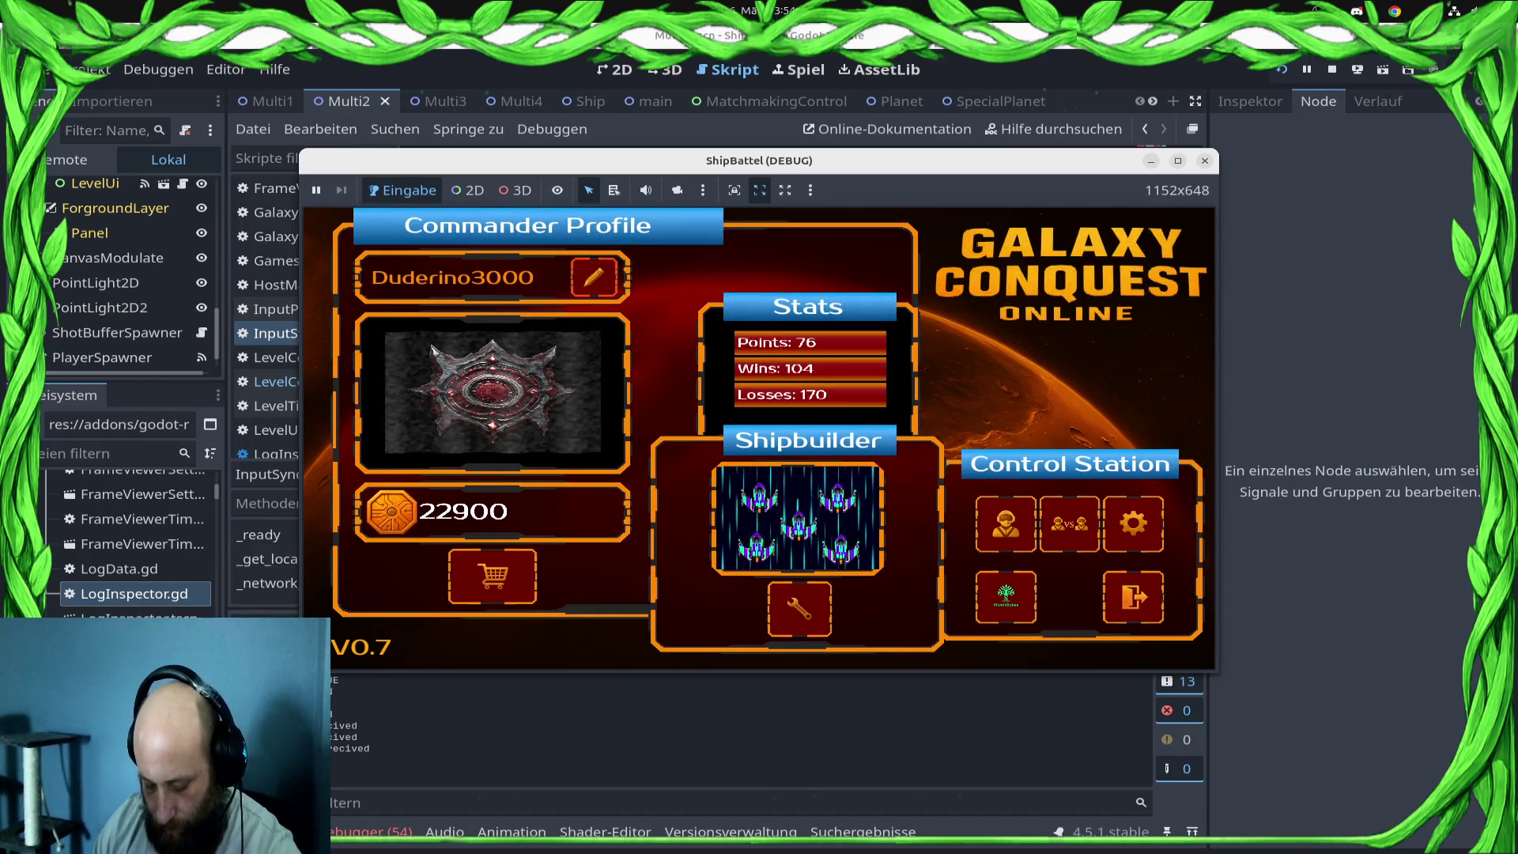
click(1069, 523)
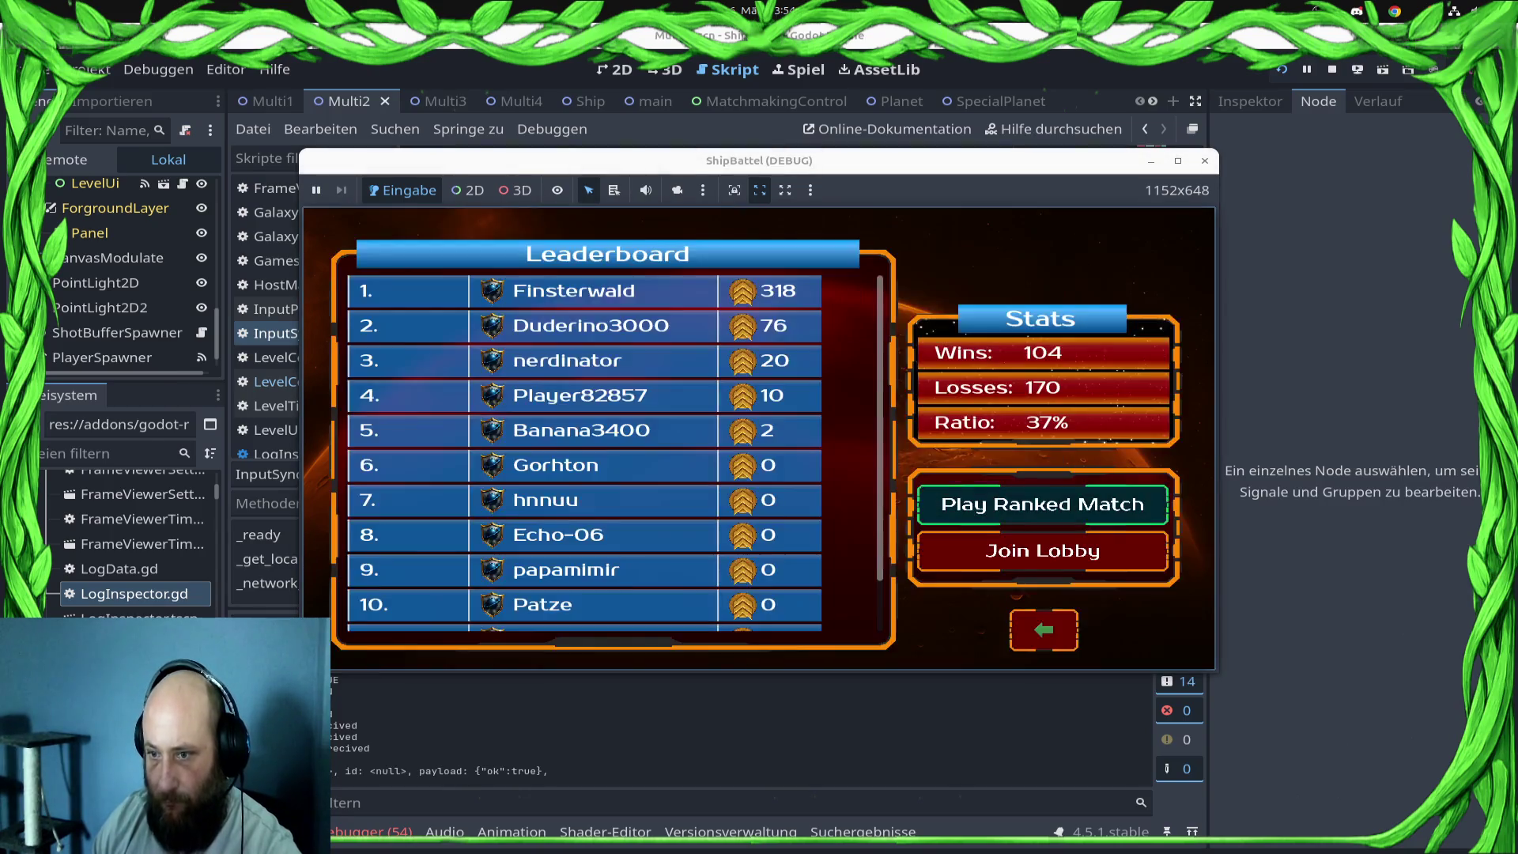
click(1064, 518)
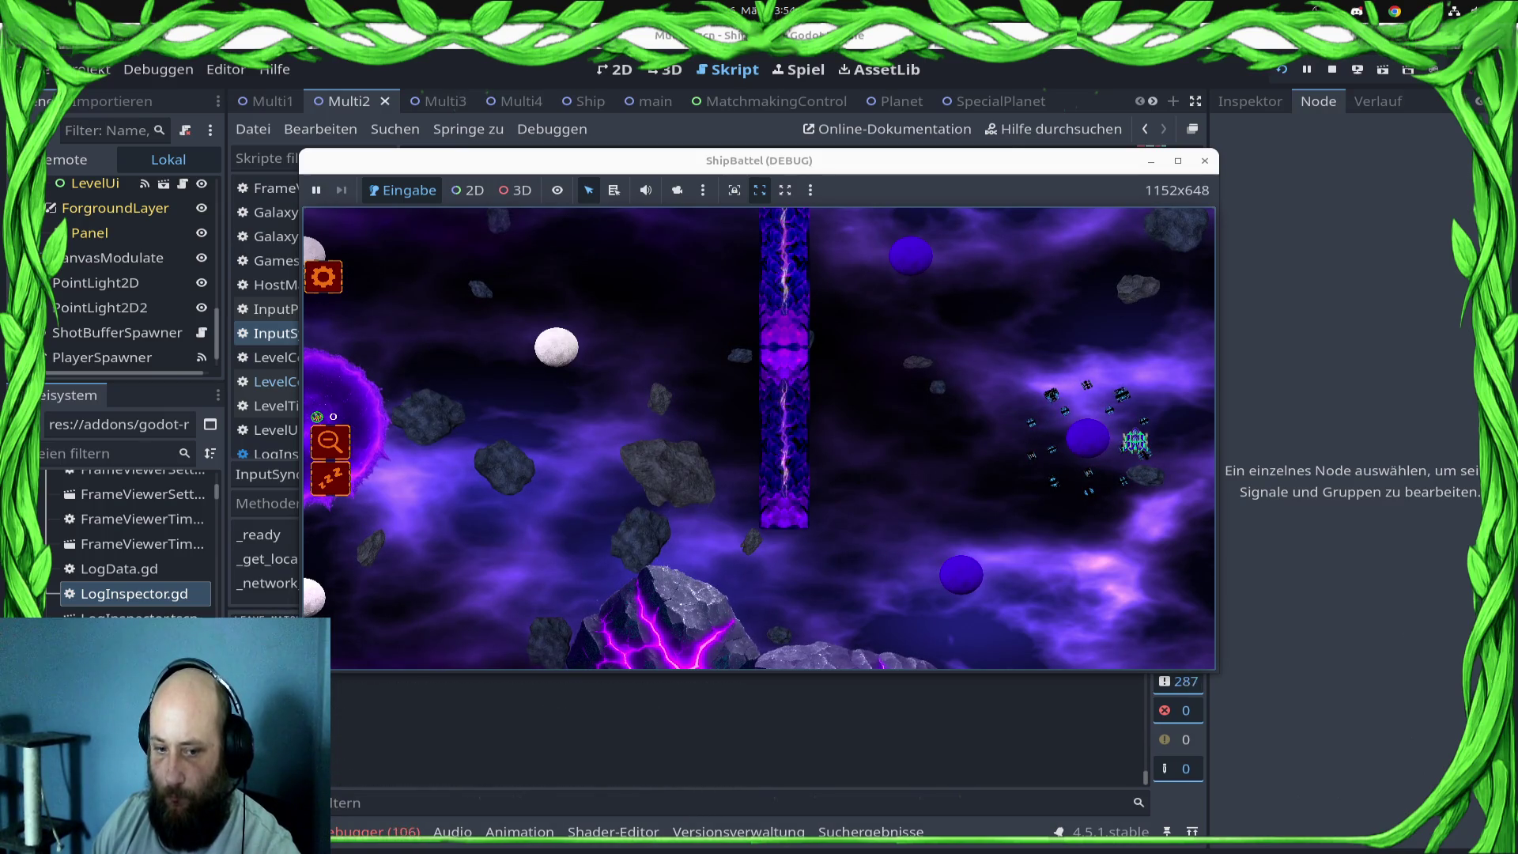
key(F8)
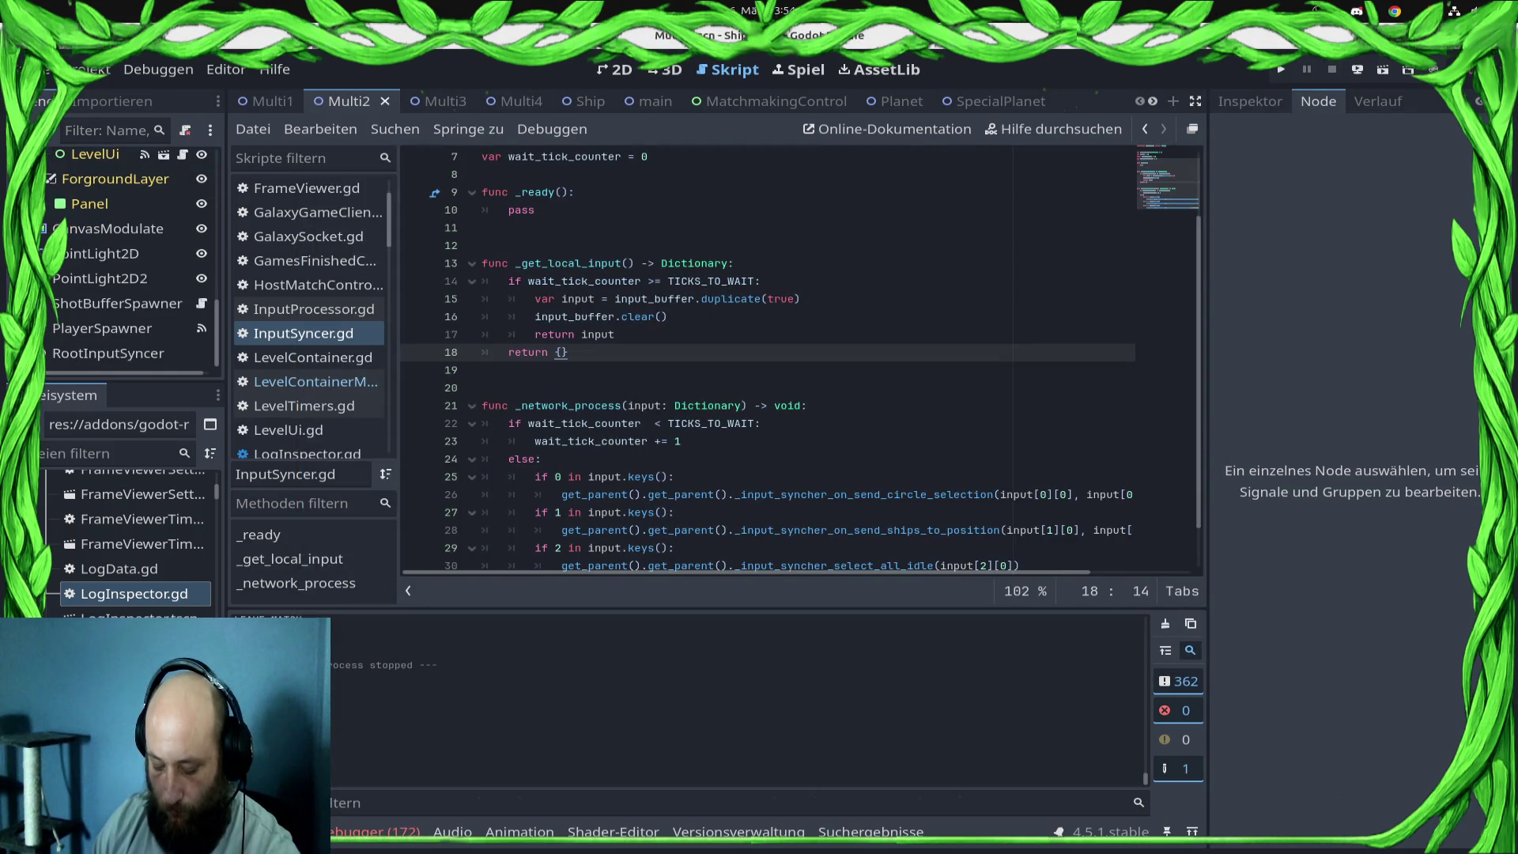
scroll(767, 356, up, 2)
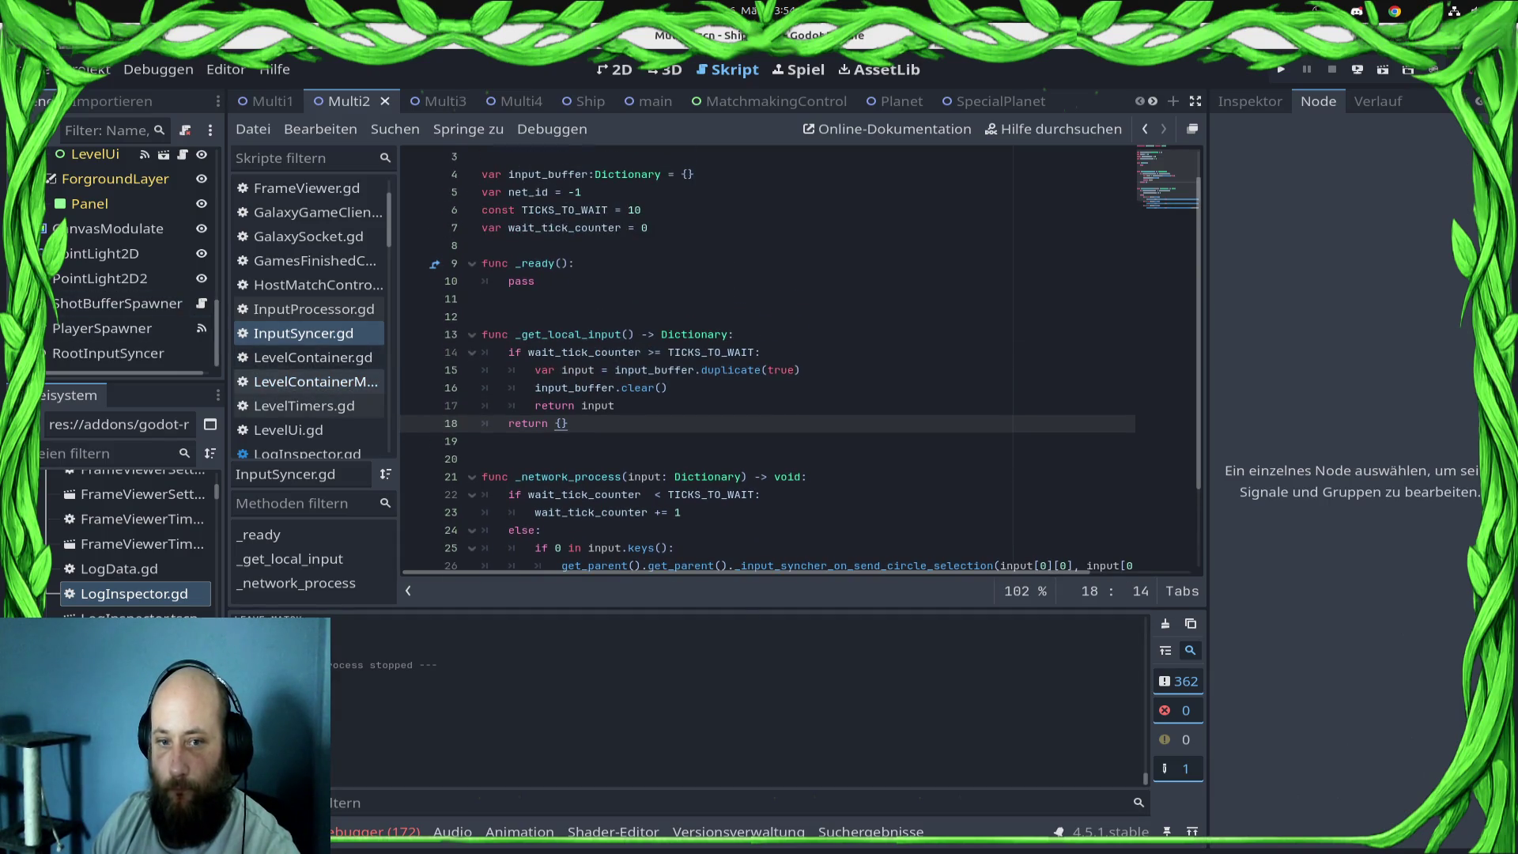
click(316, 382)
scroll(800, 360, up, 3)
scroll(791, 360, up, 10)
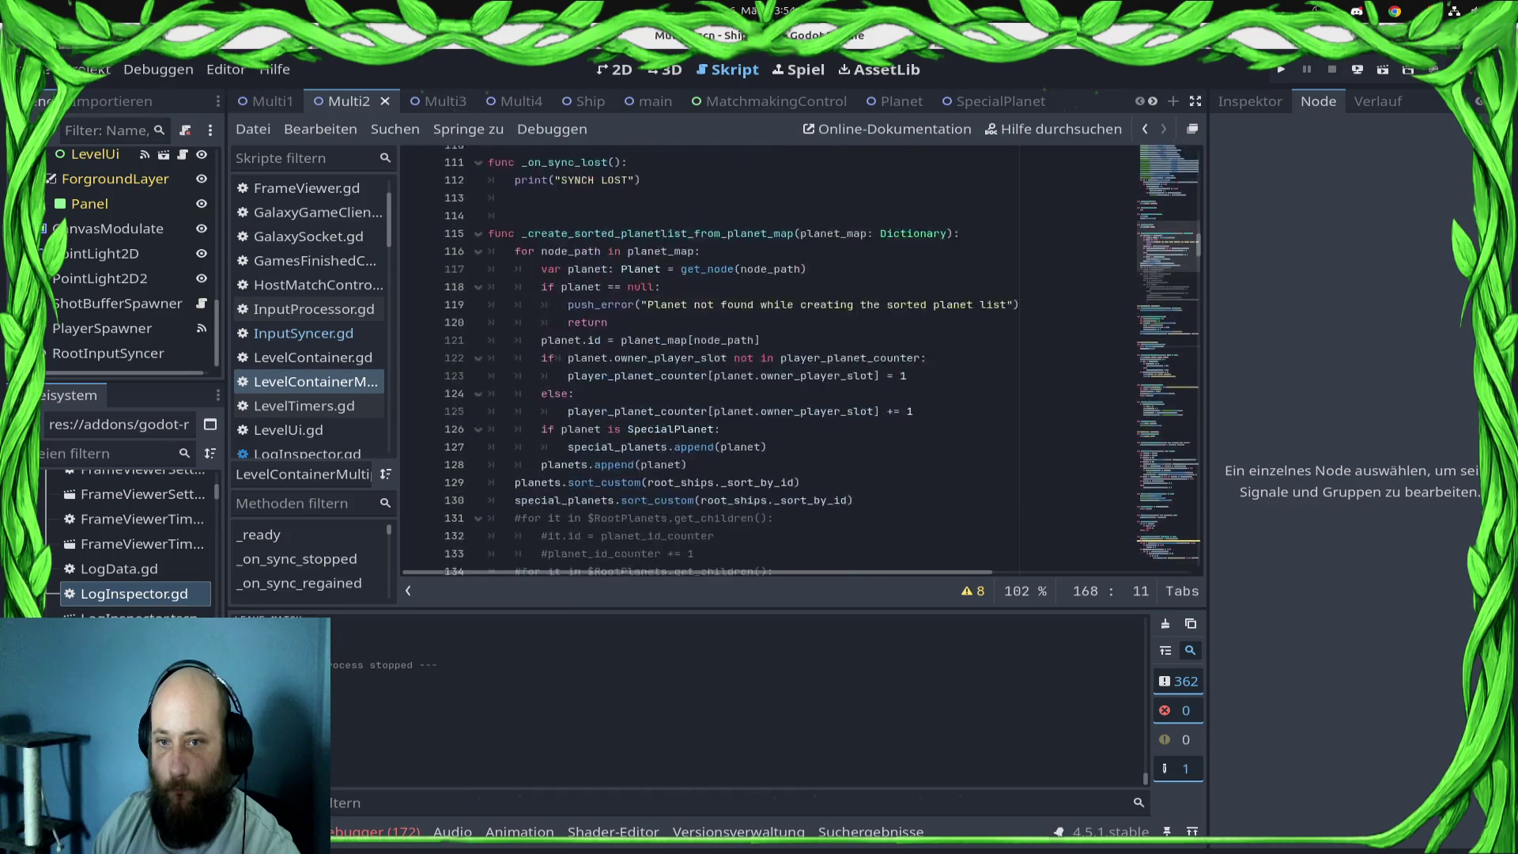
scroll(791, 360, up, 4)
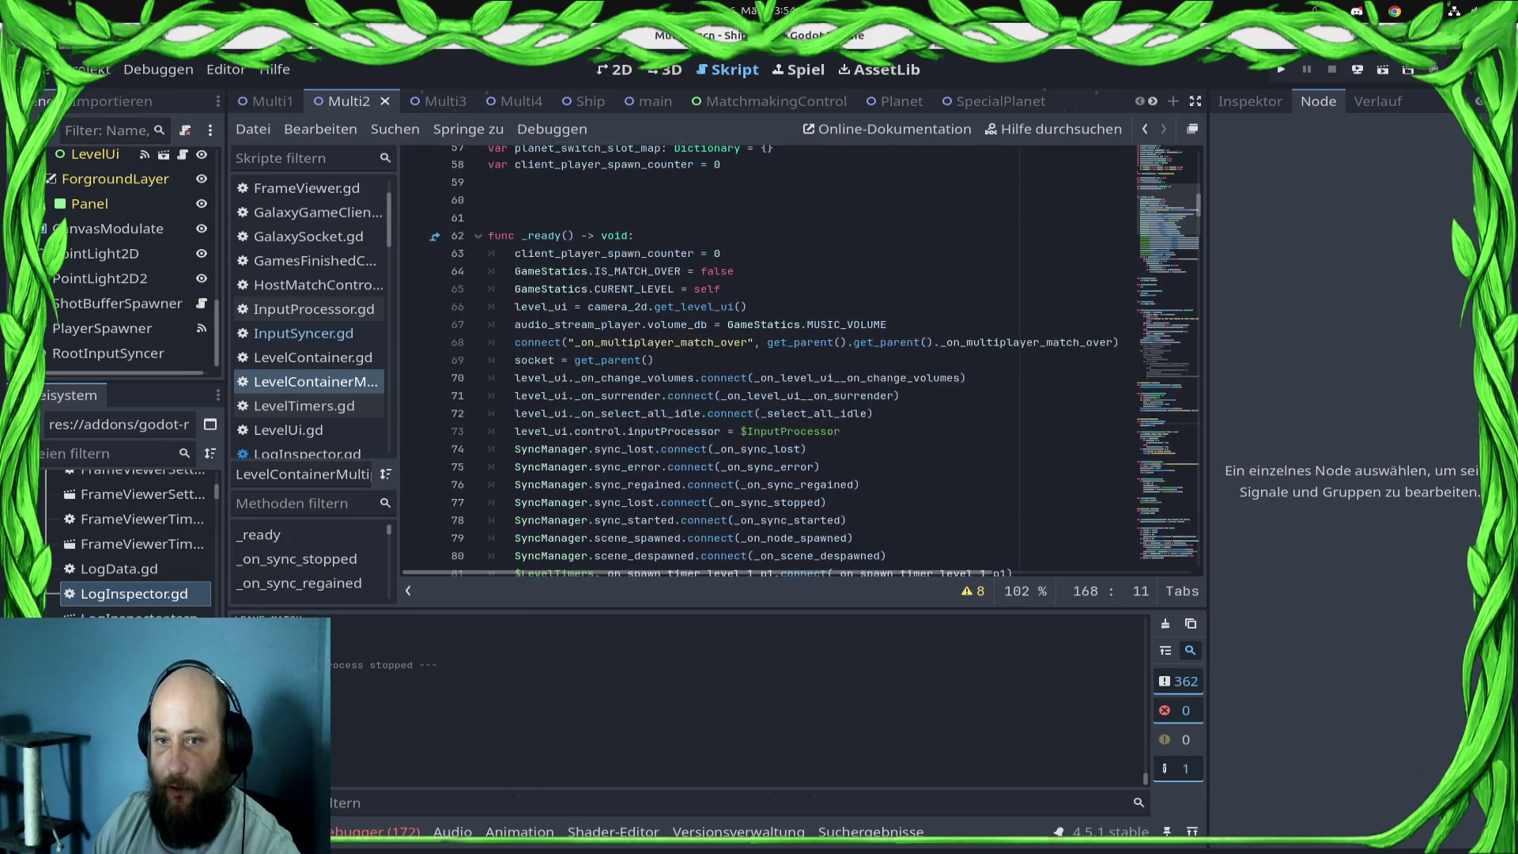
scroll(791, 360, up, 6)
scroll(791, 360, down, 9)
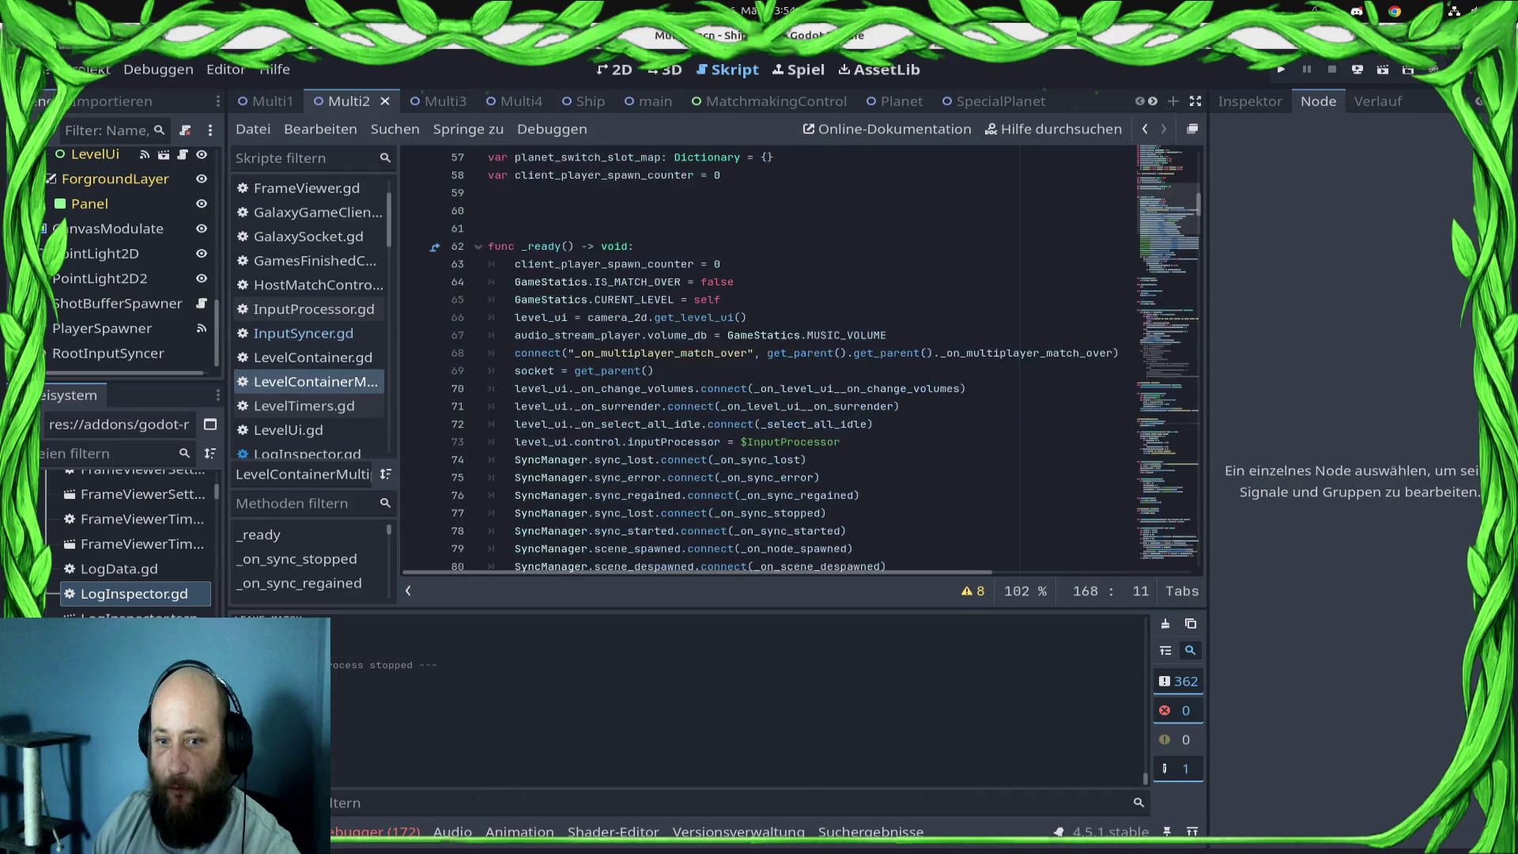
scroll(791, 360, down, 6)
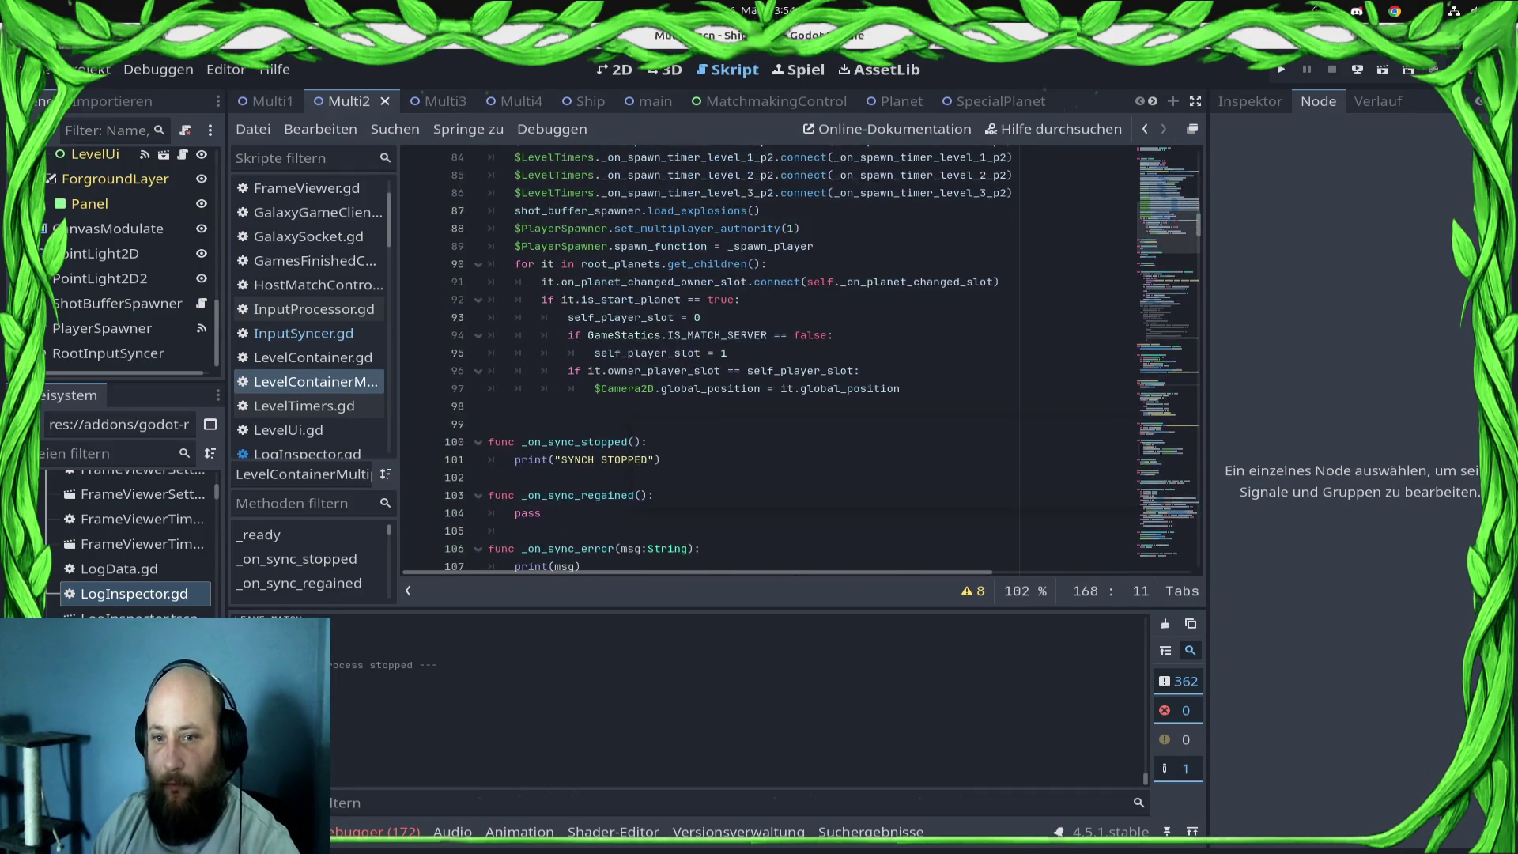
scroll(791, 360, up, 4)
scroll(791, 360, up, 5)
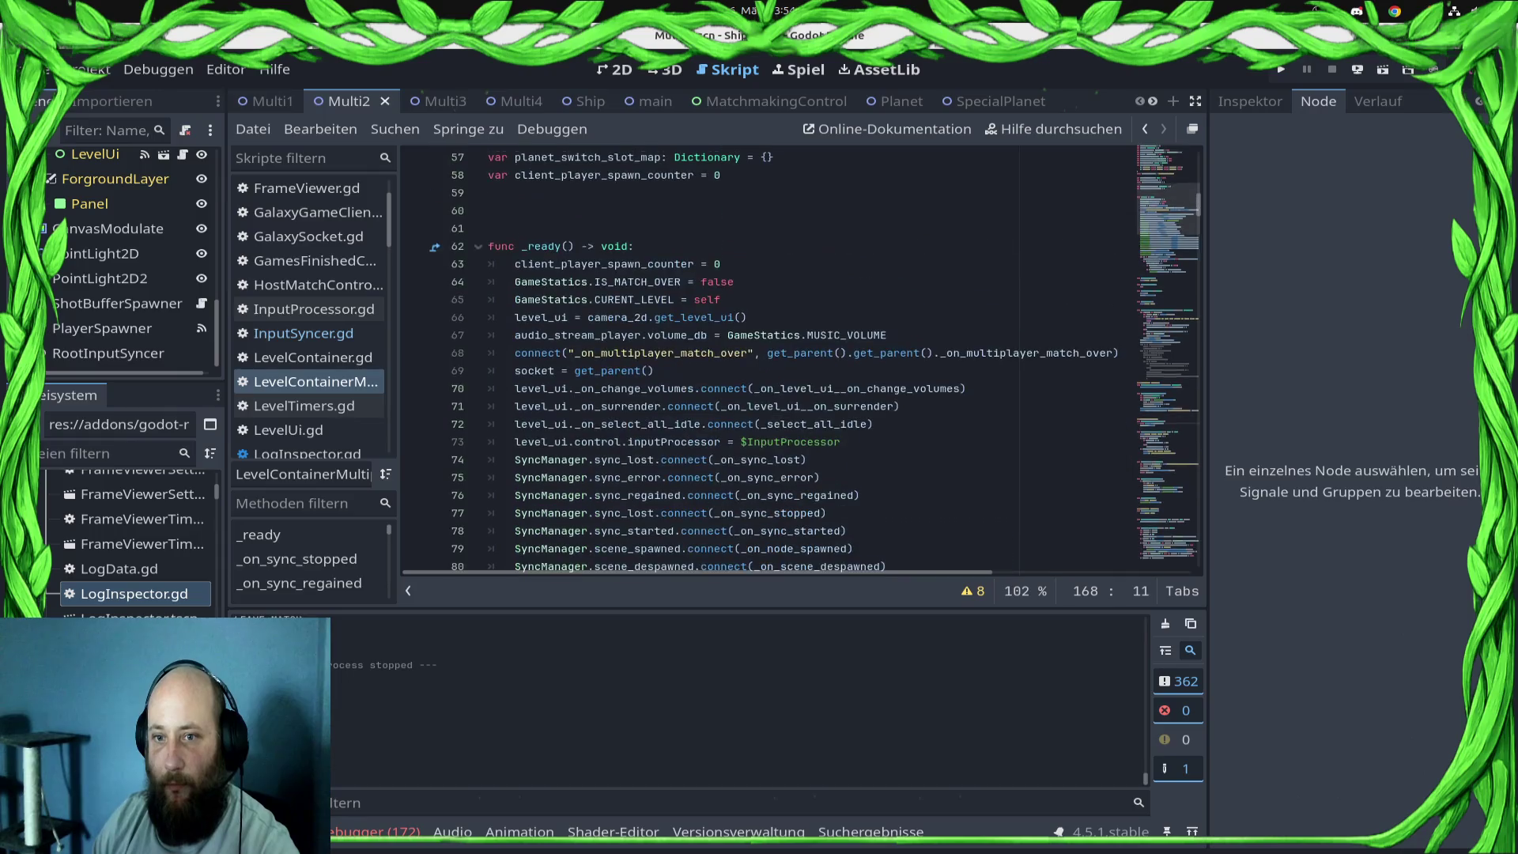
scroll(711, 407, down, 8)
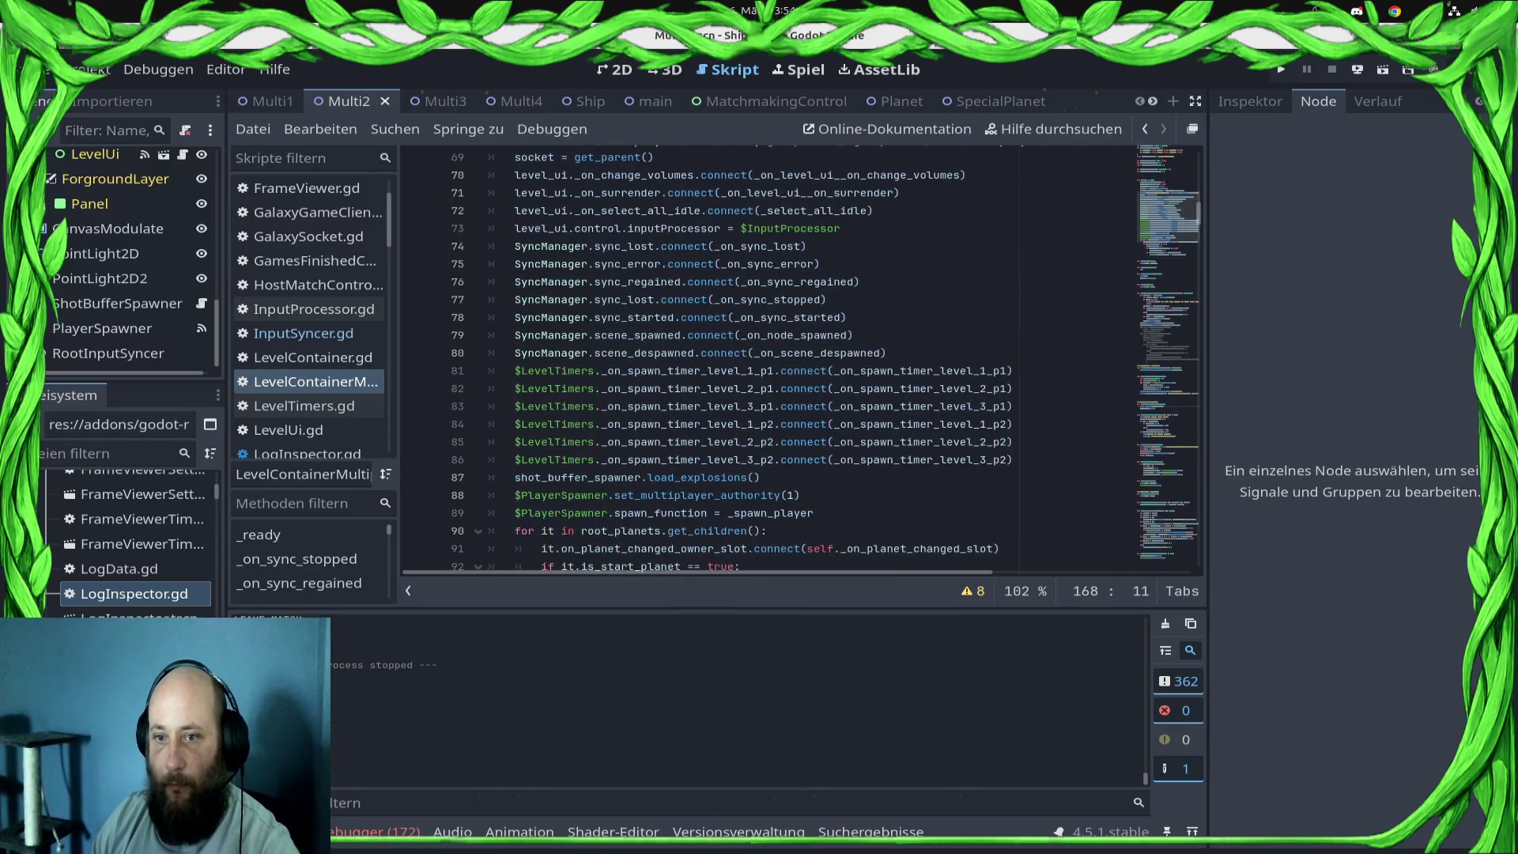
scroll(791, 360, down, 3)
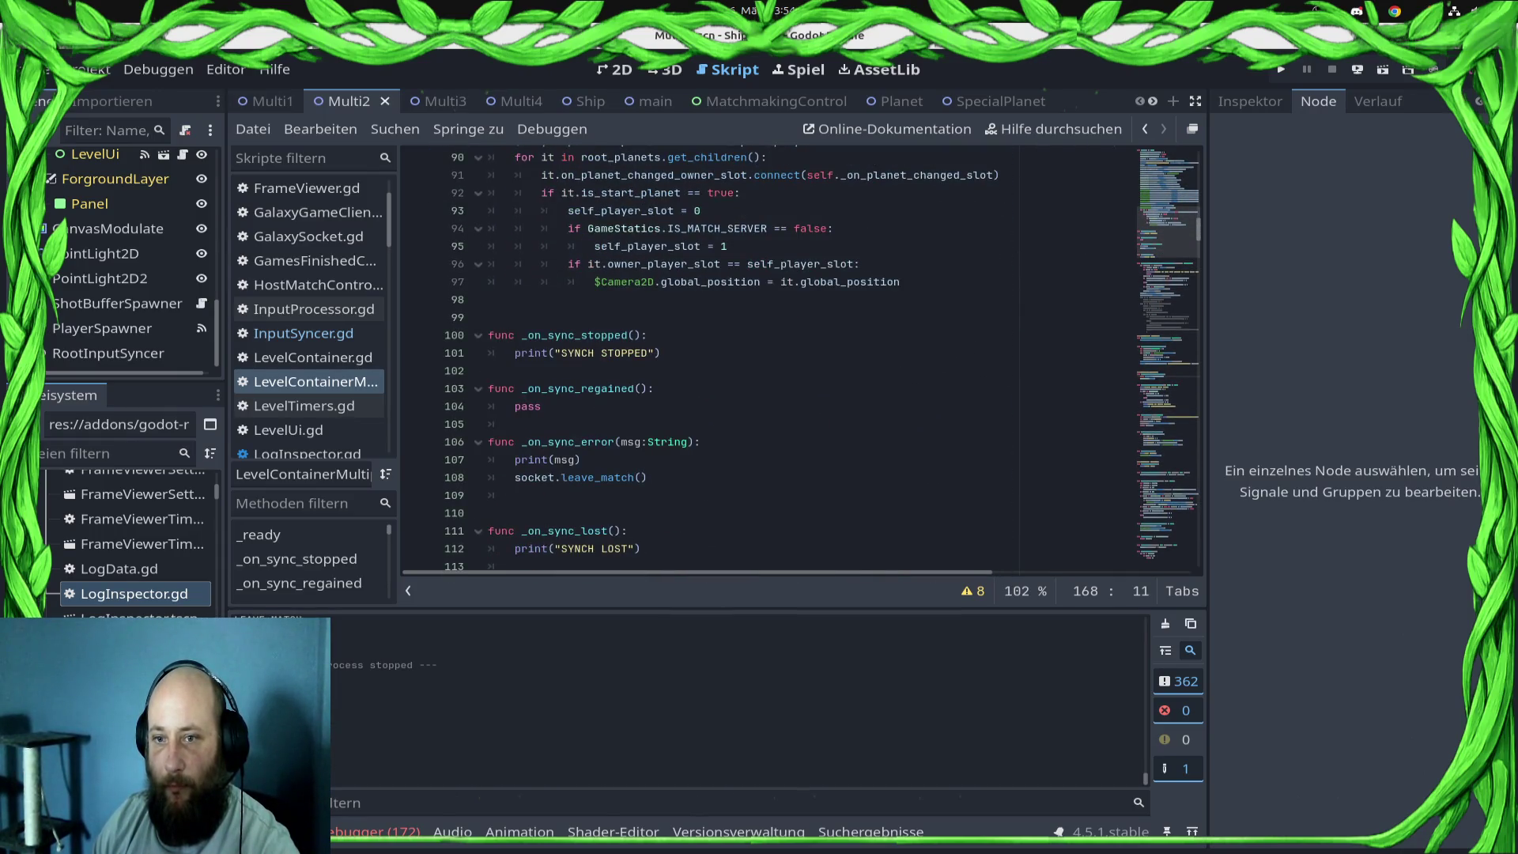
scroll(791, 360, up, 3)
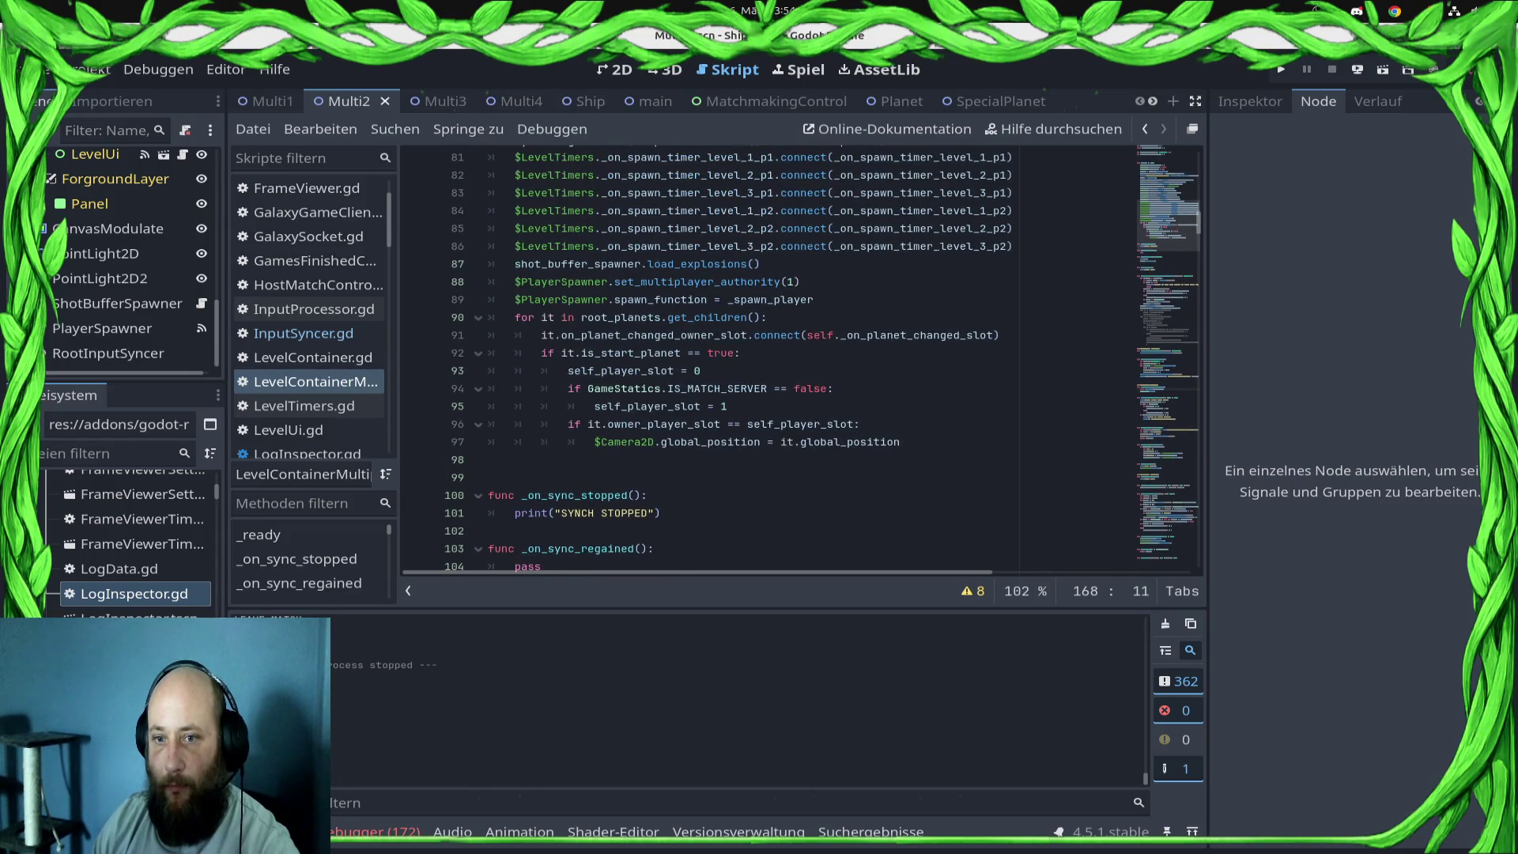
scroll(791, 360, down, 10)
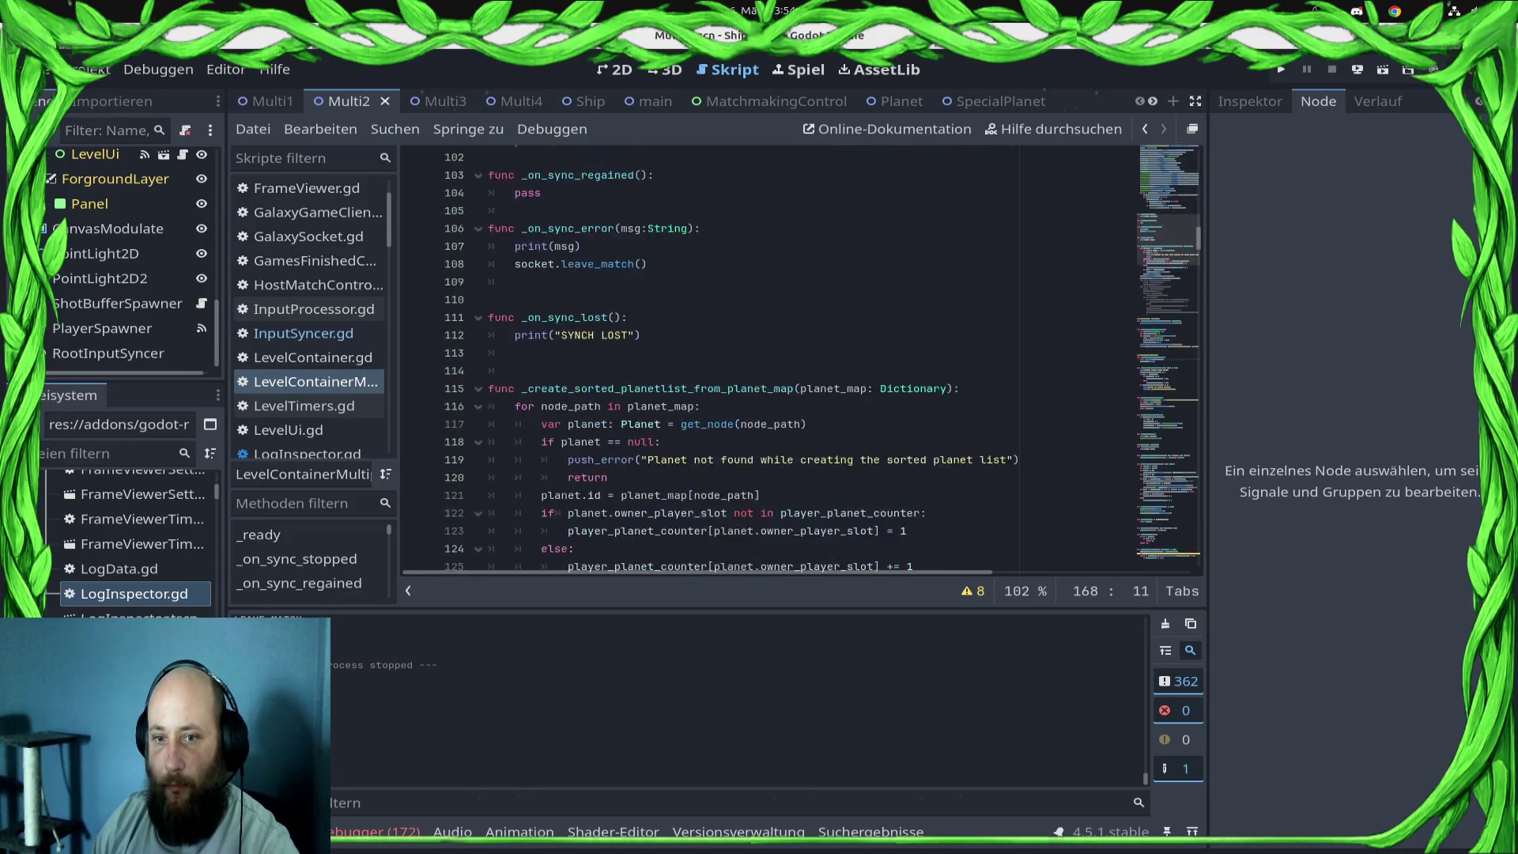
scroll(791, 359, down, 14)
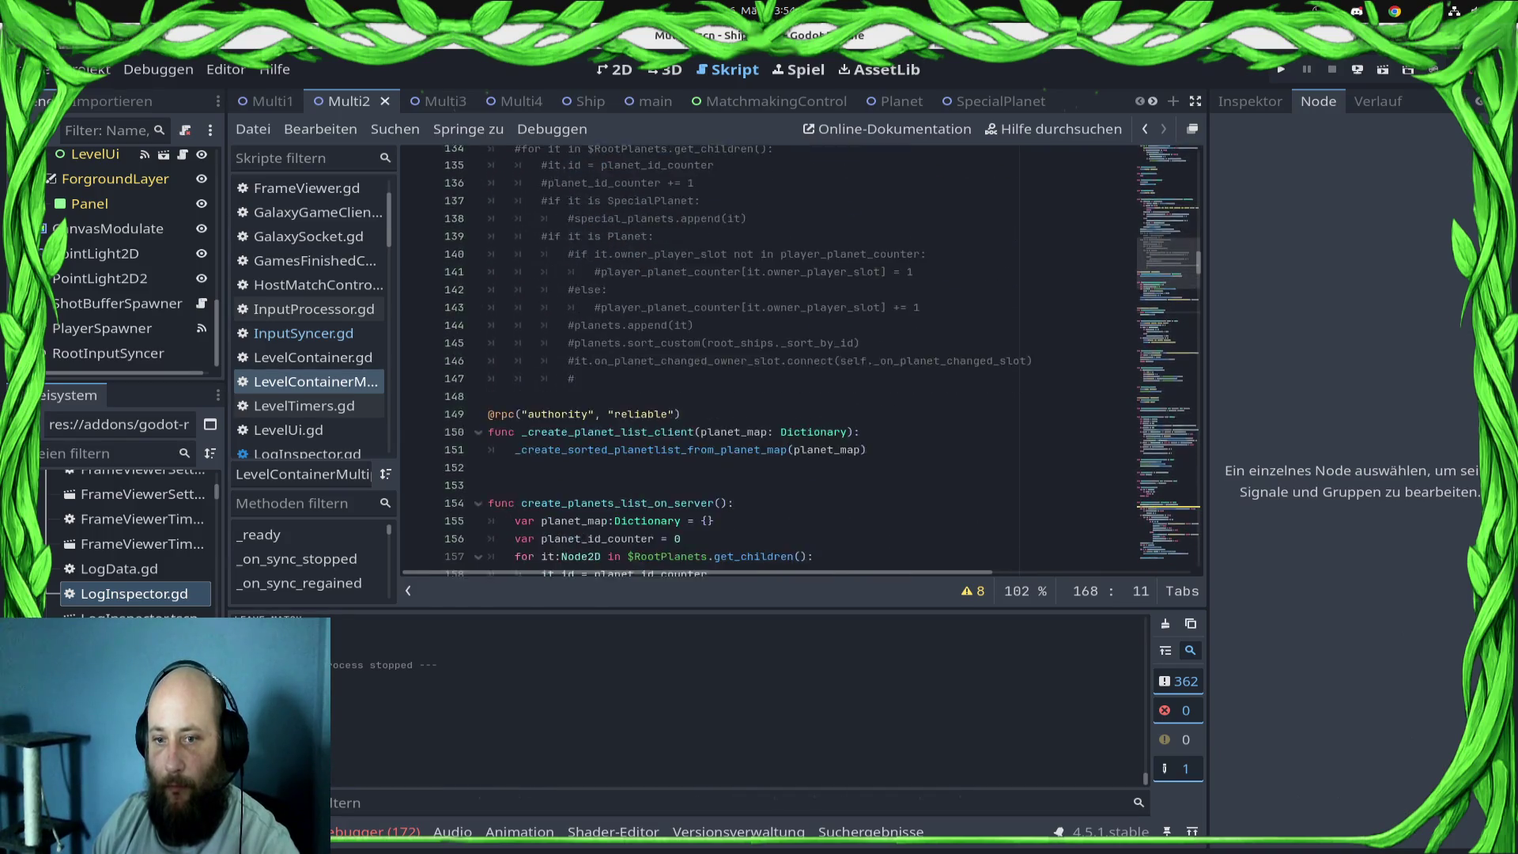
scroll(791, 360, down, 2)
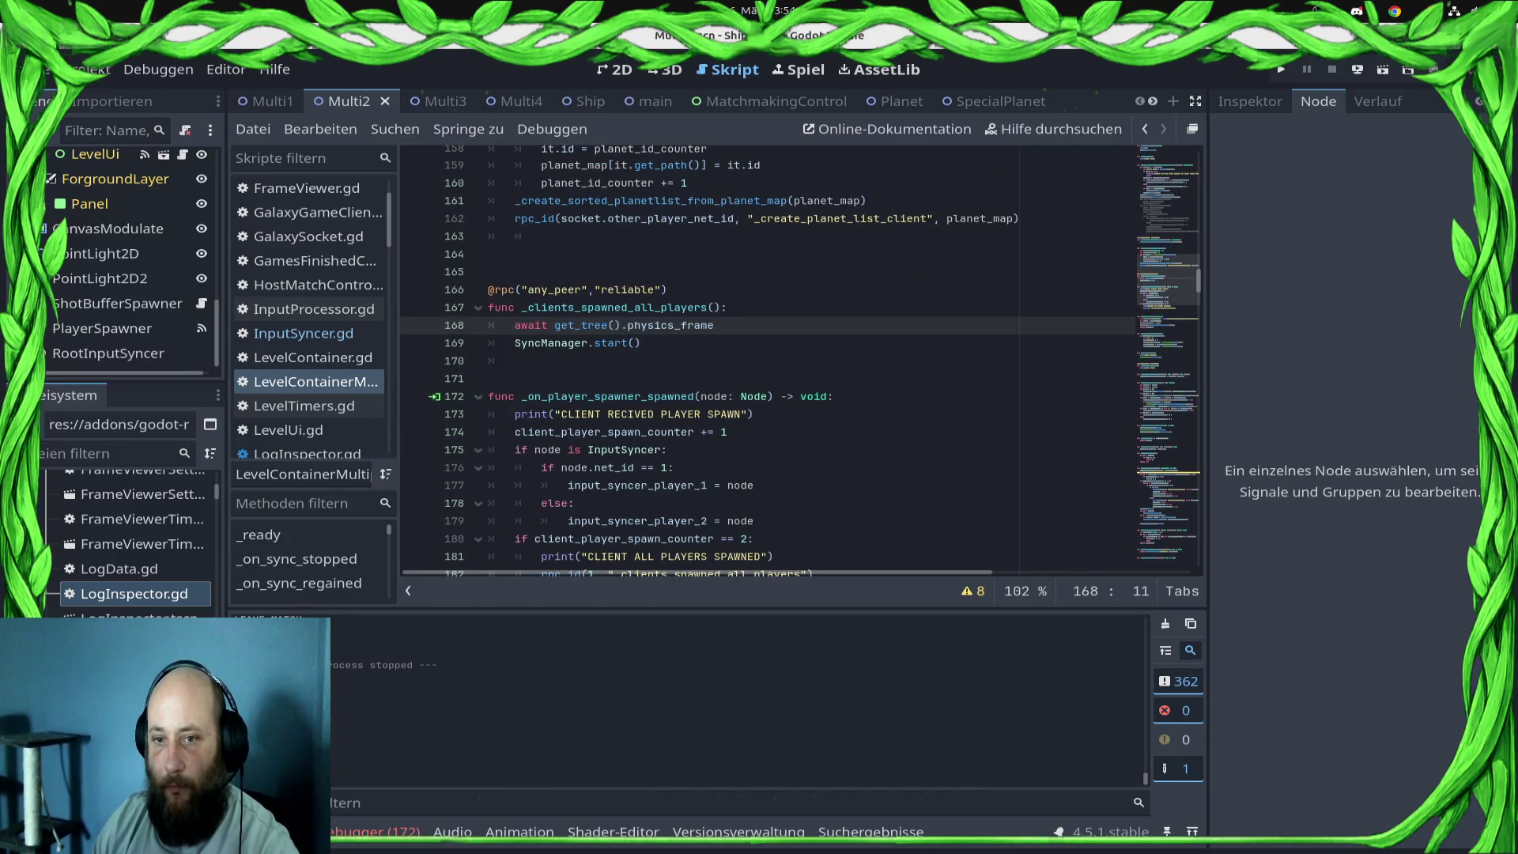
- Delete the 'await get_tree().physics_frame' line from _clients_spawned_all_players and save
mouse_move(714, 325)
mouse_down()
mouse_move(510, 308)
mouse_move(488, 325)
mouse_up()
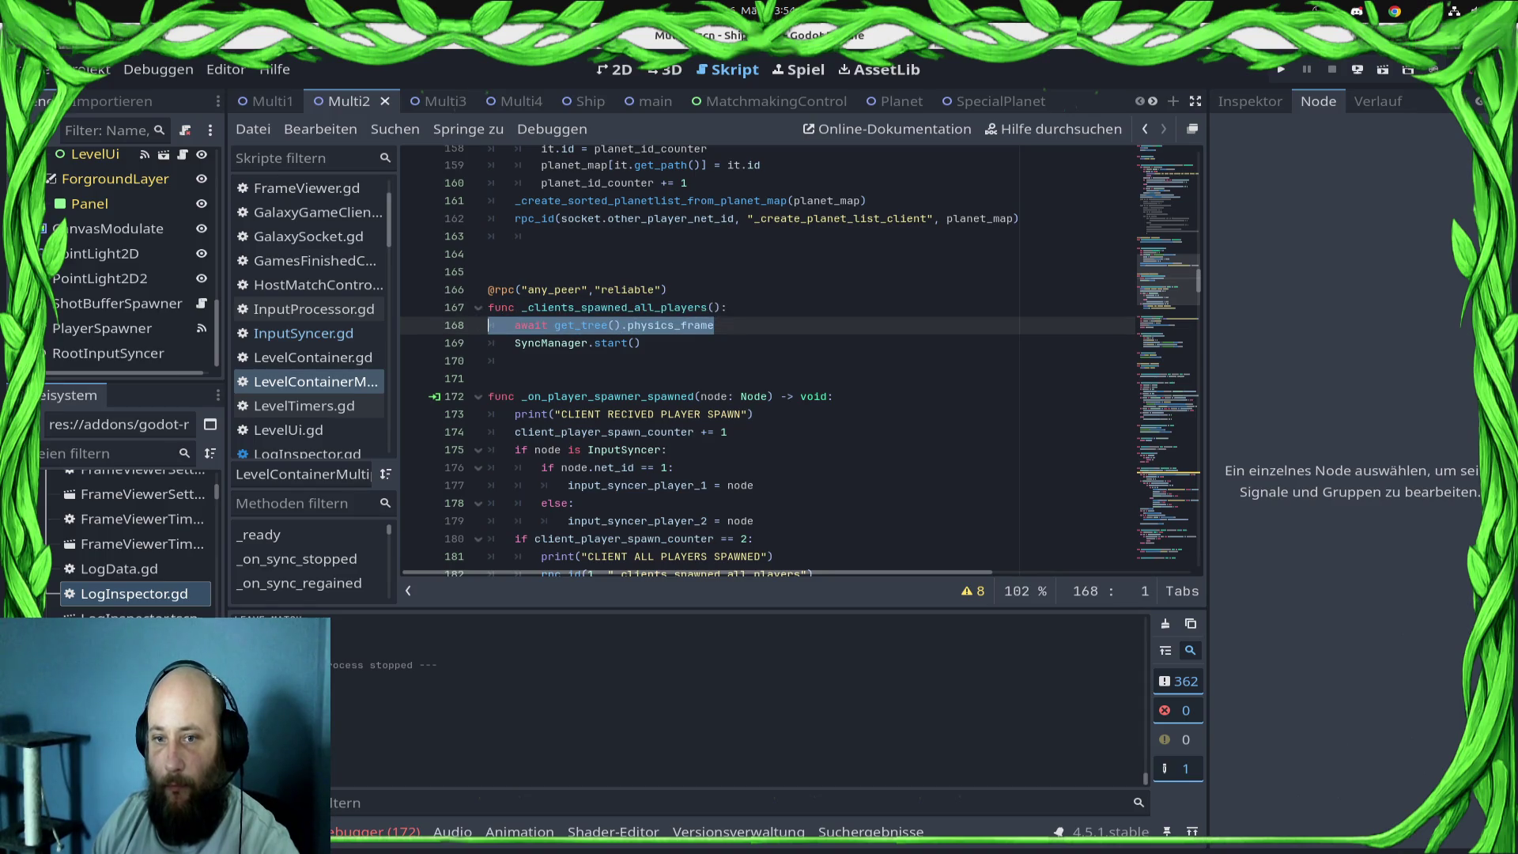
key(BackSpace)
key(BackSpace)
key(ctrl+s)
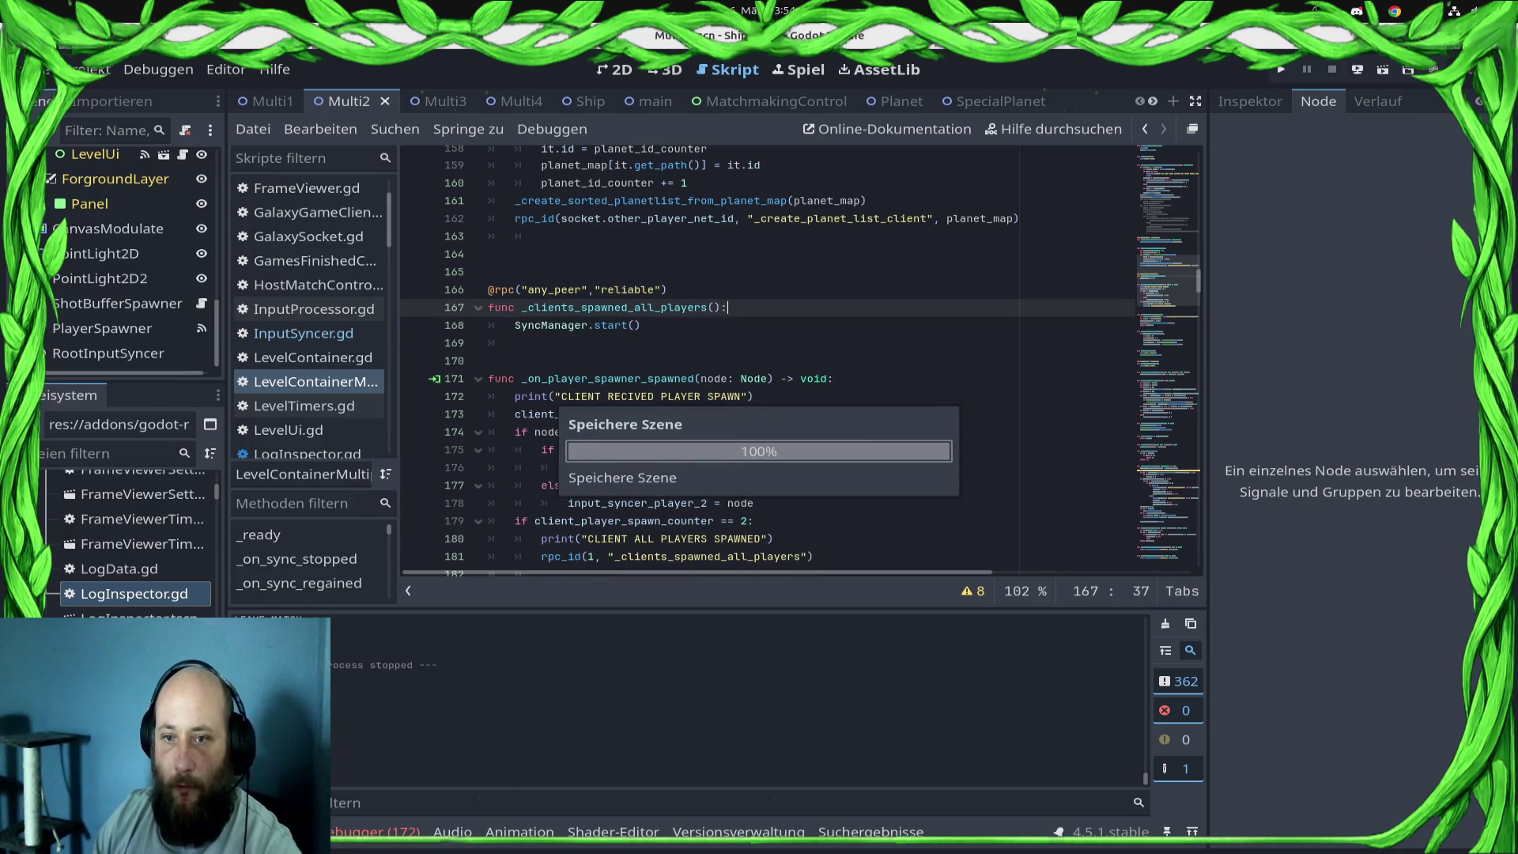
click(642, 325)
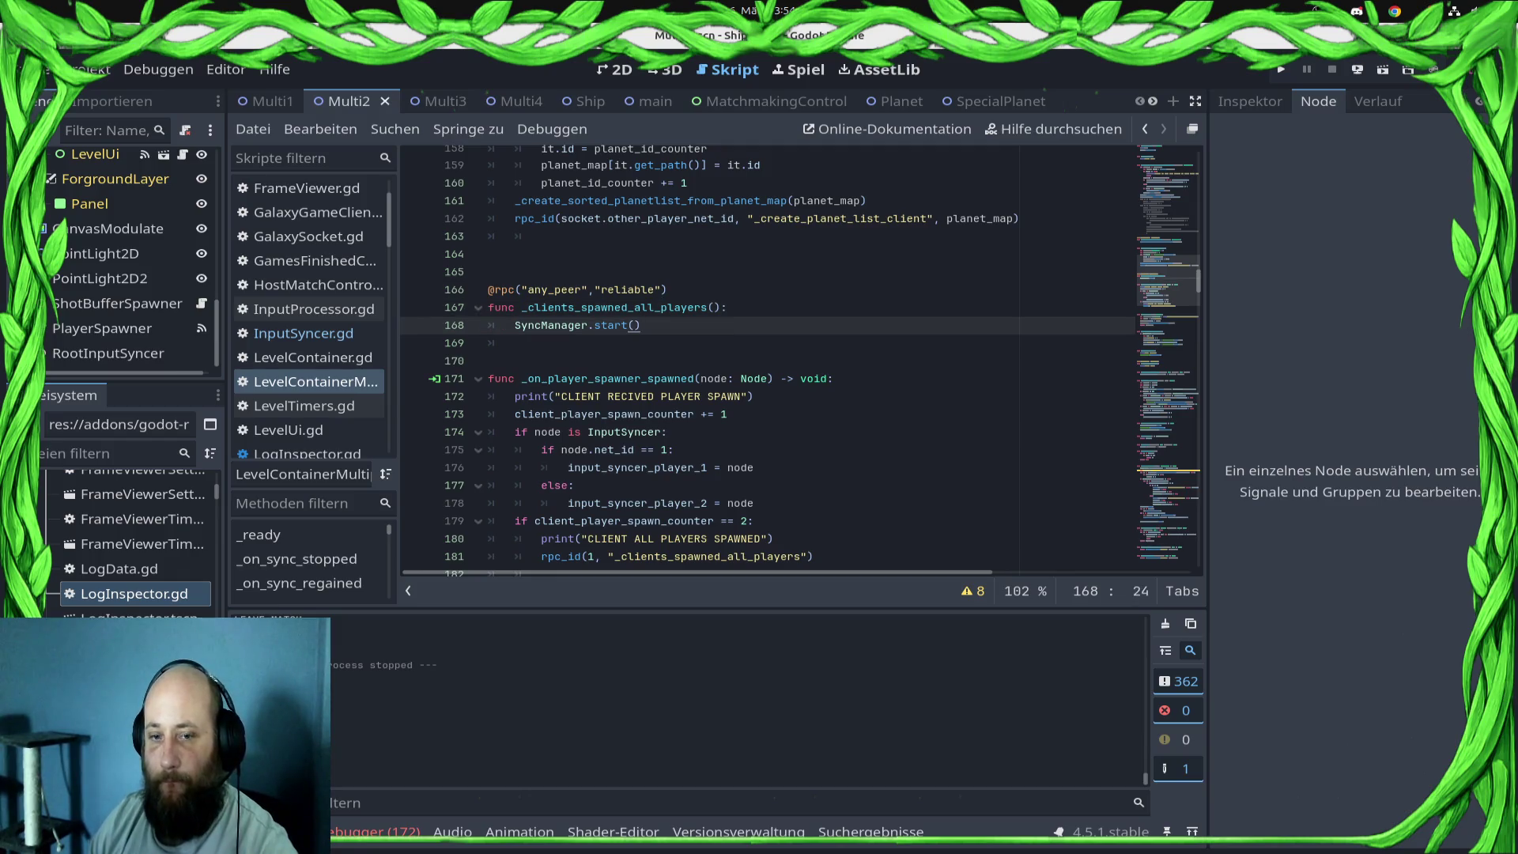
- Remove the $LevelTimers.start_timers() call from _on_sync_started and save
scroll(767, 356, down, 13)
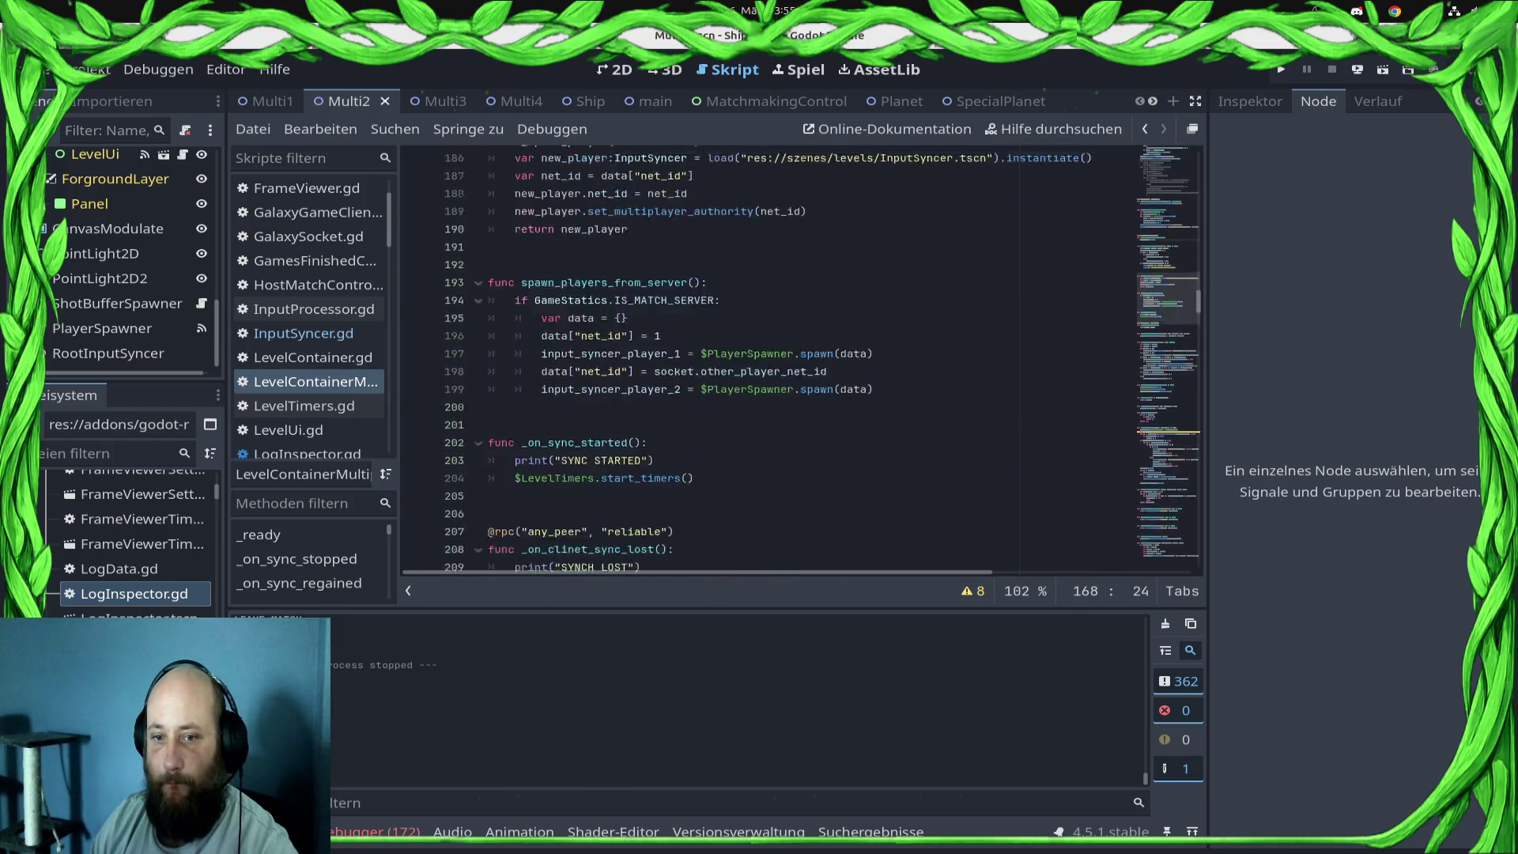
triple_click(601, 268)
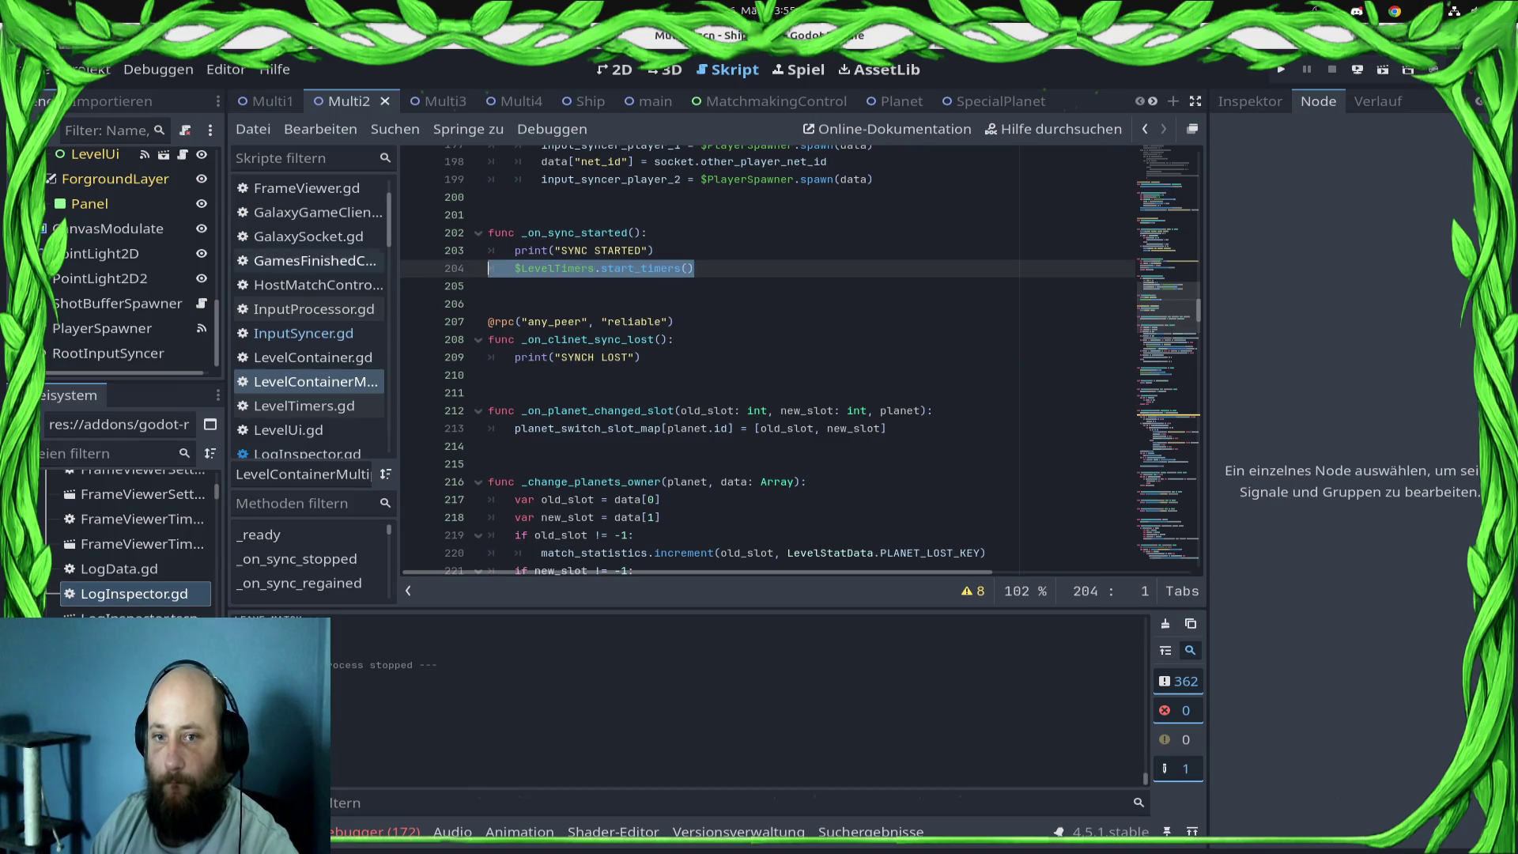
key(BackSpace)
key(ctrl+s)
- Add 'await SyncManager.sync_started' below SyncManager.start() and save
scroll(767, 356, up, 12)
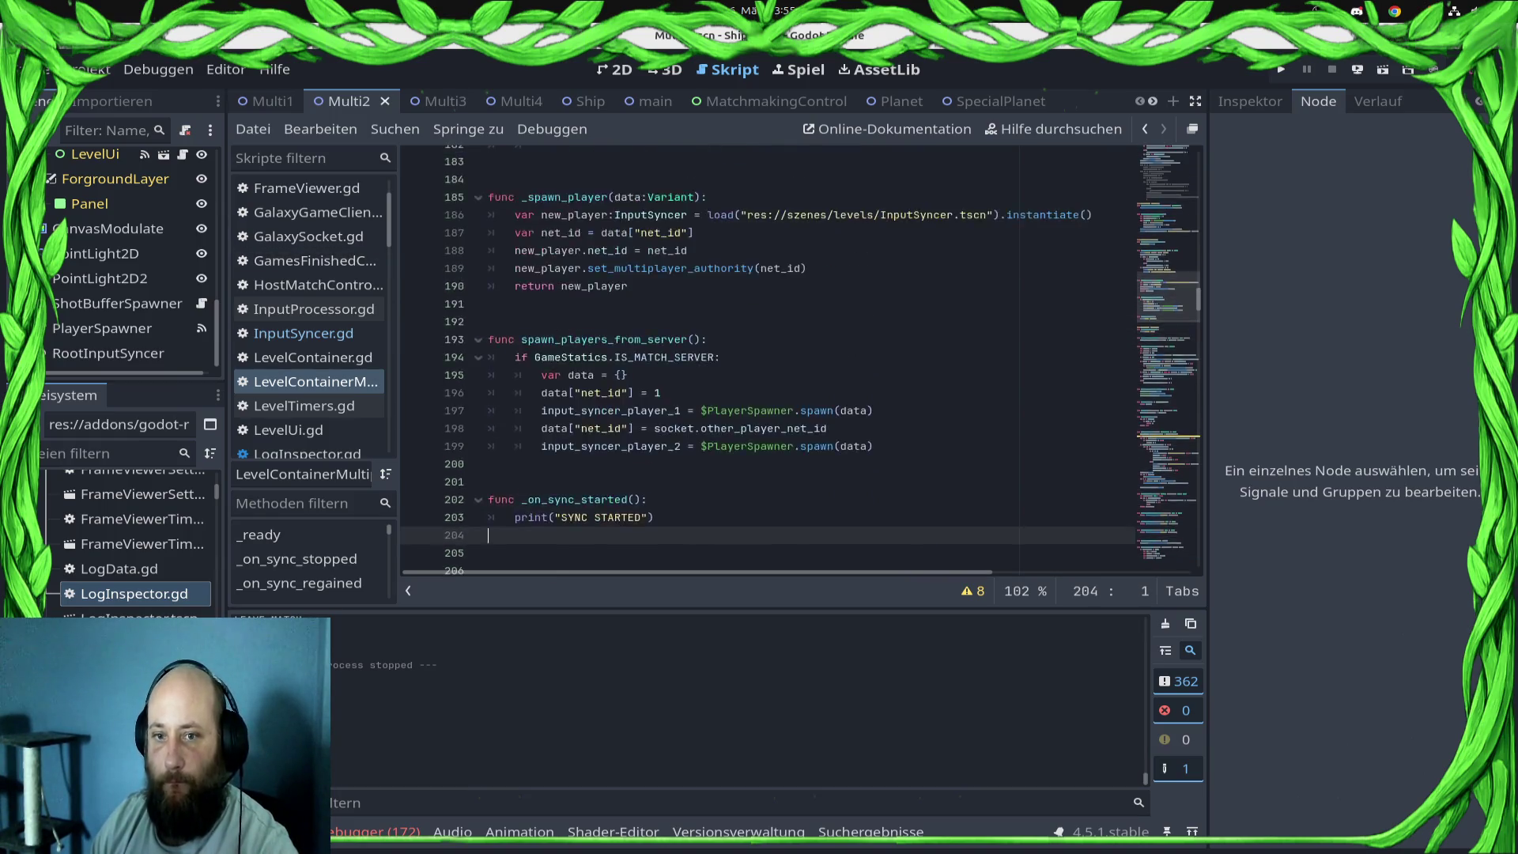
scroll(767, 356, up, 1)
click(642, 301)
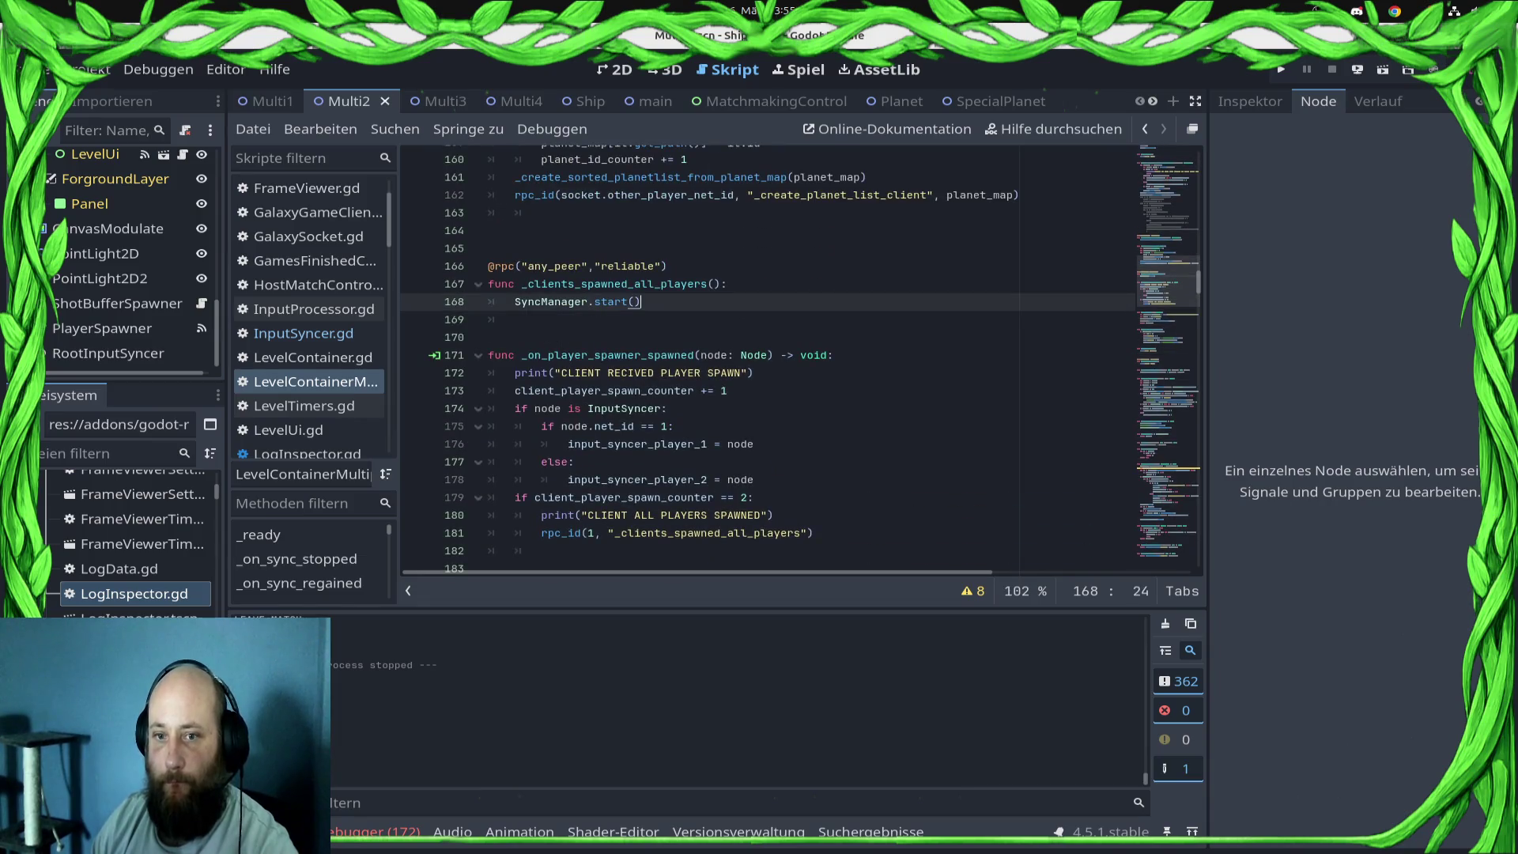
key(Return)
text(await S)
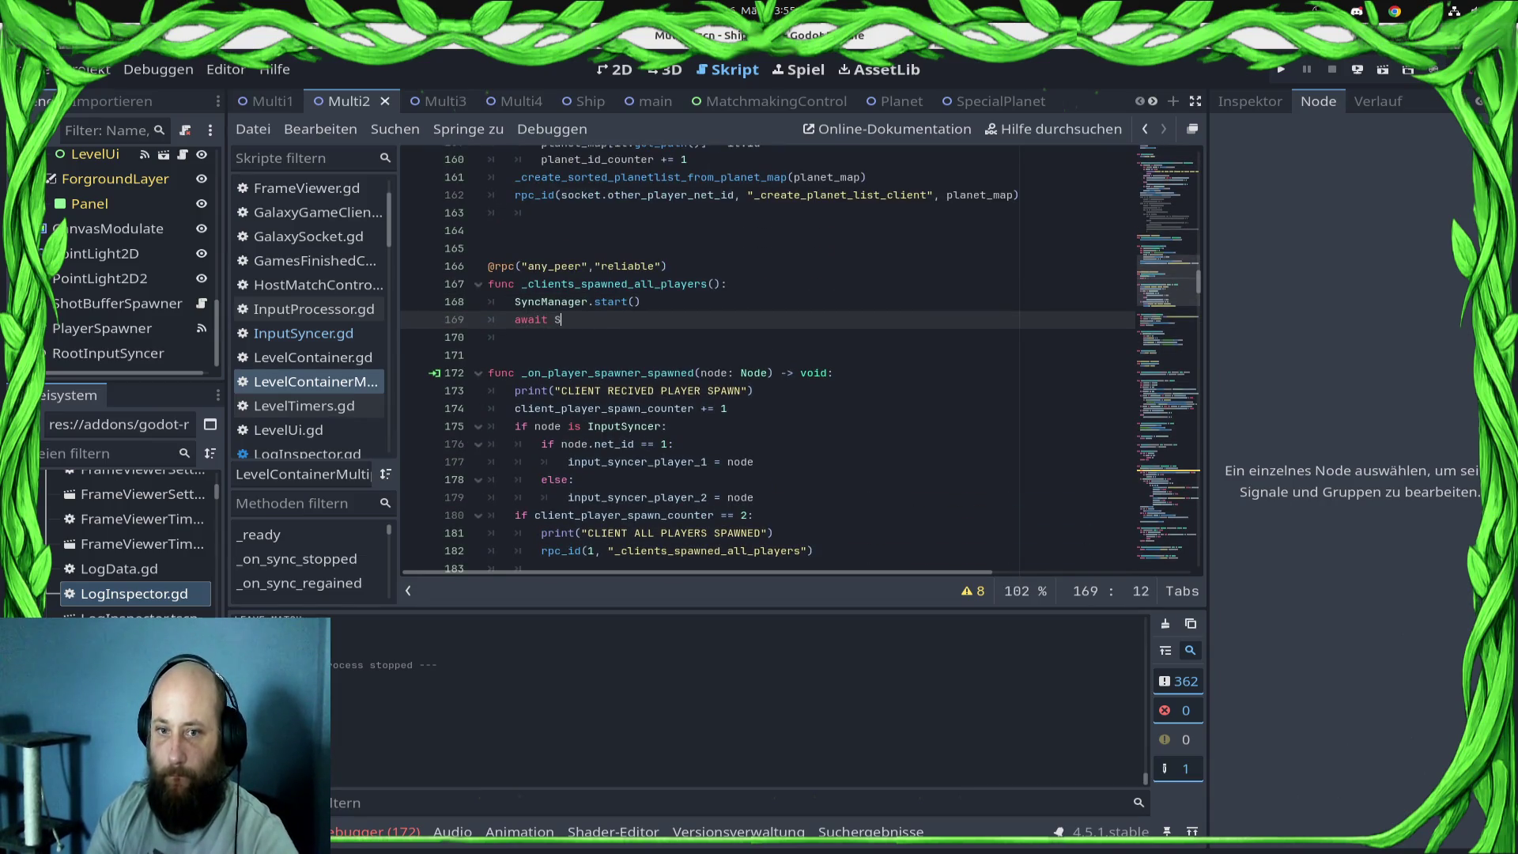
text(yn)
key(Down)
key(Return)
text(.)
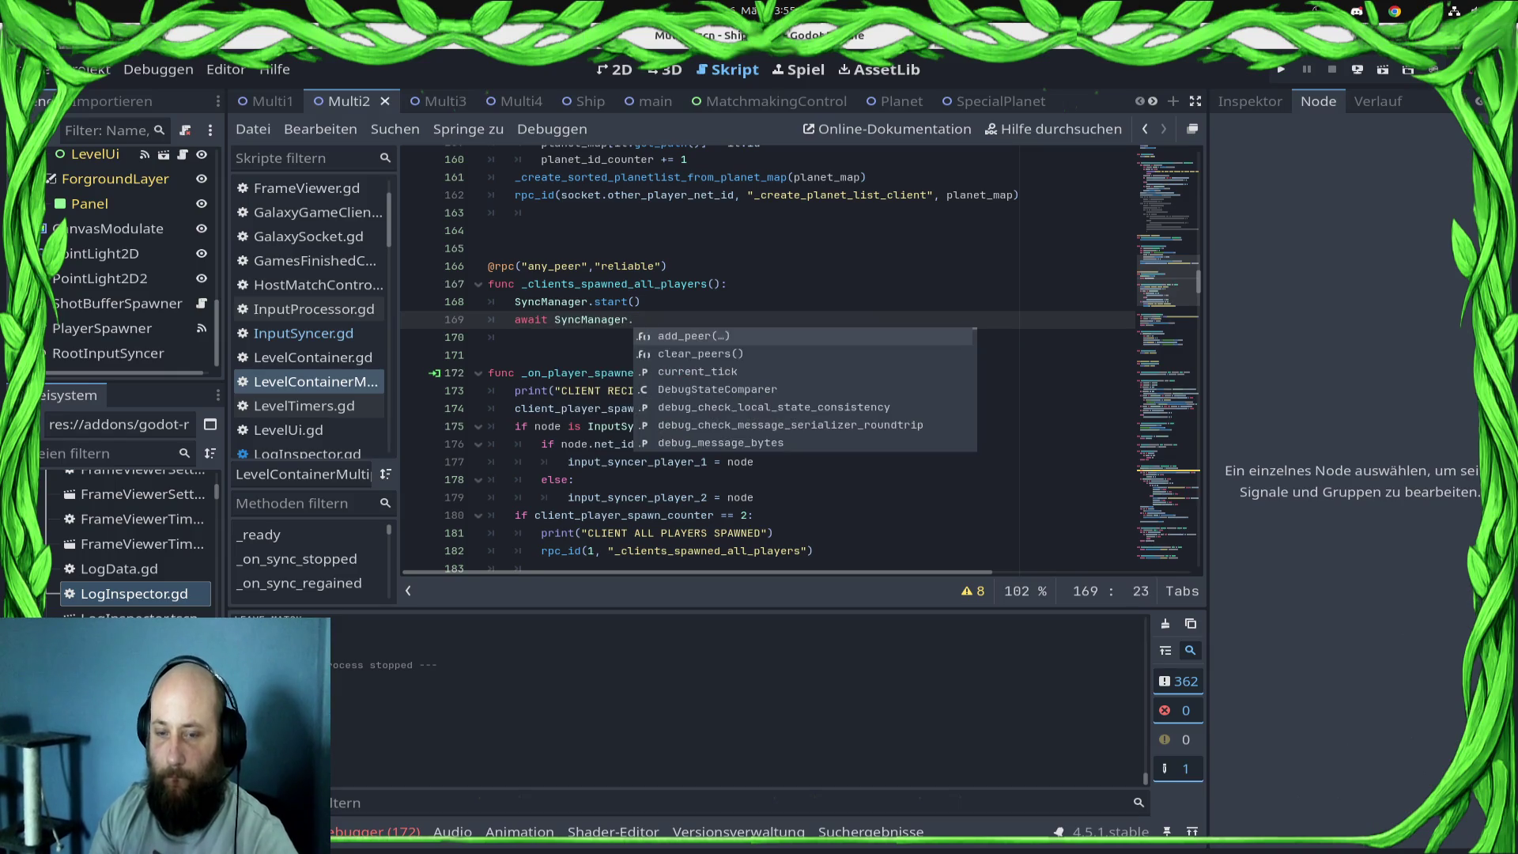
text(sync)
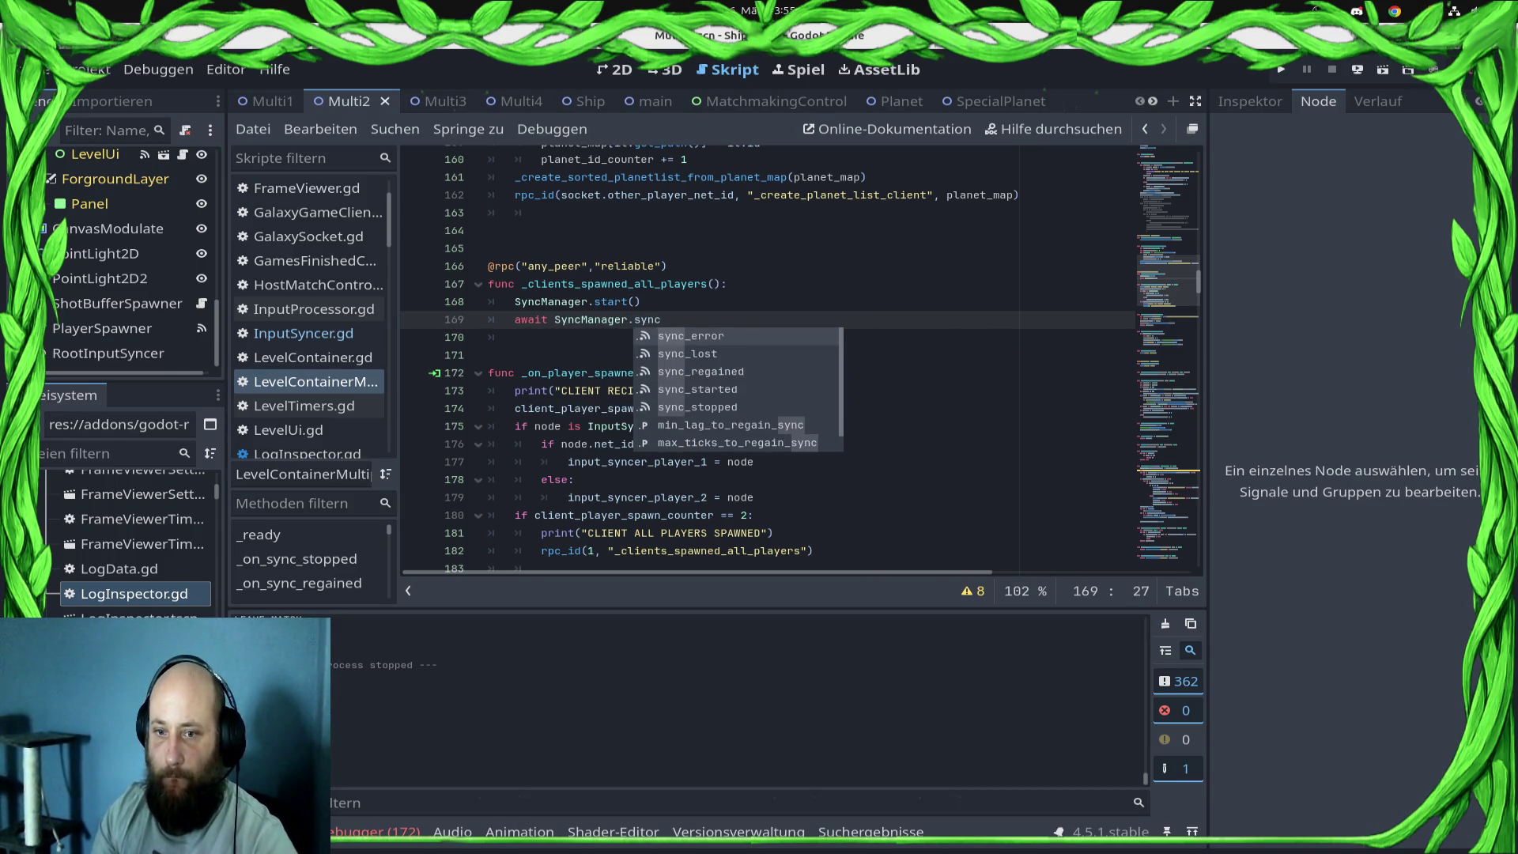
key(Down)
key(Down)
key(Down)
key(Return)
key(ctrl+s)
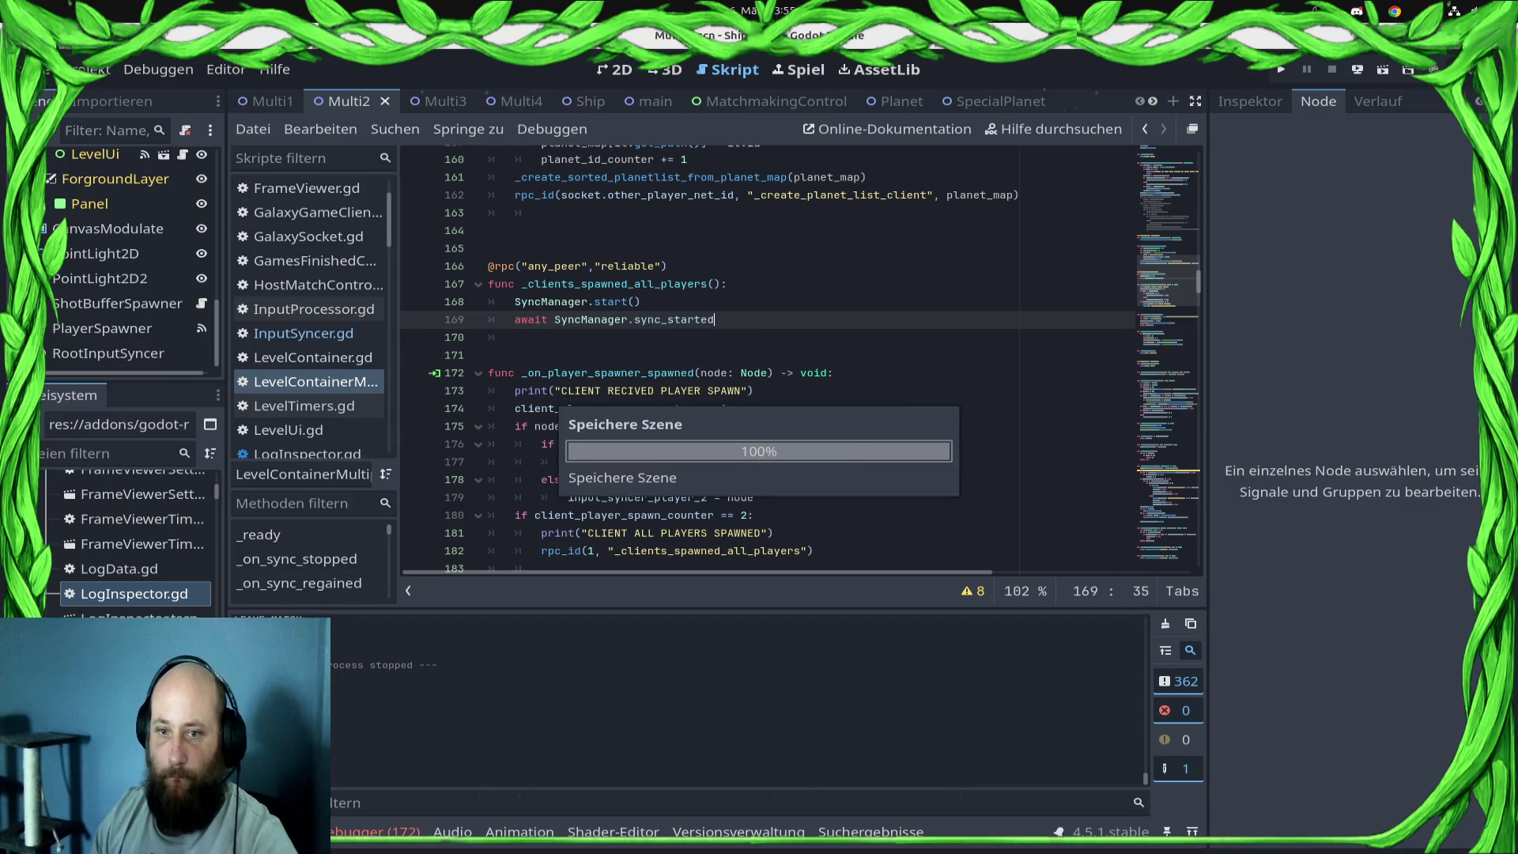
- Deploy to the Samsung phone, run locally with F5, join a match from the leaderboard, then stop
click(1358, 70)
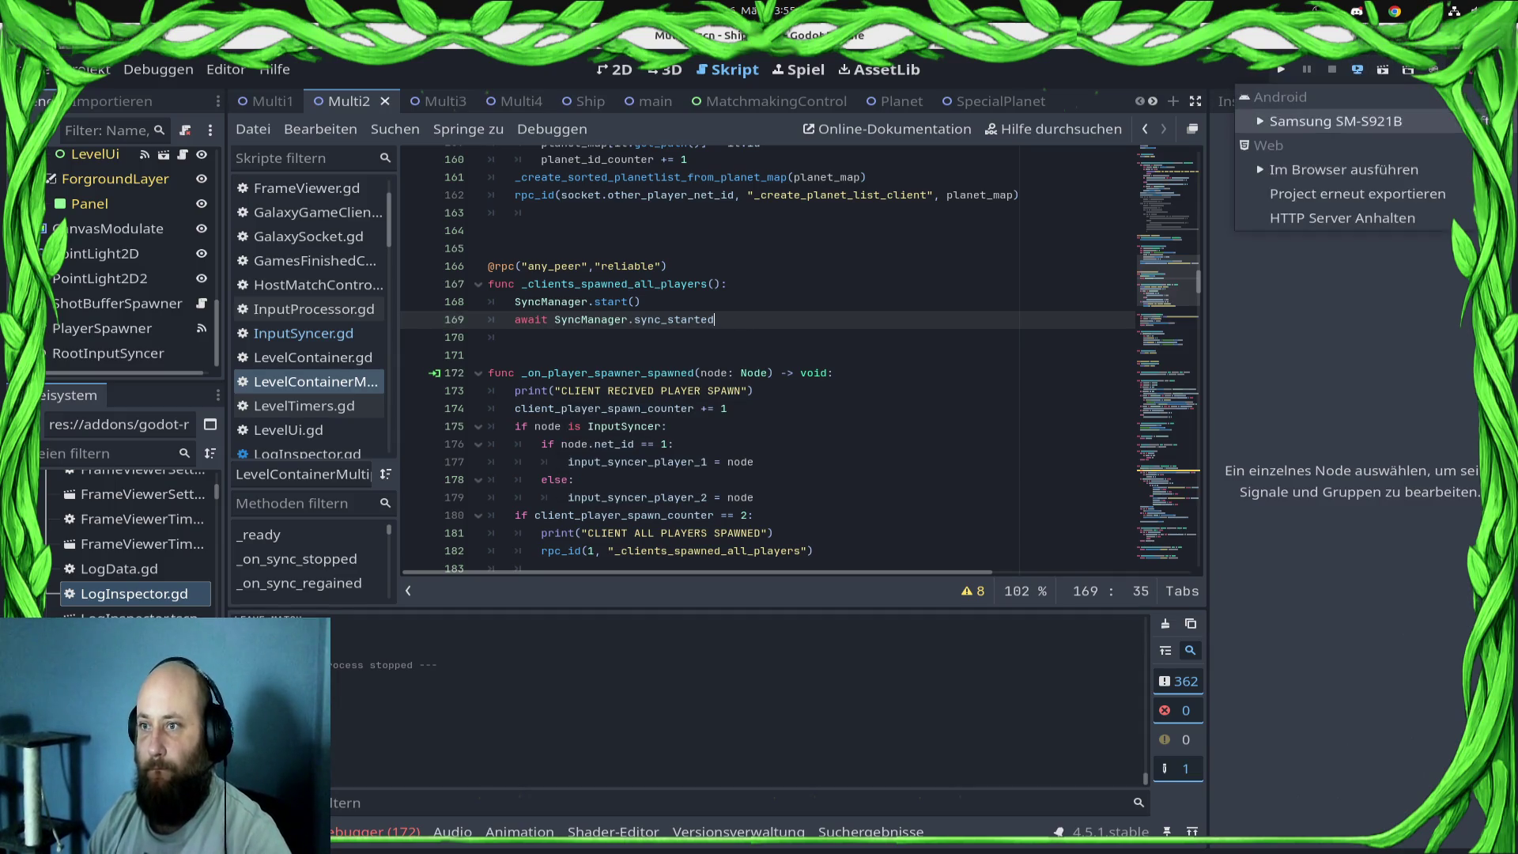
click(1336, 121)
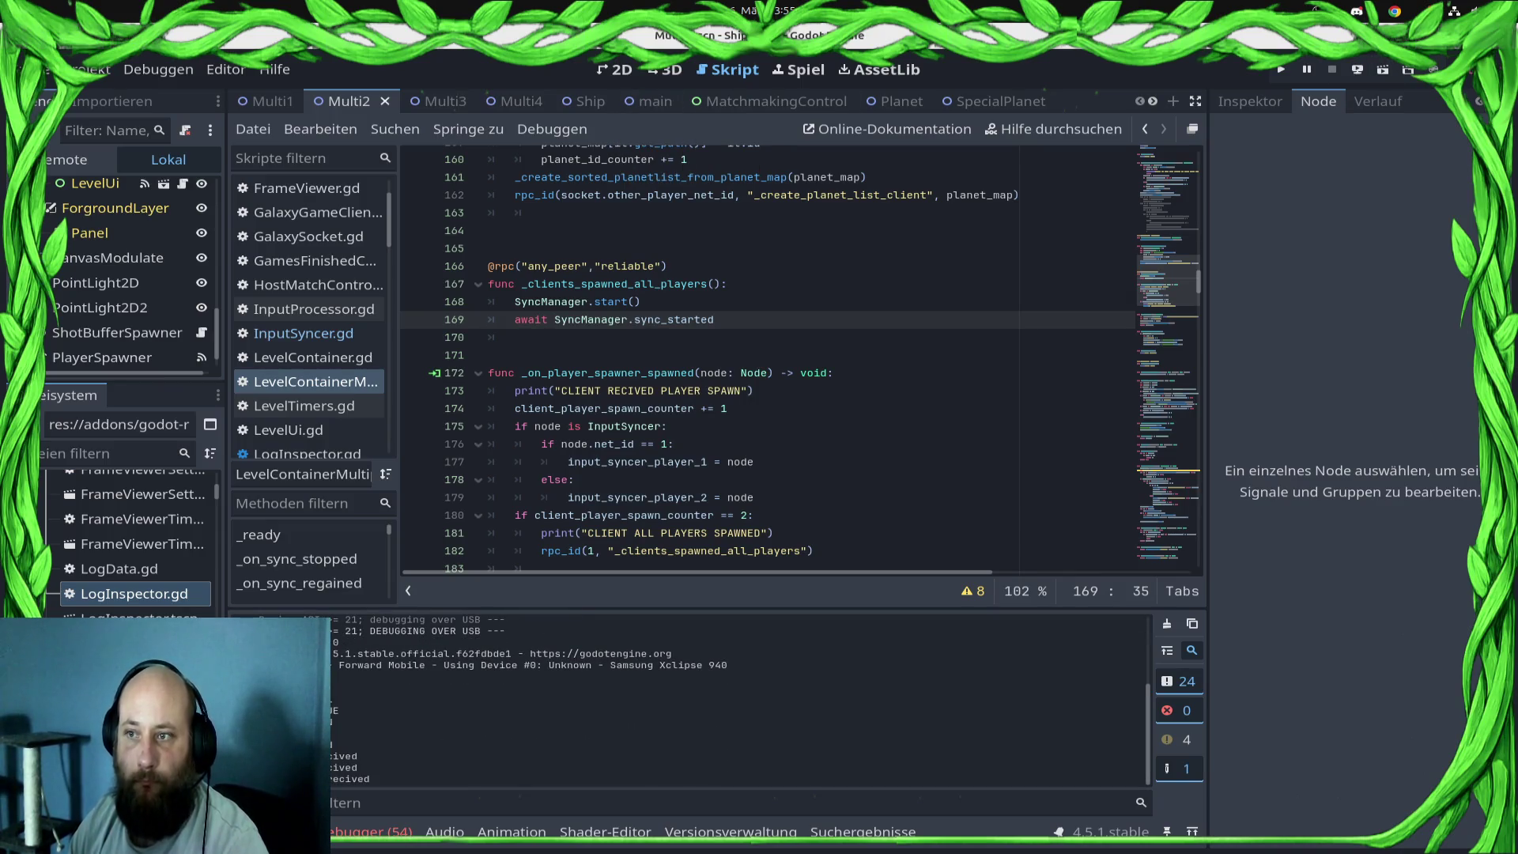
key(F5)
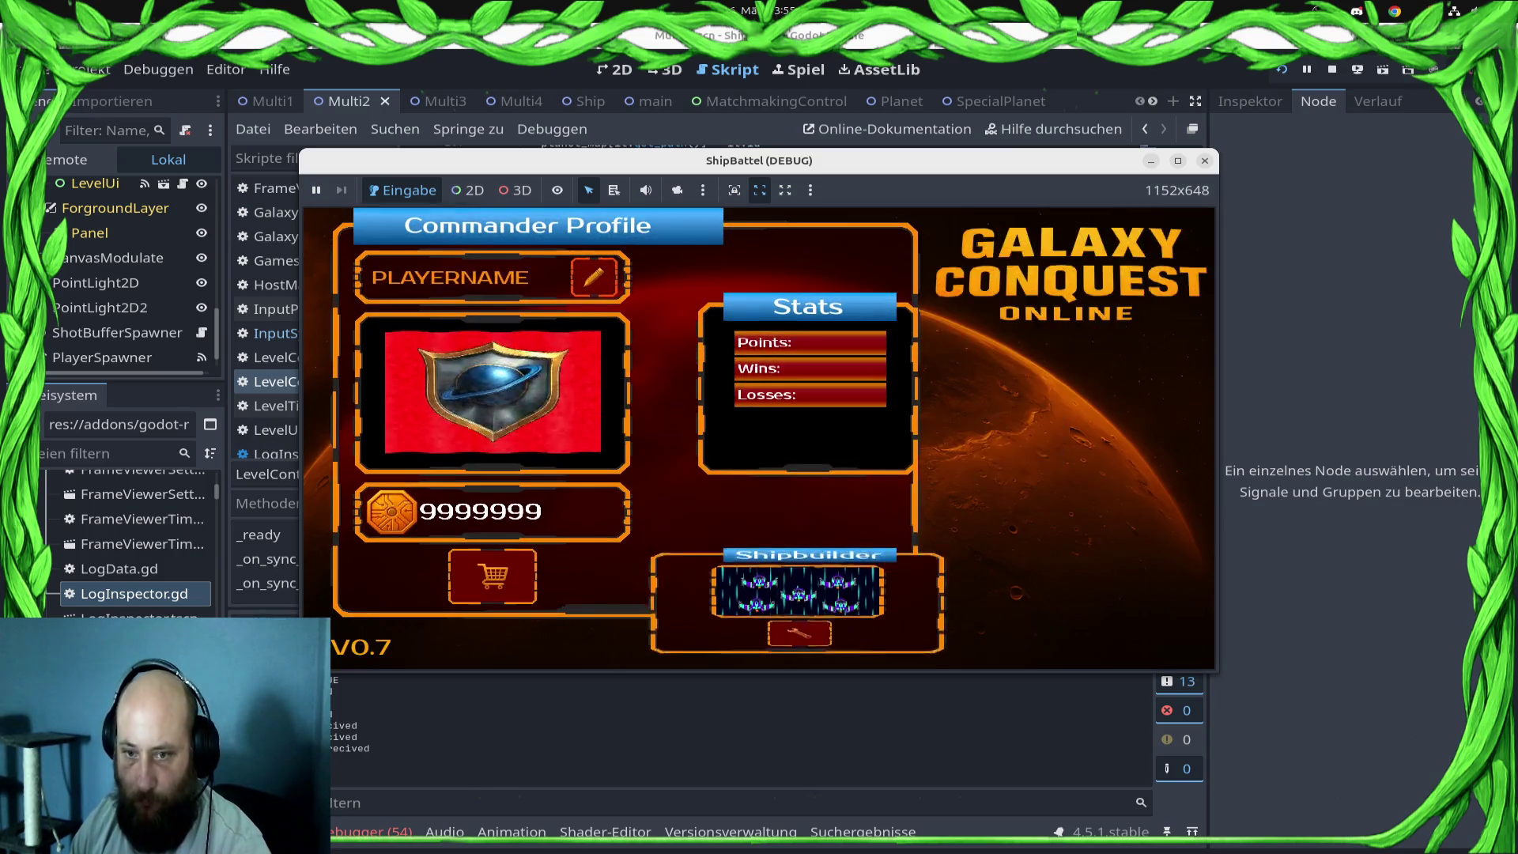
click(1069, 523)
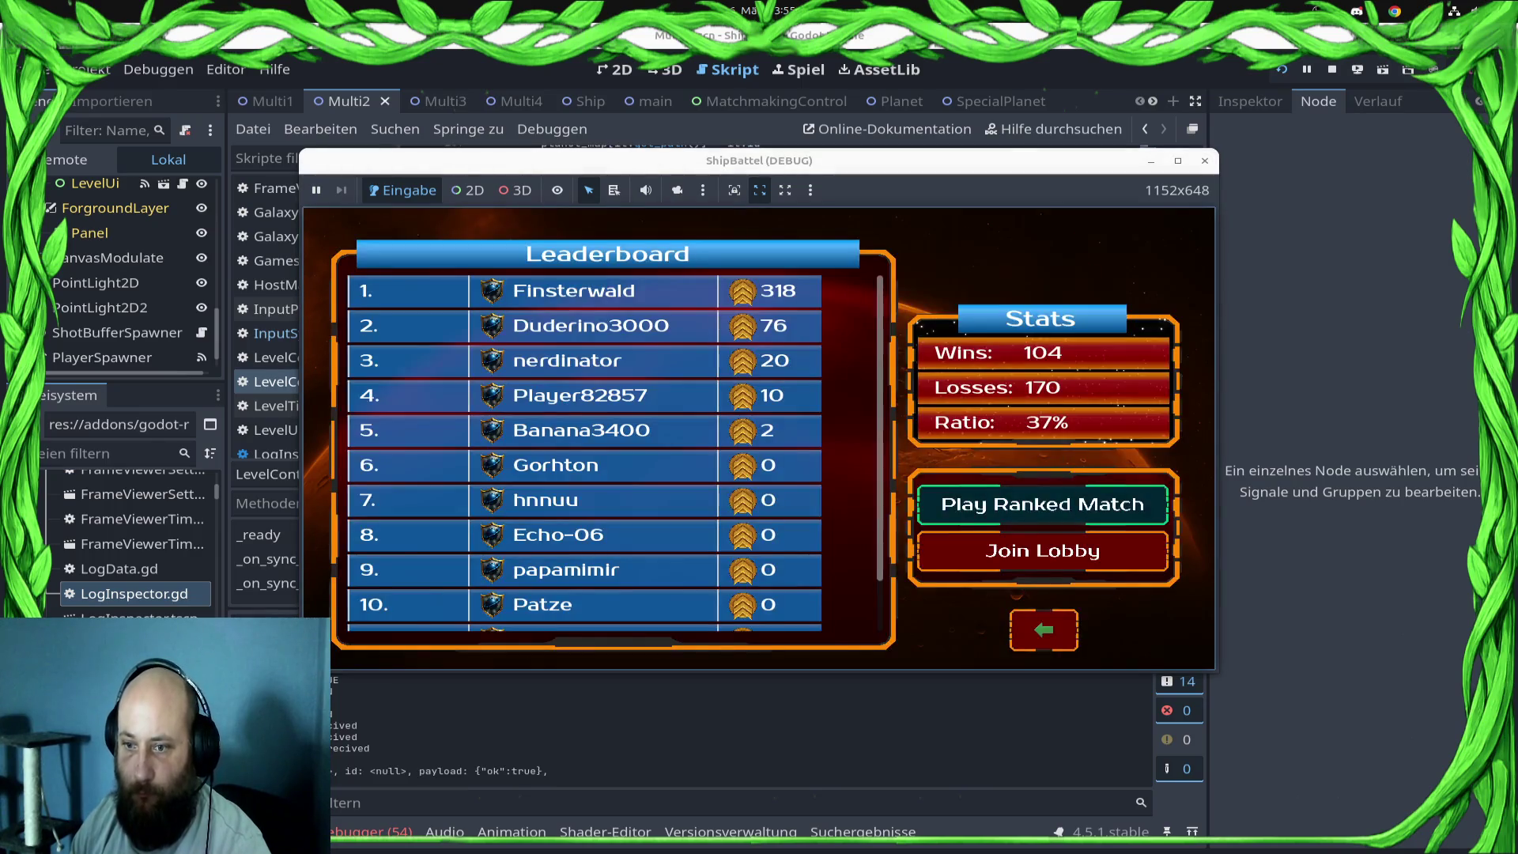
click(1050, 549)
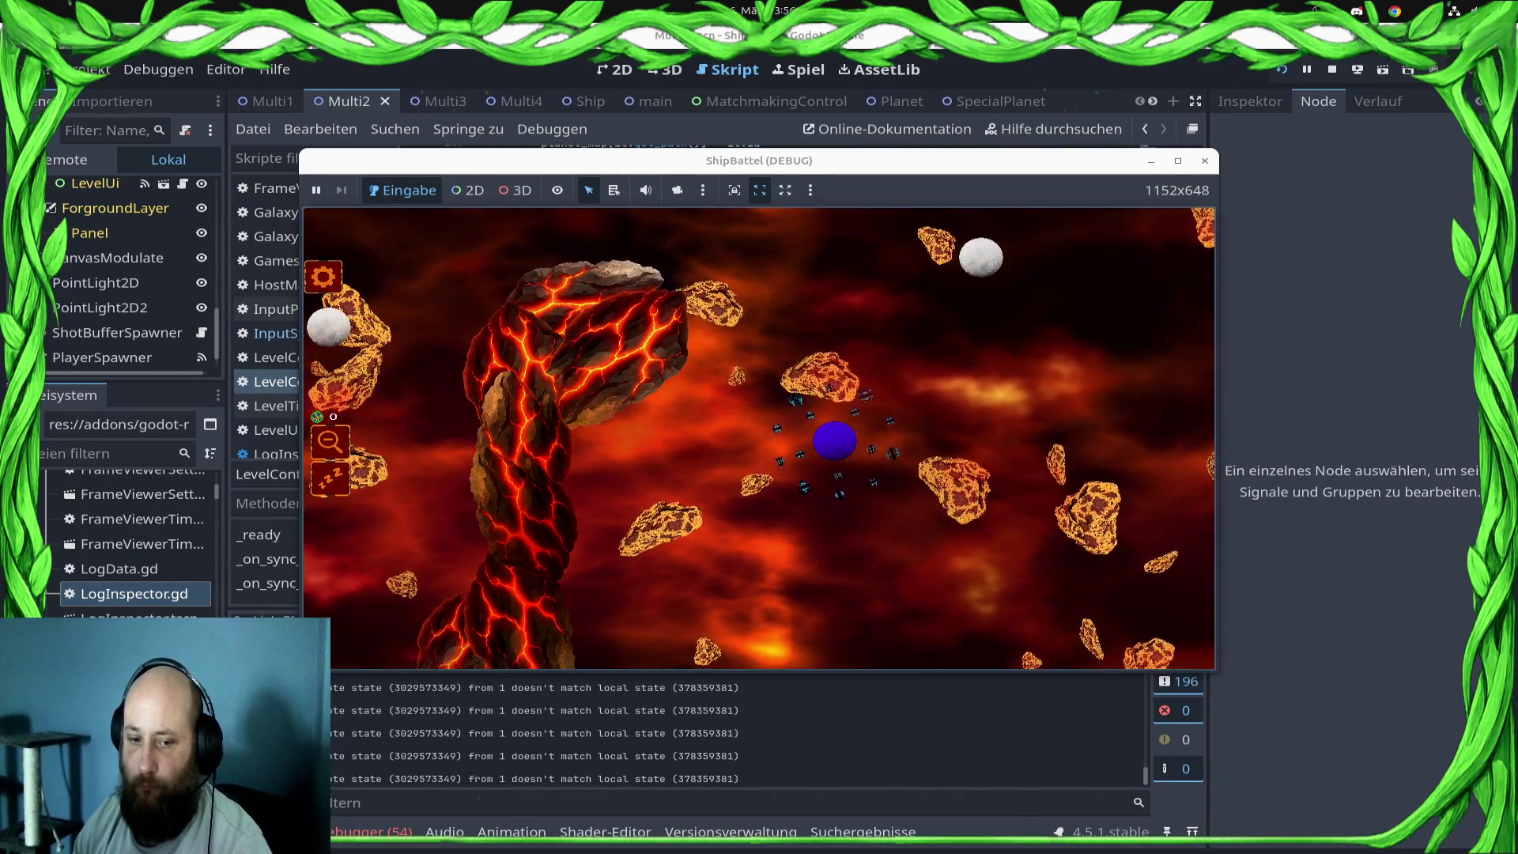
key(F8)
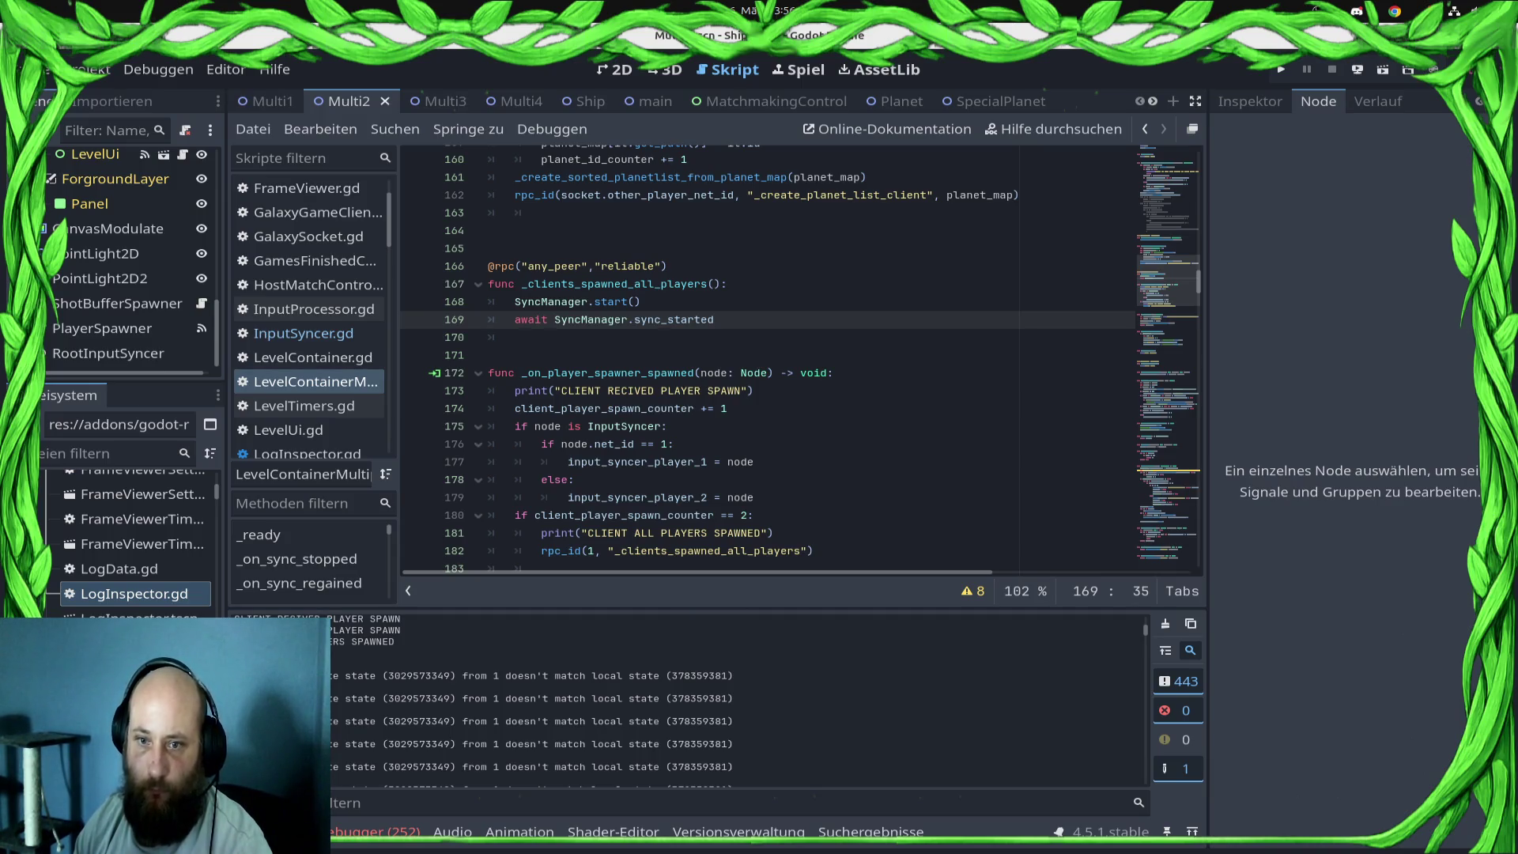
- Delete the 'await SyncManager.sync_started' line and the blank line after SyncManager.start(), and save
key(shift+Down)
key(shift+Down)
key(shift+Down)
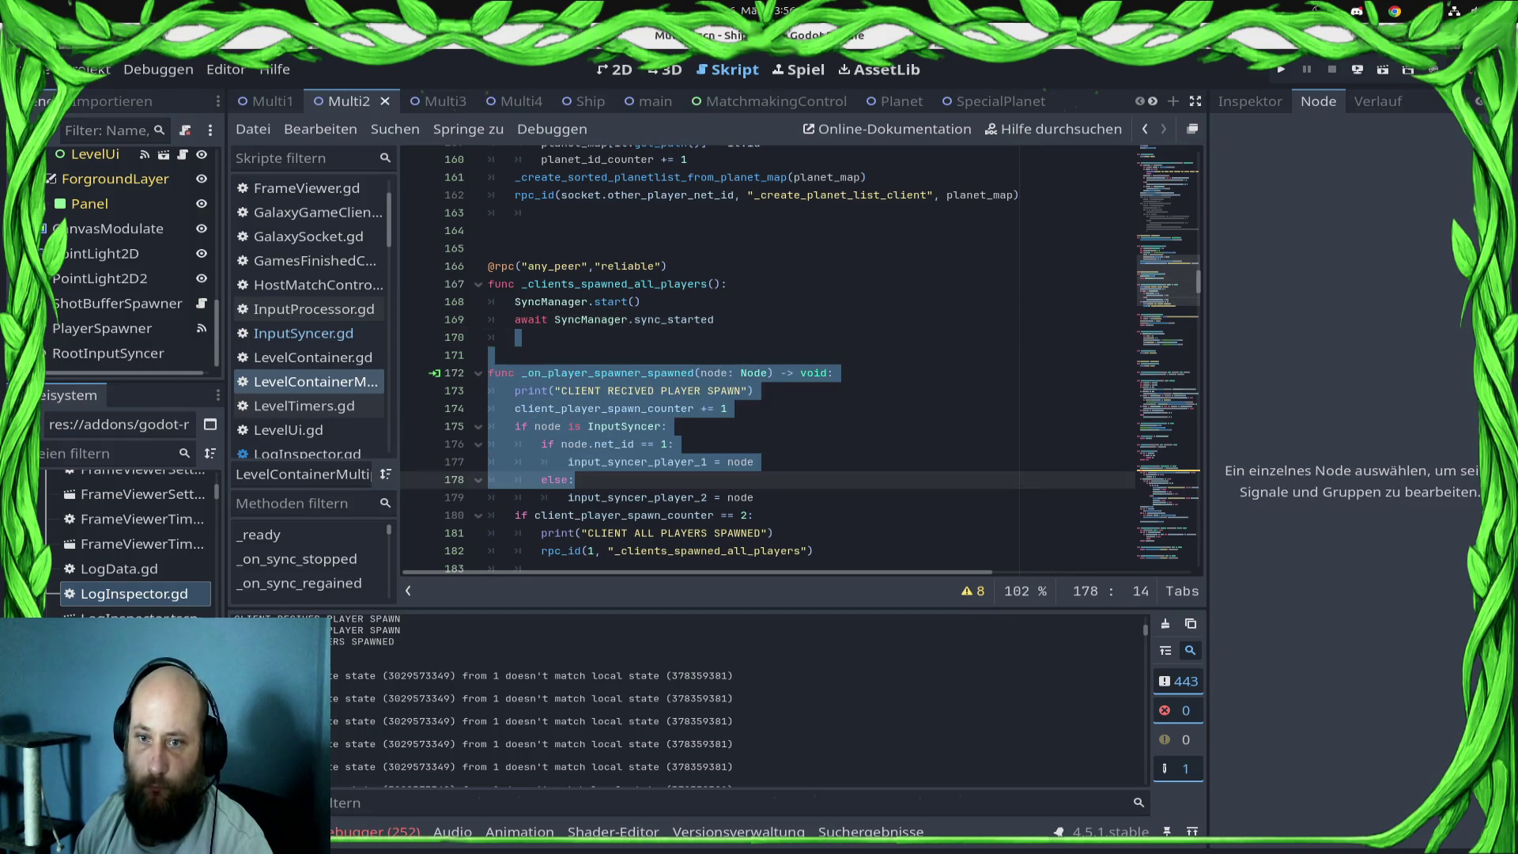
key(shift+Up)
key(shift+Up)
key(shift+Up)
key(shift+Home)
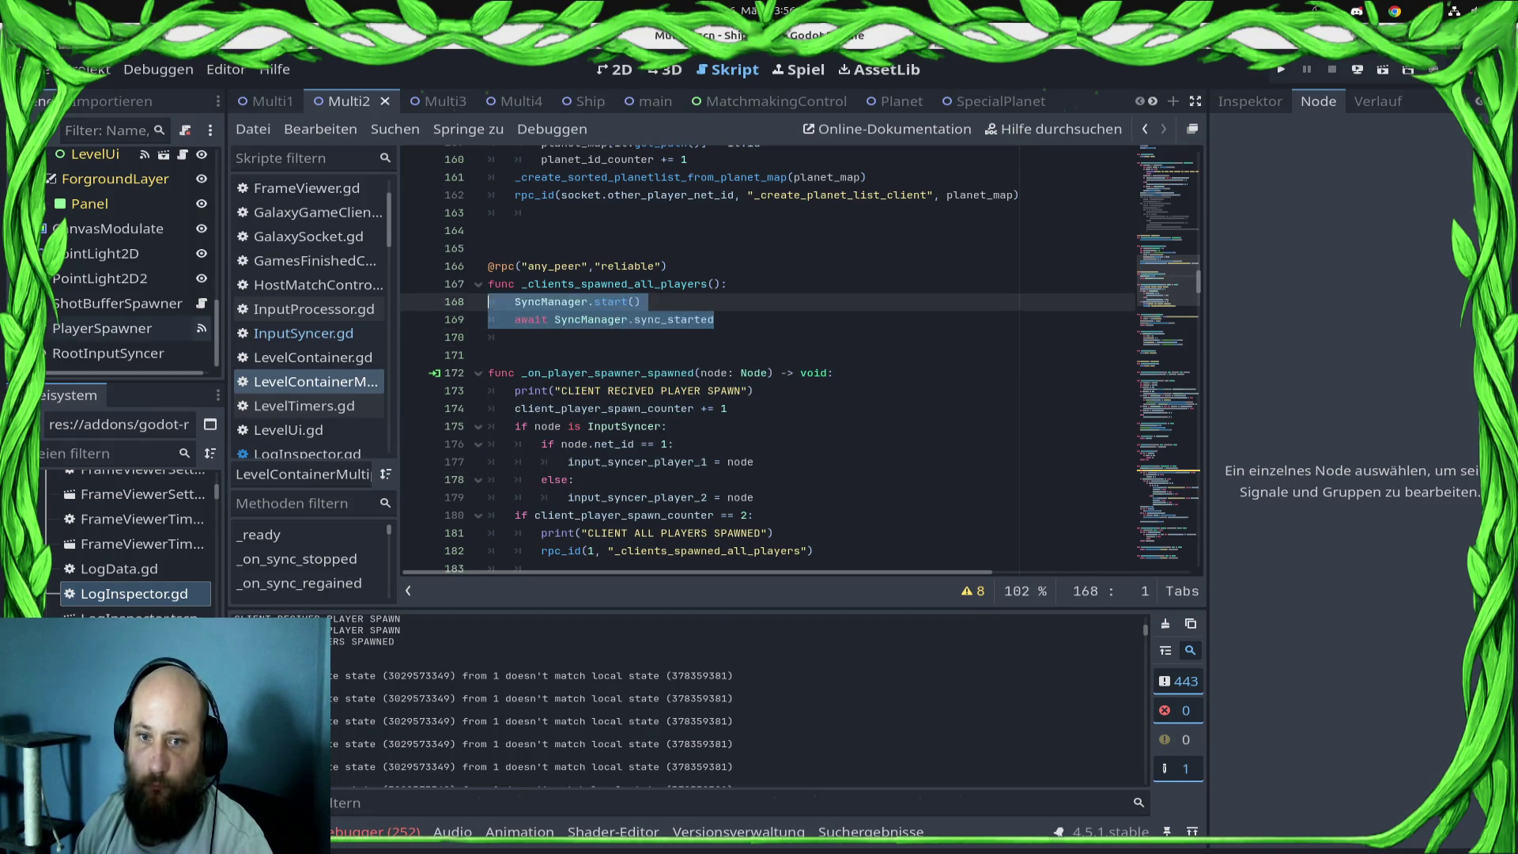
key(shift+Down)
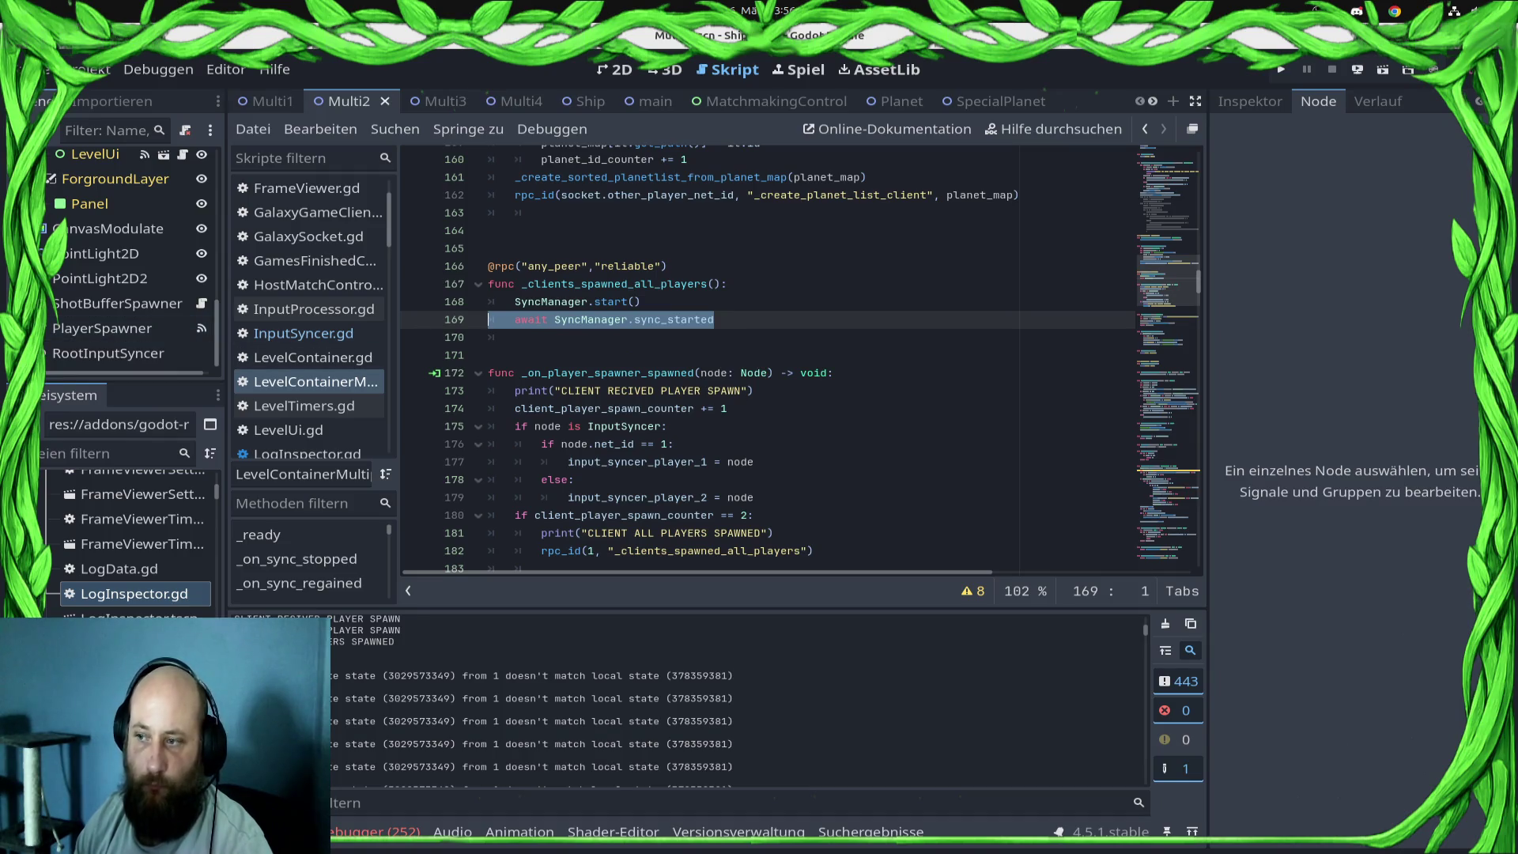
key(Delete)
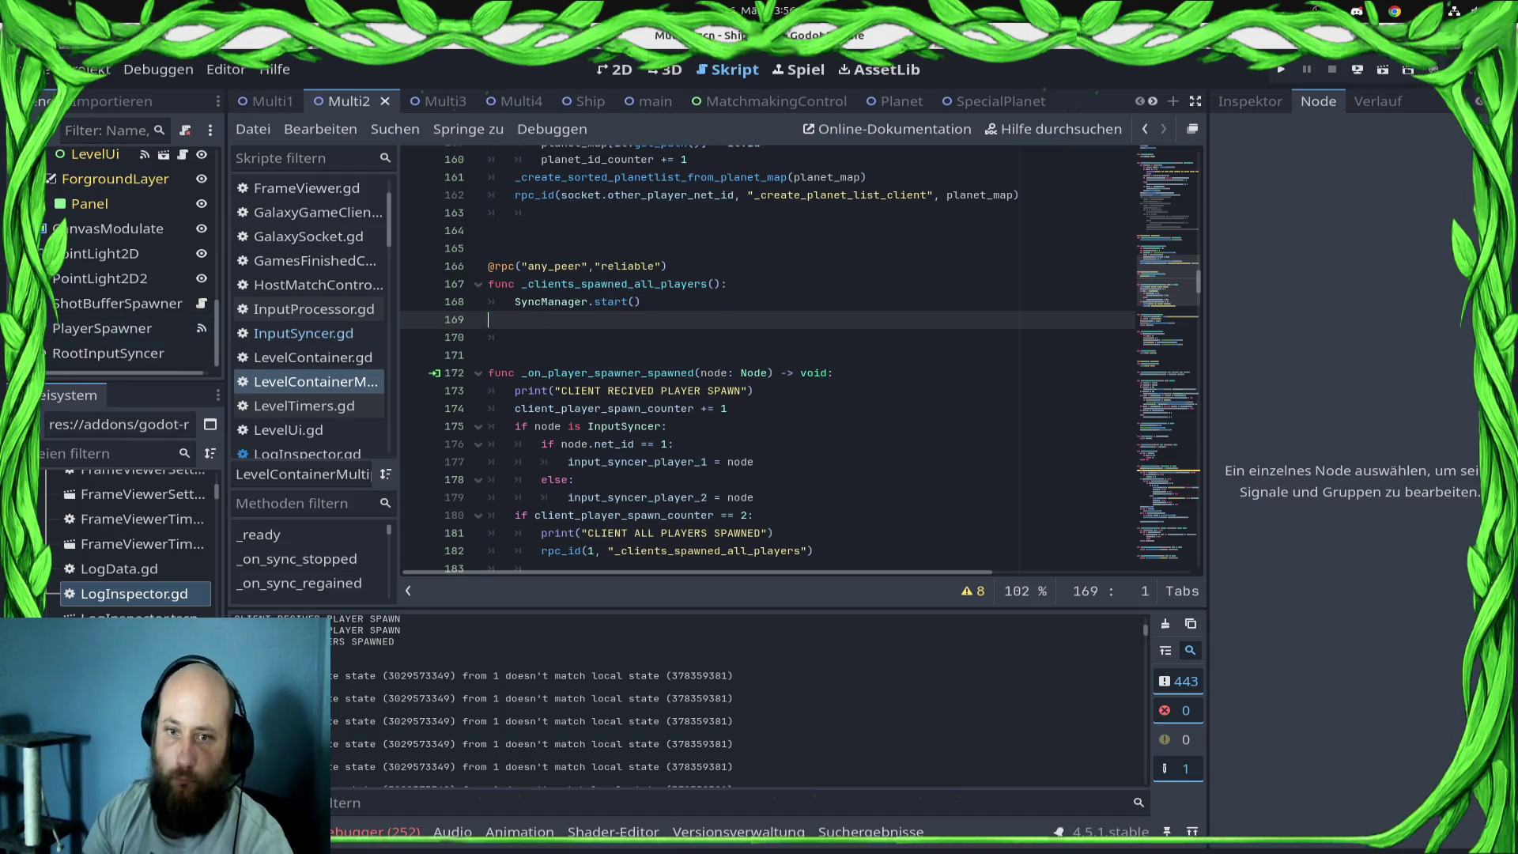
key(ctrl+s)
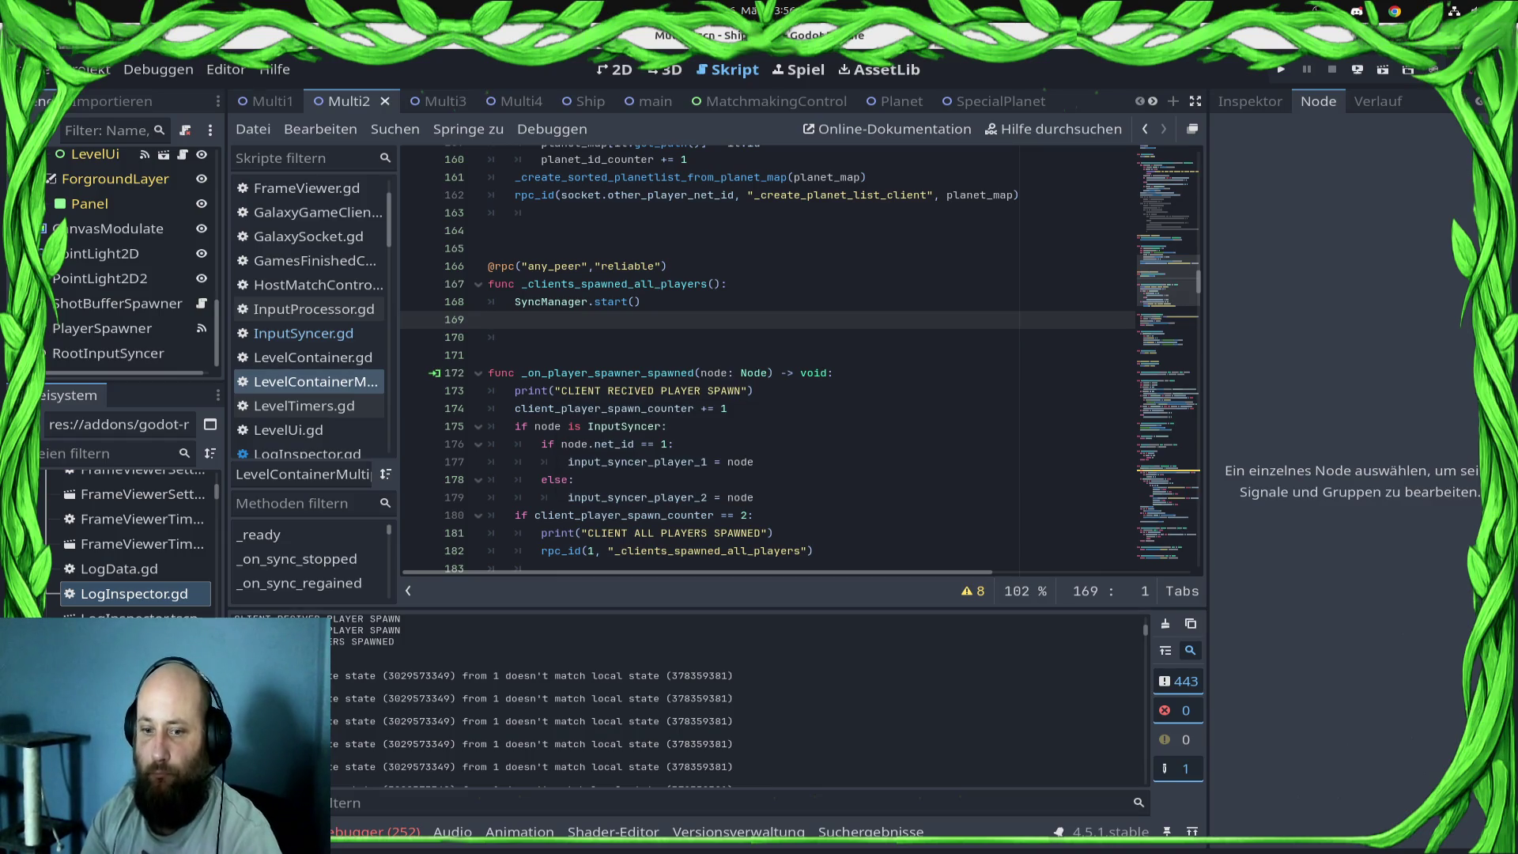
key(BackSpace)
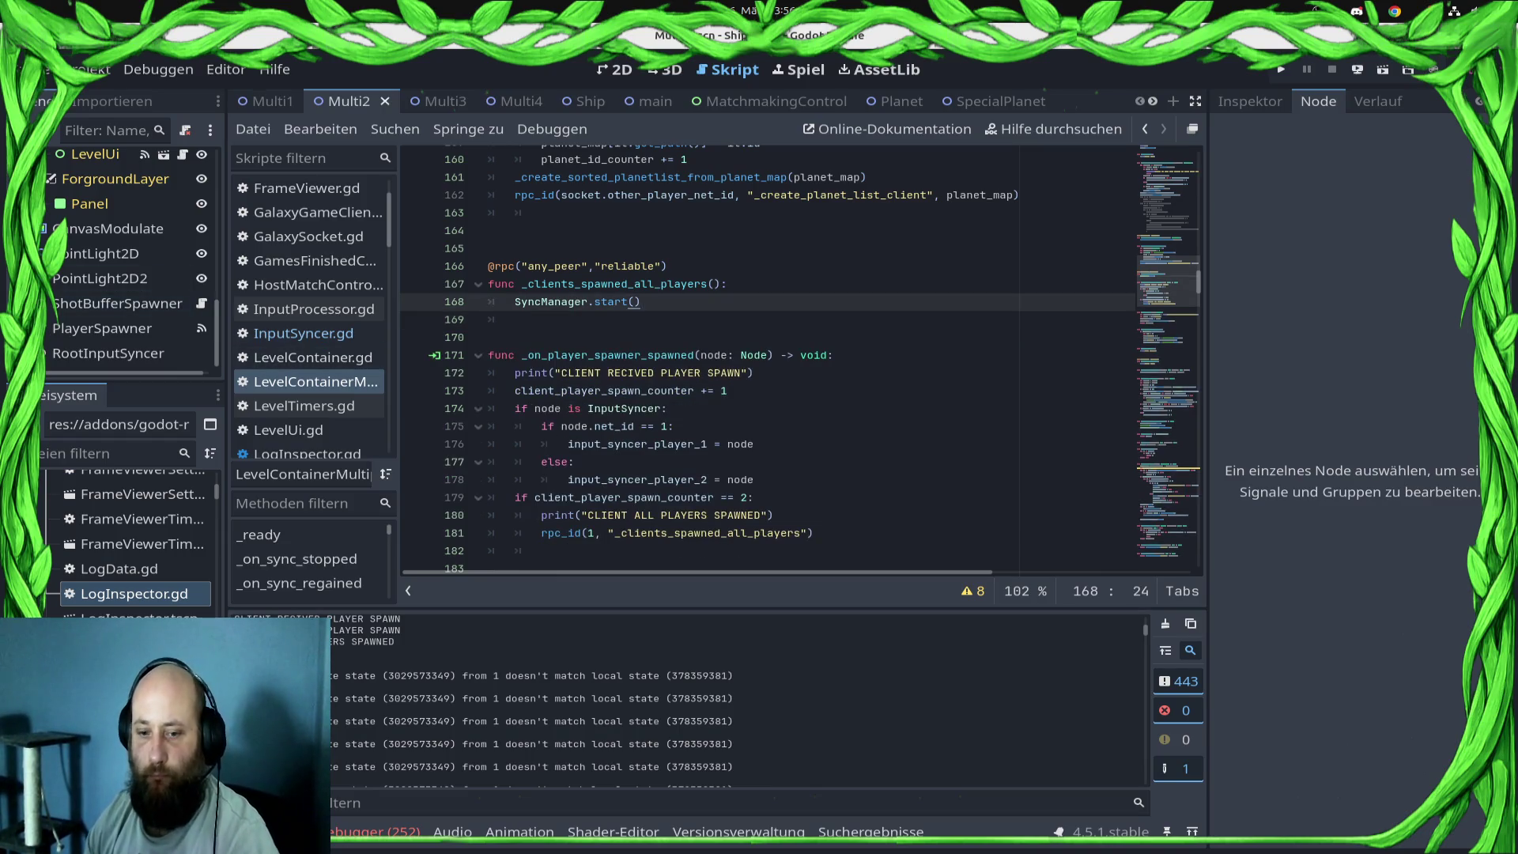
- Try a print(" line above SyncManager.start(), undo it, and select the 'doesn't match local state' warning
scroll(800, 361, up, 3)
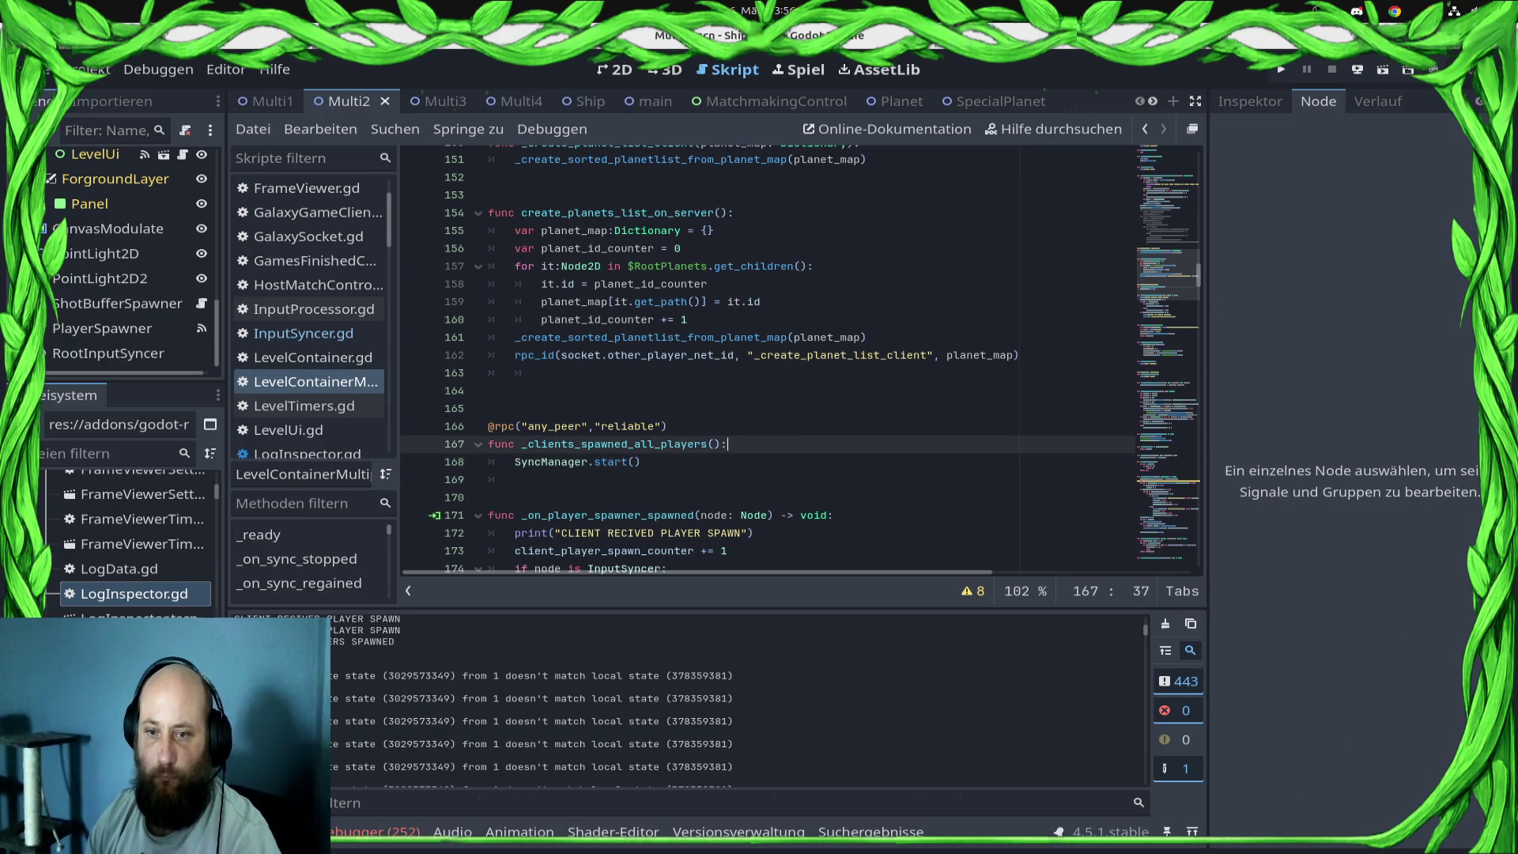
key(ctrl+shift+Return)
text(print(")
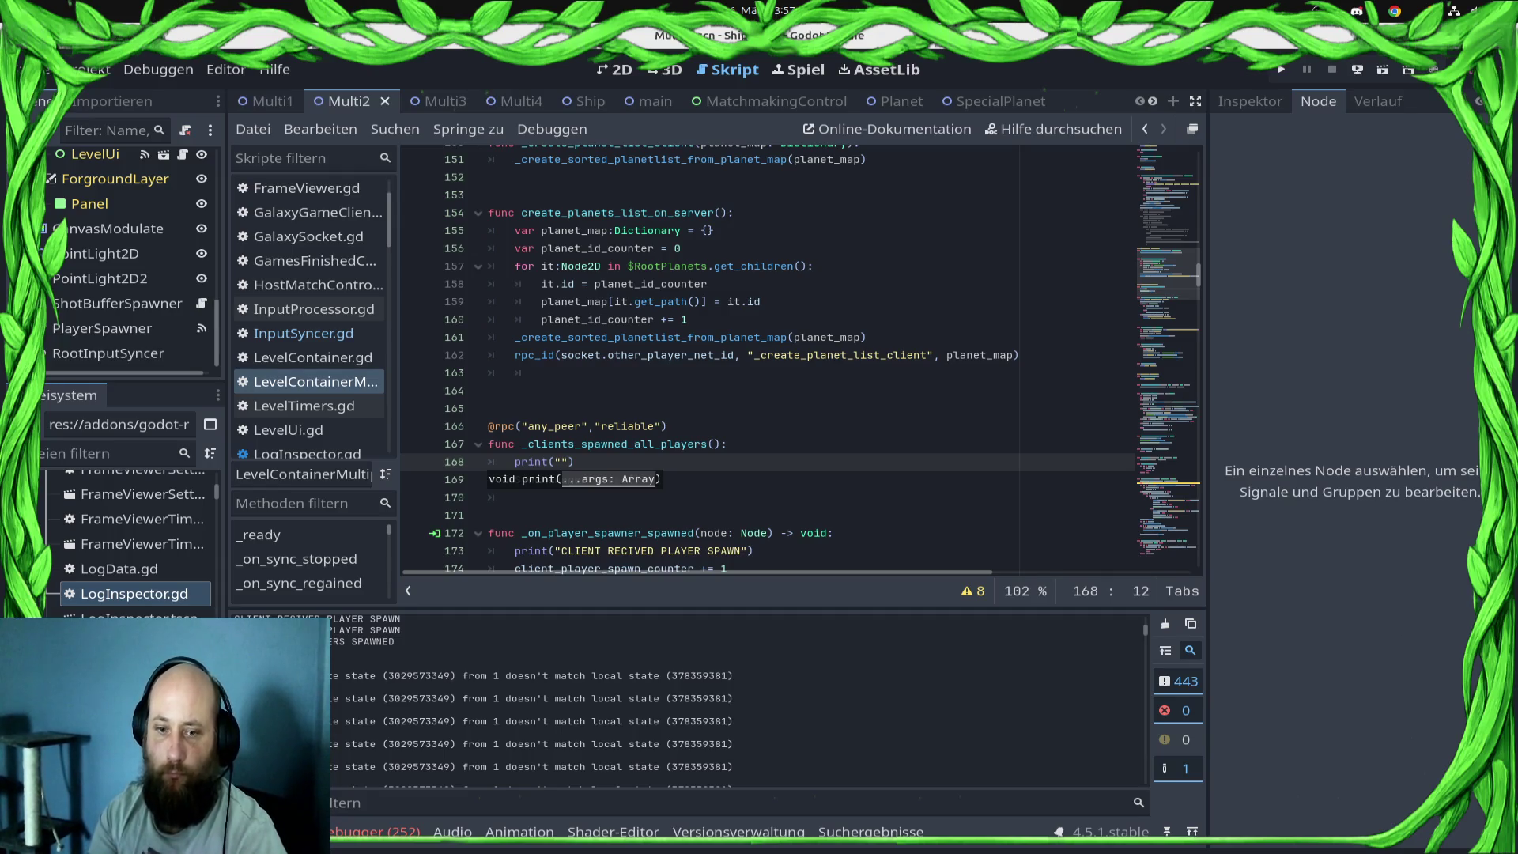
key(ctrl+z)
key(ctrl+z)
key(ctrl+z)
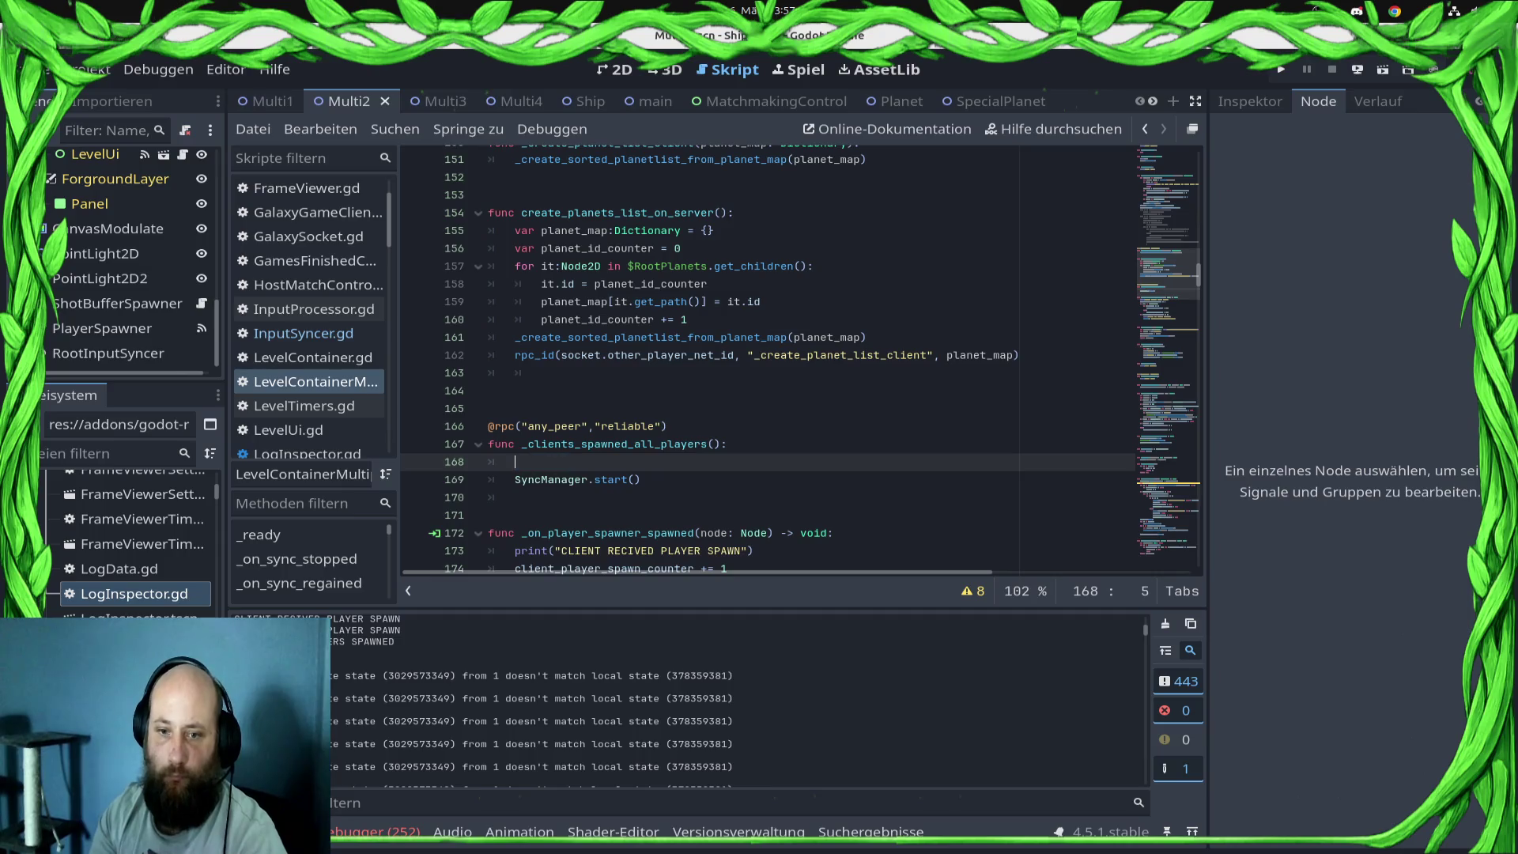
key(ctrl+s)
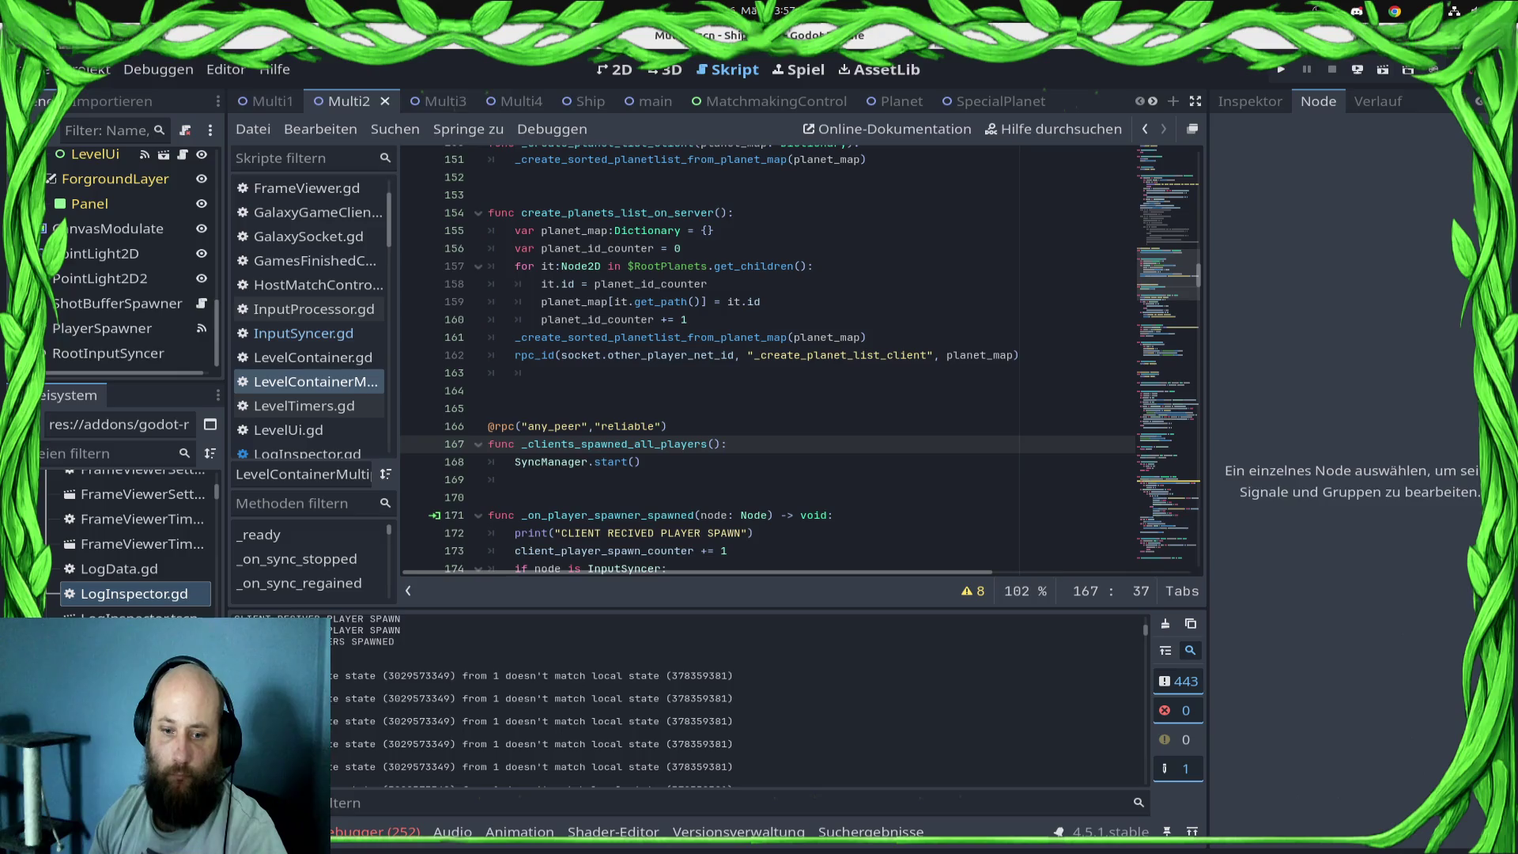
mouse_move(509, 675)
mouse_down()
mouse_move(736, 676)
mouse_move(659, 675)
mouse_up()
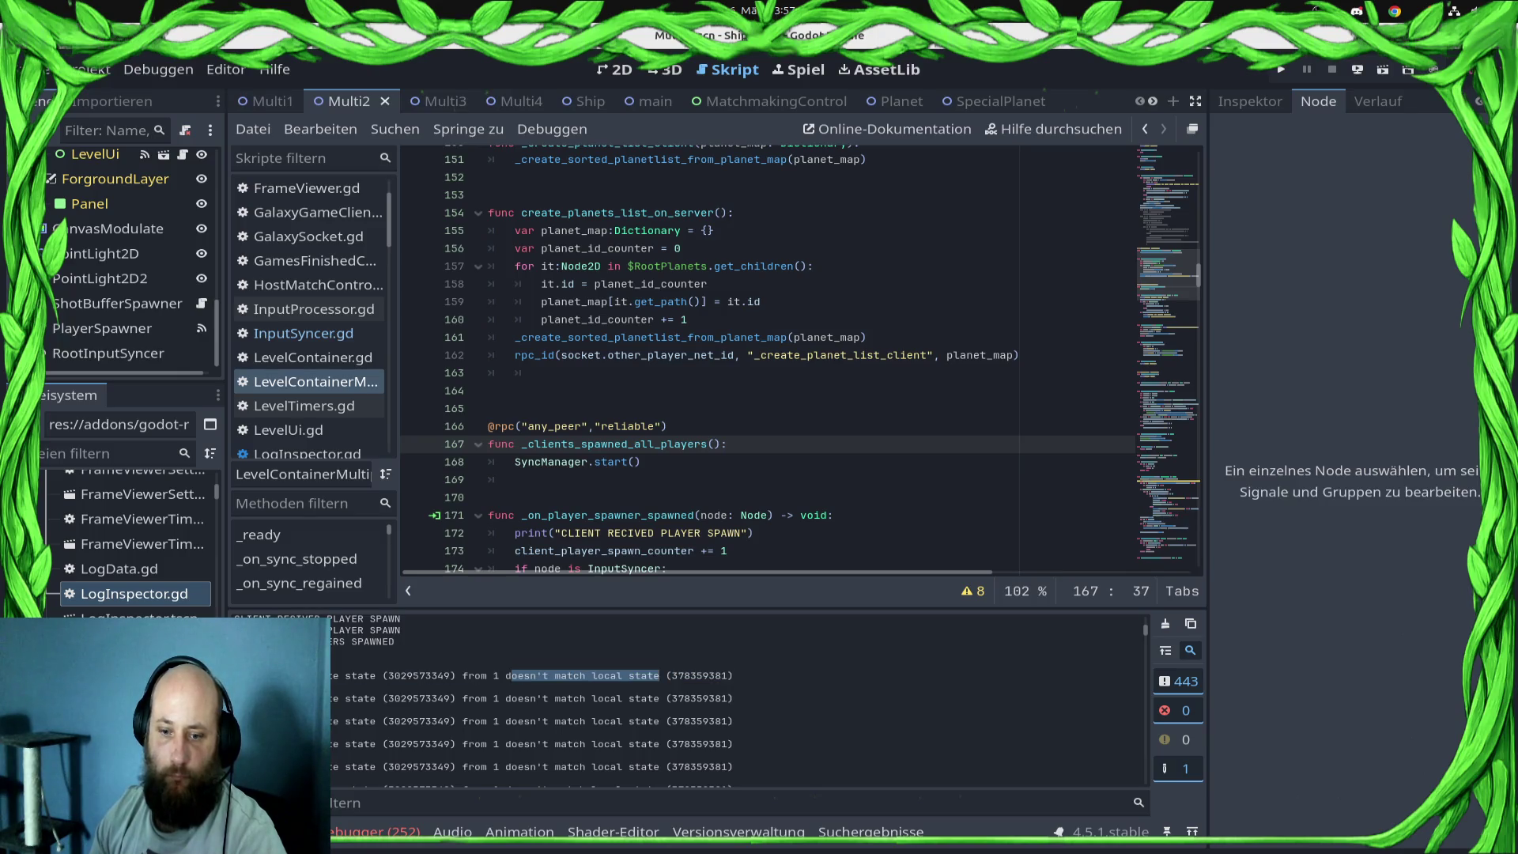
- Search all project files for the warning text and open the match in SyncDebugger.gd
click(395, 129)
click(427, 254)
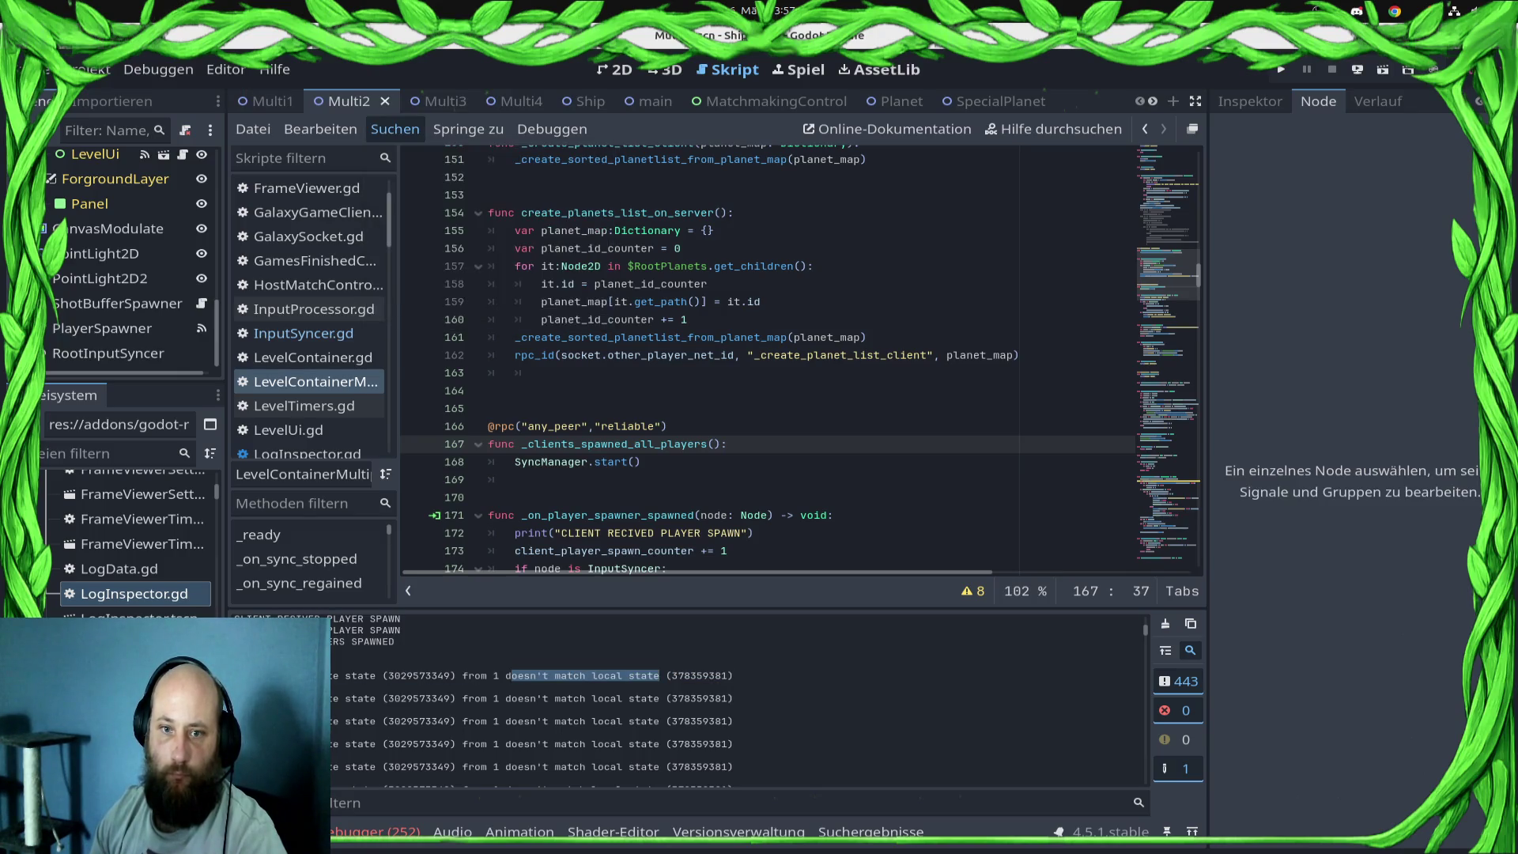
key(Return)
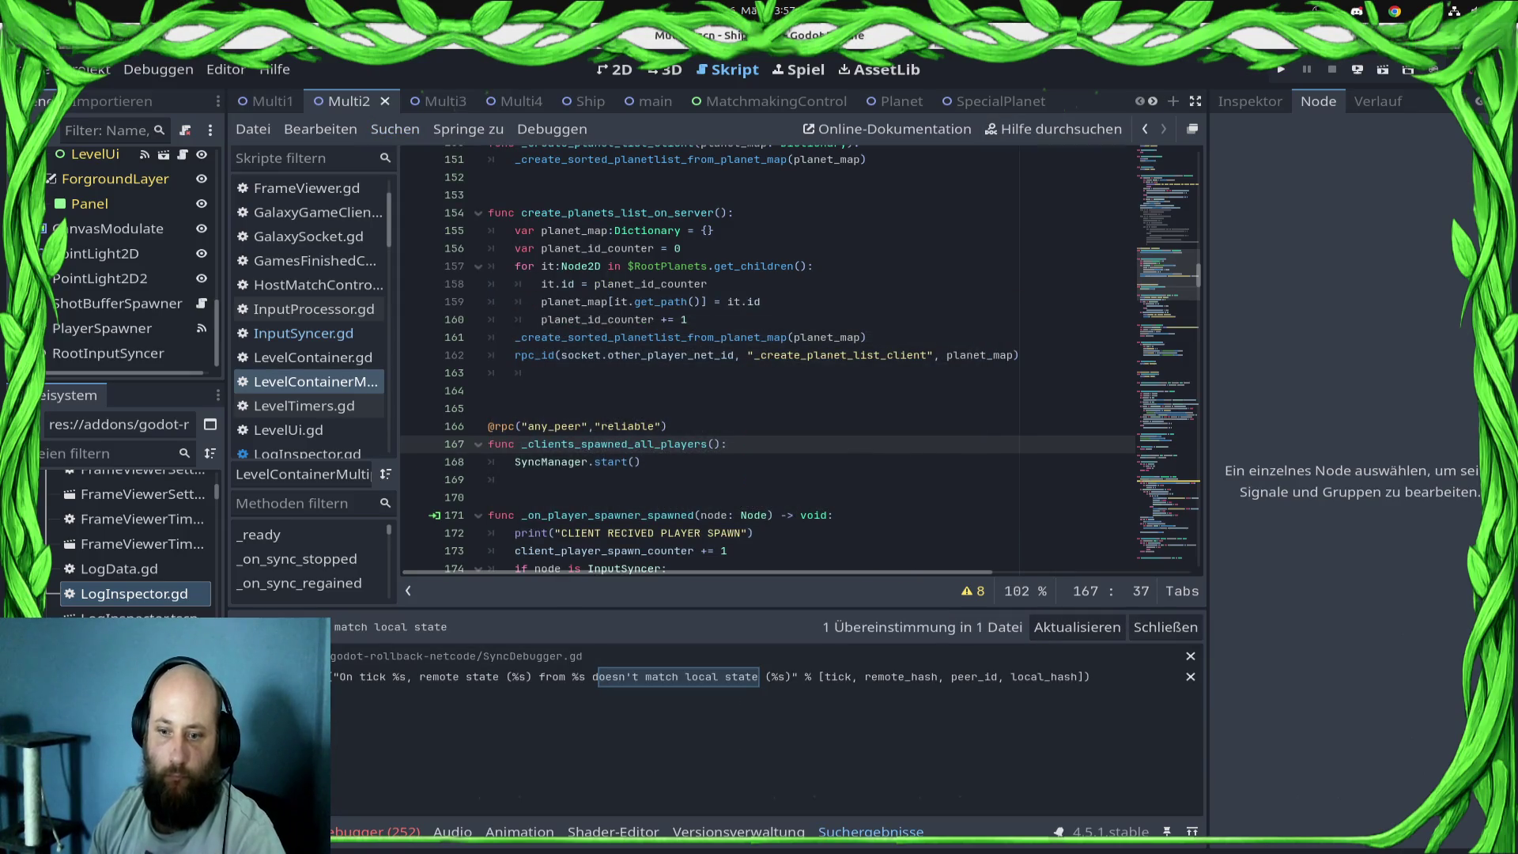
click(673, 677)
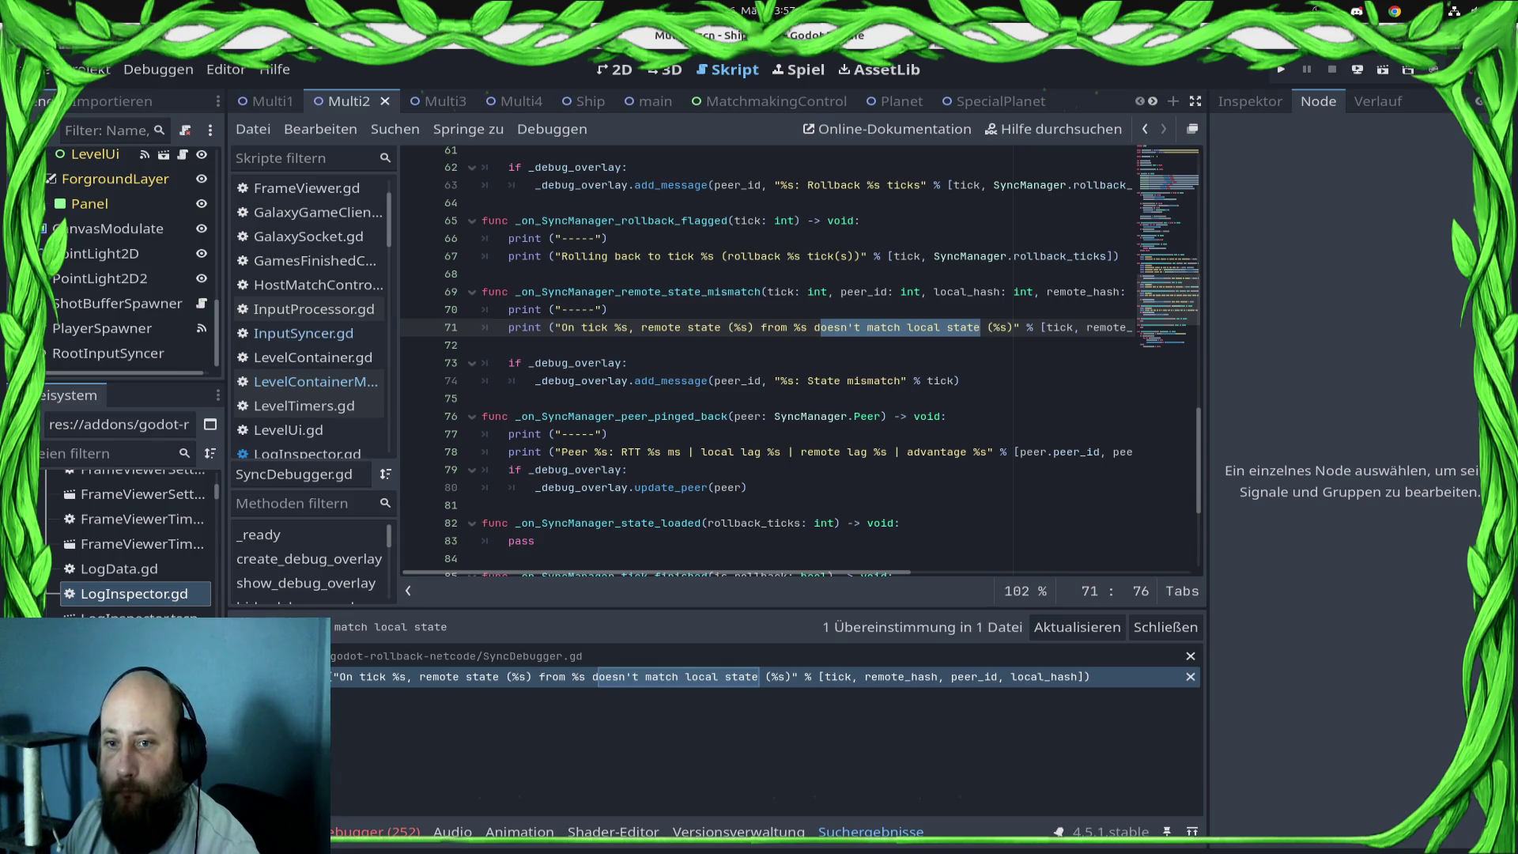
- Inspect remote_hash on line 71, then select the _on_SyncManager_remote_state_mismatch handler name
double_click(1107, 327)
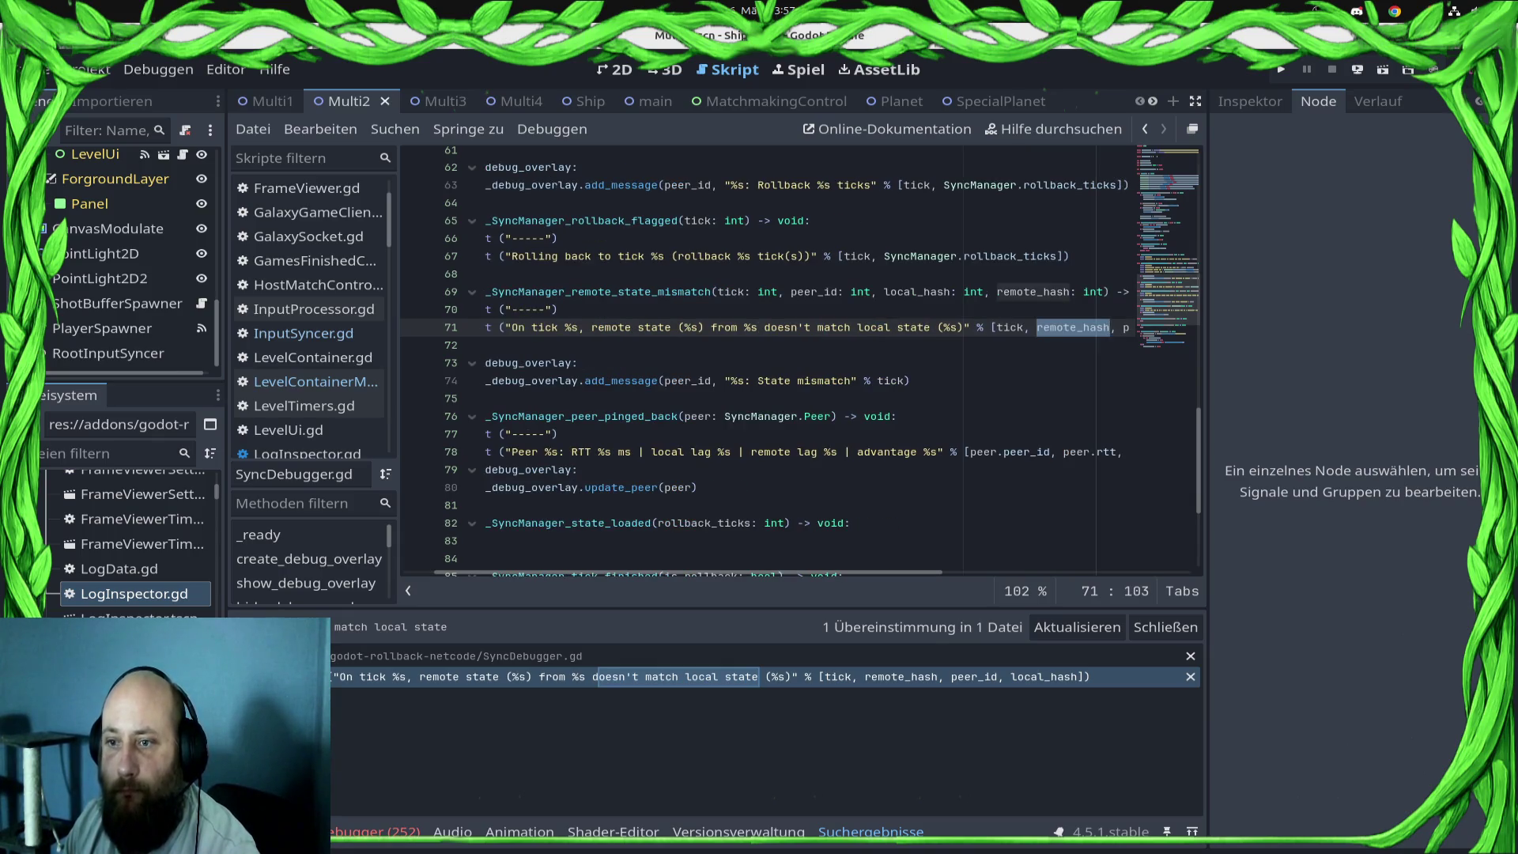
click(1090, 328)
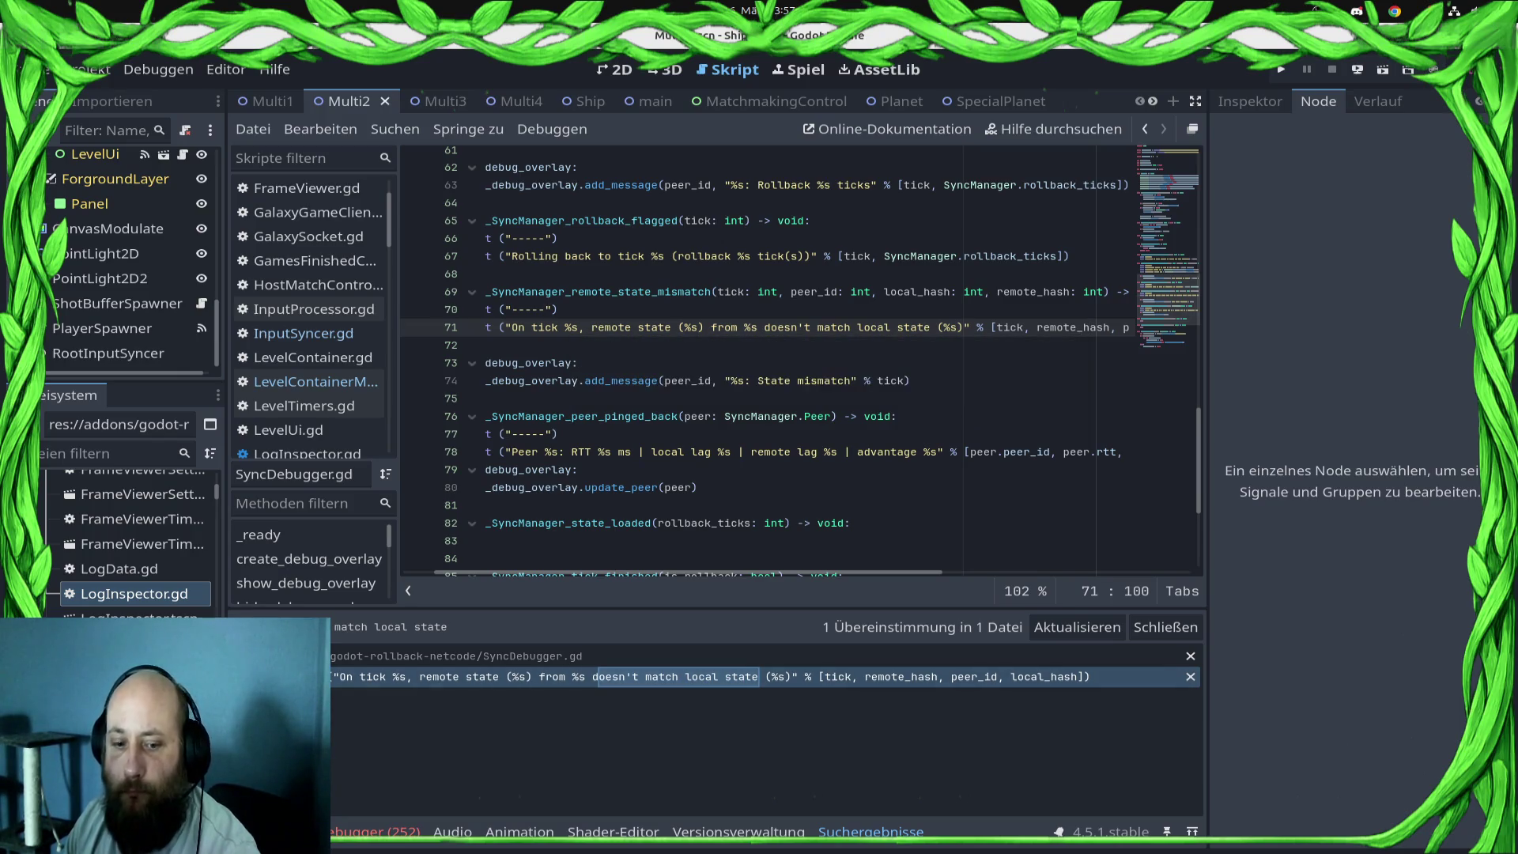
key(alt+o)
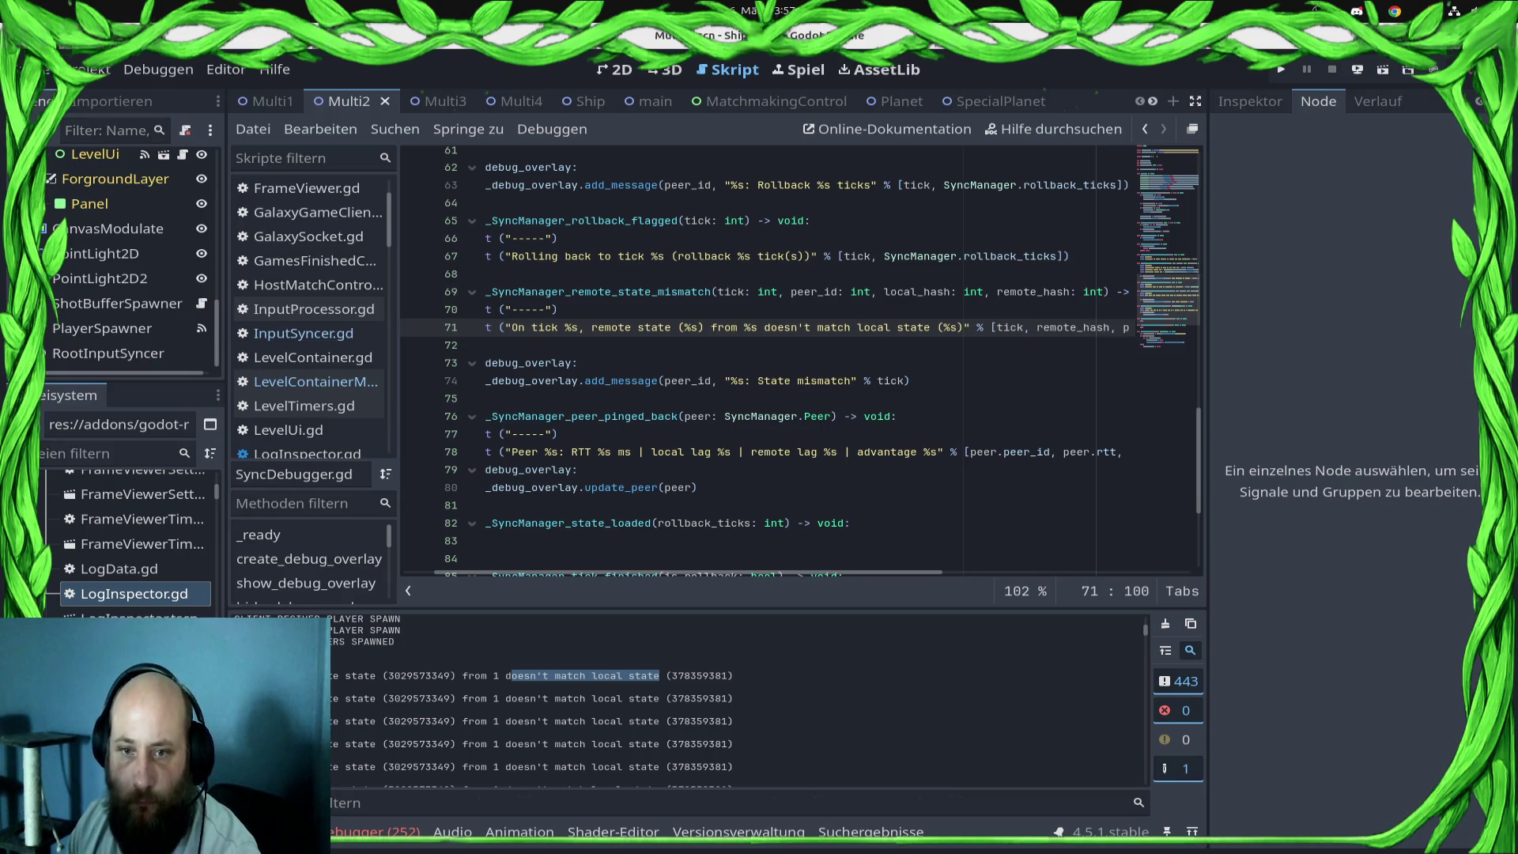
click(559, 309)
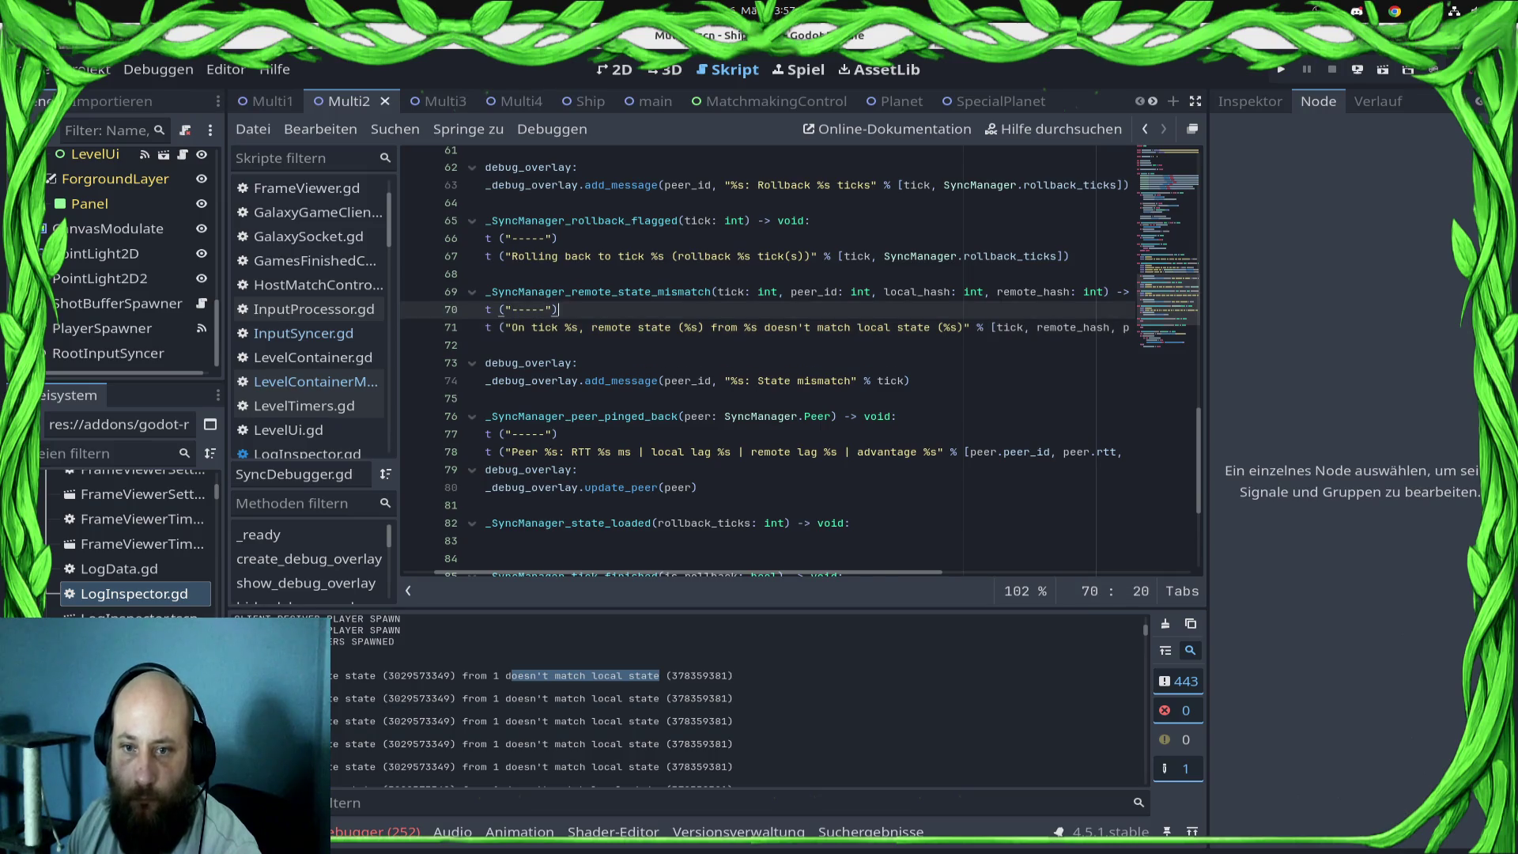
key(shift+Up)
key(shift+Home)
scroll(775, 356, up, 2)
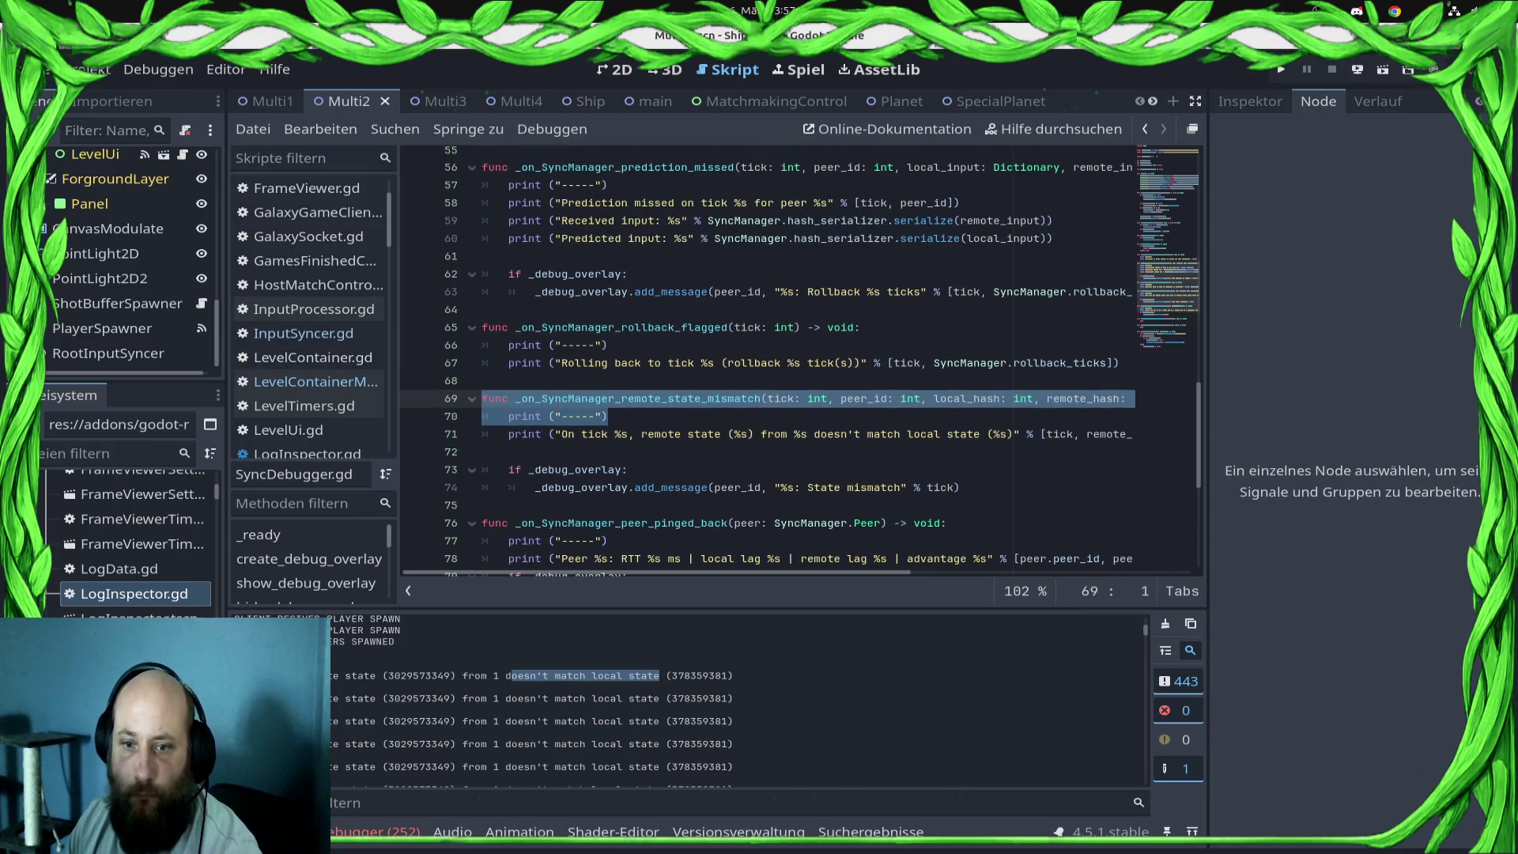
click(633, 398)
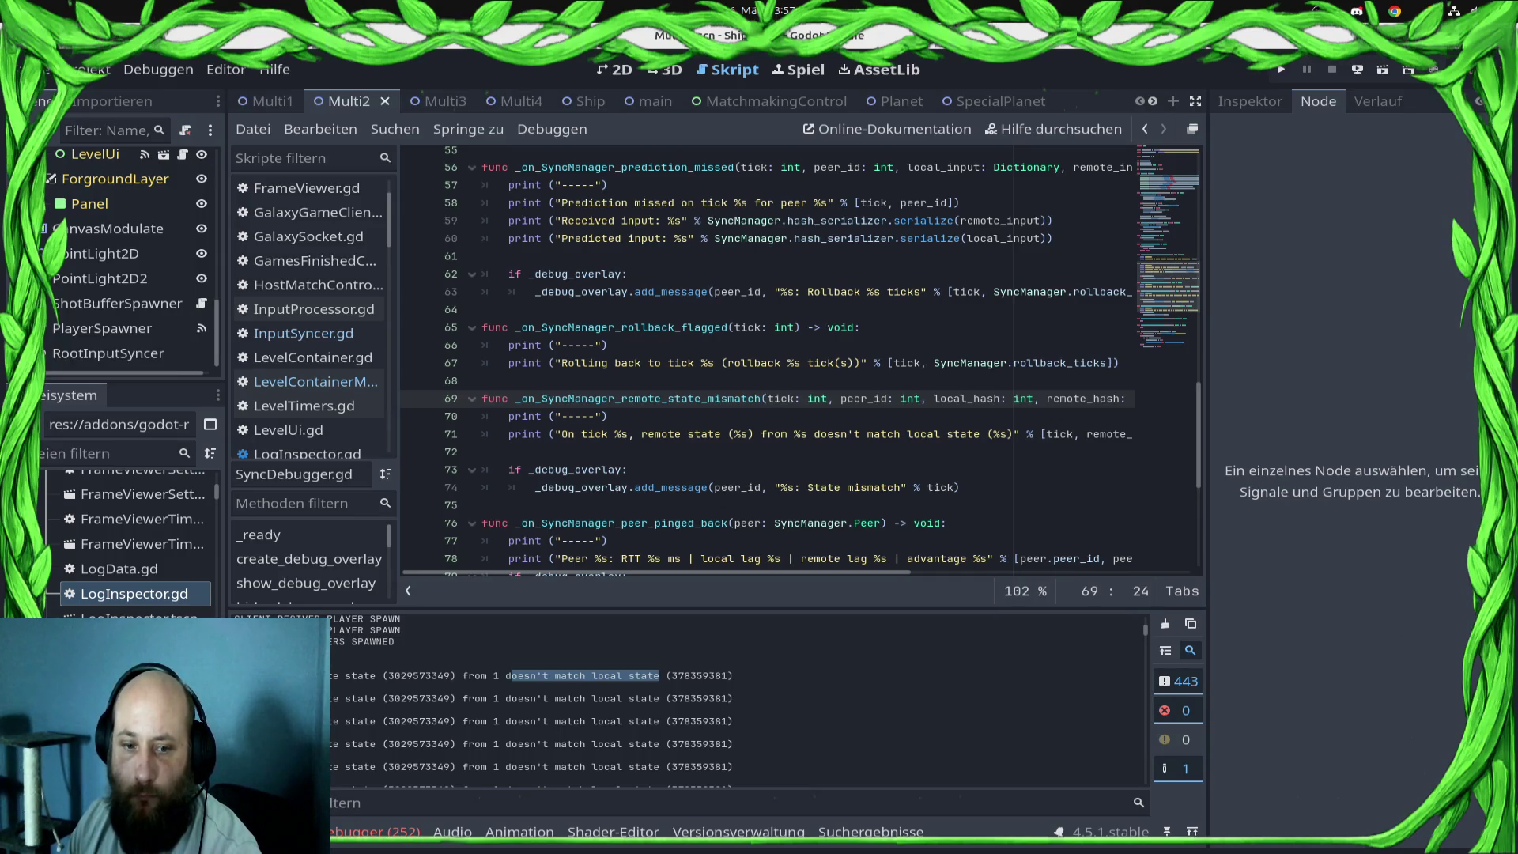
double_click(633, 399)
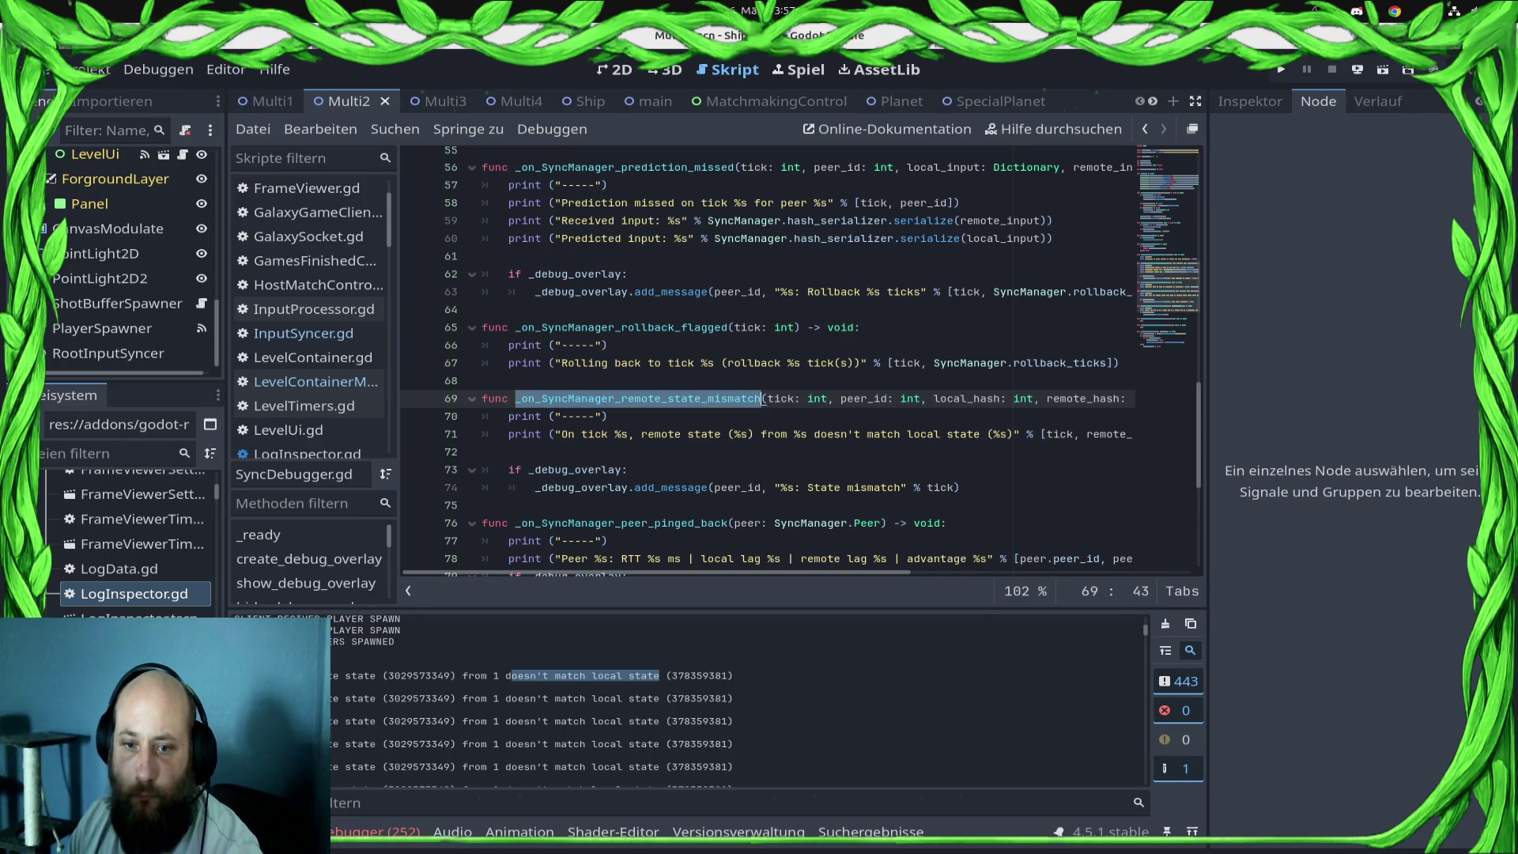
- Search all files for the handler name and open the first of 2 matches in SyncDebugger.gd
click(394, 129)
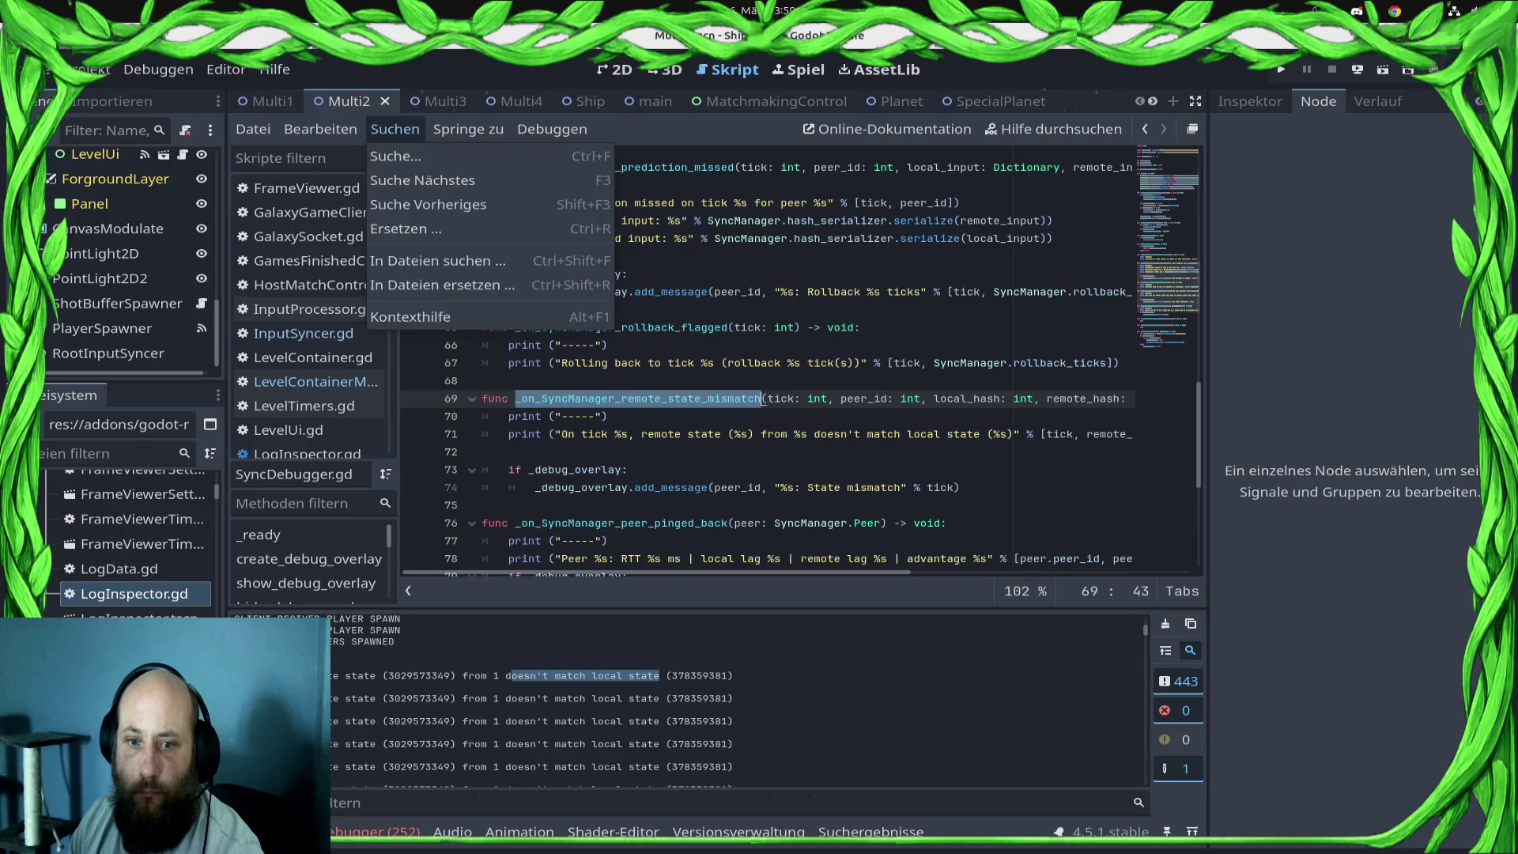
click(437, 261)
key(Return)
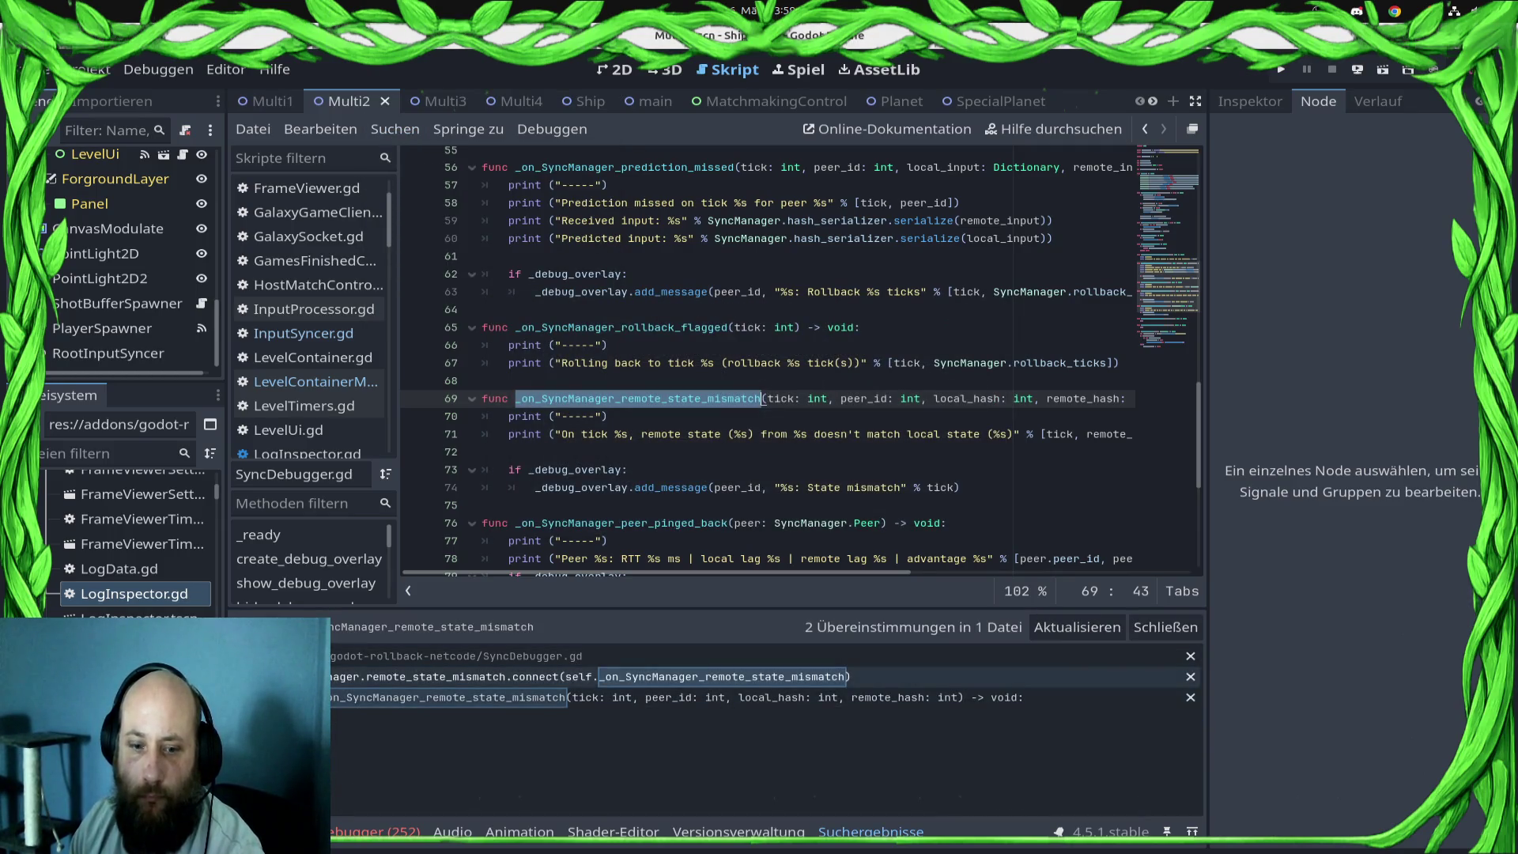
click(712, 677)
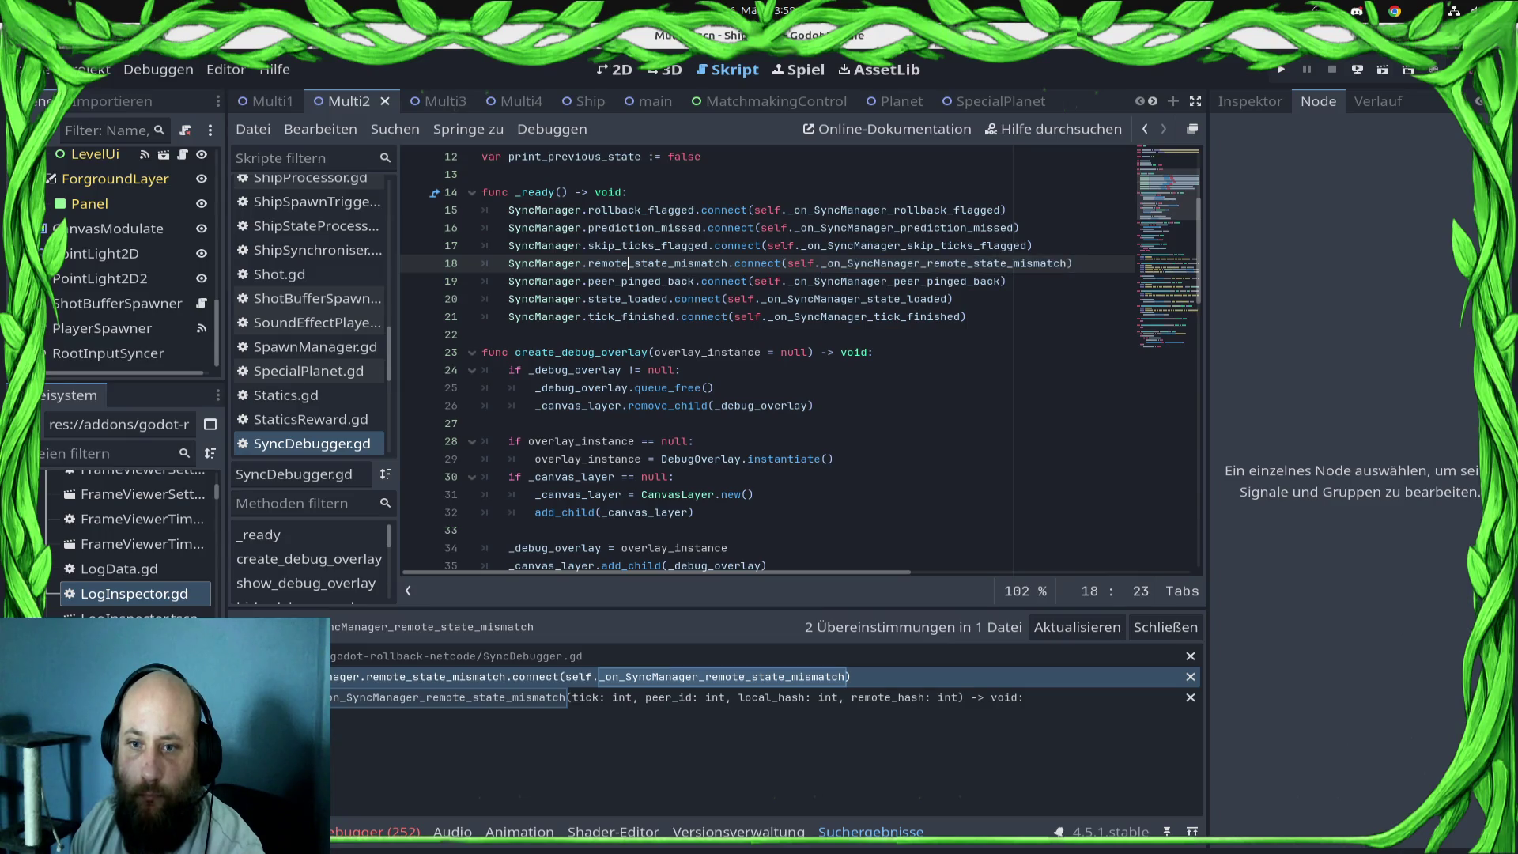
- Jump to remote_state_mismatch's declaration in SyncManager.gd and find where it is emitted at line 1519
ctrl+click(656, 264)
double_click(610, 334)
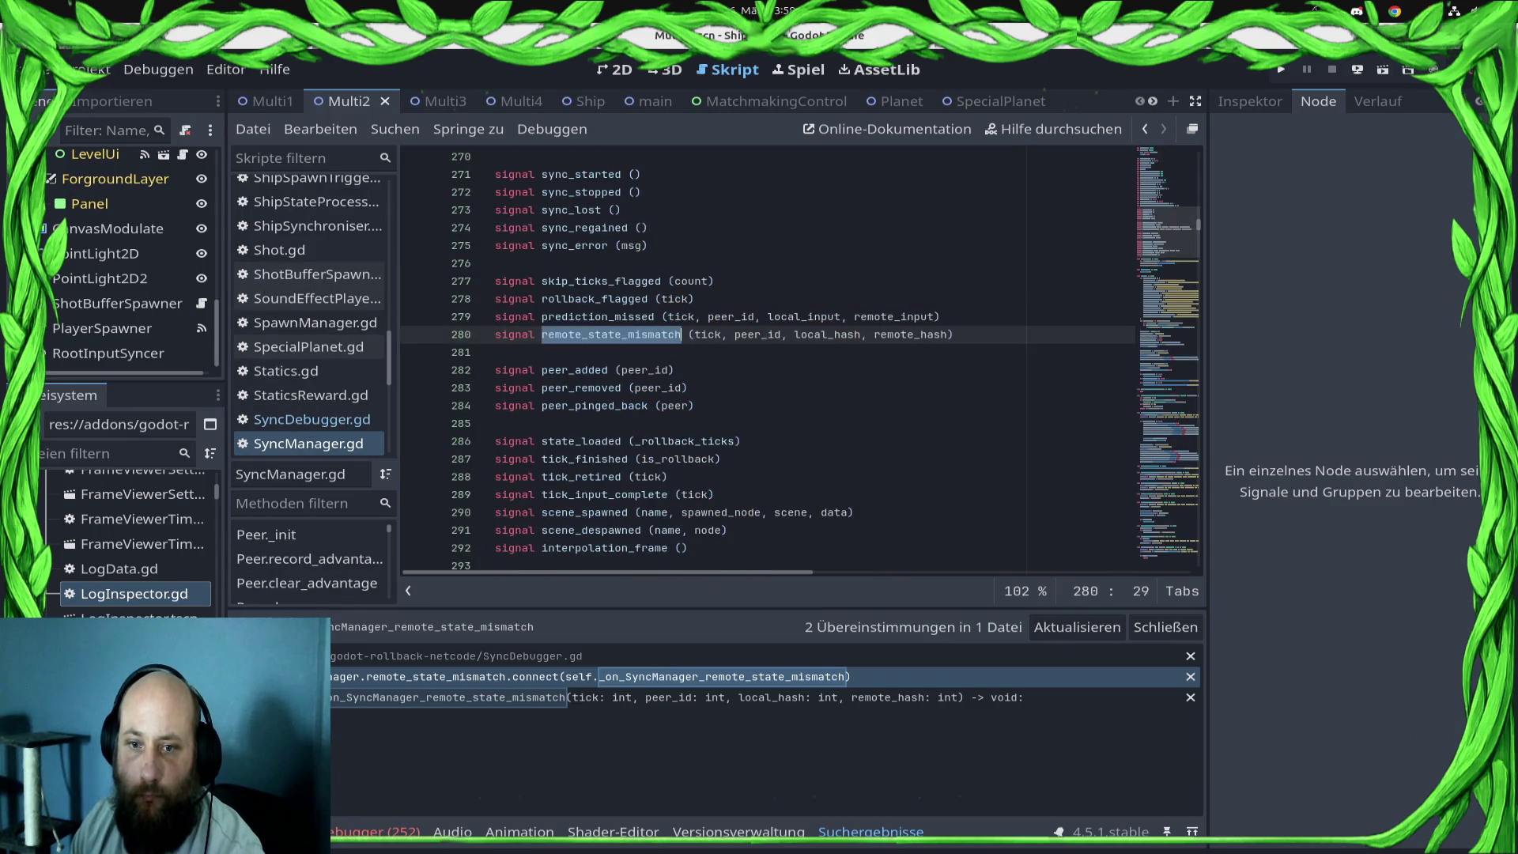
key(ctrl+f)
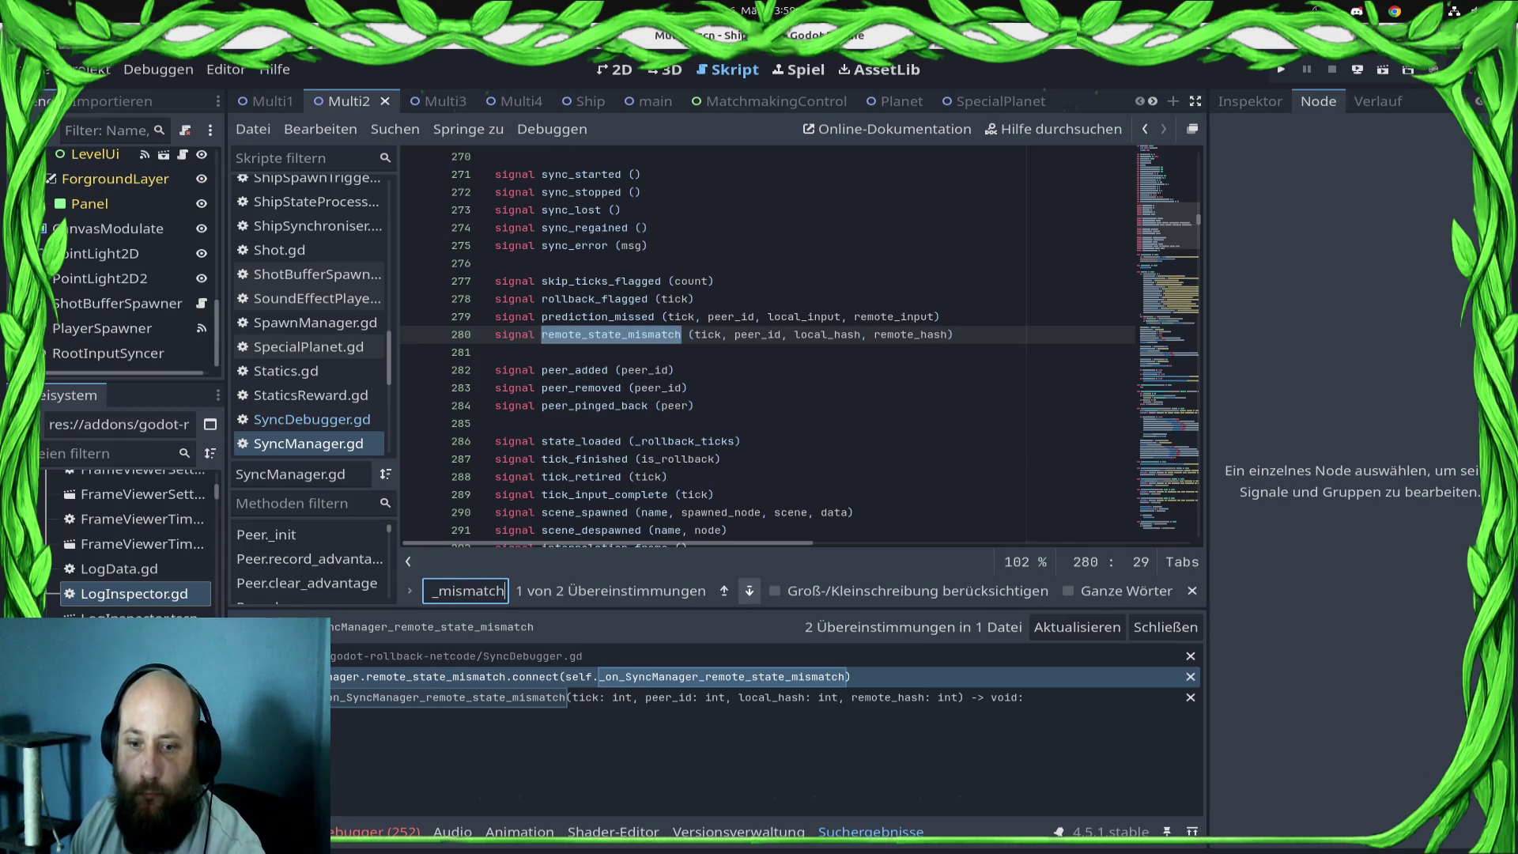
click(749, 591)
scroll(801, 346, up, 2)
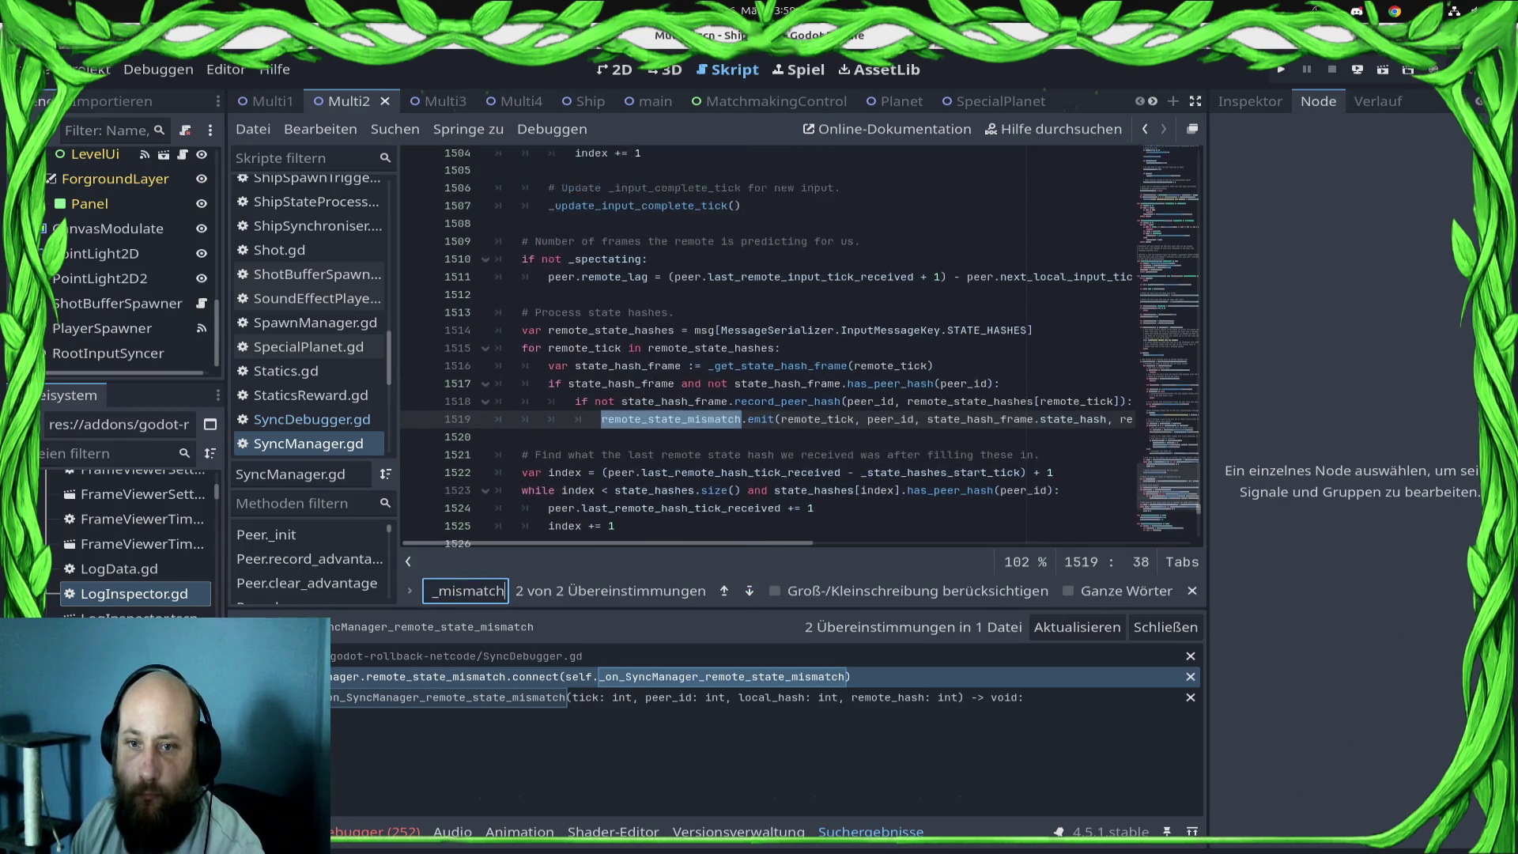
mouse_move(953, 406)
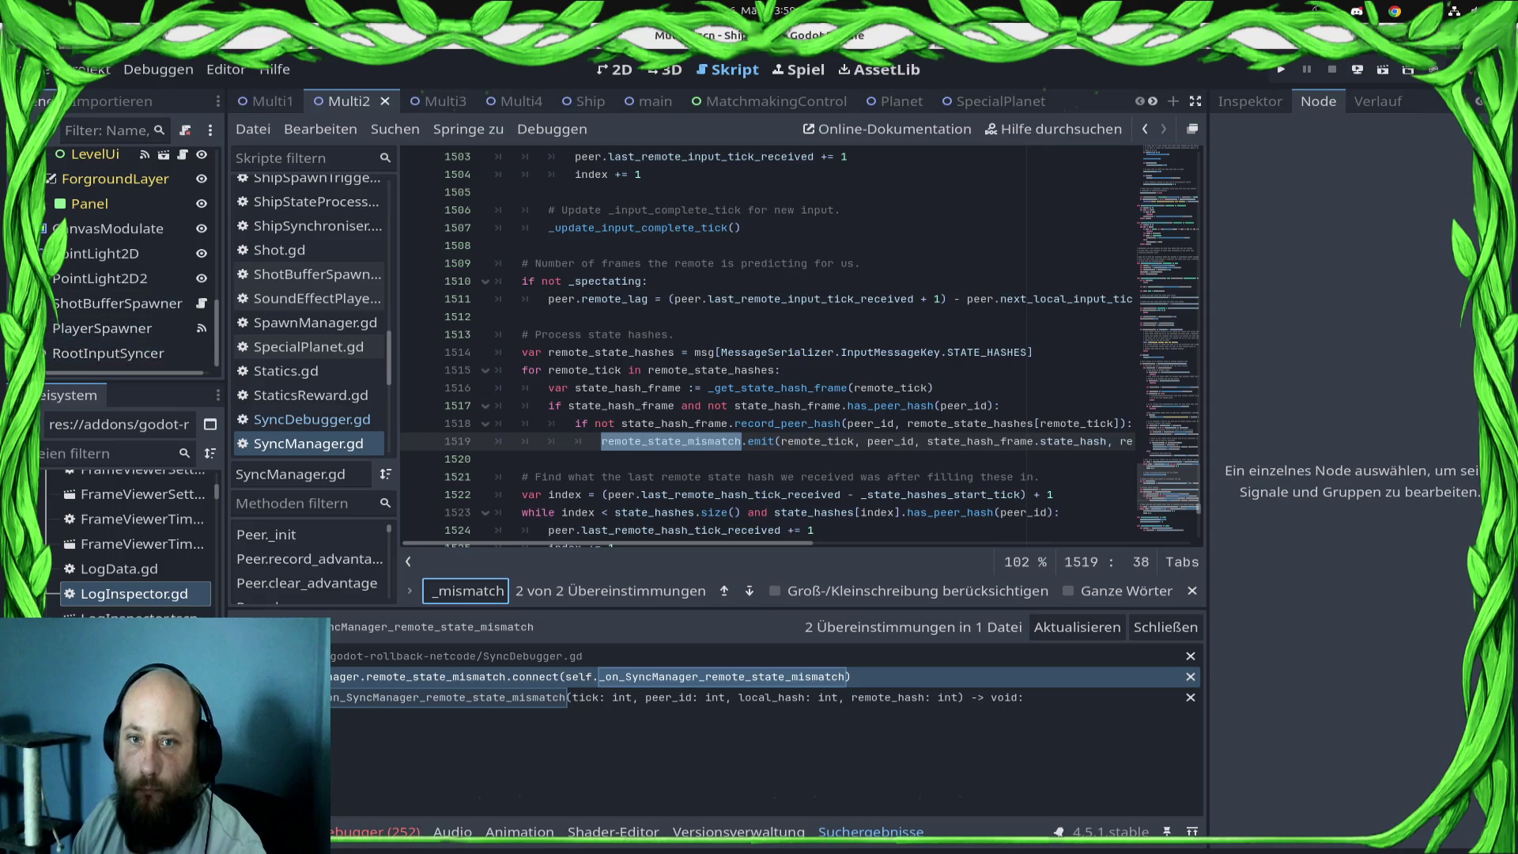
- Return to InputSyncer.gd at its _get_local_input and _network_process functions
scroll(308, 364, up, 8)
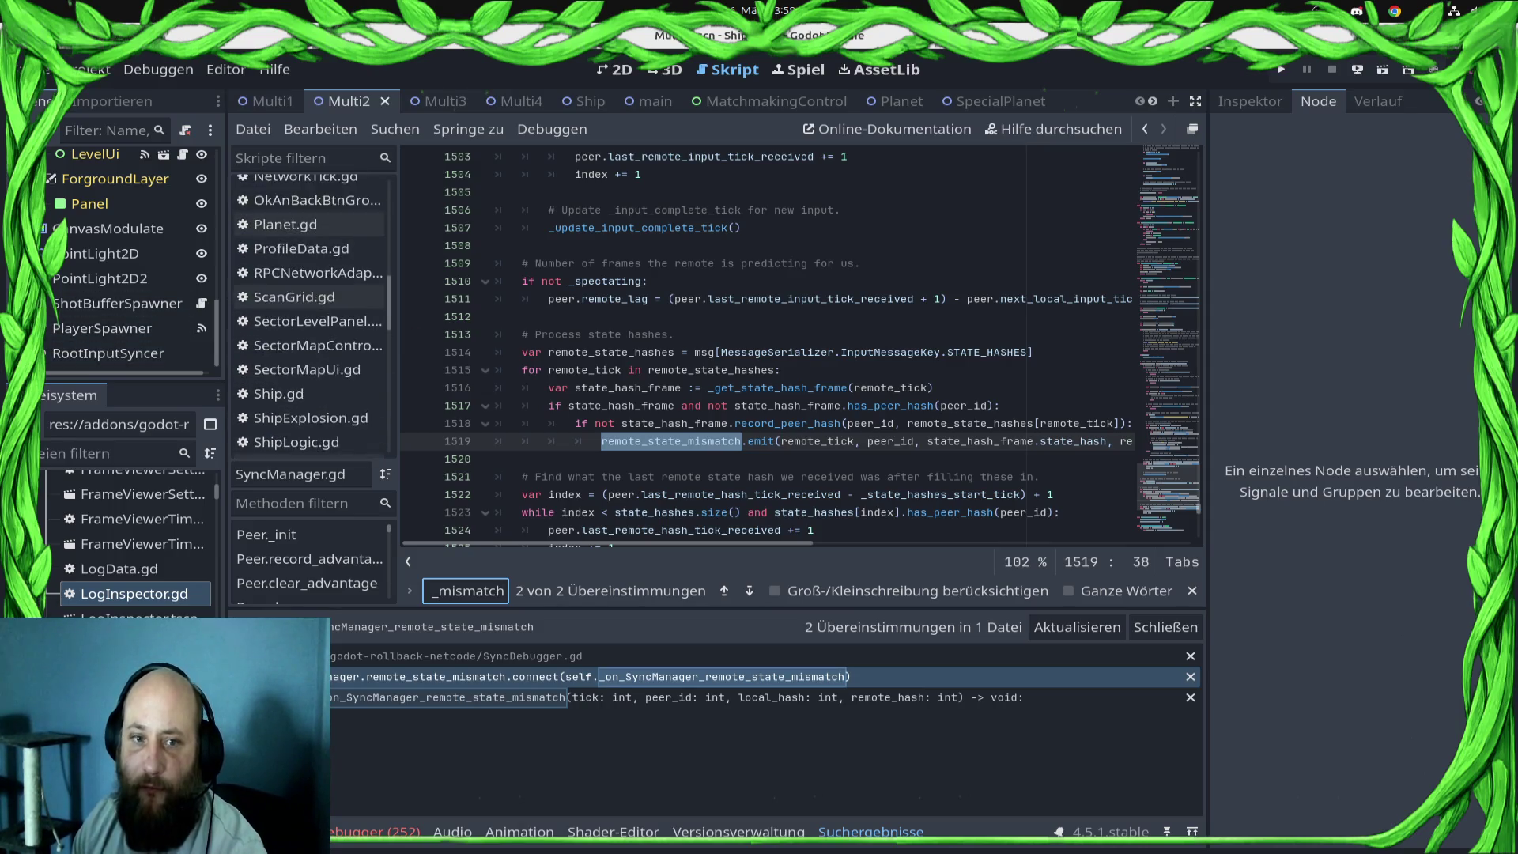
scroll(308, 363, up, 5)
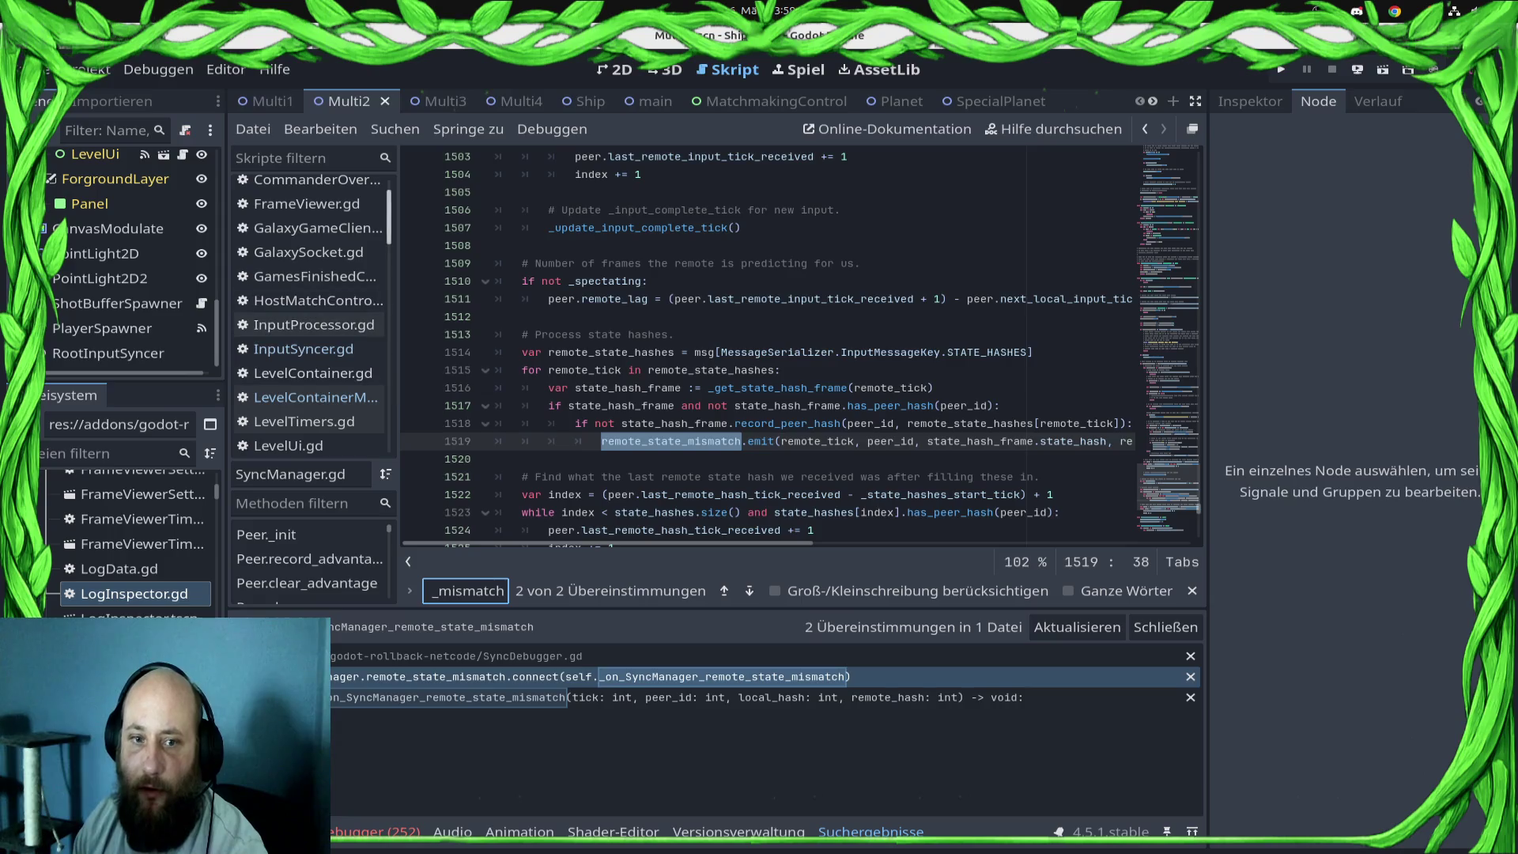
click(304, 348)
scroll(767, 348, down, 3)
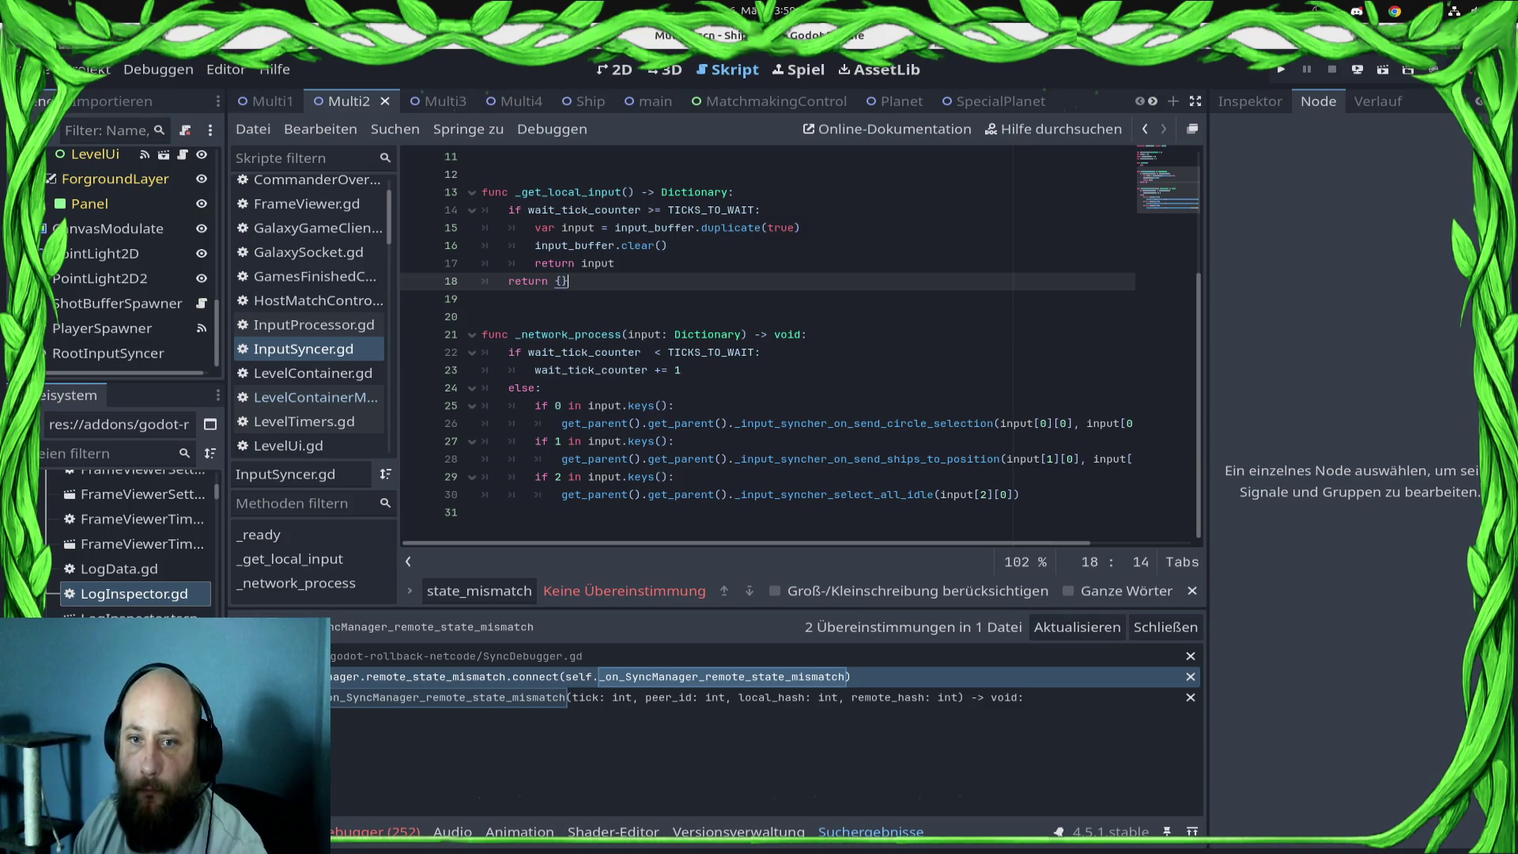
- Delete the wait_tick_counter check and the return {} fallback from _get_local_input, unindenting return input
key(shift+Home)
key(shift+Home)
key(shift+Up)
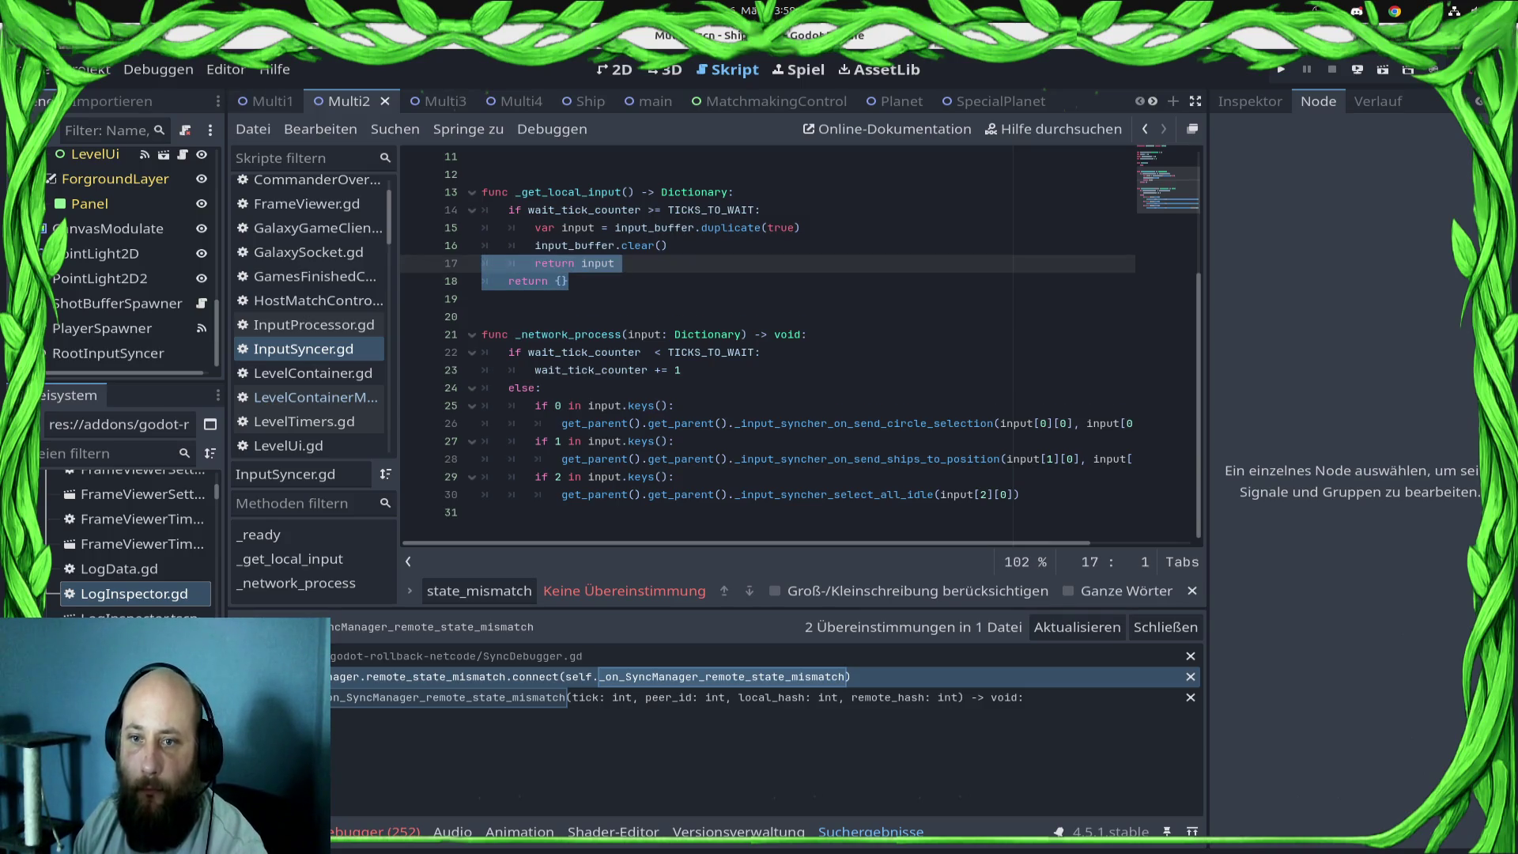
key(Up)
key(Up)
key(Up)
key(End)
key(ctrl+shift+Left)
key(shift+Home)
key(shift+Home)
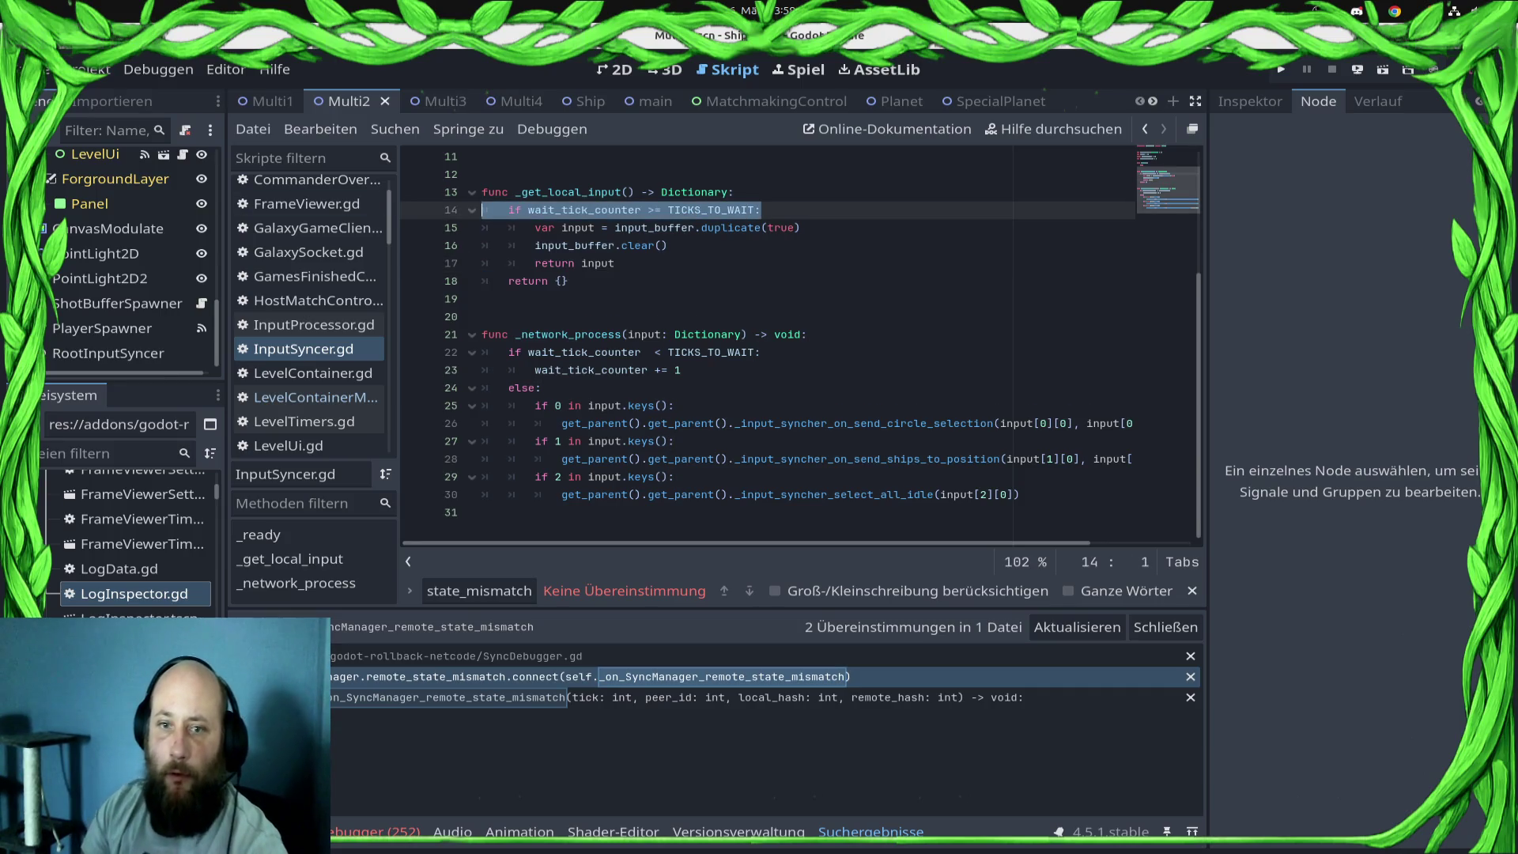
key(Delete)
key(Delete)
key(shift+Tab)
key(Down)
key(shift+Tab)
key(Down)
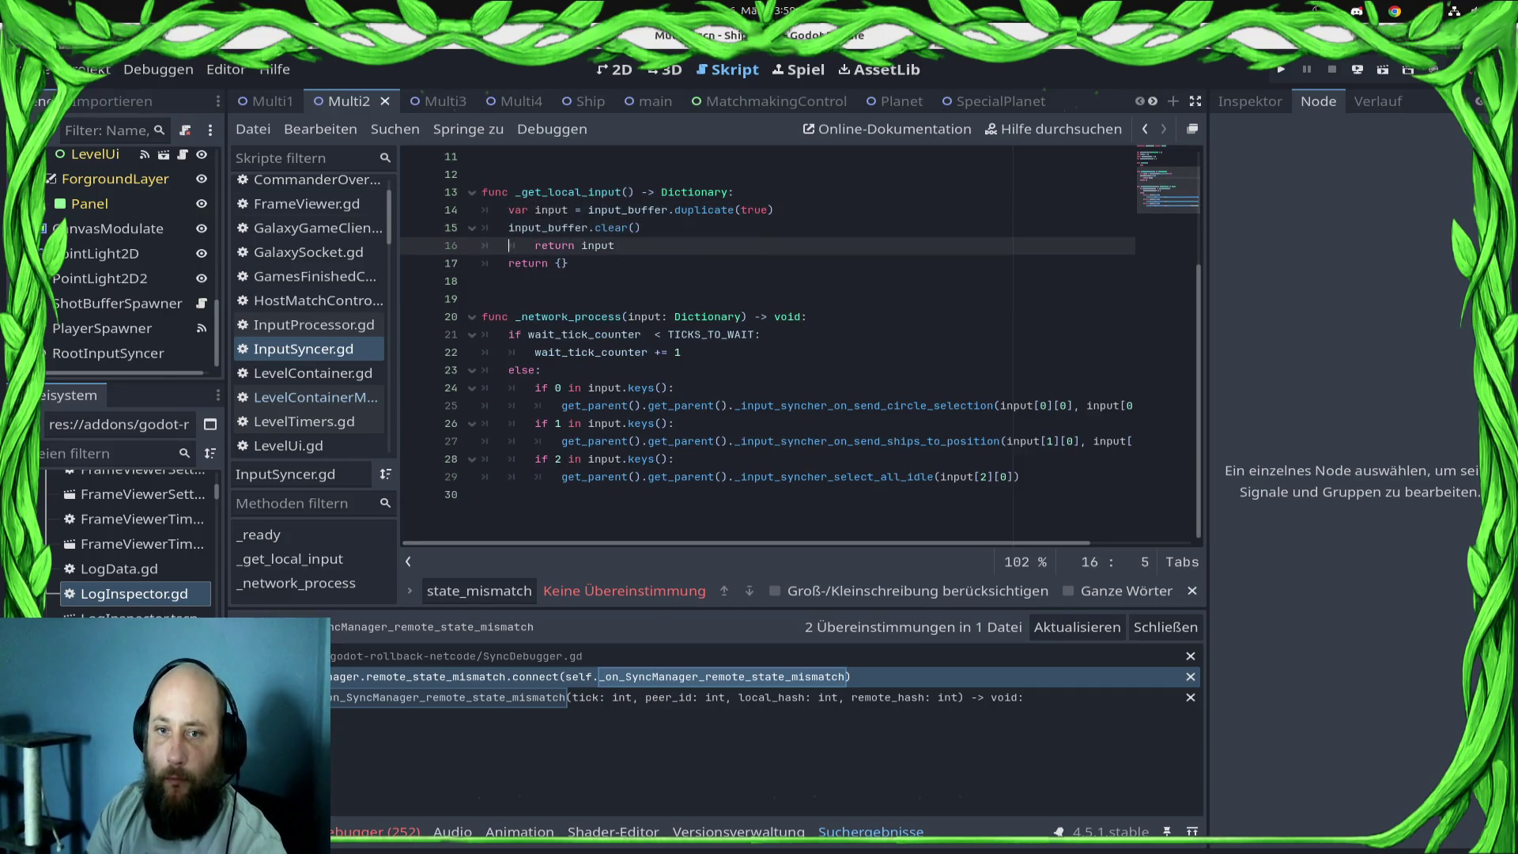
key(shift+Tab)
key(Down)
key(End)
key(shift+Home)
key(Delete)
key(BackSpace)
key(BackSpace)
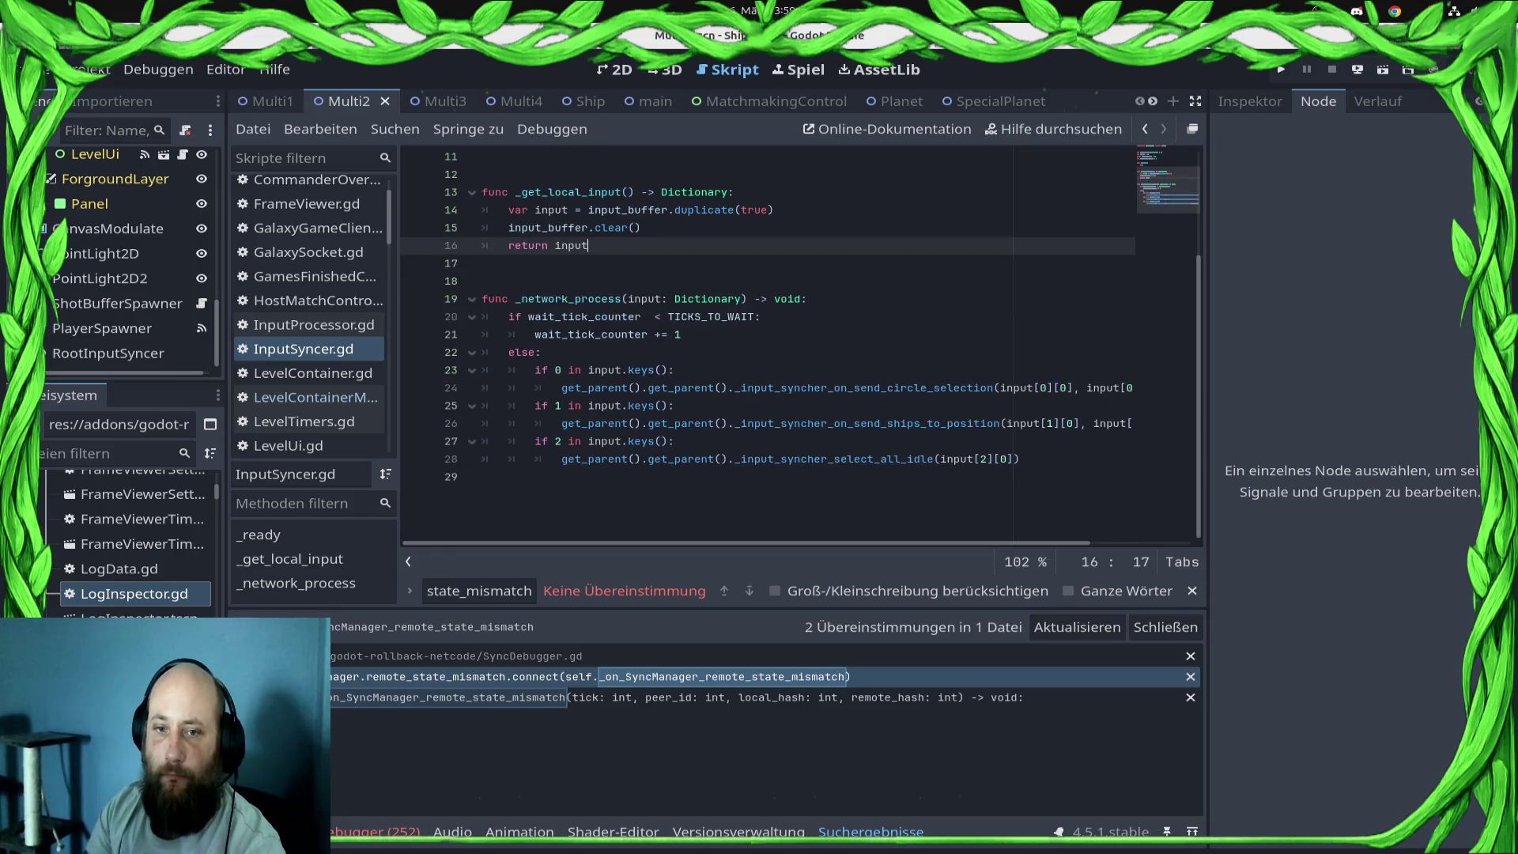
- Remove .duplicate(true) from the input buffer copy and save InputSyncer.gd
key(Up)
key(Up)
key(End)
key(Left)
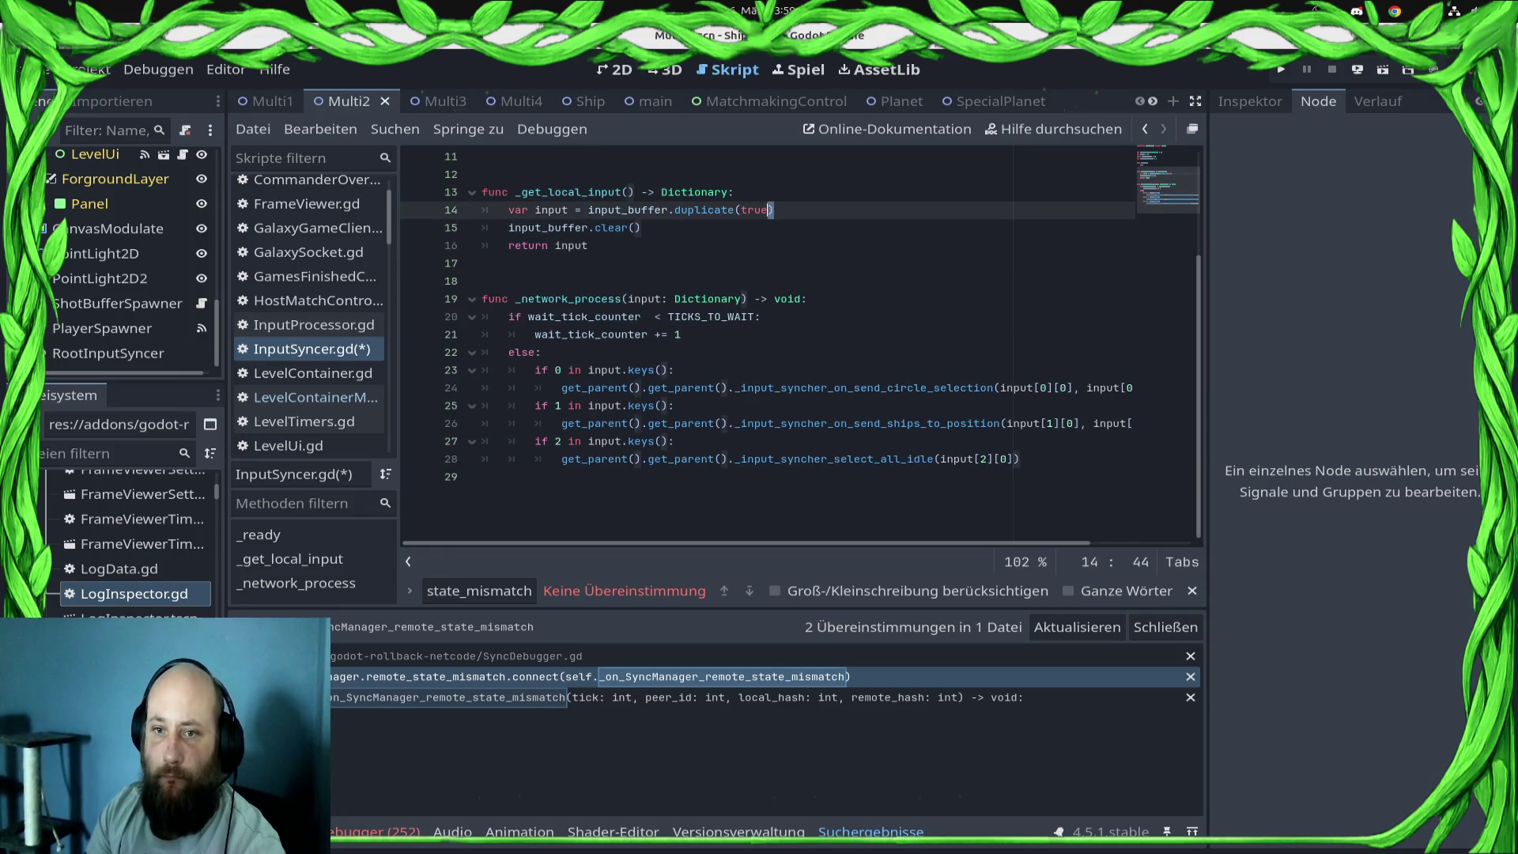
key(End)
key(ctrl+shift+Left)
key(ctrl+shift+Left)
key(ctrl+shift+Left)
key(BackSpace)
key(ctrl+s)
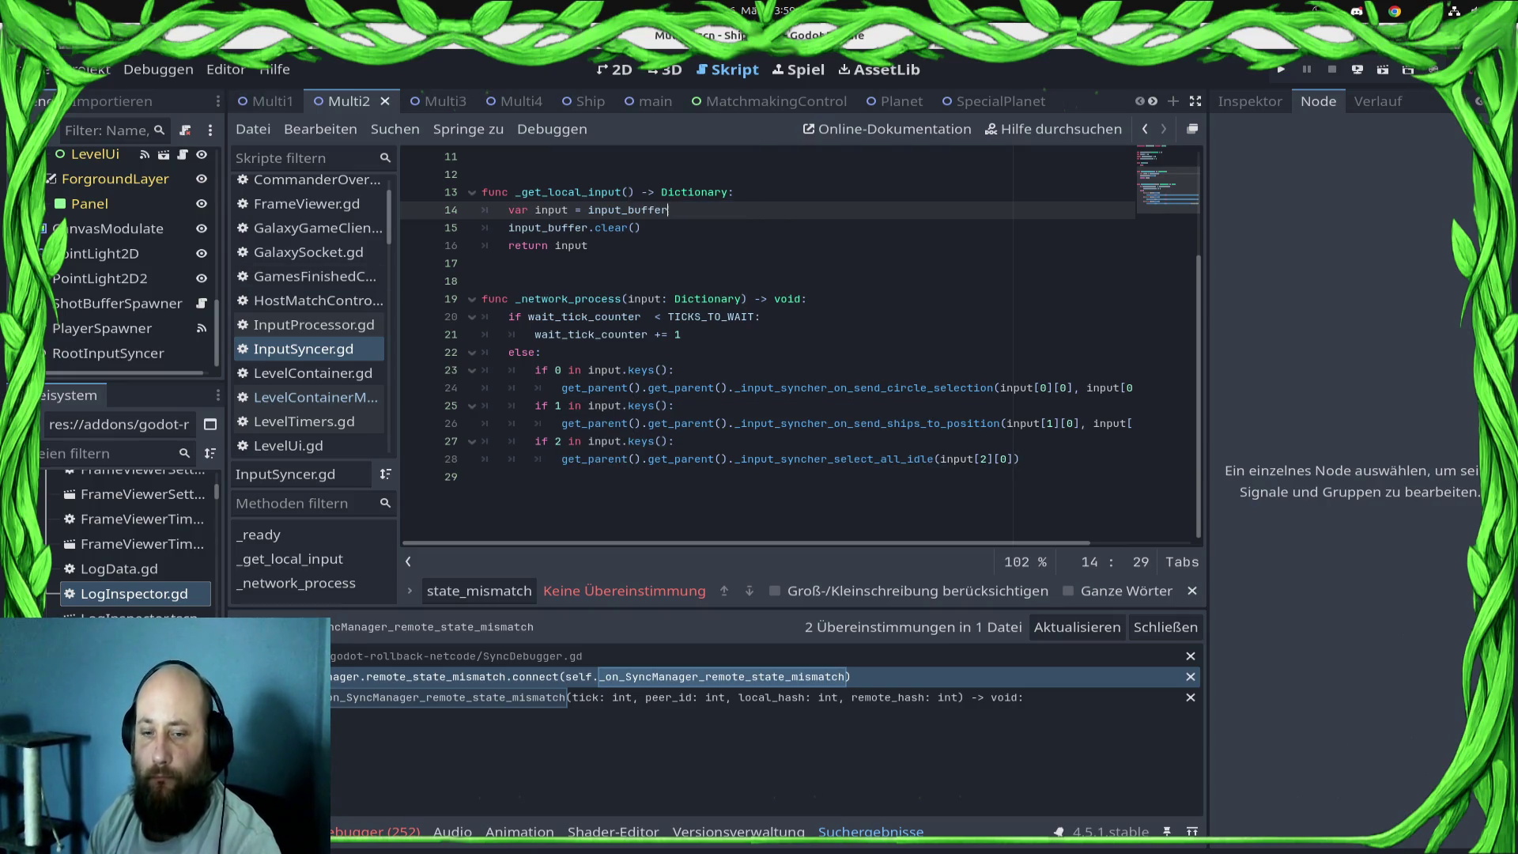
- Select the tick-wait if/else lines in _network_process after checking InputProcessor.gd
key(Down)
key(Down)
key(Down)
key(shift+Home)
key(shift+Up)
key(shift+Up)
key(shift+Up)
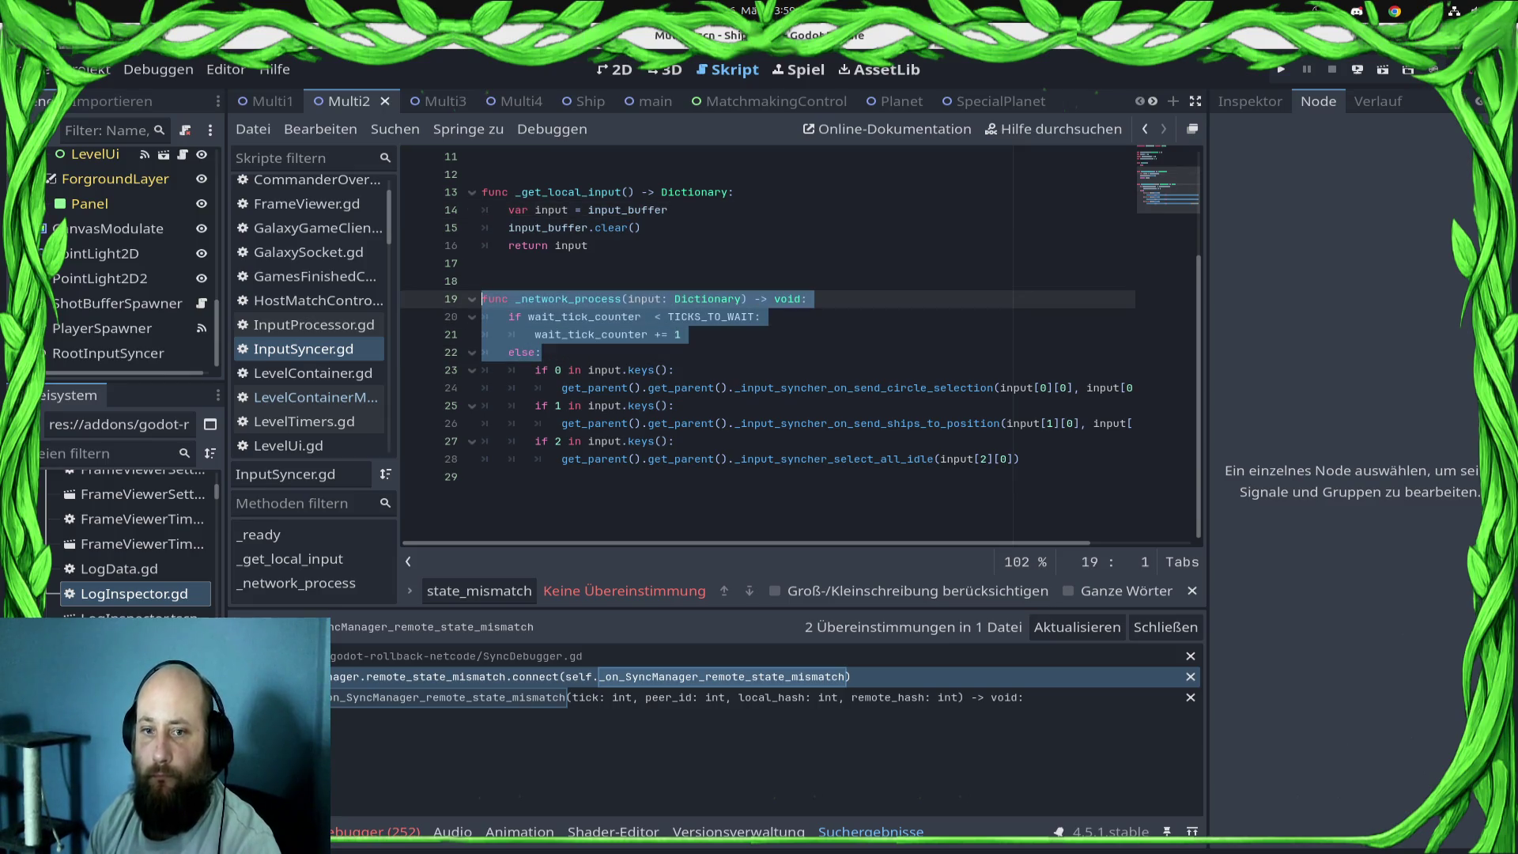
key(shift+Down)
click(314, 324)
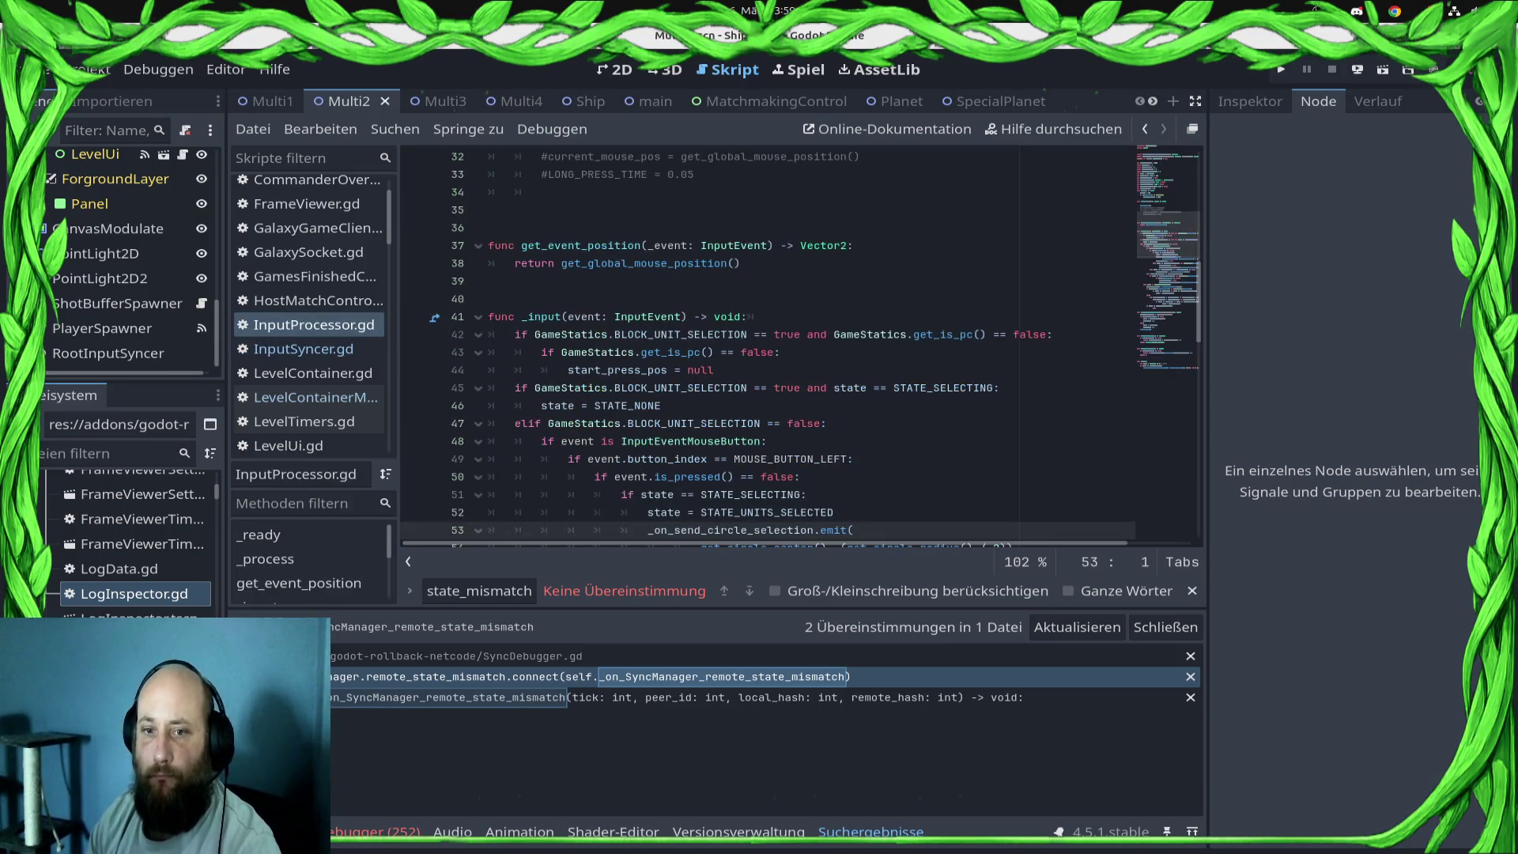
key(ctrl+Home)
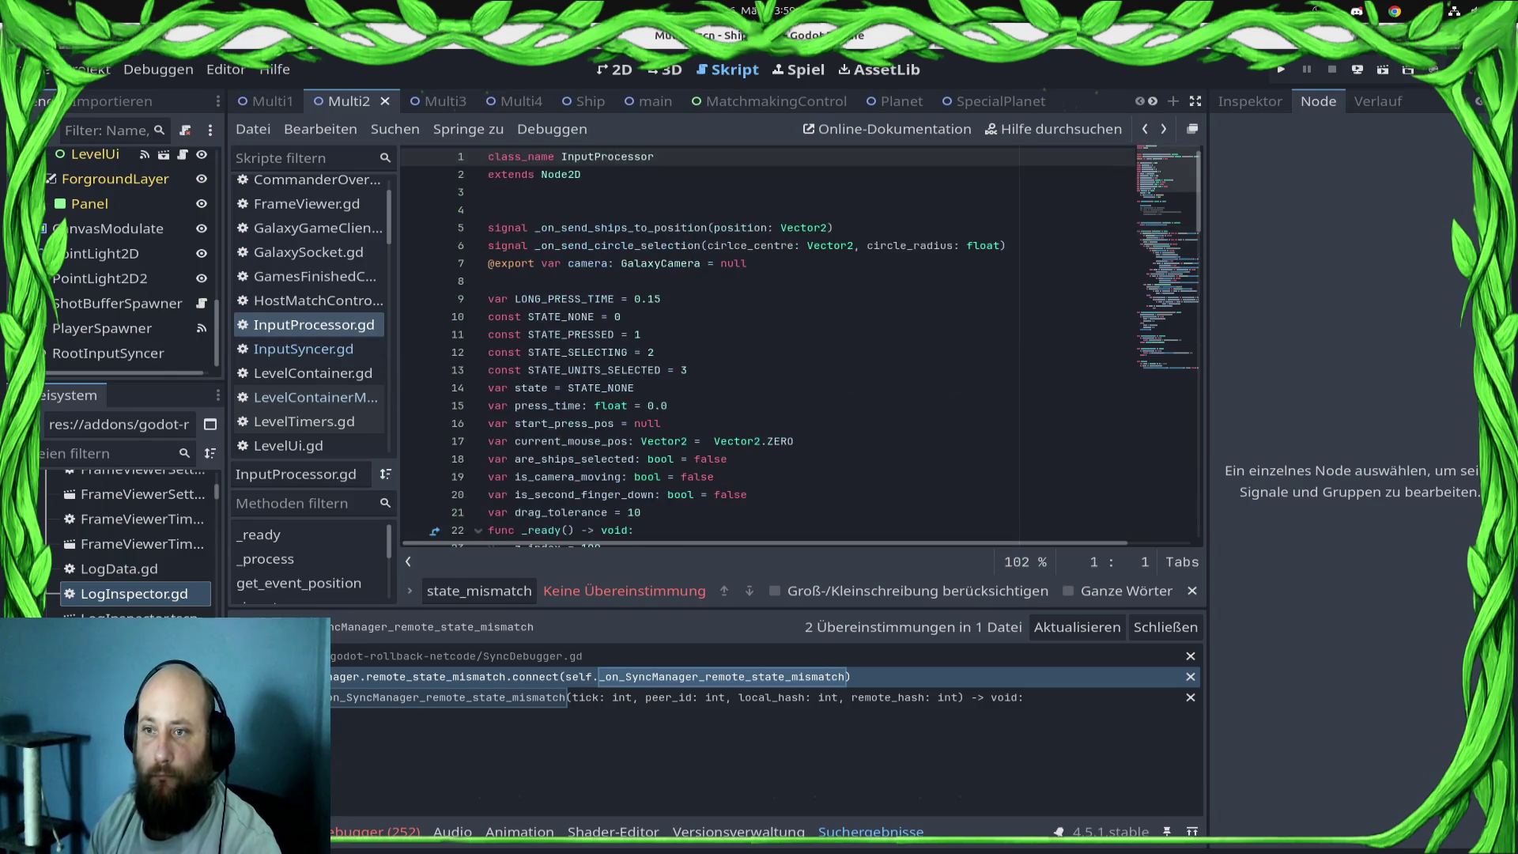
scroll(802, 346, down, 1)
click(303, 349)
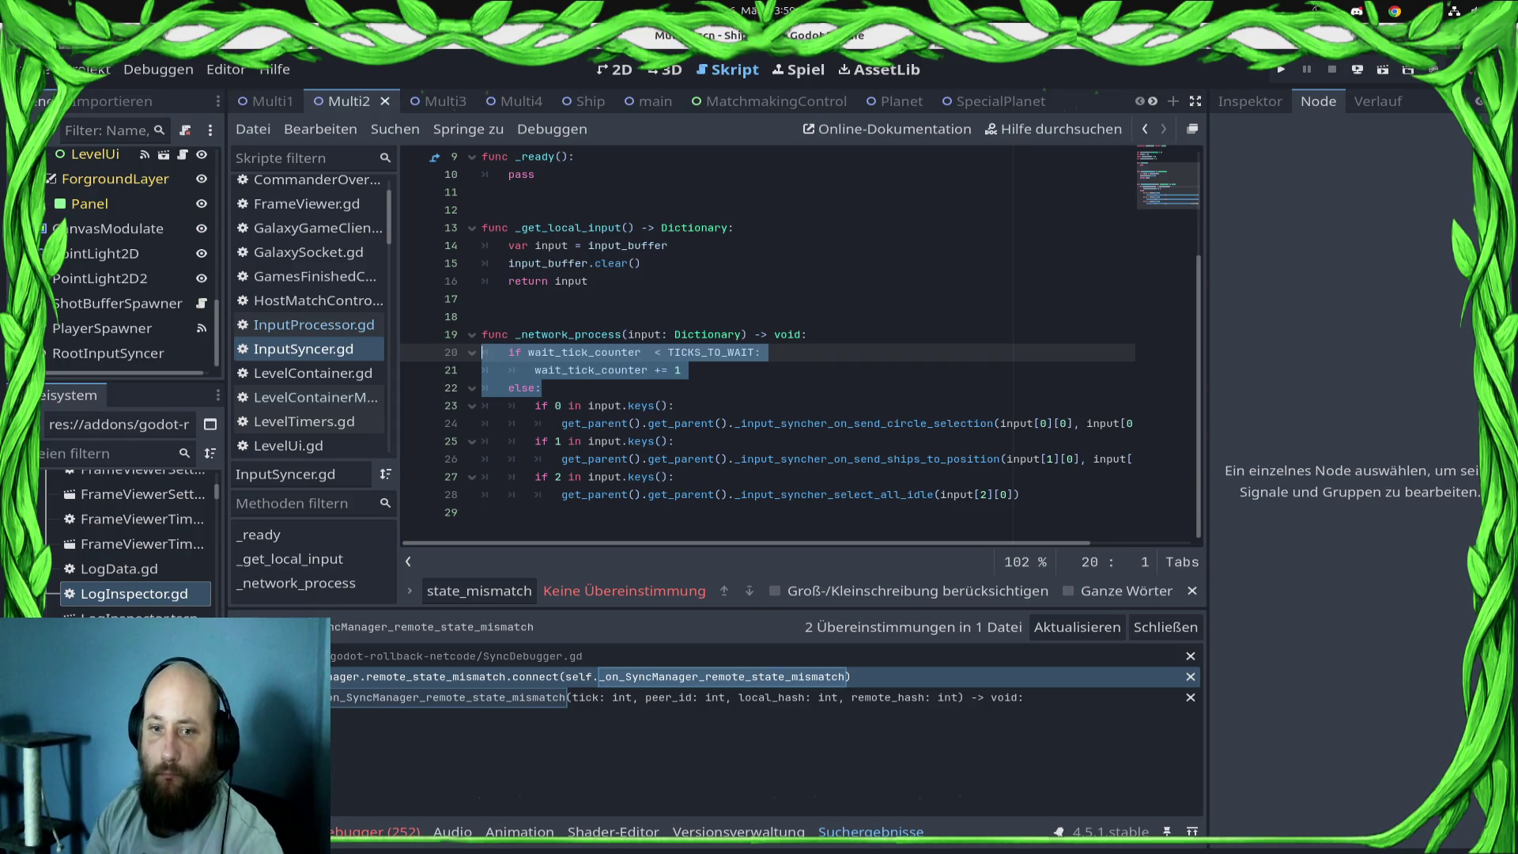
- Delete the tick-wait lines from _network_process, unindent the input.keys() handling block, and save
key(BackSpace)
key(Delete)
key(Home)
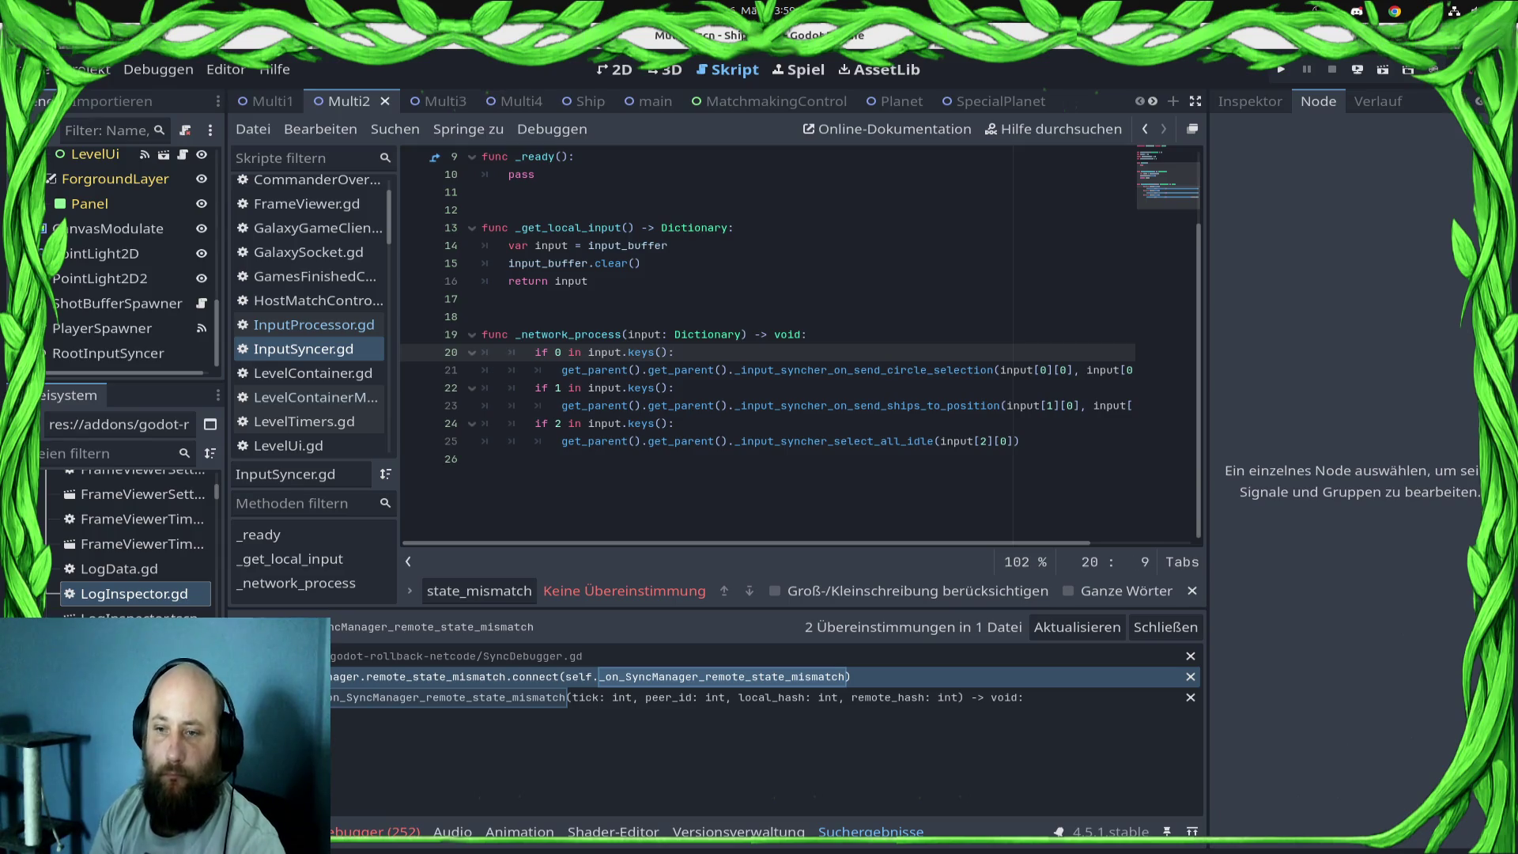
key(shift+Down)
key(shift+Down)
key(shift+Down)
key(shift+End)
key(BackSpace)
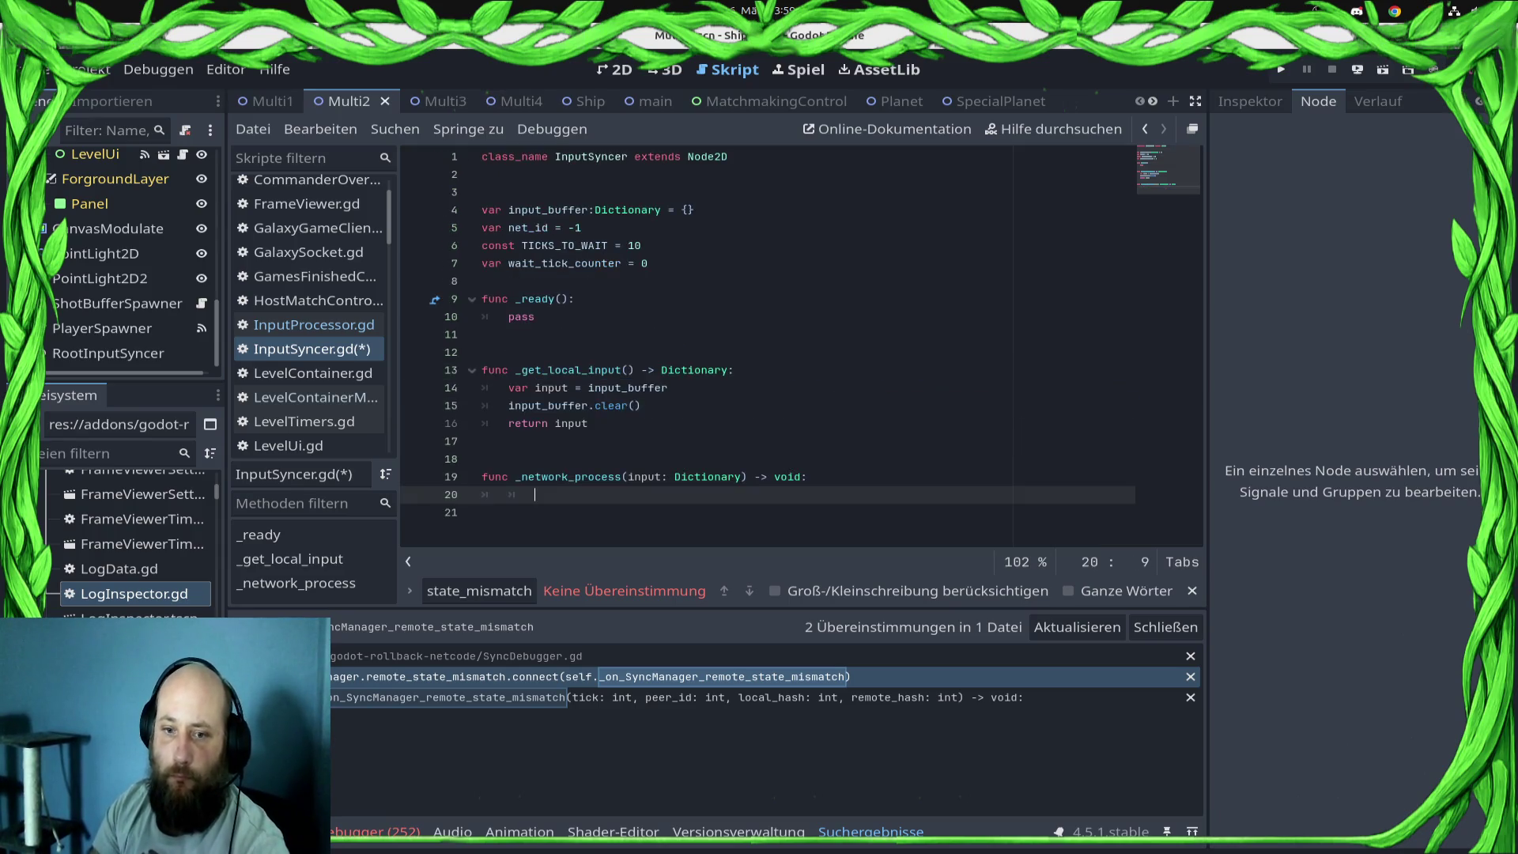
text(<t)
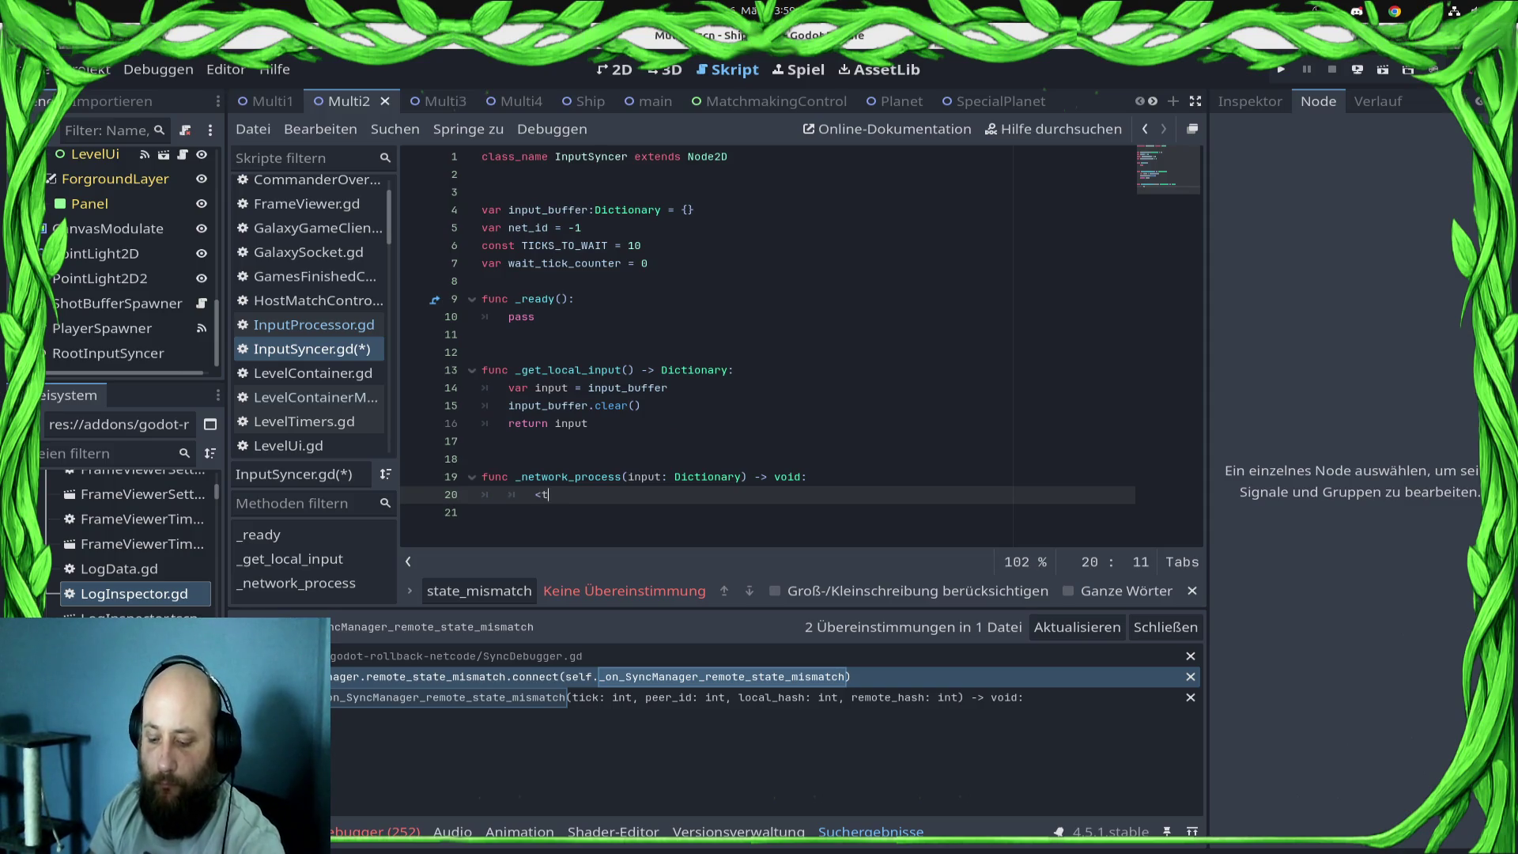
key(ctrl+z)
key(ctrl+z)
key(ctrl+z)
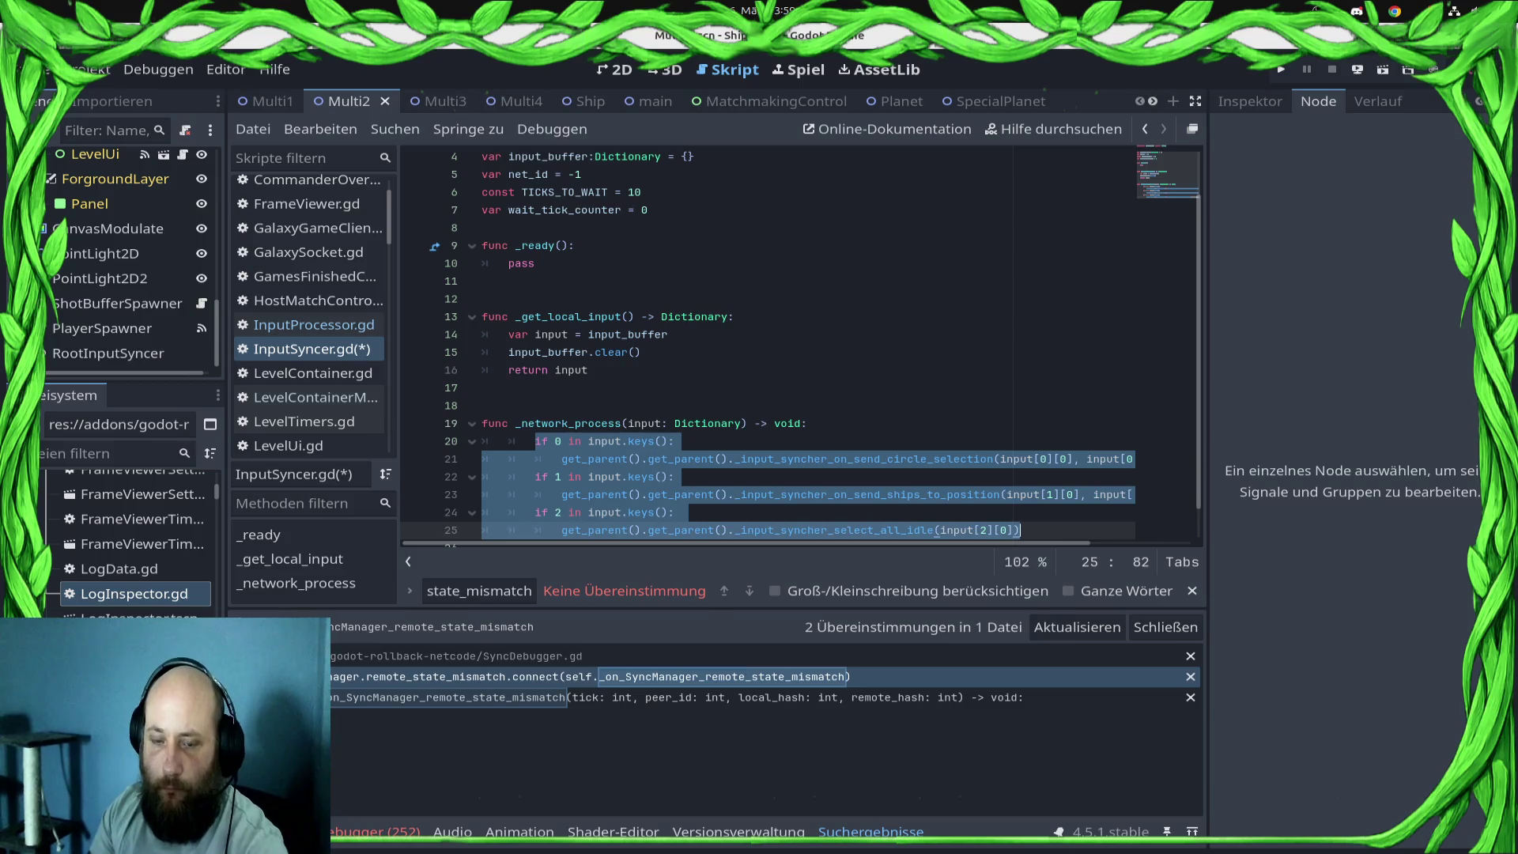
key(ctrl+z)
key(ctrl+s)
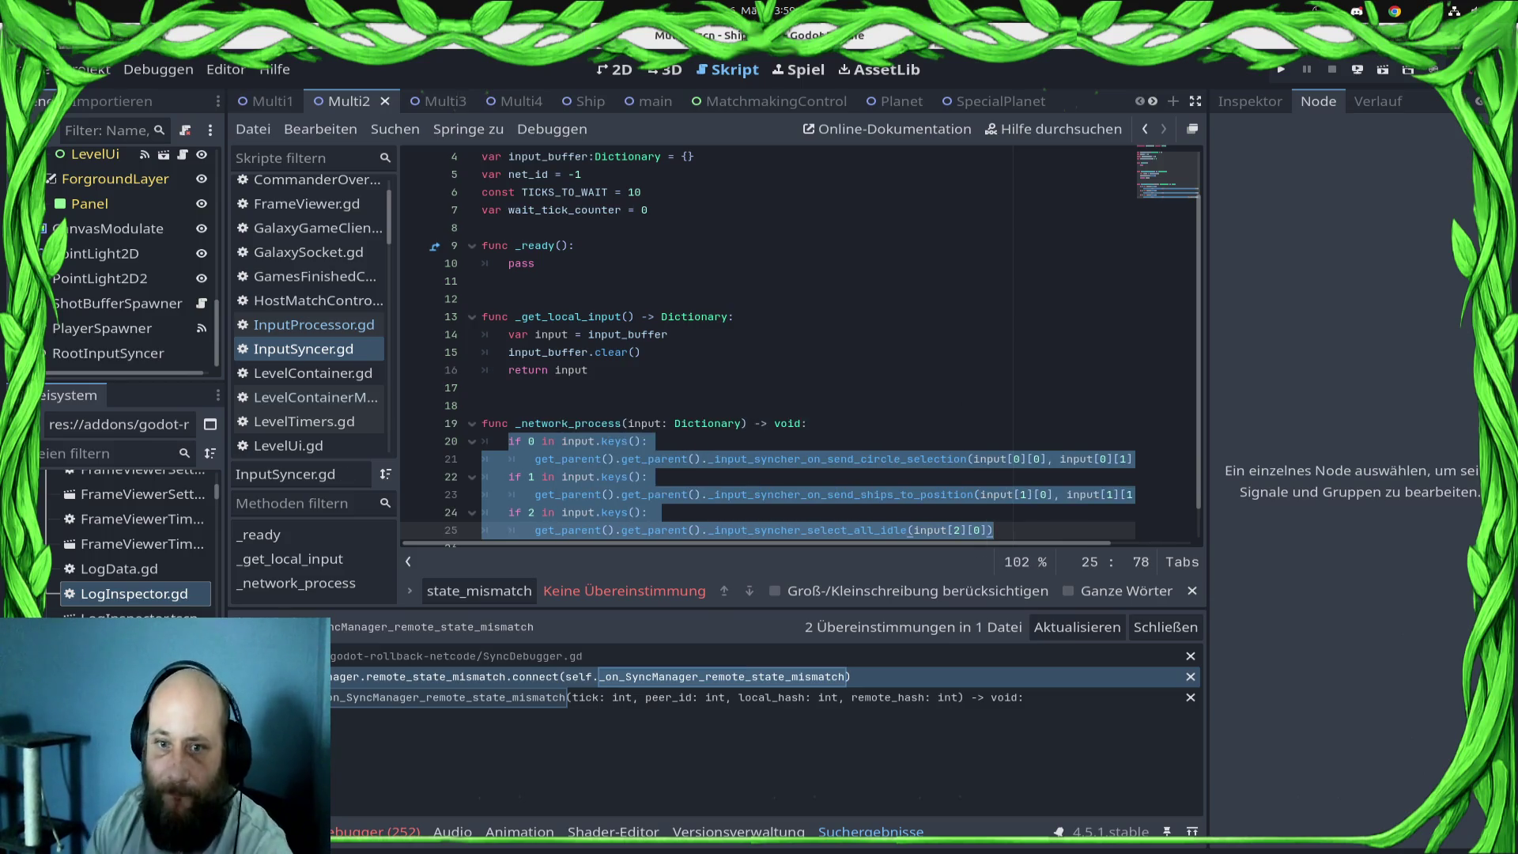
scroll(802, 347, up, 1)
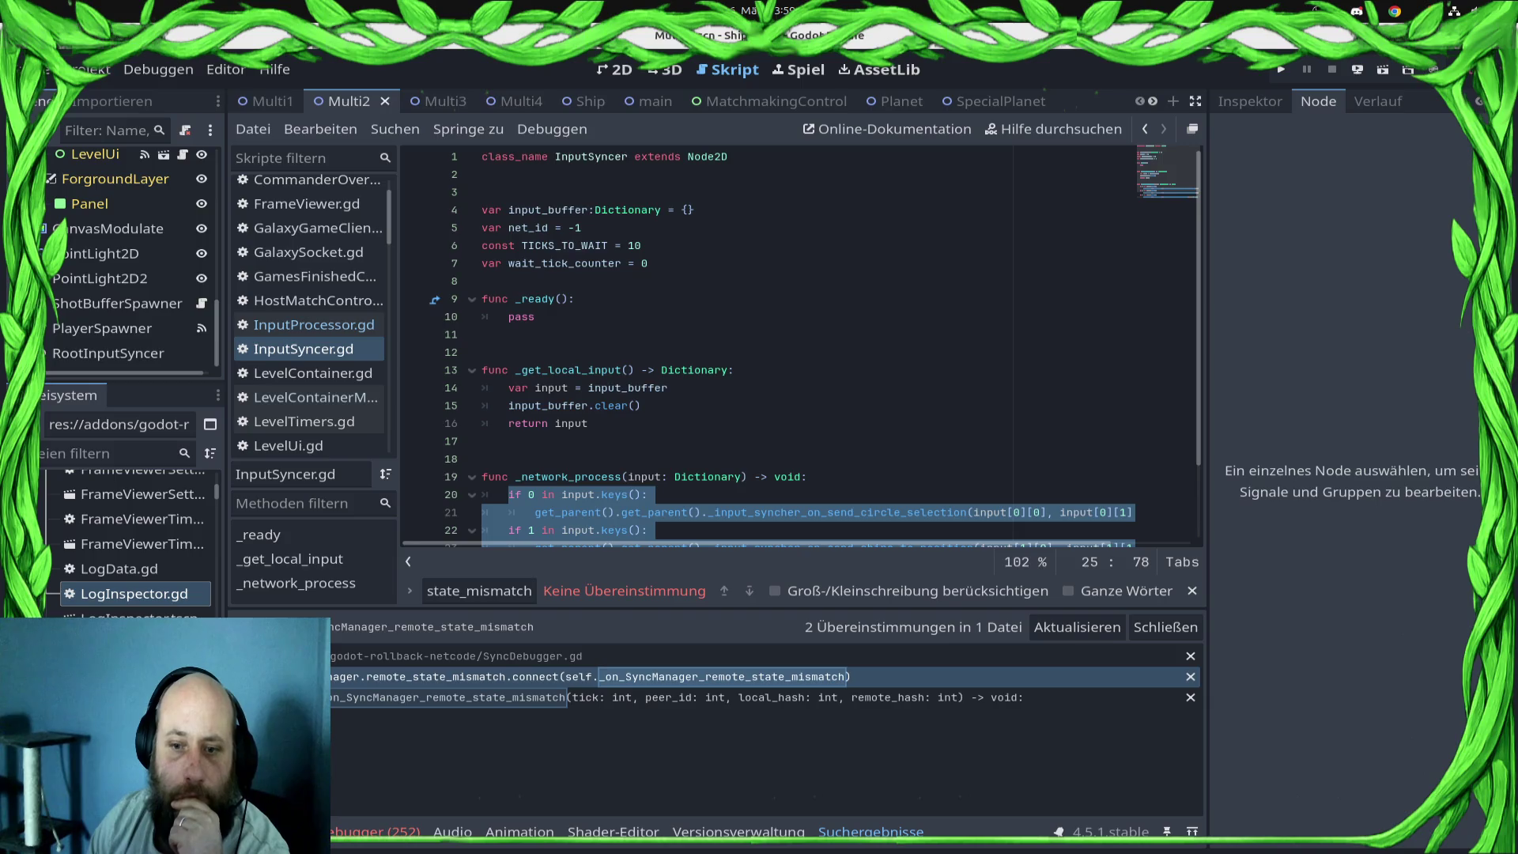
click(806, 476)
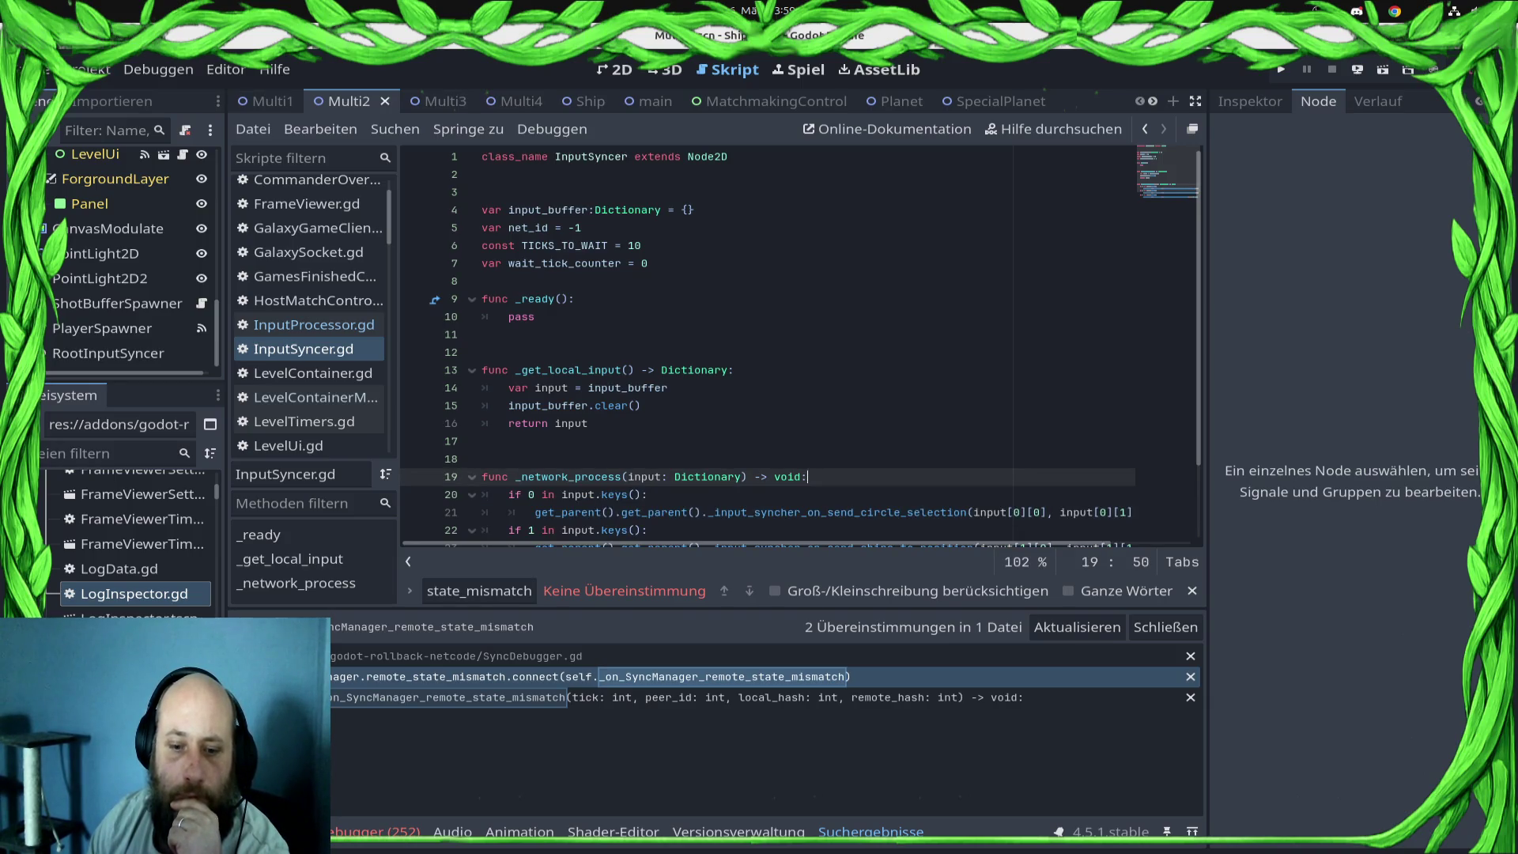
- Add an if OS.get_name() == "Android" branch printing "ANDROID INPUT == " and the input
key(Return)
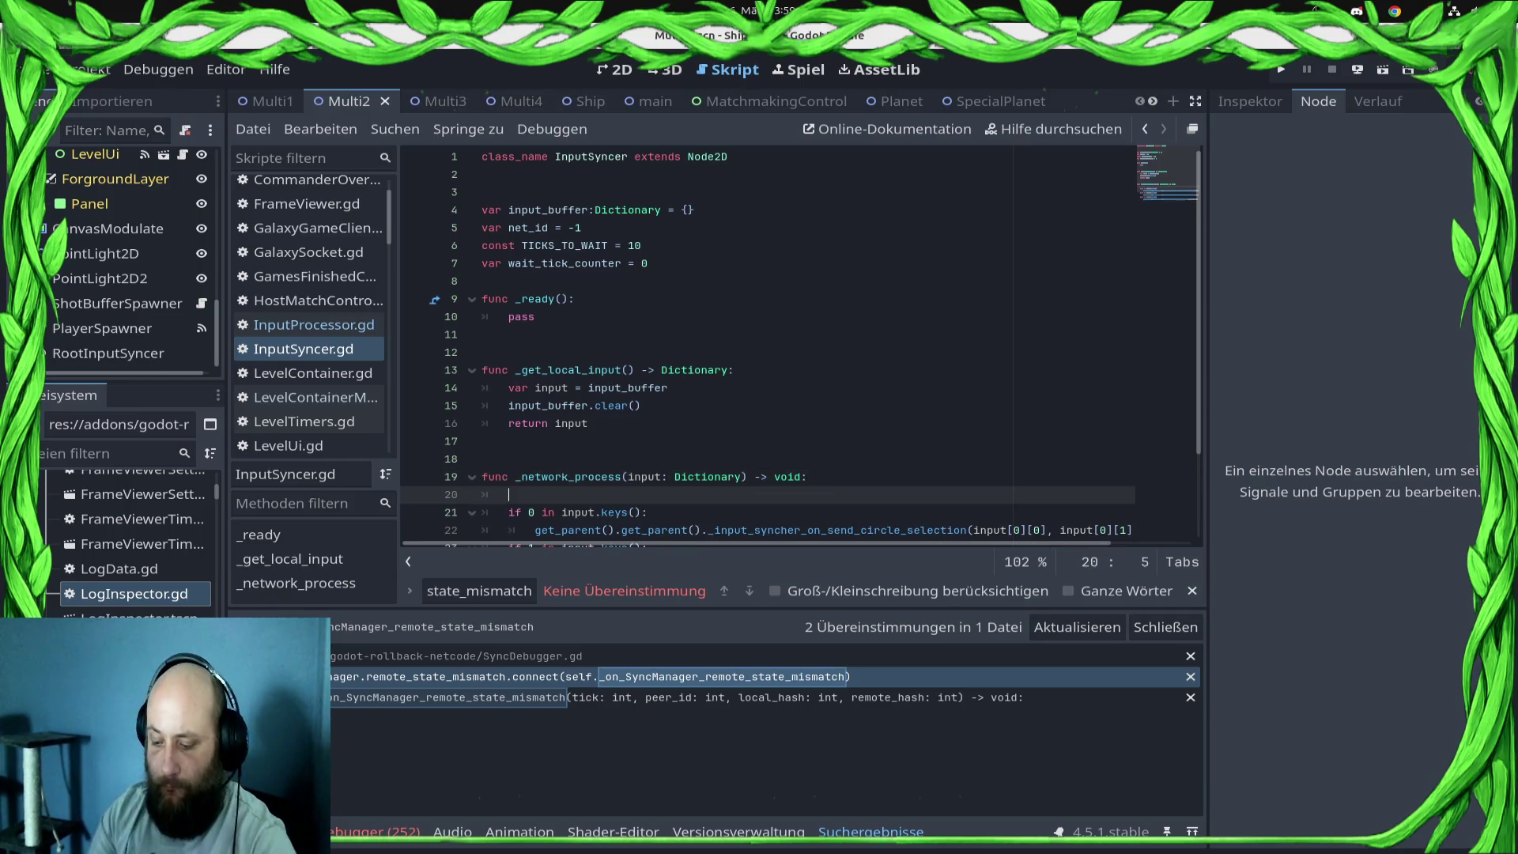
text(ofOS)
key(Home)
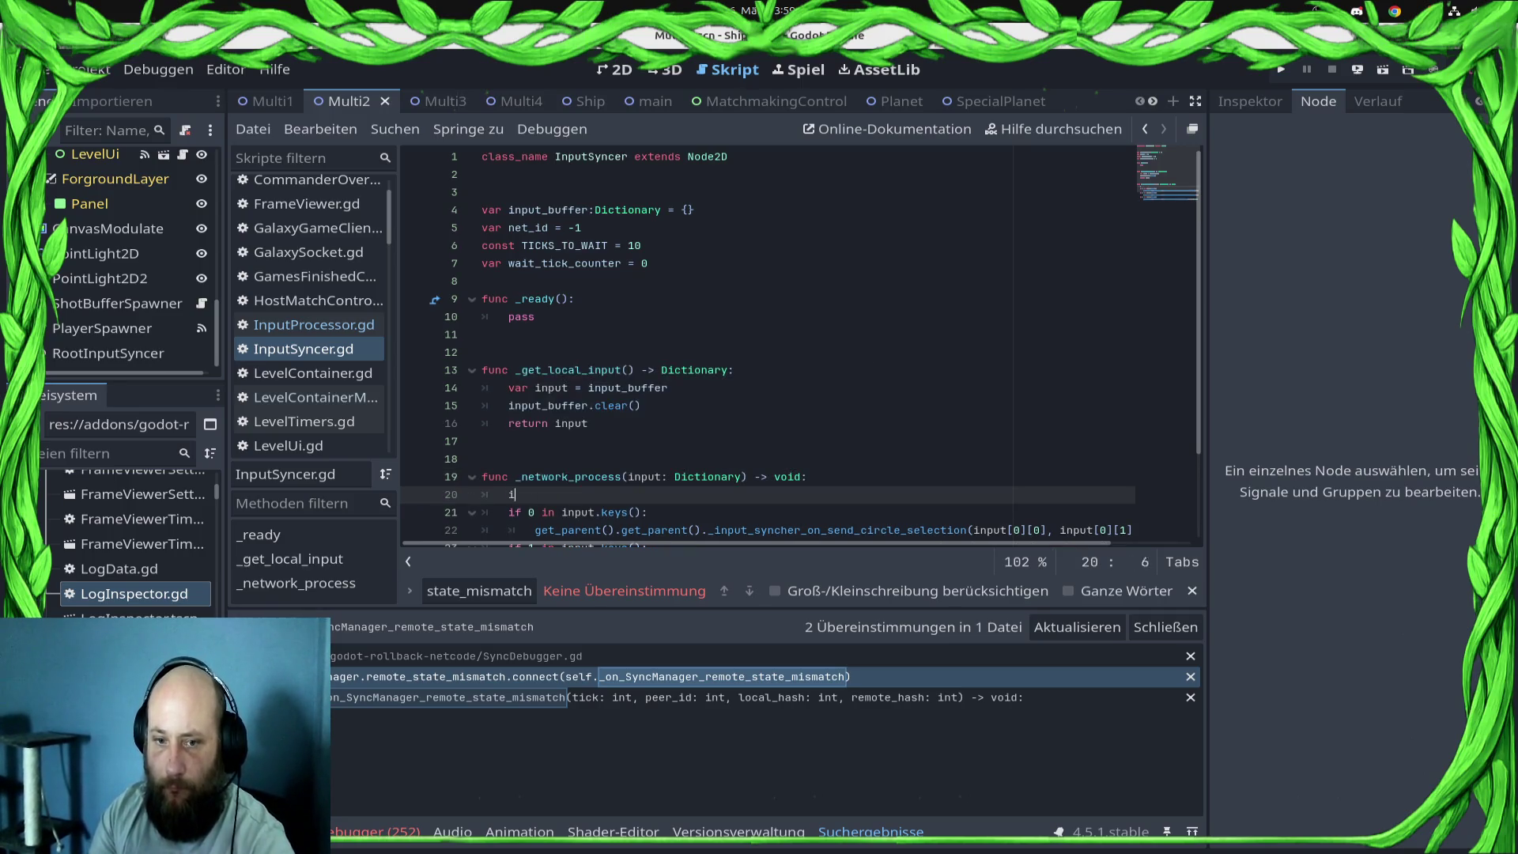
key(Delete)
text(i)
key(End)
text(.)
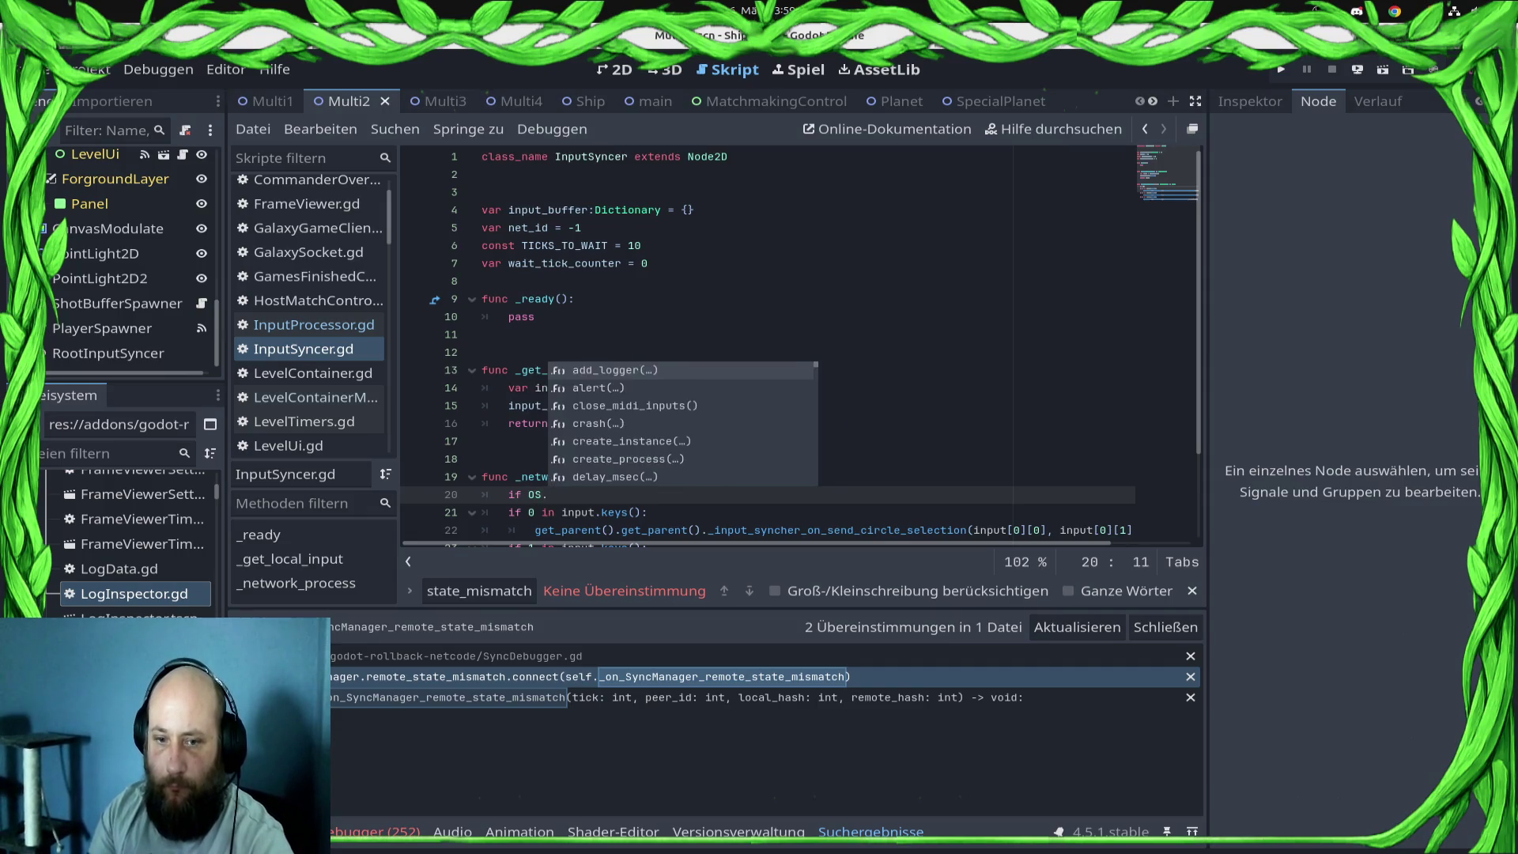
text(get_name)
key(Return)
text(== "And)
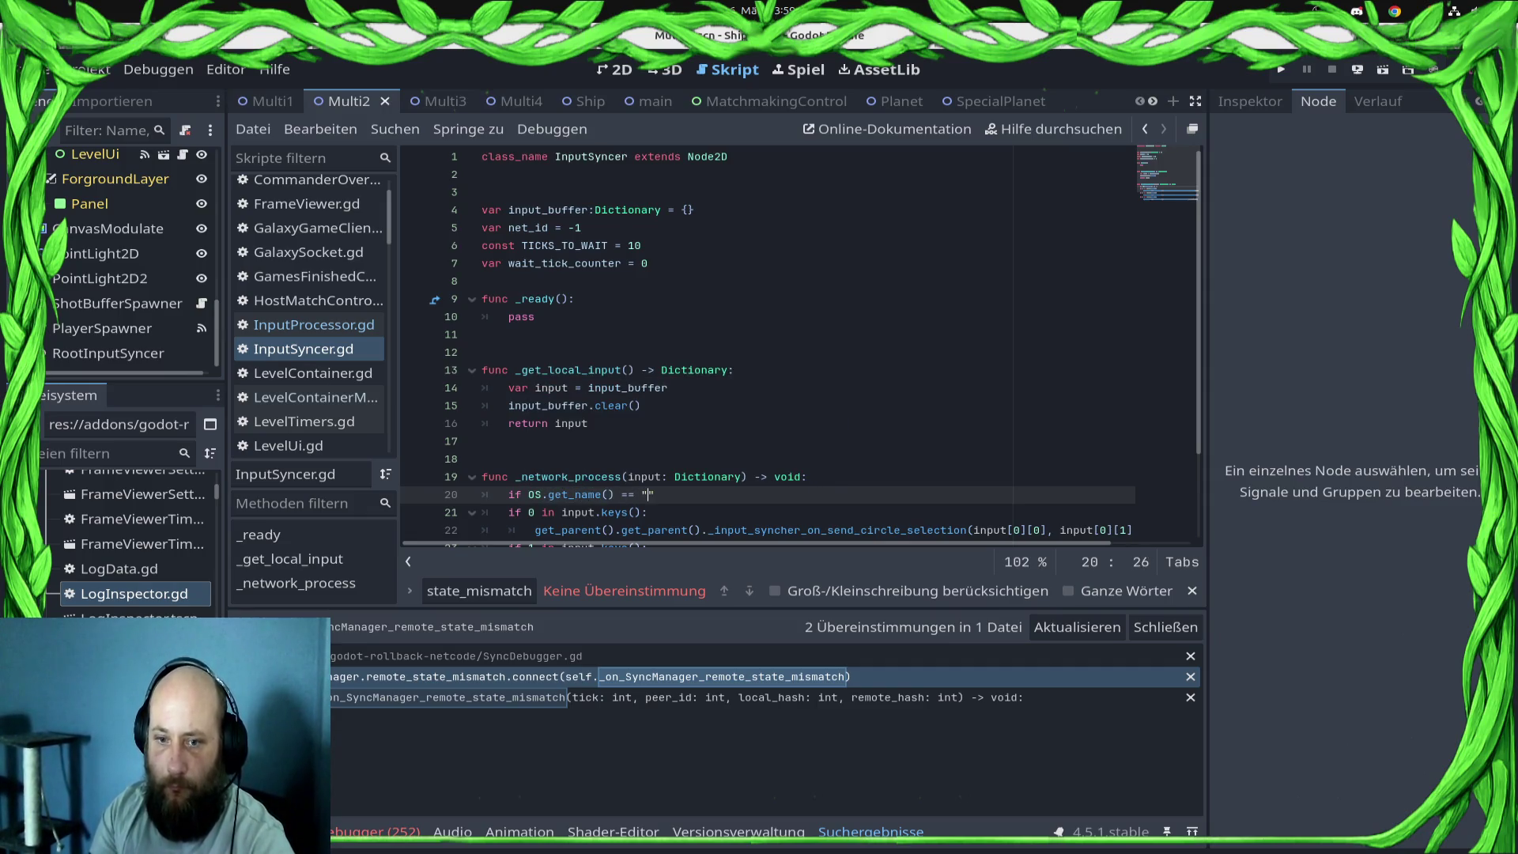
text(roid)
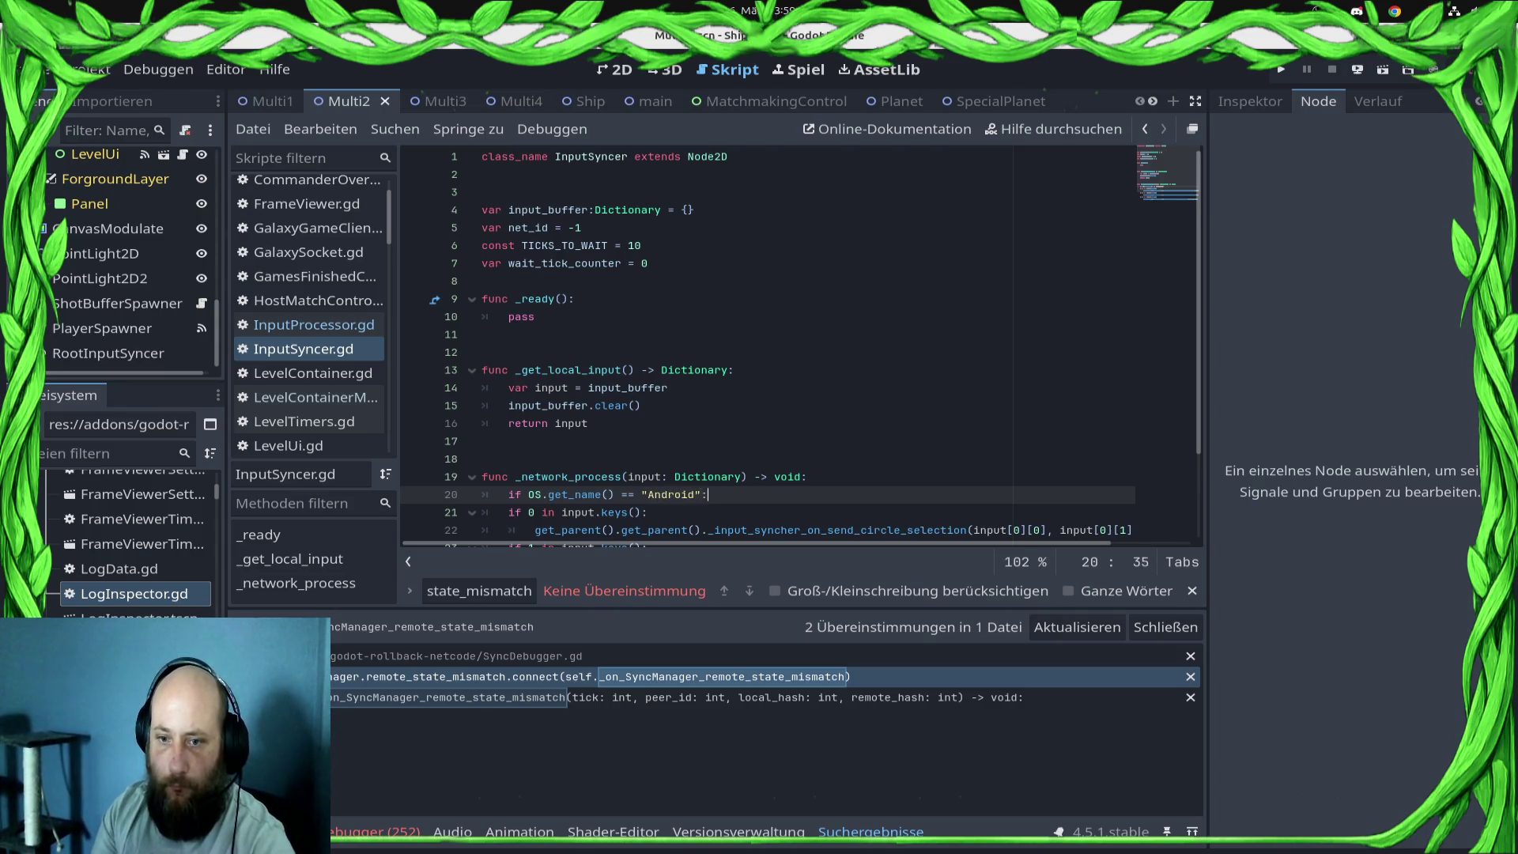
key(Return)
text(print("ANDR)
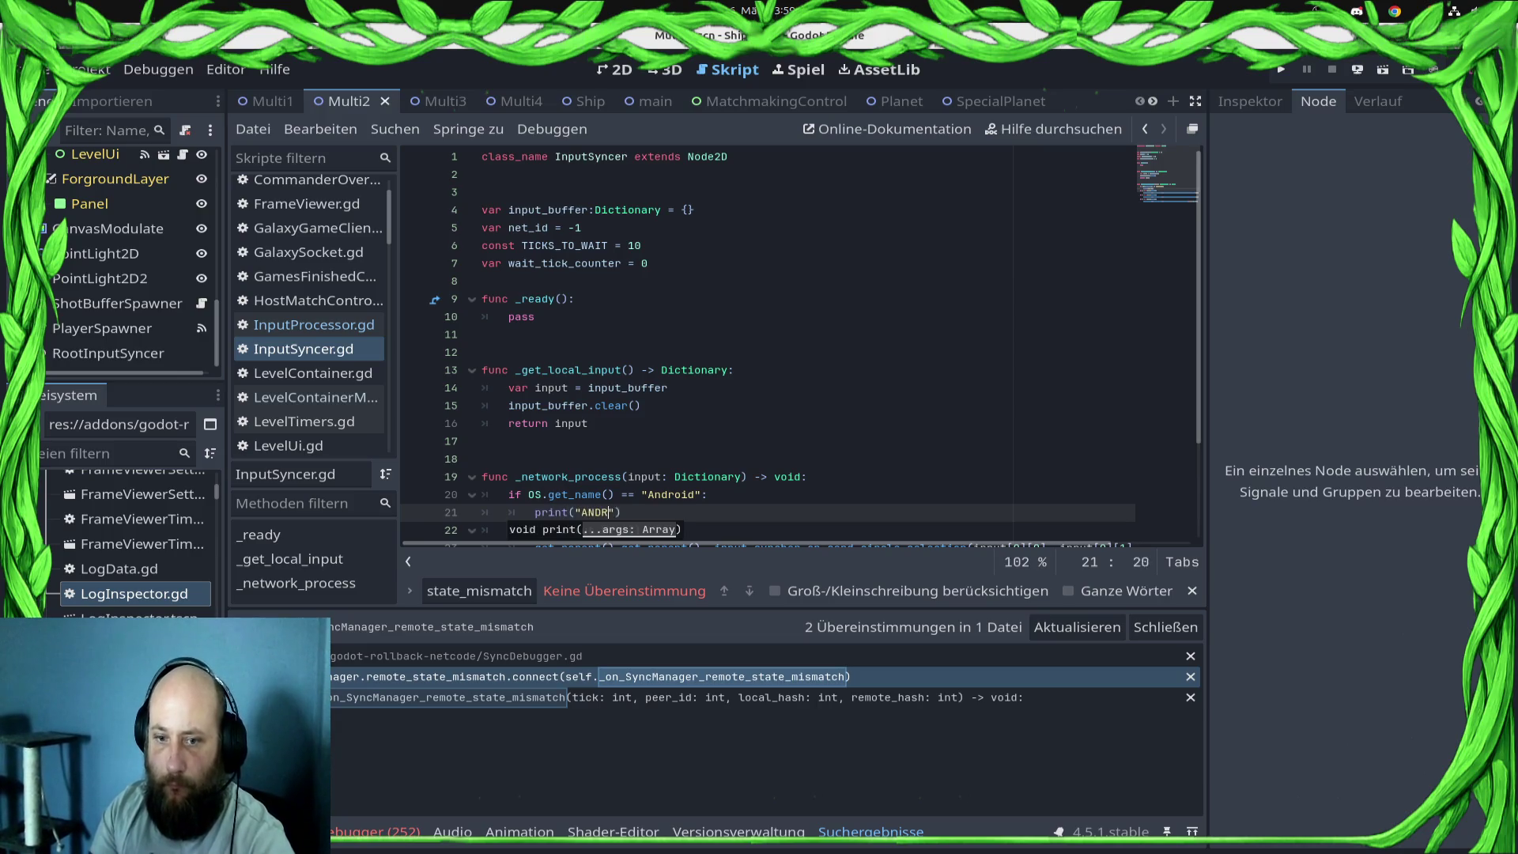
text(OID INPUT == " +)
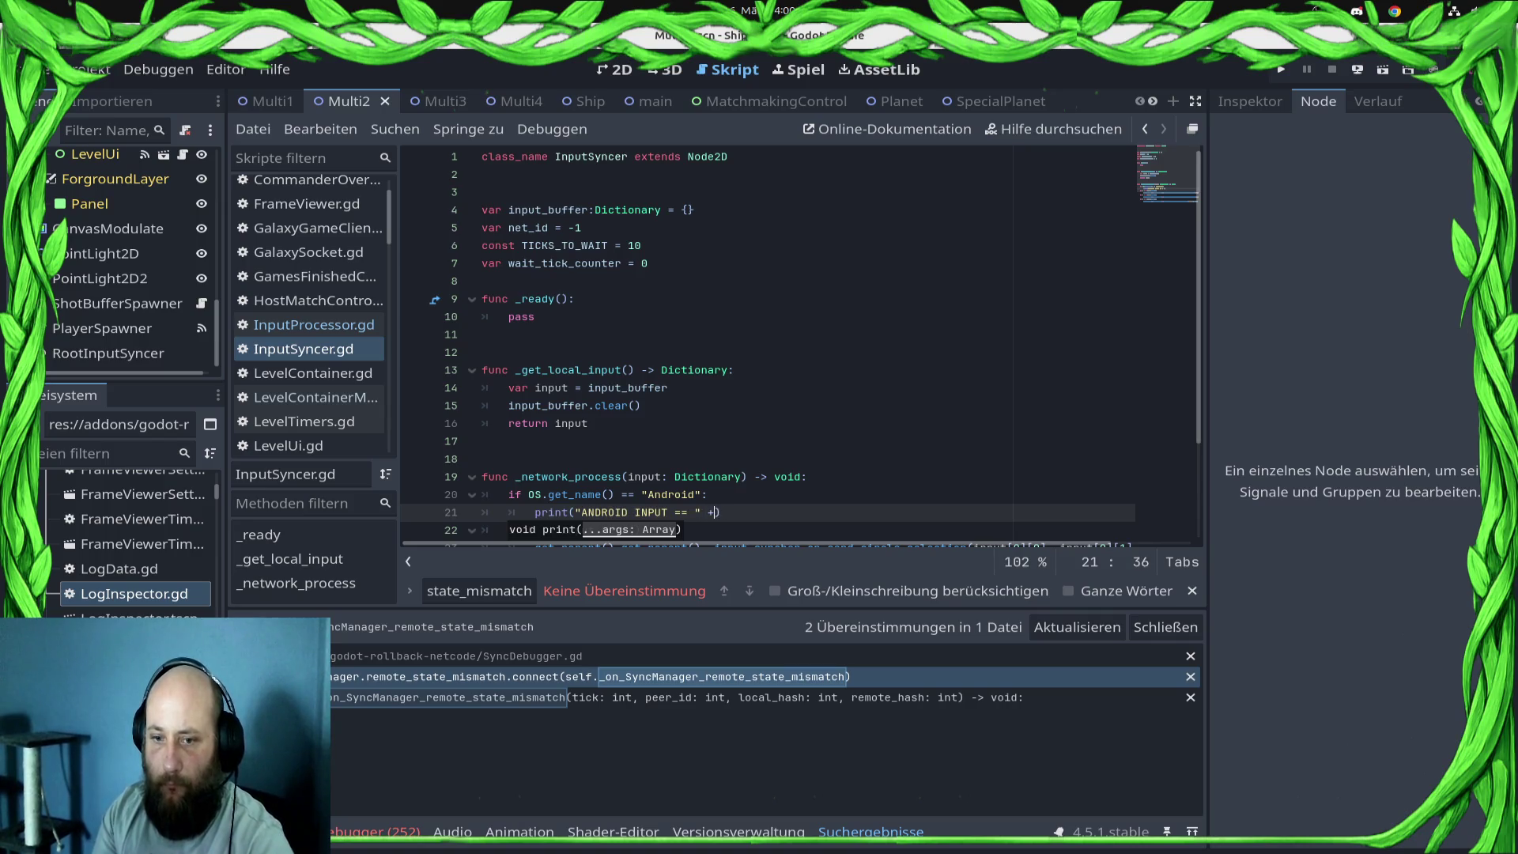
key(End)
key(Return)
text(print(inp)
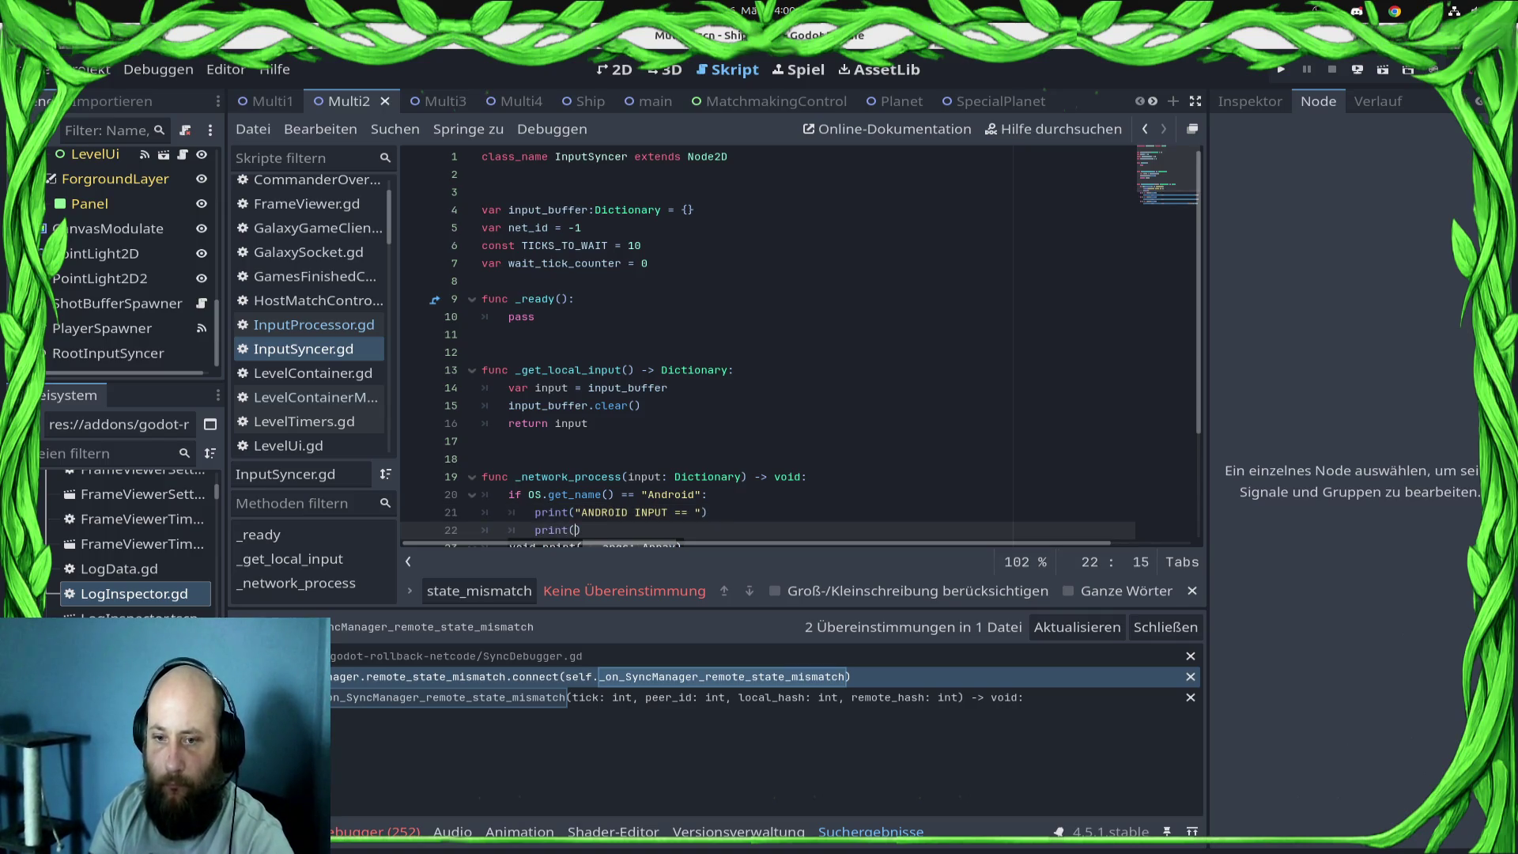
text(ut)
key(ctrl+s)
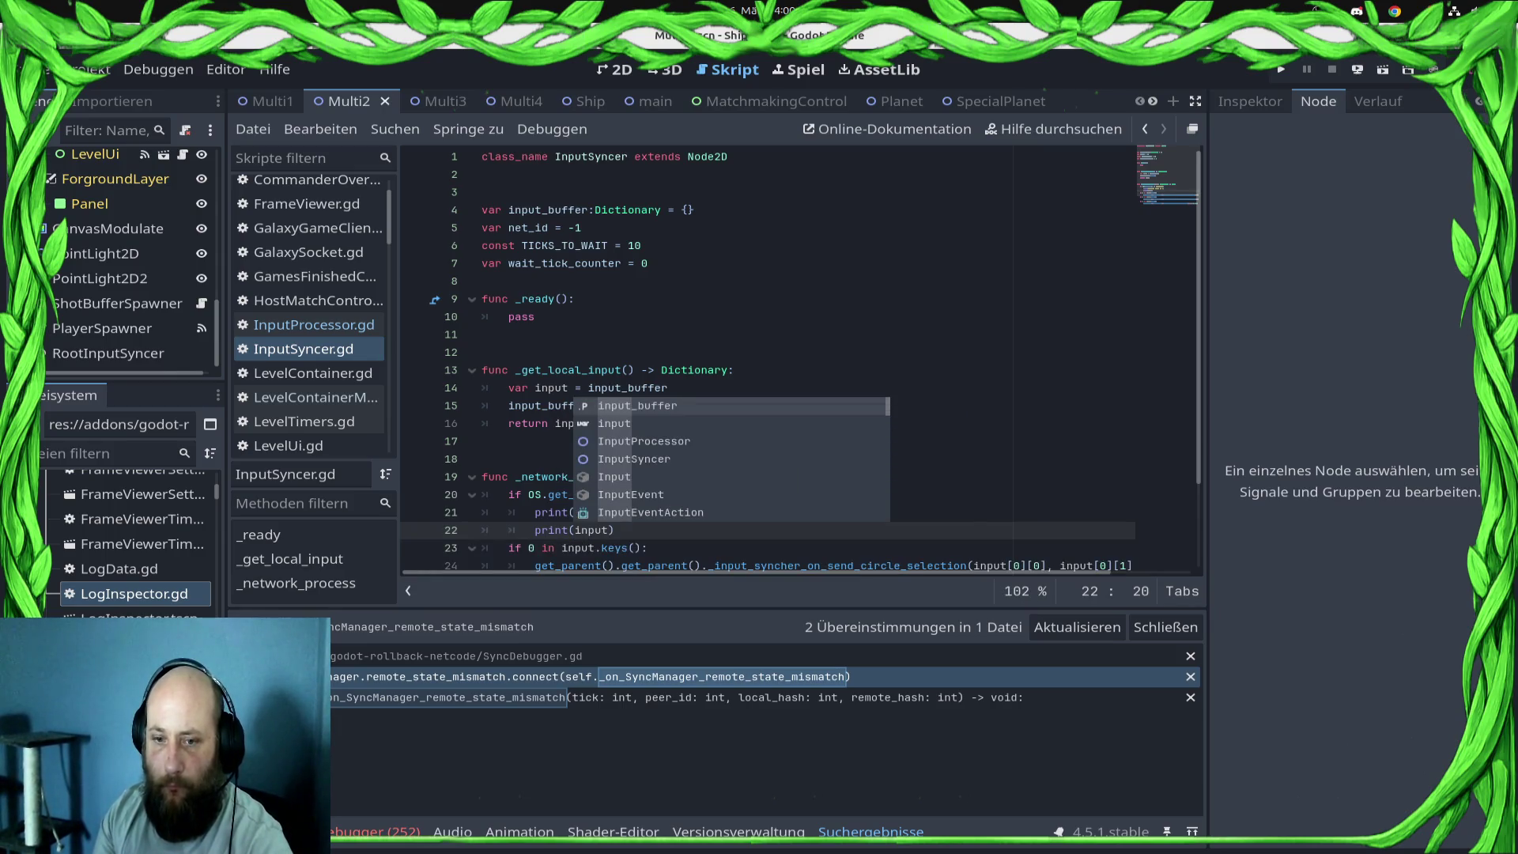
text())
- Add an else branch with the same prints relabelled "PC INPUT == " and save
key(Return)
key(BackSpace)
text(else:)
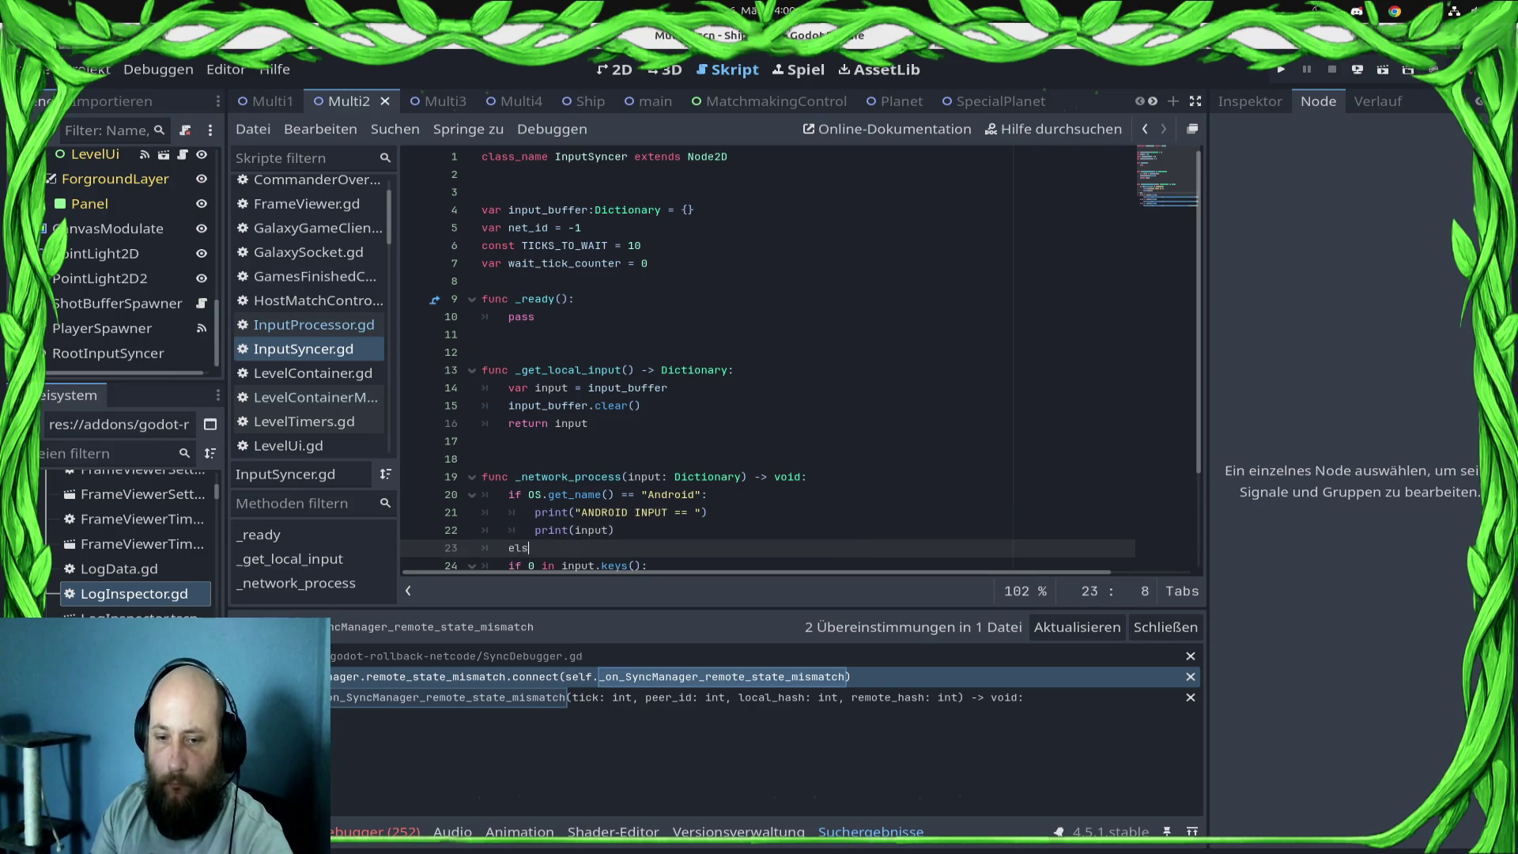
key(Return)
key(Up)
key(Up)
key(Up)
key(shift+Down)
key(shift+End)
key(ctrl+c)
key(Down)
key(Down)
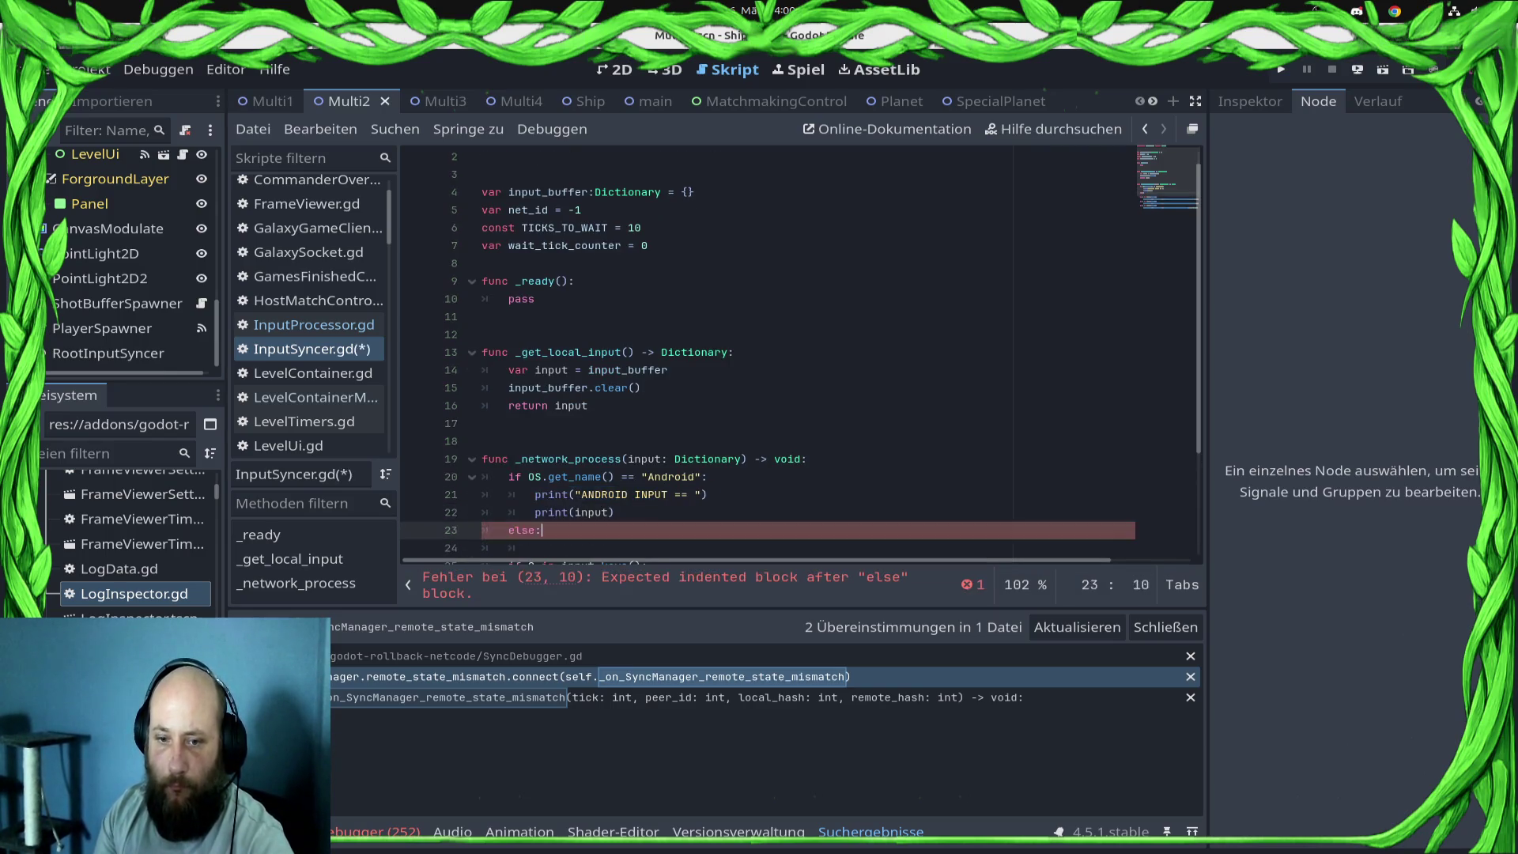
key(ctrl+v)
key(Up)
key(Right)
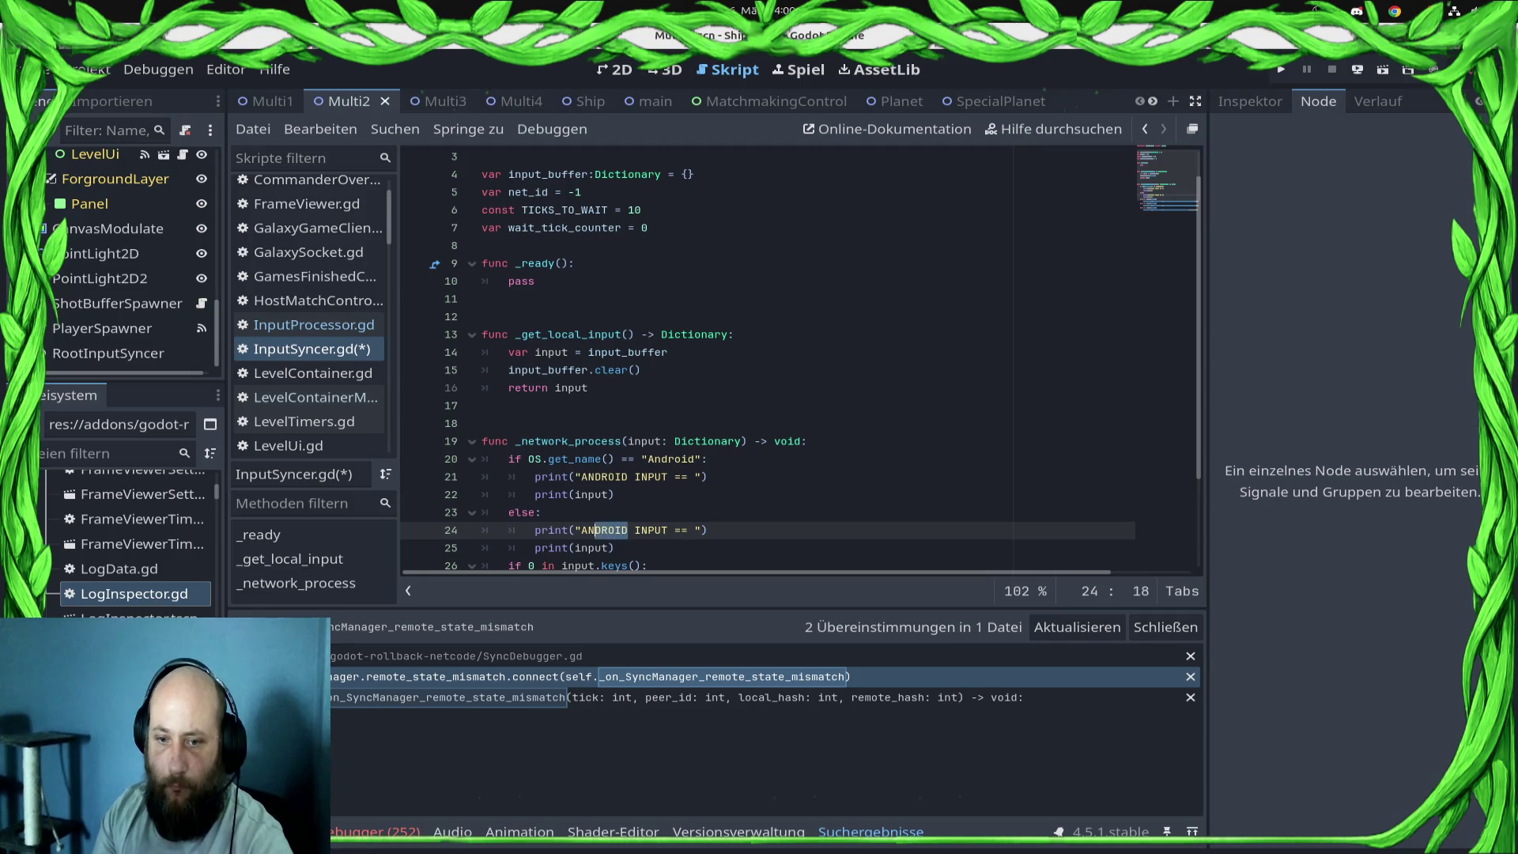
key(ctrl+shift+Left)
text(PC)
key(ctrl+s)
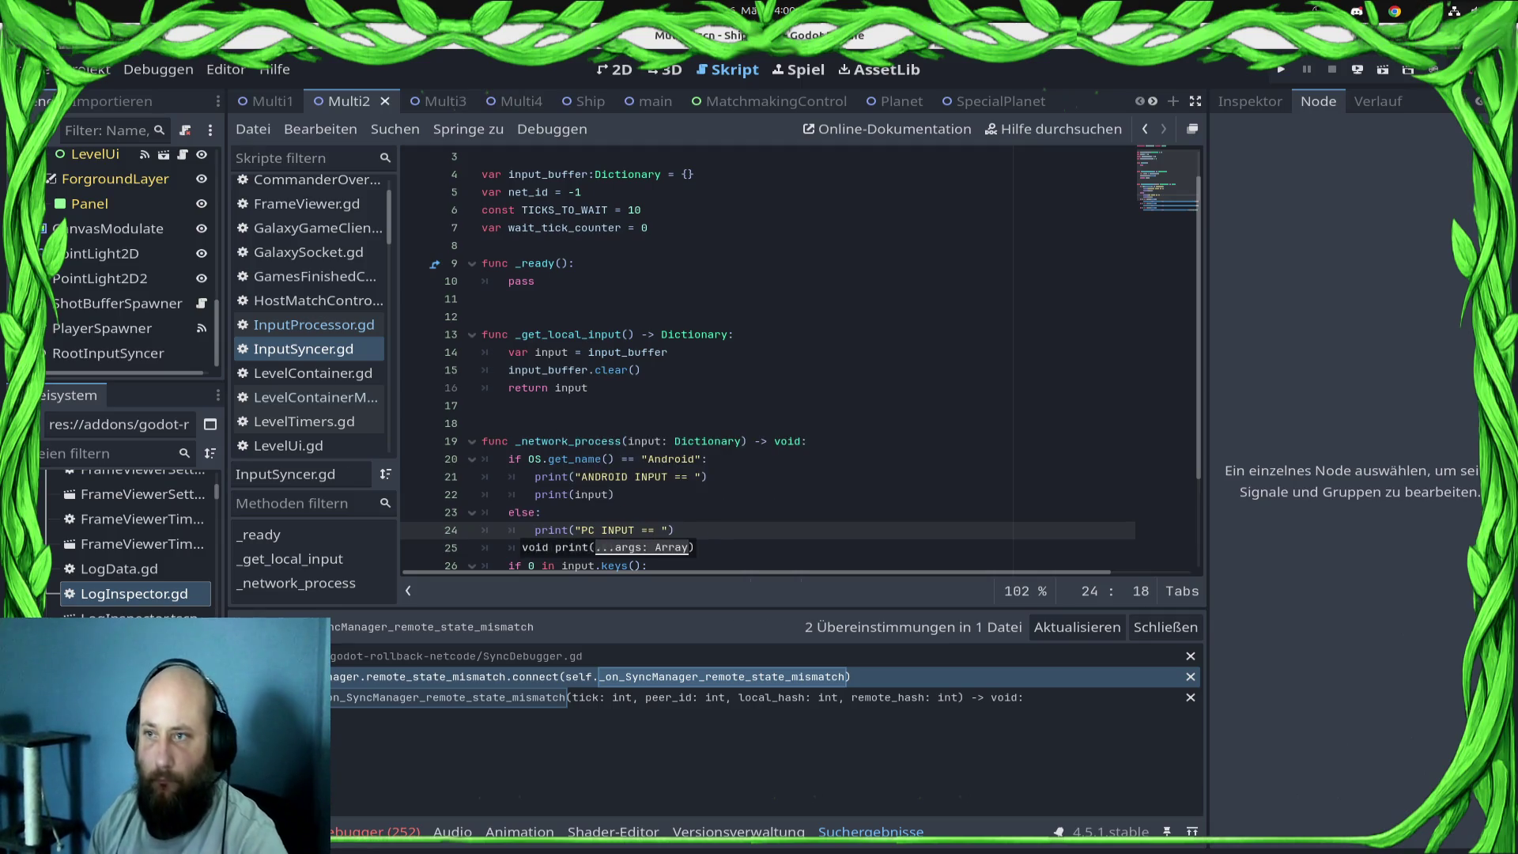
- Glance at the remote deploy device list, then select the platform-dependent print block
click(1357, 69)
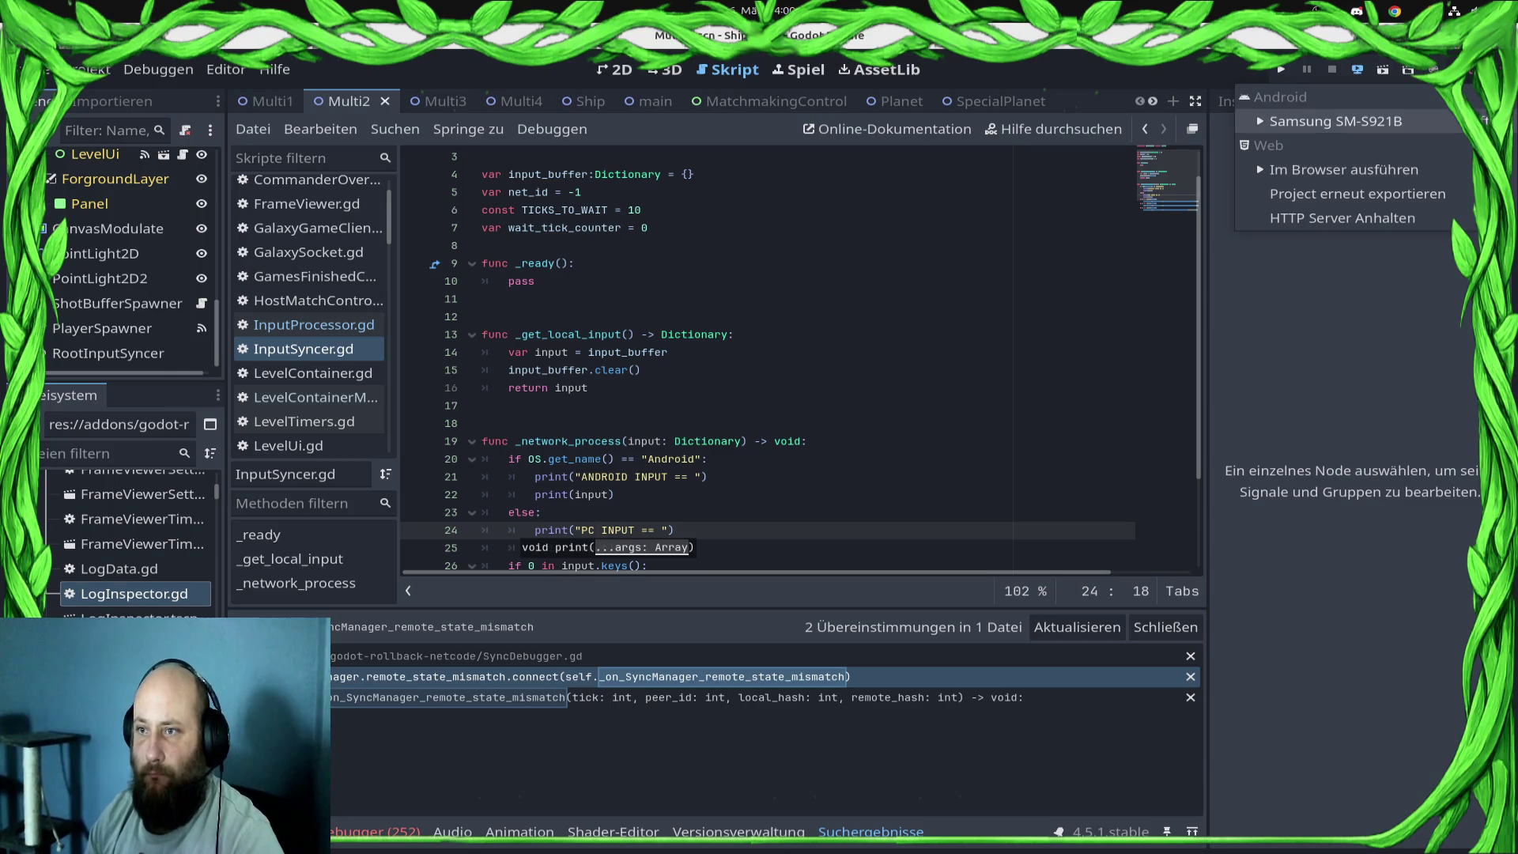
click(674, 530)
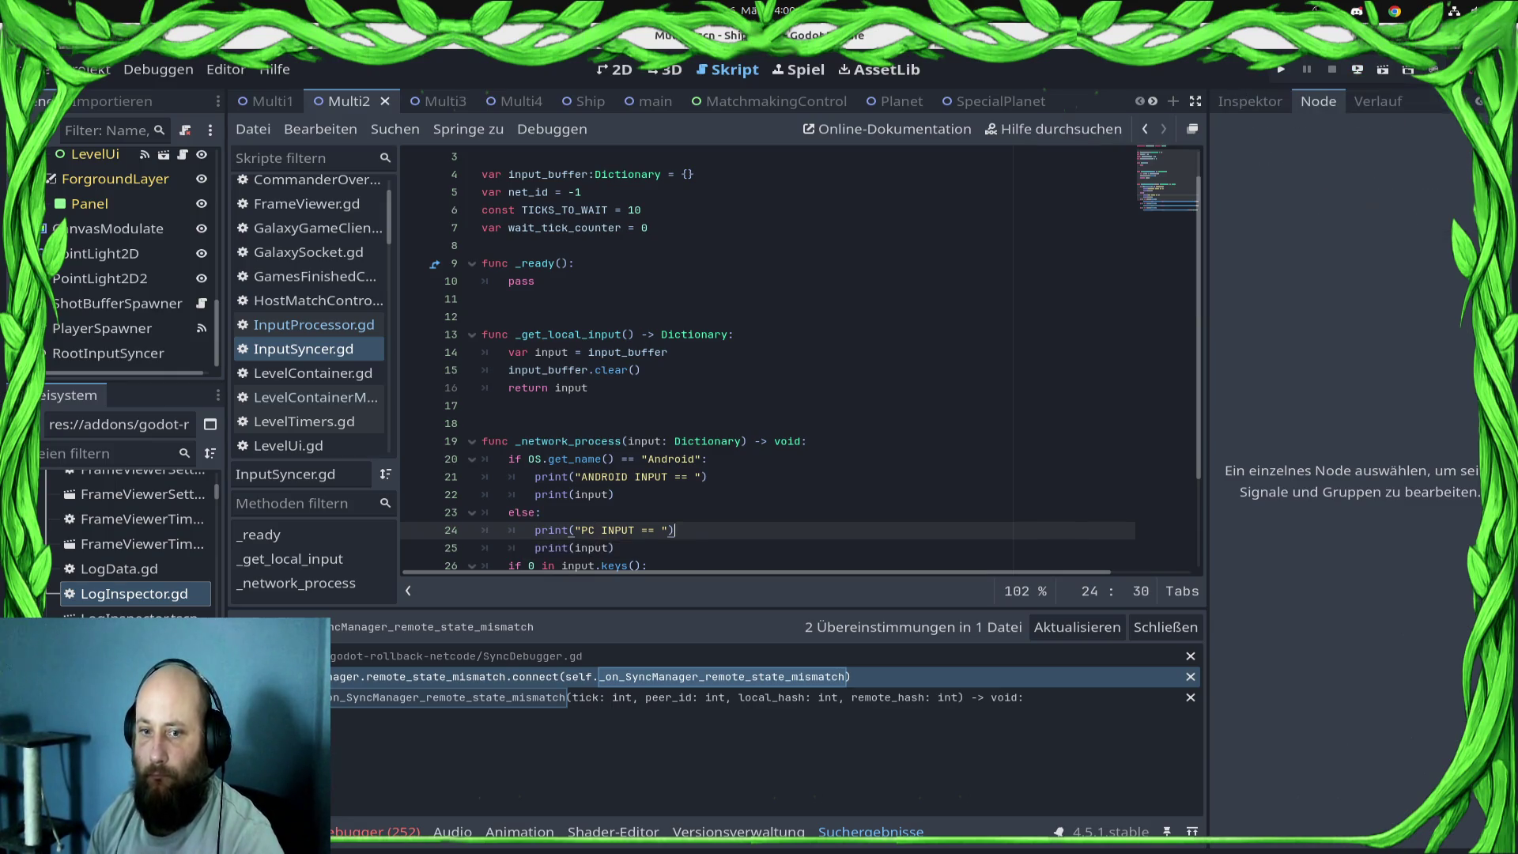
mouse_move(615, 547)
mouse_down()
mouse_move(483, 530)
mouse_move(482, 458)
mouse_up()
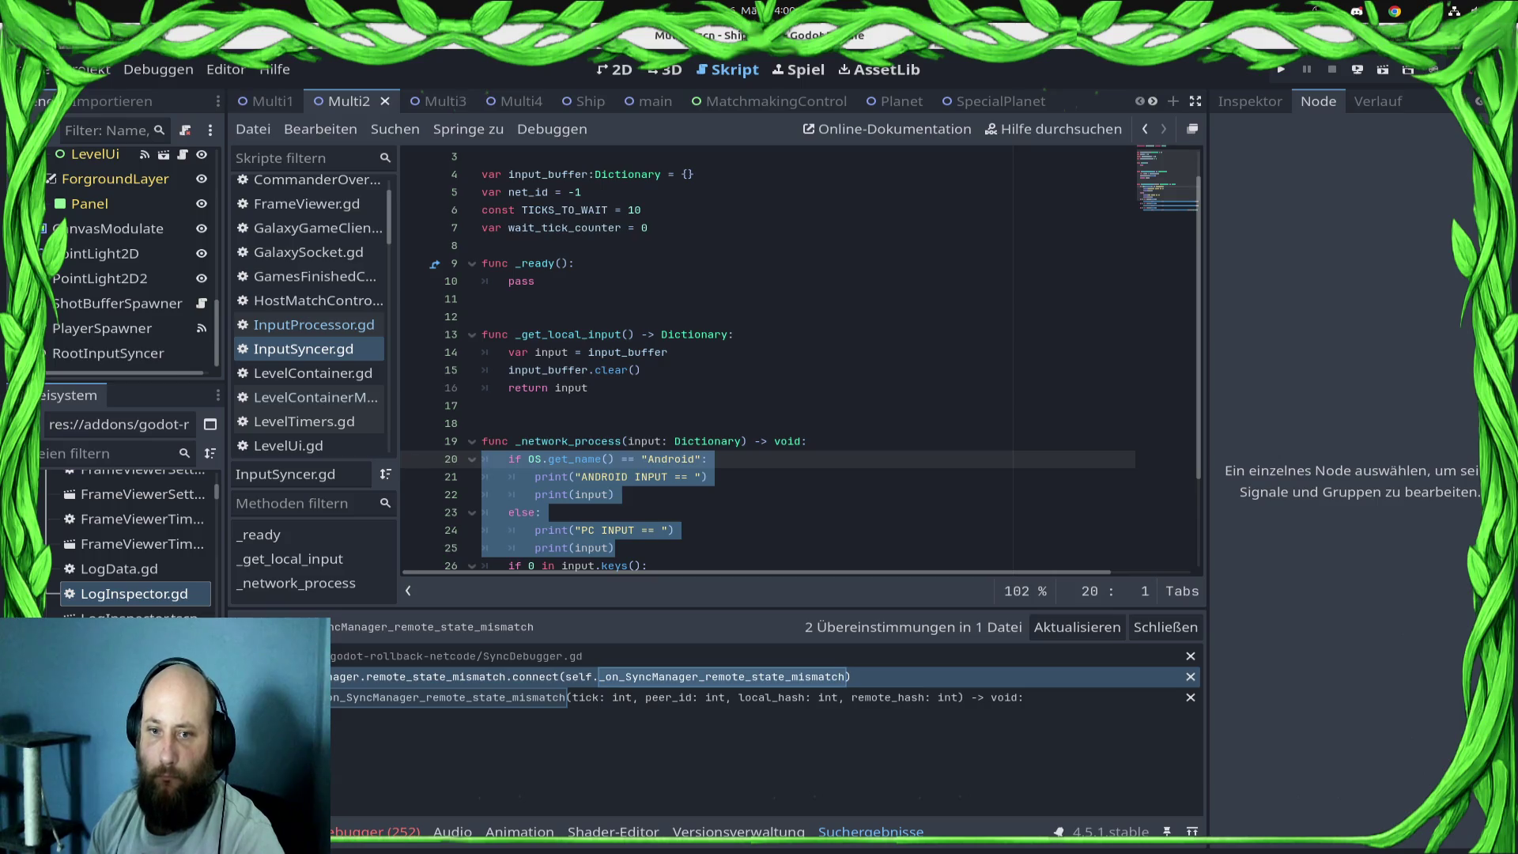
- Move the print block into _get_local_input after input_buffer.clear() and fix the if line's indentation
key(ctrl+x)
click(640, 370)
key(Return)
key(ctrl+v)
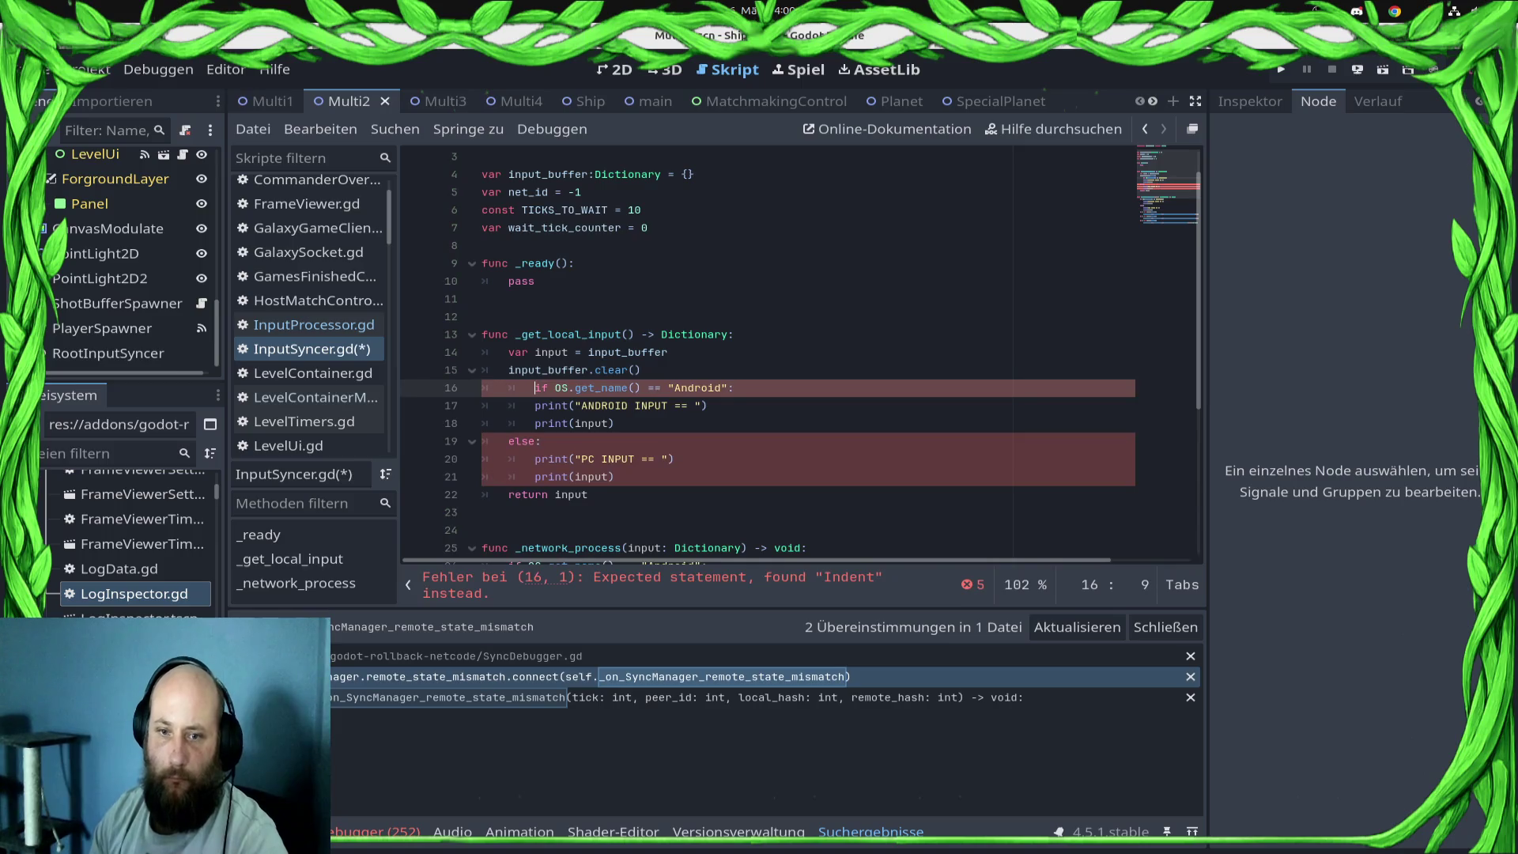
click(534, 388)
key(BackSpace)
key(Down)
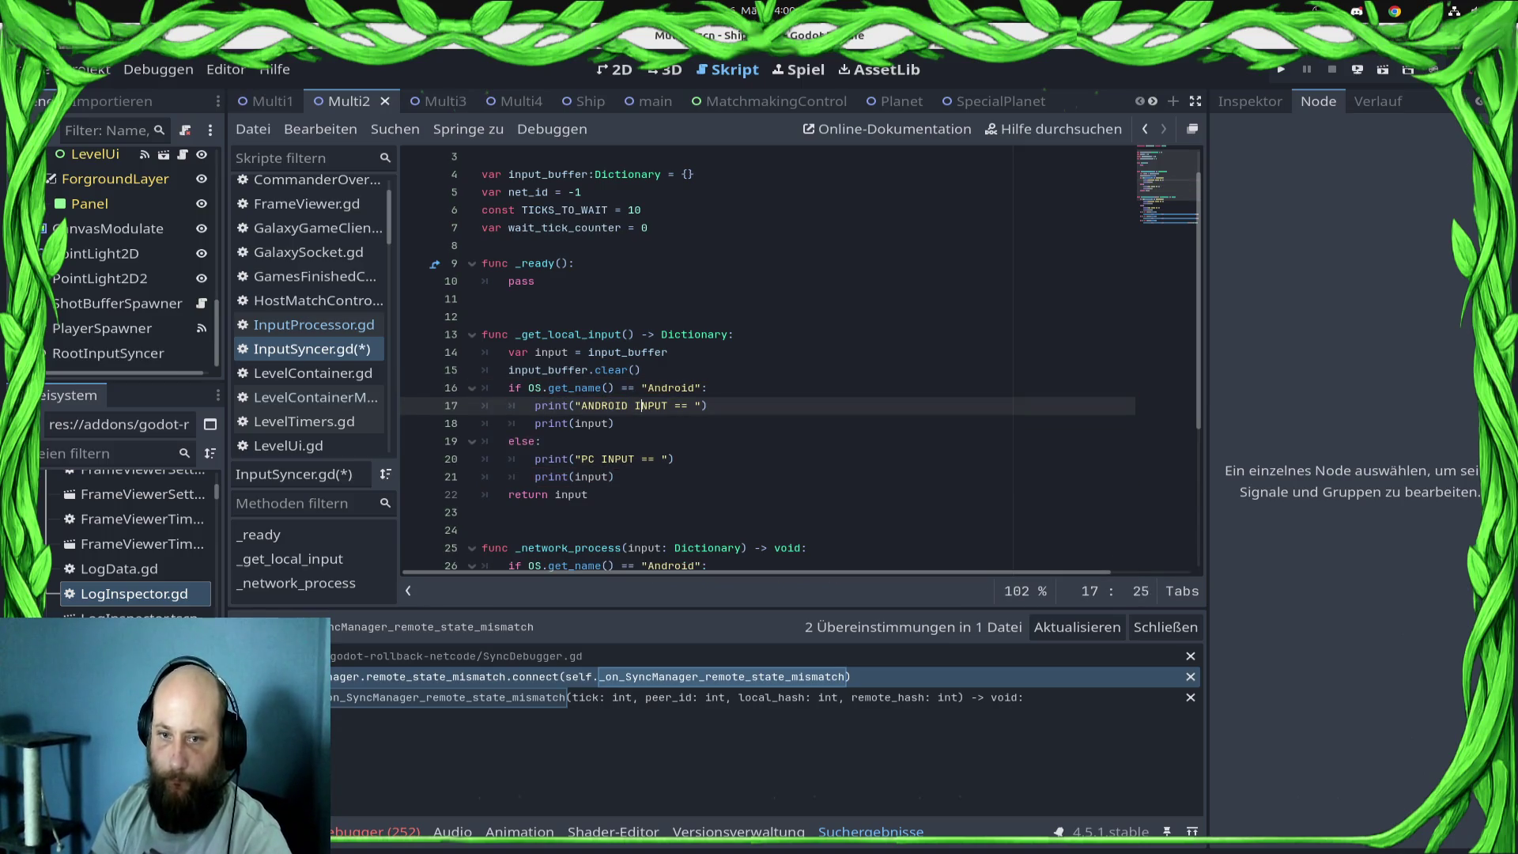
- Add get_local_input to both the ANDROID INPUT and PC INPUT labels and save
key(Right)
key(Right)
key(Right)
text(: get)
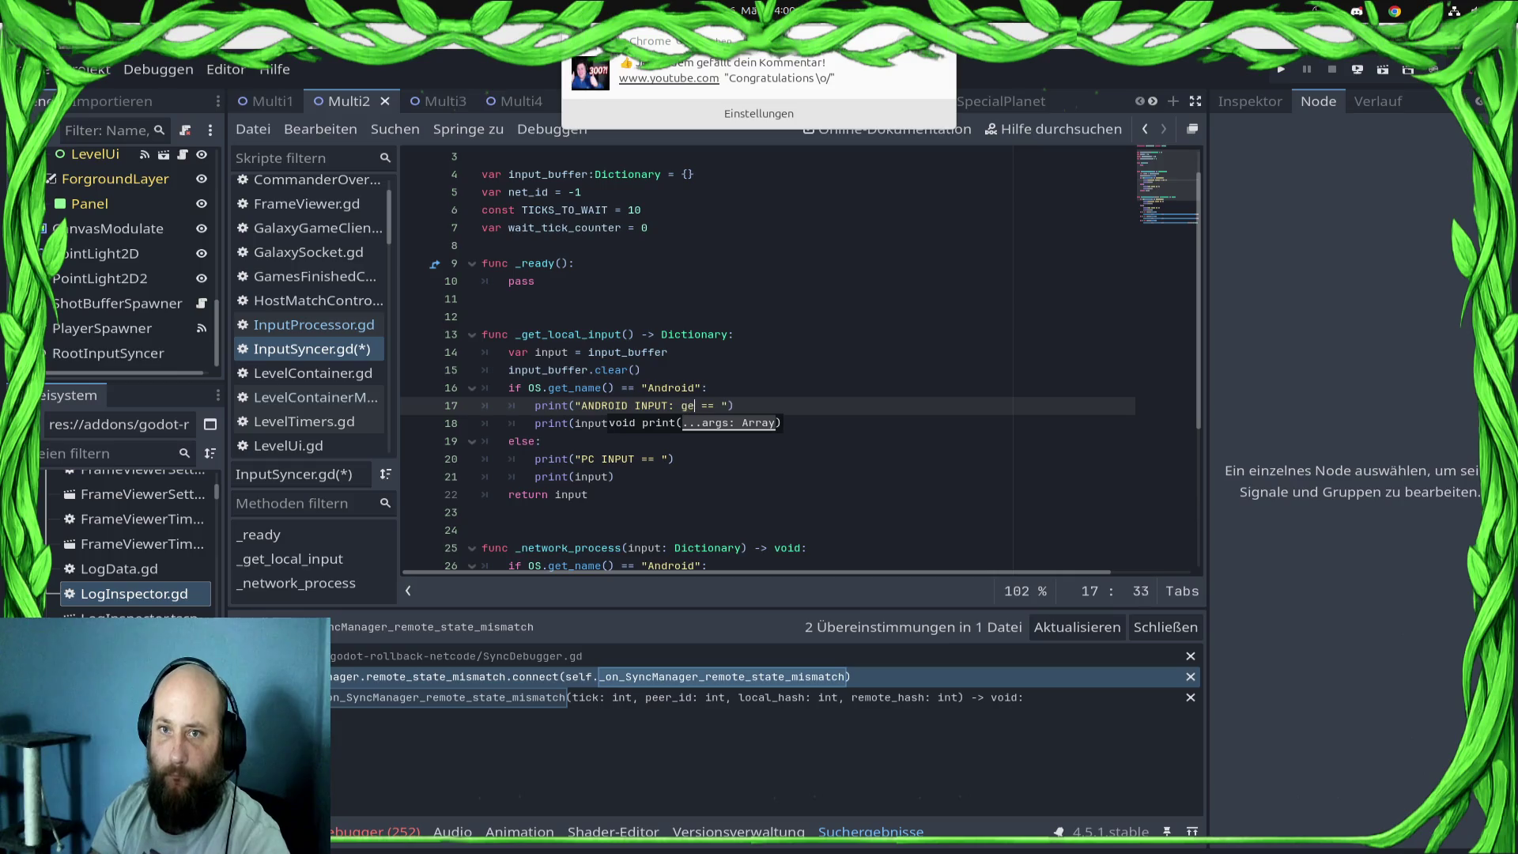
text(_local_)
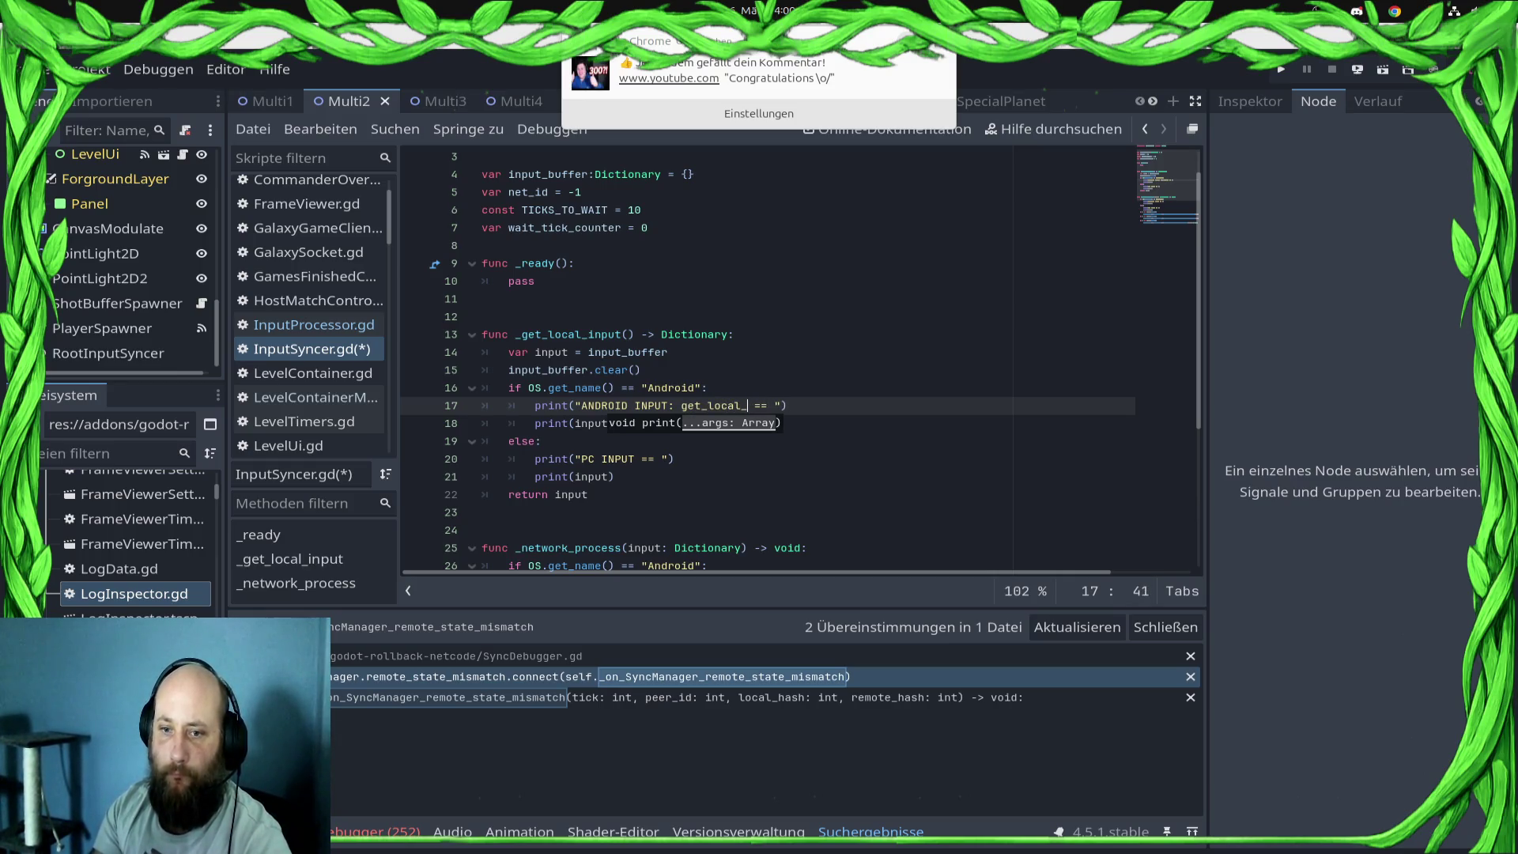
text(input)
key(shift+Left)
key(shift+Left)
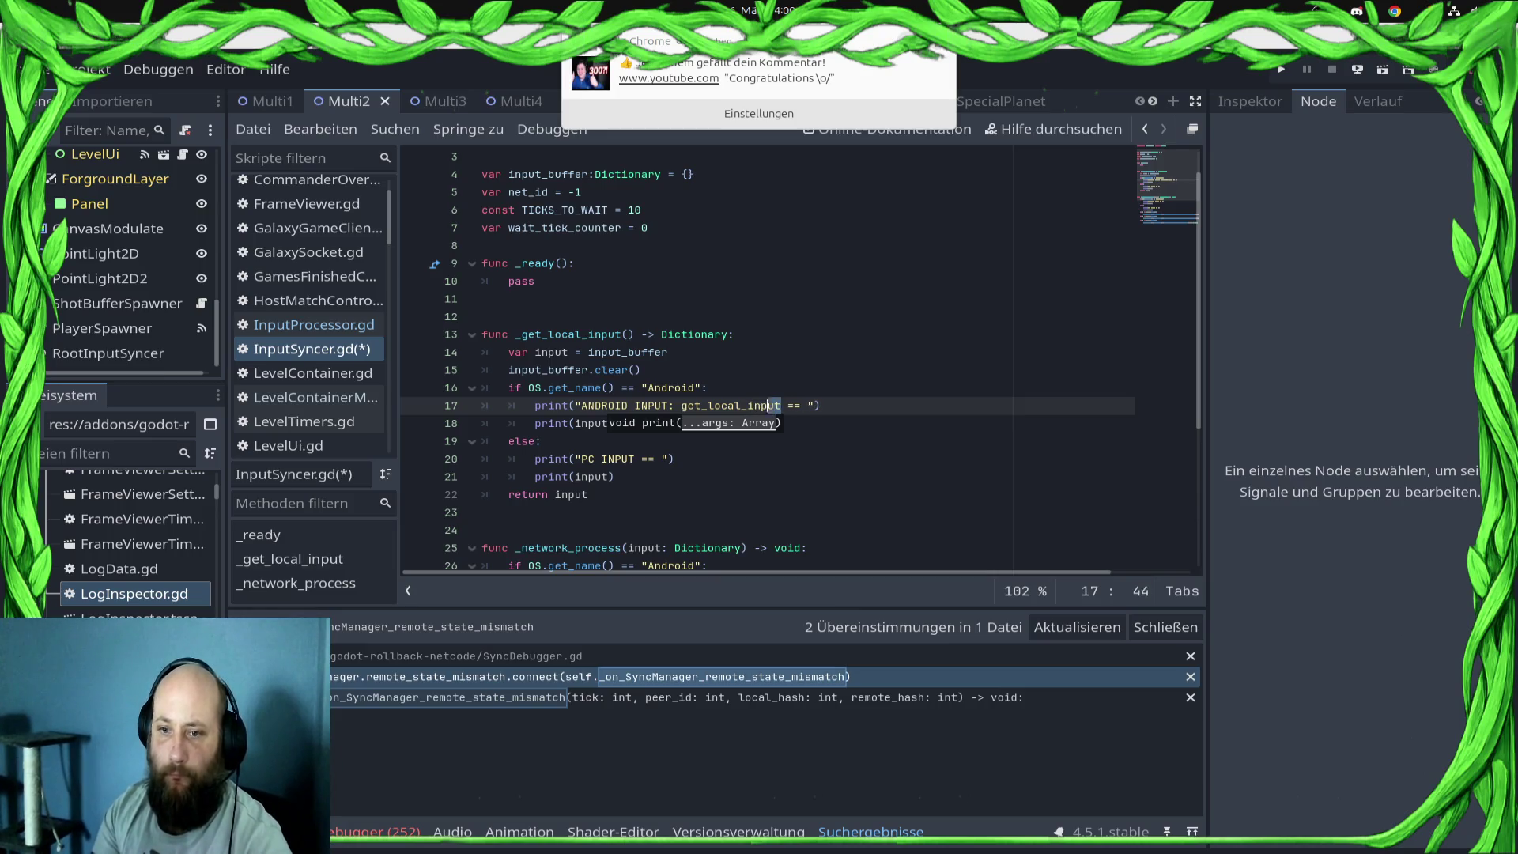
key(Down)
key(Down)
key(Down)
key(Left)
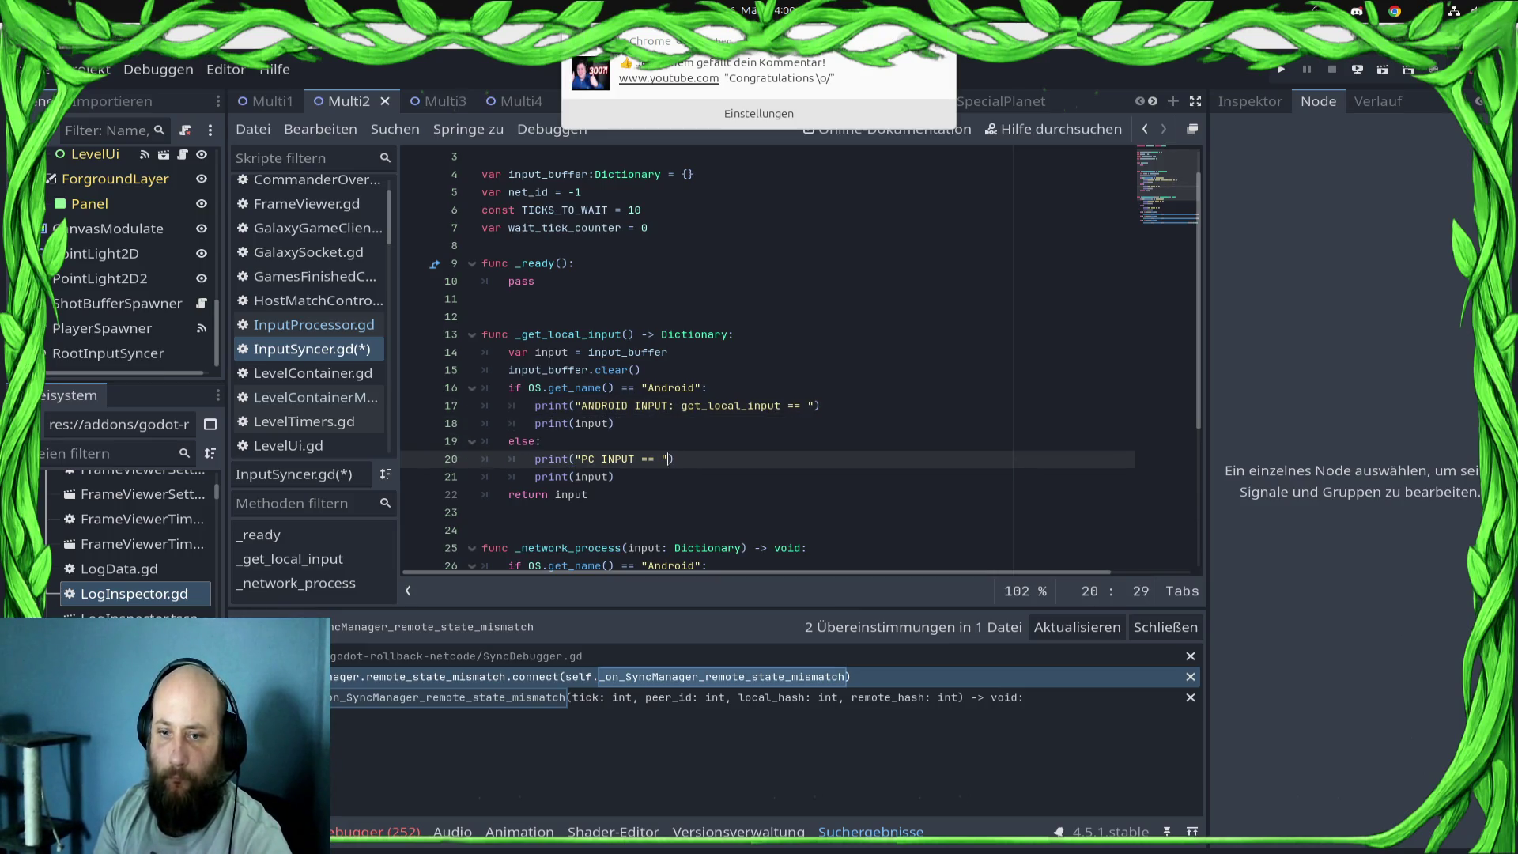
key(ctrl+v)
key(ctrl+s)
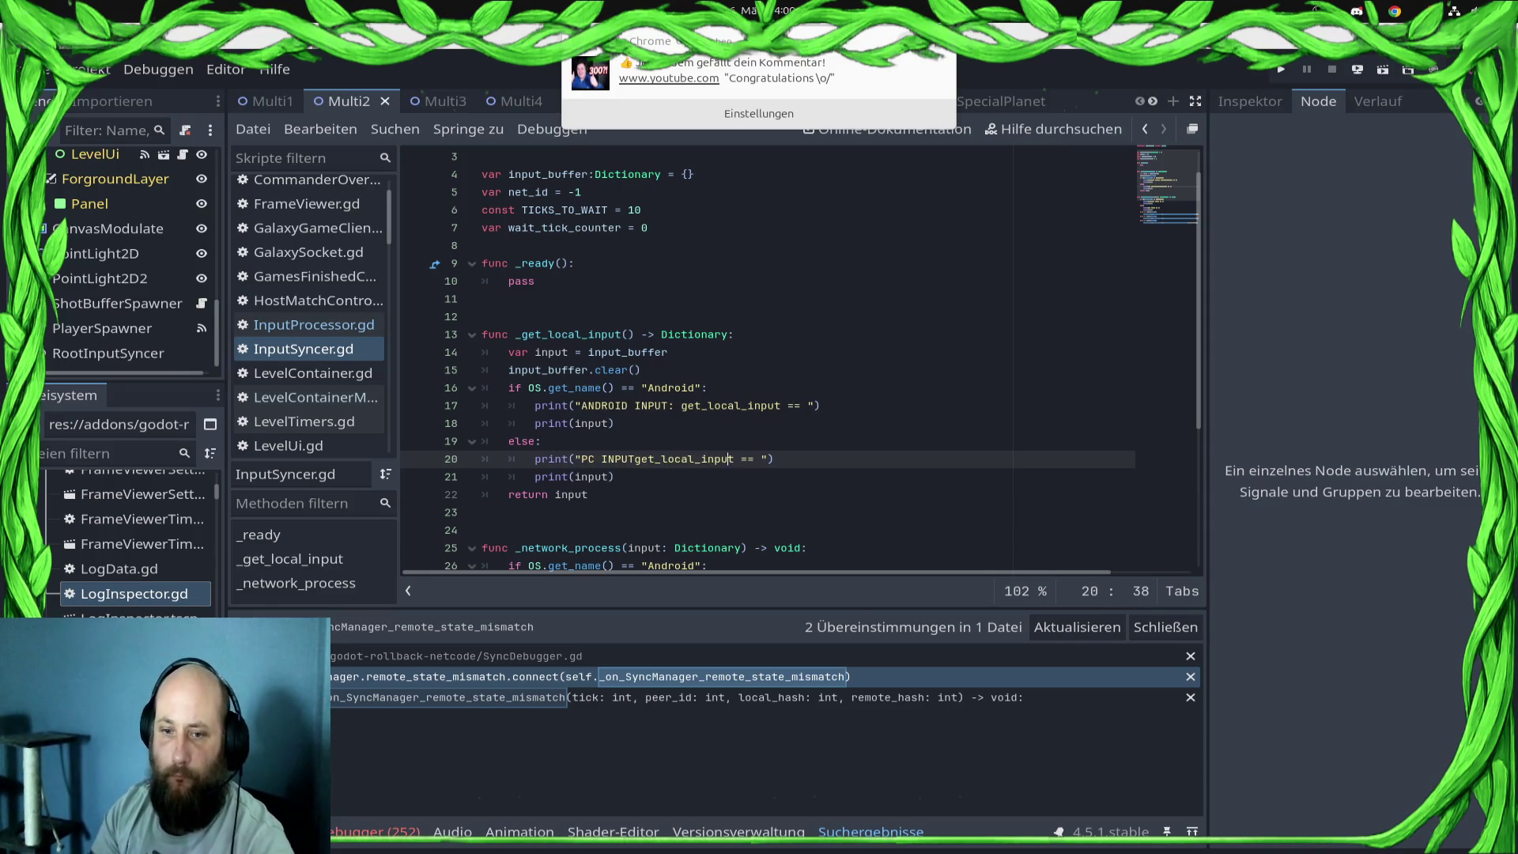
key(ctrl+s)
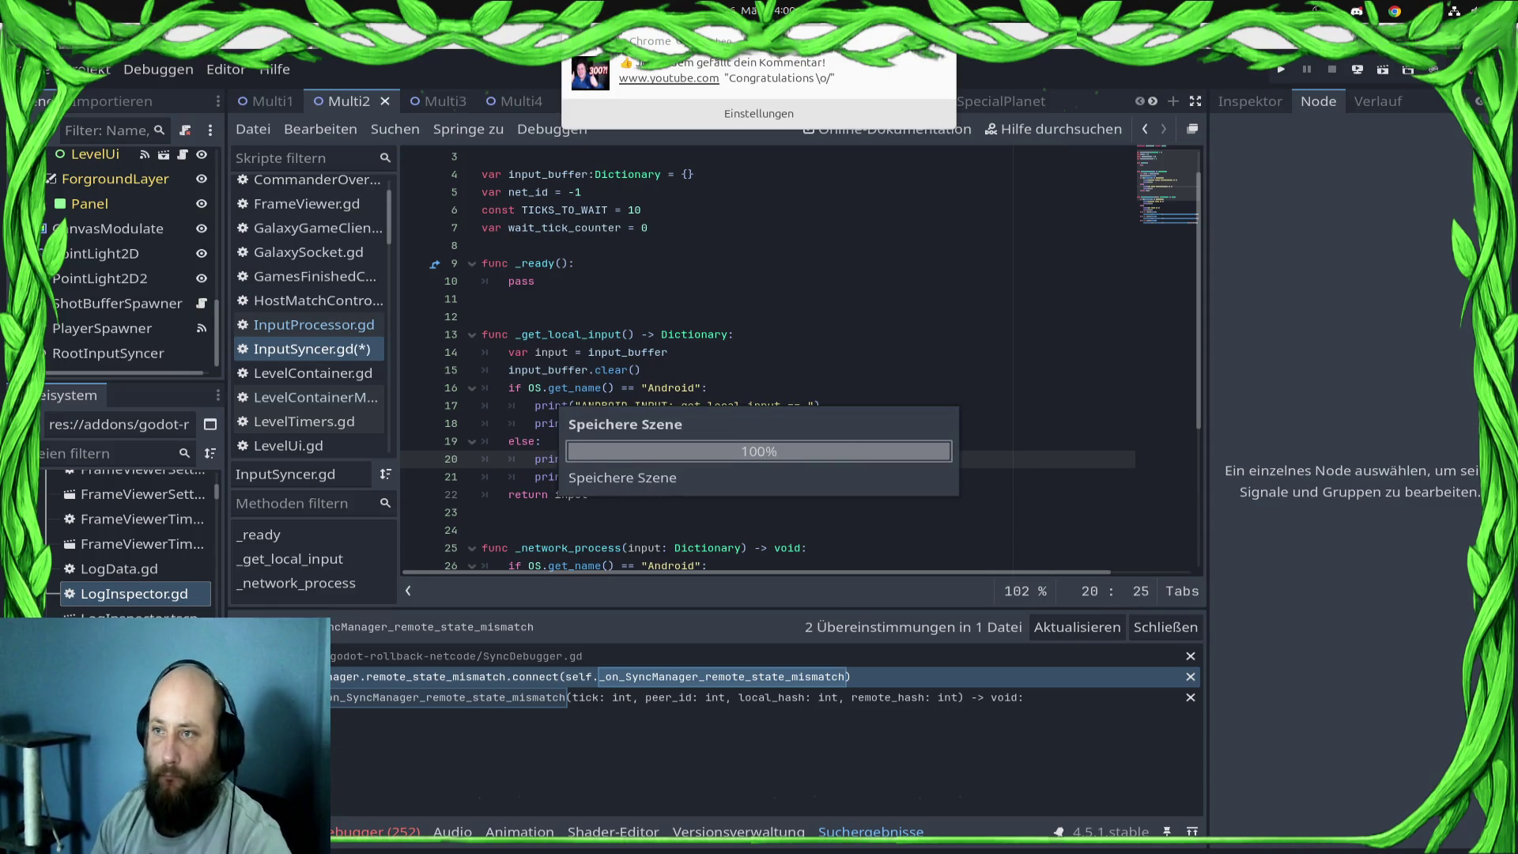
click(1358, 69)
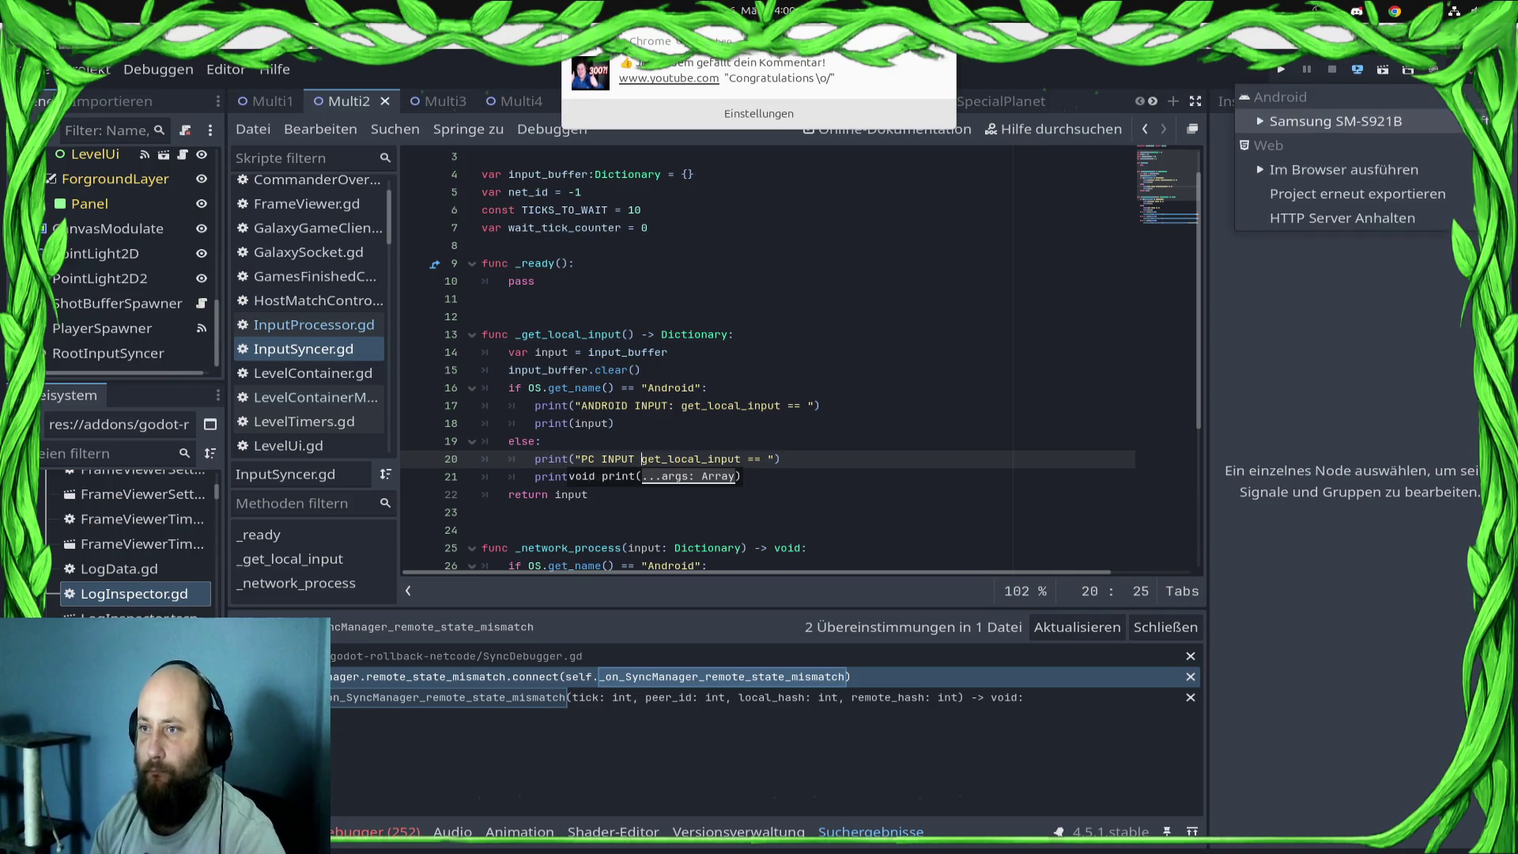
- Deploy to the Samsung SM-S921B, run locally with F5, open the lobby list, then stop with F8
click(1281, 121)
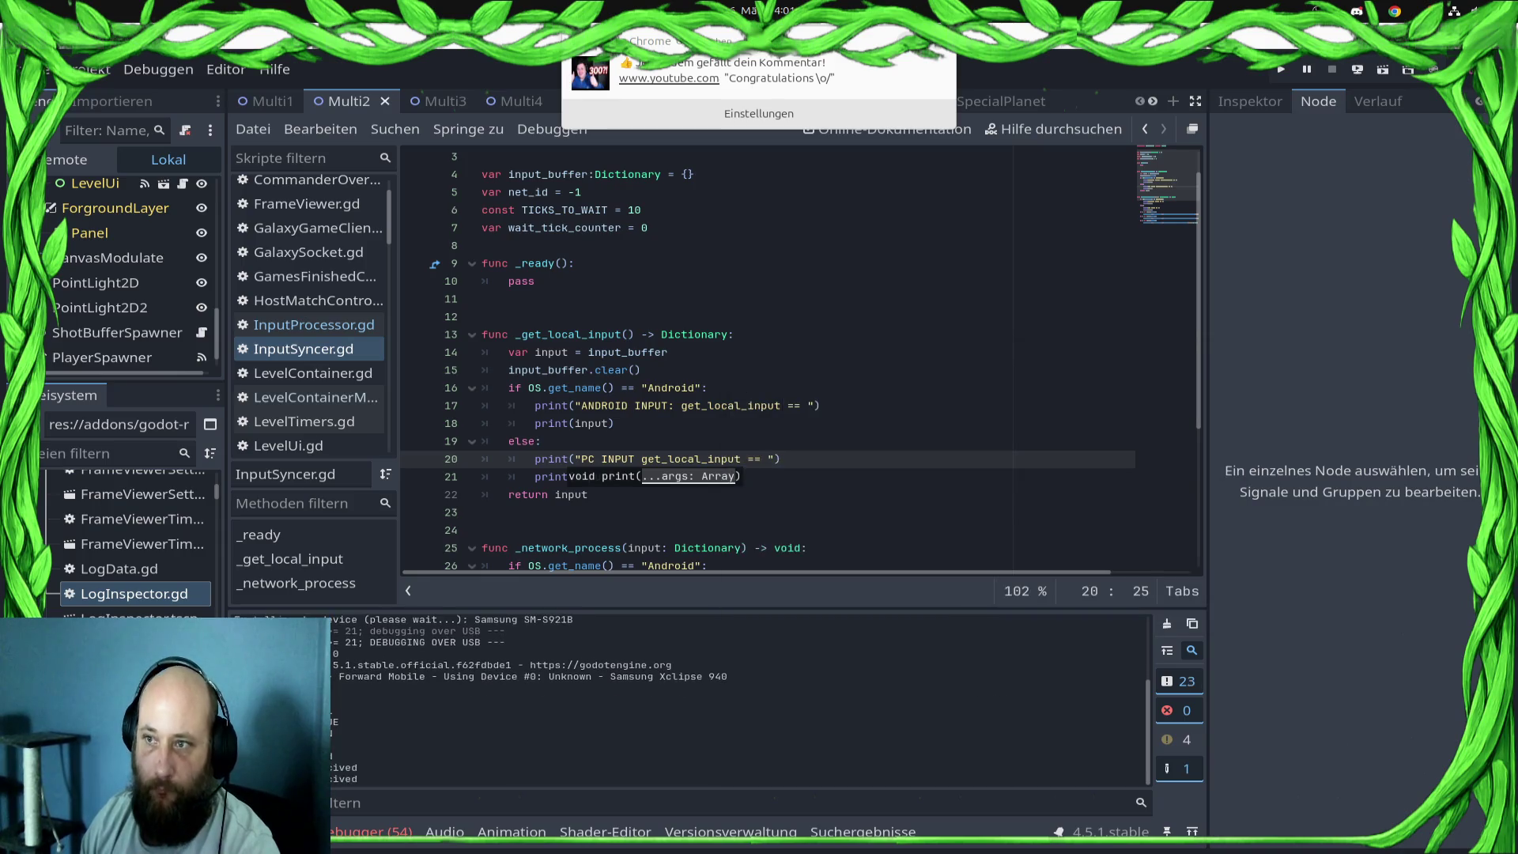
key(F5)
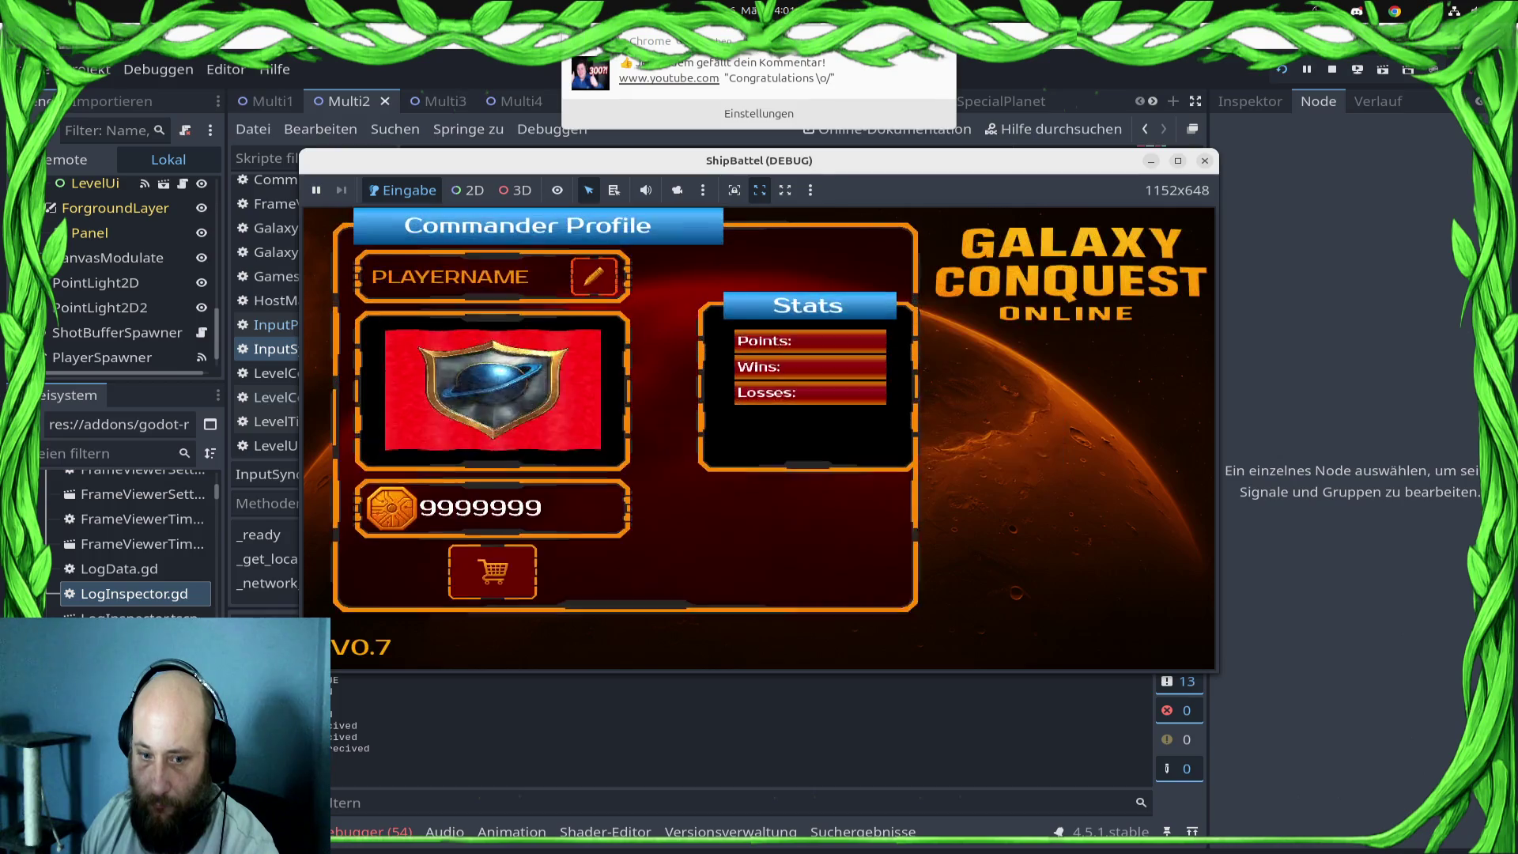
click(1069, 524)
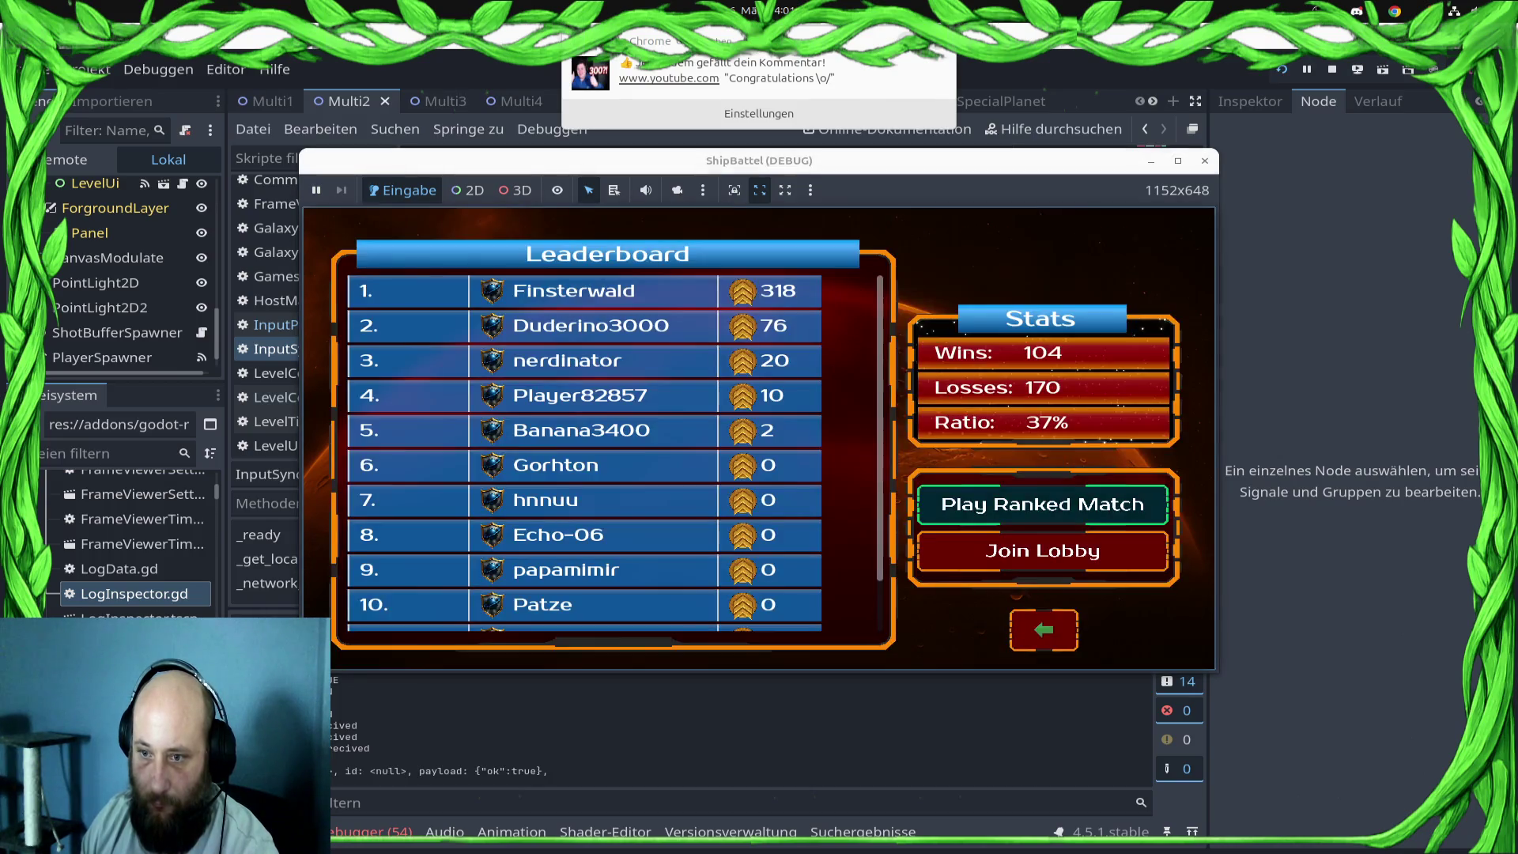
click(1051, 549)
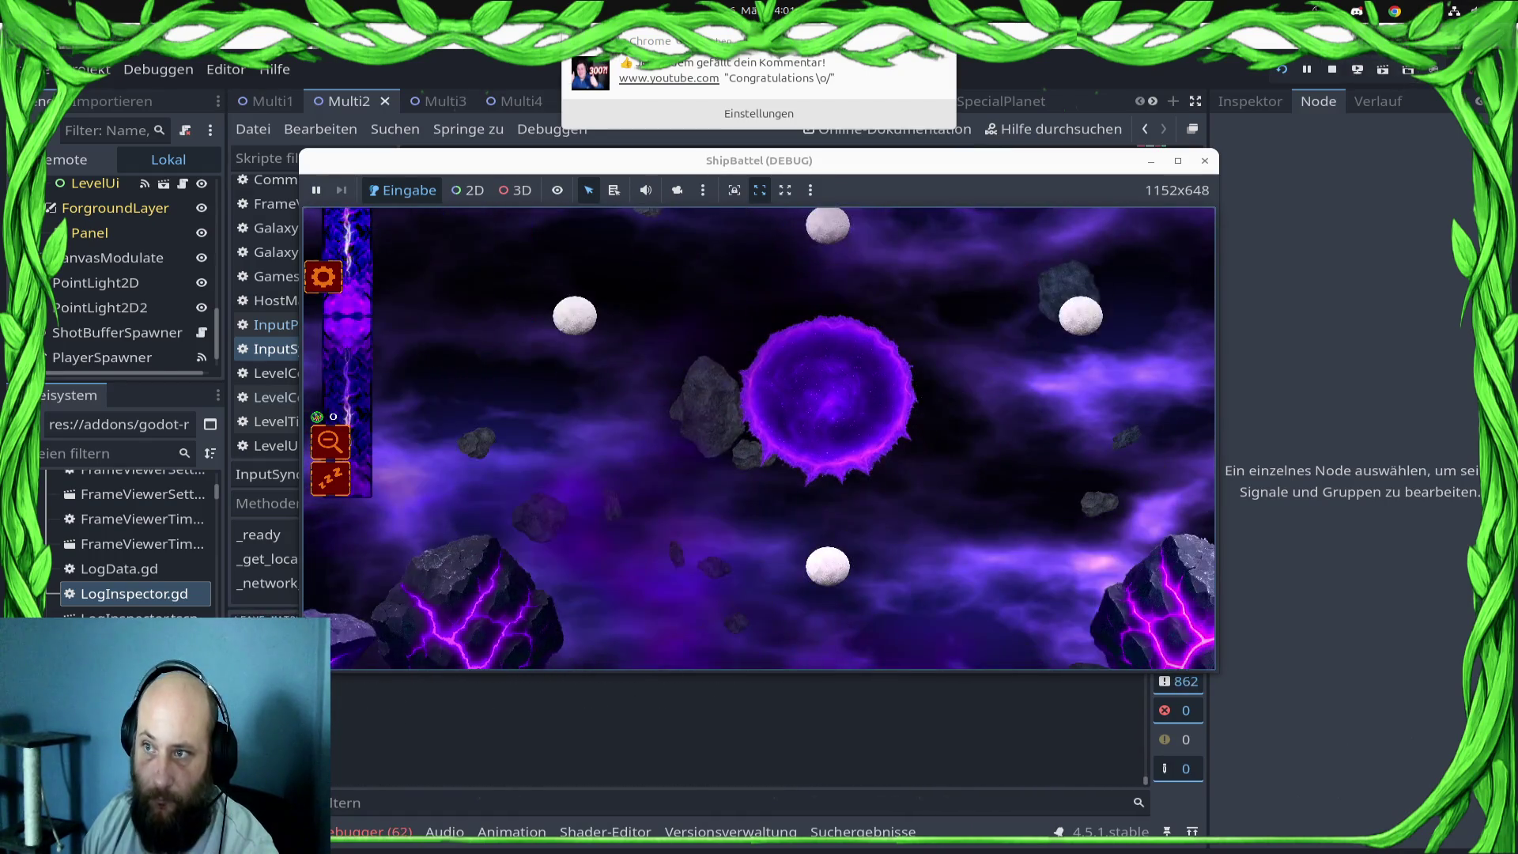
key(alt+Tab)
key(F8)
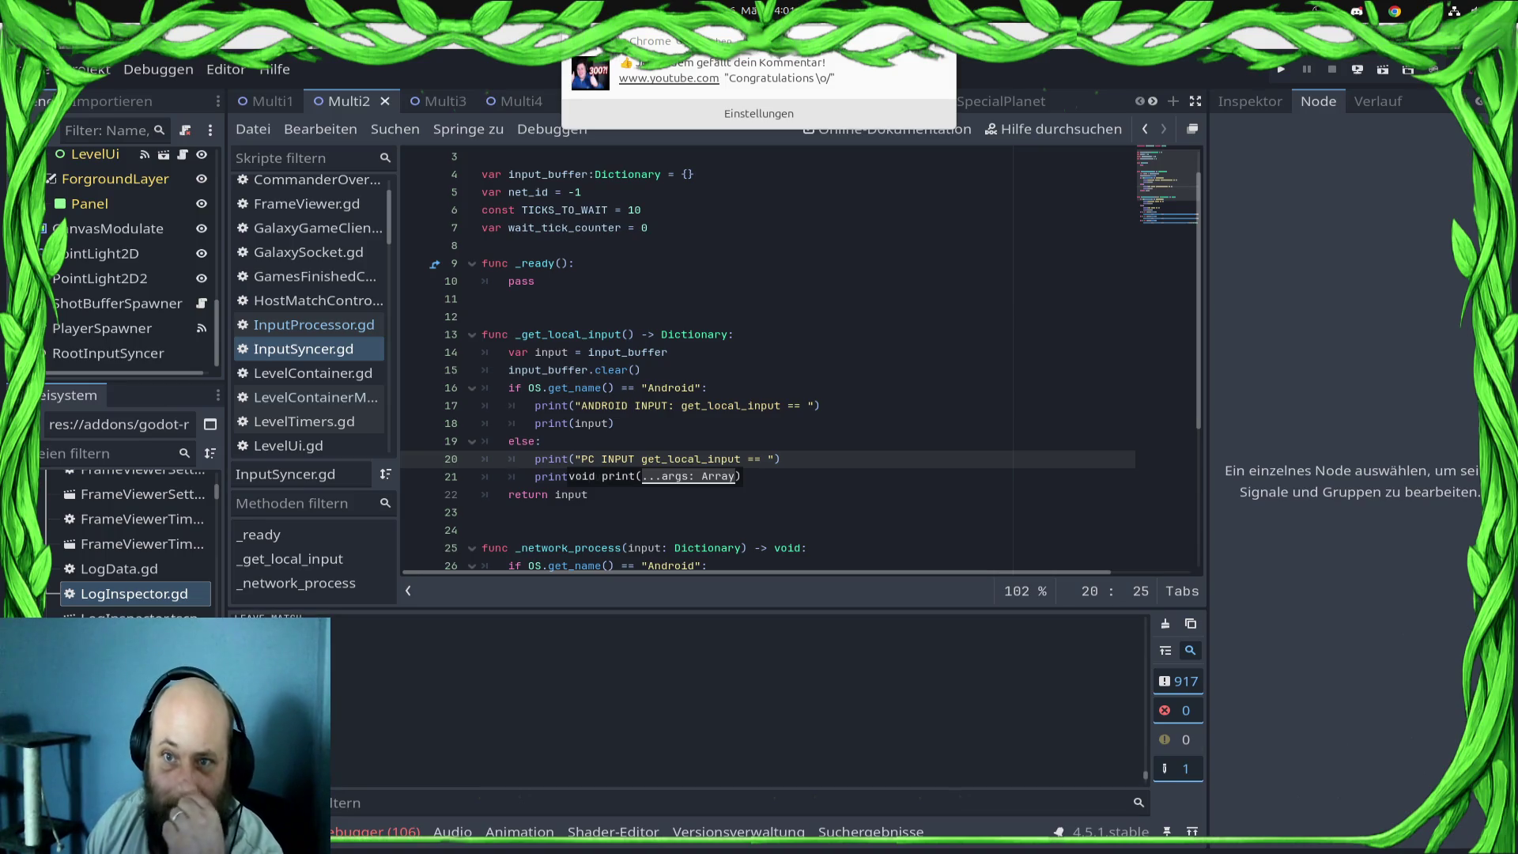
- Launch the project again with F5 to collect get_local_input and mismatch logs
key(F5)
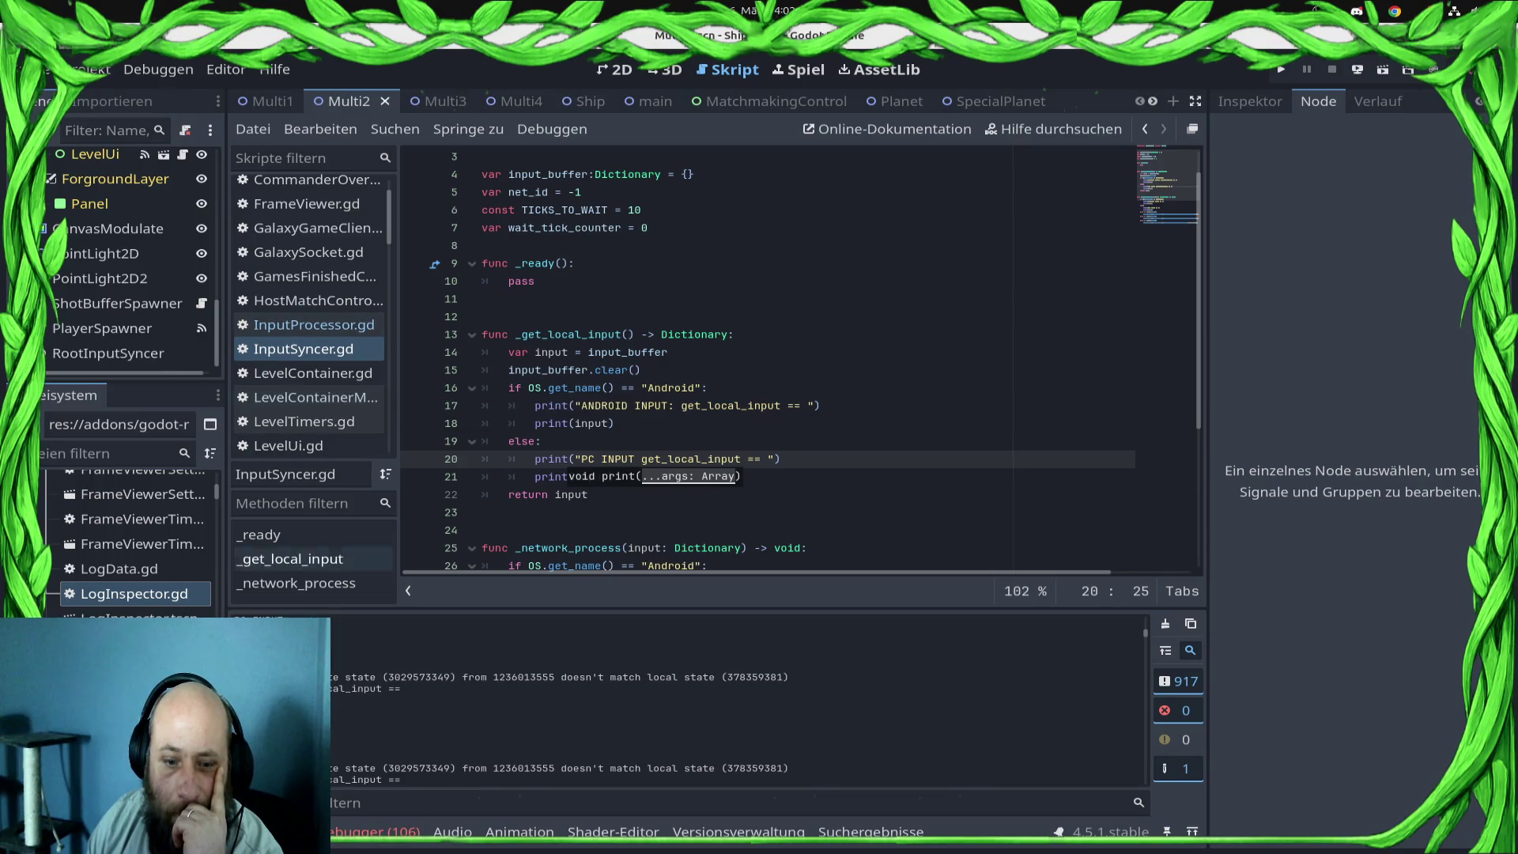
- Follow remote_state_mismatch from SyncDebugger.gd to SyncManager.gd's _get_state_hash_frame call, then open the home folder
scroll(313, 276, up, 2)
click(316, 238)
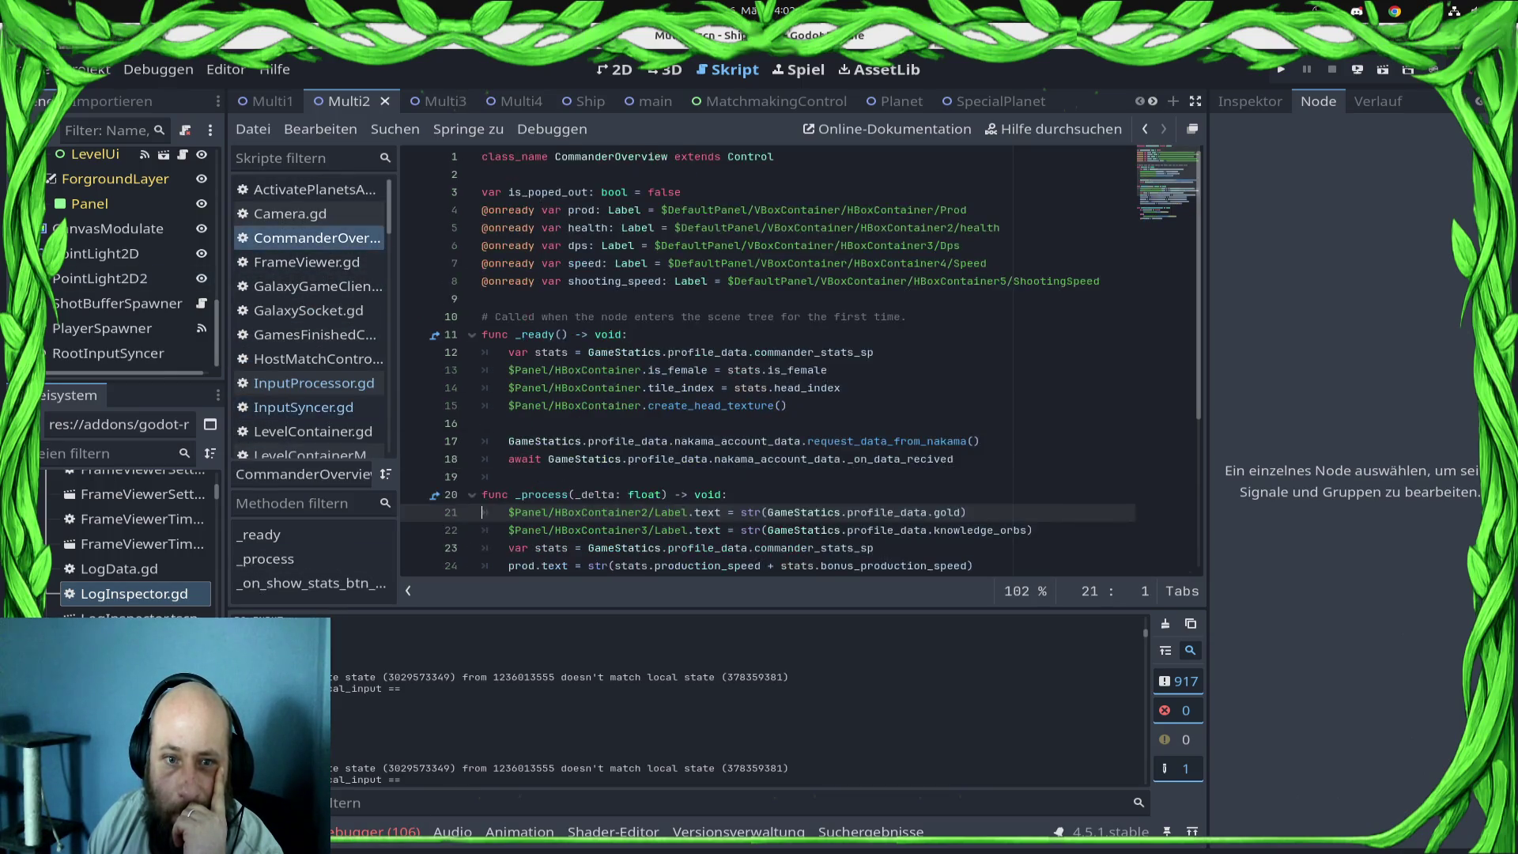
scroll(312, 213, down, 8)
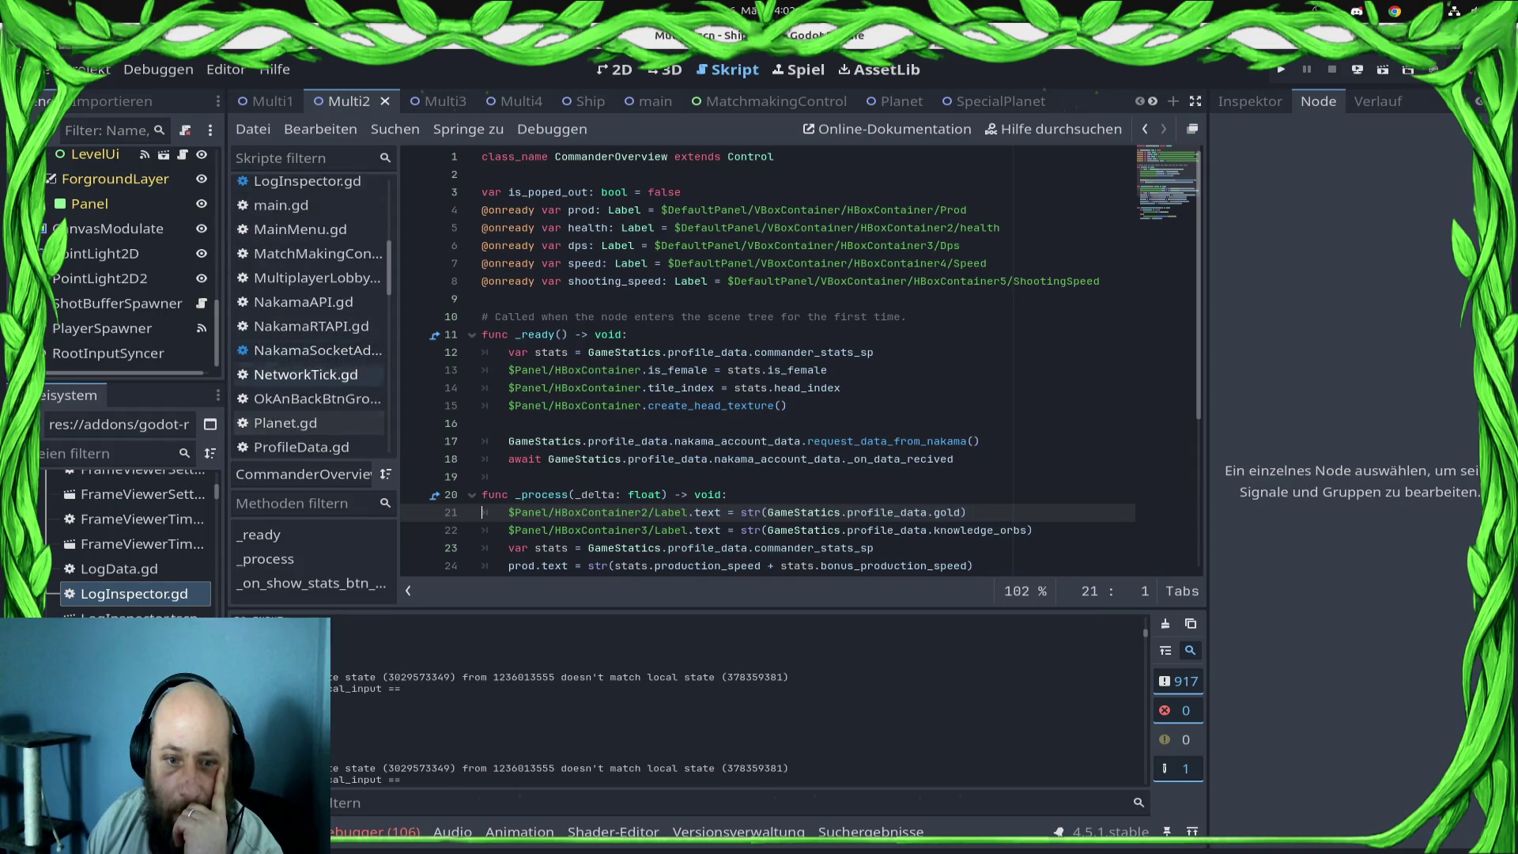
scroll(312, 238, down, 6)
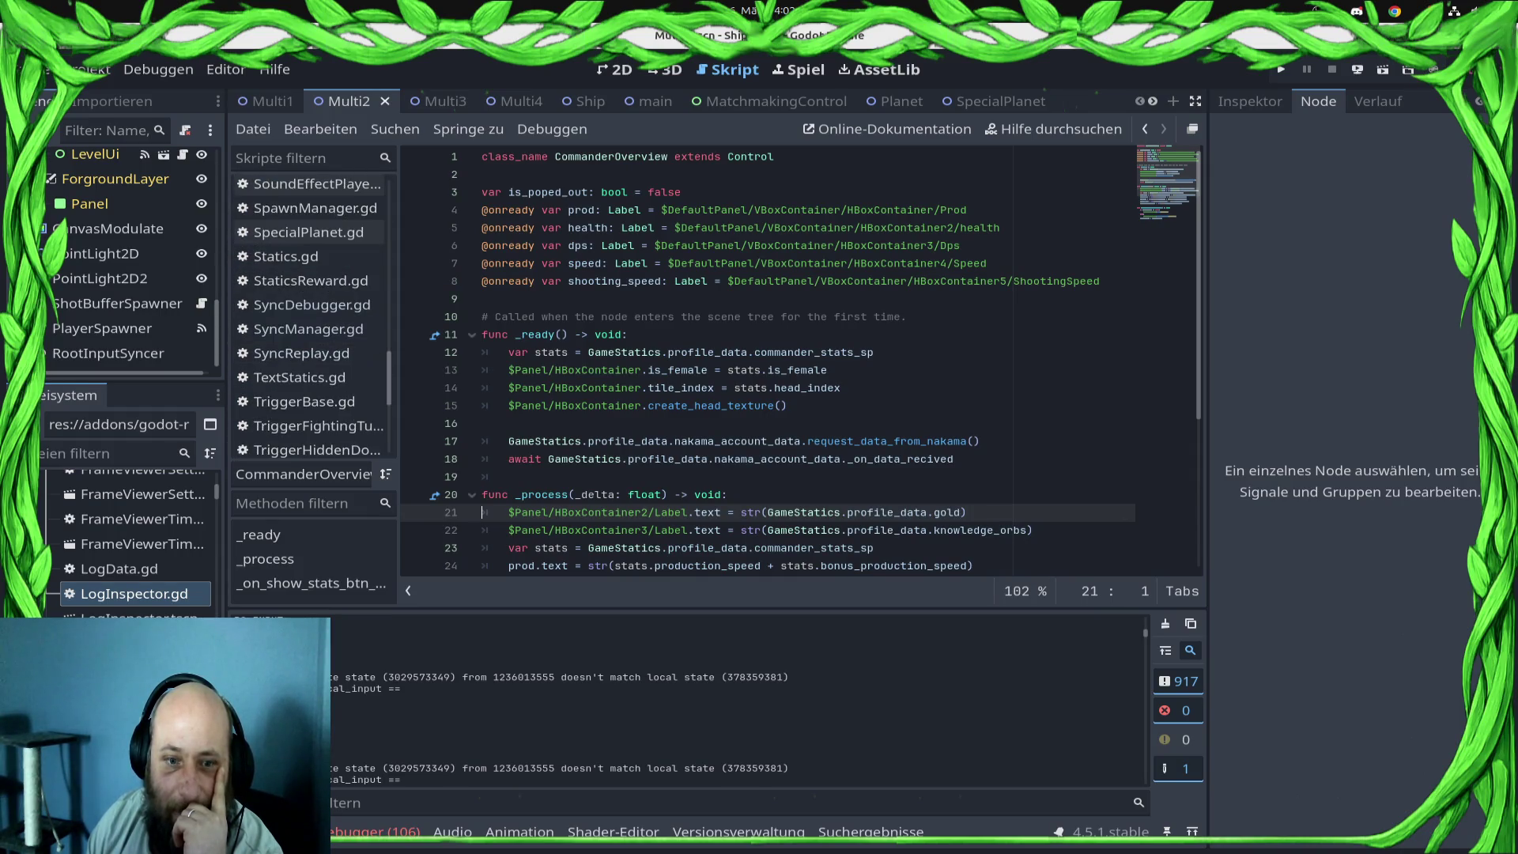
click(308, 304)
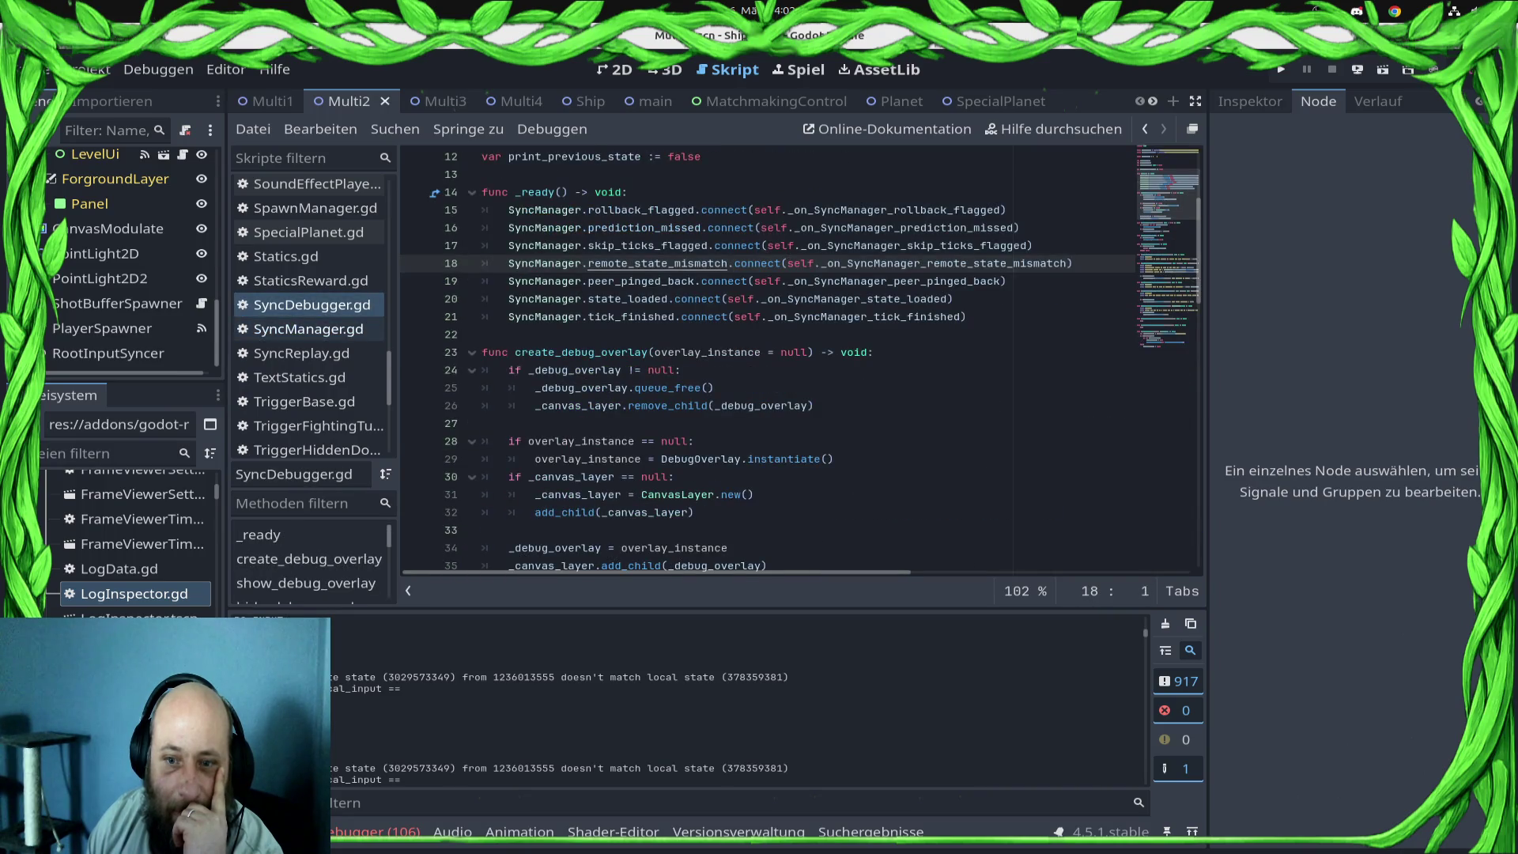
ctrl+click(656, 263)
key(alt+Left)
click(308, 329)
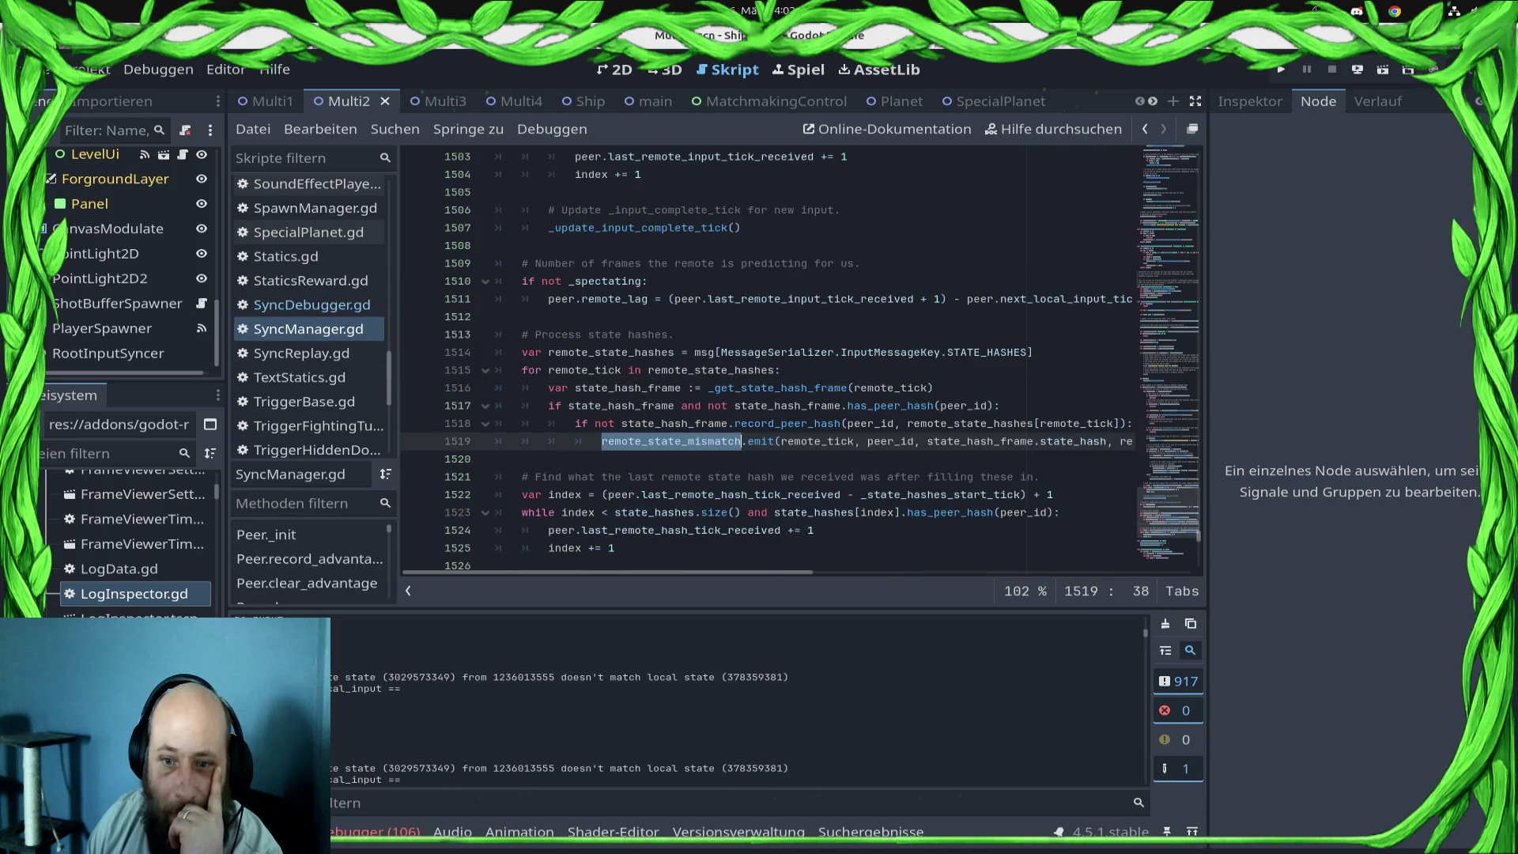
double_click(778, 387)
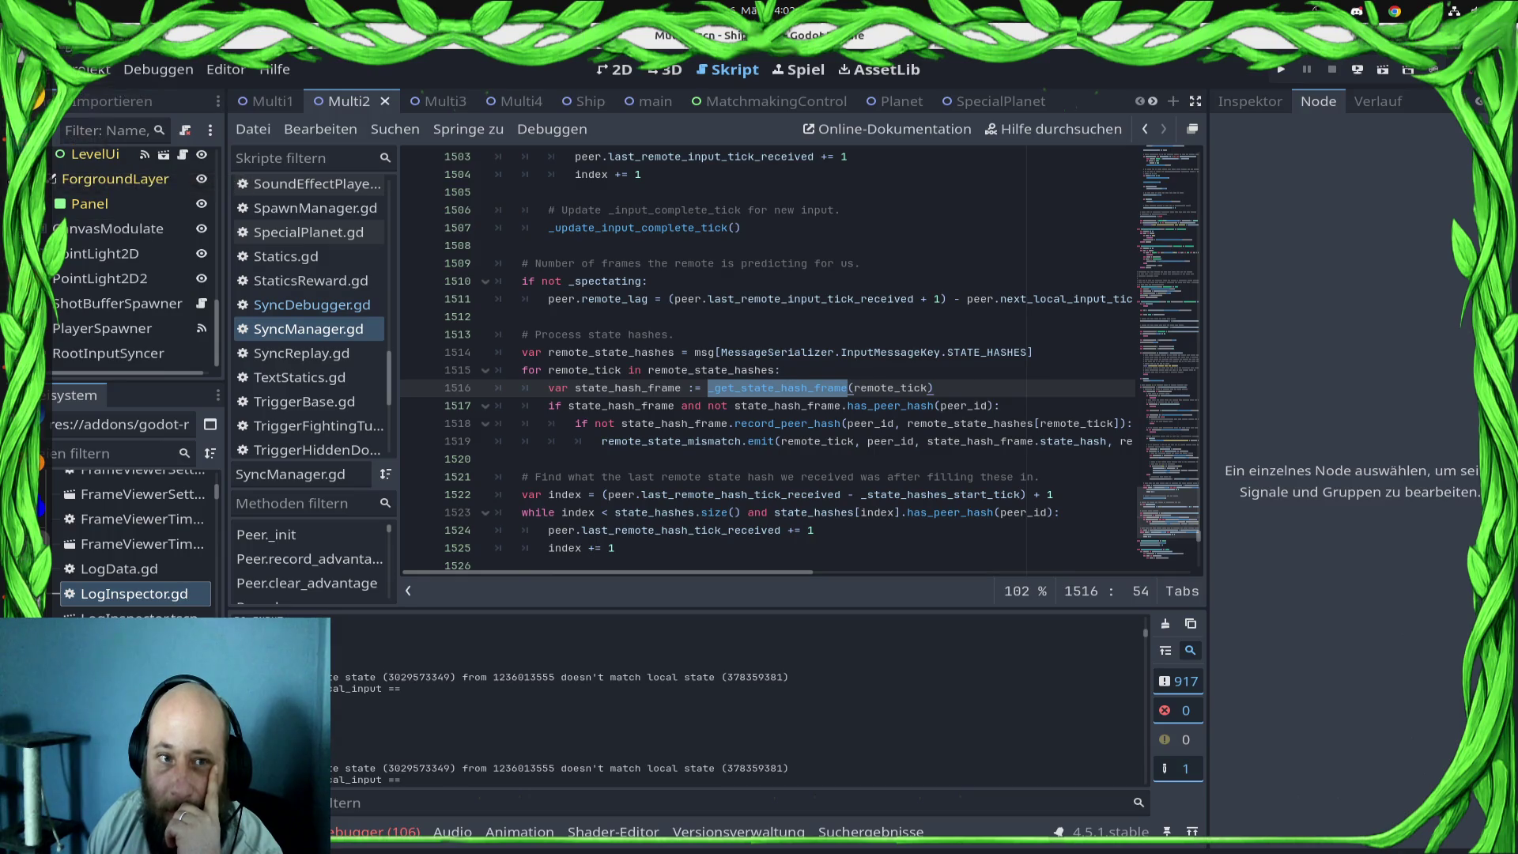
key(super+e)
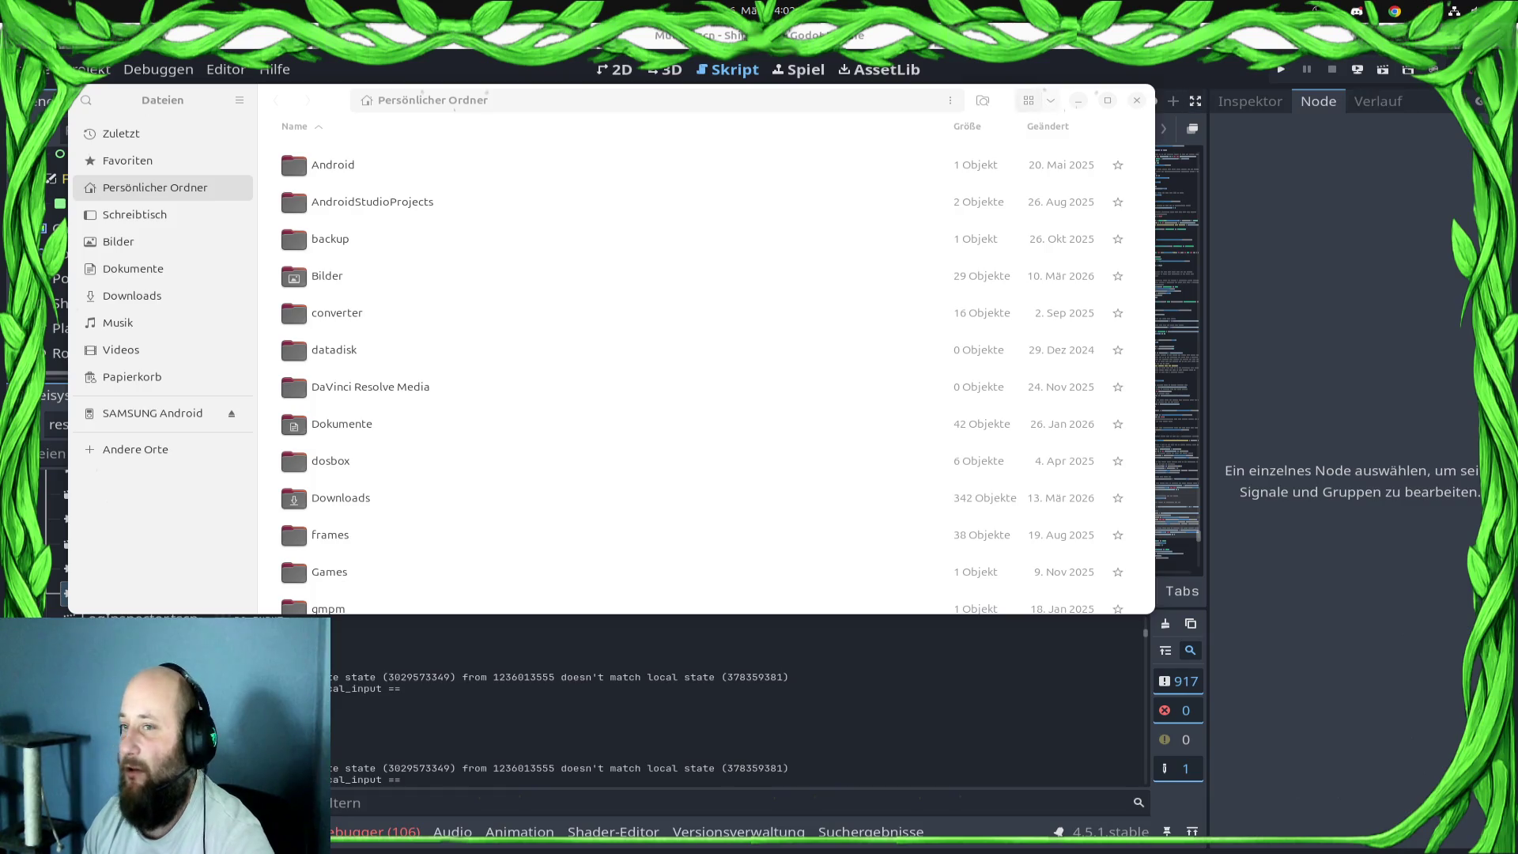
- Switch from the Files window back to Godot's SyncManager.gd code
key(alt+Tab)
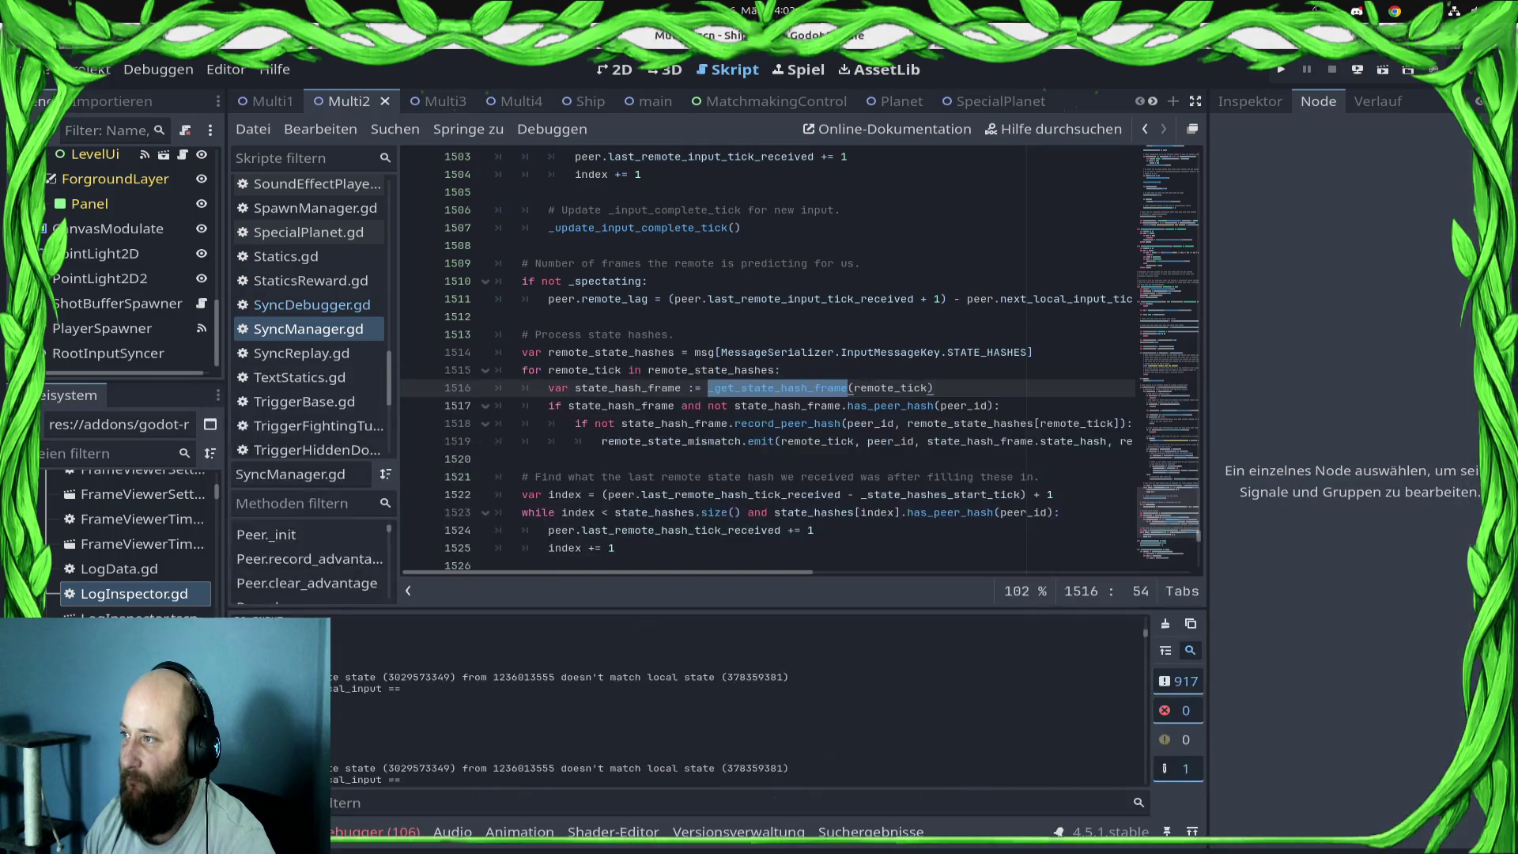
- Bring the YouTube tutorial window to the front and make it fill the screen
key(super+v)
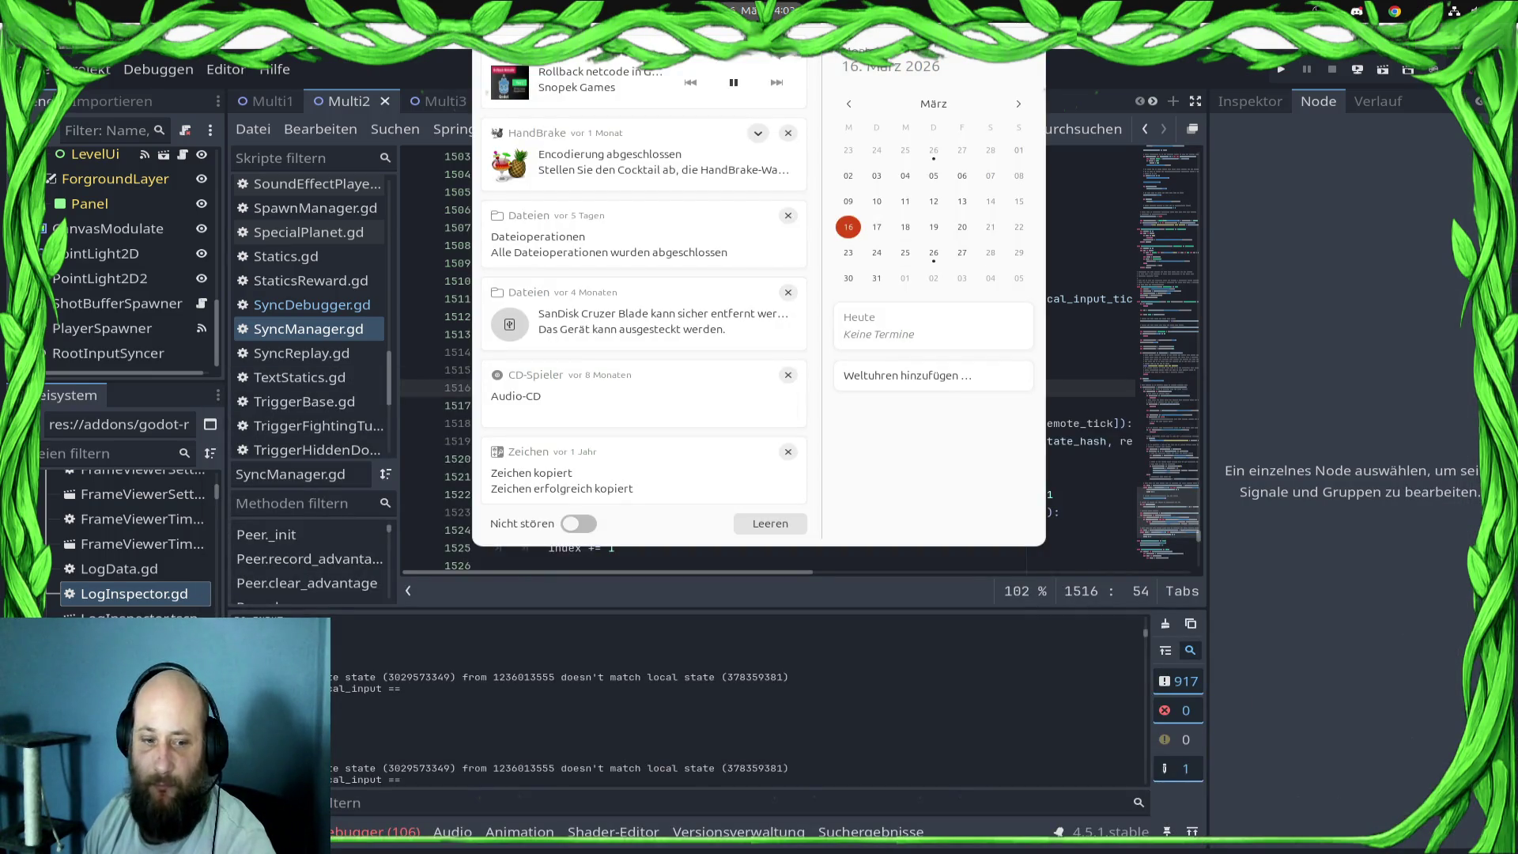
key(super)
click(459, 633)
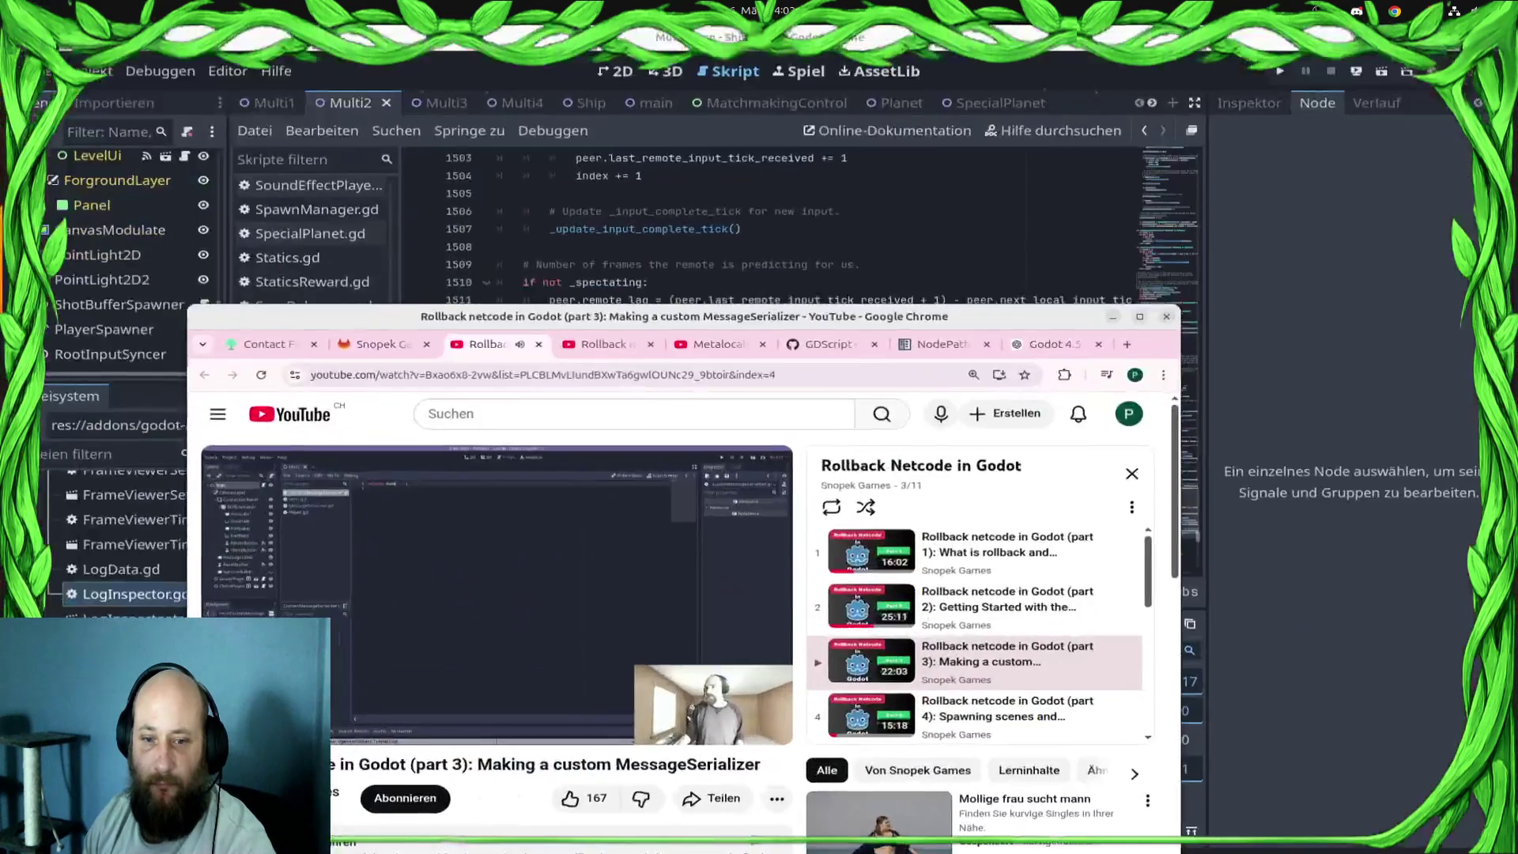
click(1142, 316)
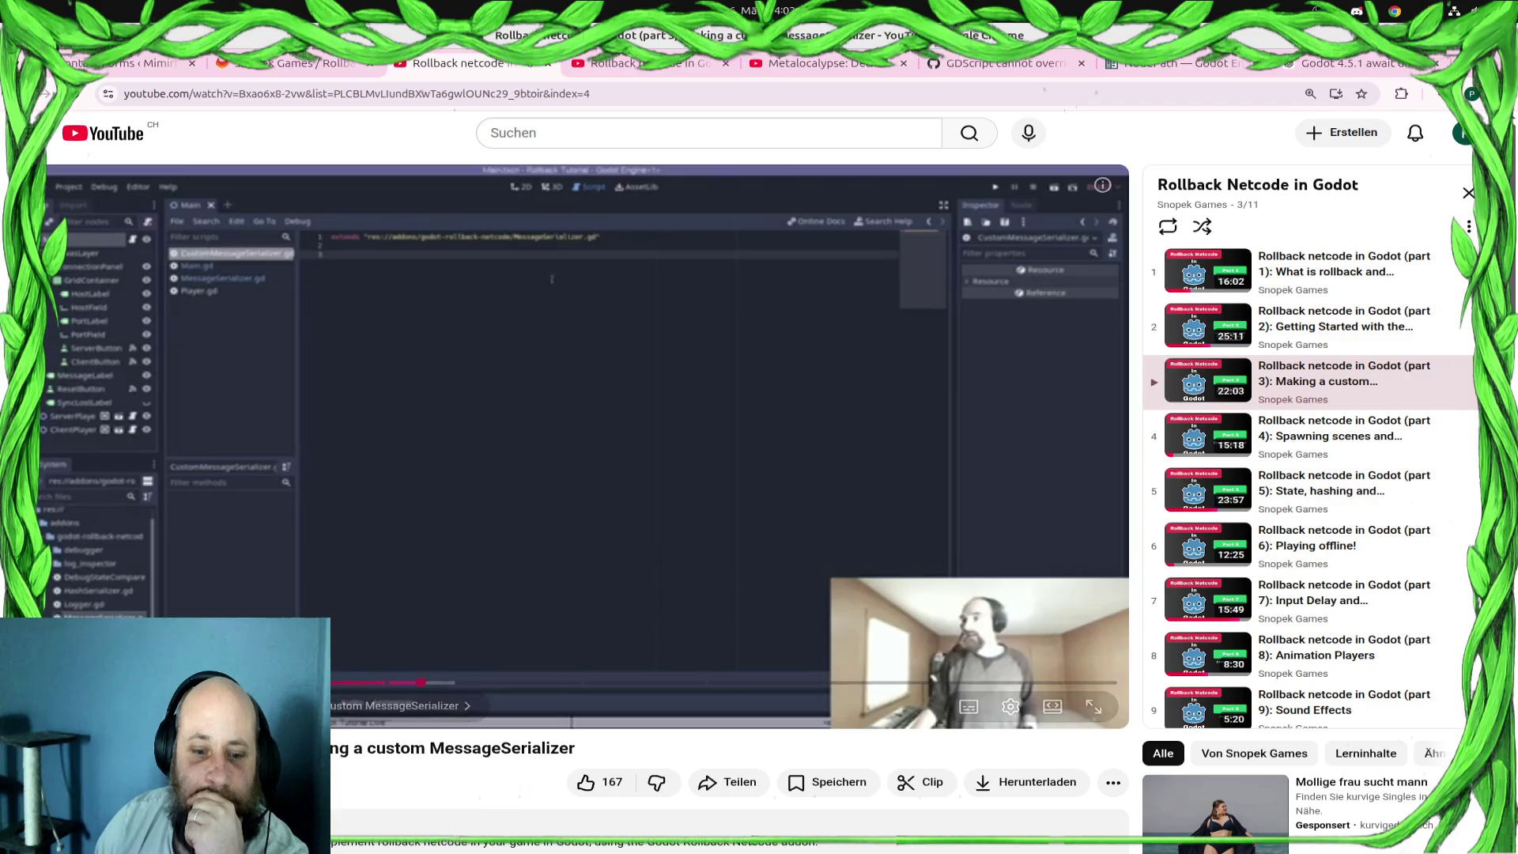
- Set the video's playback quality to 1080p in the settings menu
click(969, 706)
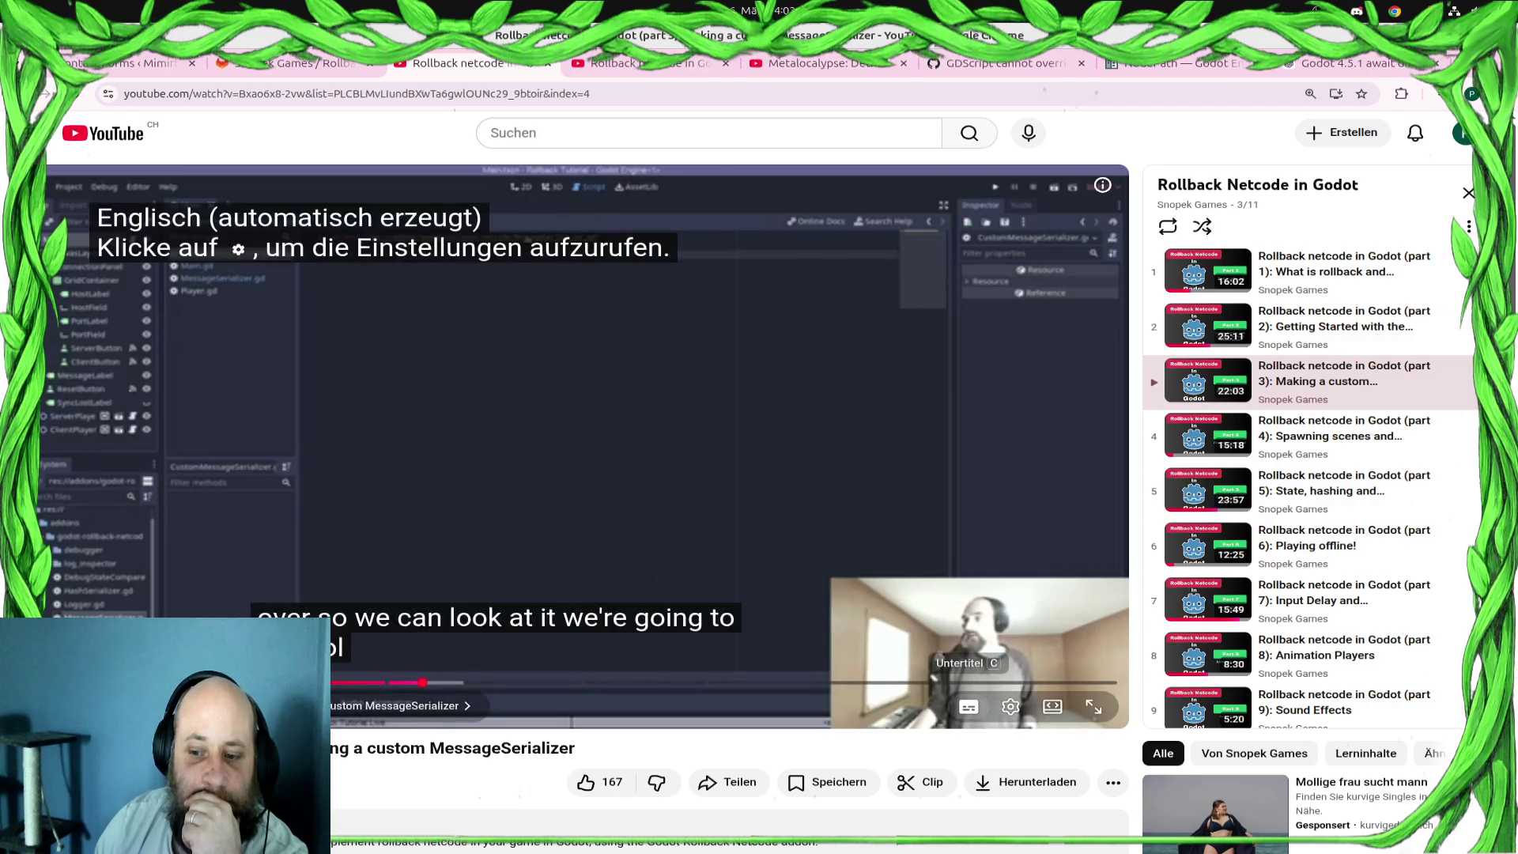
click(969, 706)
click(1010, 706)
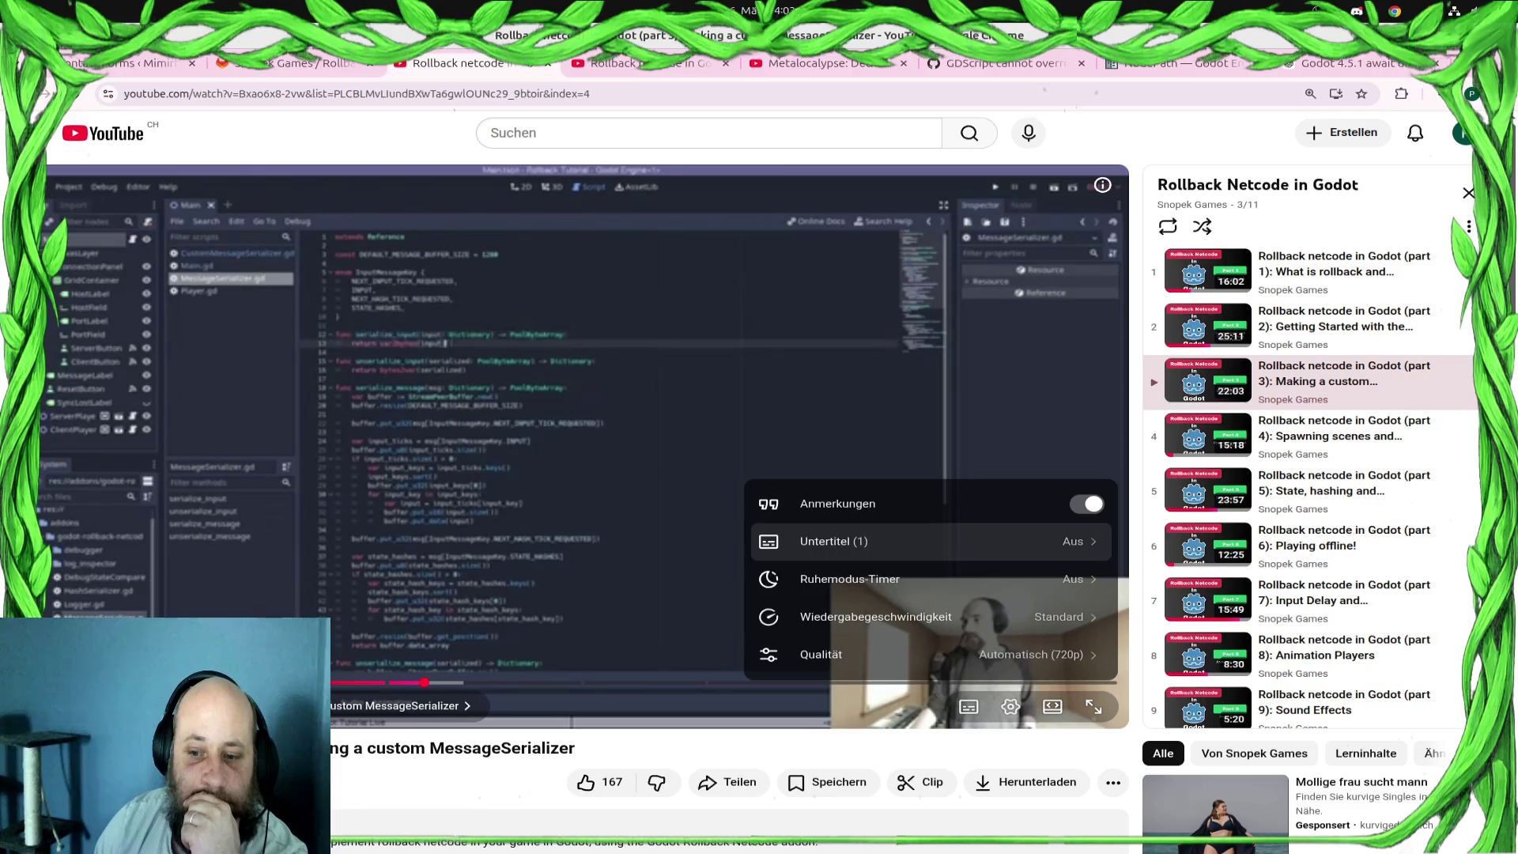
click(1028, 654)
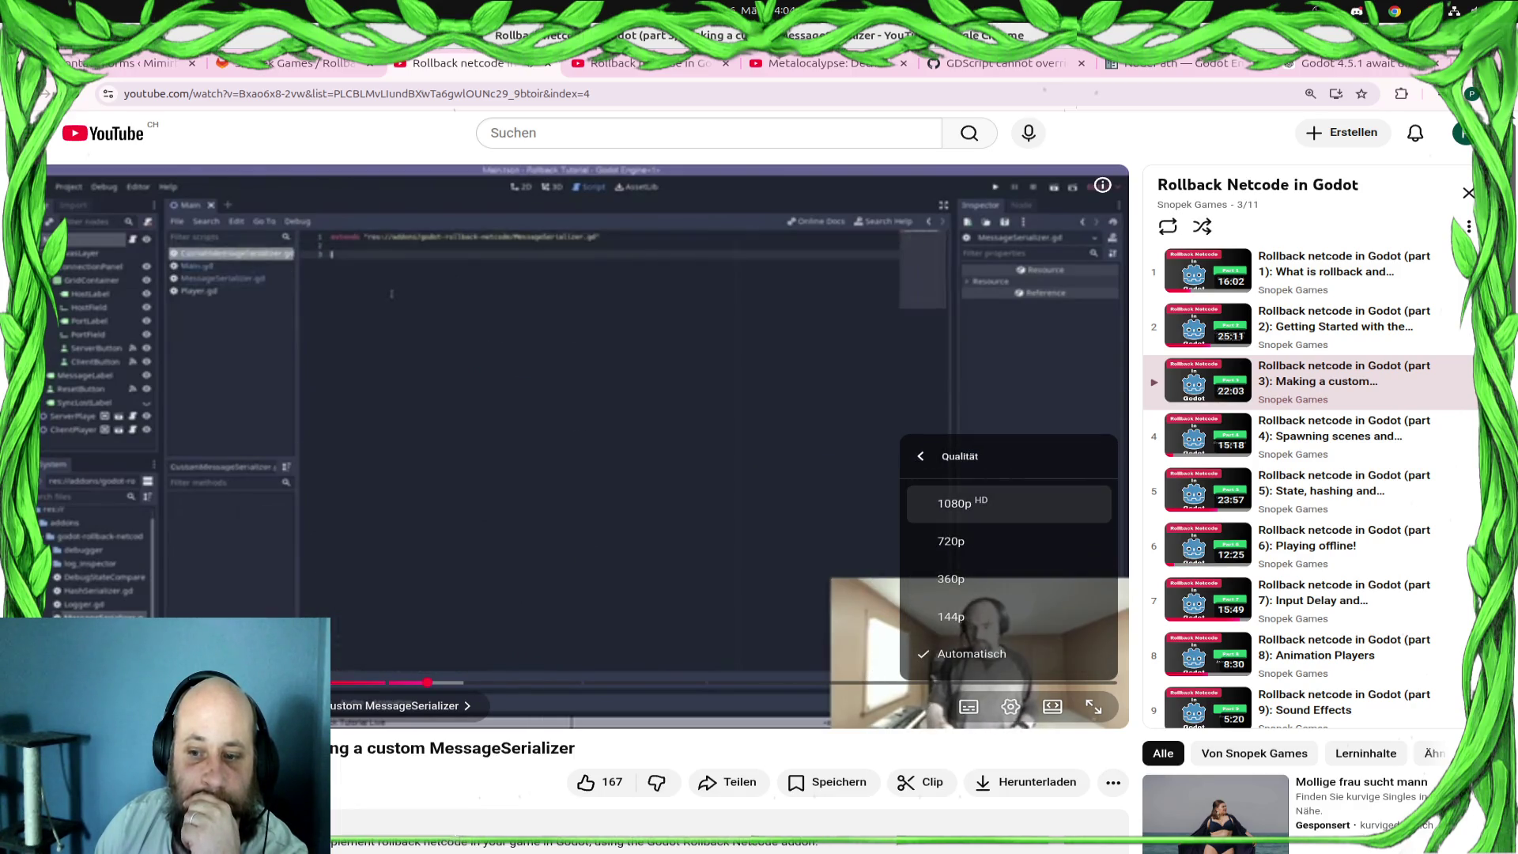
click(956, 504)
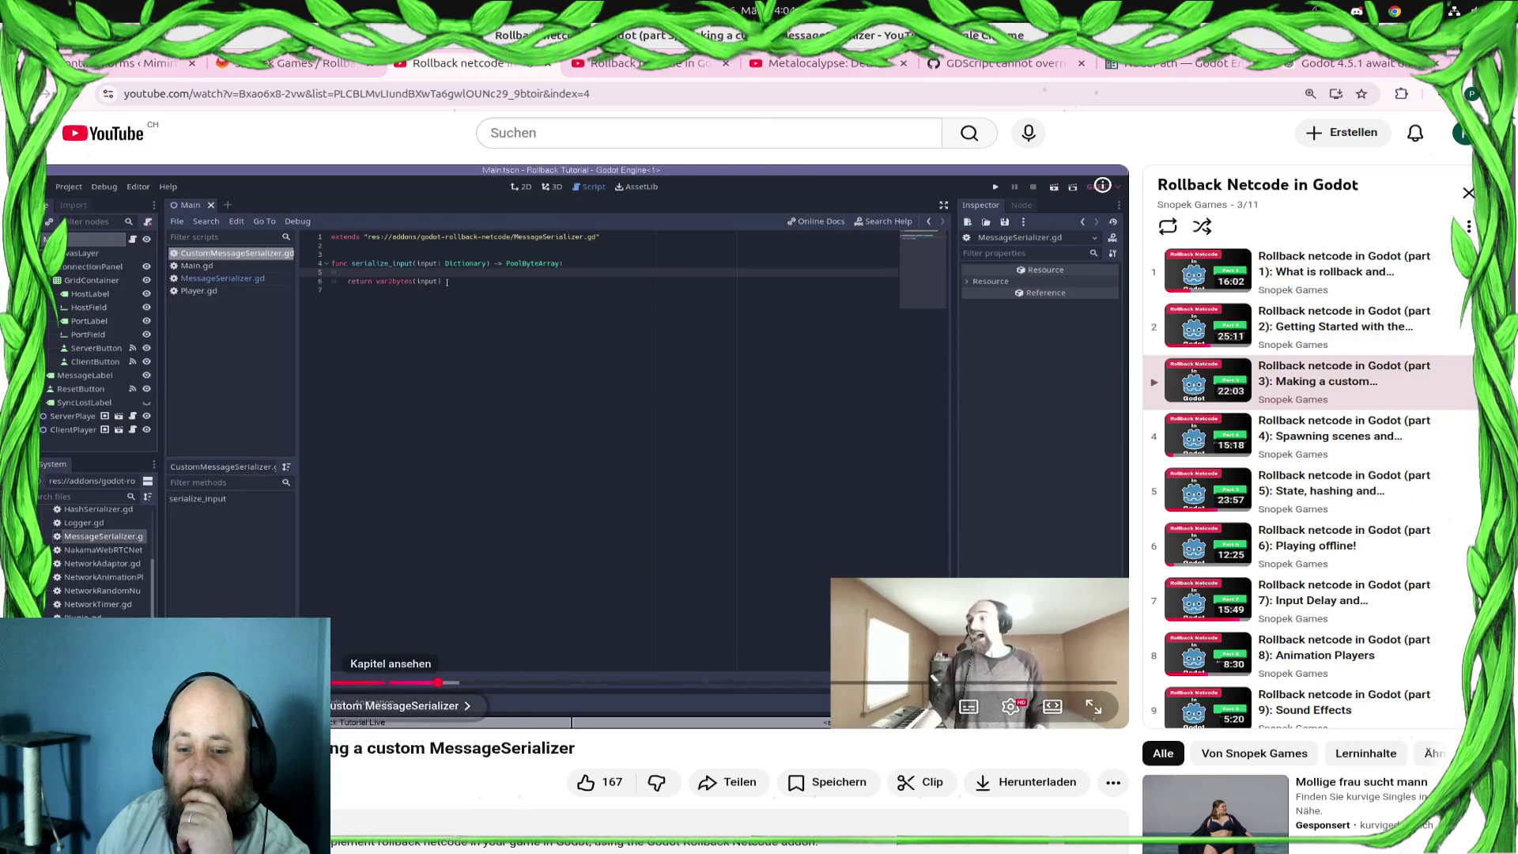
- Scrub the video back to the 9:22 Custom MessageSerializer chapter
mouse_move(437, 682)
mouse_down()
mouse_move(380, 682)
mouse_move(487, 681)
mouse_up()
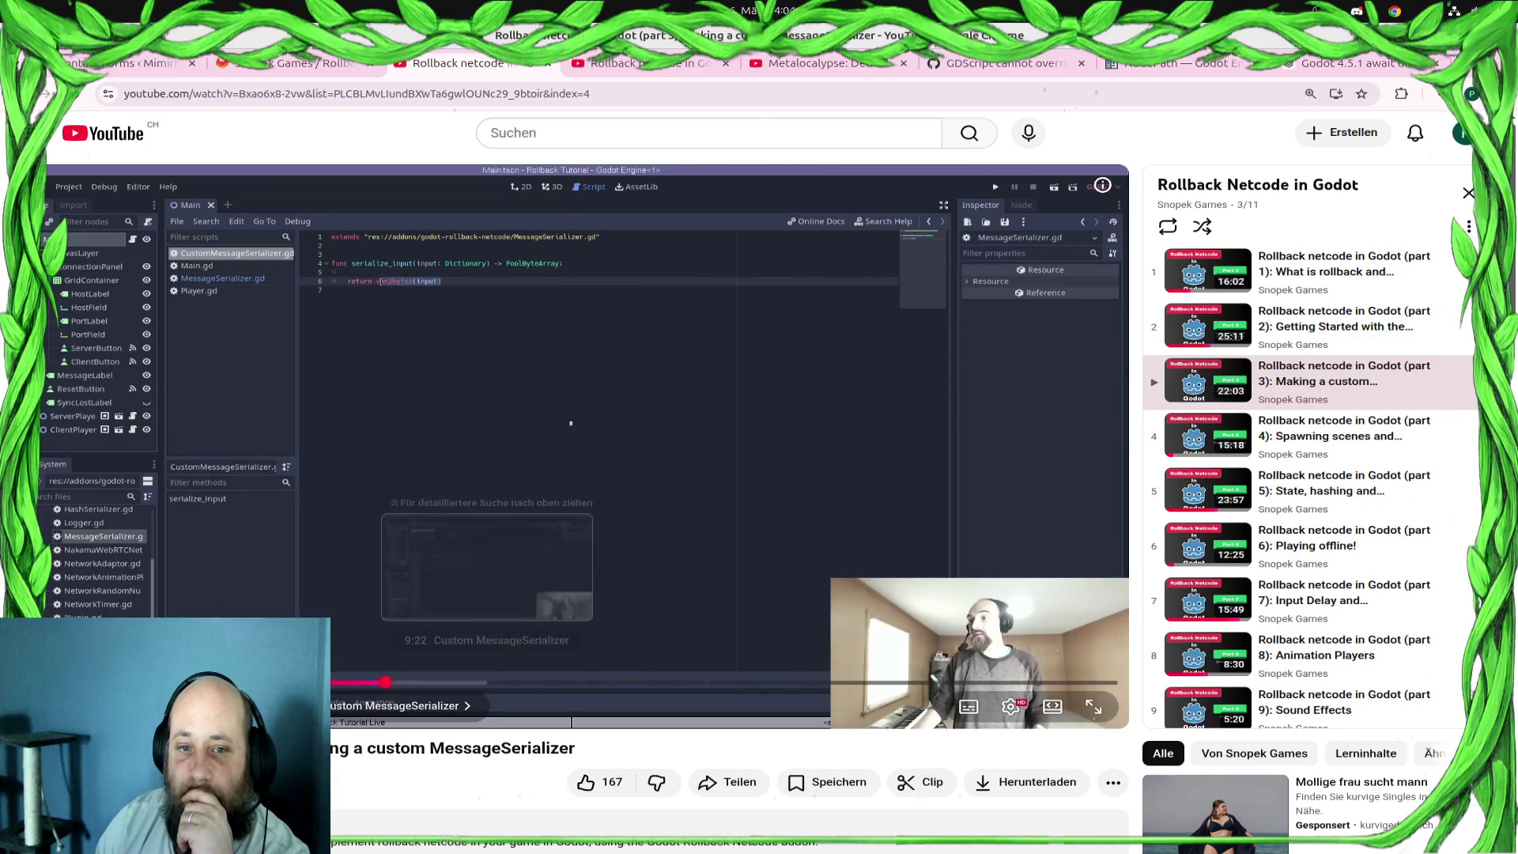
drag(571, 423, 571, 423)
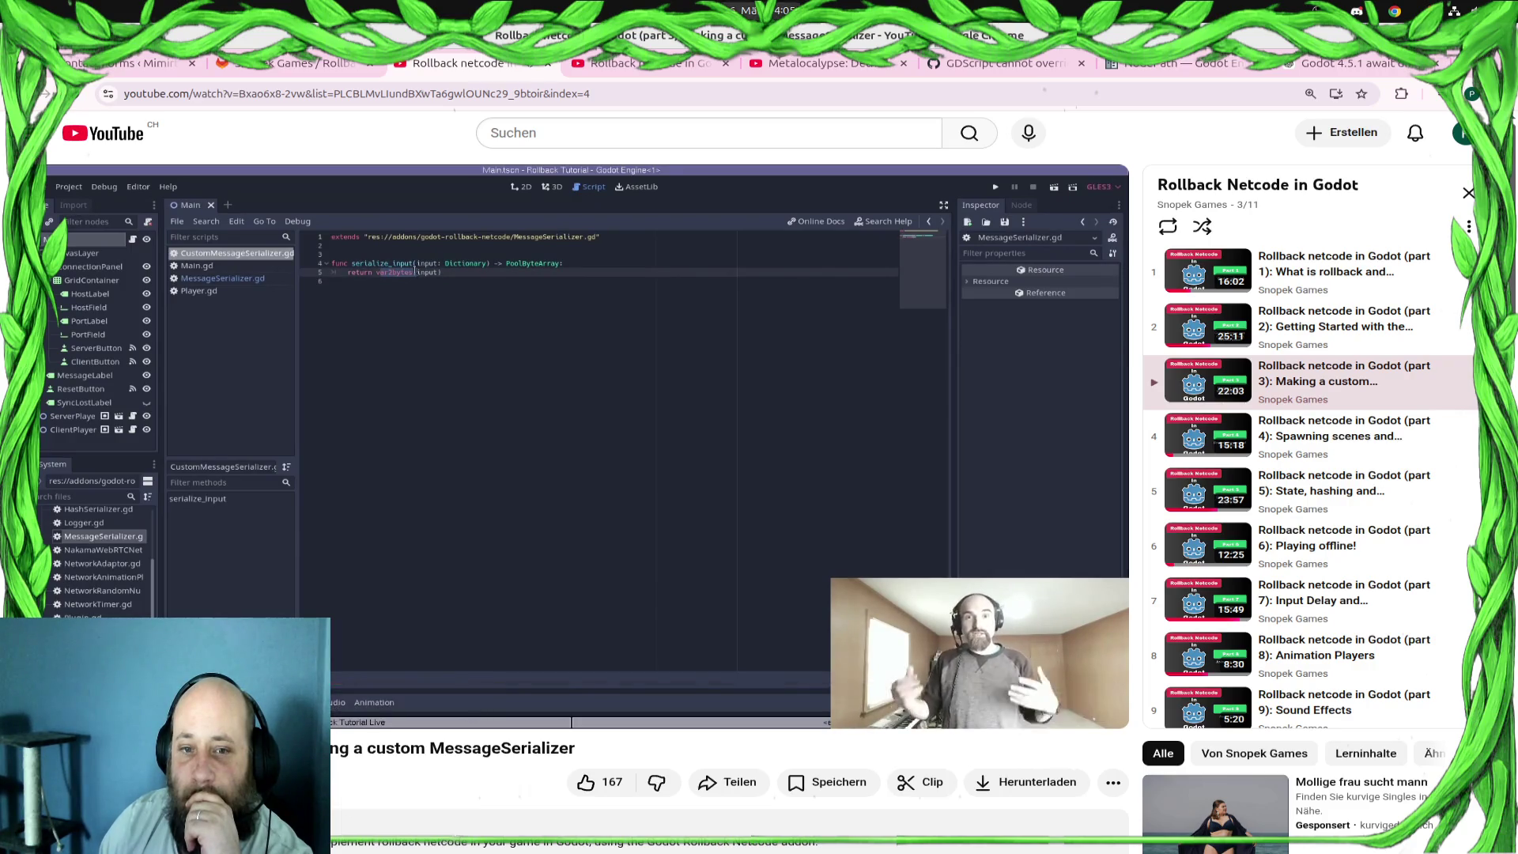
- Return to Godot and scroll the FileSystem dock to the src/nakama folder
key(alt+Tab)
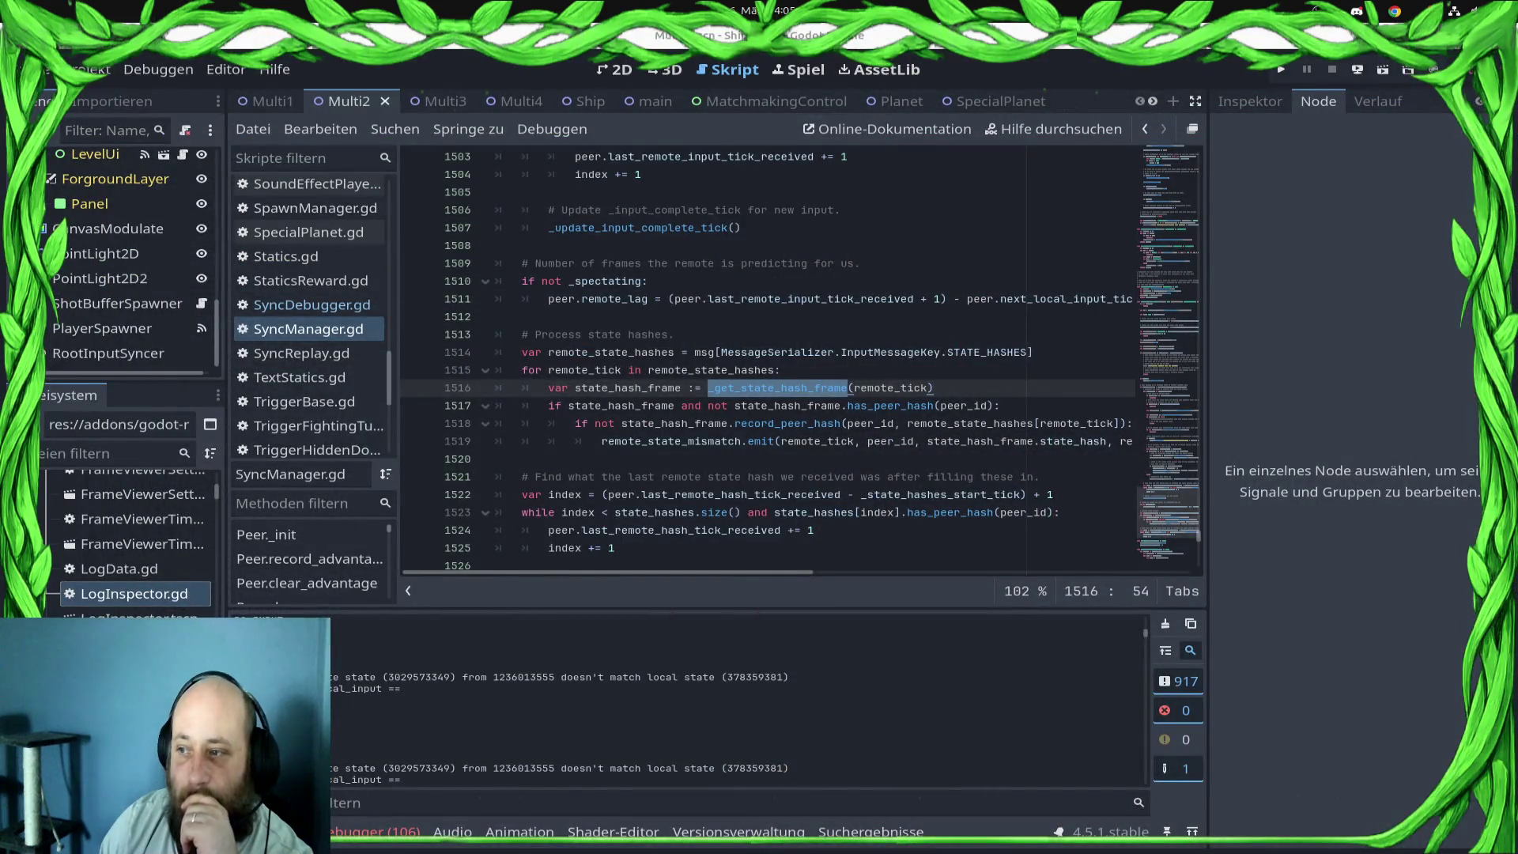
scroll(127, 537, up, 10)
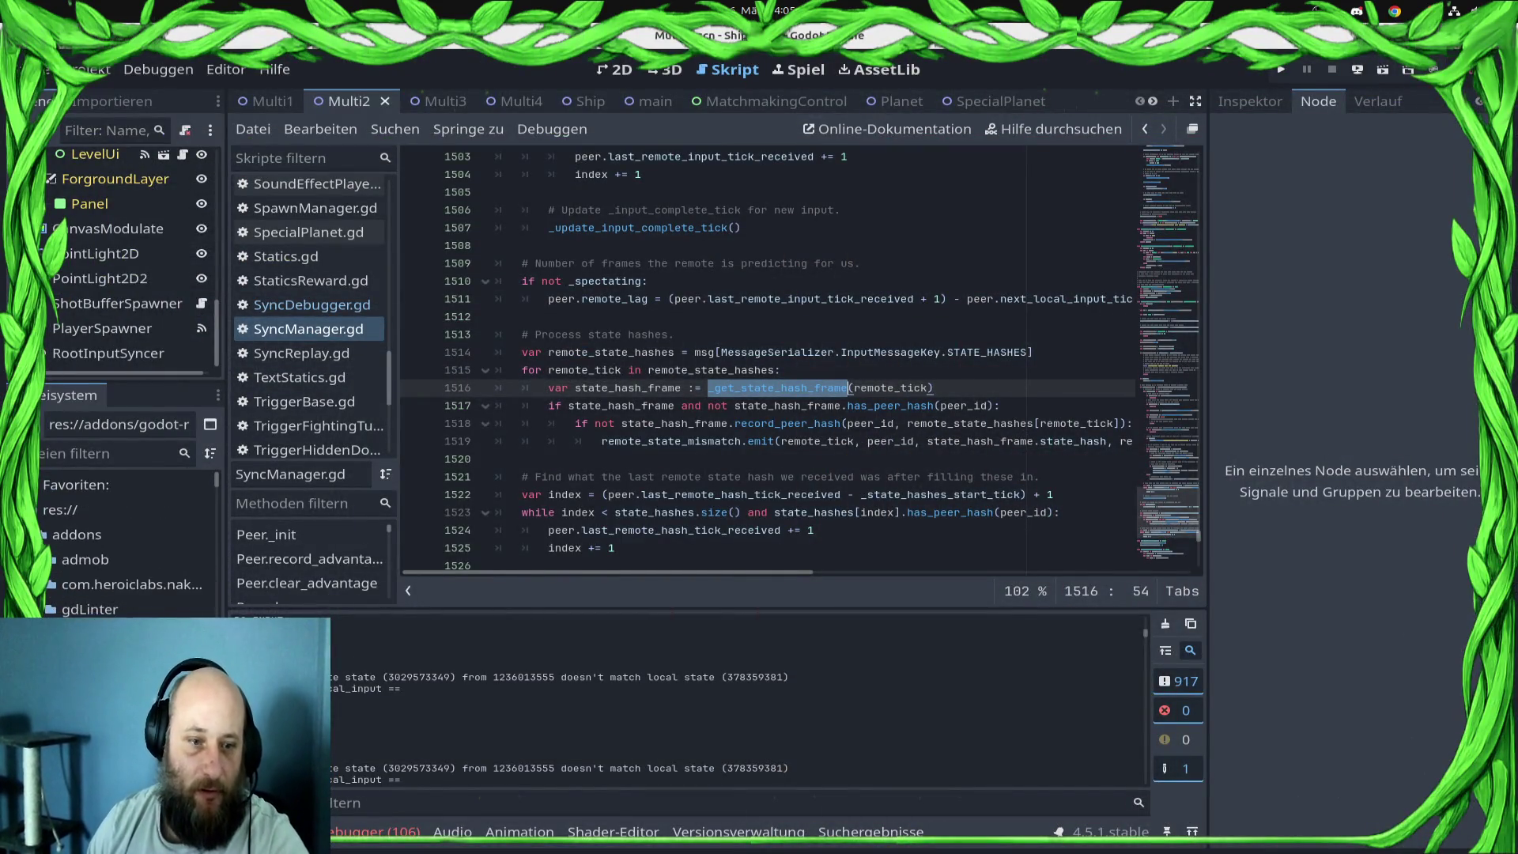
scroll(127, 538, down, 10)
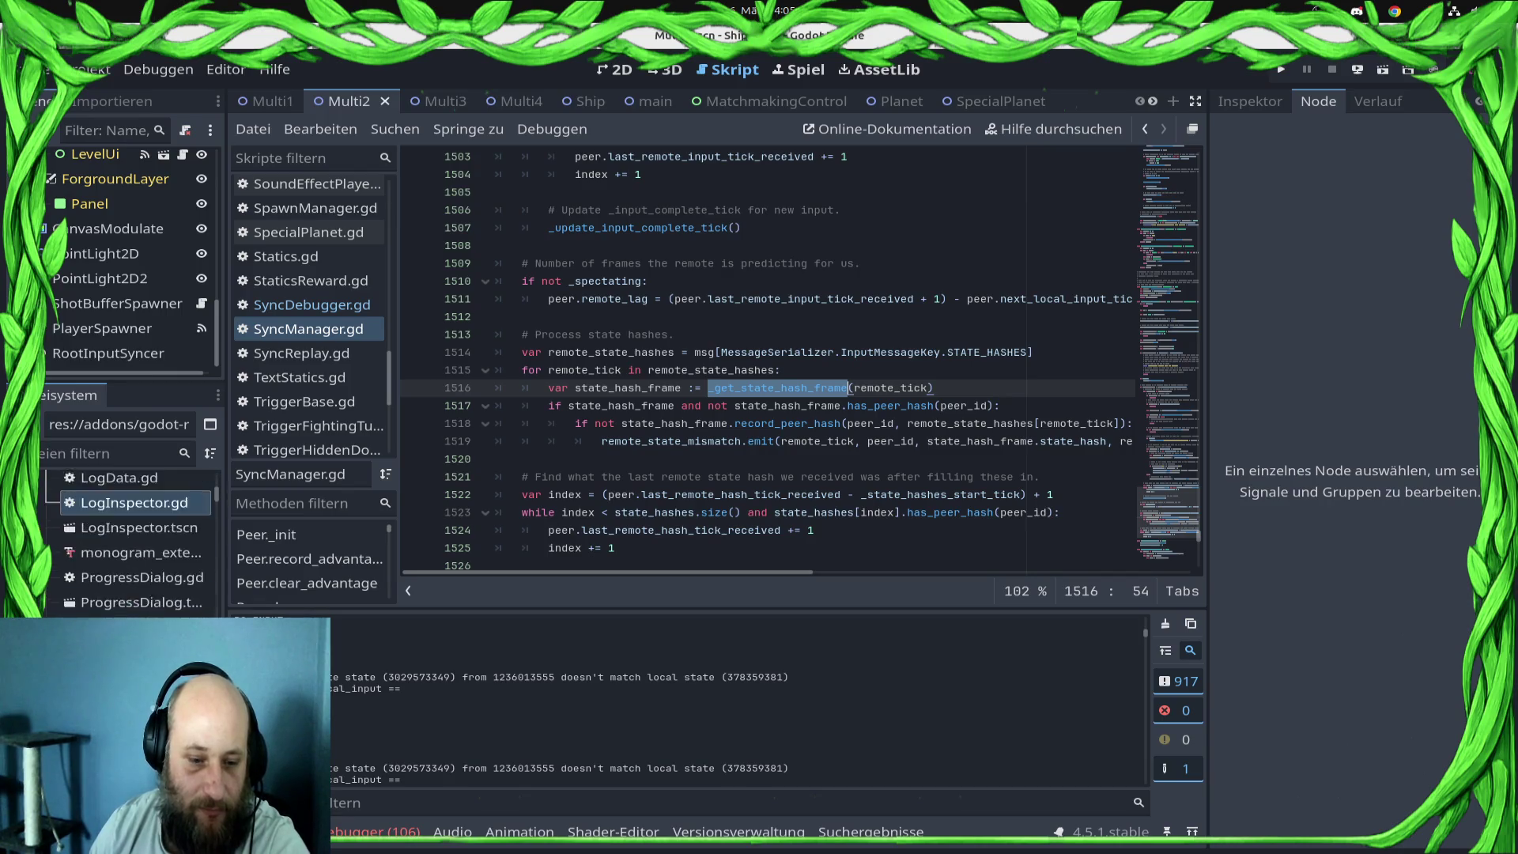
scroll(127, 538, down, 10)
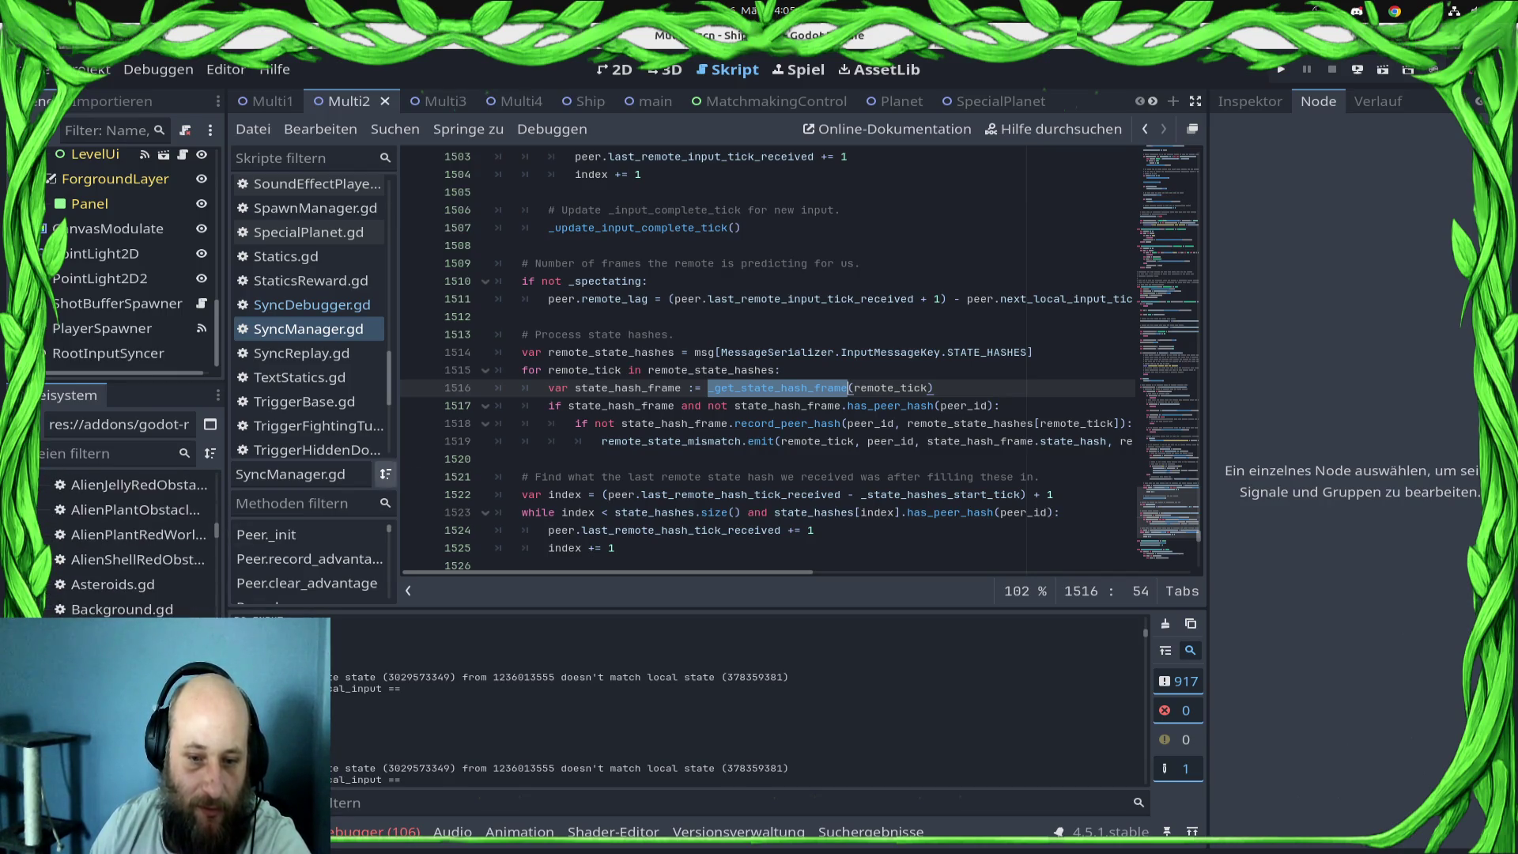
scroll(127, 537, down, 10)
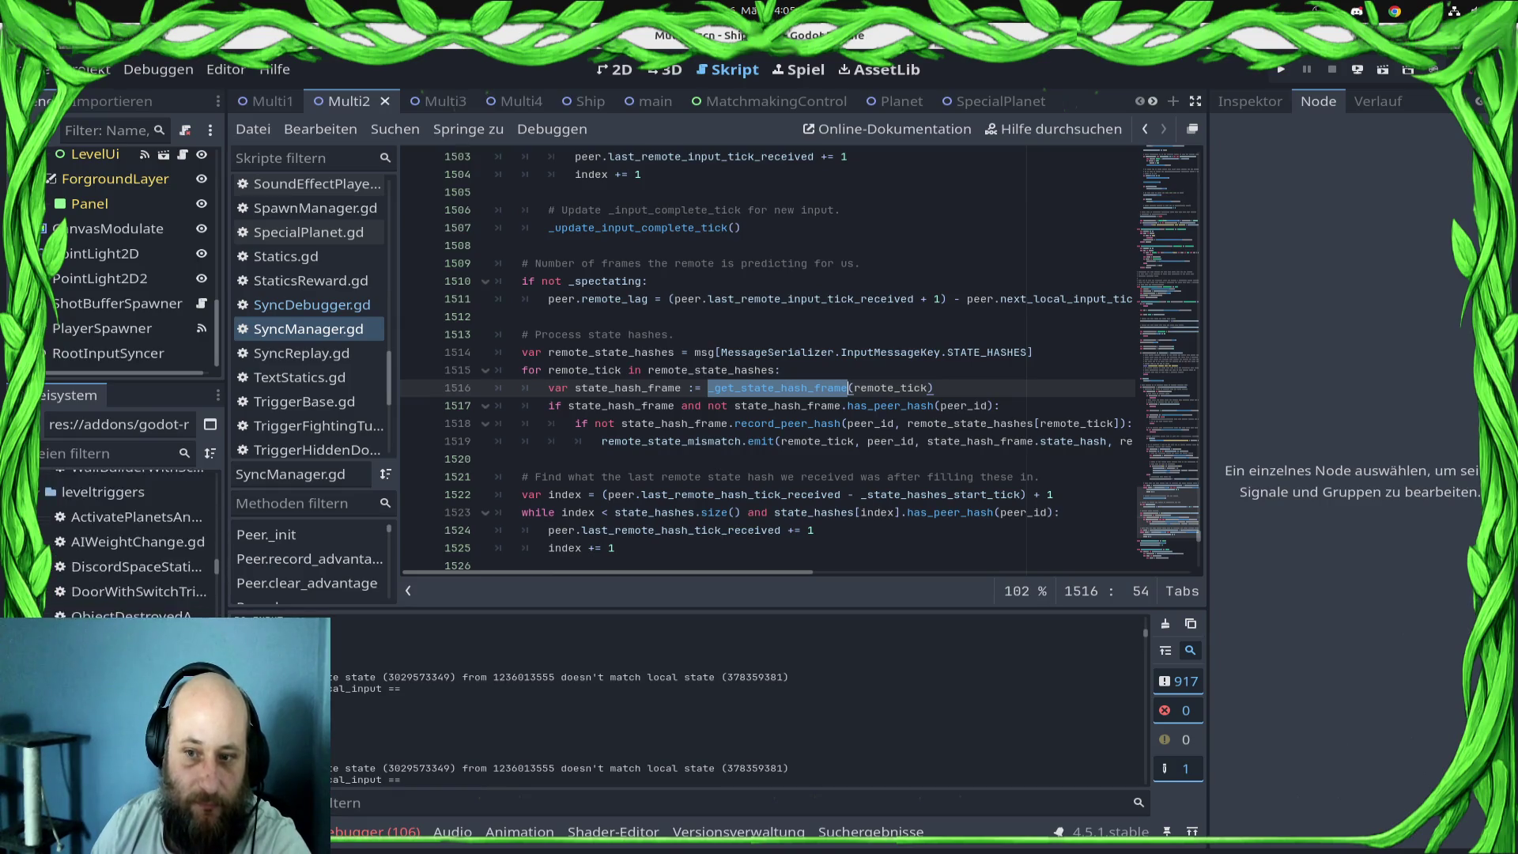
scroll(126, 538, down, 10)
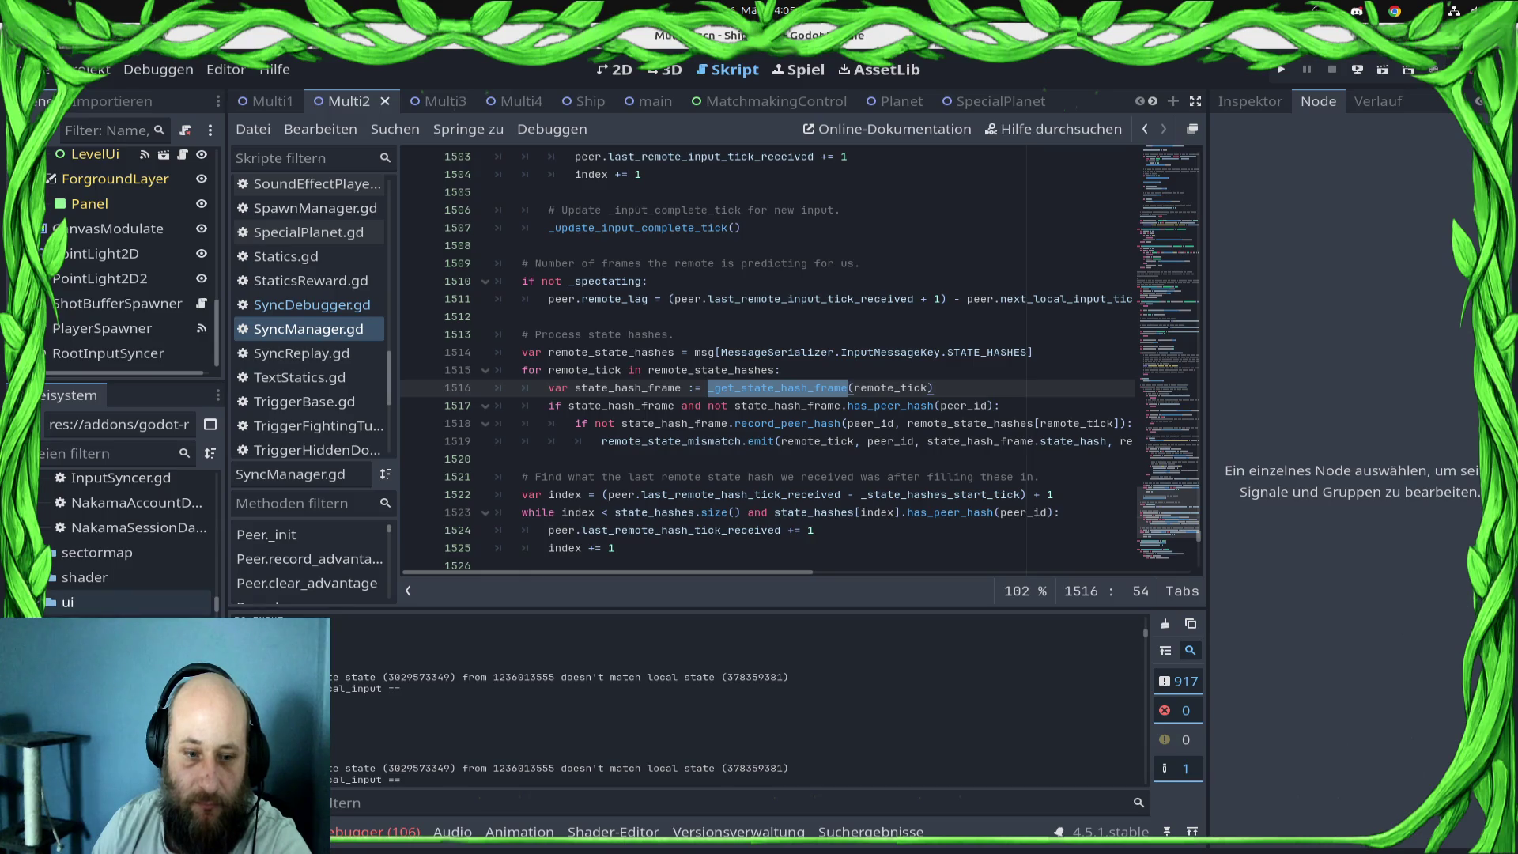
click(68, 602)
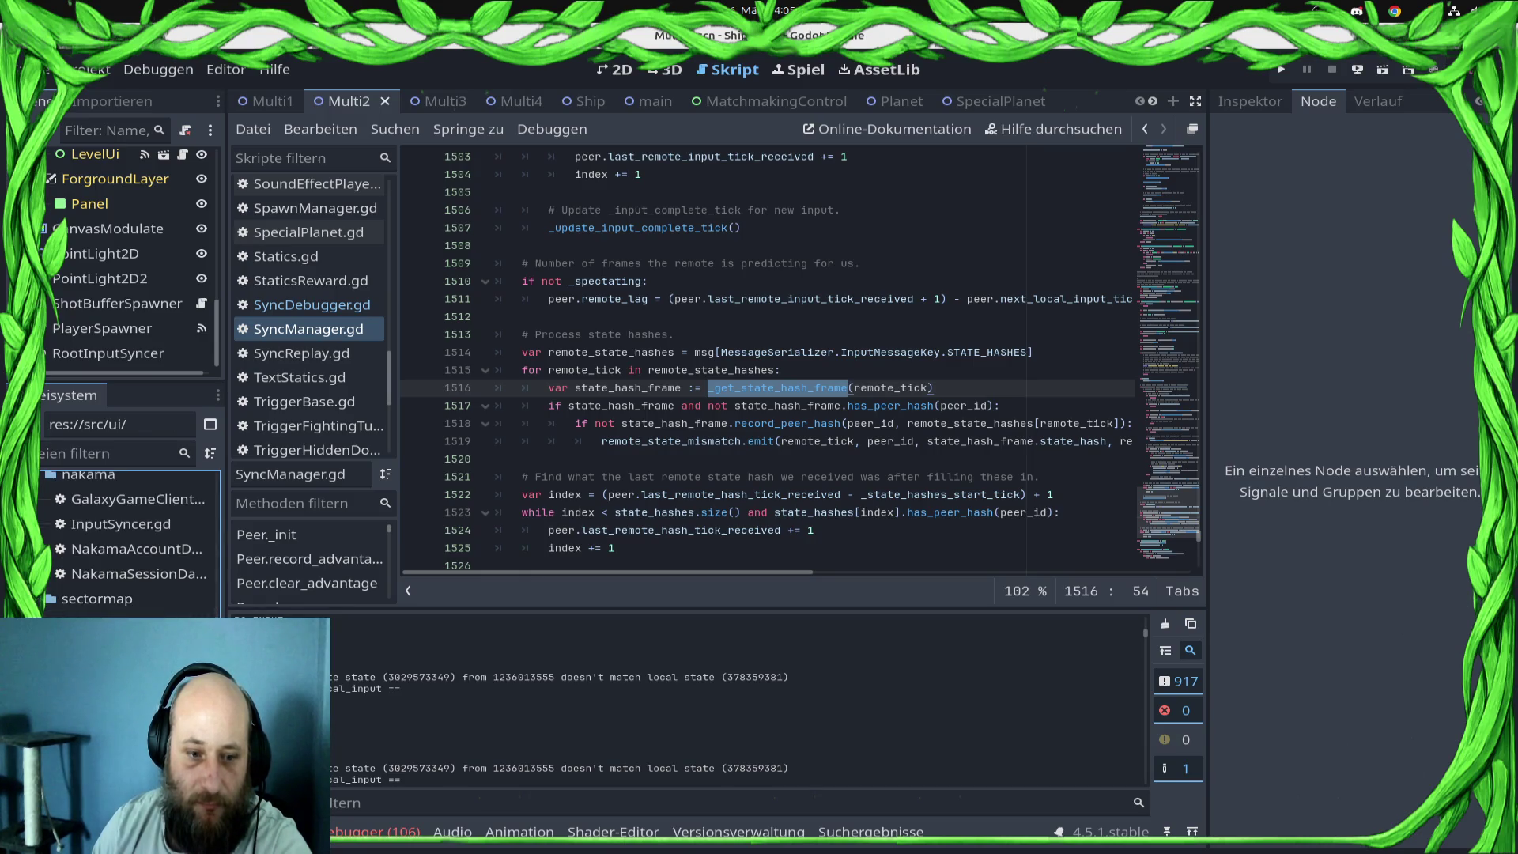
scroll(127, 553, up, 2)
- Create a new script named RollbackMessageSerializer in the nakama folder via Neu erstellen > Skript
right_click(126, 612)
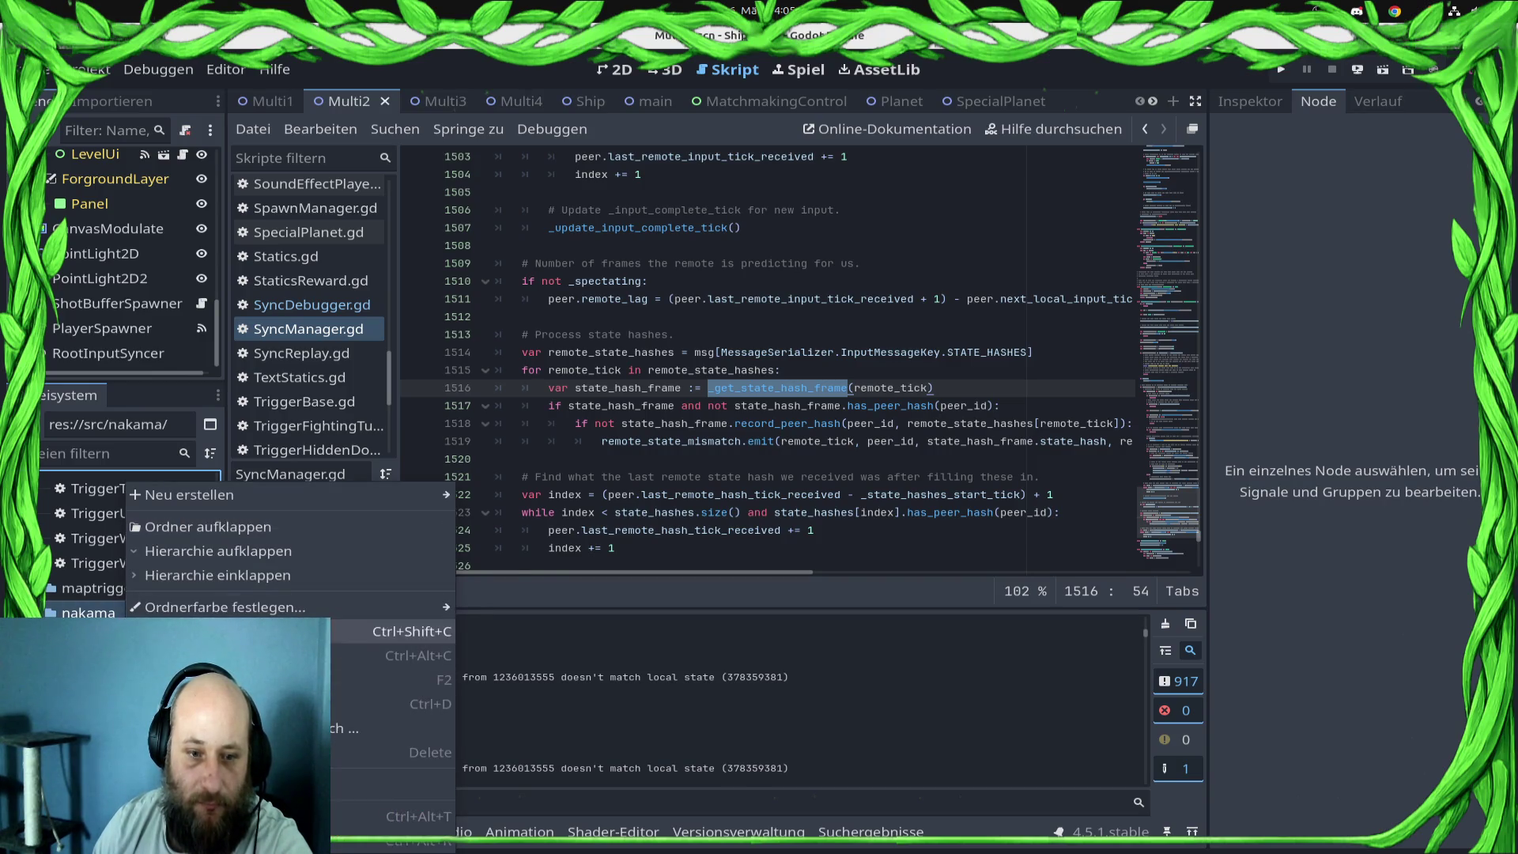
mouse_move(277, 606)
mouse_move(237, 495)
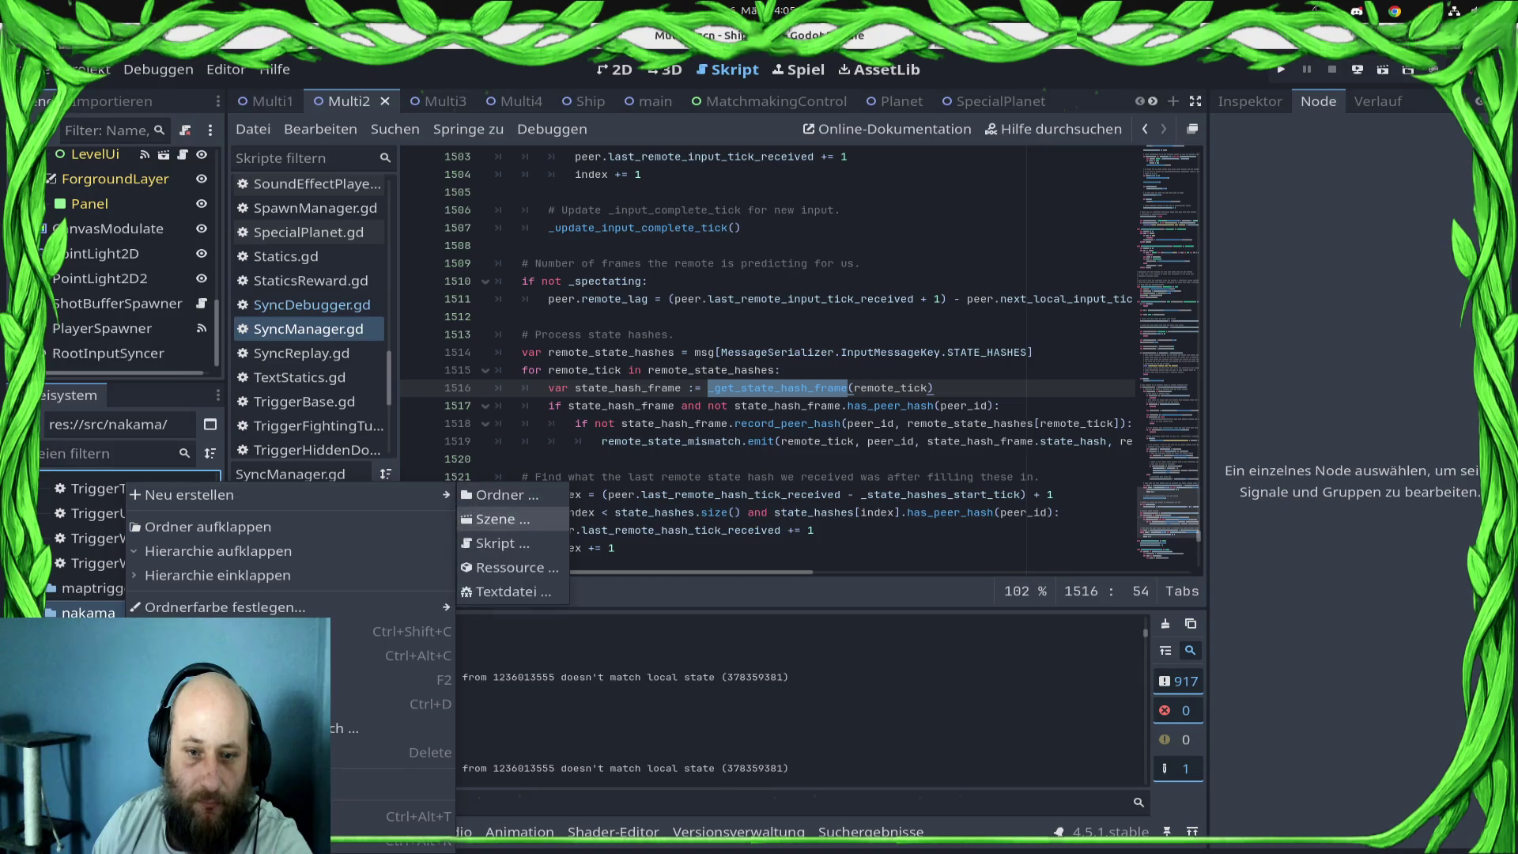
click(499, 543)
text(Roll)
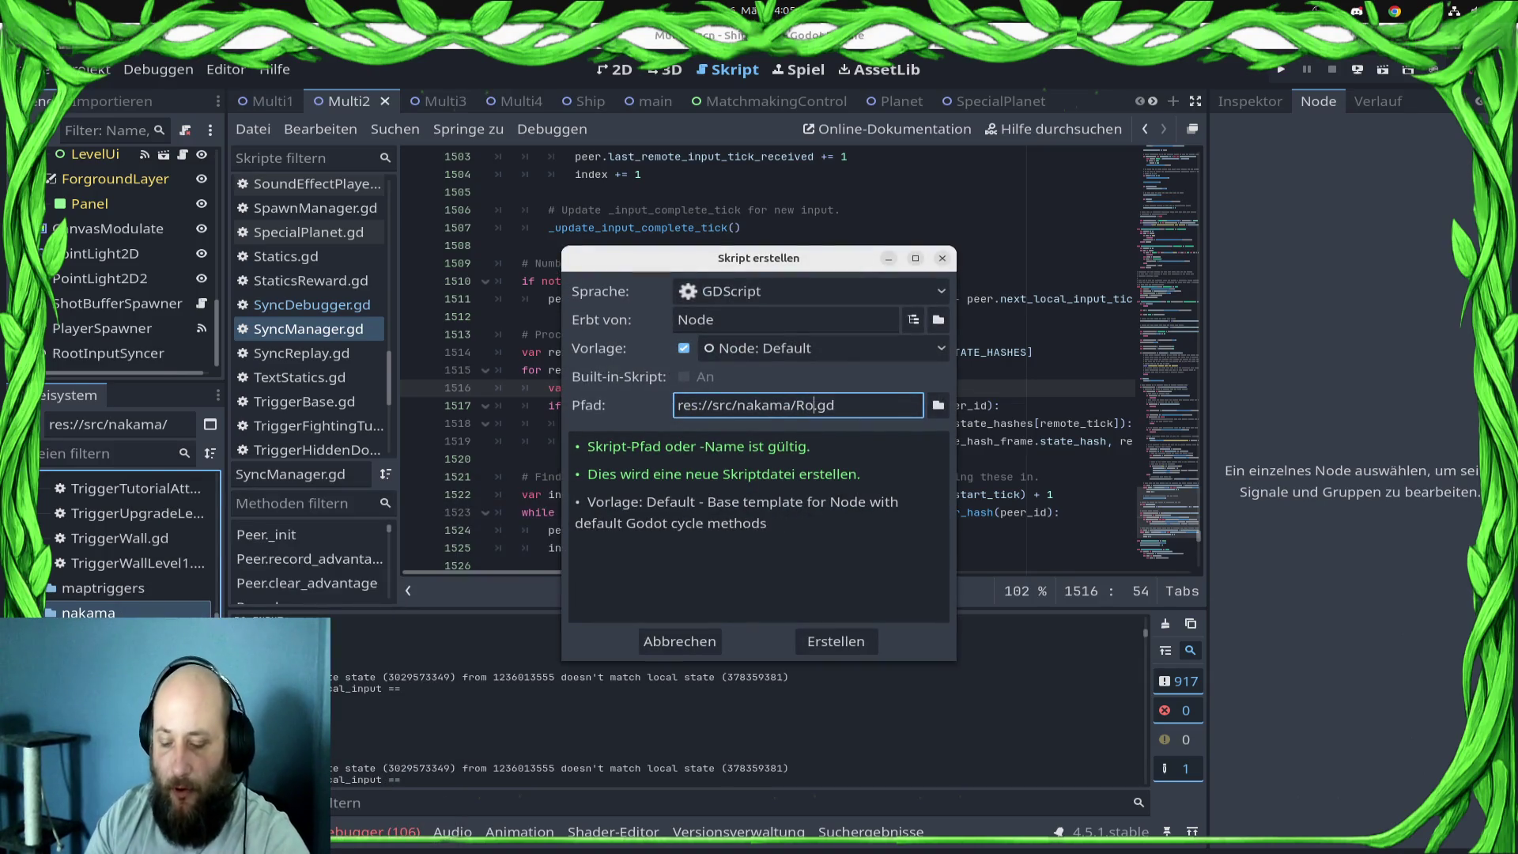
text(backMessageS)
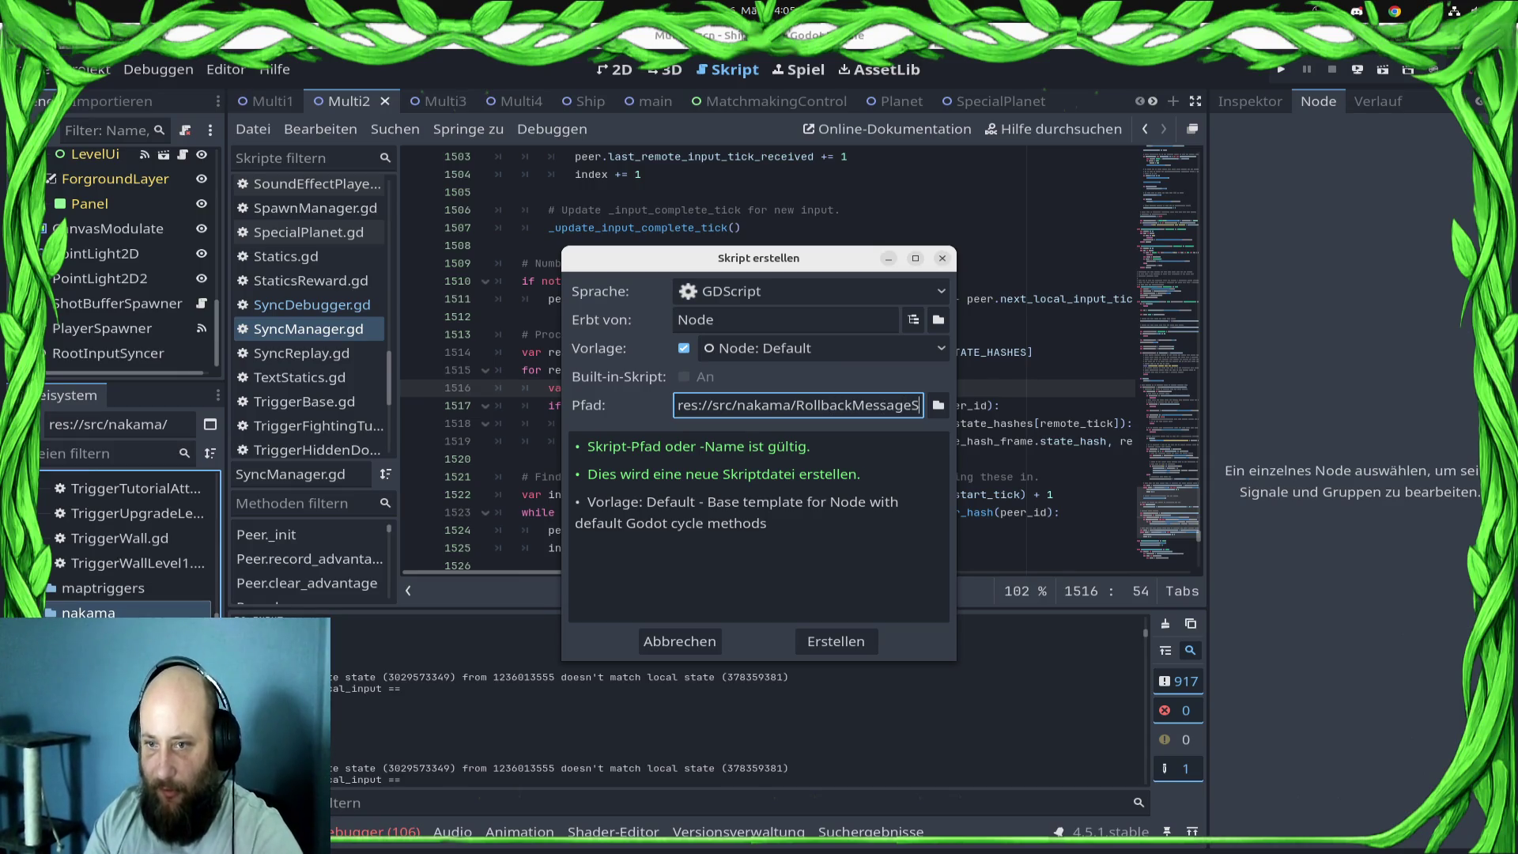
text(erializer)
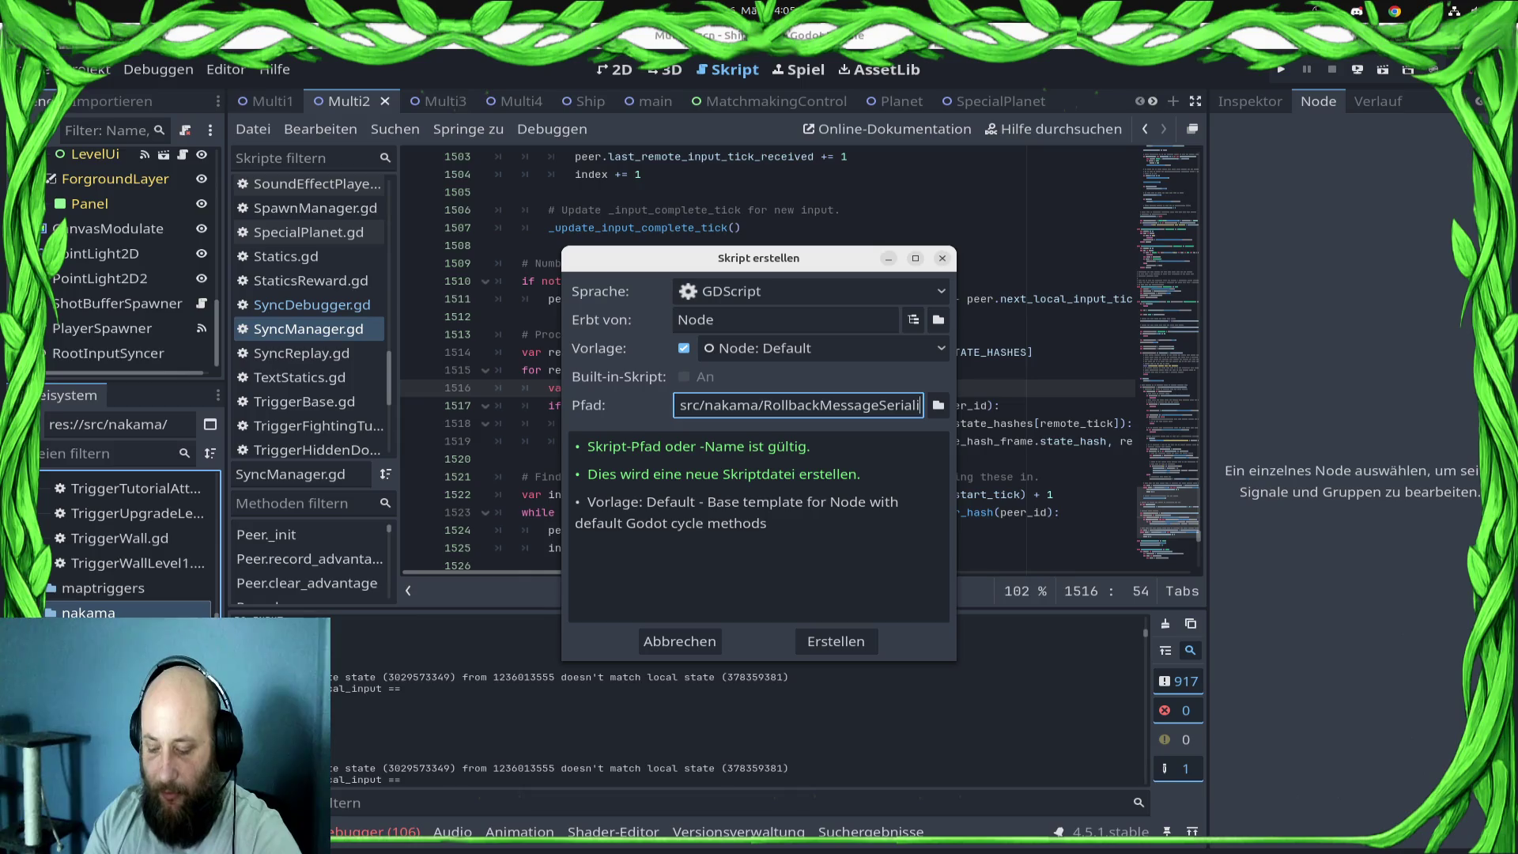
key(Return)
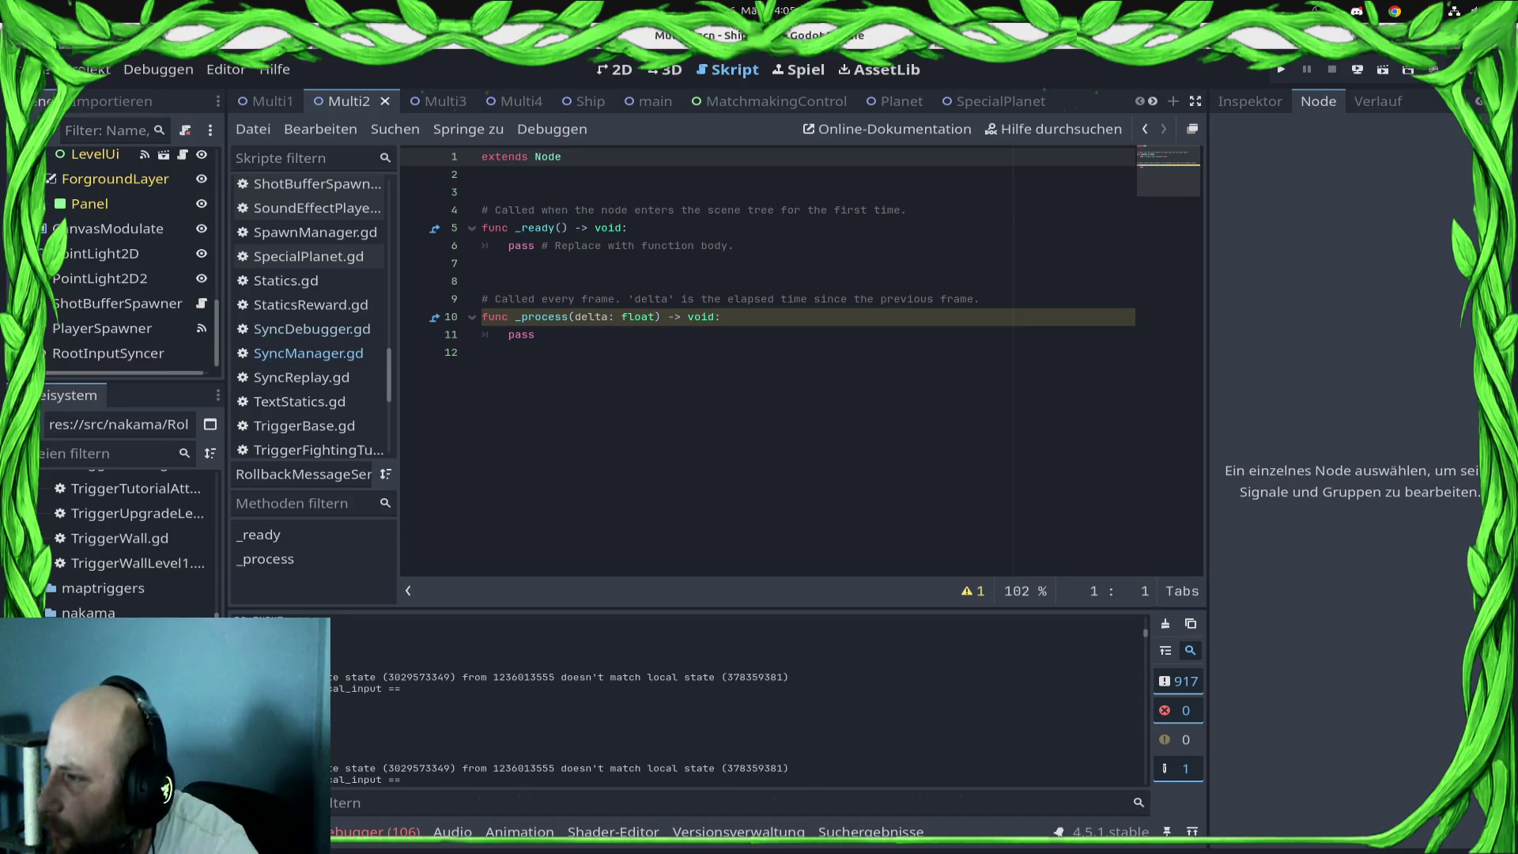
- Make the script extend res://addons/godot-rollback-netcode/MessageSerializer.gd instead of Node
scroll(135, 598, up, 3)
scroll(131, 546, up, 5)
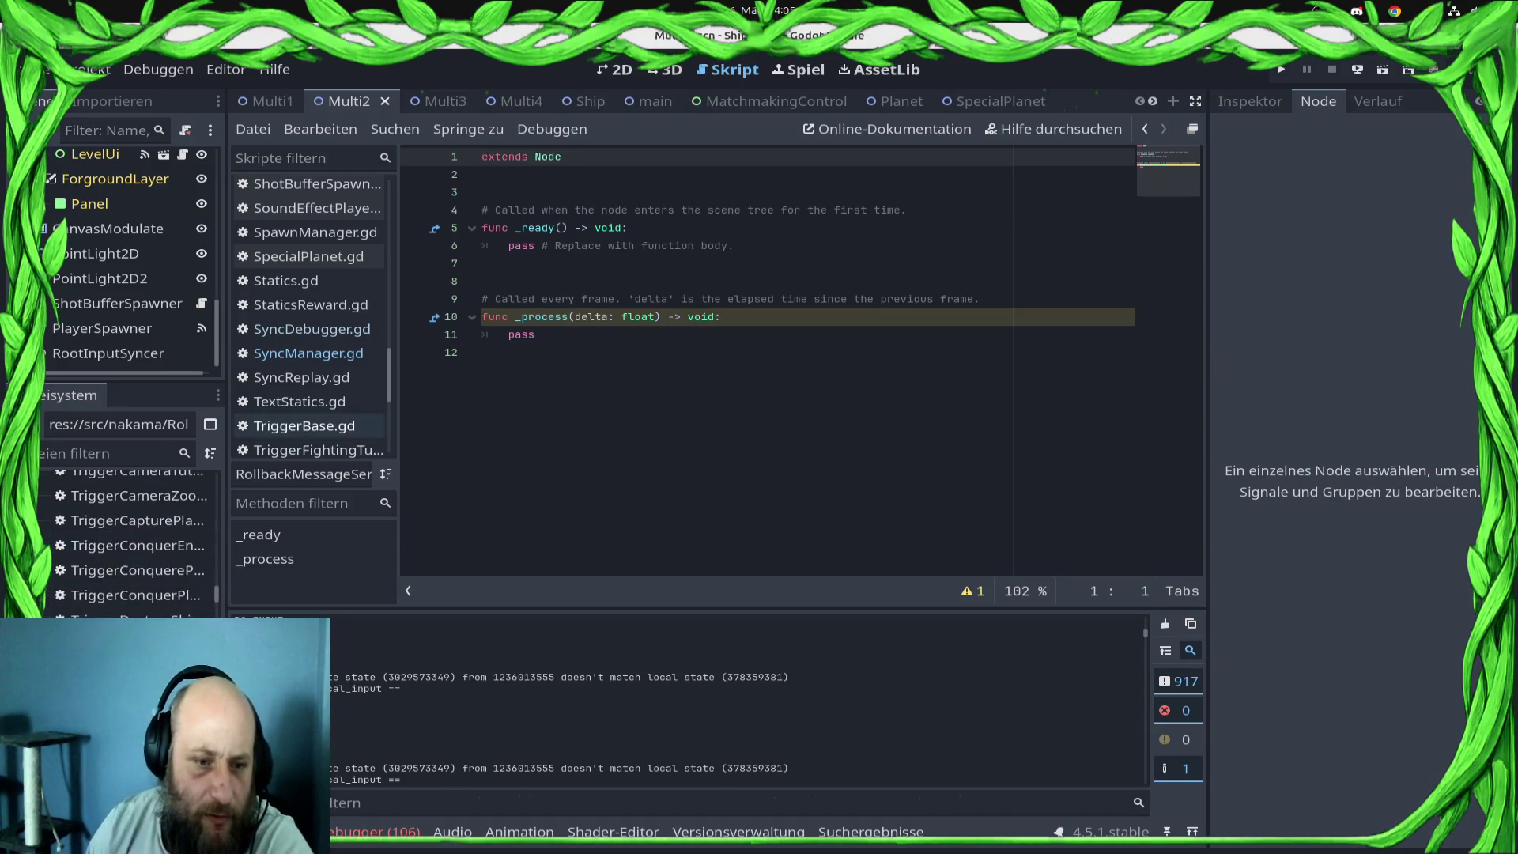
scroll(126, 553, up, 10)
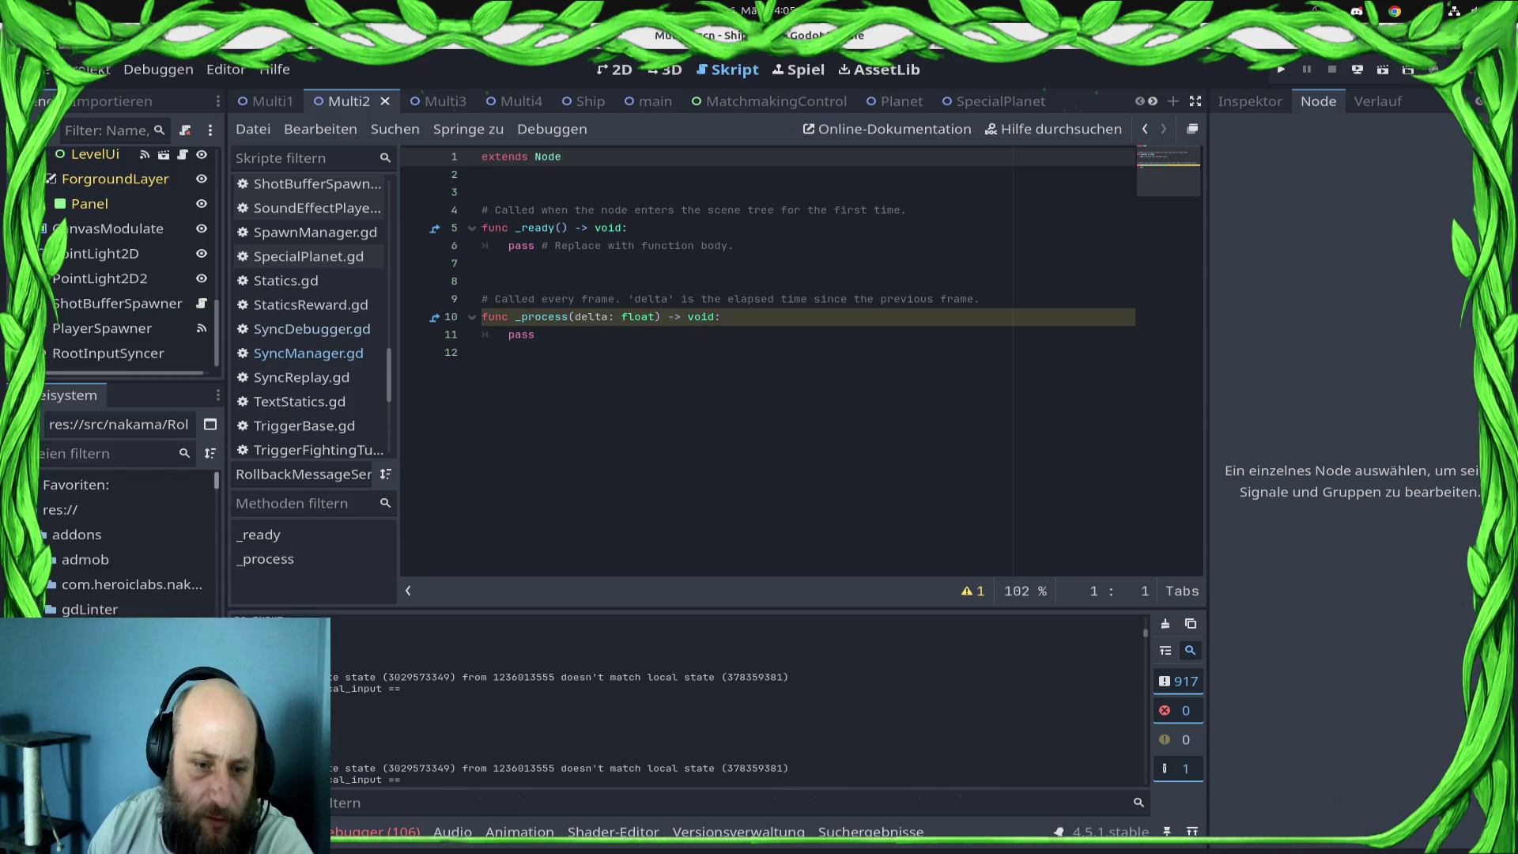
scroll(126, 537, down, 3)
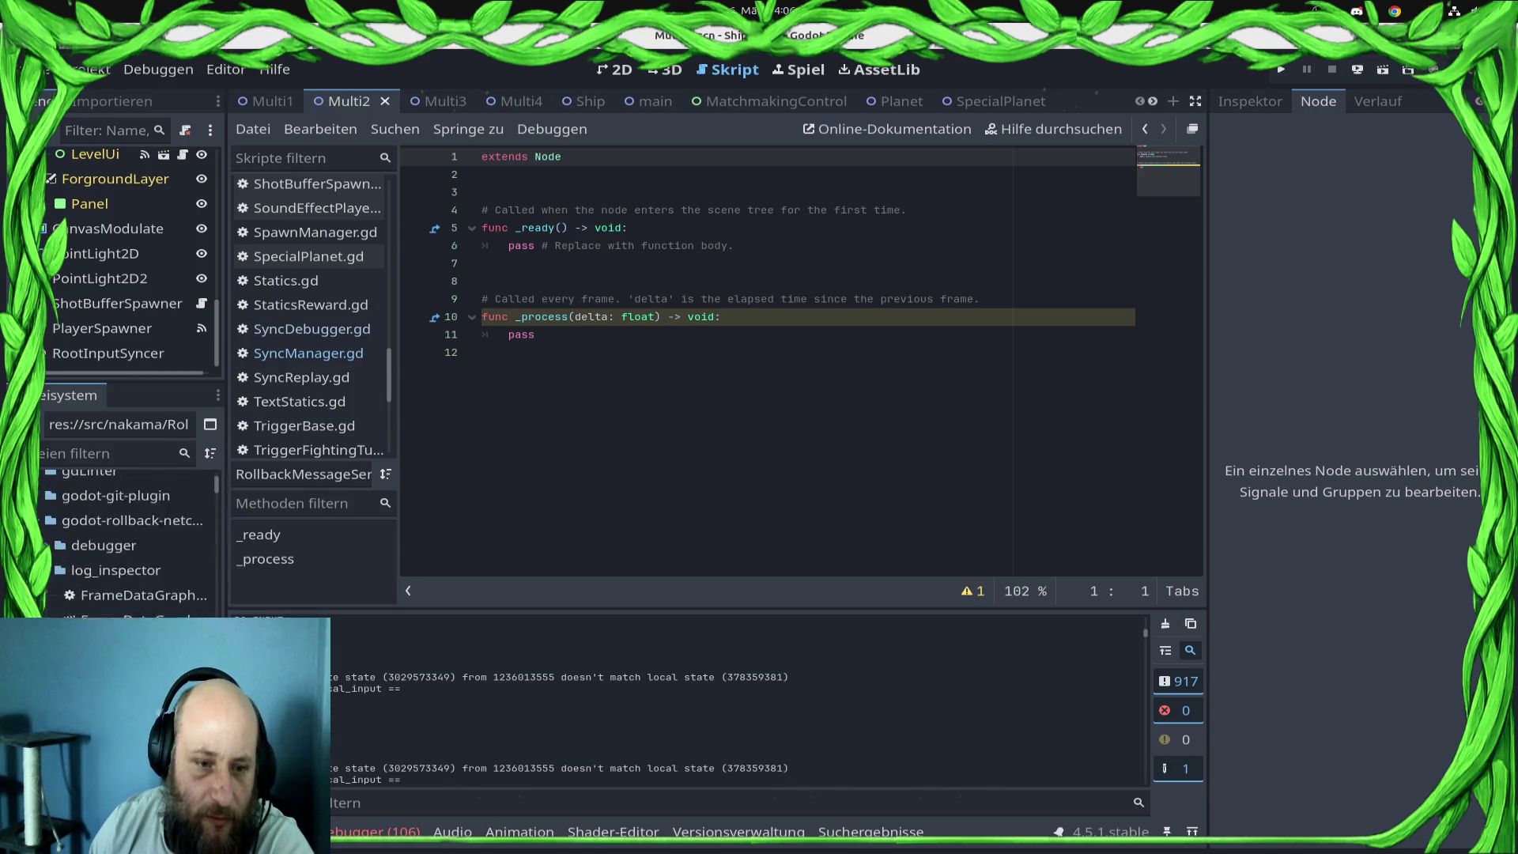
key(Left)
key(Down)
key(Down)
key(Down)
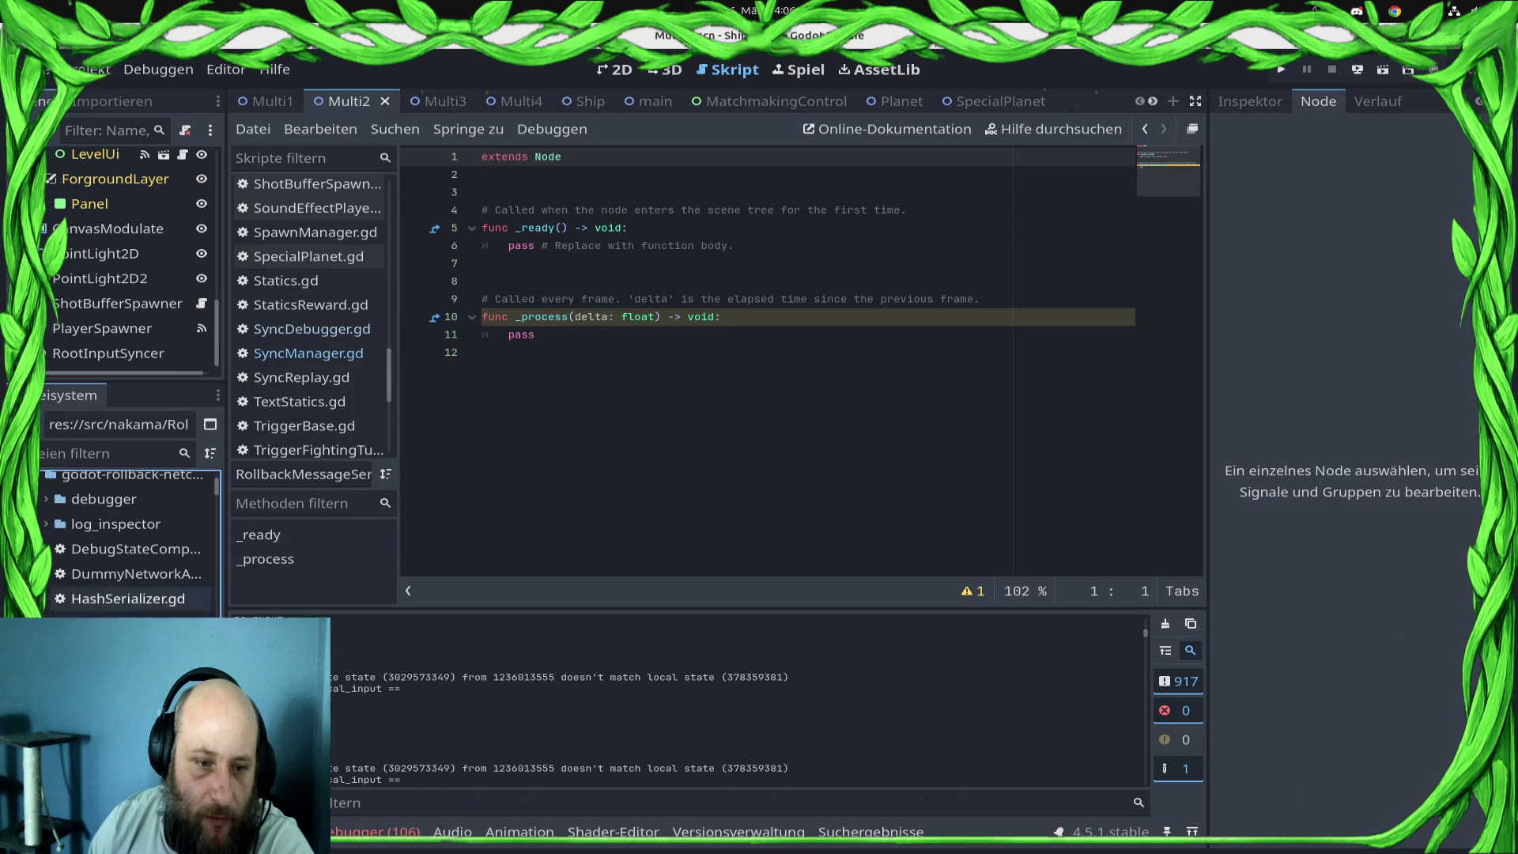
key(Down)
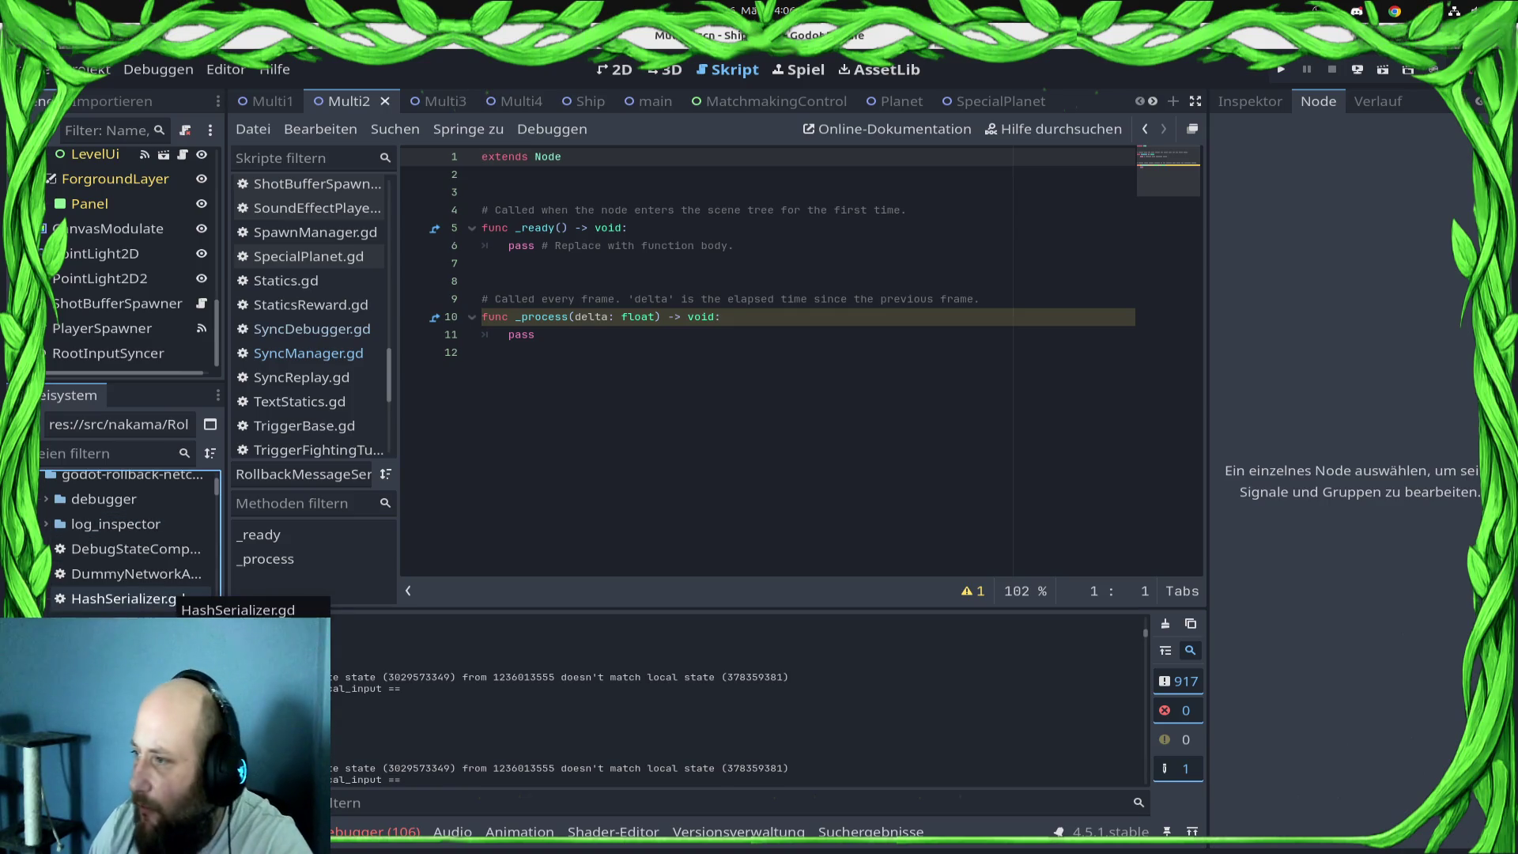
key(Down)
key(Down)
key(Down)
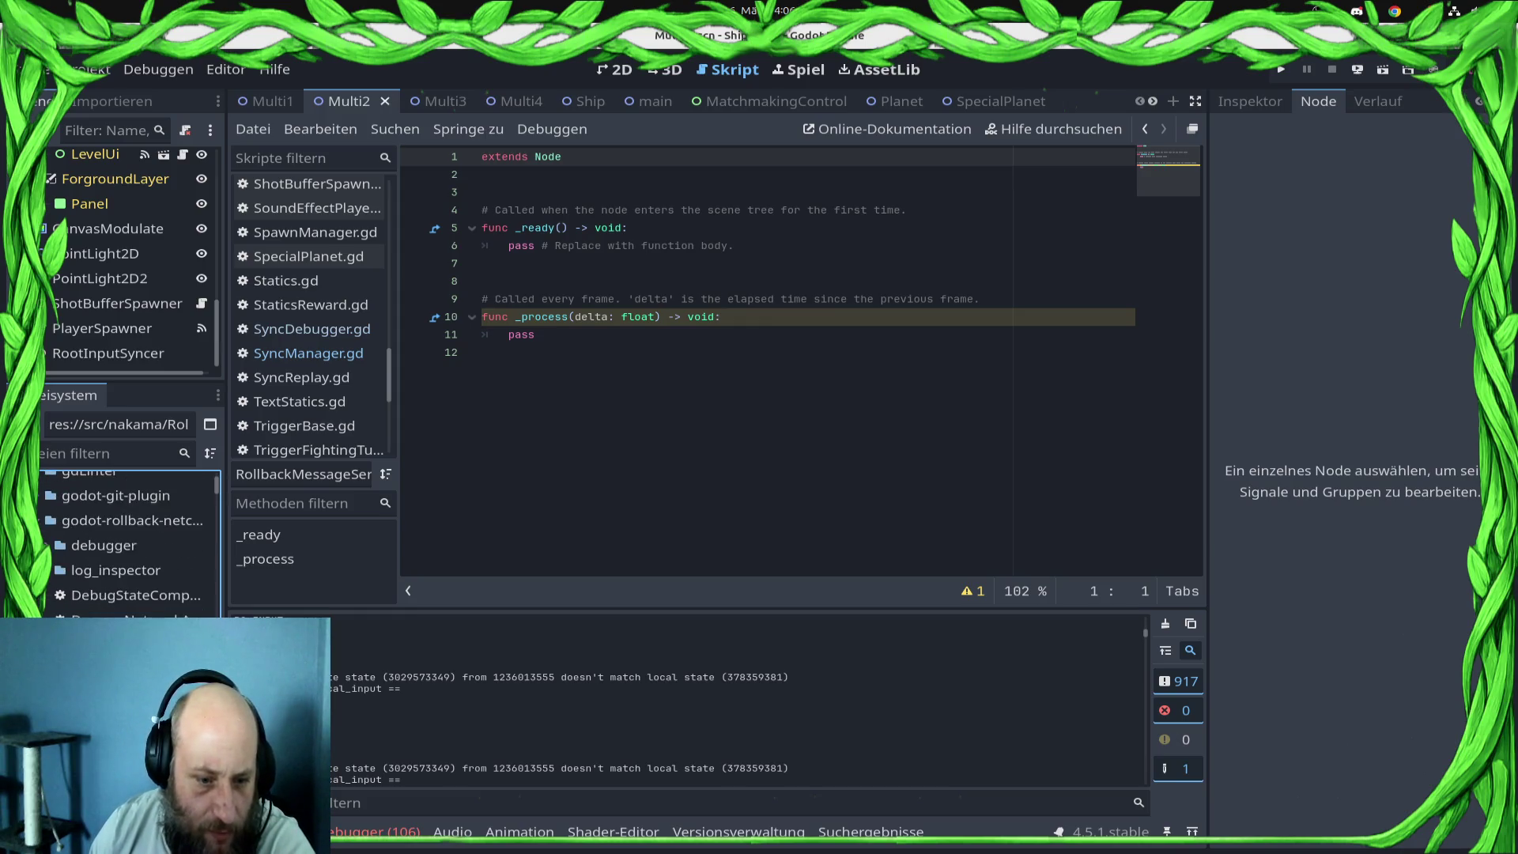
key(Down)
key(Down)
key(Down)
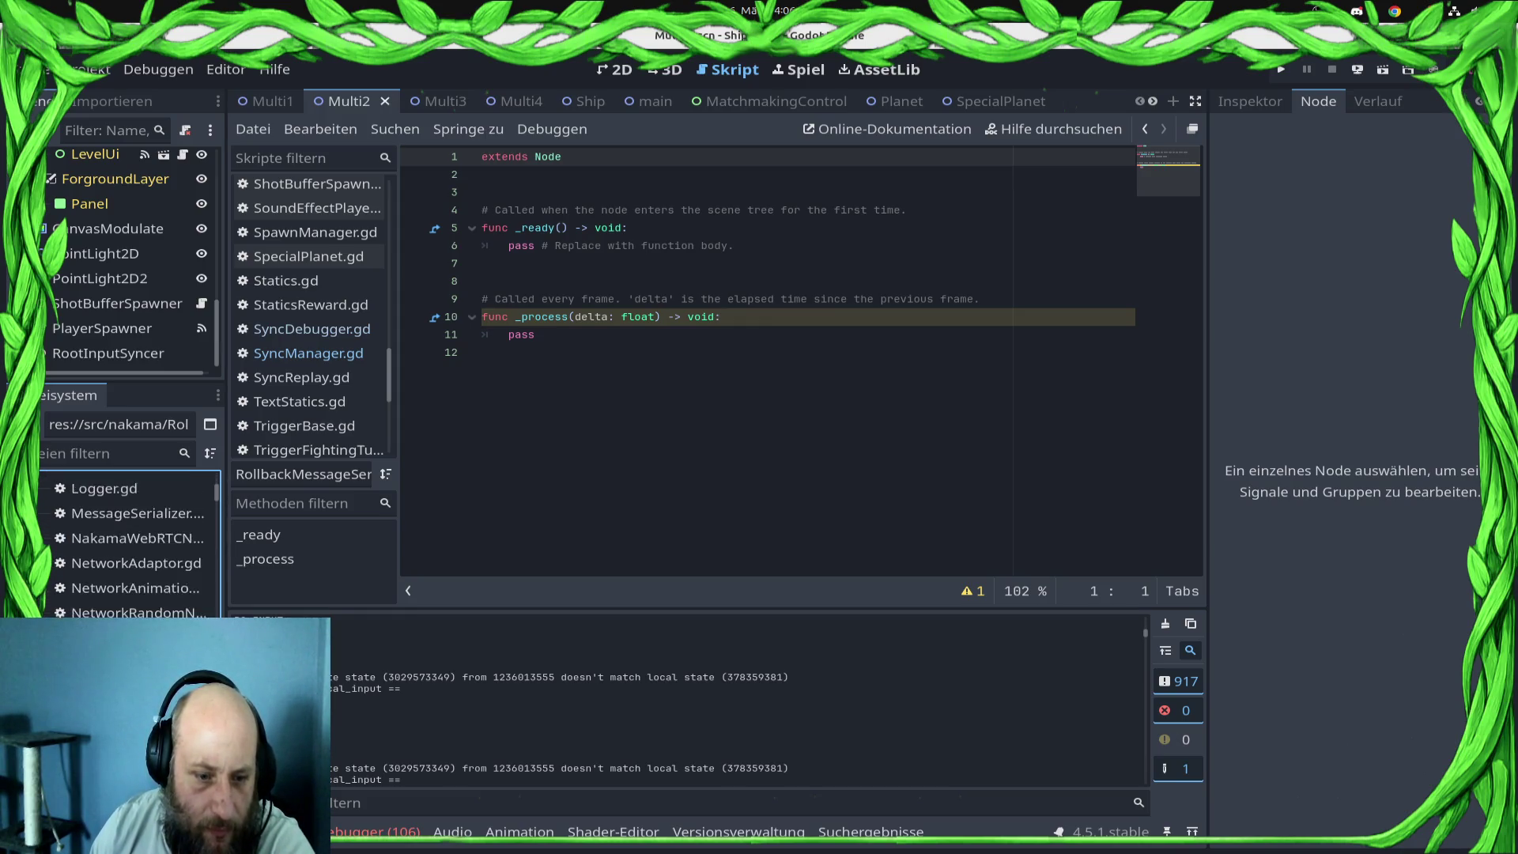
scroll(131, 546, up, 5)
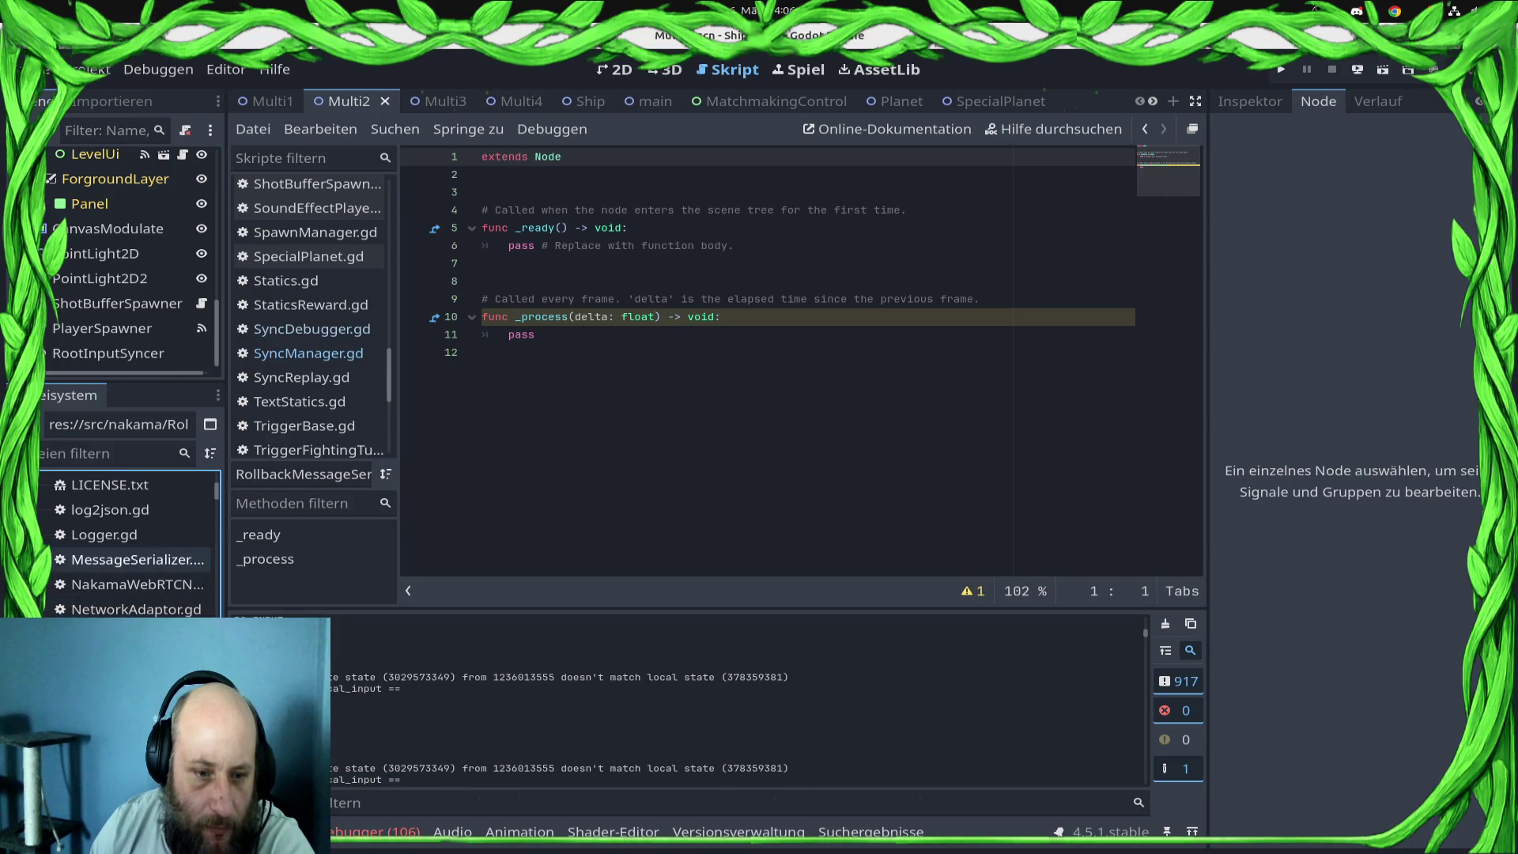
mouse_move(131, 559)
mouse_down()
mouse_move(609, 190)
mouse_move(609, 161)
mouse_up()
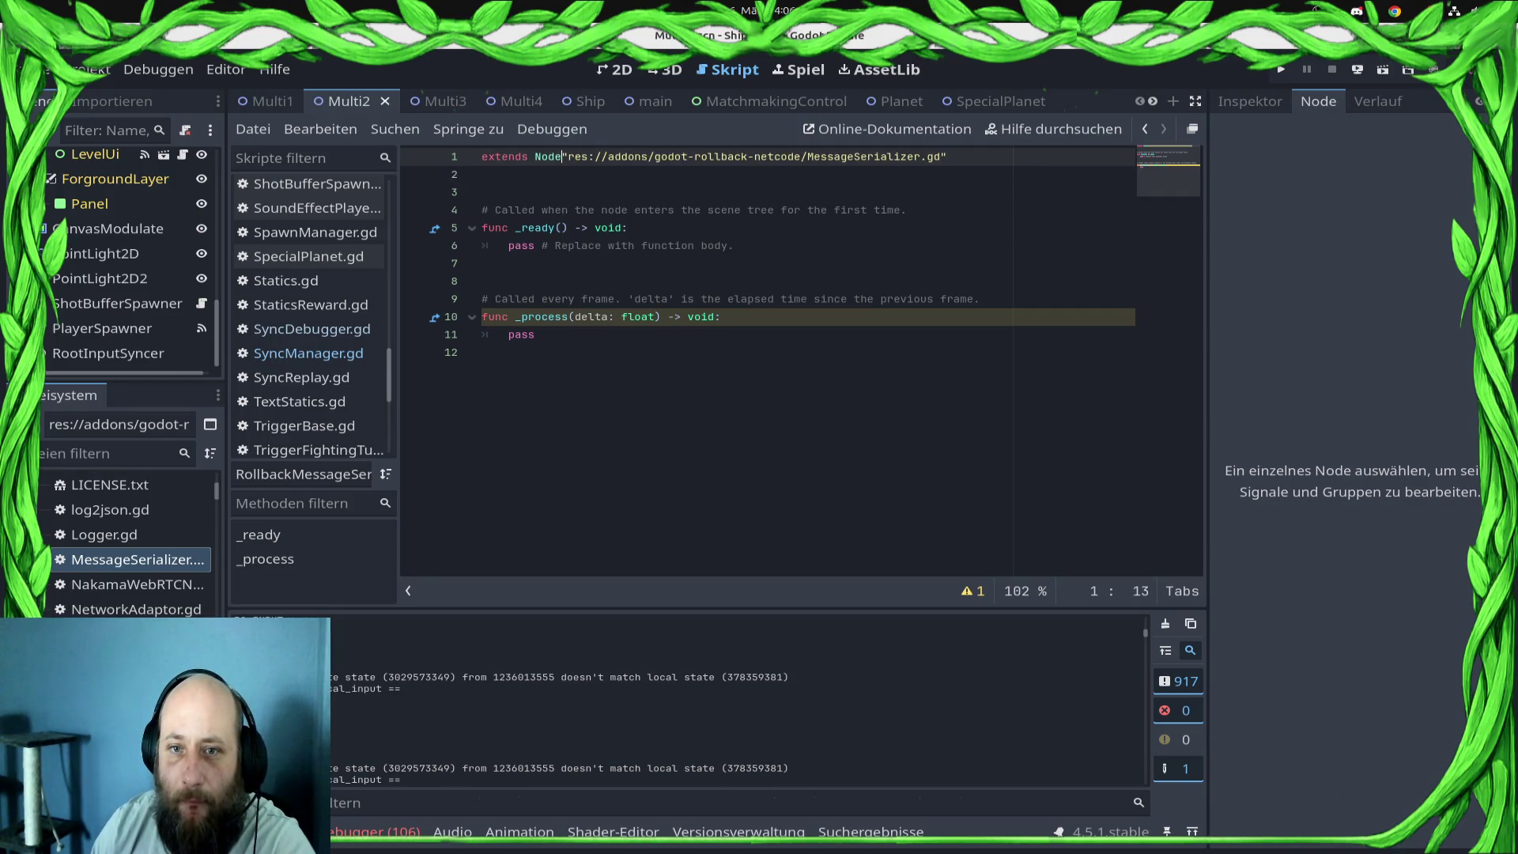
key(BackSpace)
key(BackSpace)
key(BackSpace)
key(ctrl+s)
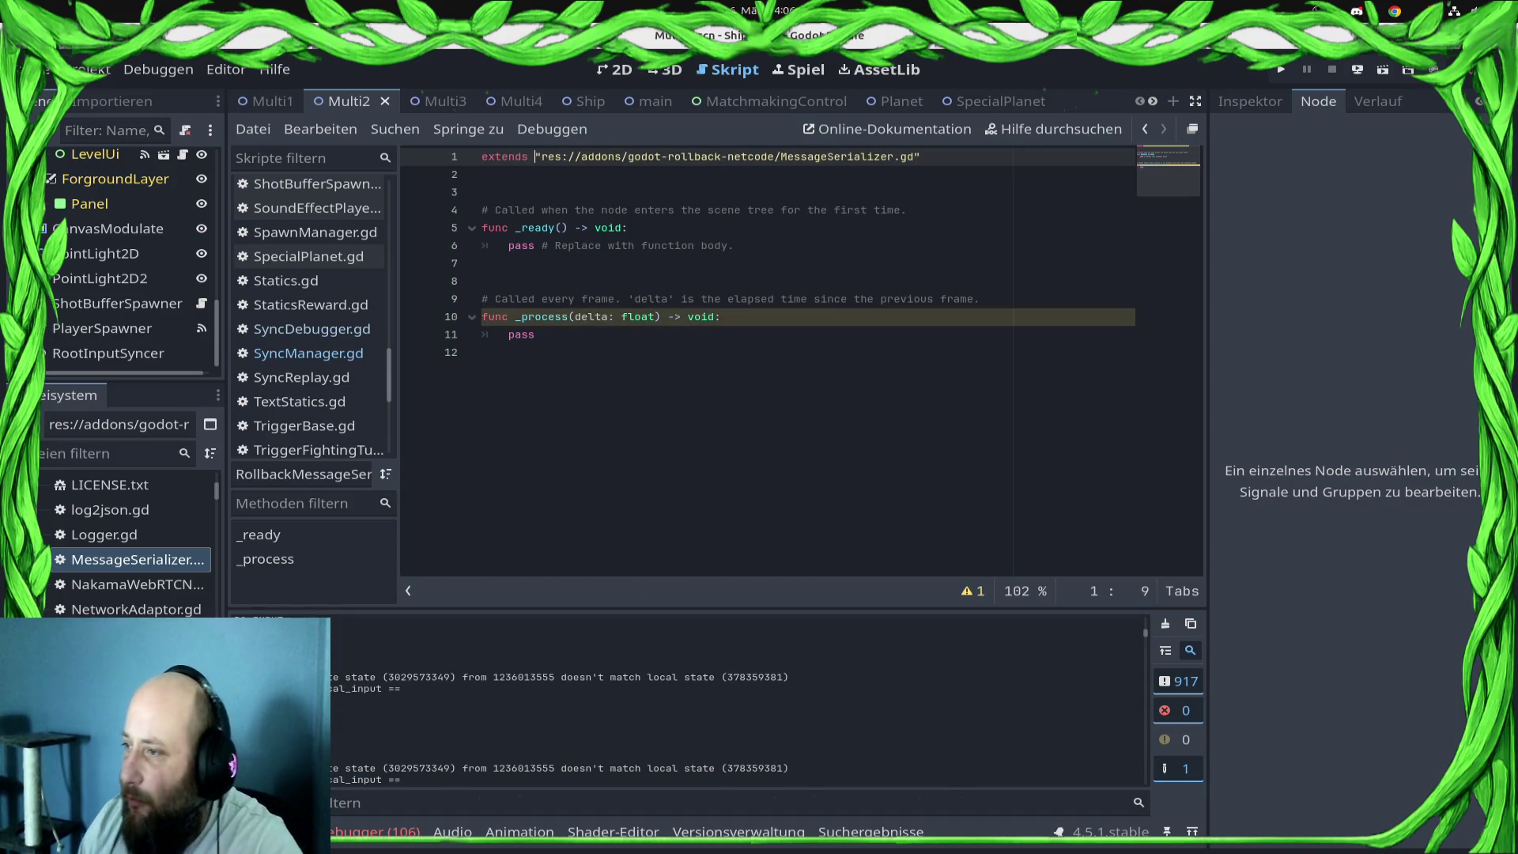
- Delete the template's _ready and _process functions on lines 4–11
key(ctrl+End)
key(shift+Up)
key(shift+Up)
key(shift+Up)
key(Delete)
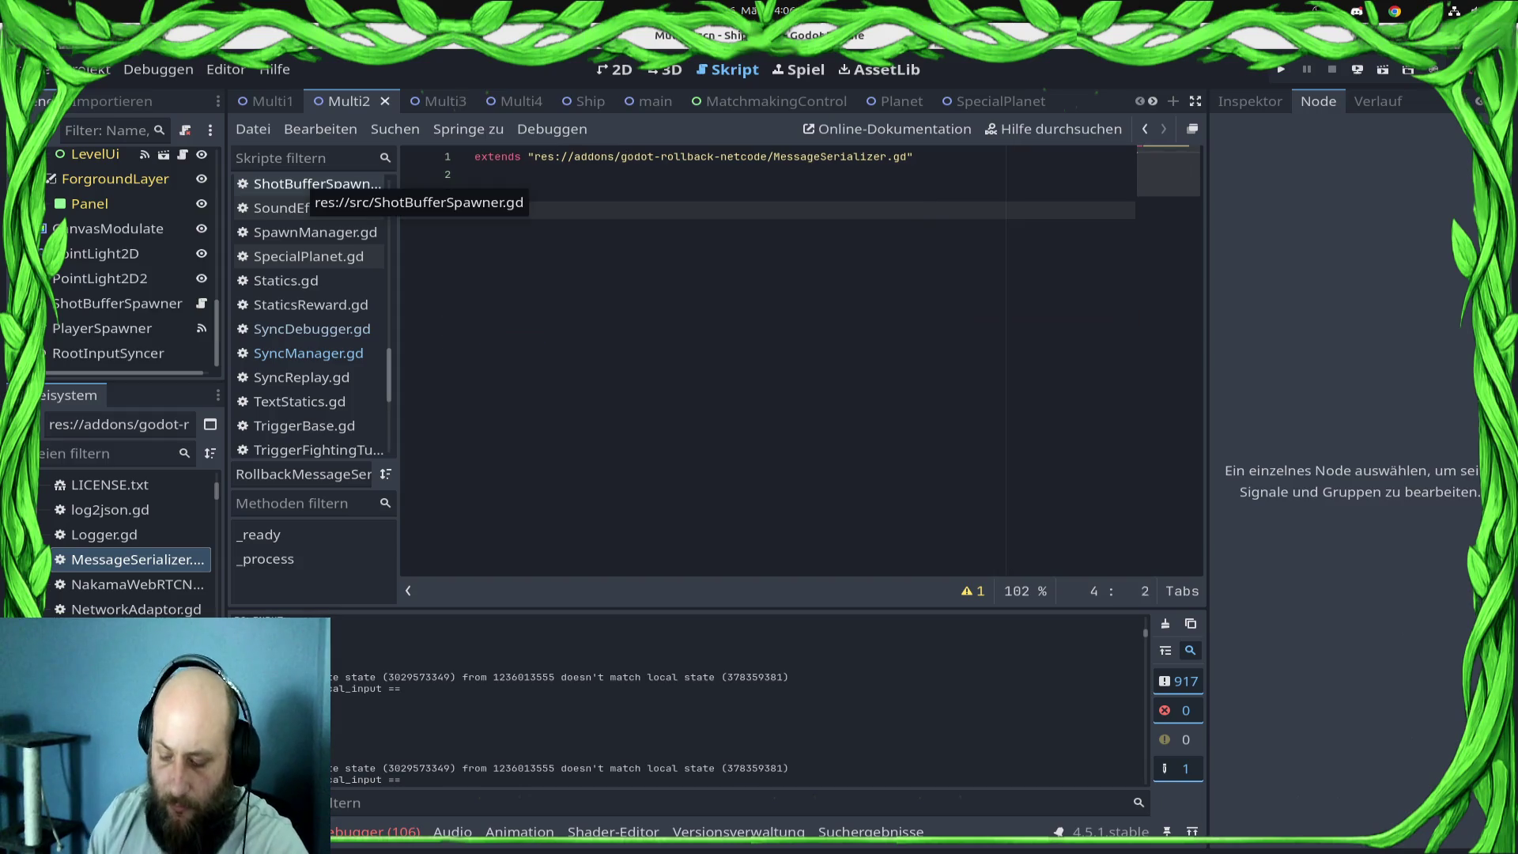
- Write serialize_input(input: Dictionary) -> PackedByteArray returning var_to_bytes(input), then save the script
text(func)
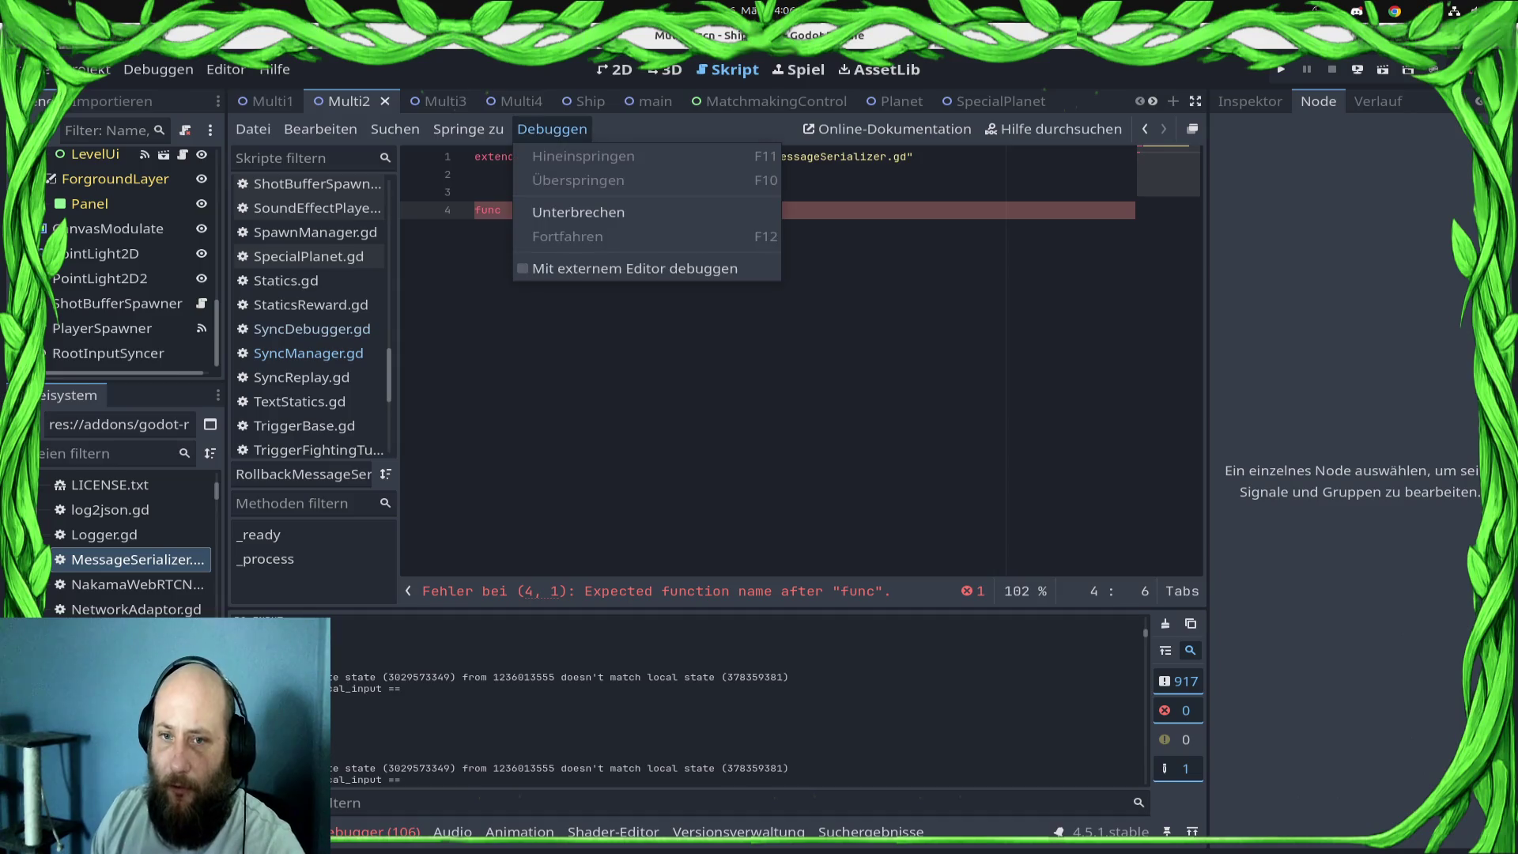
text(se)
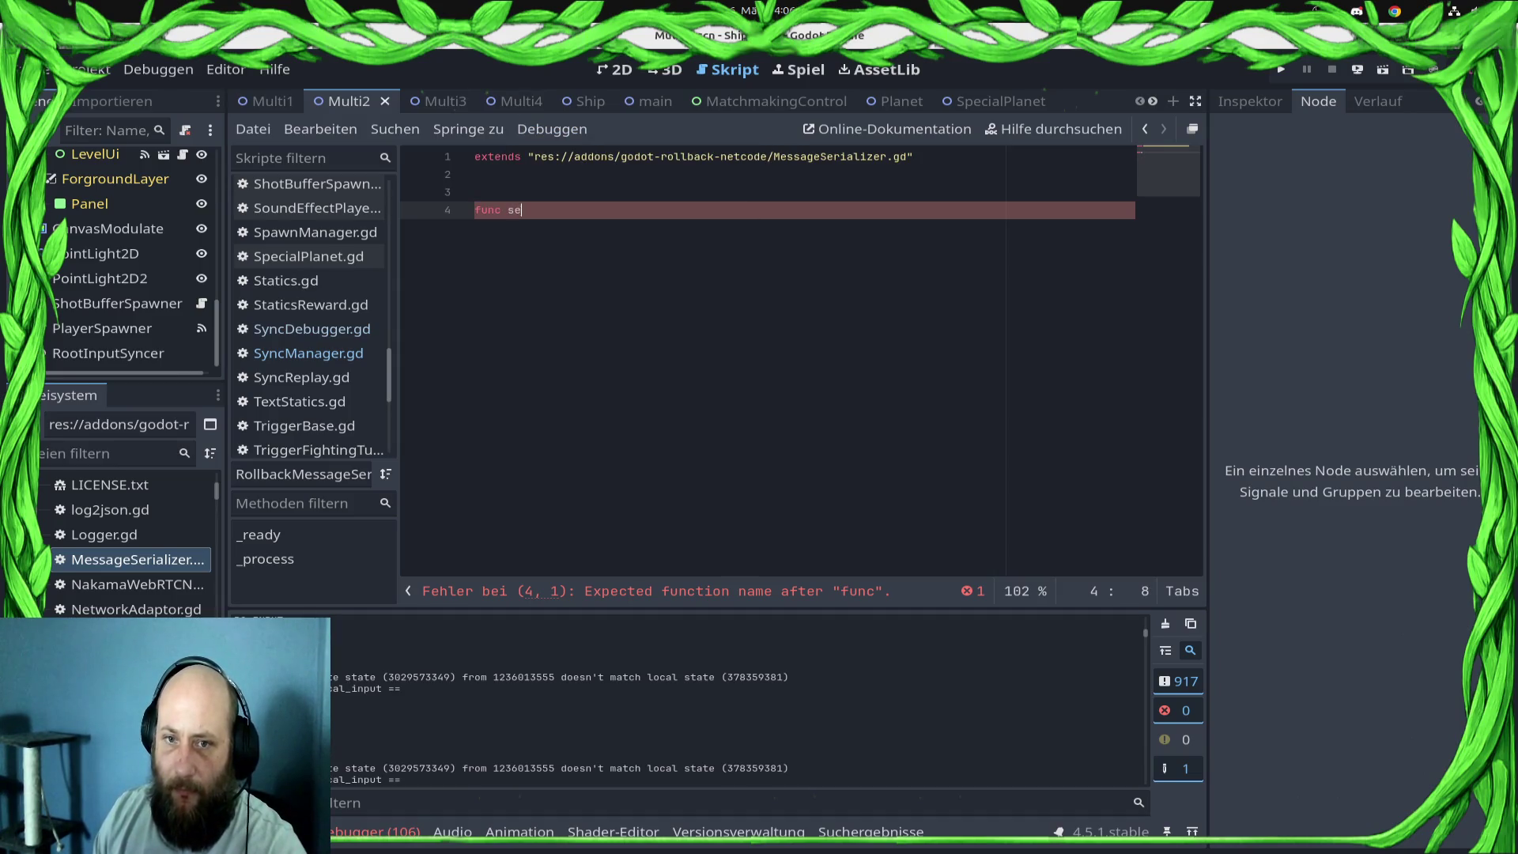
text(rialize_inp)
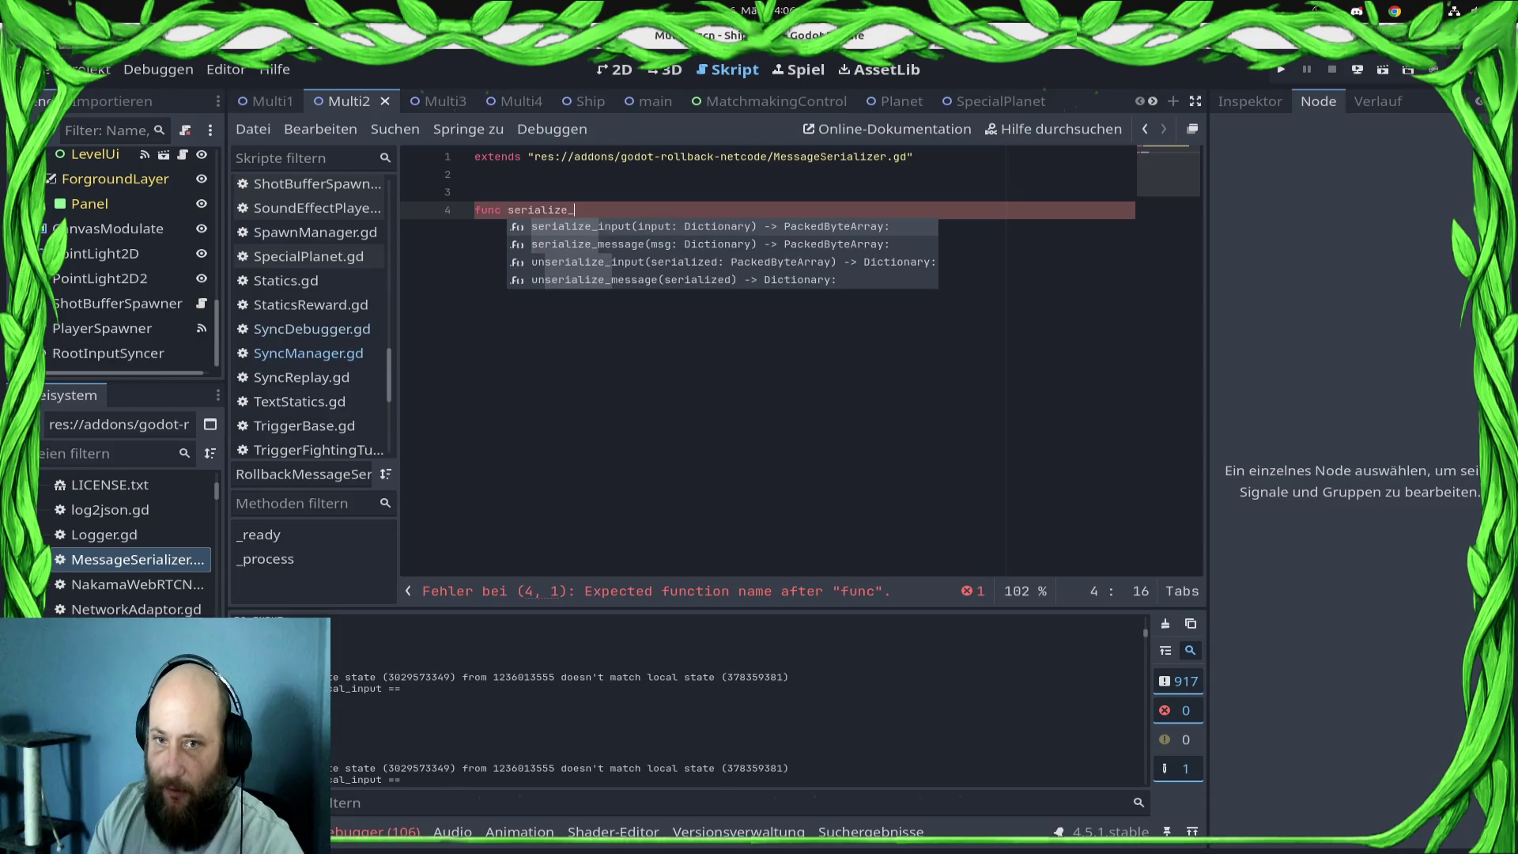
key(Return)
key(Return)
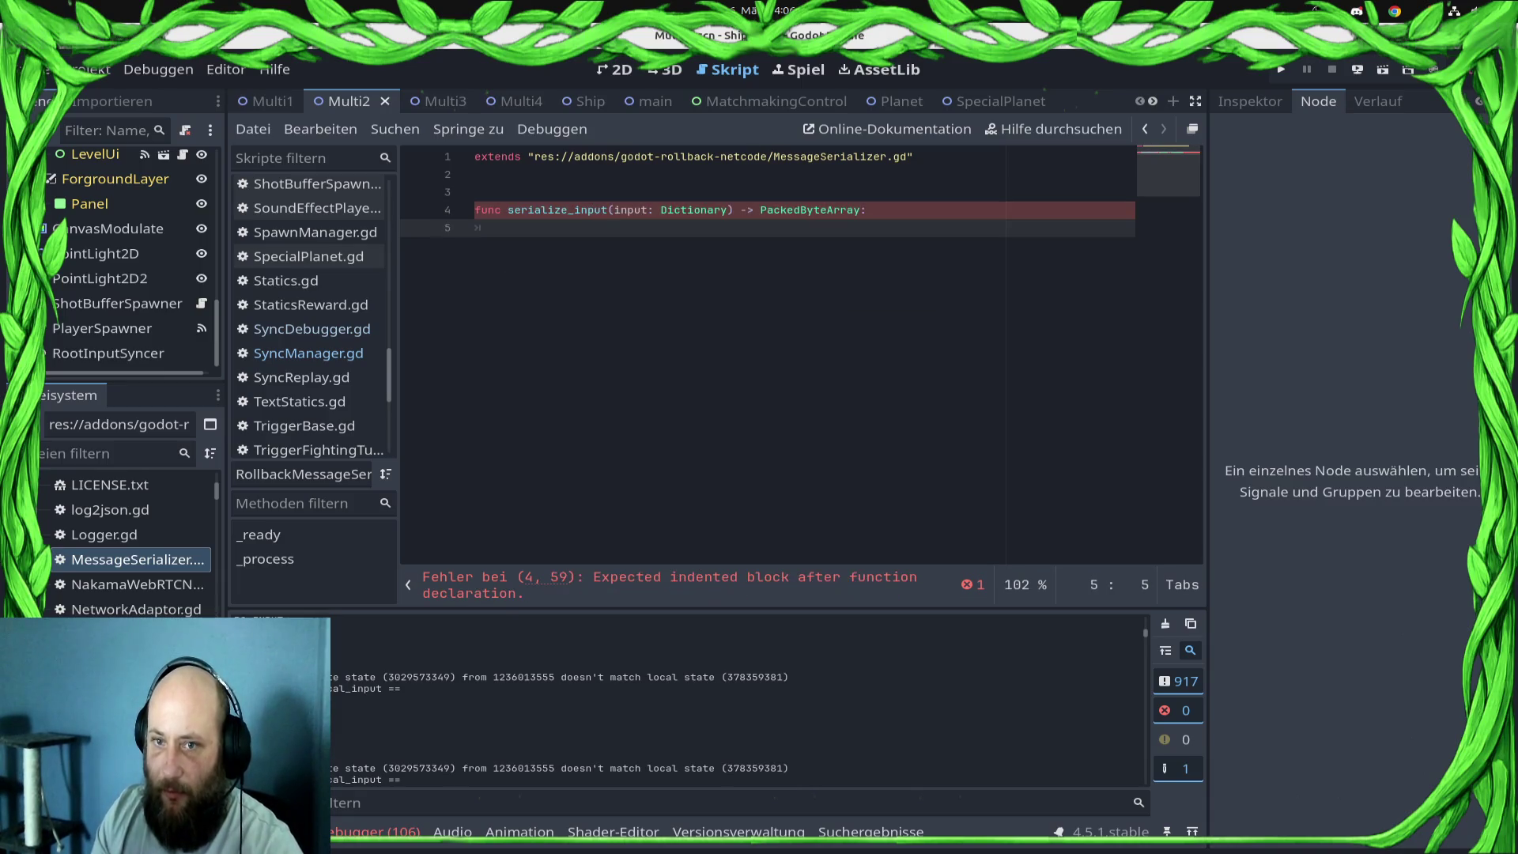
text(return )
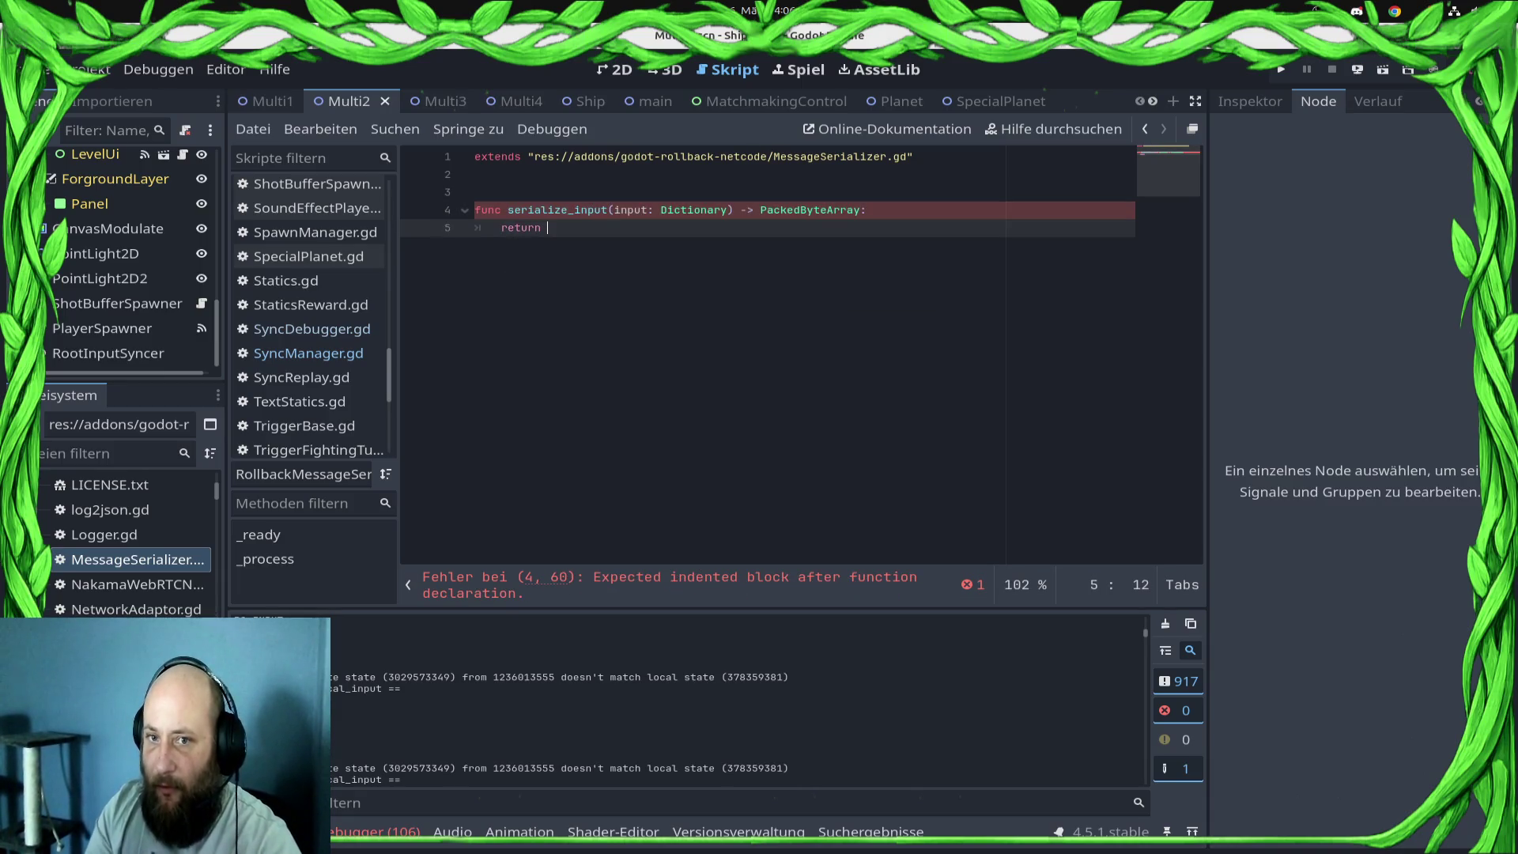
text(var)
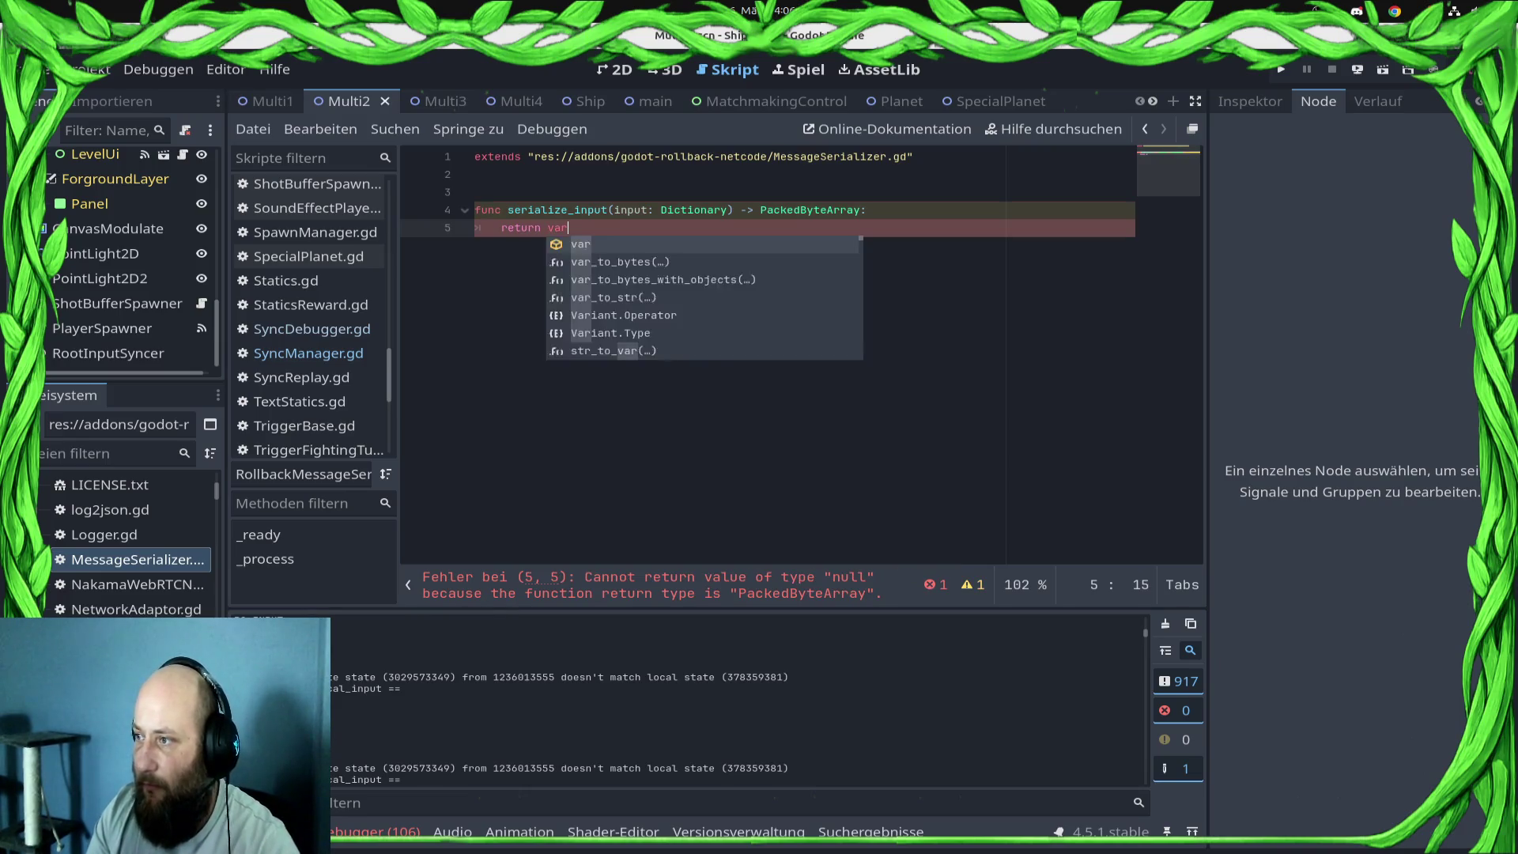
text(2bytes)
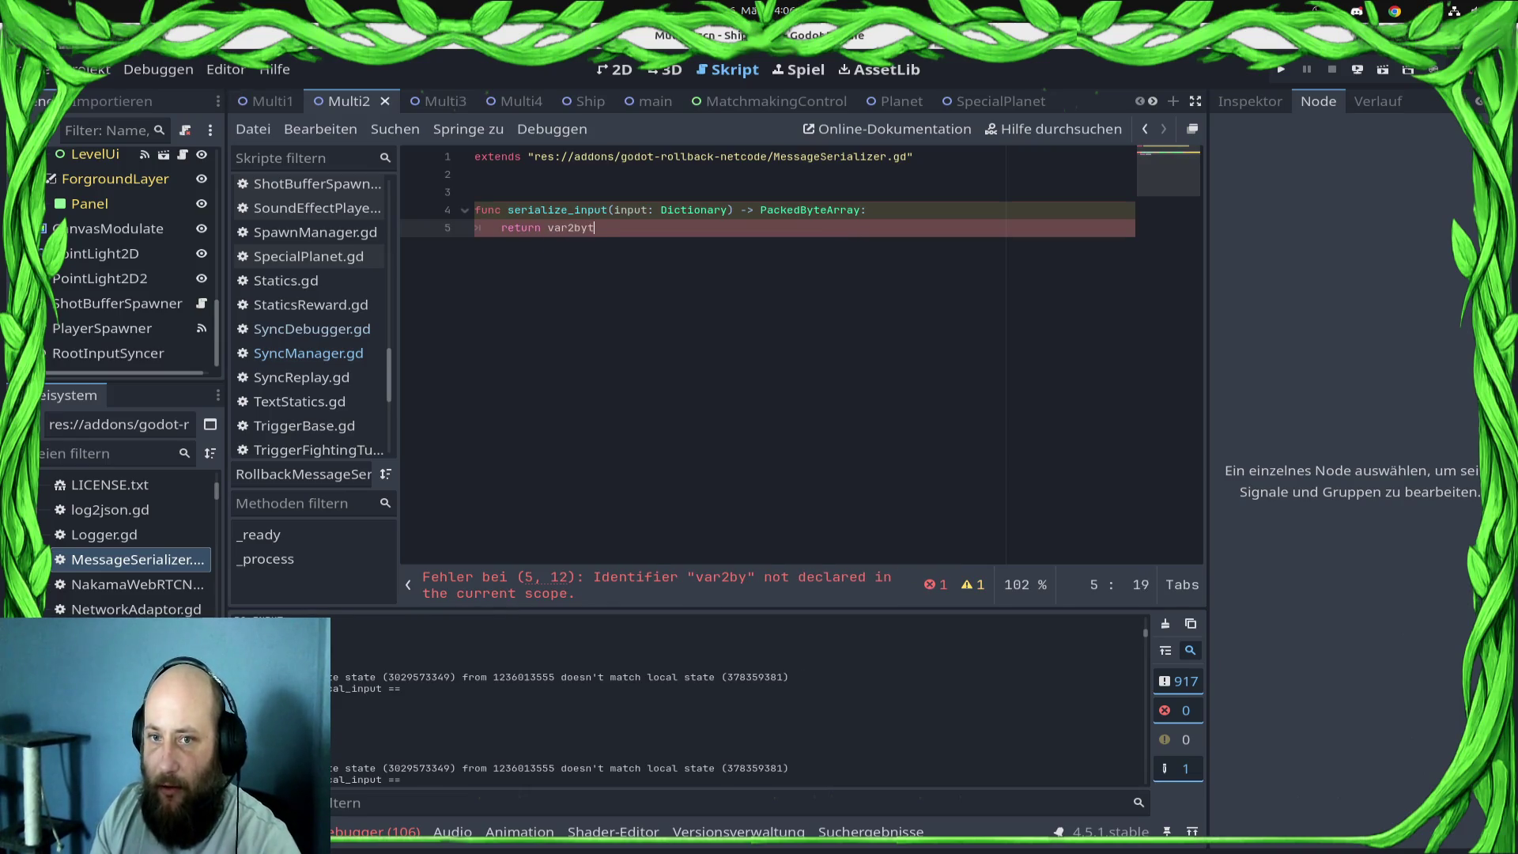
key(BackSpace)
key(BackSpace)
key(BackSpace)
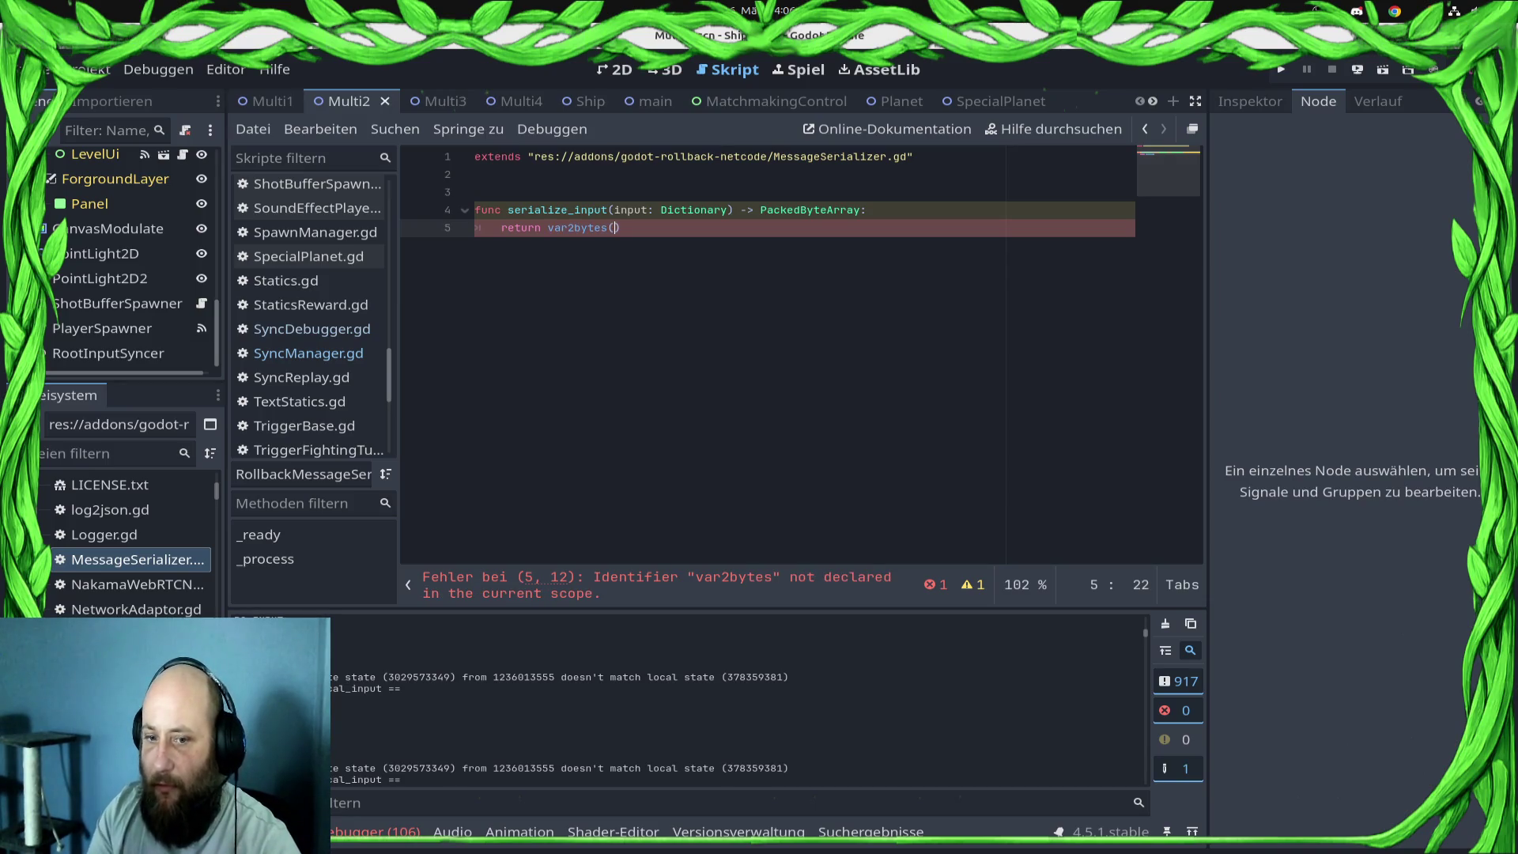
key(BackSpace)
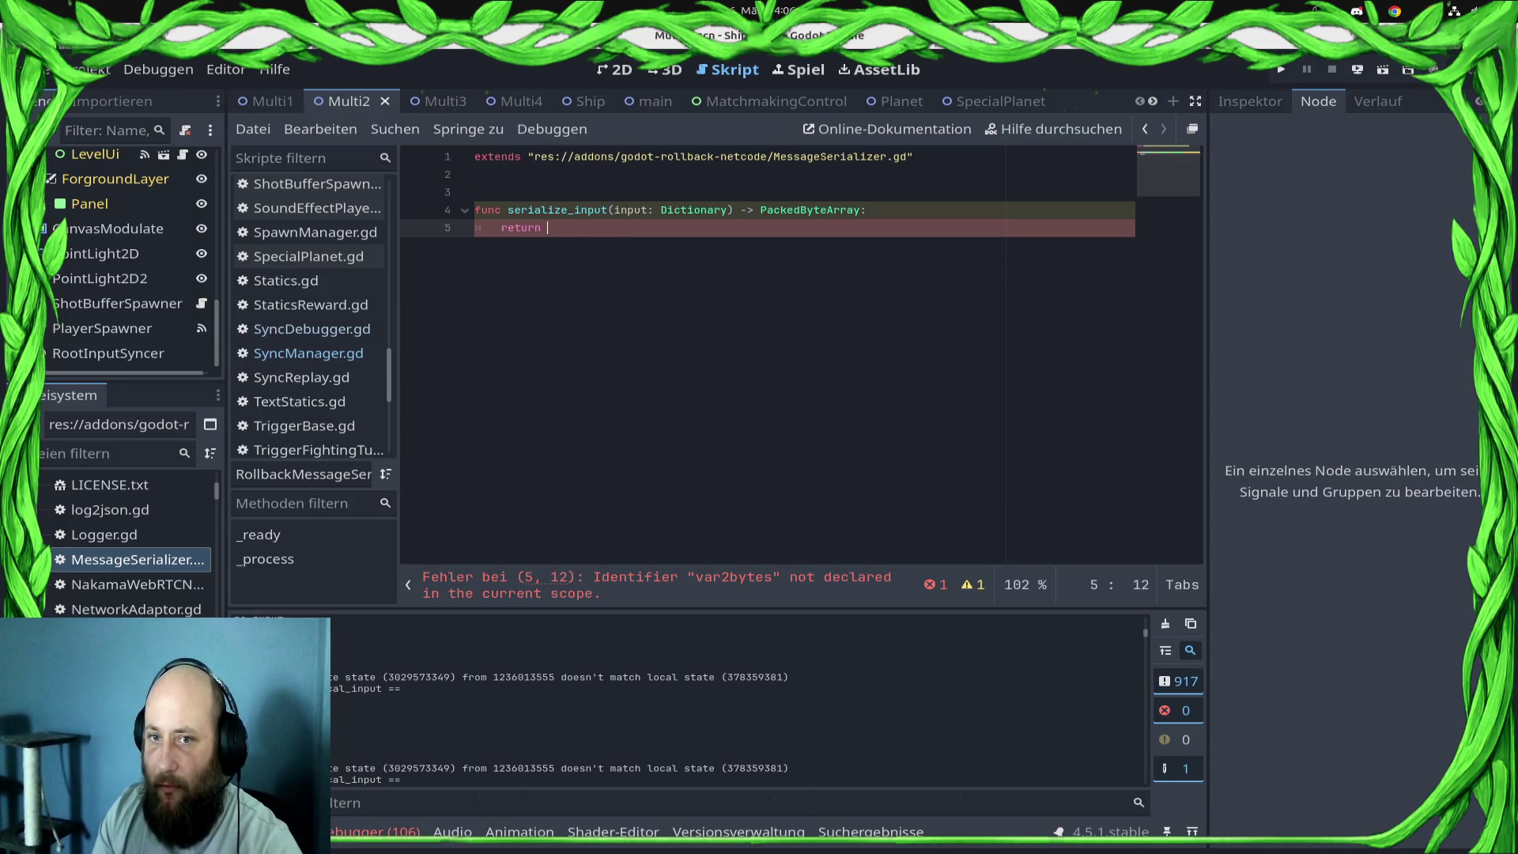
text(var)
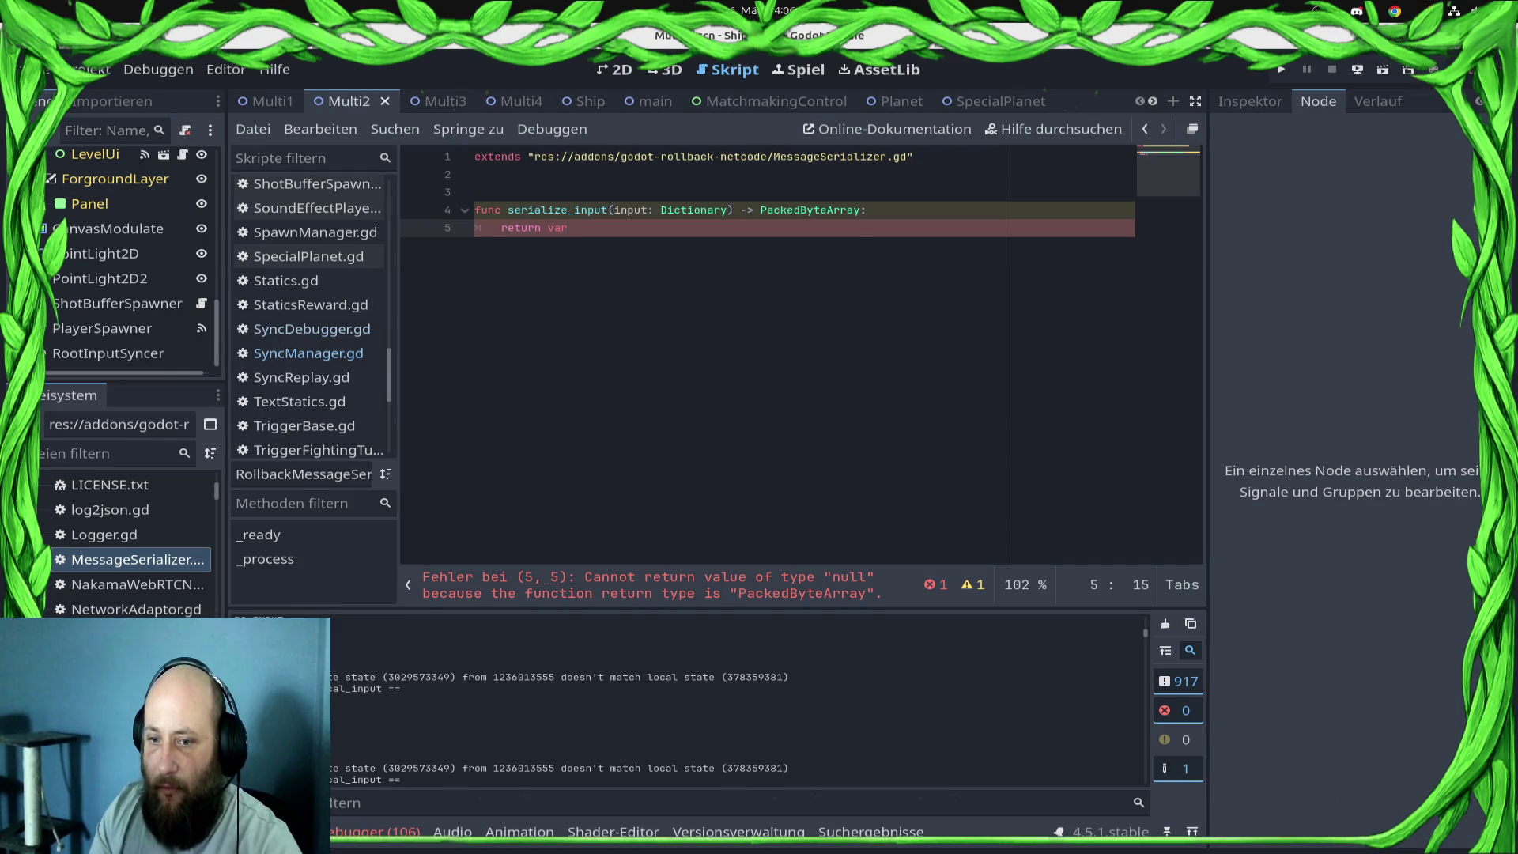
key(Down)
key(Return)
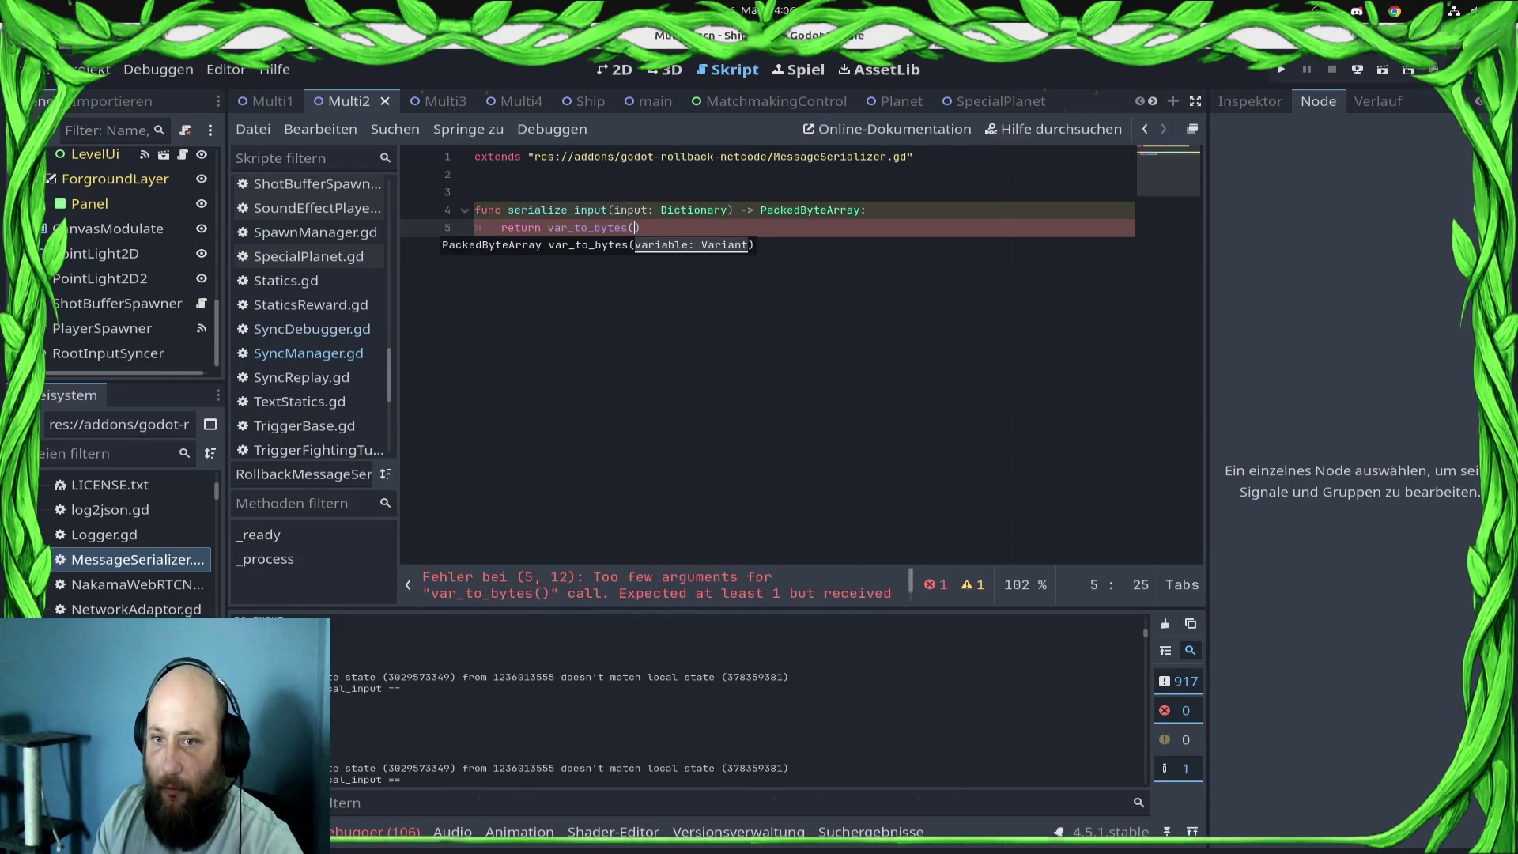
text(input)
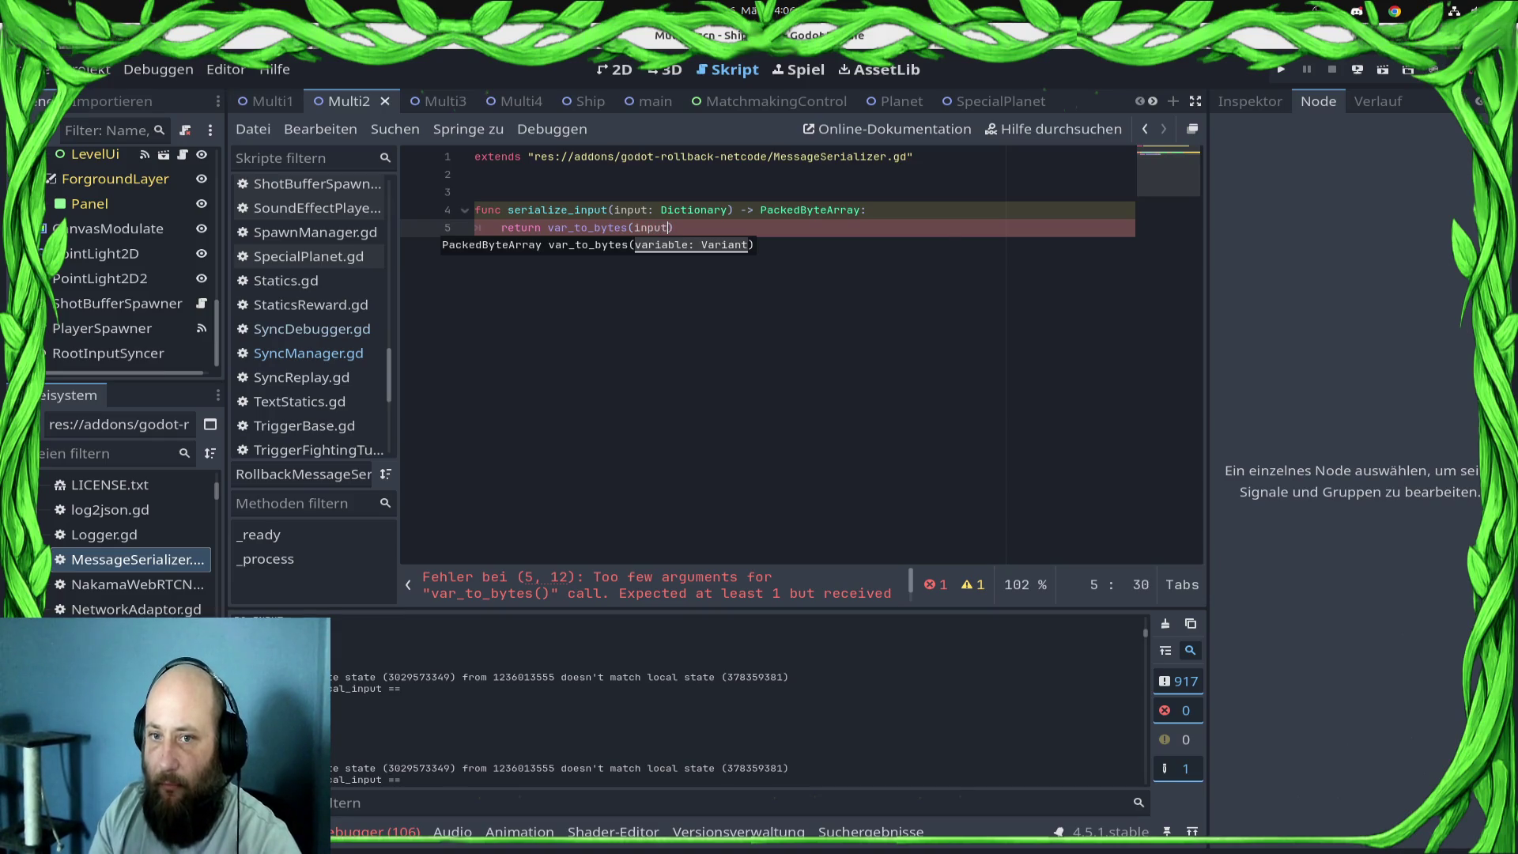
key(ctrl+s)
key(Right)
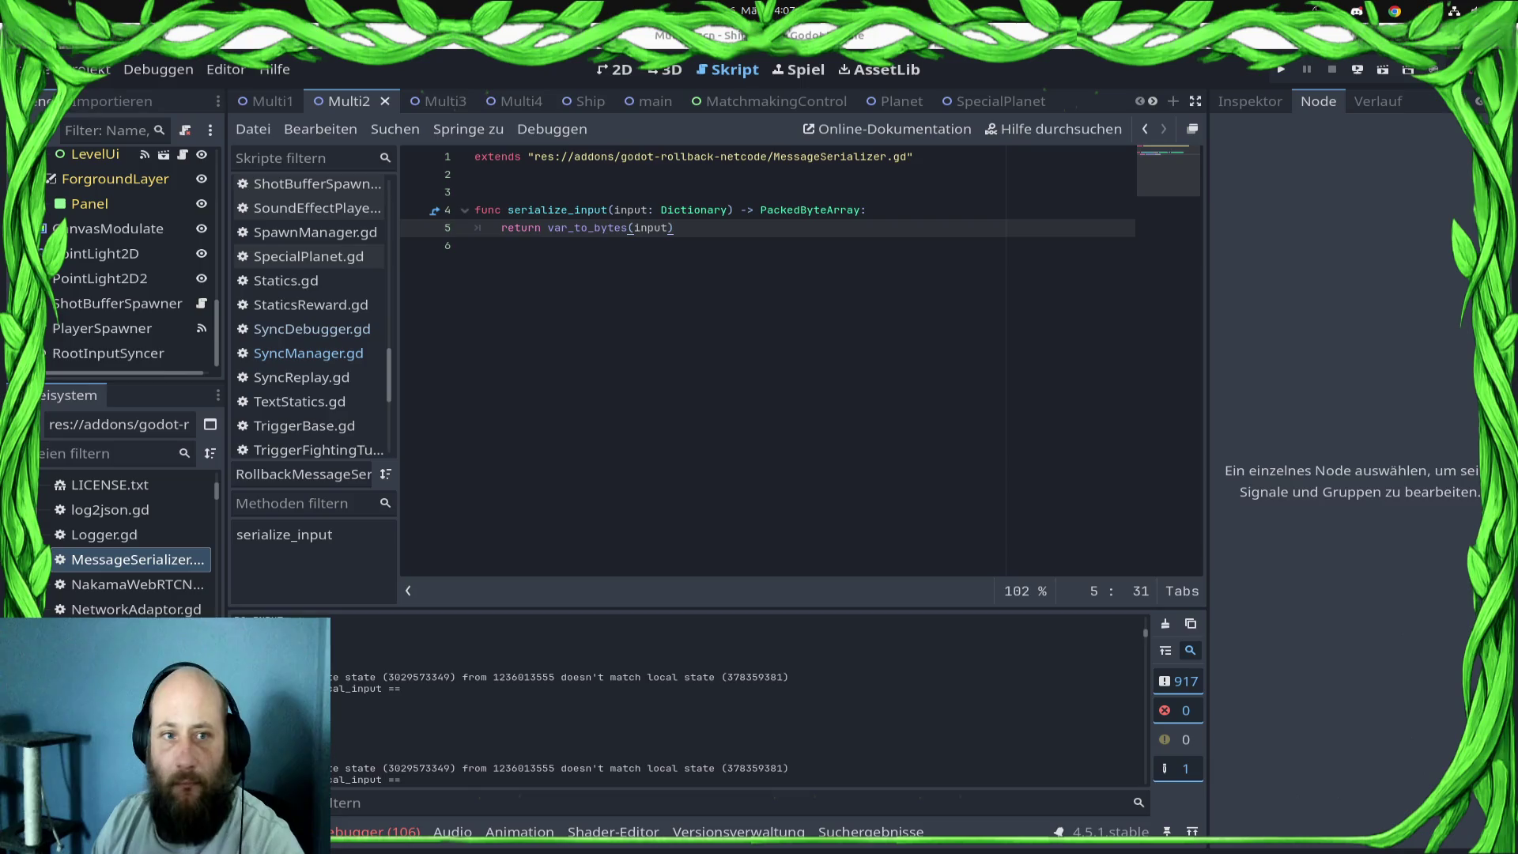
- In Project Settings, point Message Serializer to src/nakama/RollbackMessageSerializer.gd
click(87, 70)
click(135, 92)
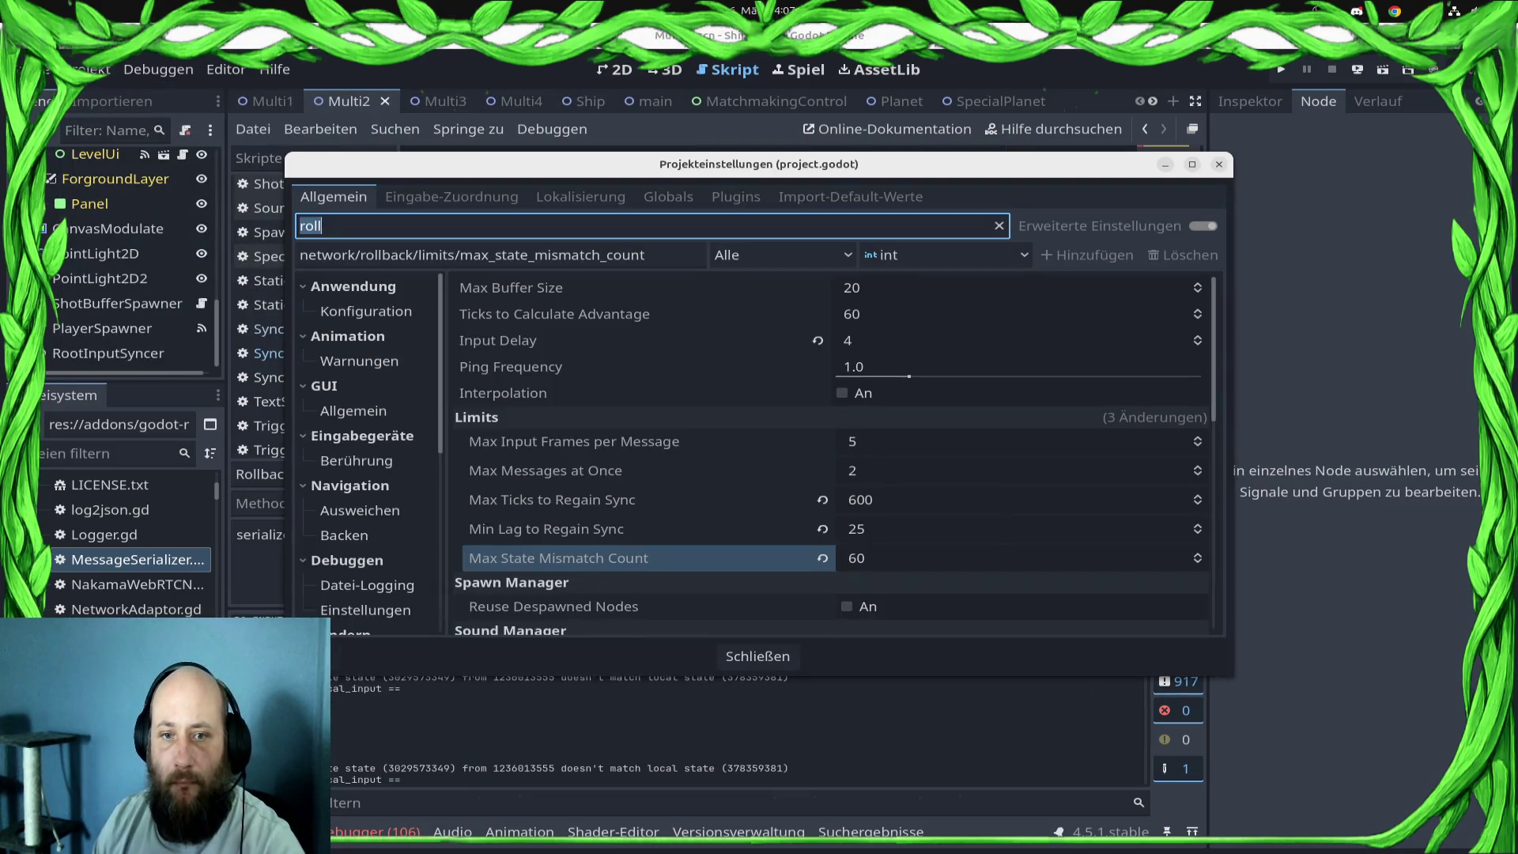
scroll(830, 451, down, 5)
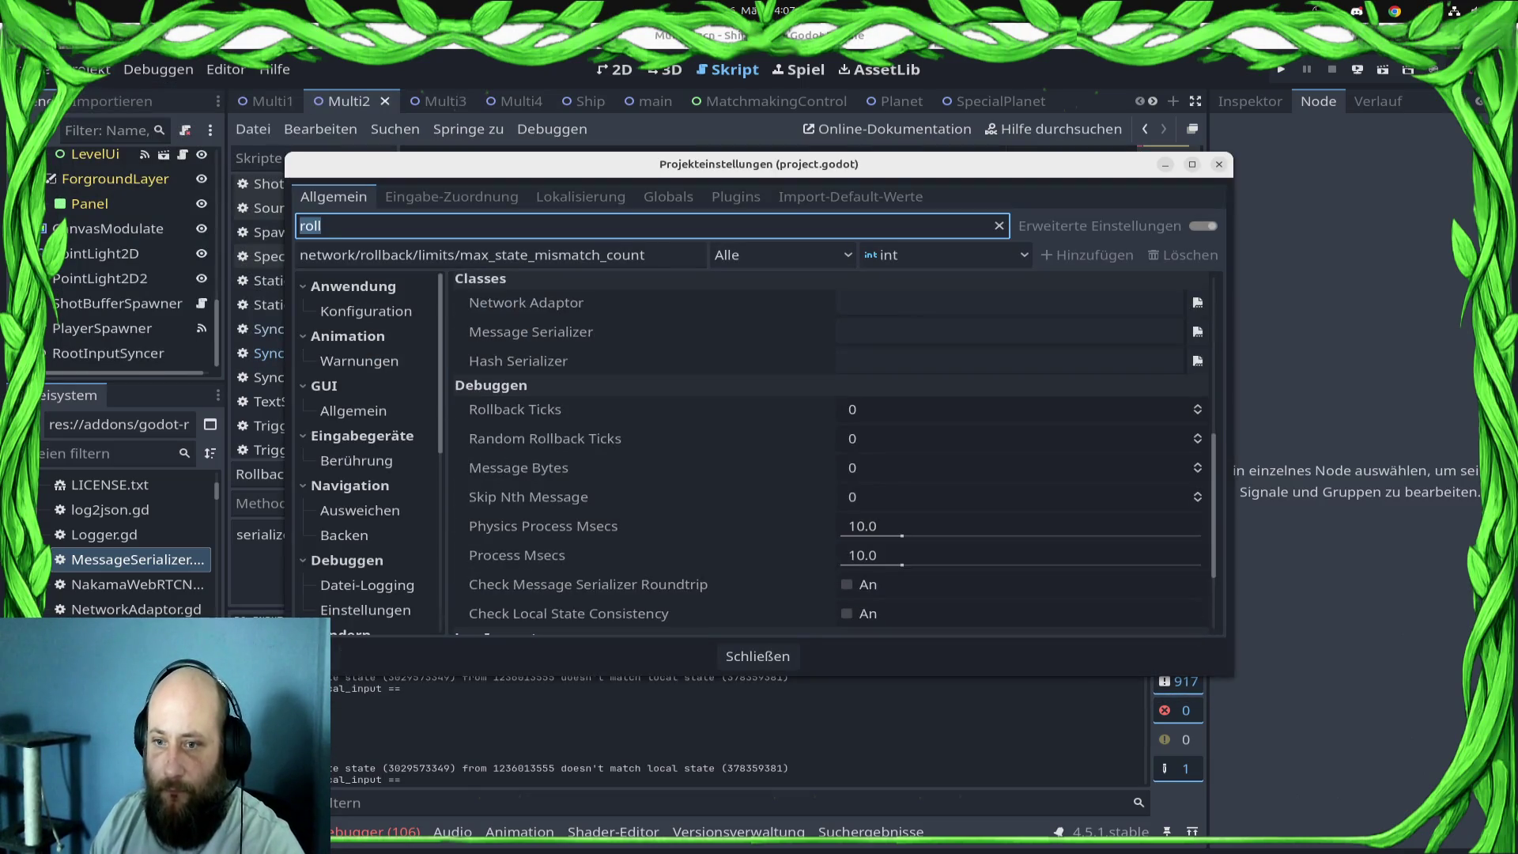
scroll(831, 450, up, 2)
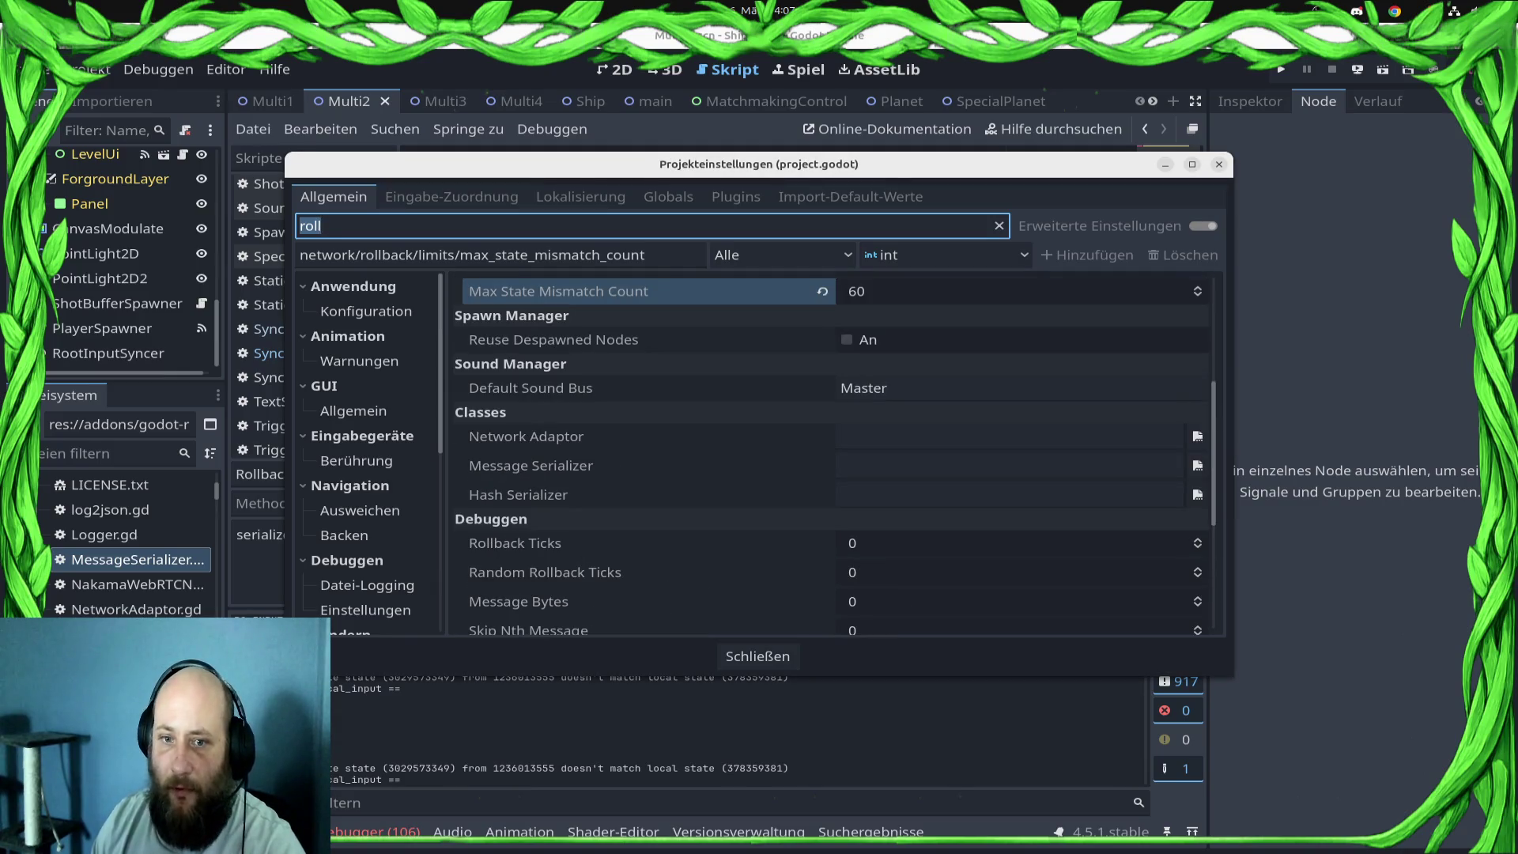
click(1198, 465)
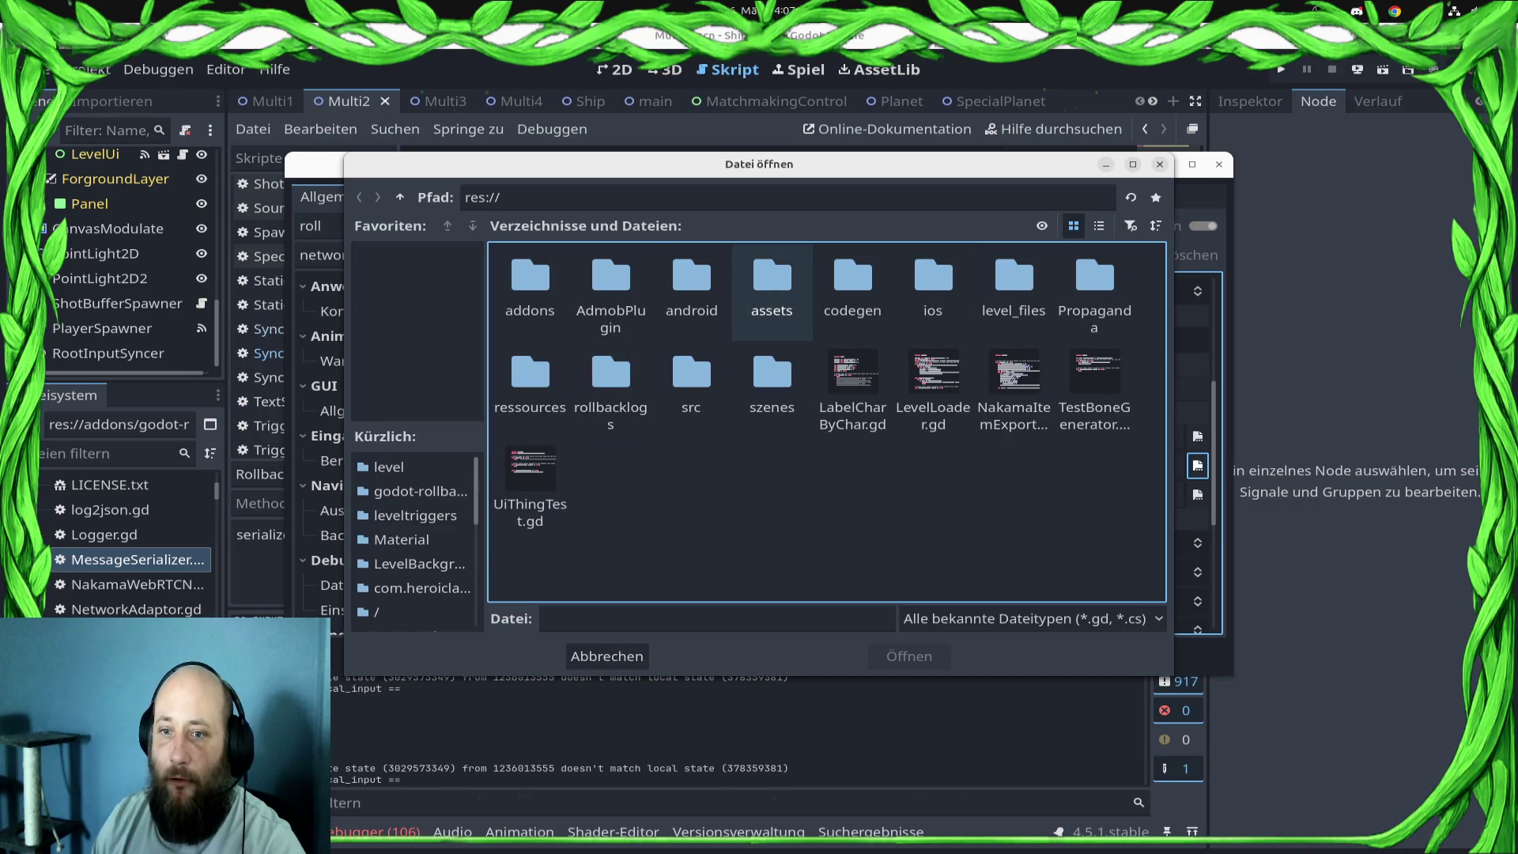
double_click(692, 384)
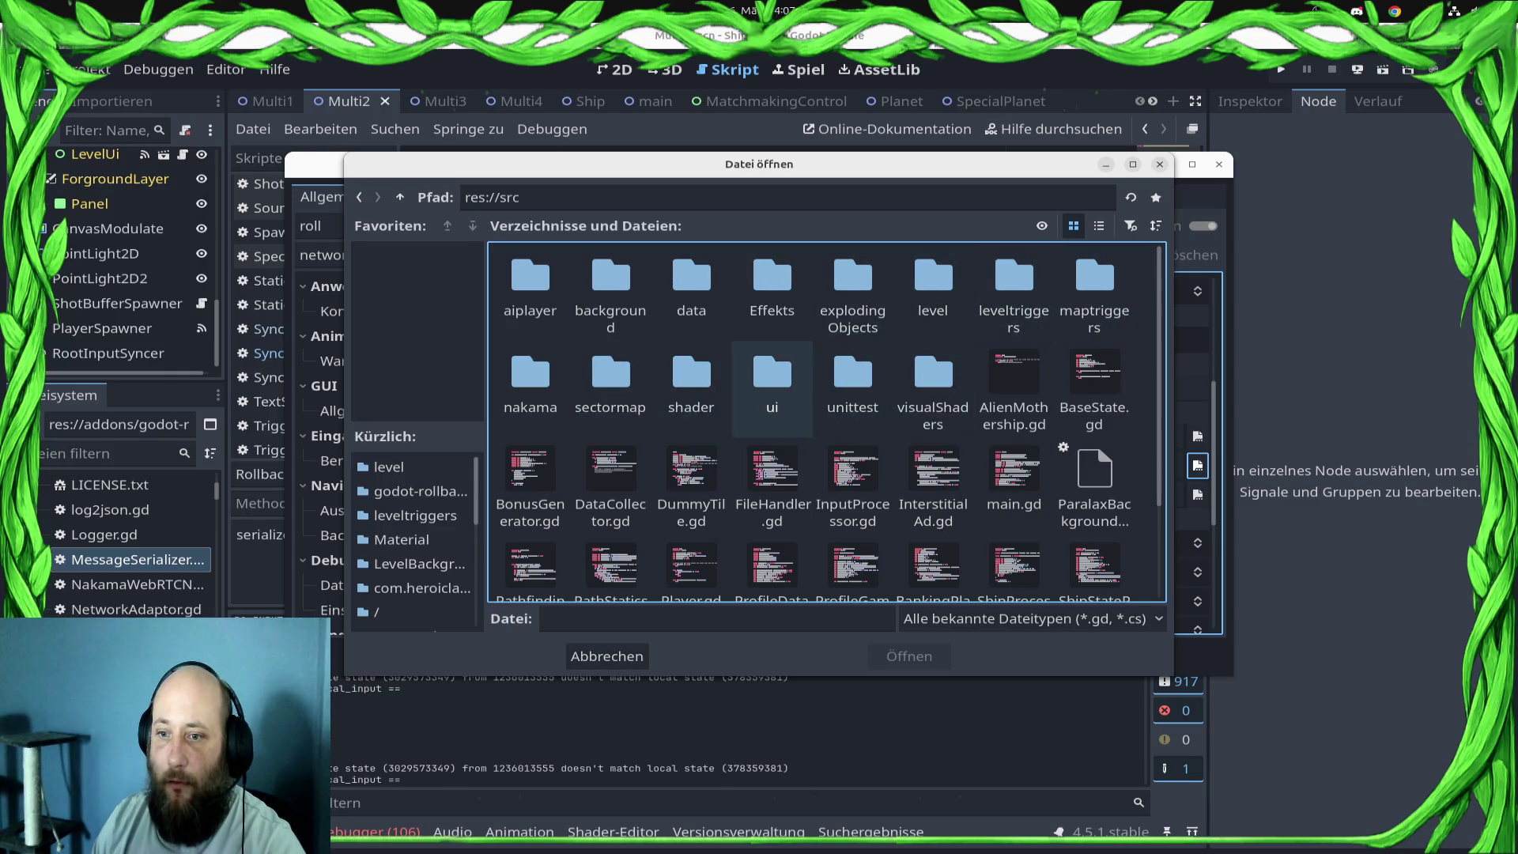
double_click(530, 379)
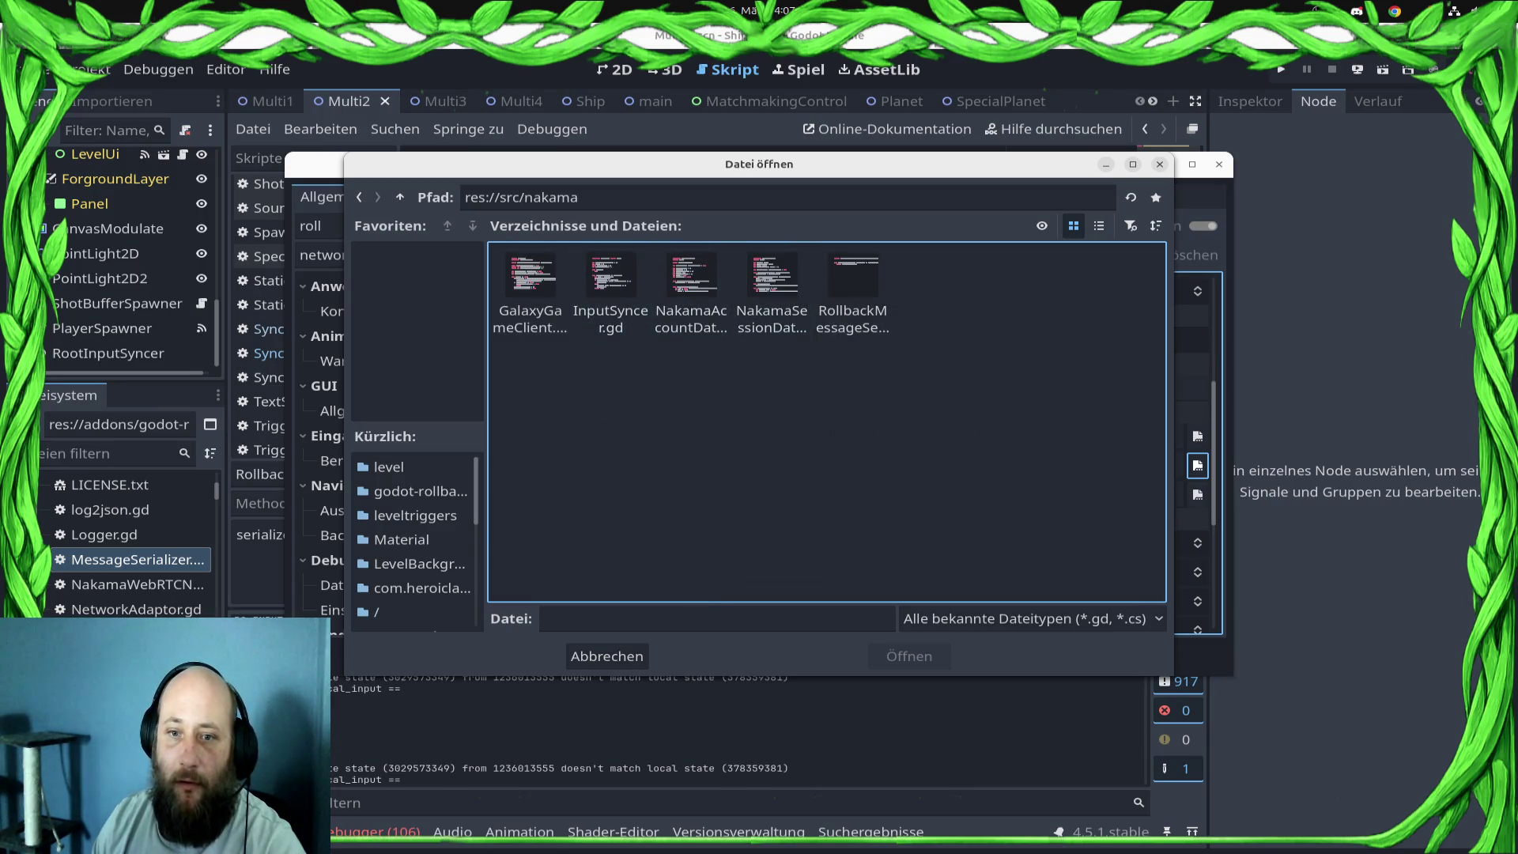
double_click(853, 289)
click(758, 656)
text(return var_to_bytes(input))
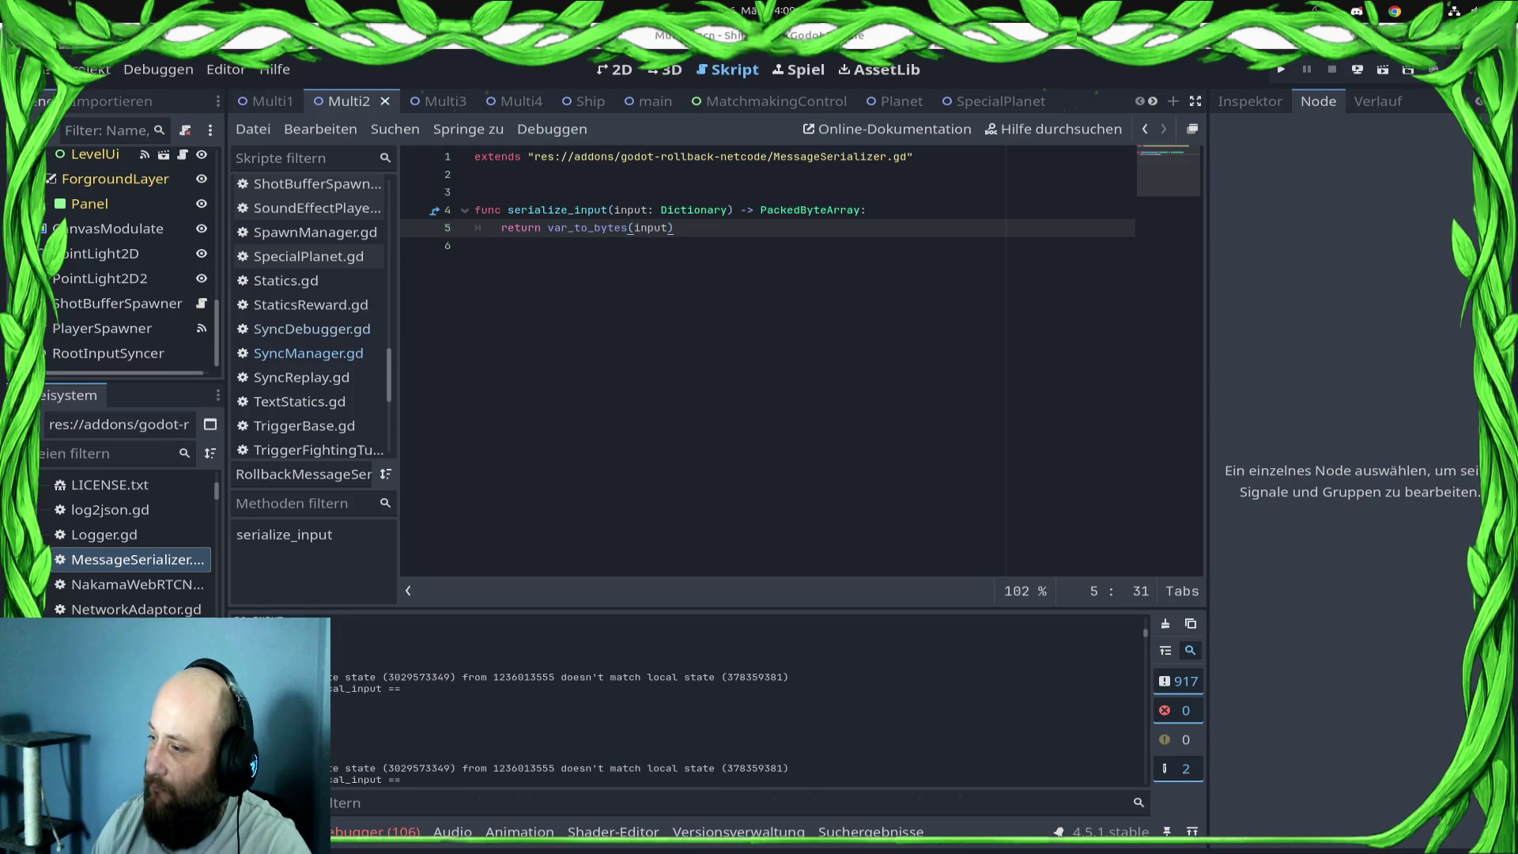
- On line 6, add unserialize_input(serialized: PackedByteArray) -> Dictionary returning bytes_to_var(serialized), and save
click(475, 245)
text(func )
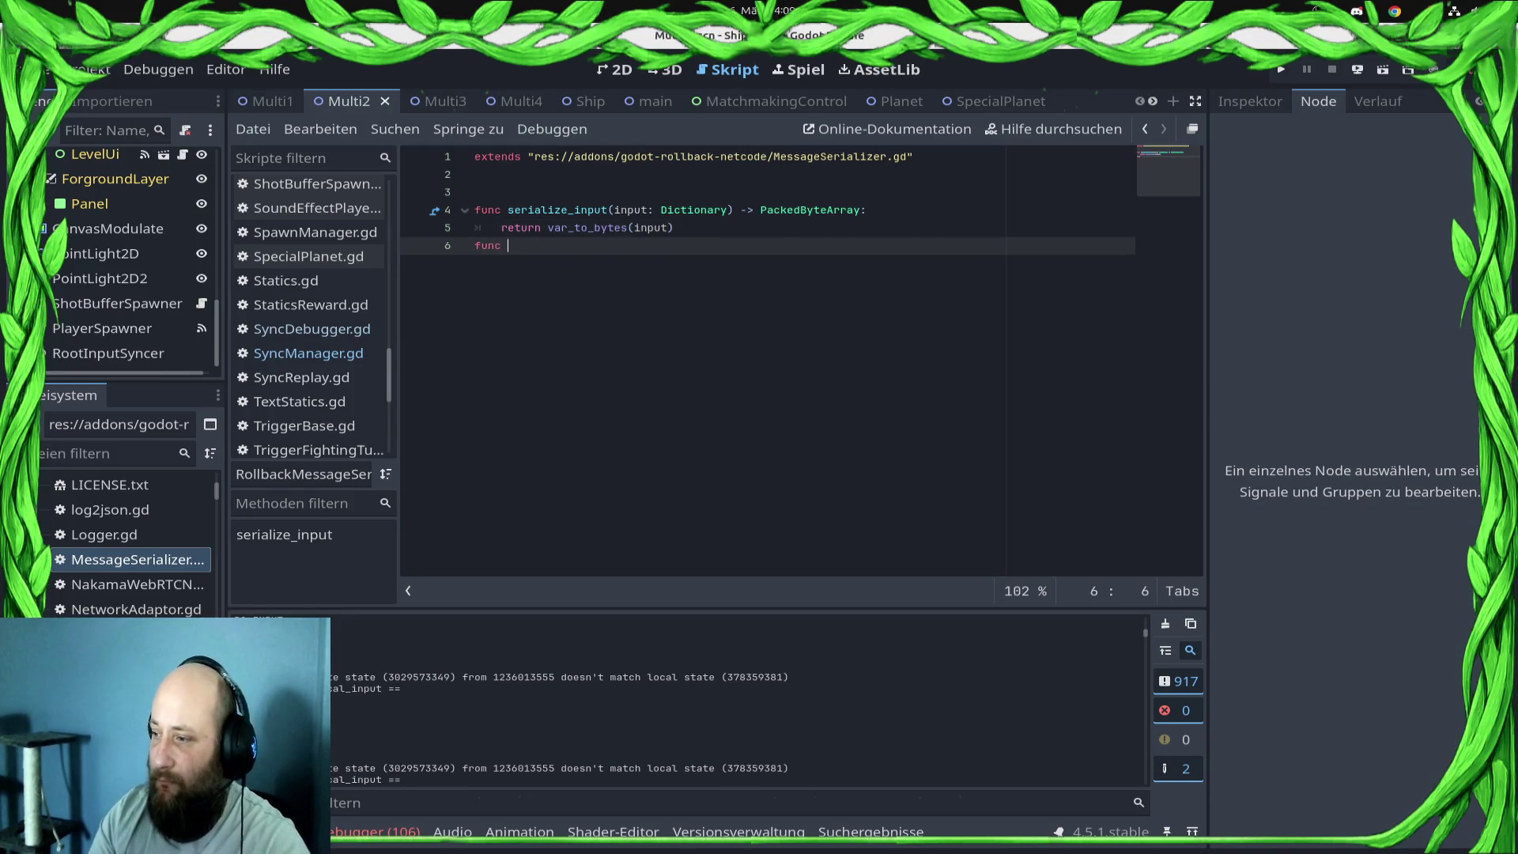
text(un)
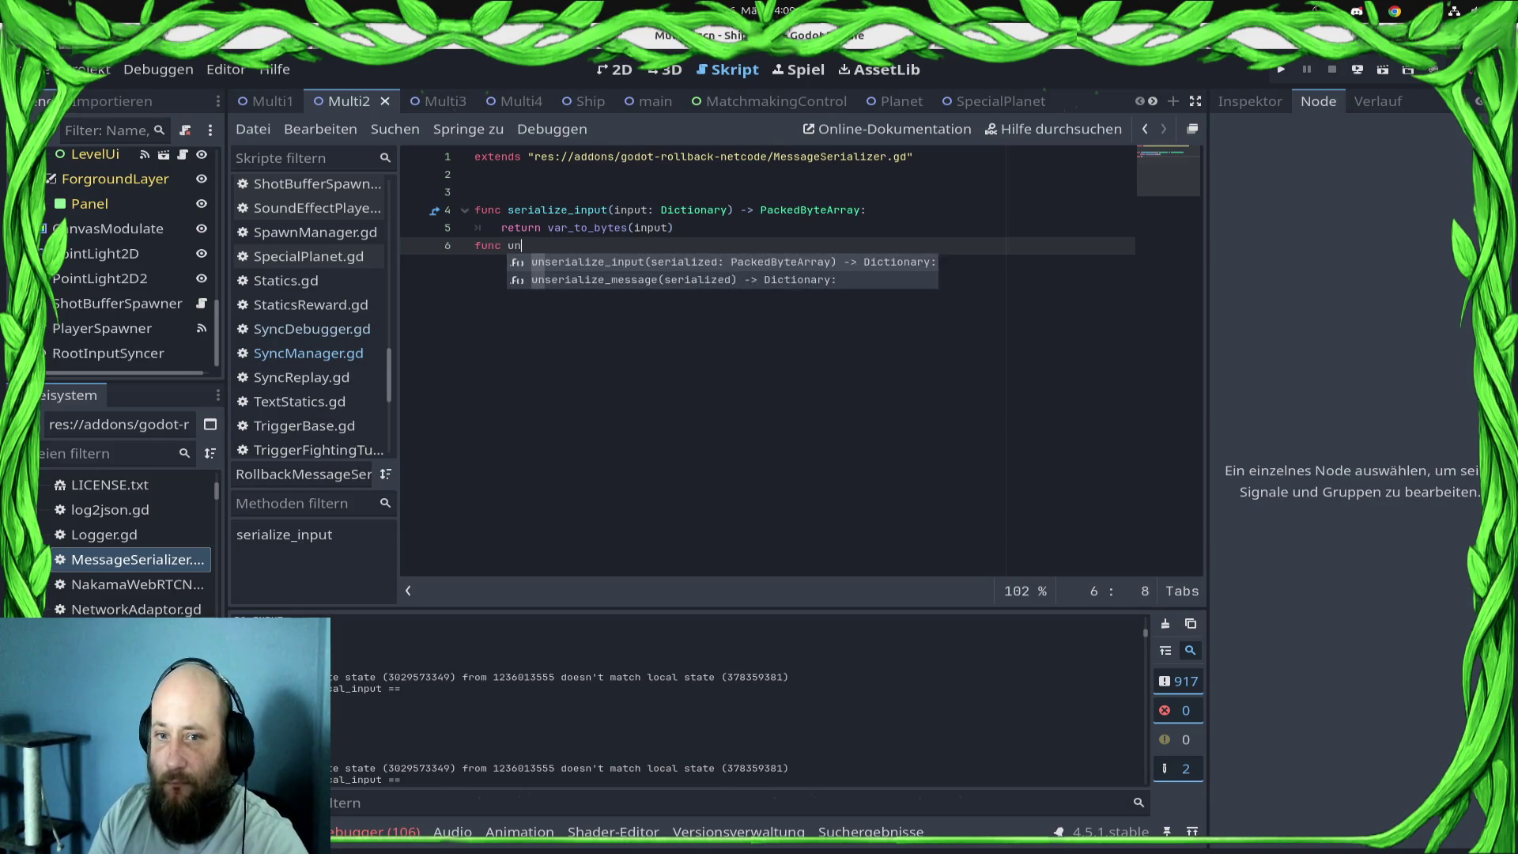
key(Return)
key(Return)
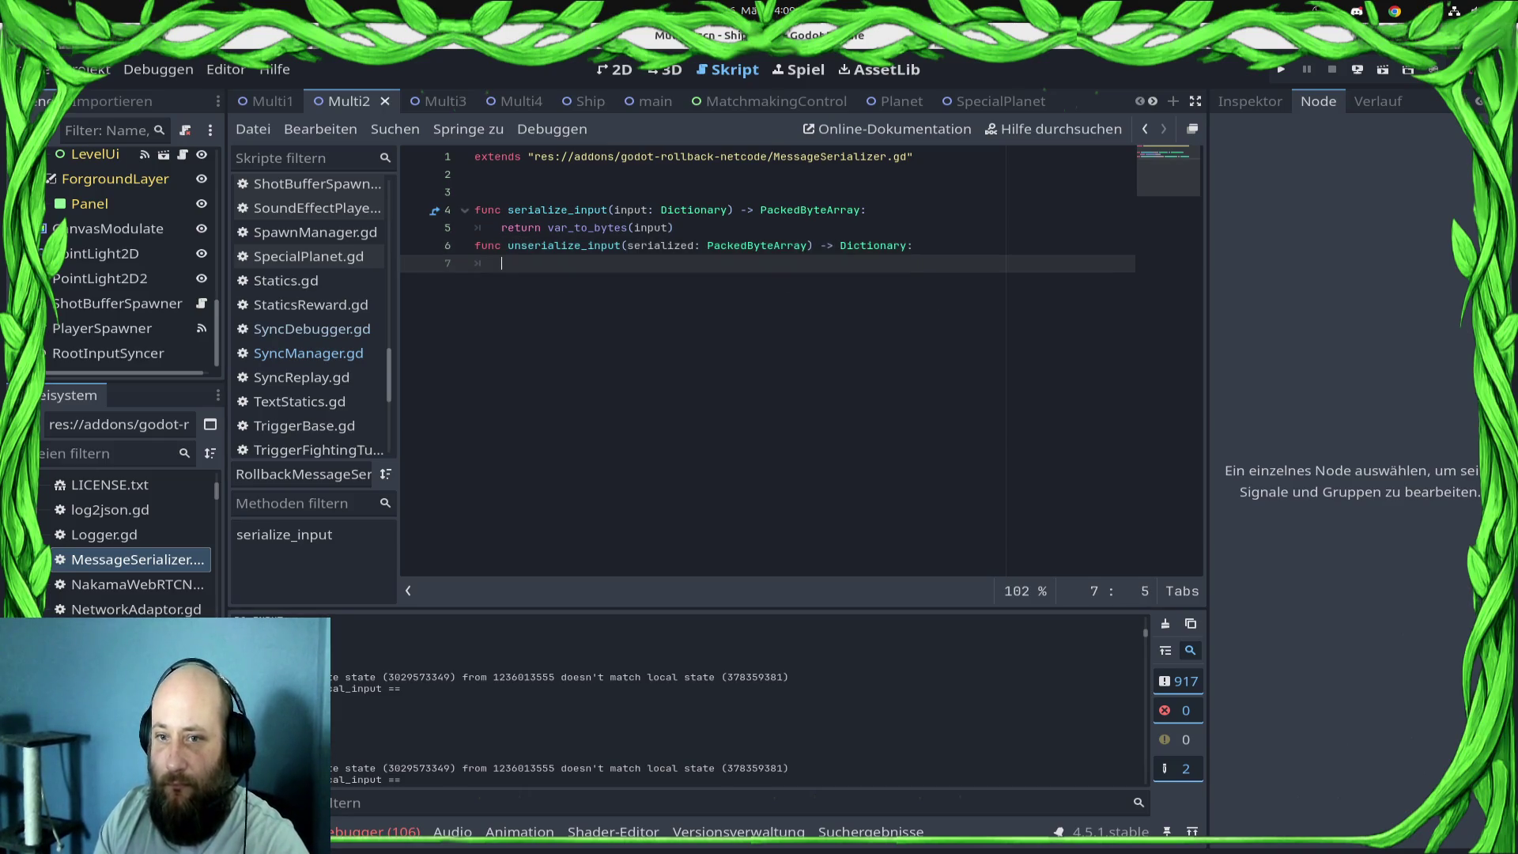
text(rfetur)
key(BackSpace)
key(BackSpace)
key(BackSpace)
key(BackSpace)
key(BackSpace)
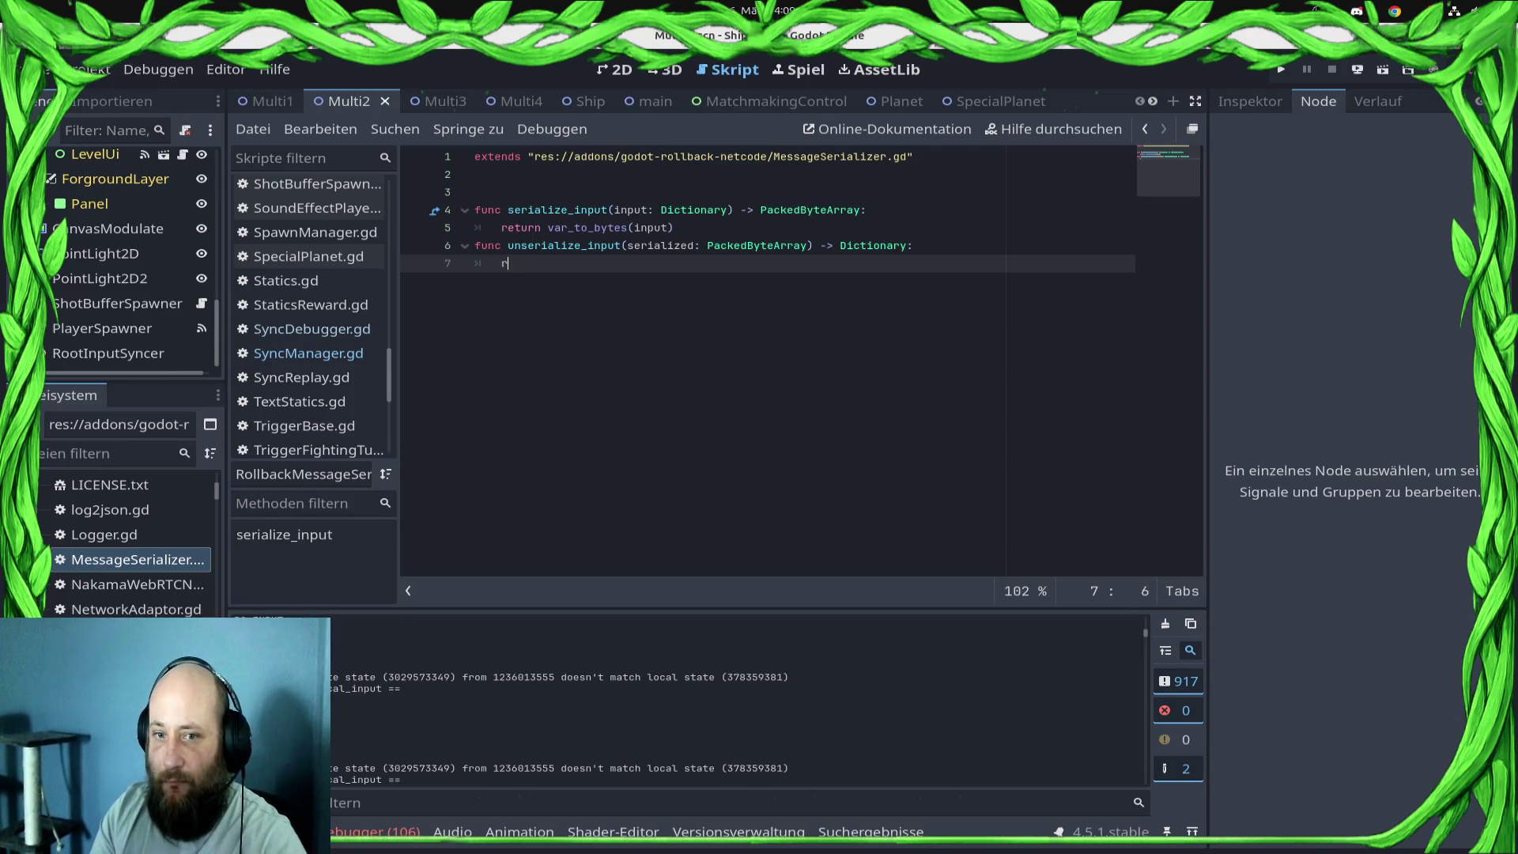
text(eturn)
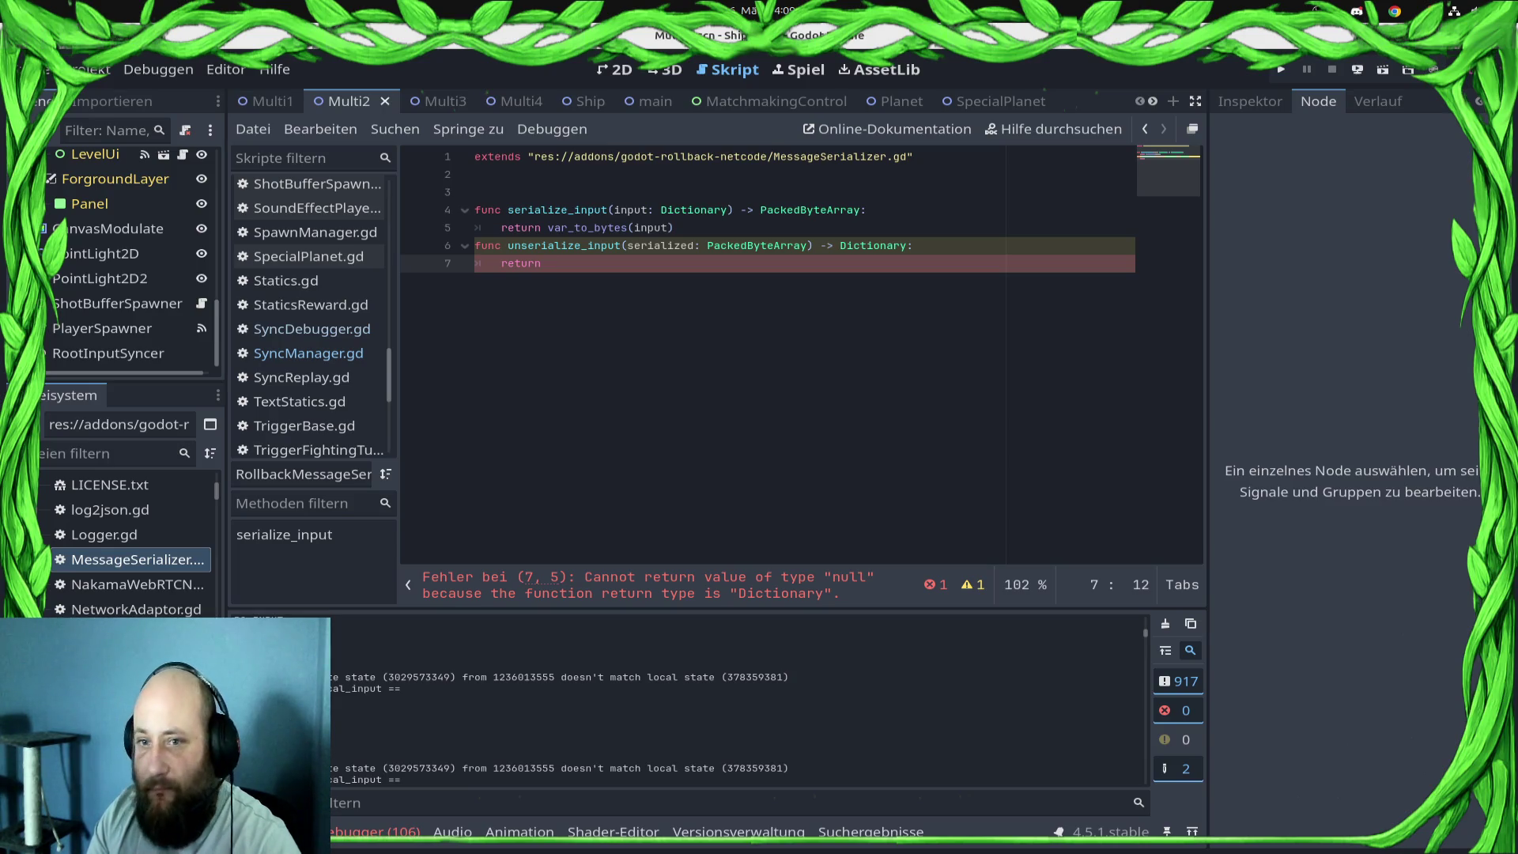
text(by)
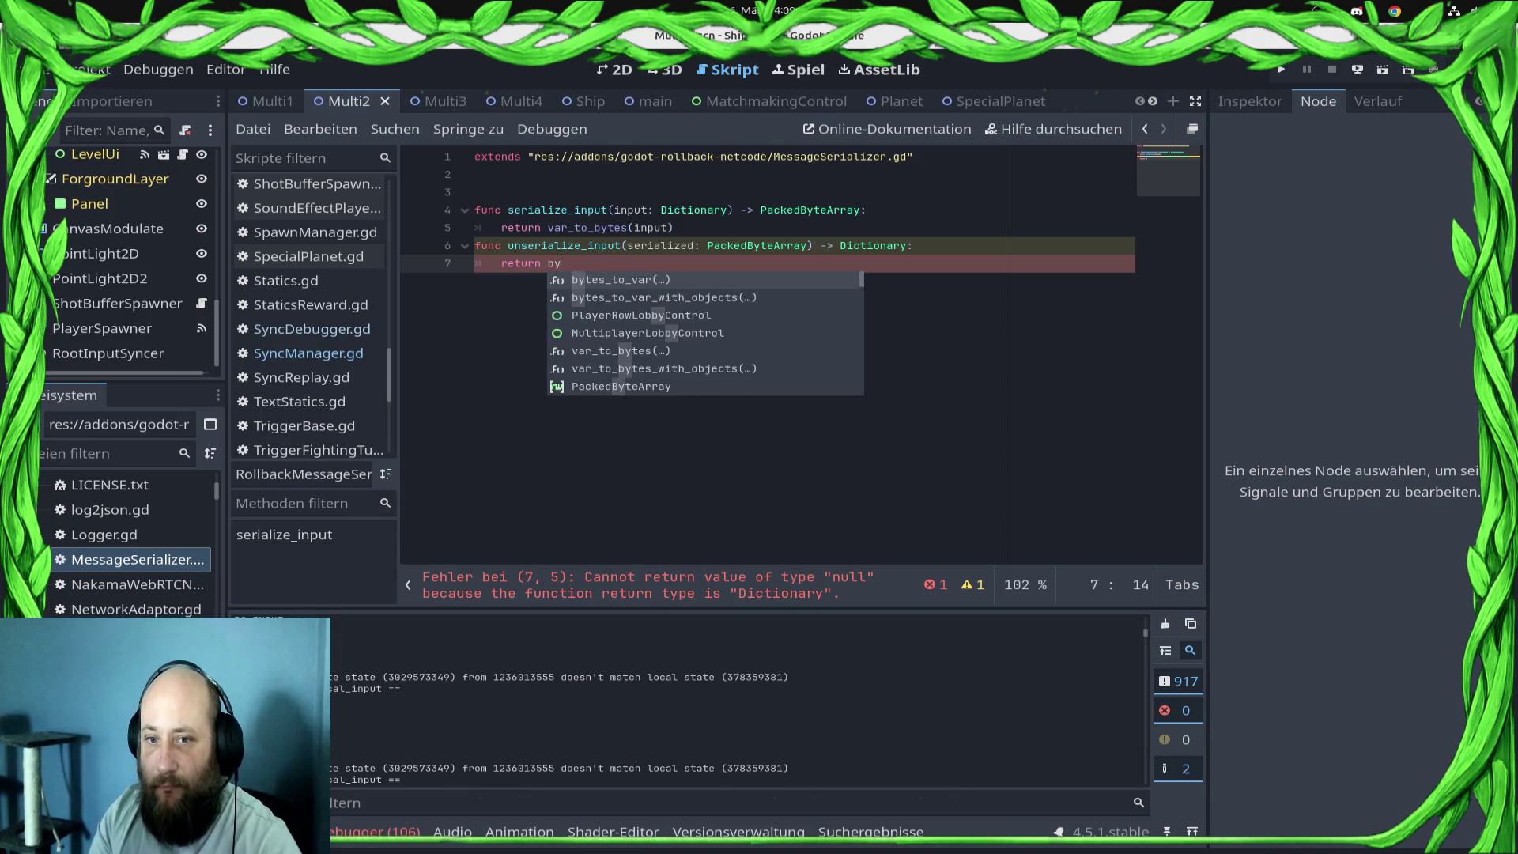
key(Return)
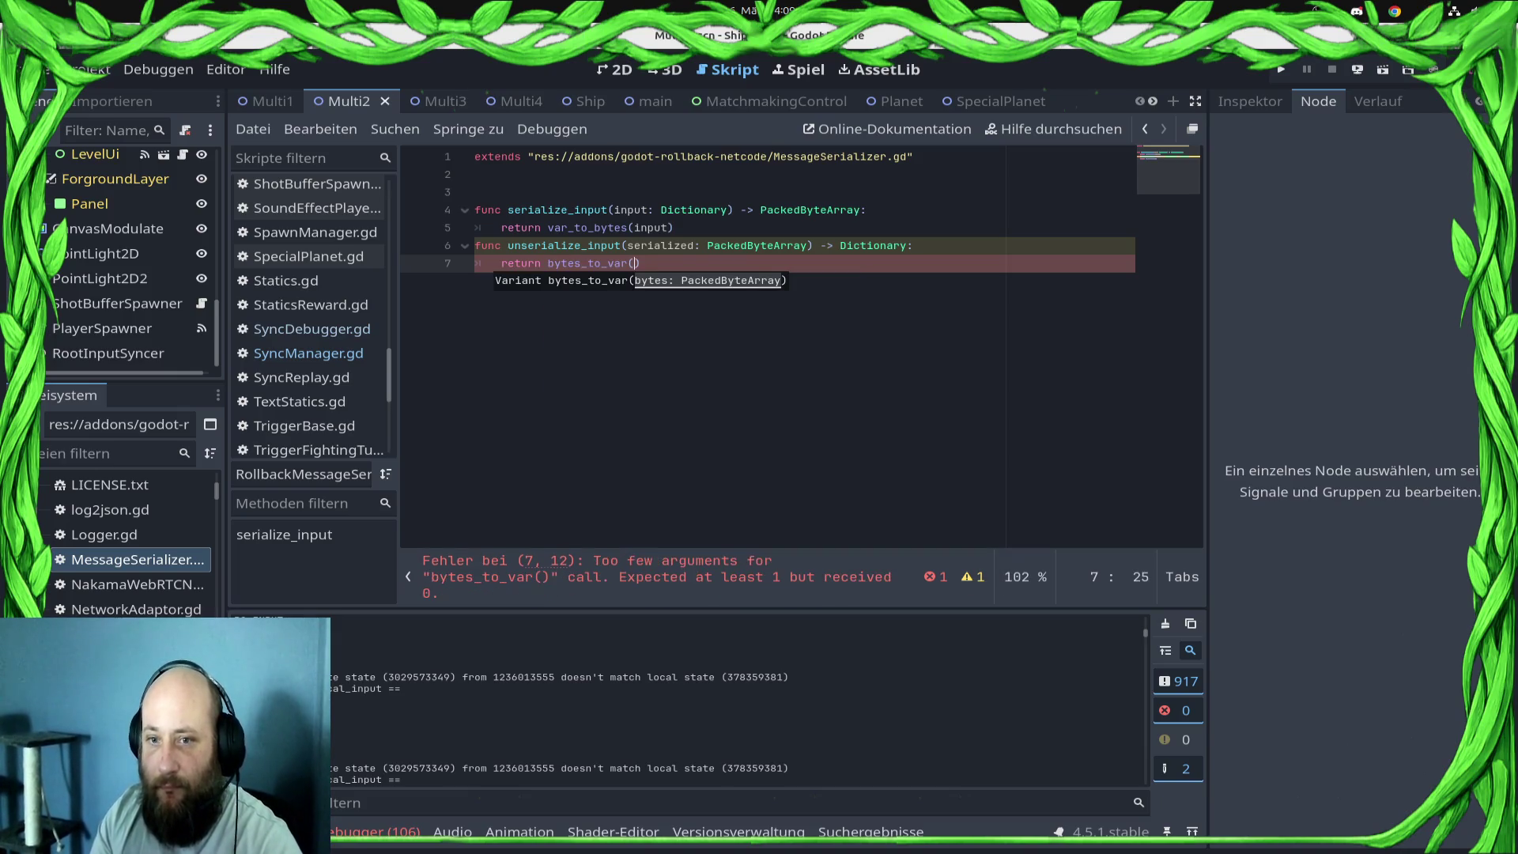
text(ser)
key(Return)
key(ctrl+s)
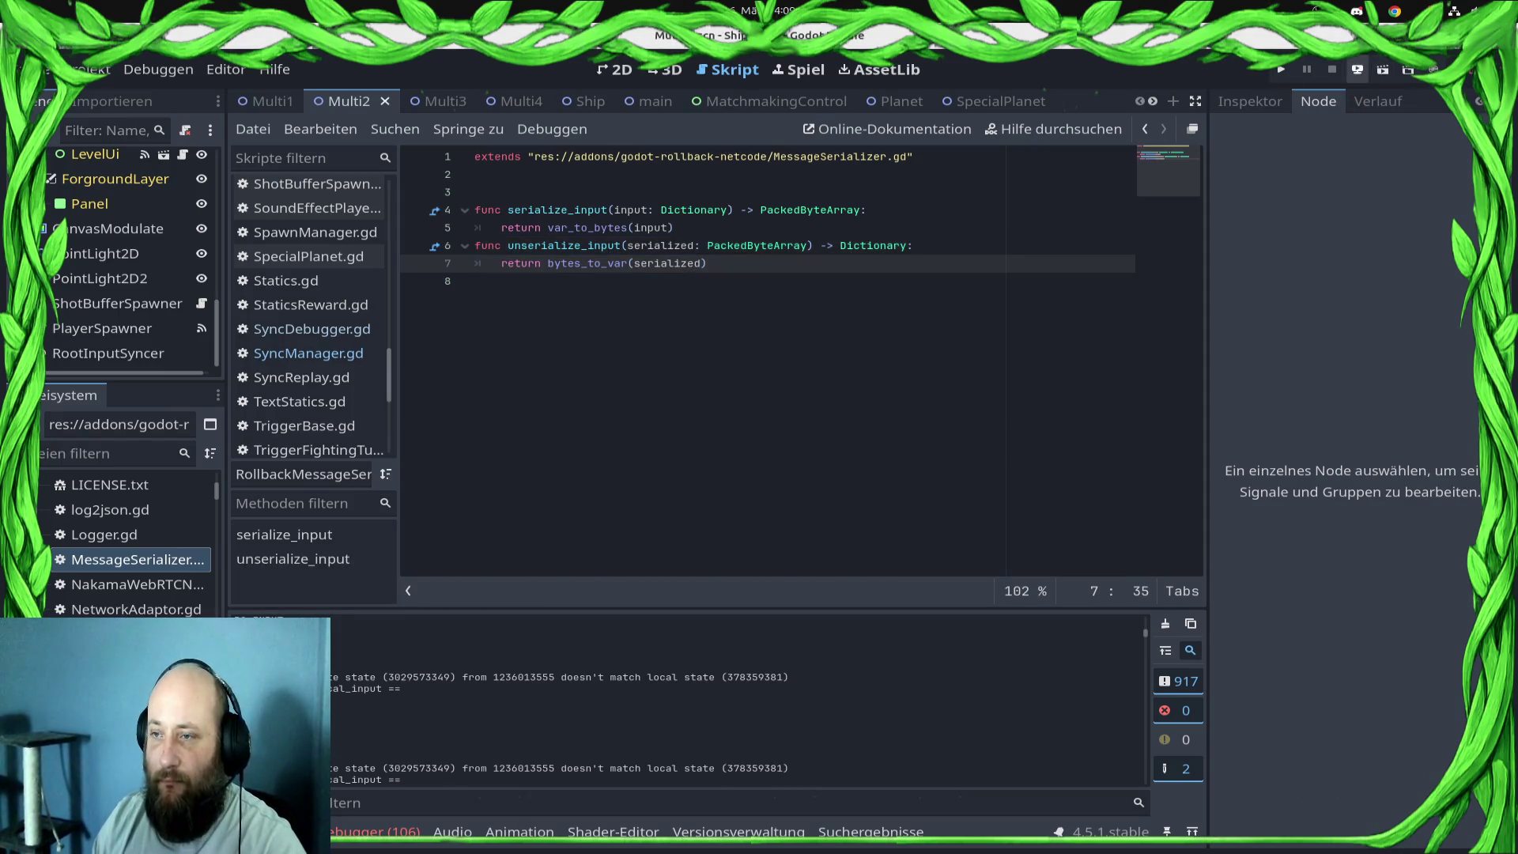
click(1382, 69)
click(1345, 121)
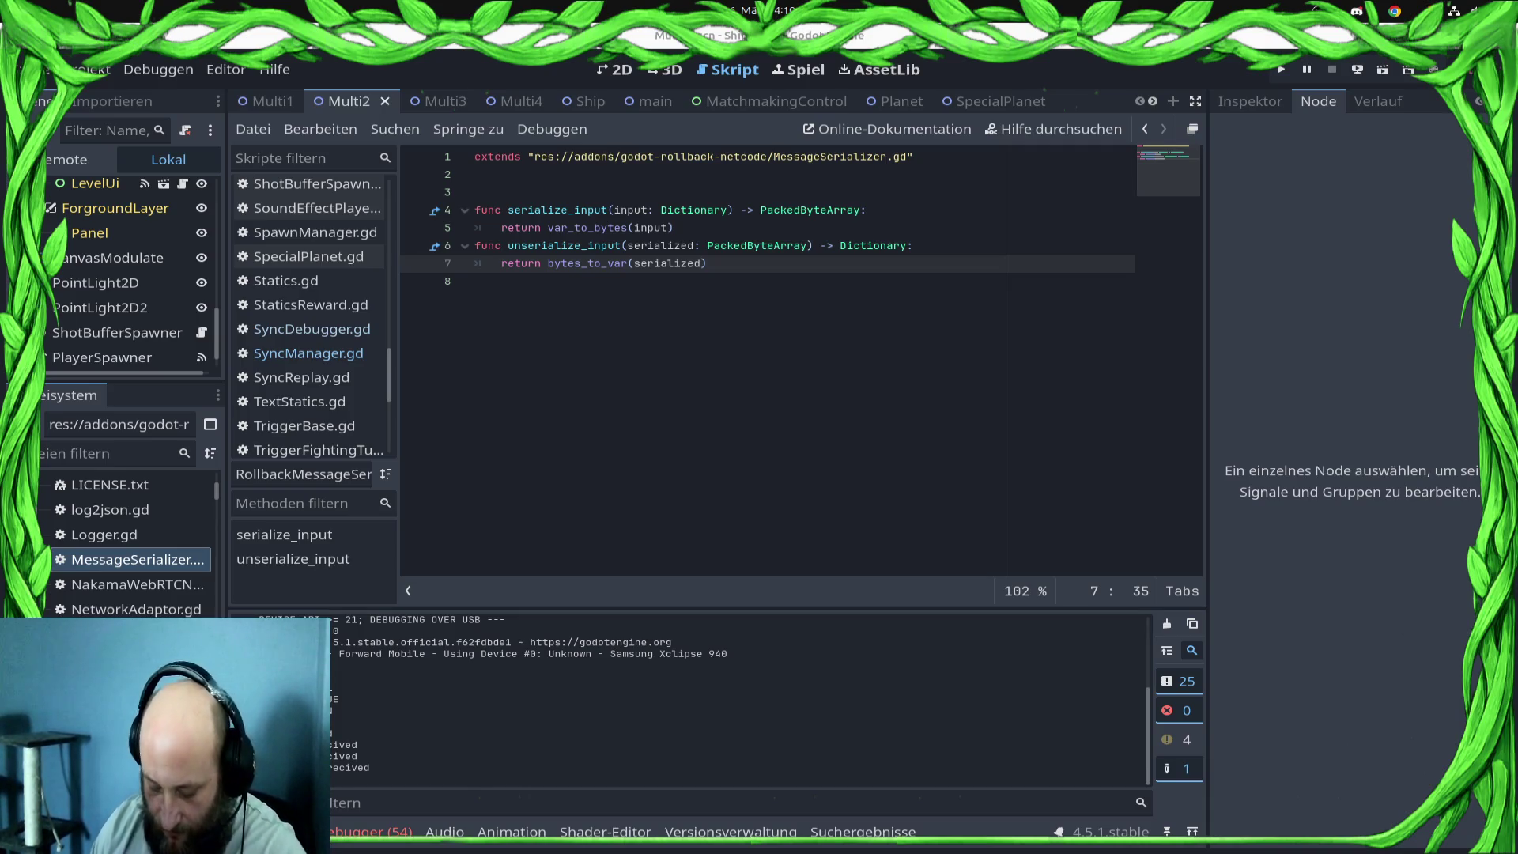
click(475, 281)
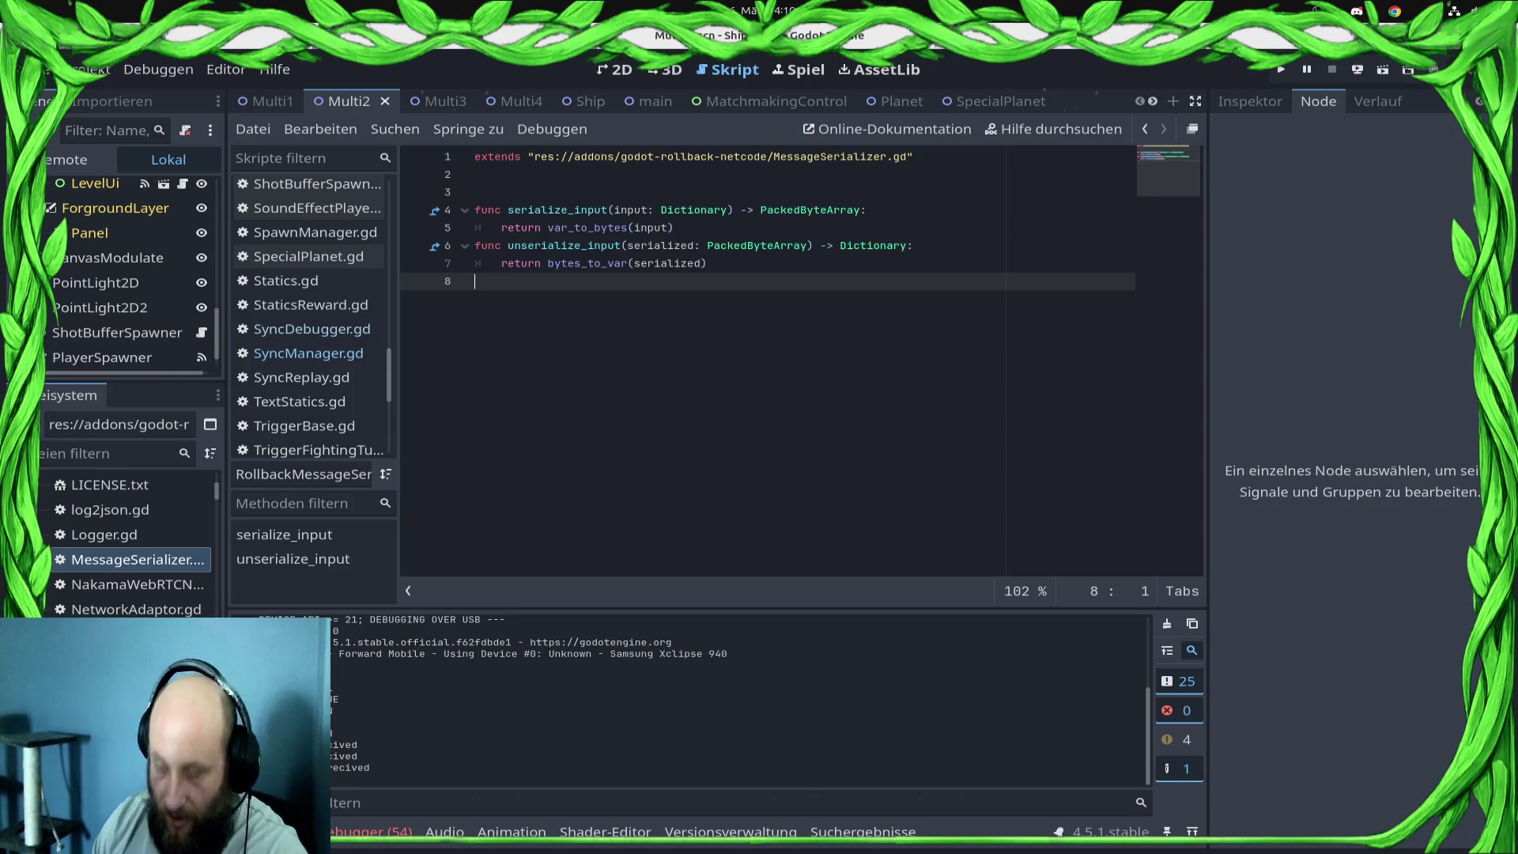
key(F5)
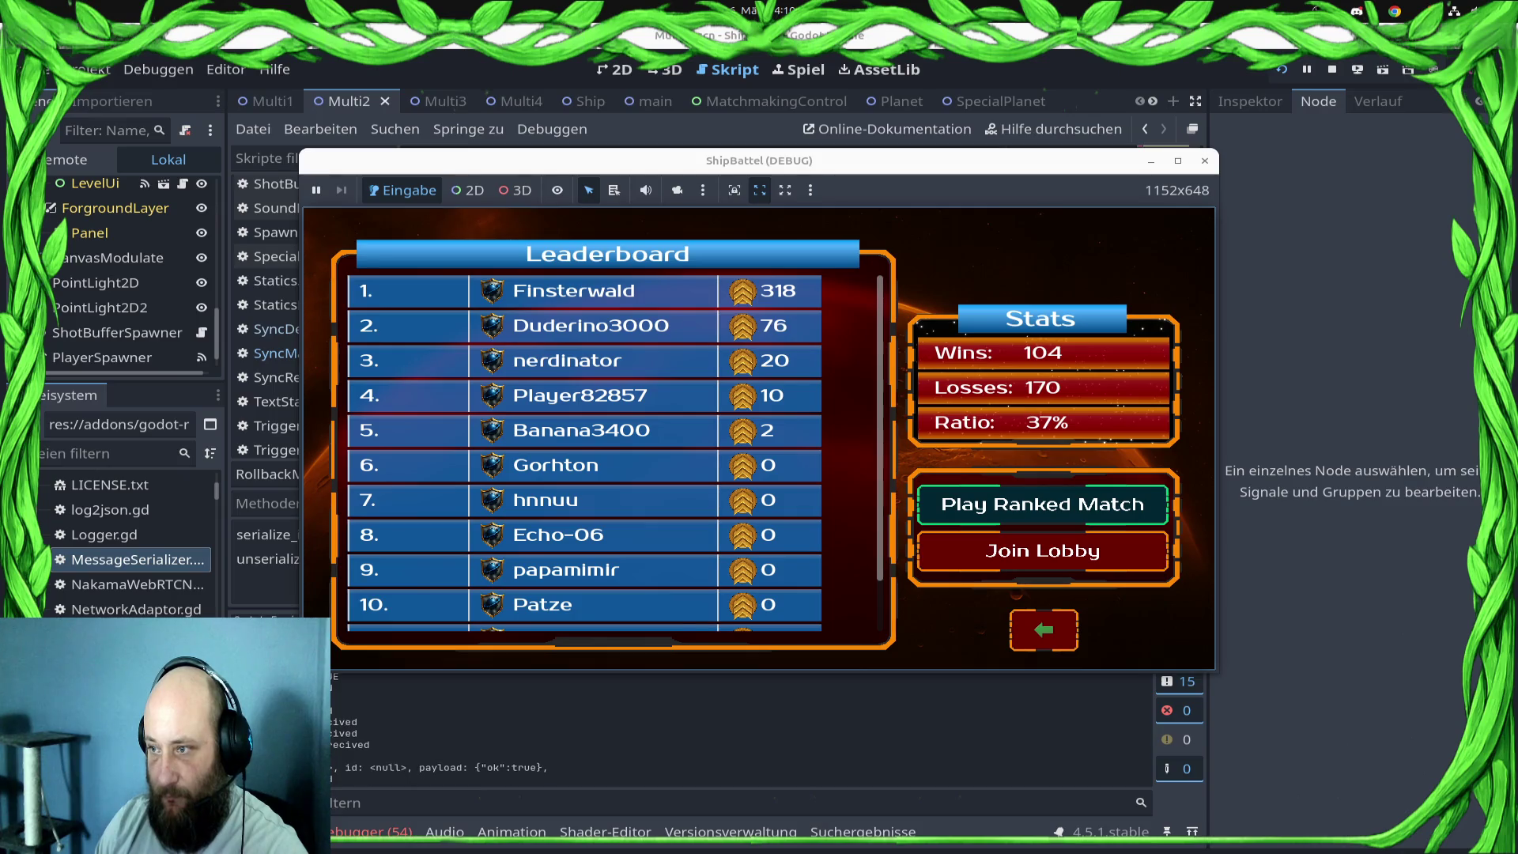
click(1043, 504)
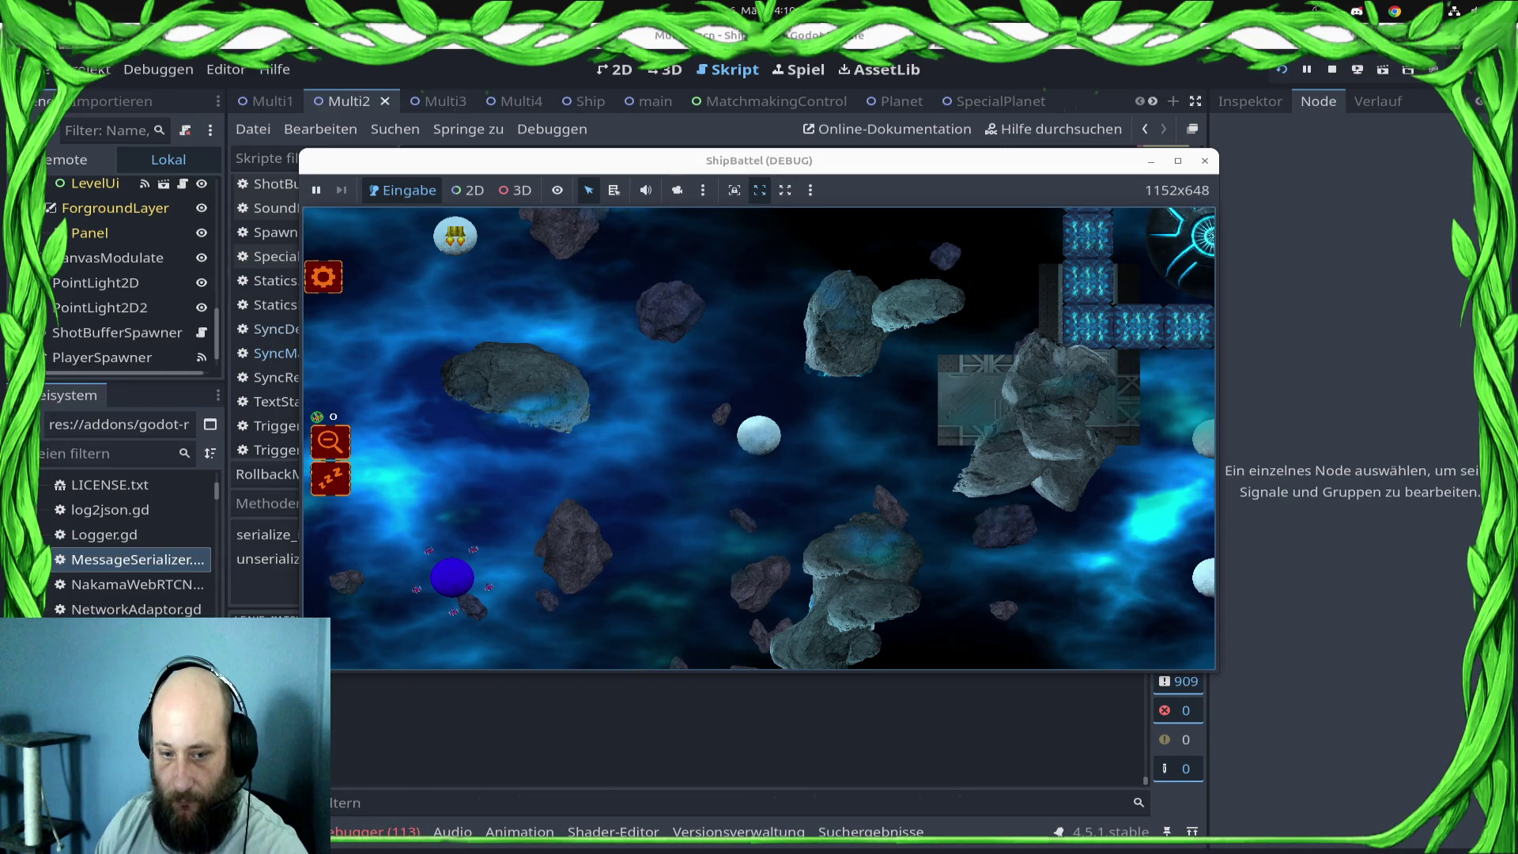
key(F8)
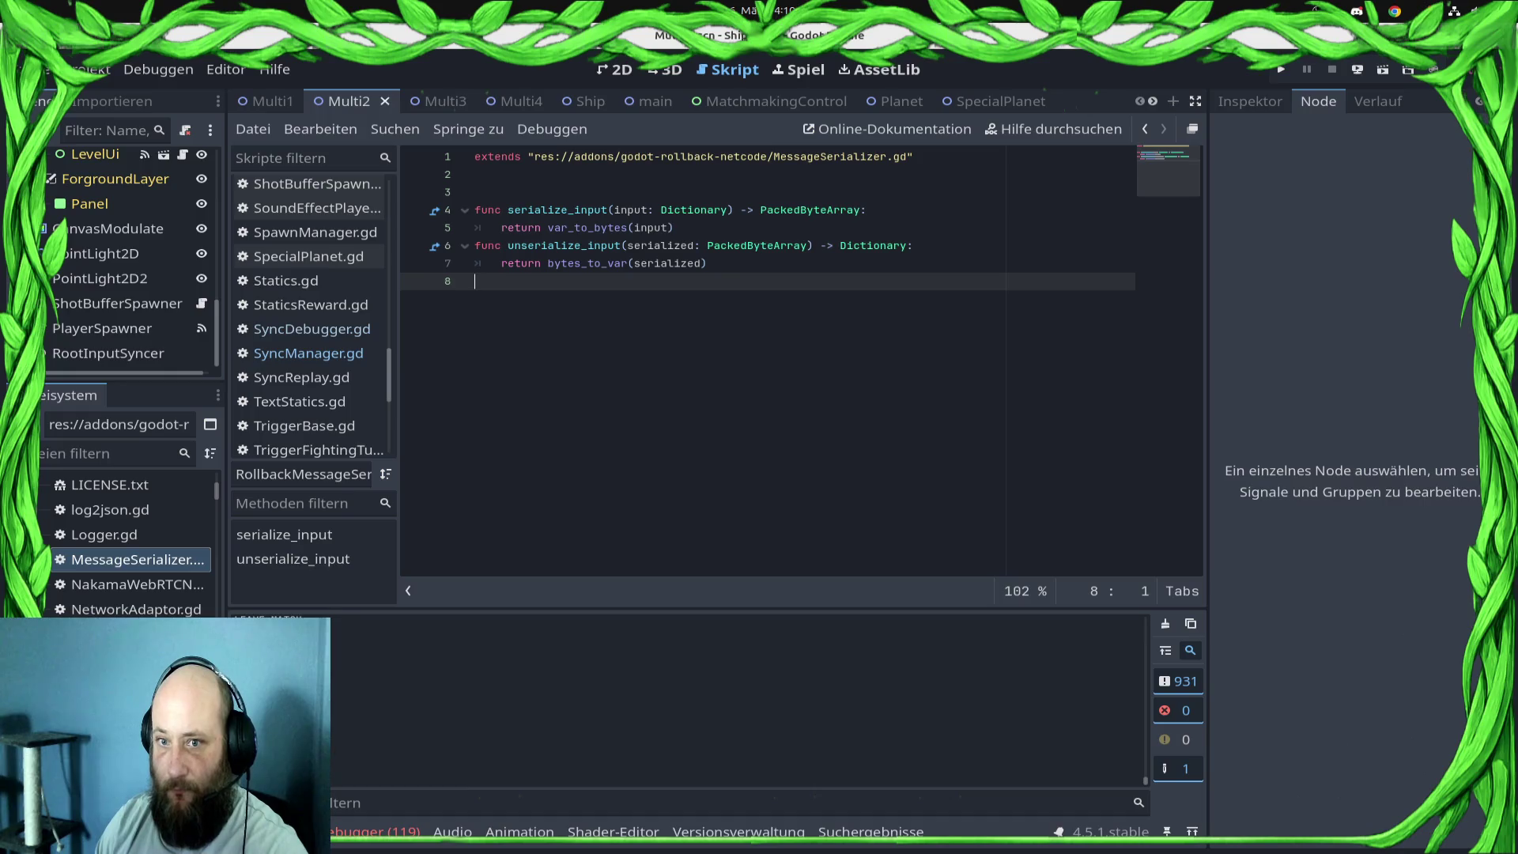
ctrl+click(587, 264)
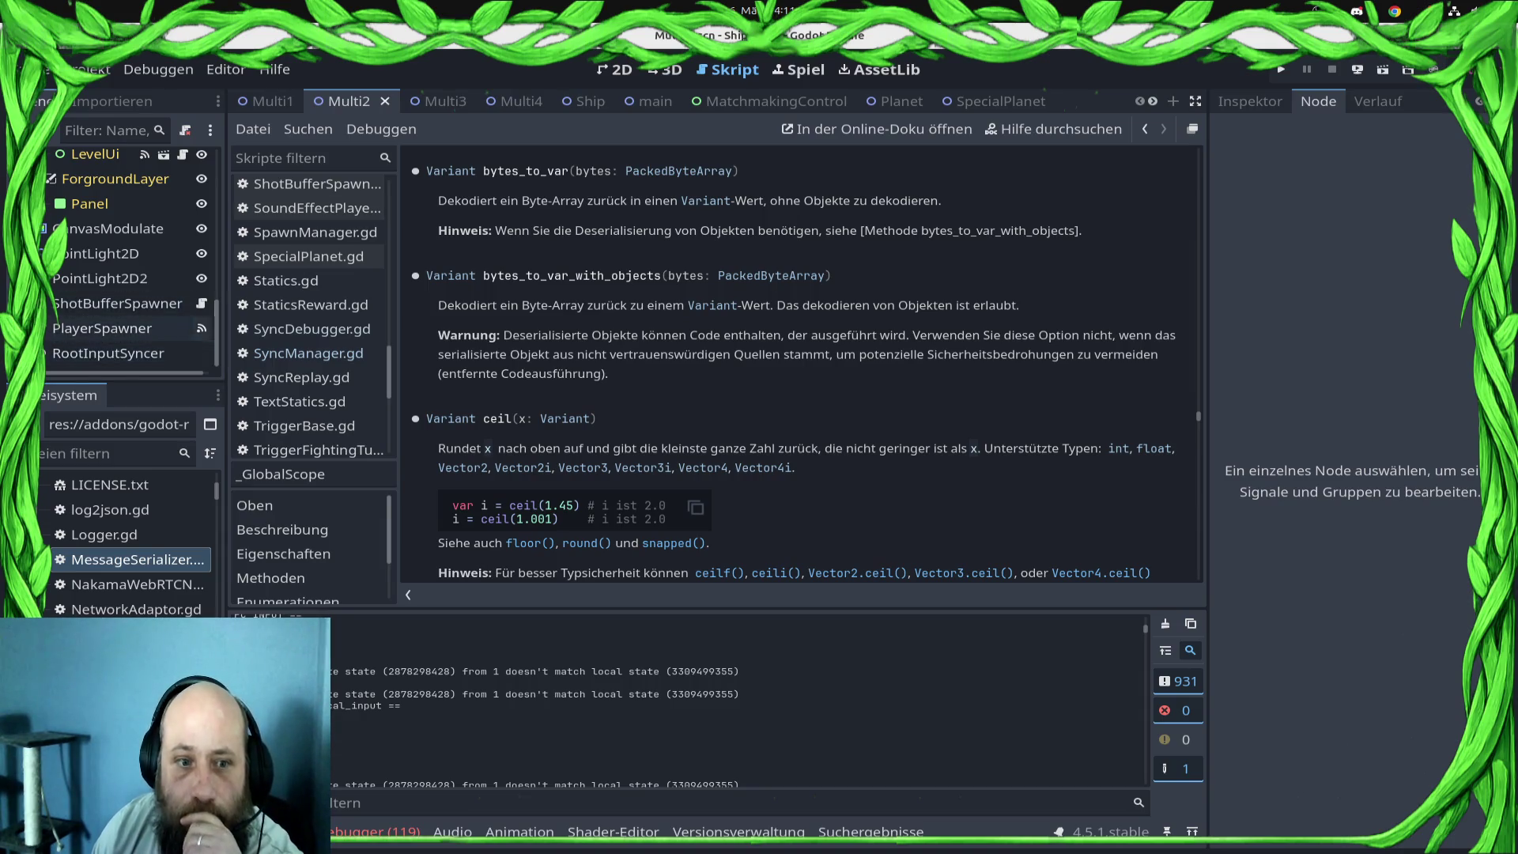
scroll(317, 304, up, 5)
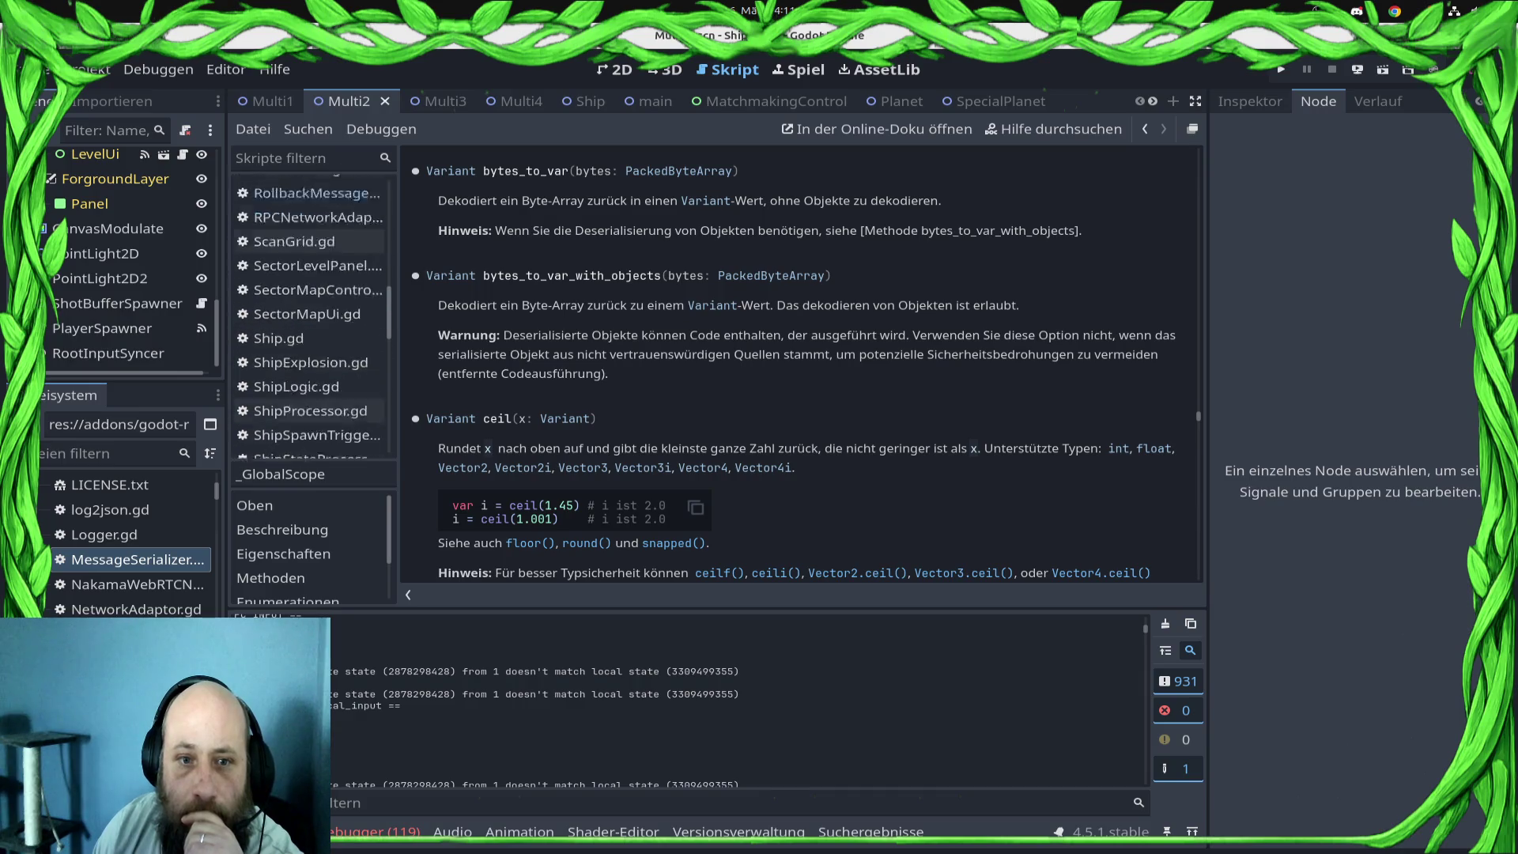
scroll(310, 316, up, 10)
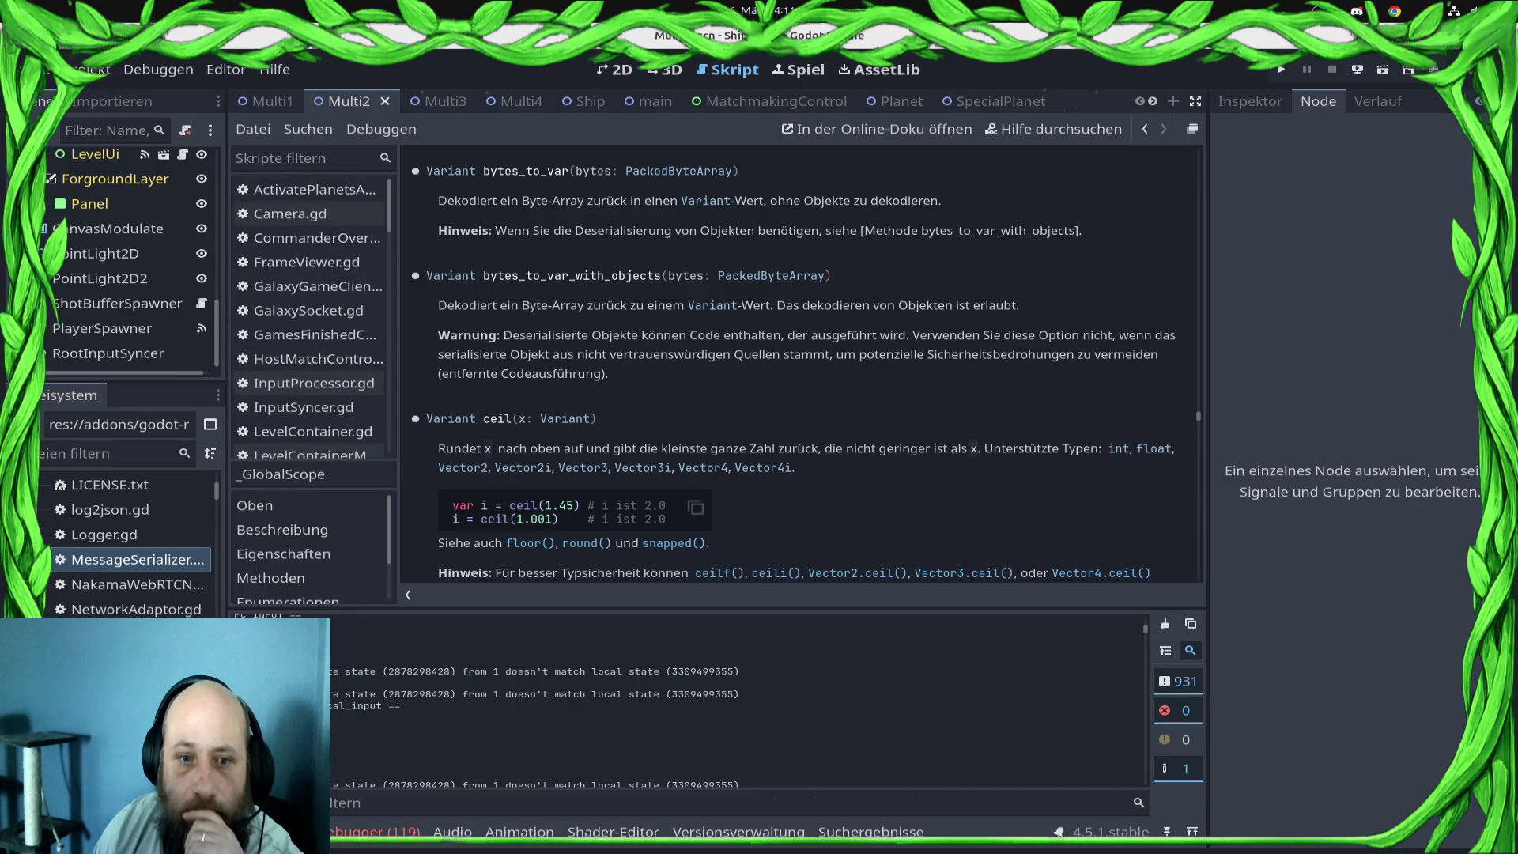
scroll(308, 383, down, 4)
- Open LevelTimers.gd from the Scripts list and scroll through its code
click(303, 202)
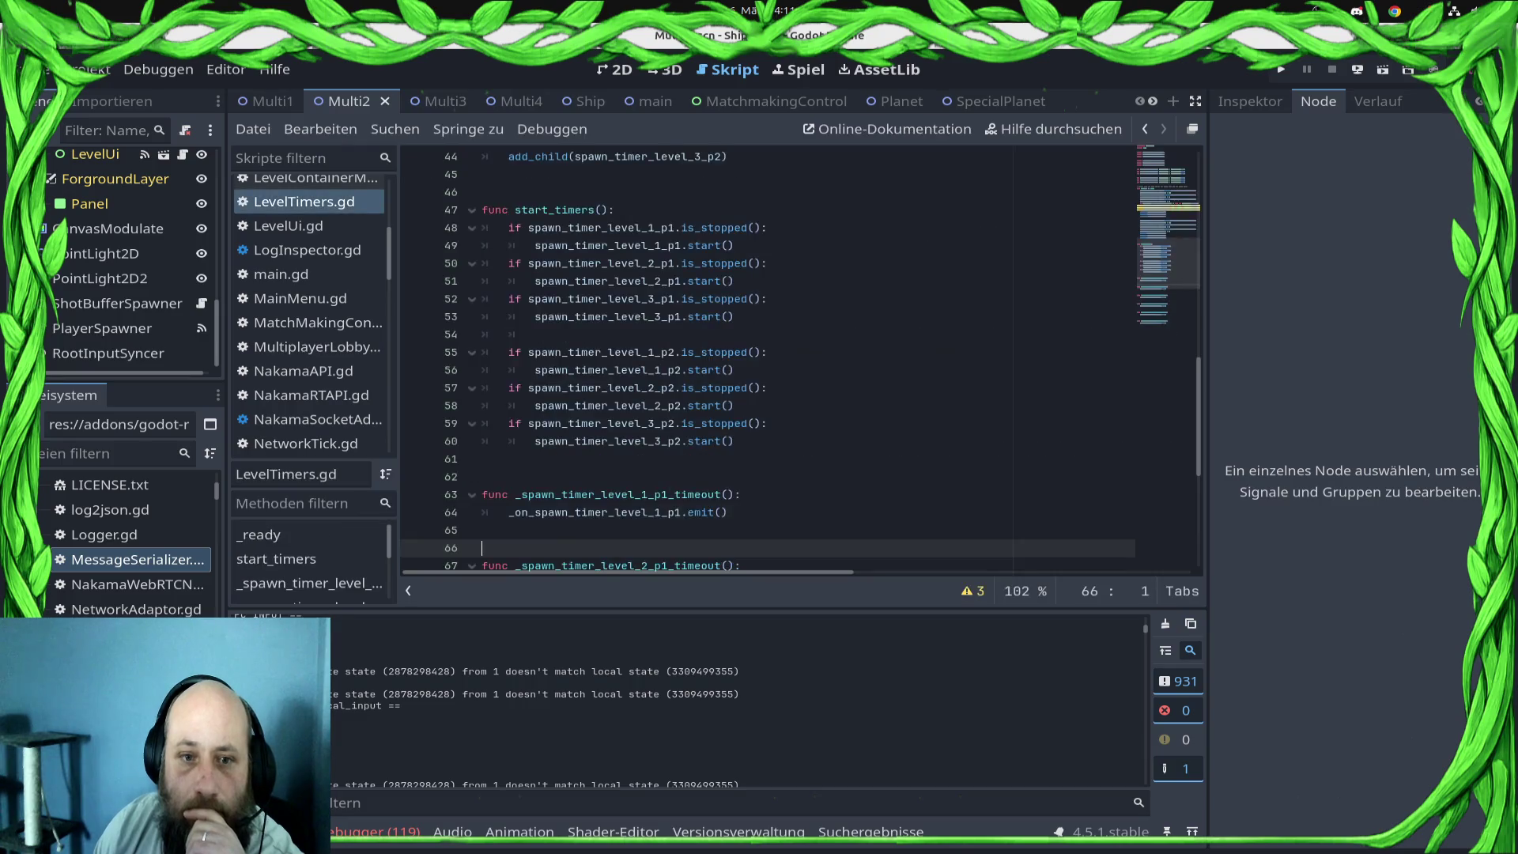
click(303, 179)
click(304, 201)
scroll(308, 298, up, 2)
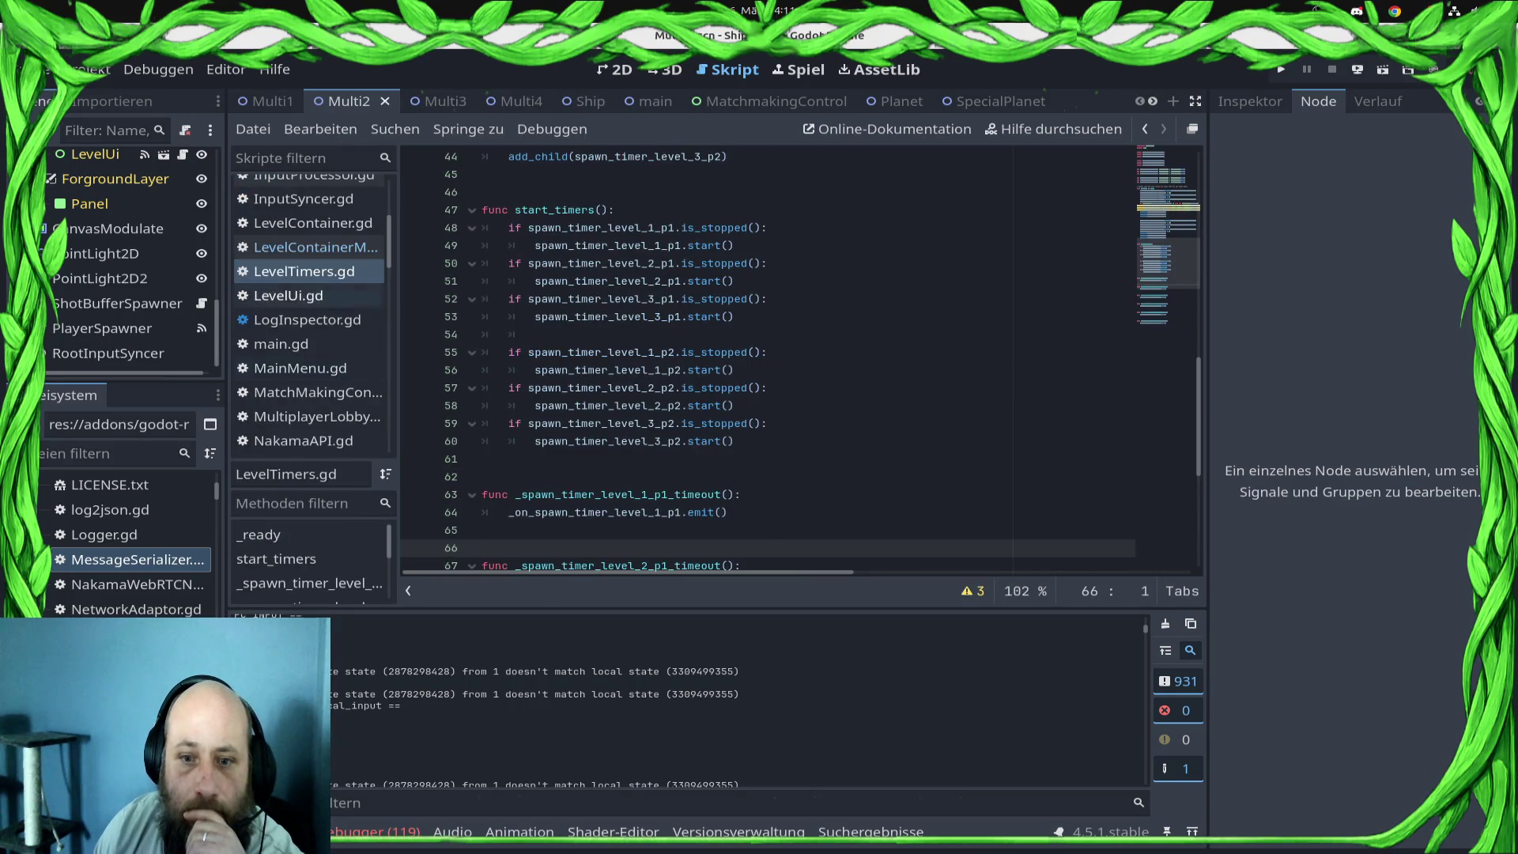
click(304, 247)
click(303, 271)
scroll(767, 360, down, 6)
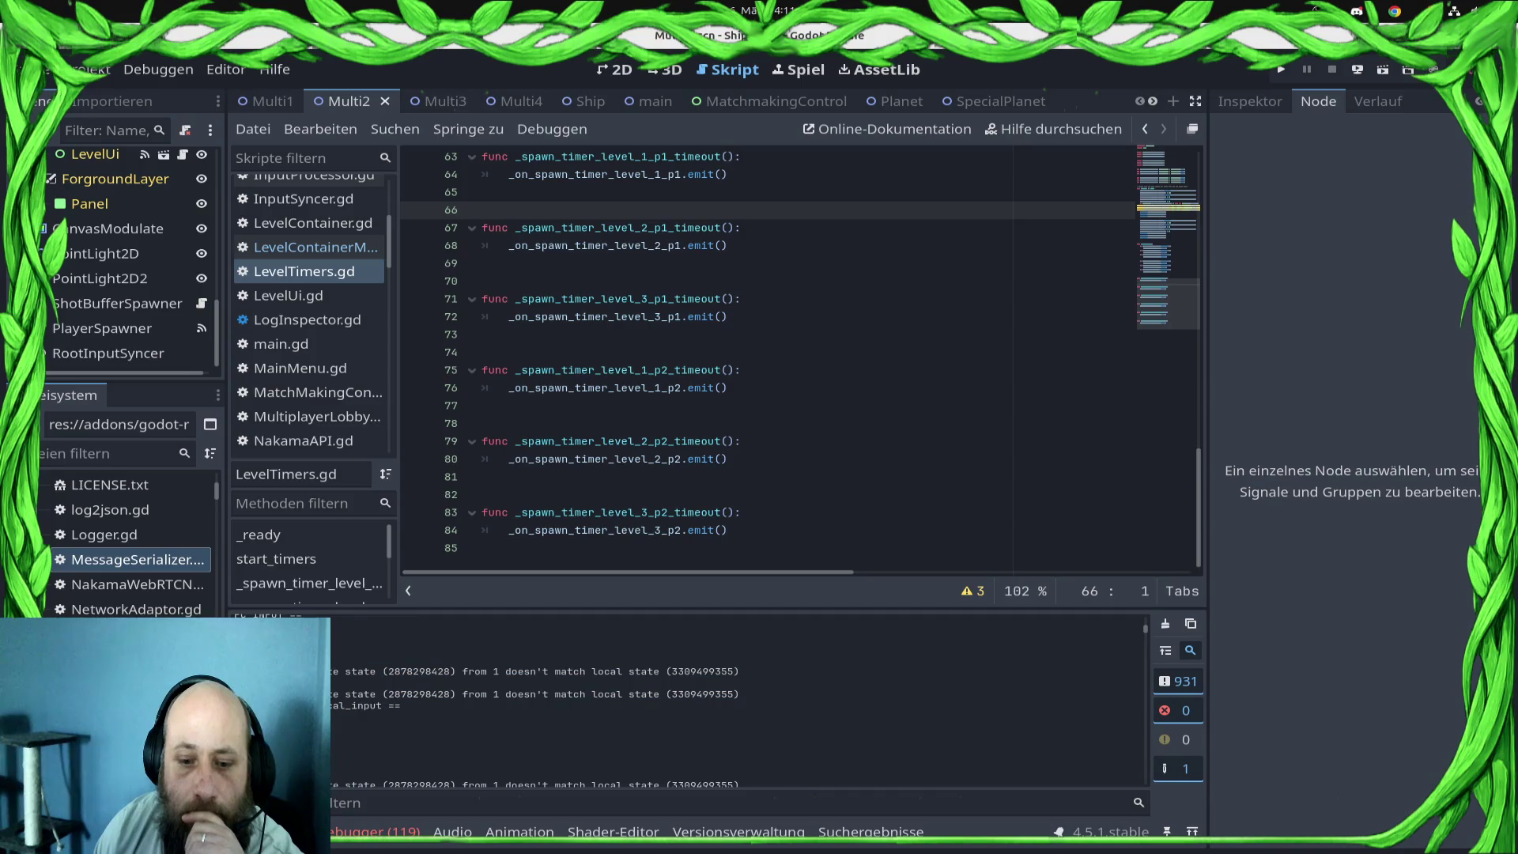
scroll(308, 264, down, 4)
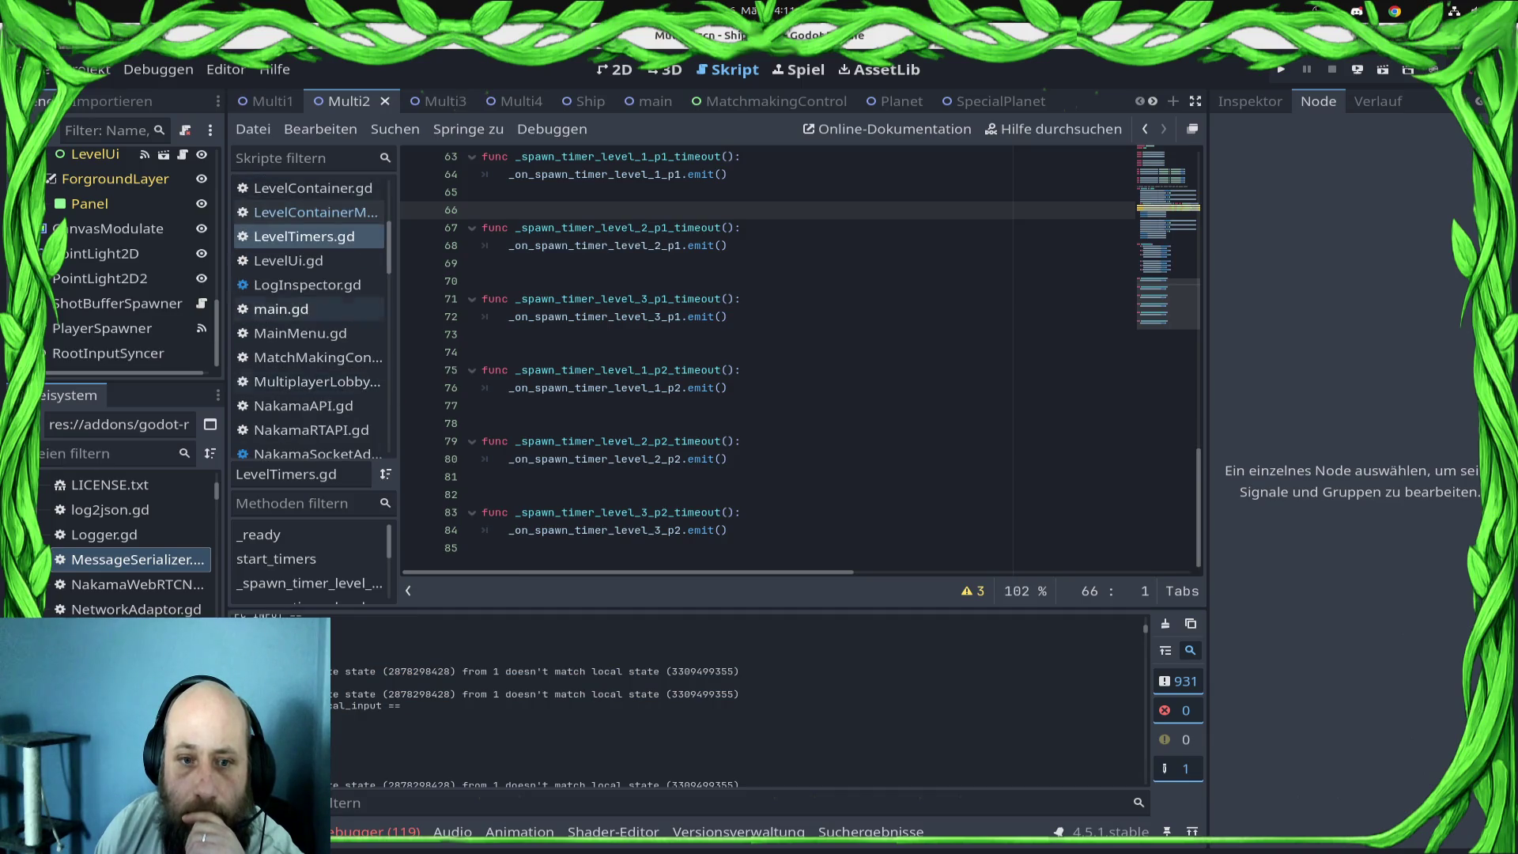
scroll(308, 316, down, 3)
scroll(308, 383, up, 10)
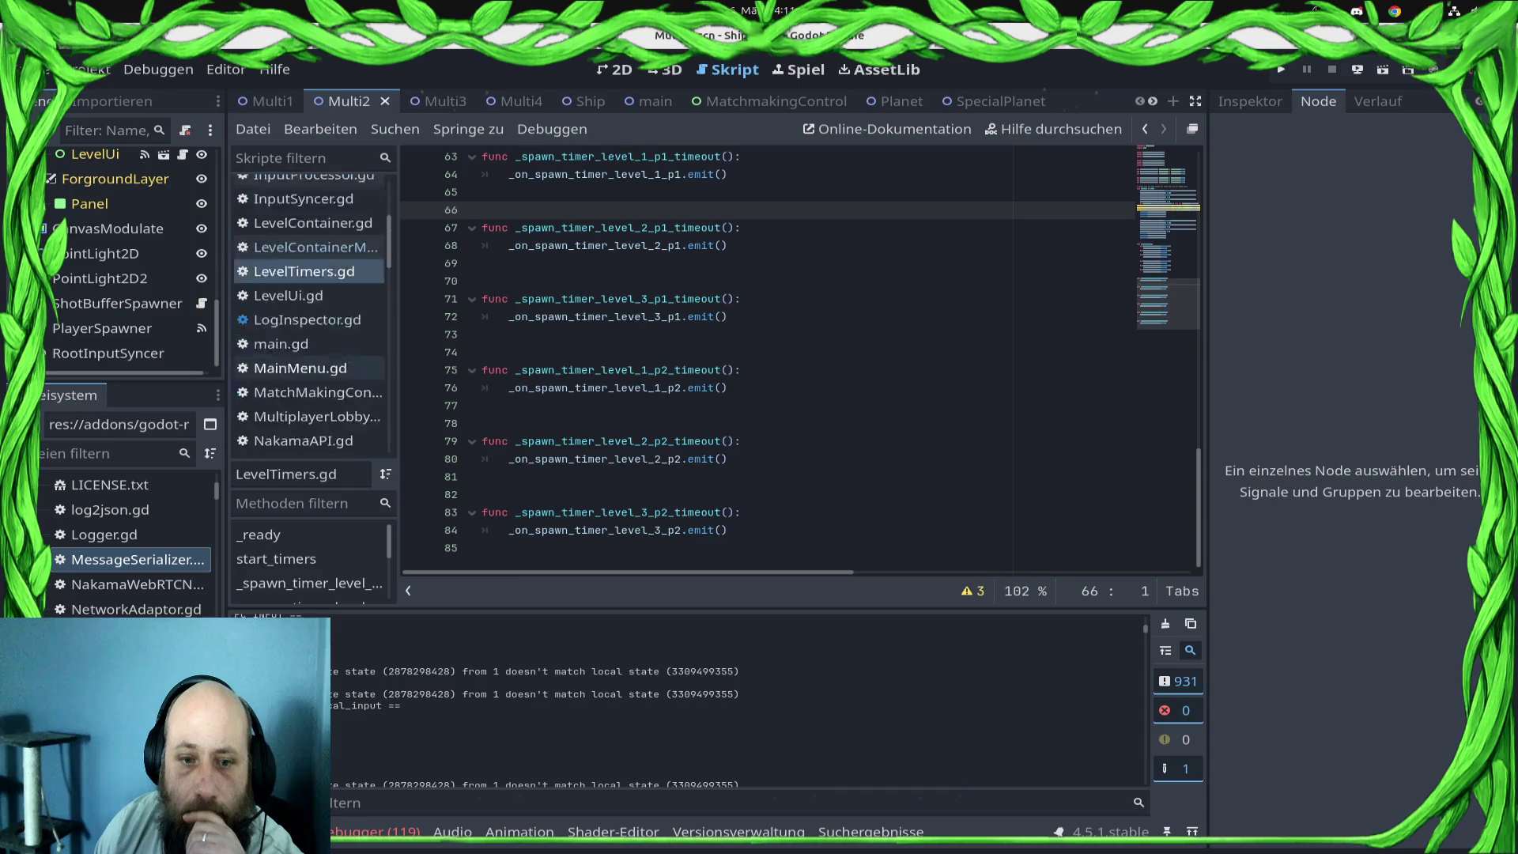
scroll(119, 269, up, 10)
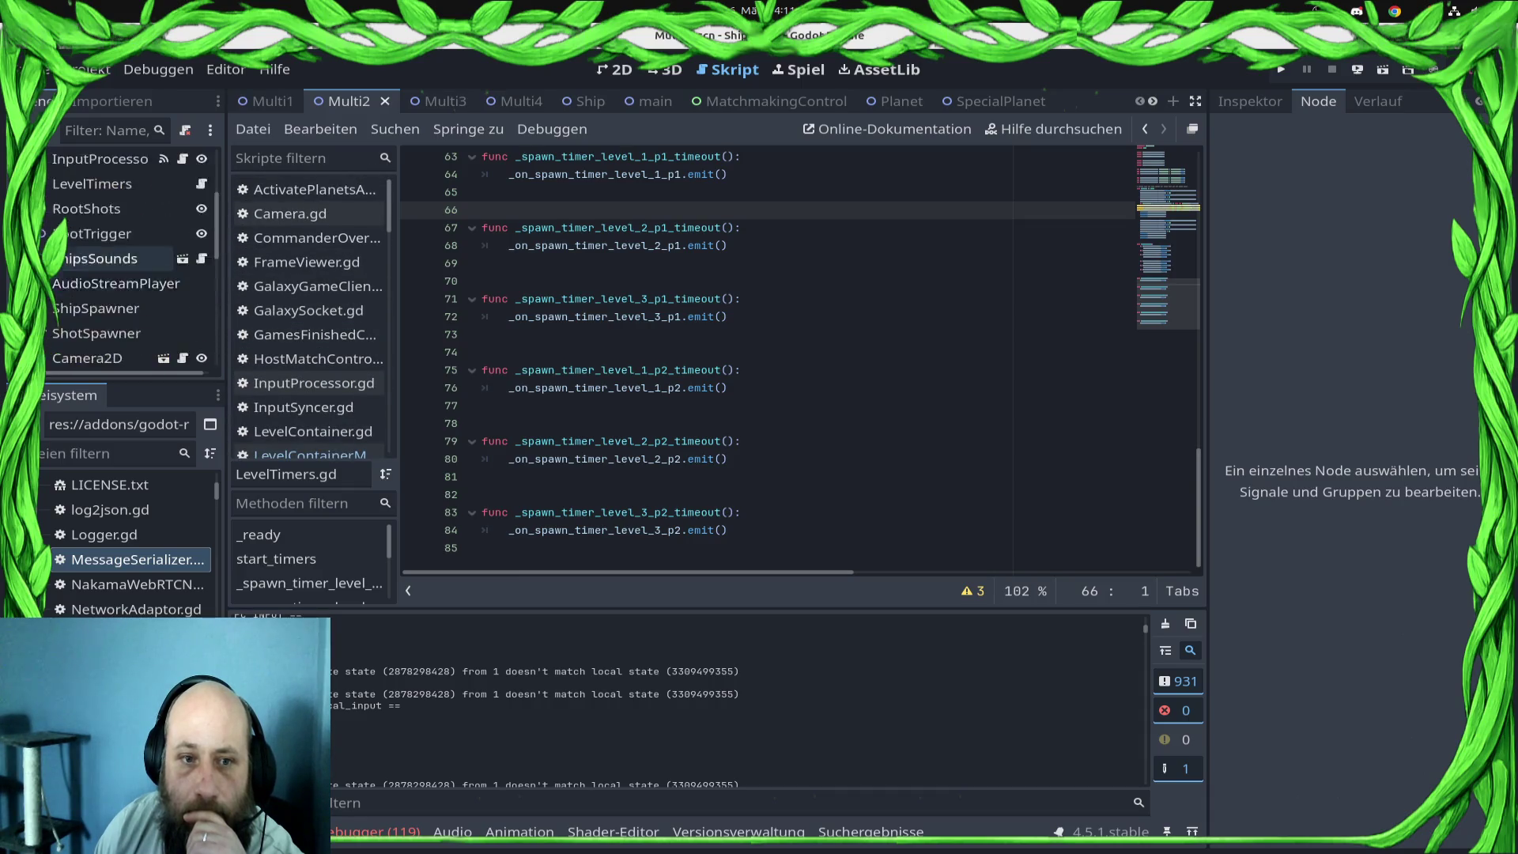
- Look through the LevelContainerMulti script, then switch to InputSyncer.gd
click(309, 453)
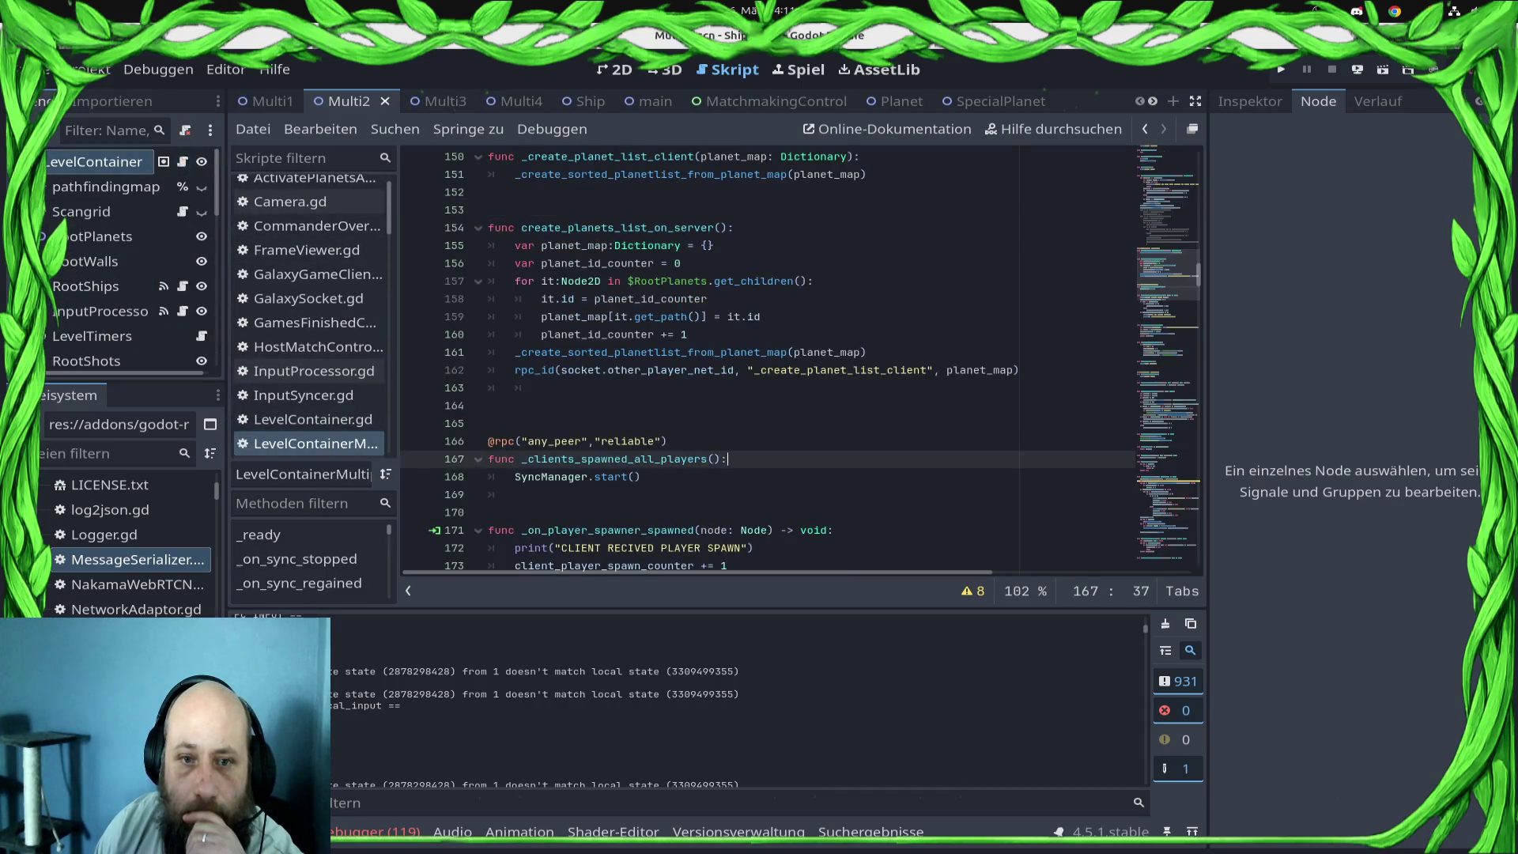
scroll(791, 356, down, 8)
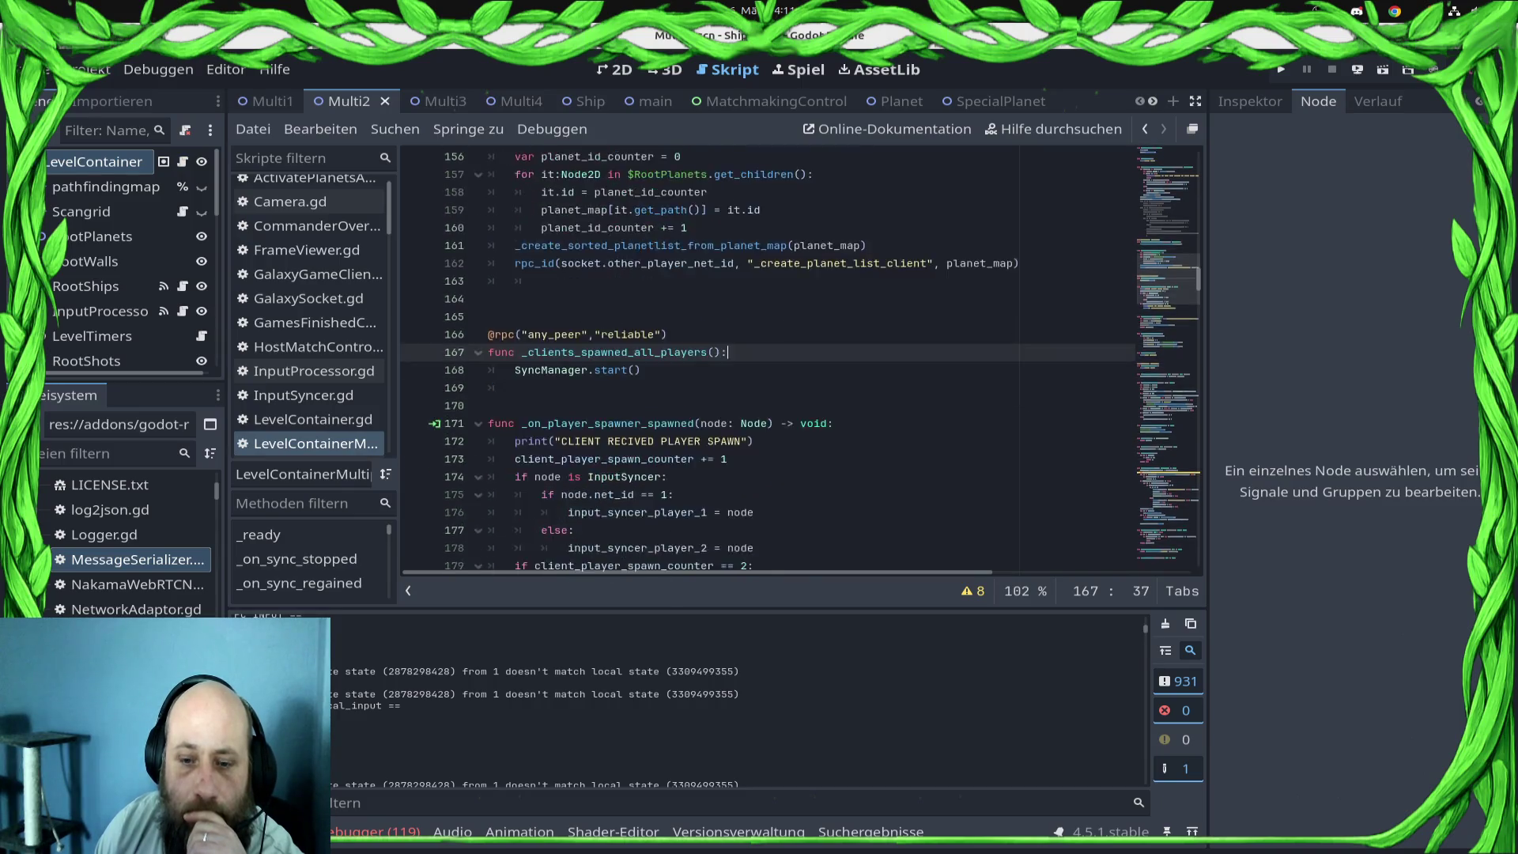
scroll(791, 356, down, 6)
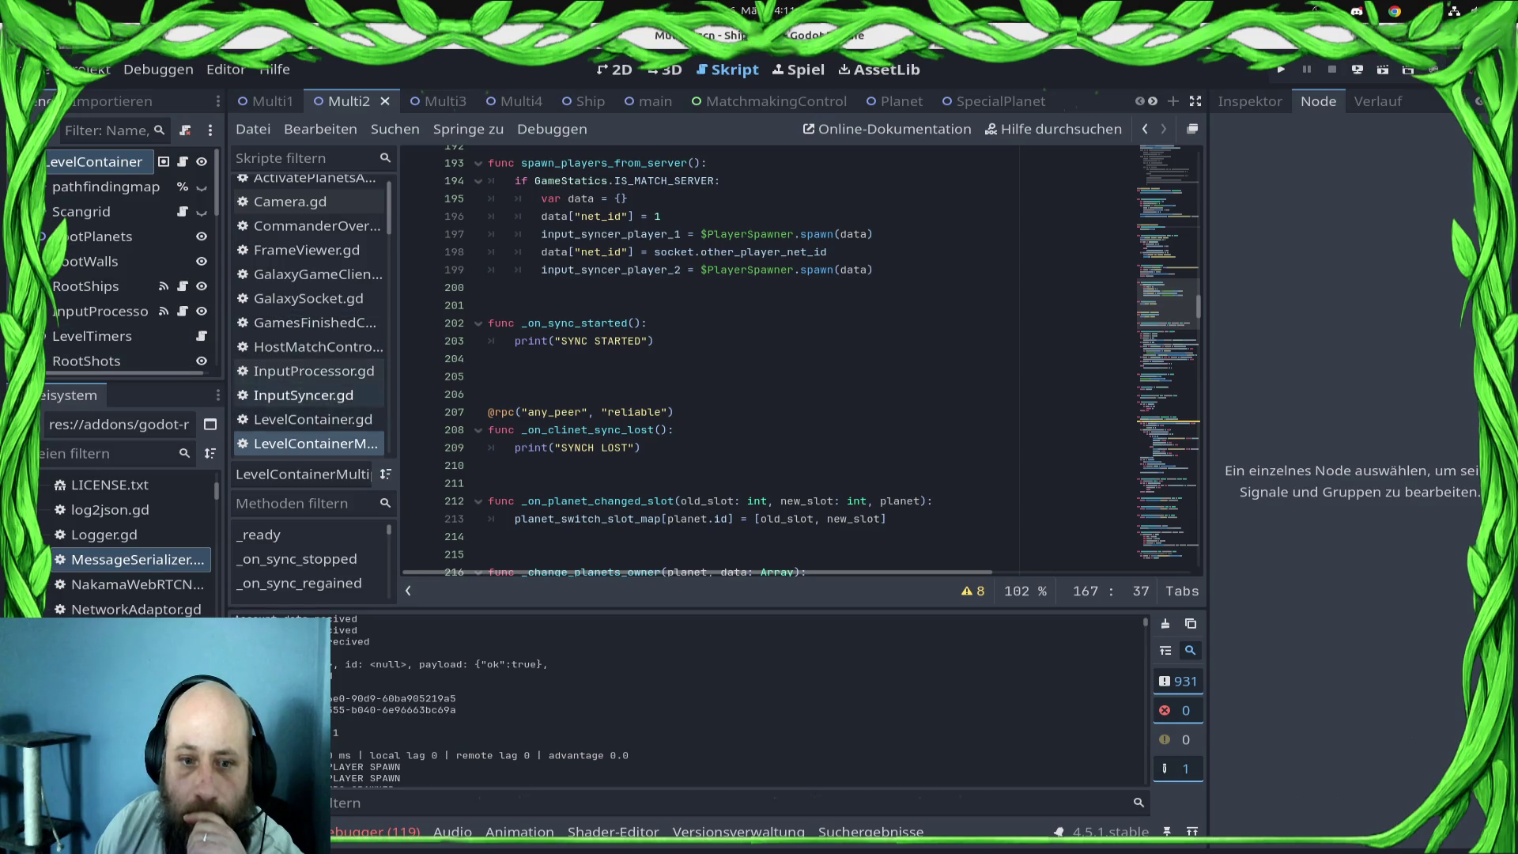
click(303, 394)
- Delete the Android/PC debug print block from _get_local_input
scroll(802, 359, down, 3)
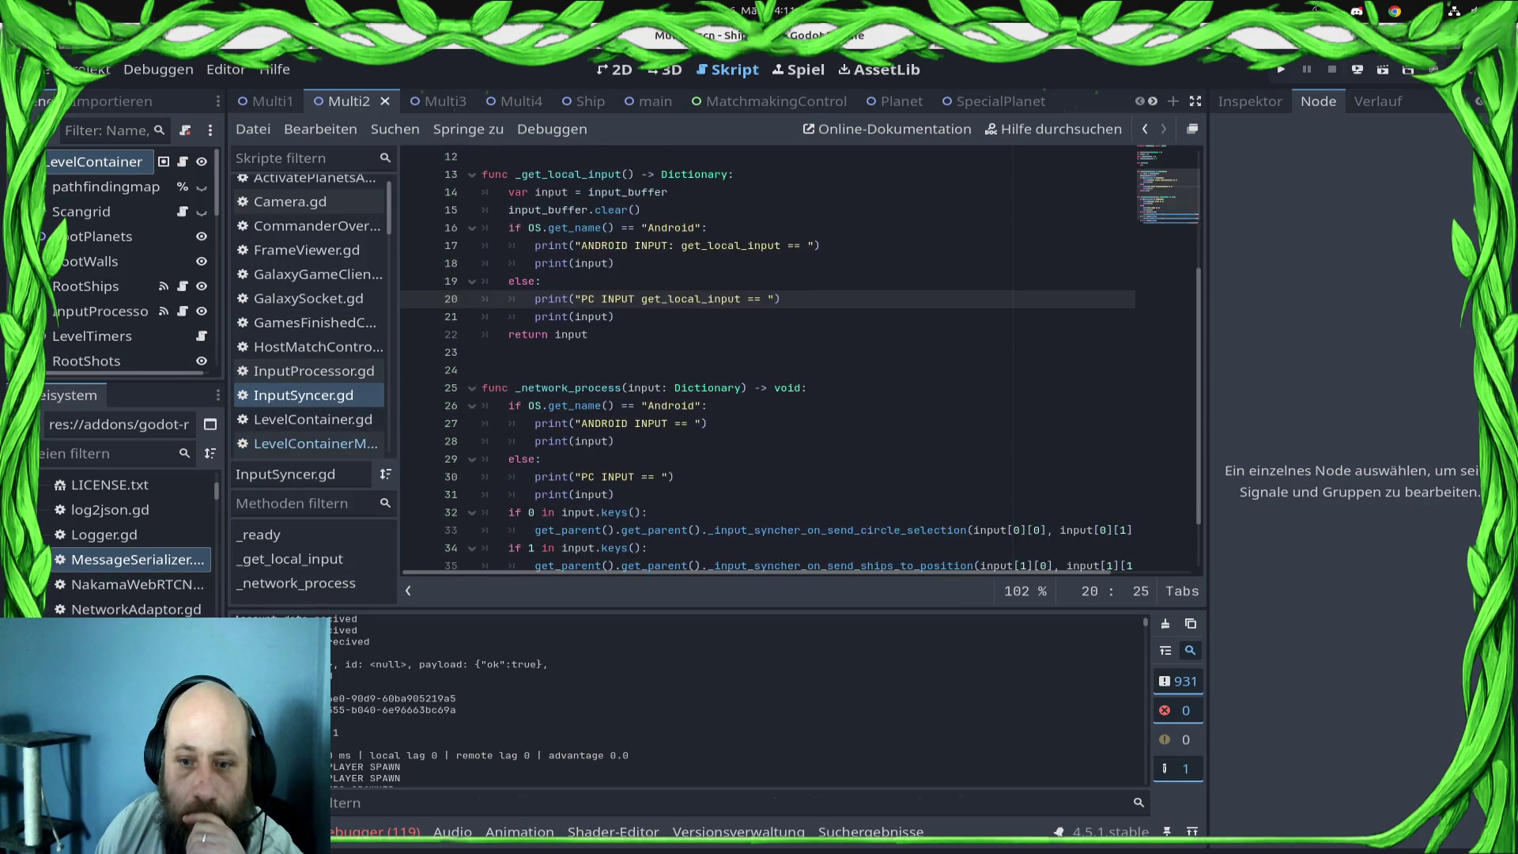
key(Down)
key(shift+Up)
key(shift+Up)
key(shift+Up)
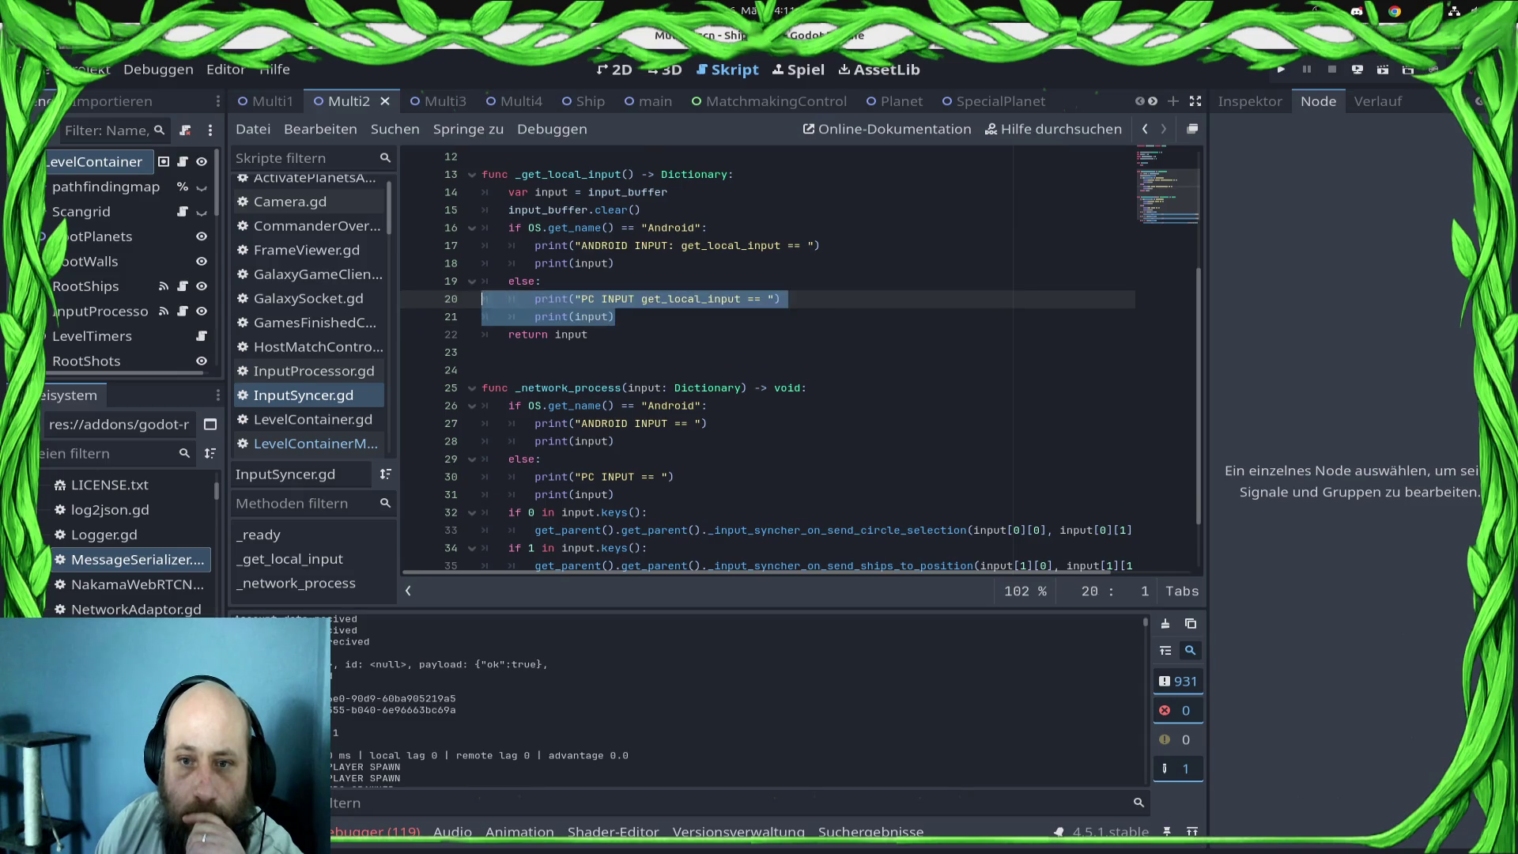
key(shift+Home)
key(shift+Home)
key(shift+Down)
key(shift+Down)
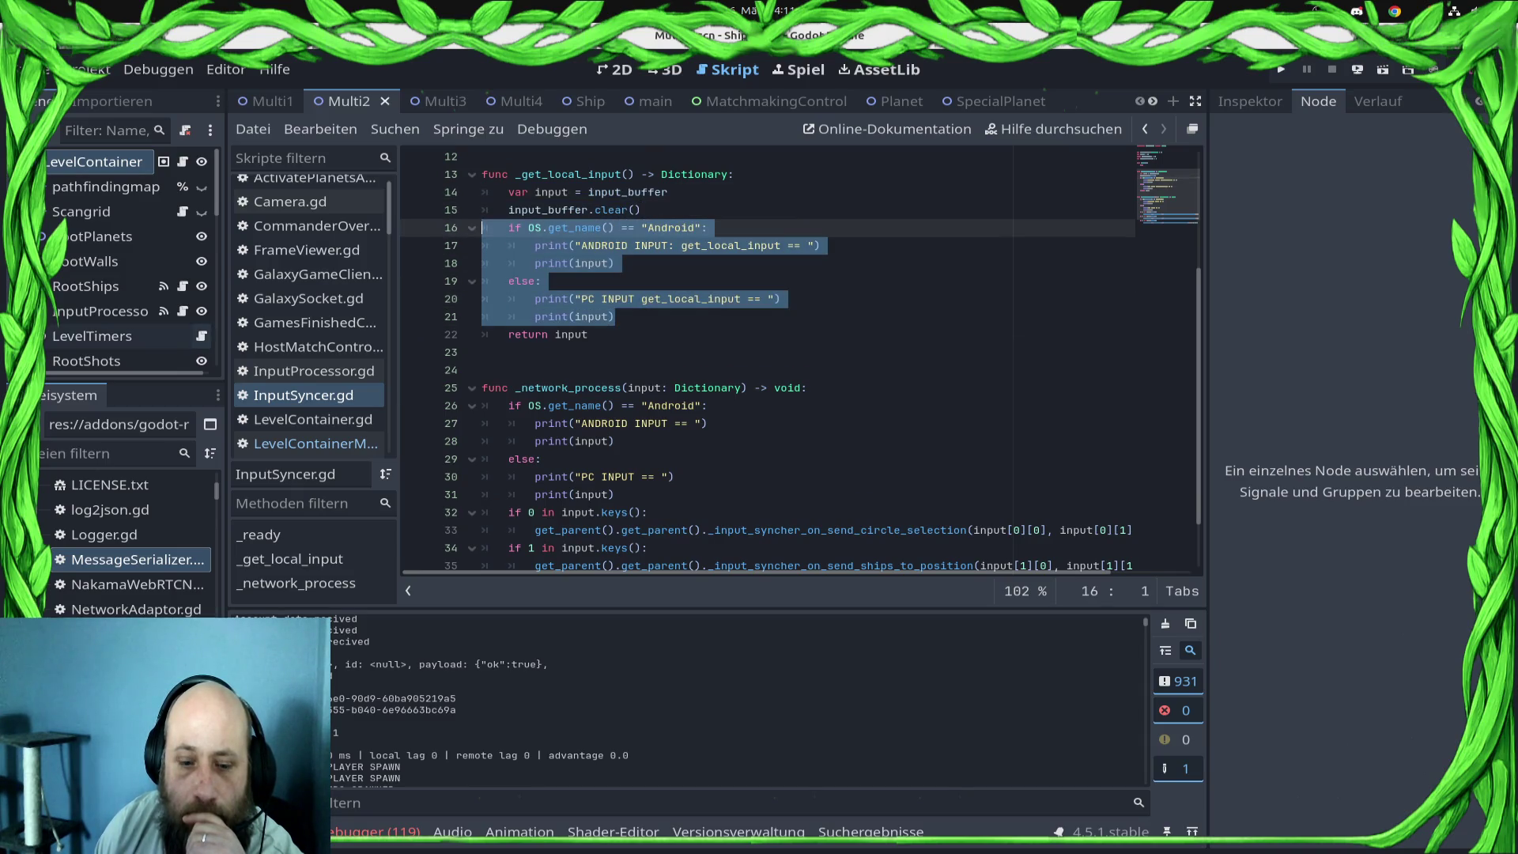
key(BackSpace)
key(BackSpace)
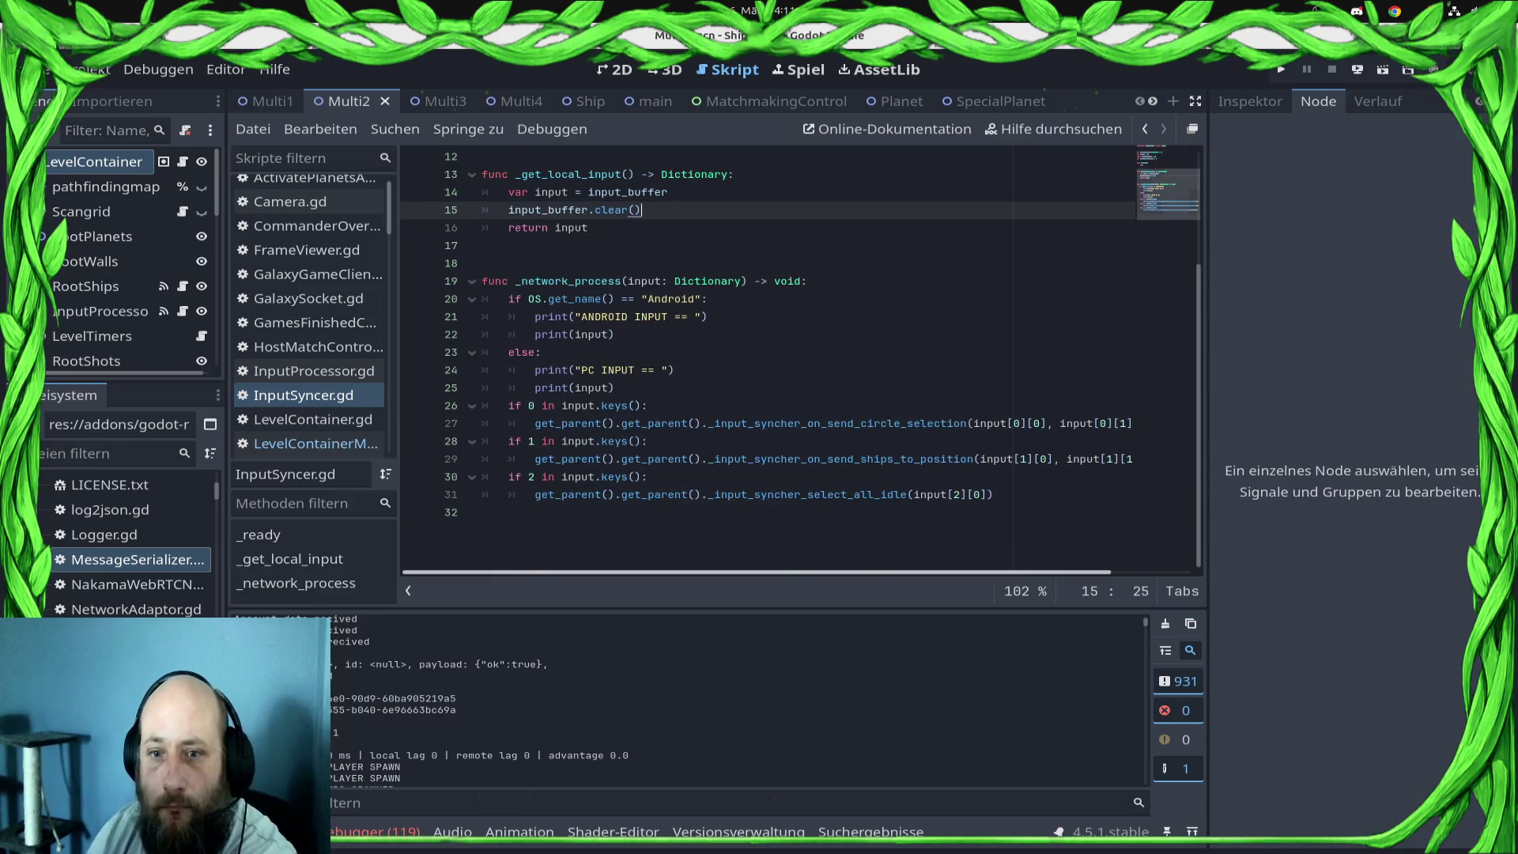
- Delete the Android/PC print block from _network_process, save, and show the Debugger's Fehler list
click(615, 387)
key(shift+Up)
key(shift+Up)
key(shift+Up)
key(shift+Up)
key(shift+Up)
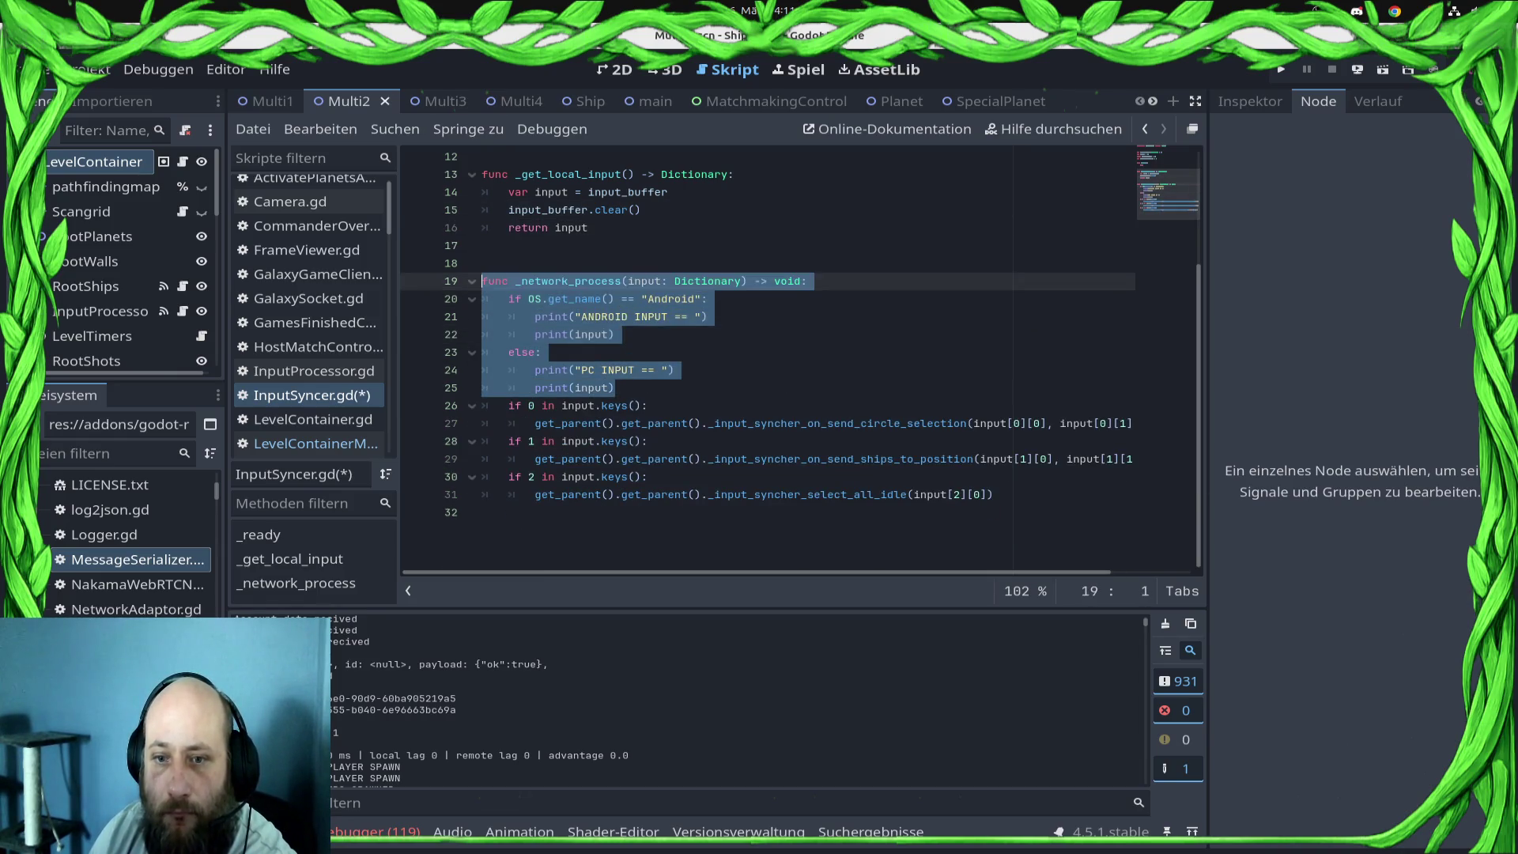
key(shift+Down)
key(BackSpace)
key(BackSpace)
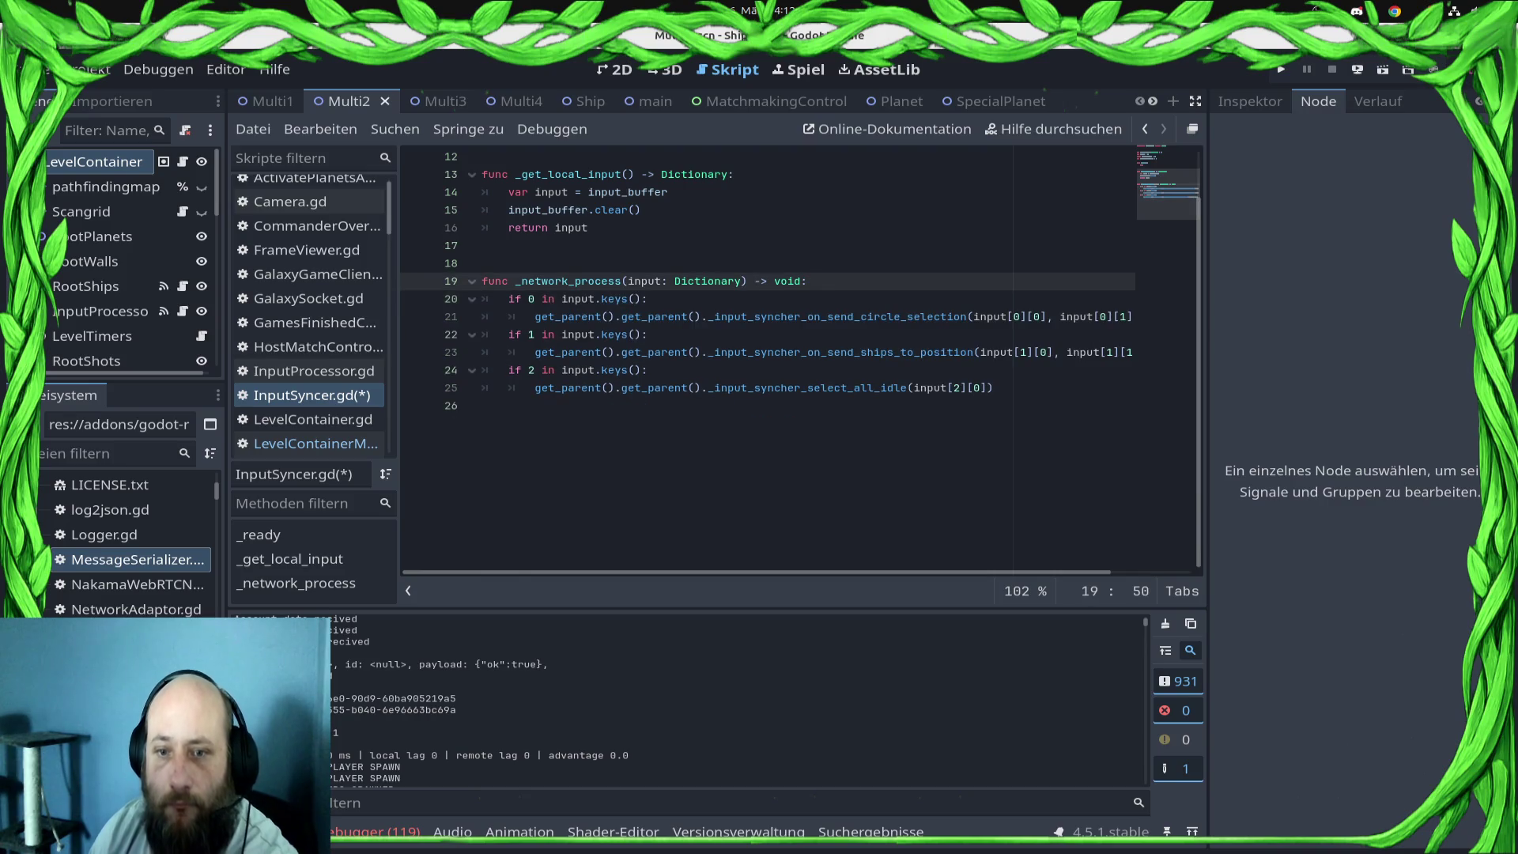
key(ctrl+s)
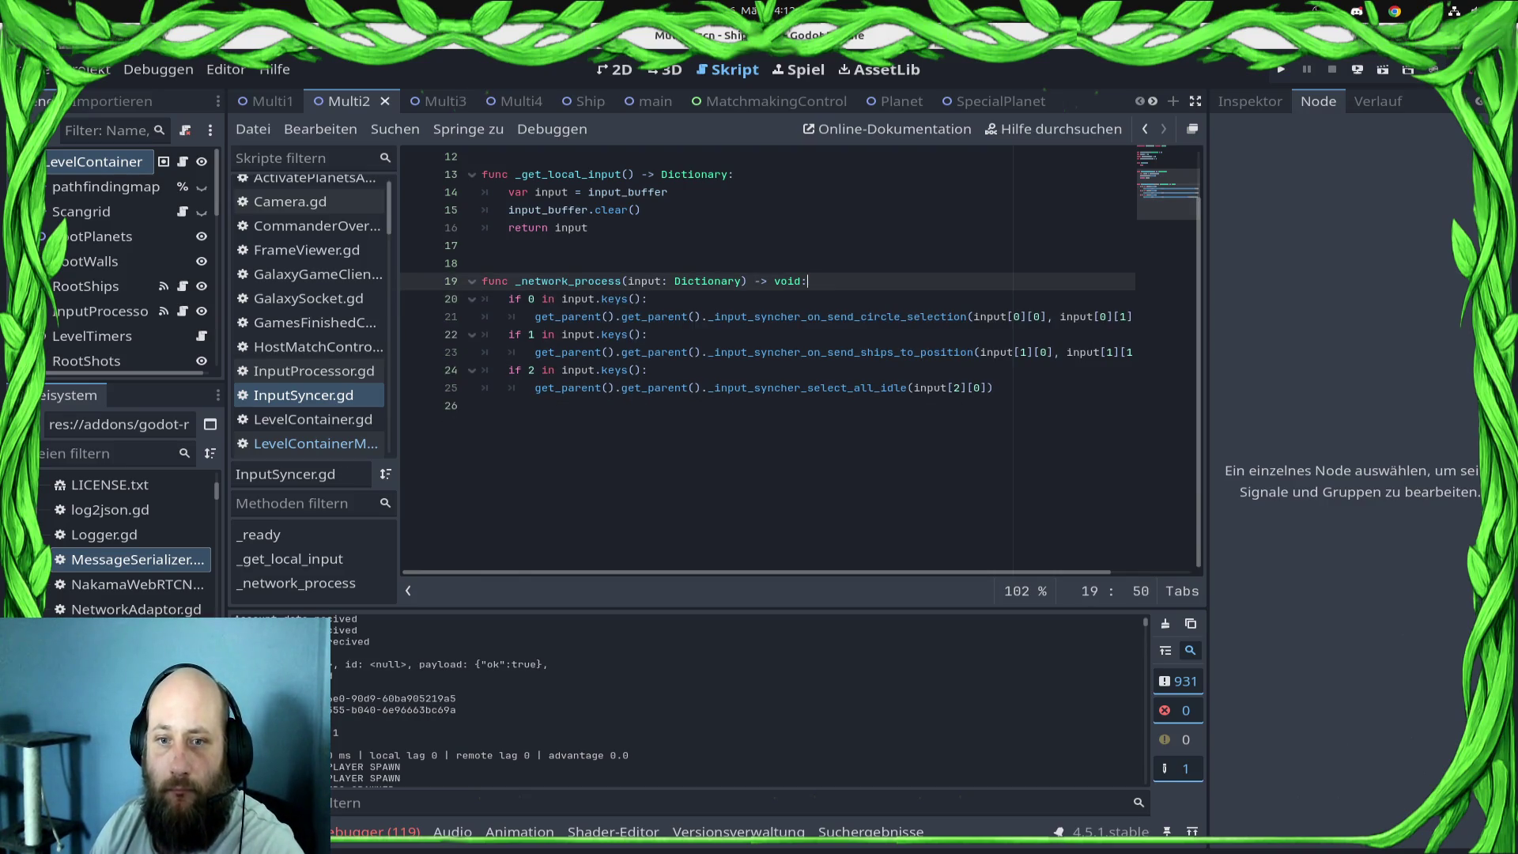
scroll(767, 356, up, 4)
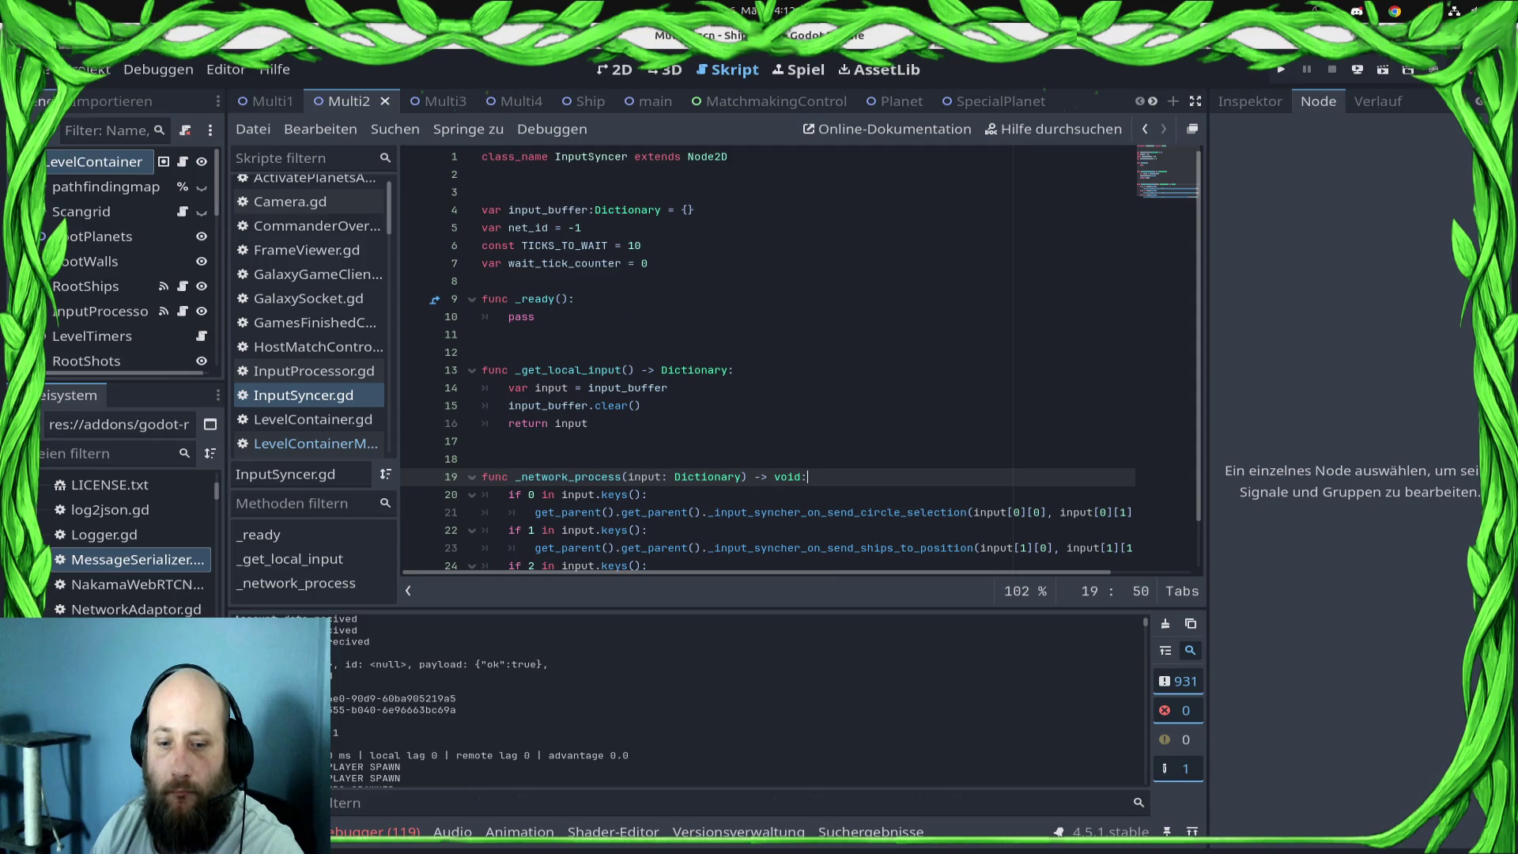
click(376, 831)
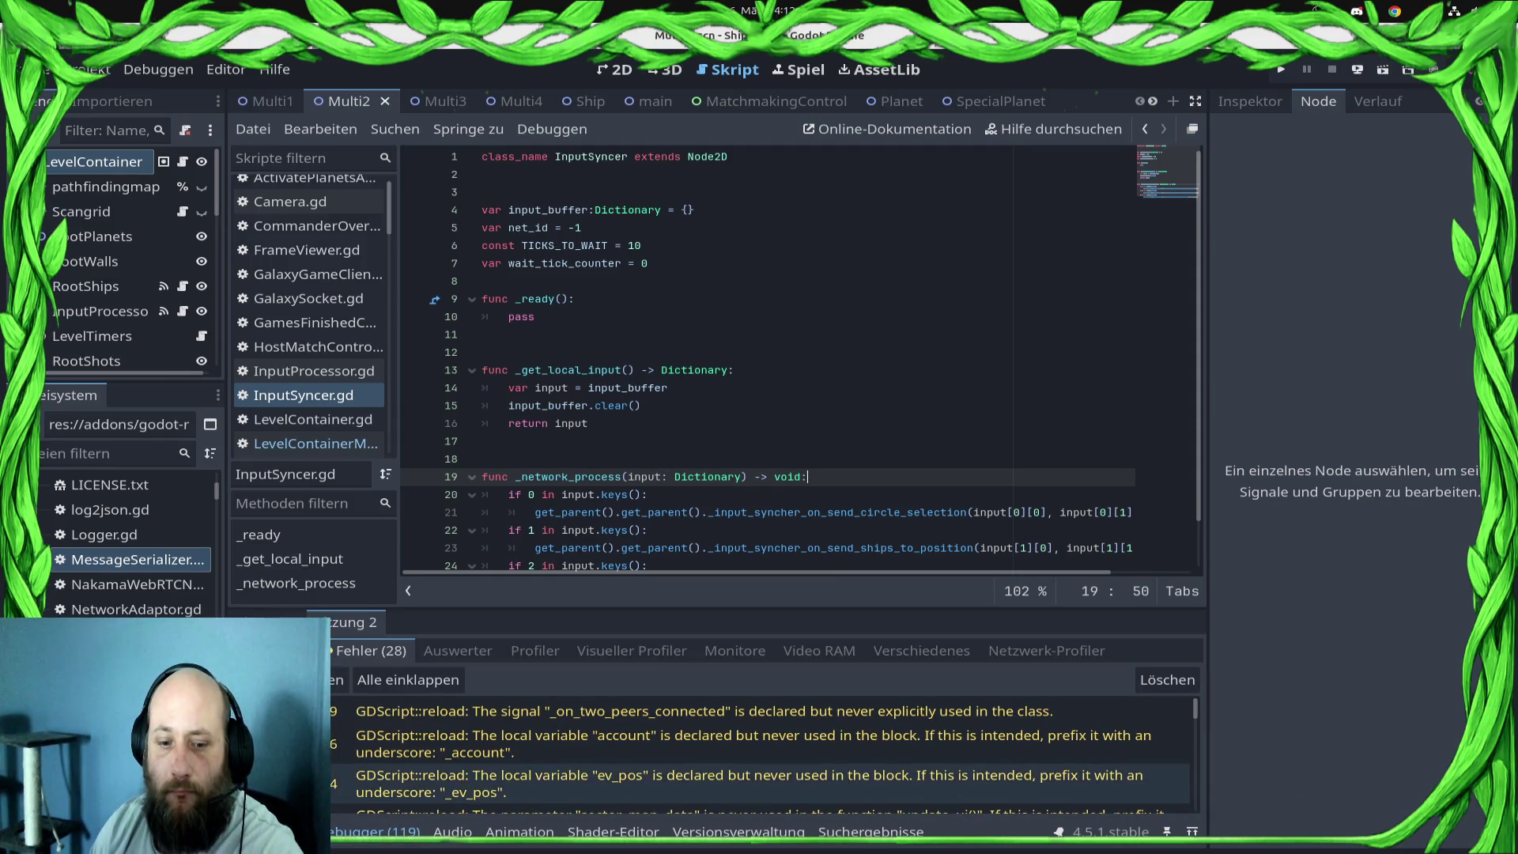
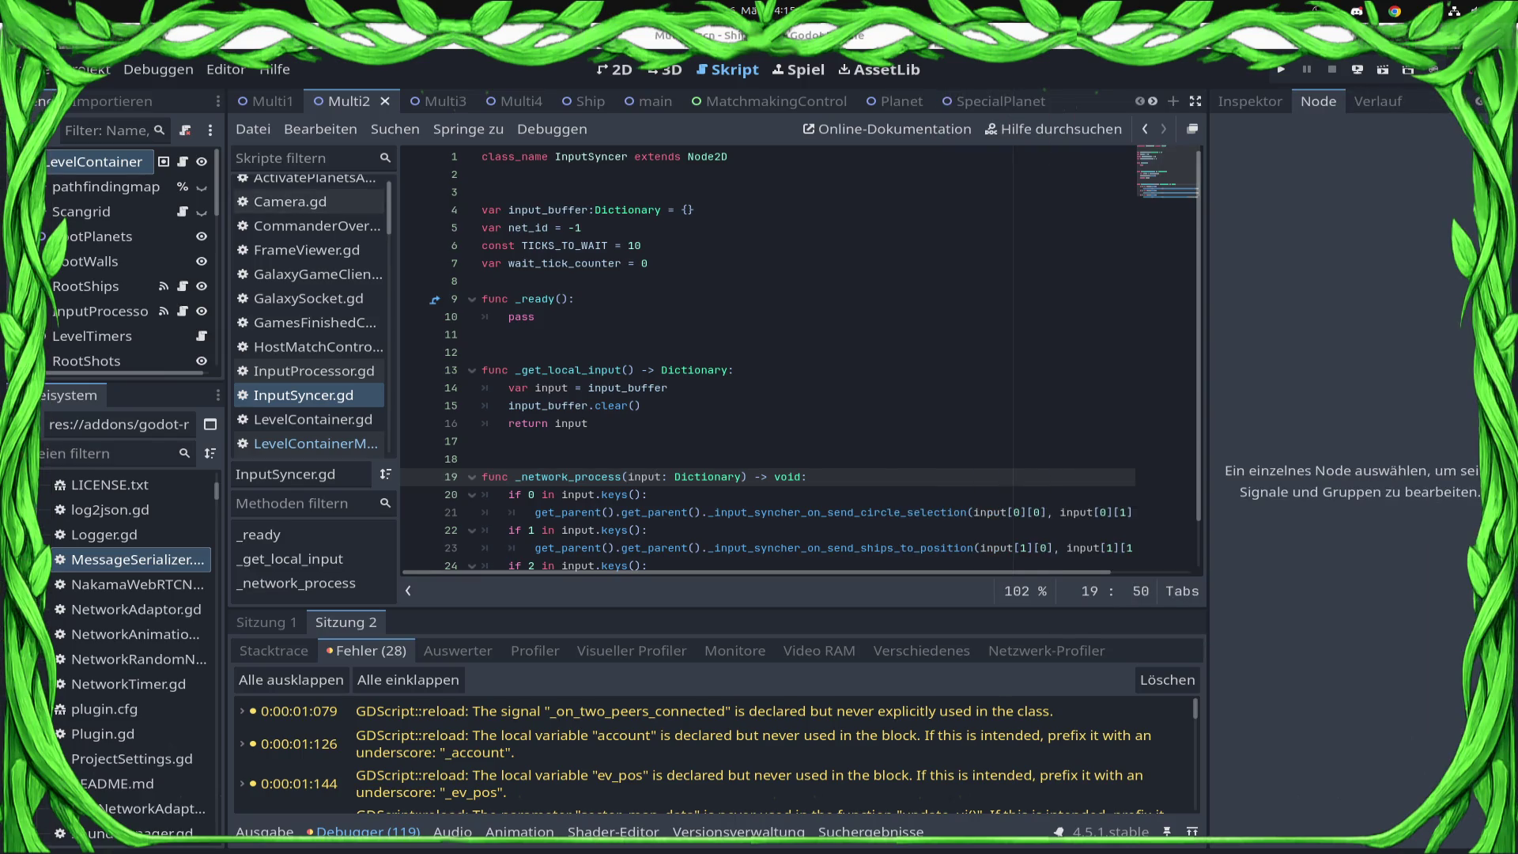
- Jump from the tick-mismatch assertion to SyncManager.gd line 901 and inspect input_frame
scroll(711, 773, down, 5)
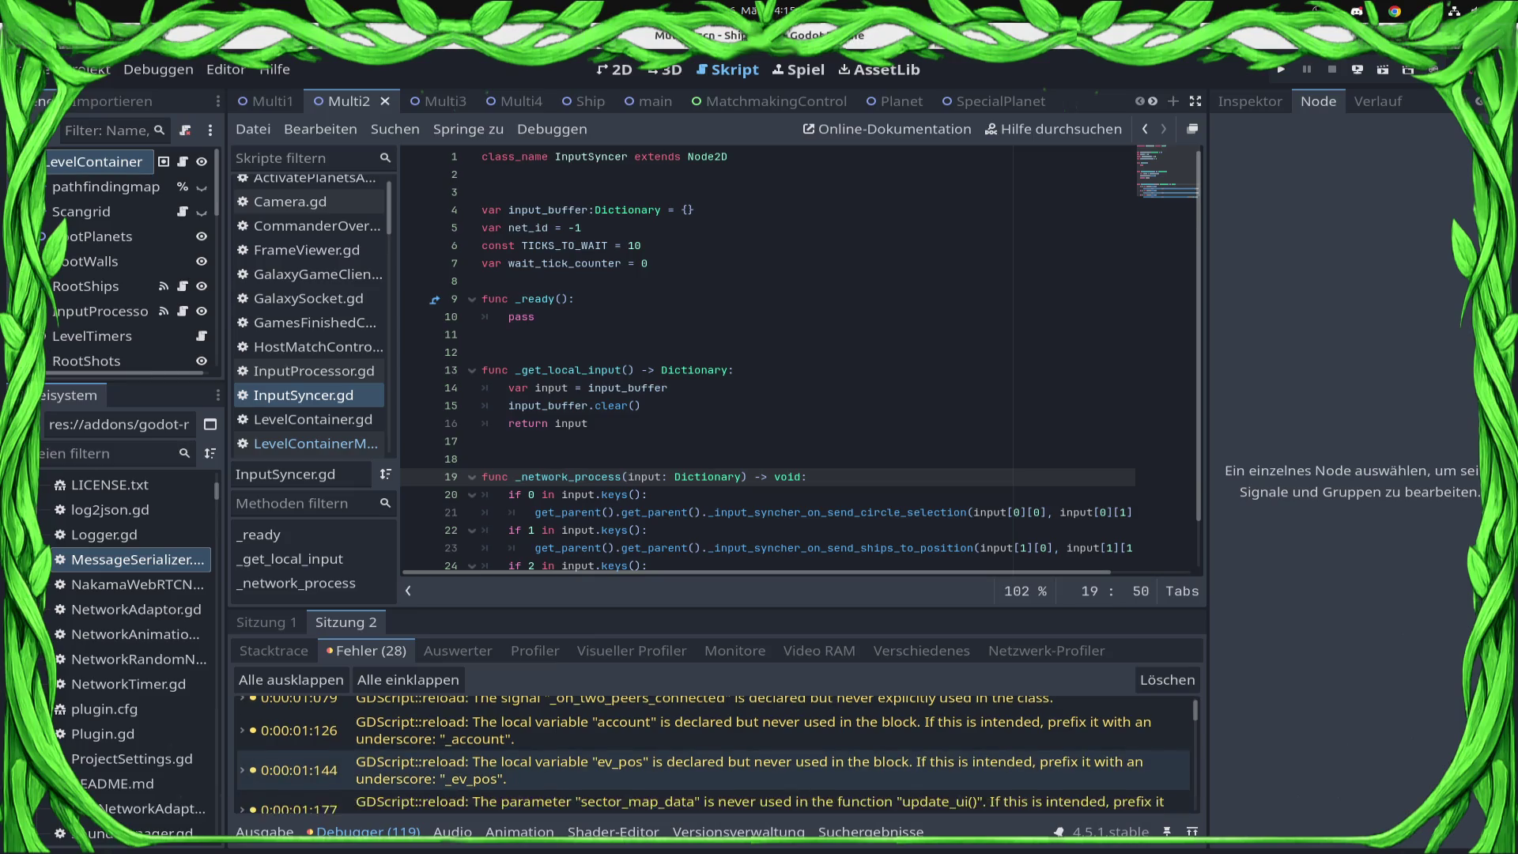
scroll(712, 763, down, 8)
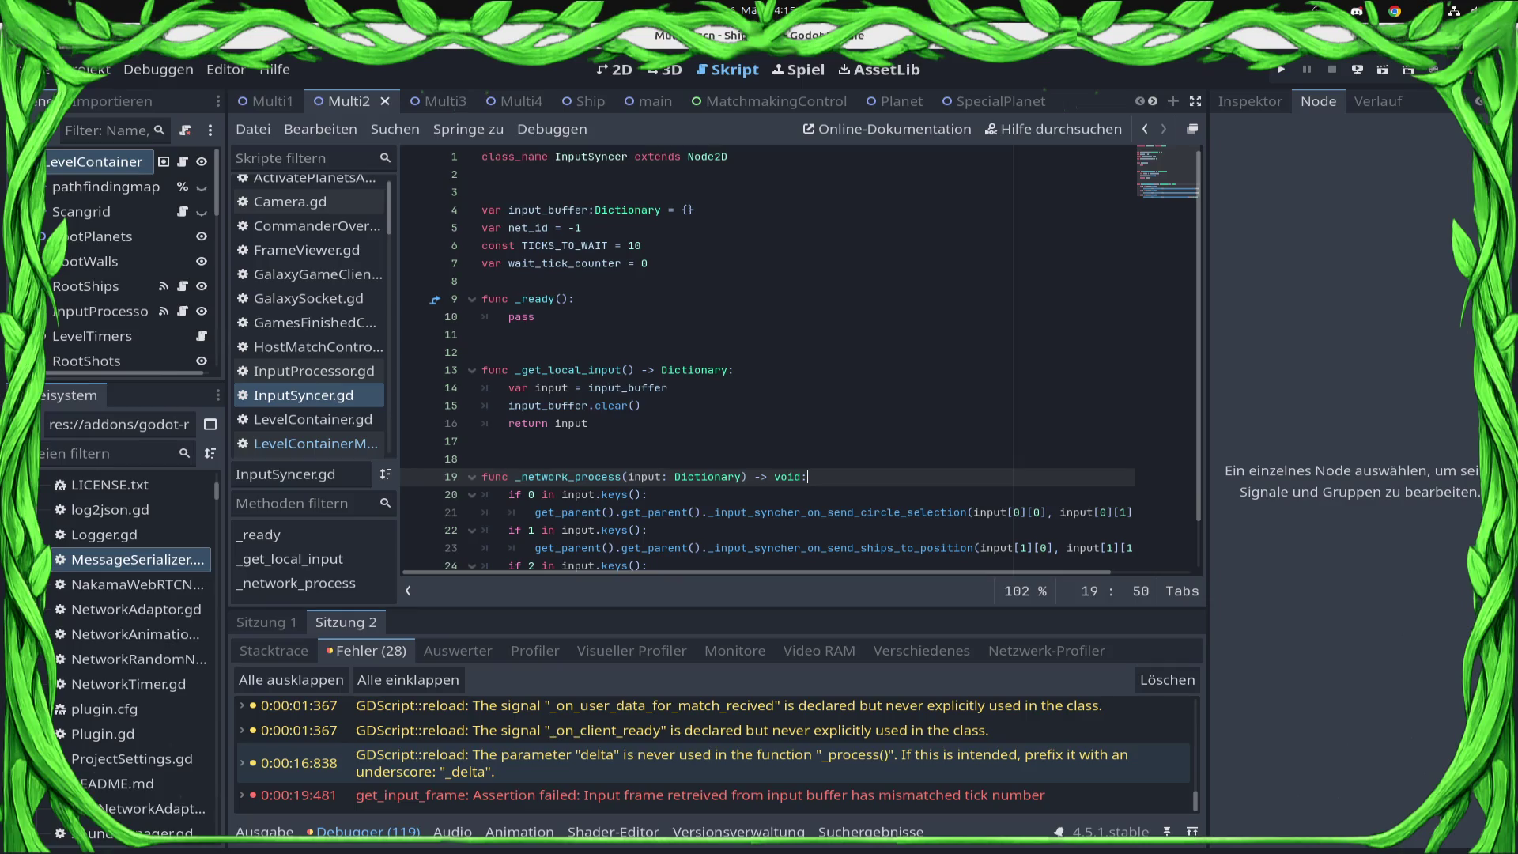
double_click(688, 795)
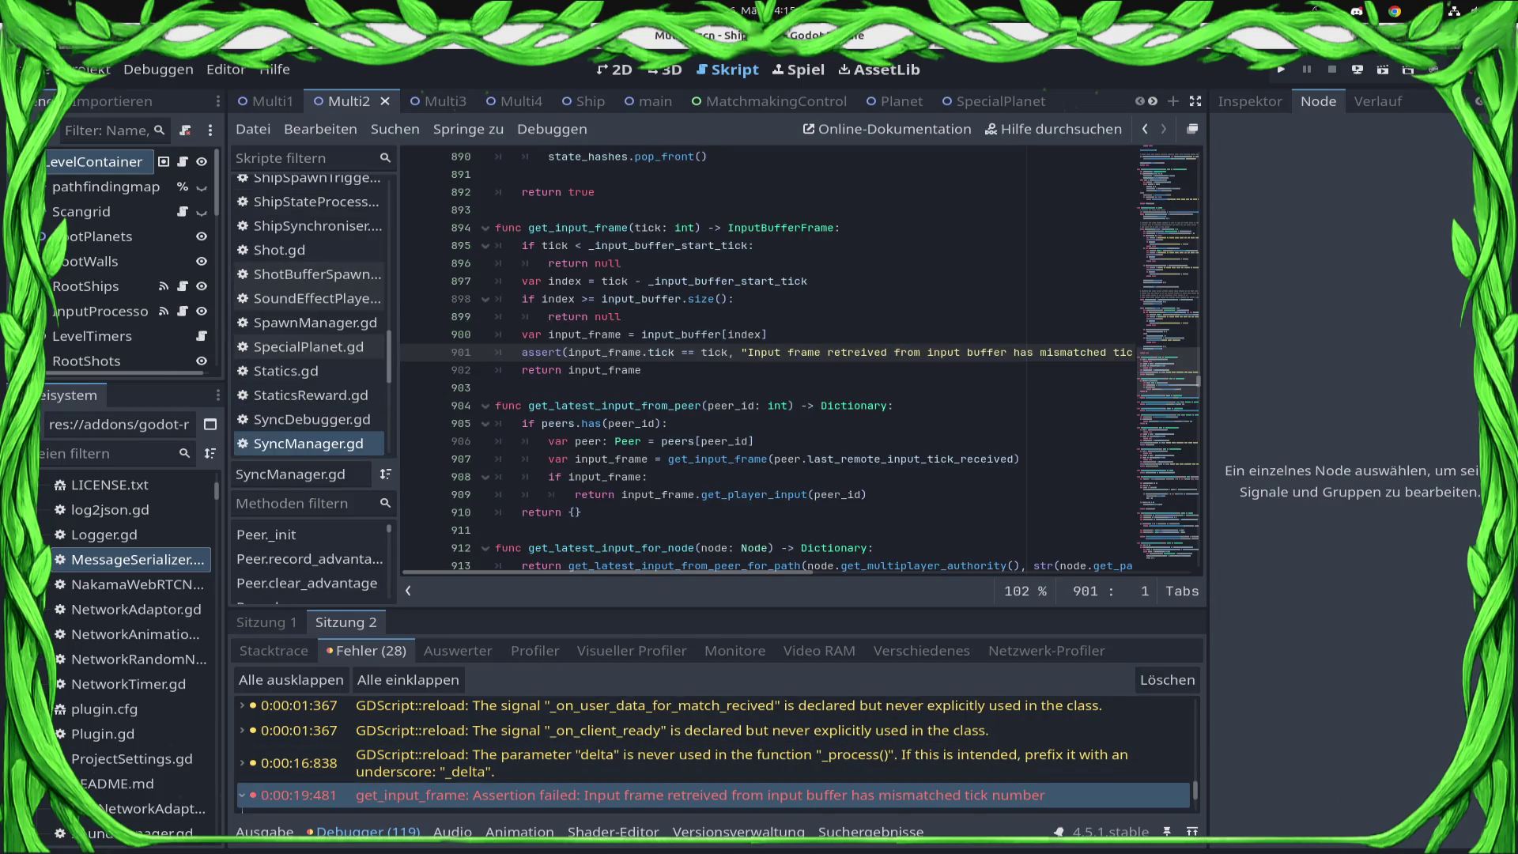
double_click(585, 334)
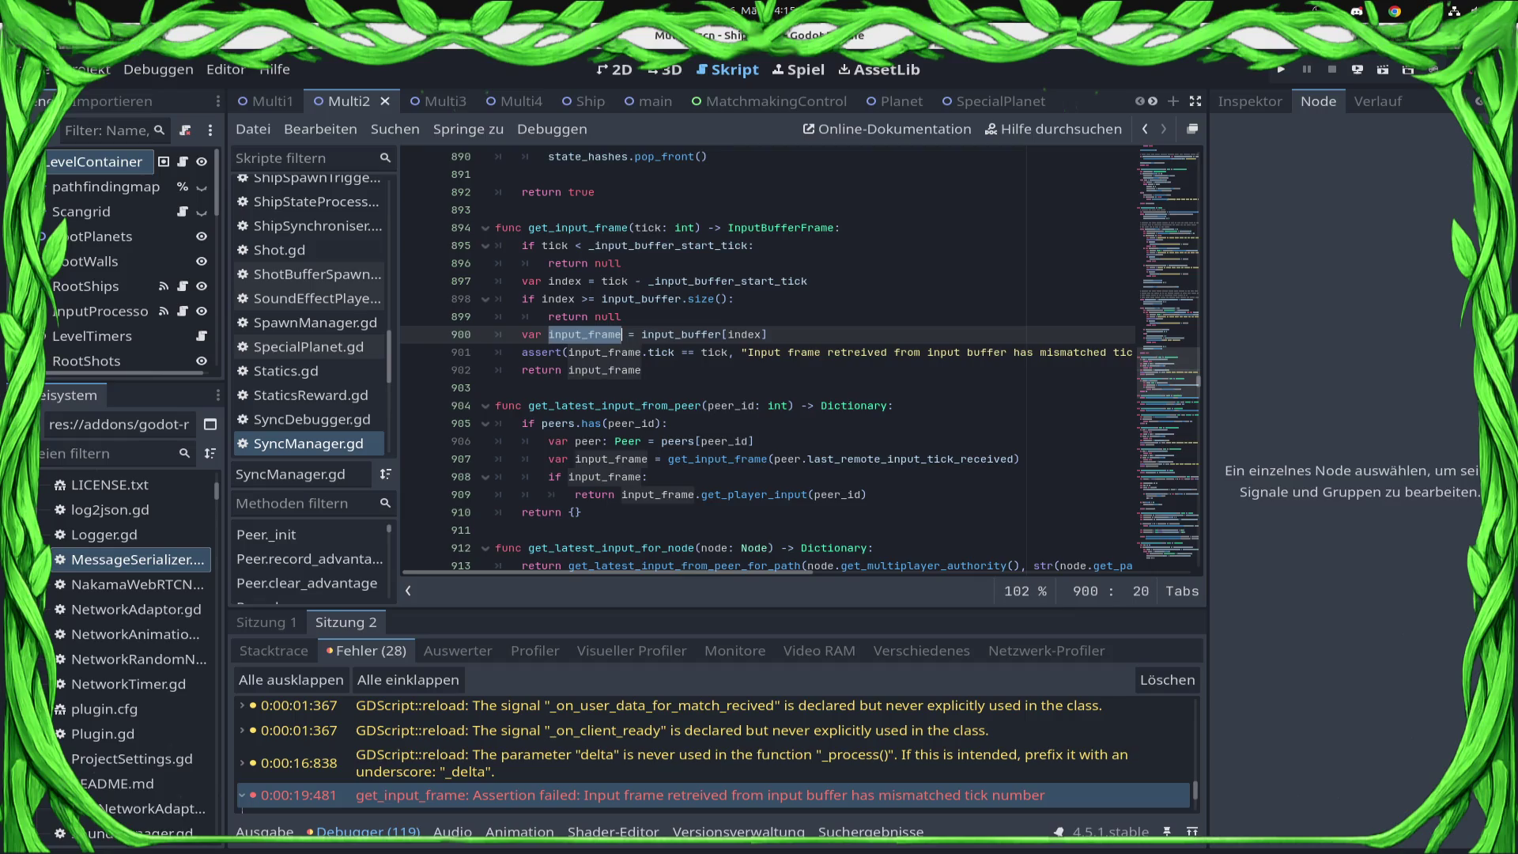
click(642, 371)
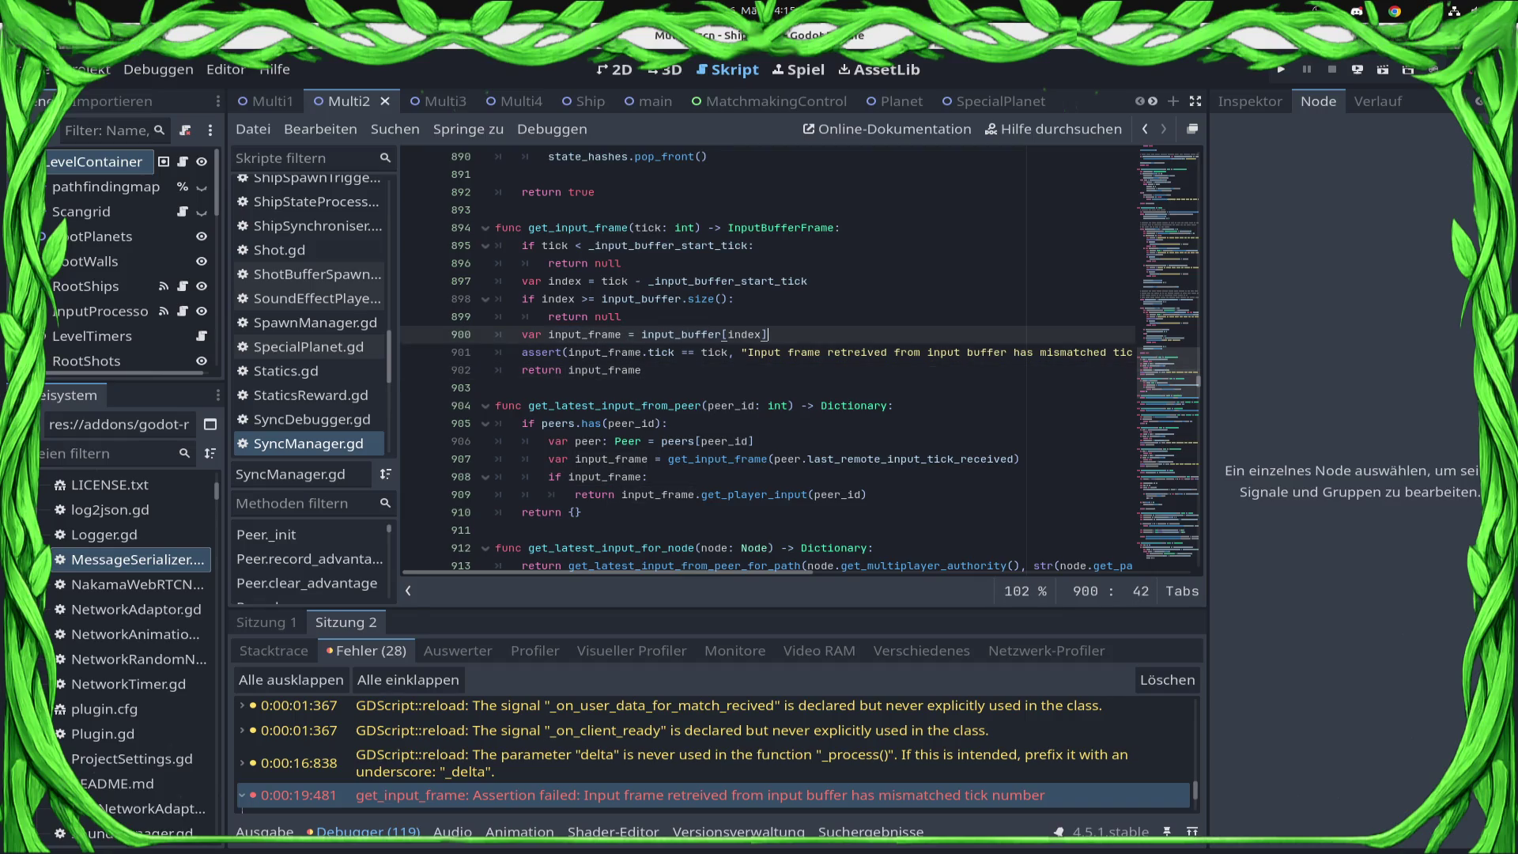
click(767, 335)
- Open the LevelContainerMulti script from the script list
click(615, 69)
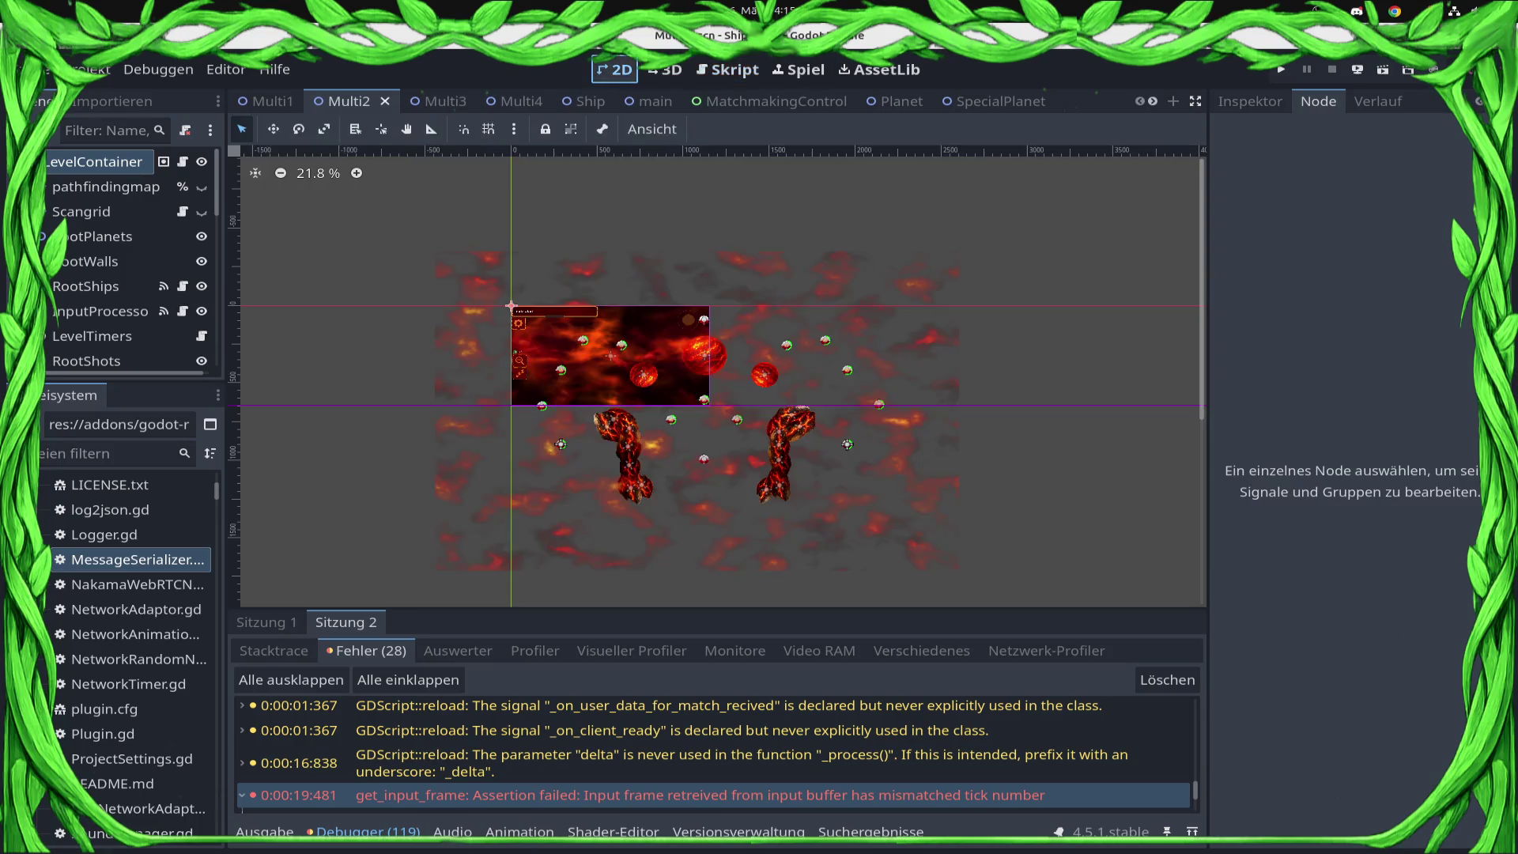
click(727, 70)
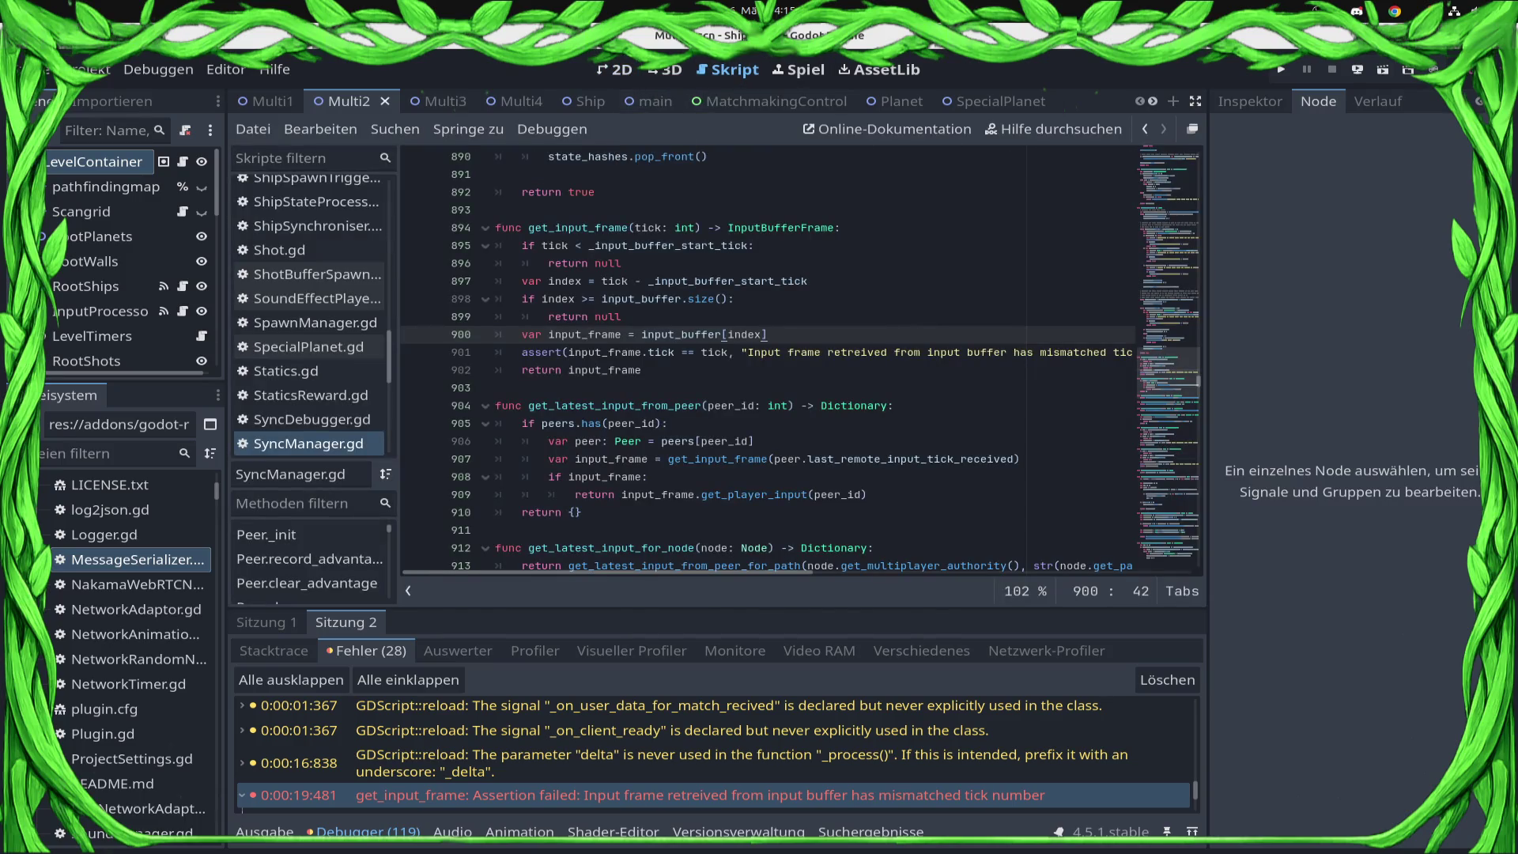
click(615, 69)
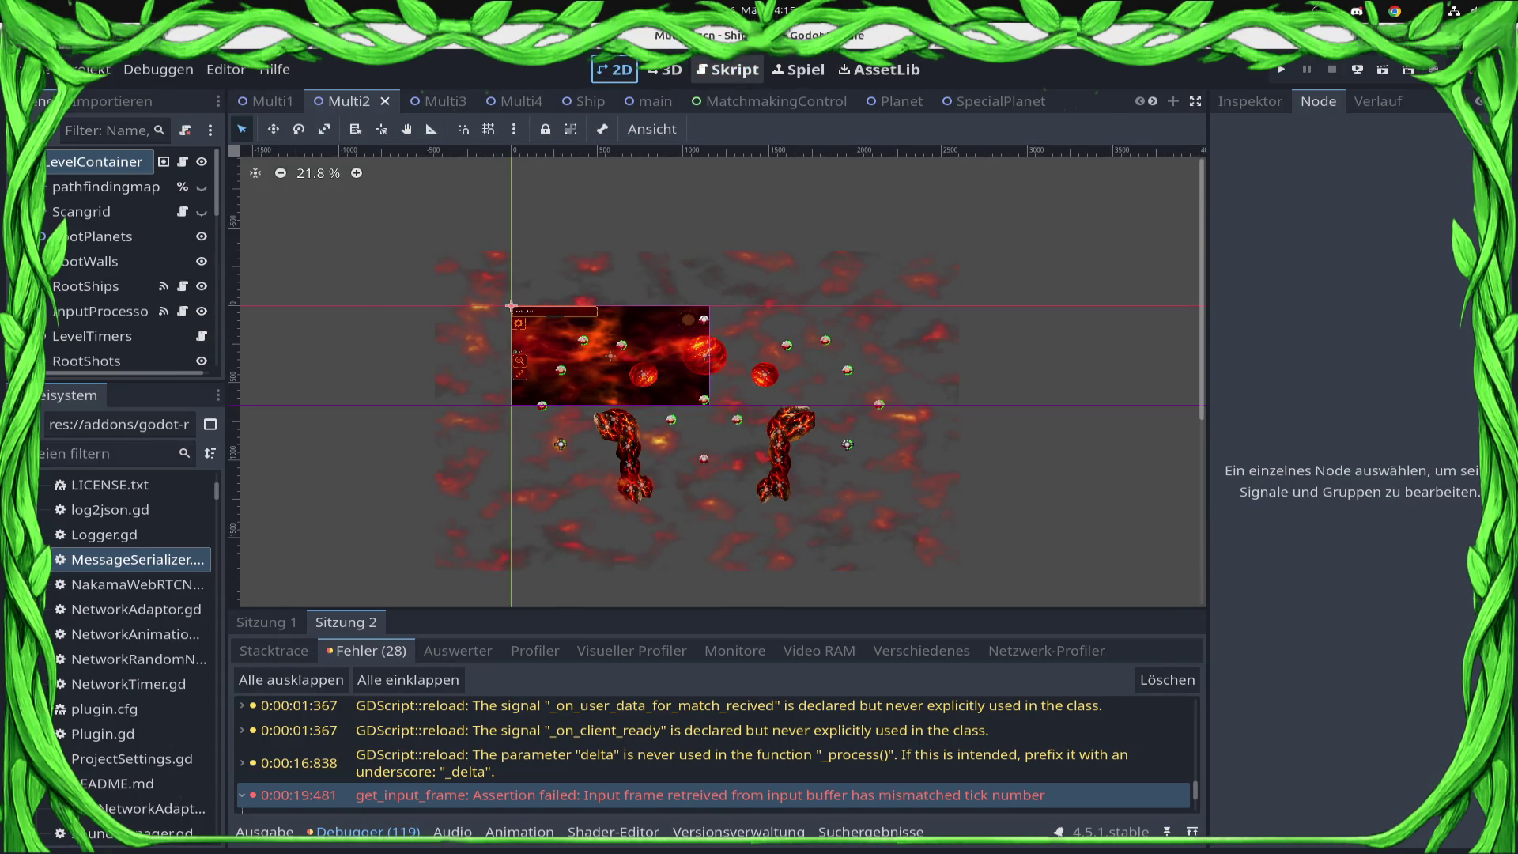
click(727, 70)
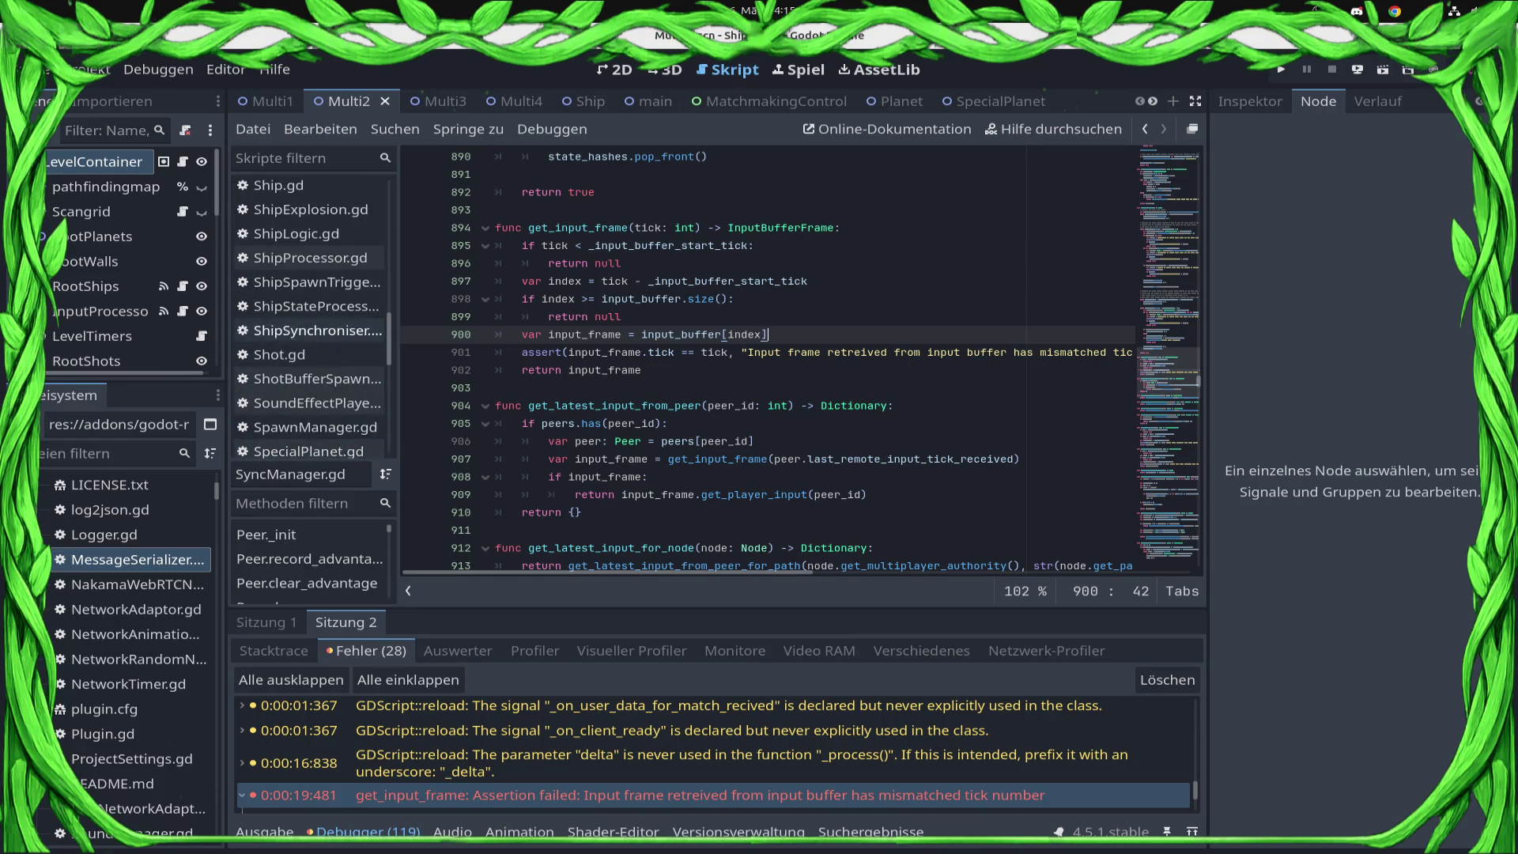
click(182, 161)
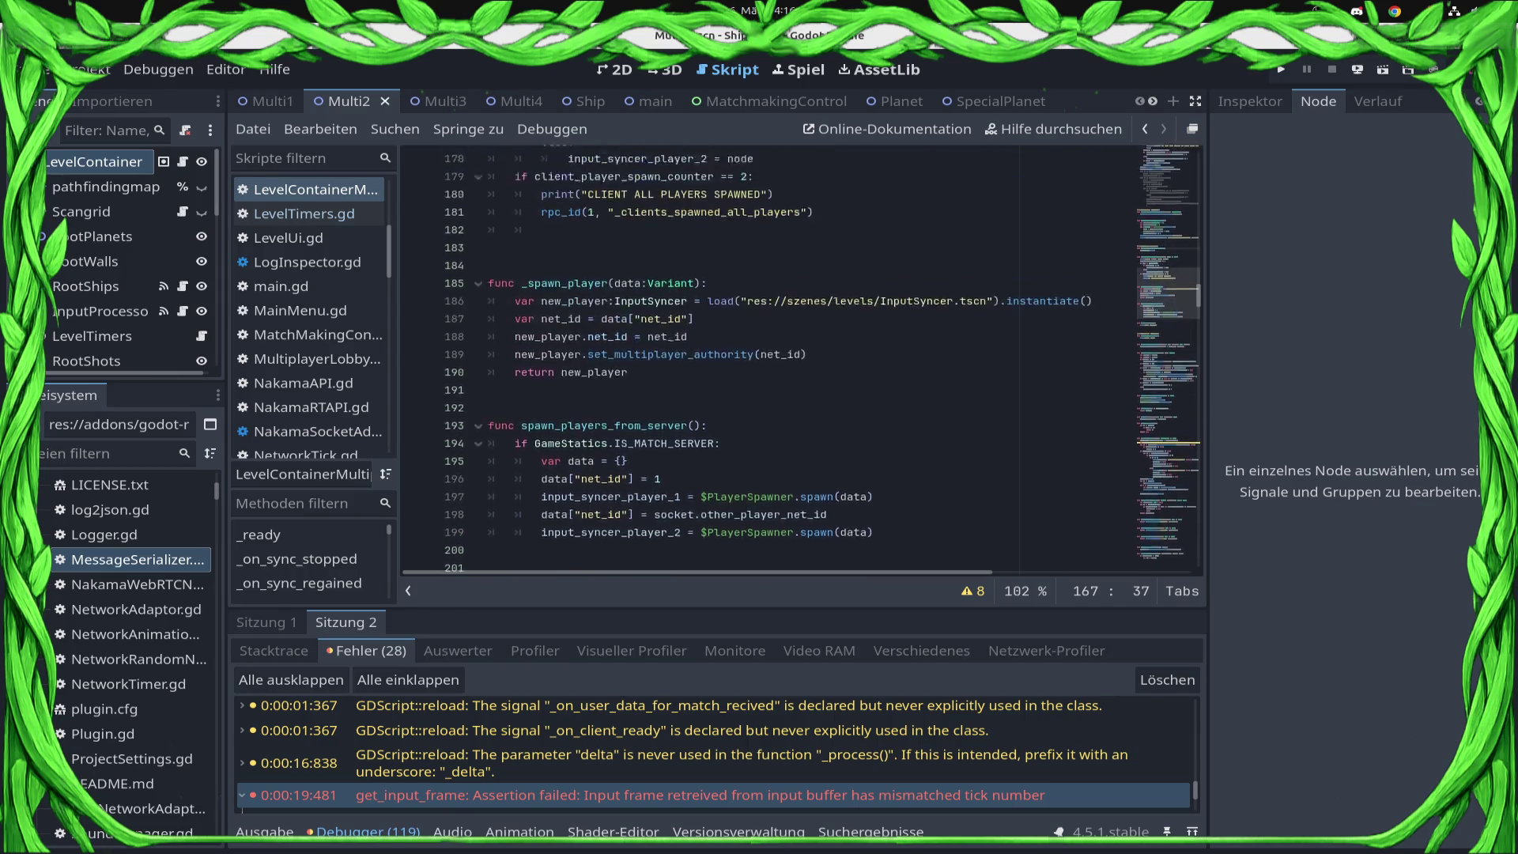
- Comment out SyncManager.start() on line 168, insert pass in its place, and save
click(641, 370)
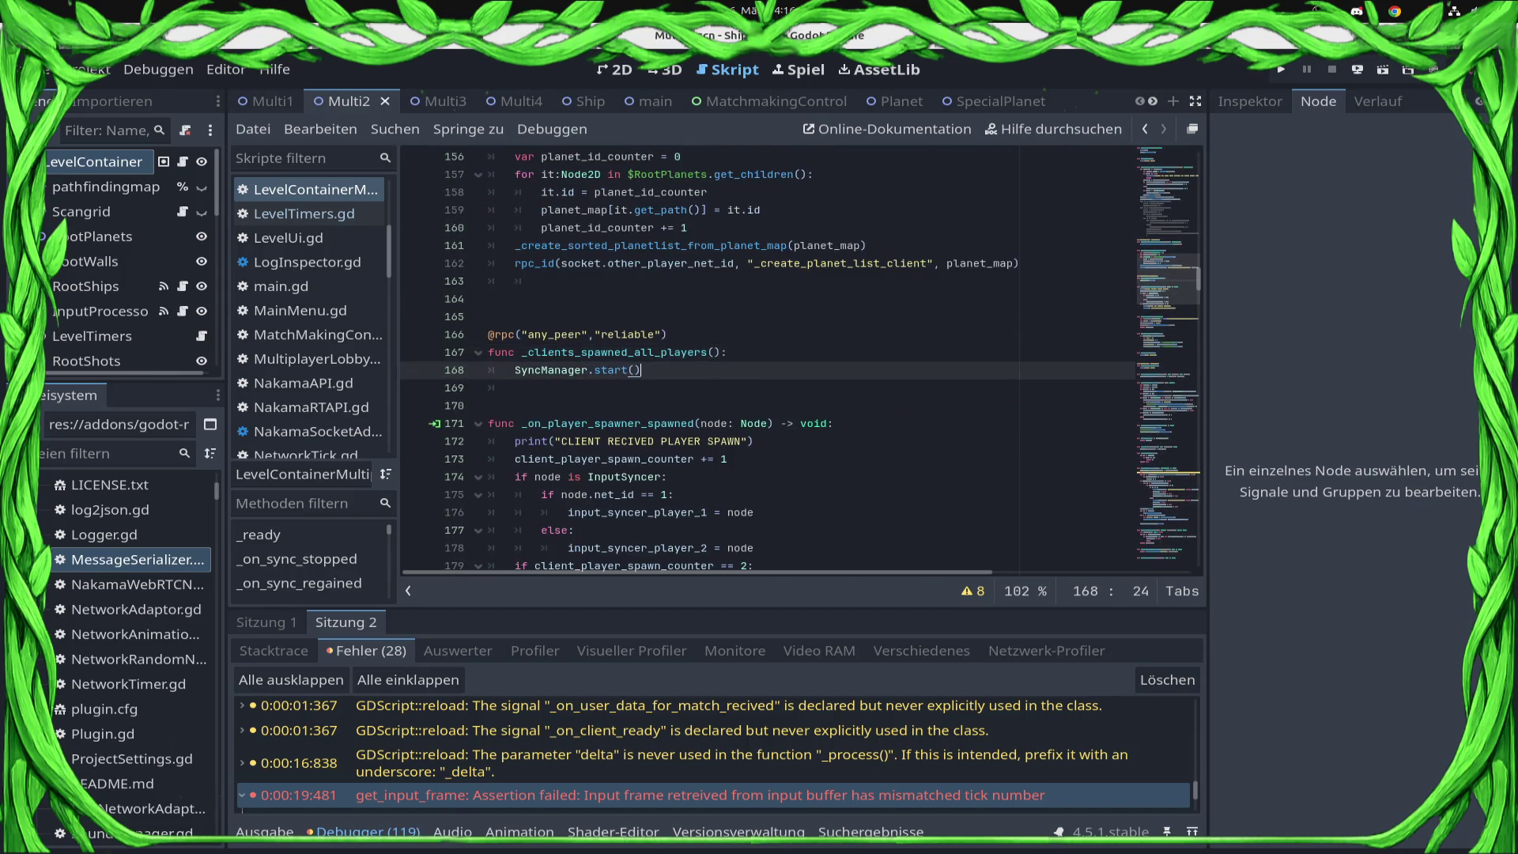
key(Home)
key(ctrl+k)
key(ctrl+s)
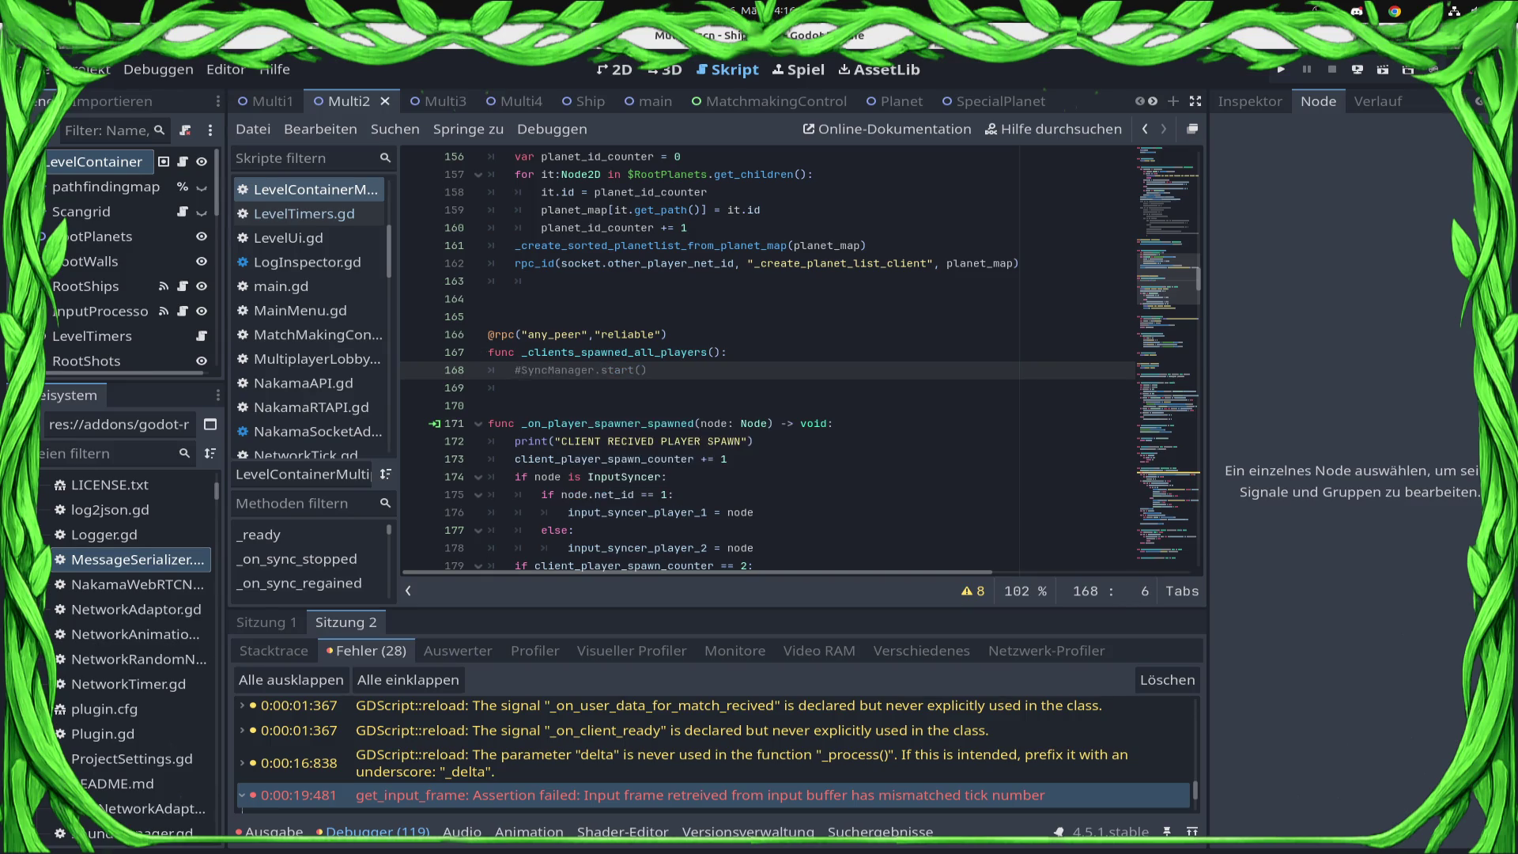
text(pass)
key(ctrl+s)
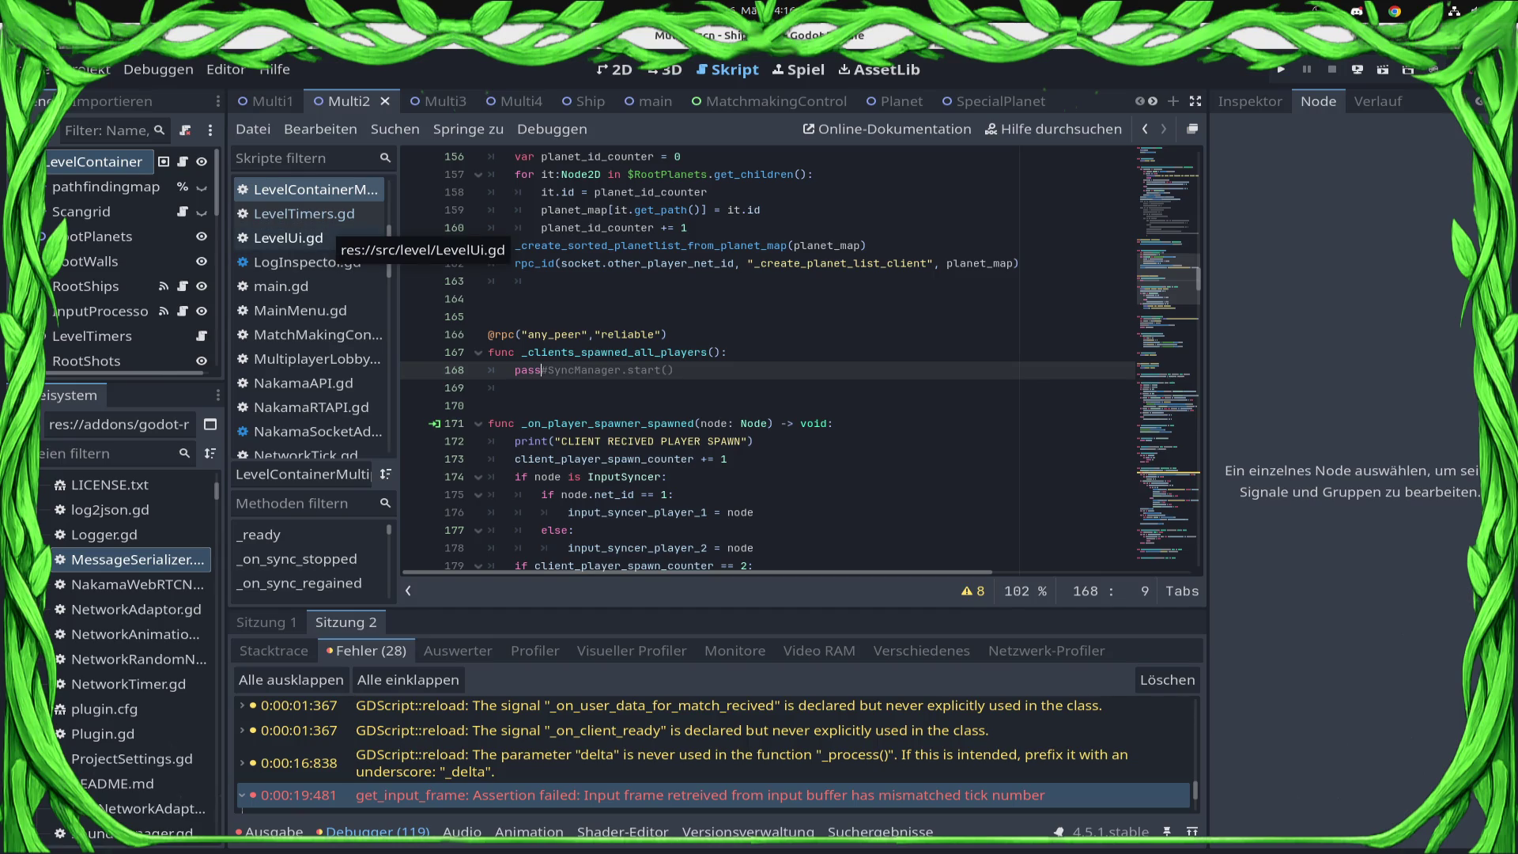
scroll(767, 360, down, 2)
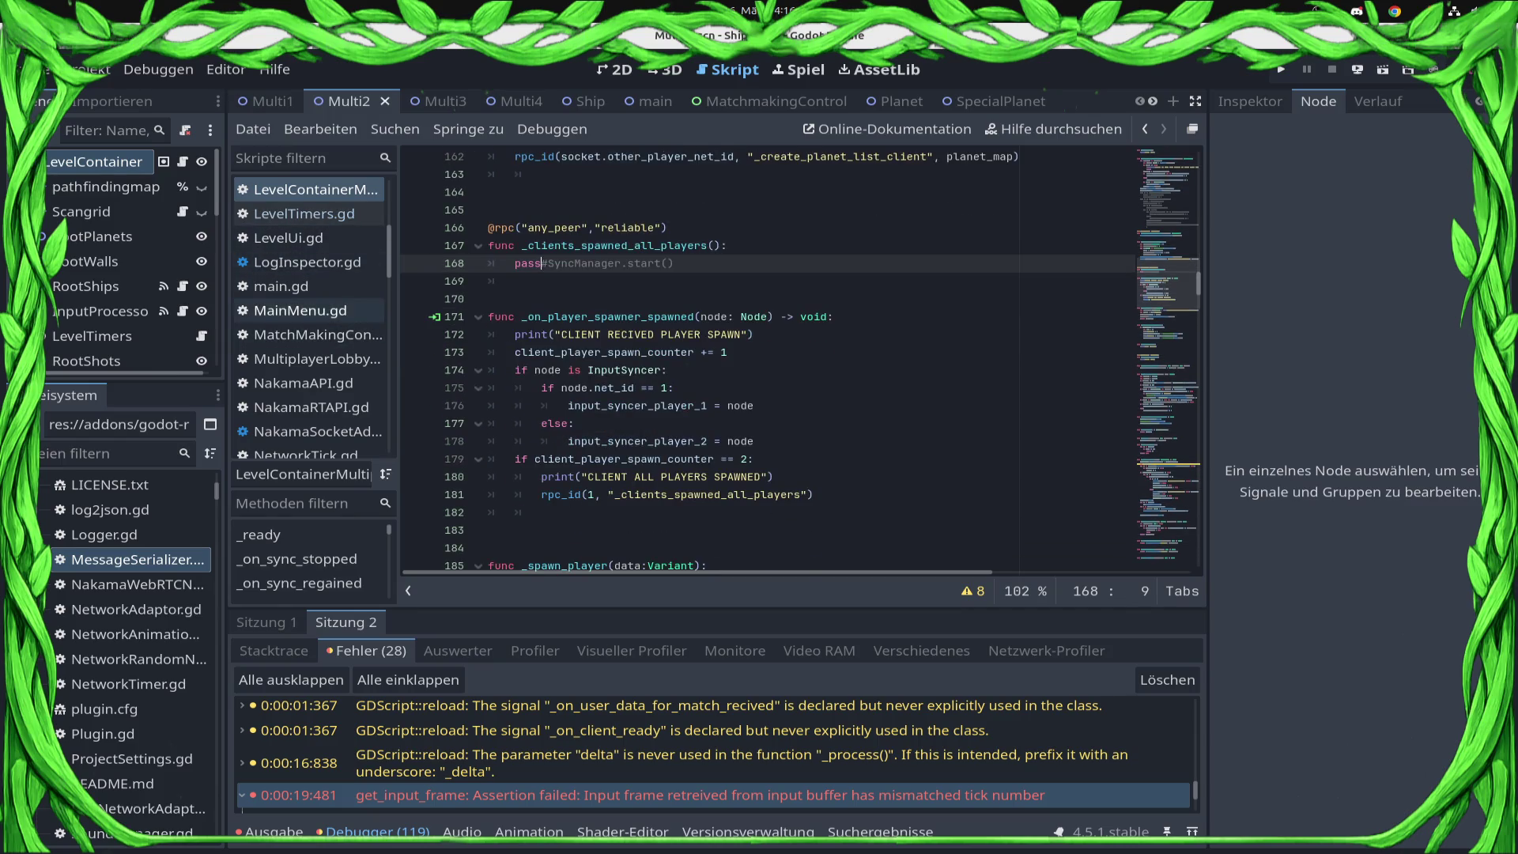
- Open main.gd and select lines 140–141 inside _client_is_ready
click(281, 286)
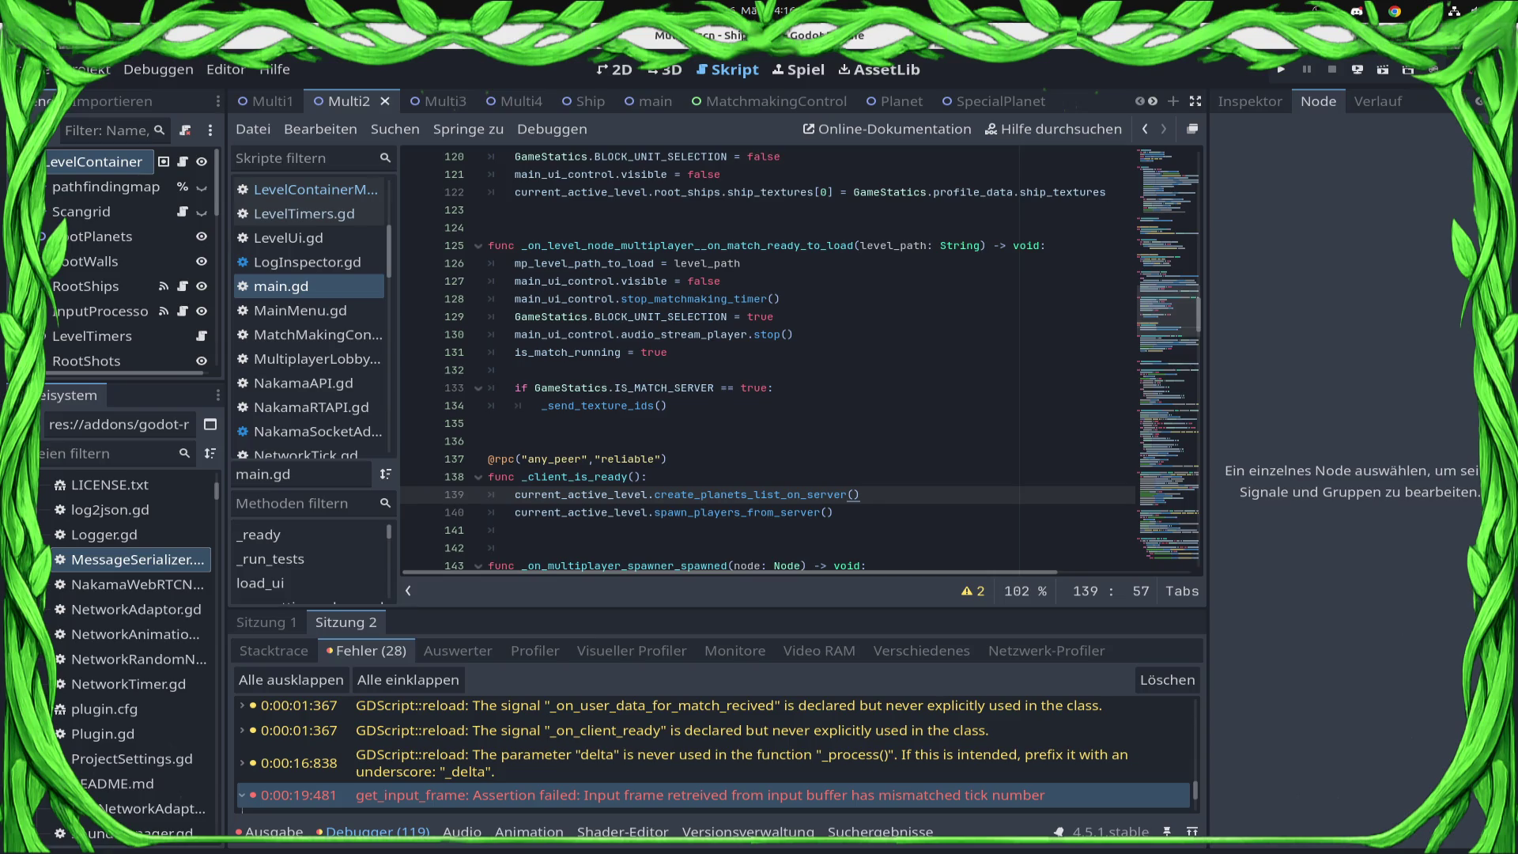
key(Down)
key(shift+Left)
key(shift+Left)
key(shift+Left)
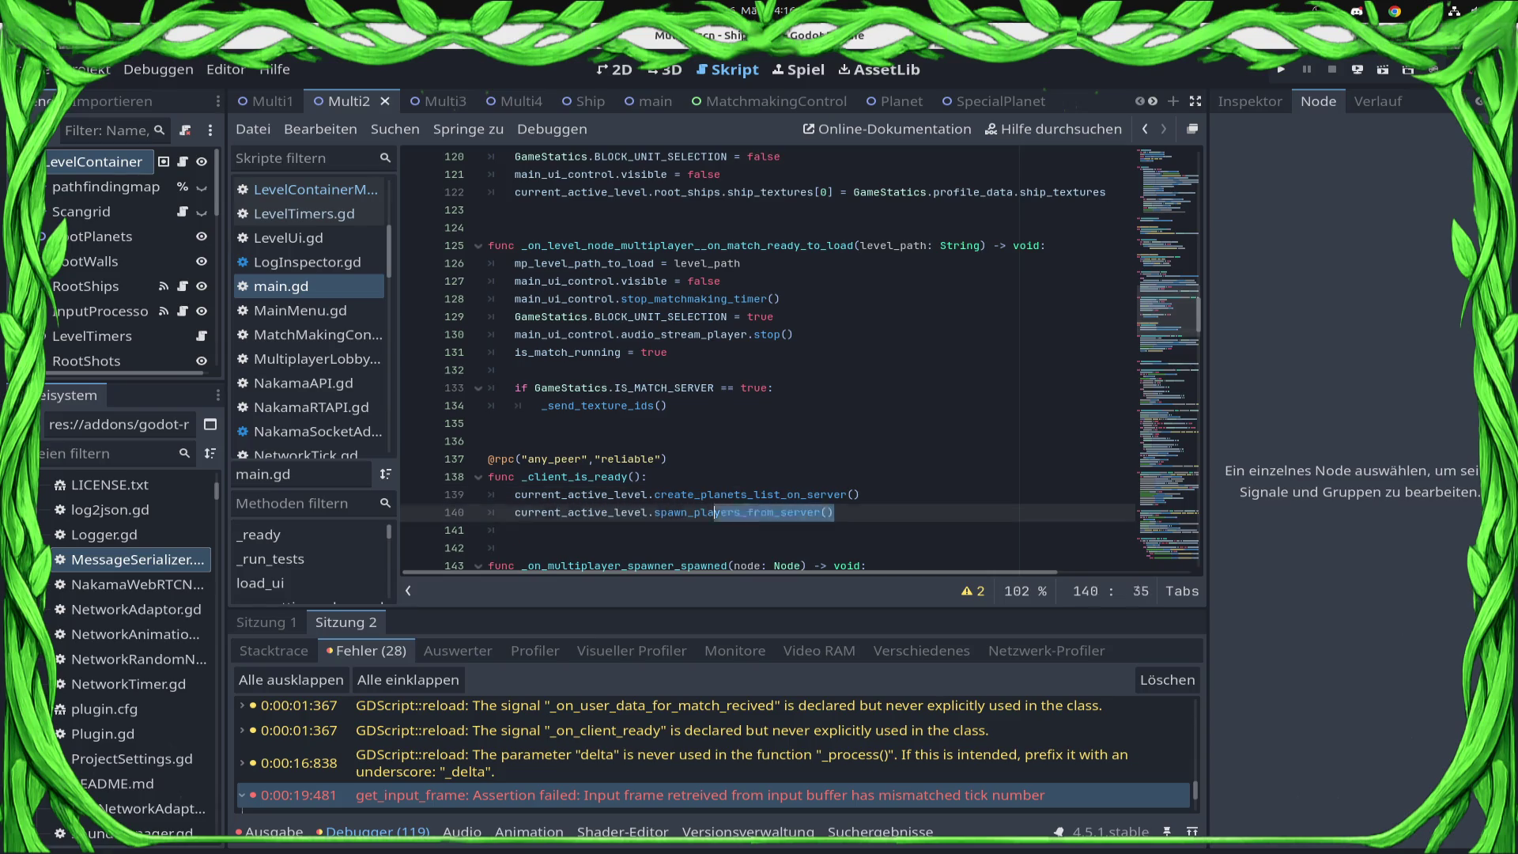
key(shift+Down)
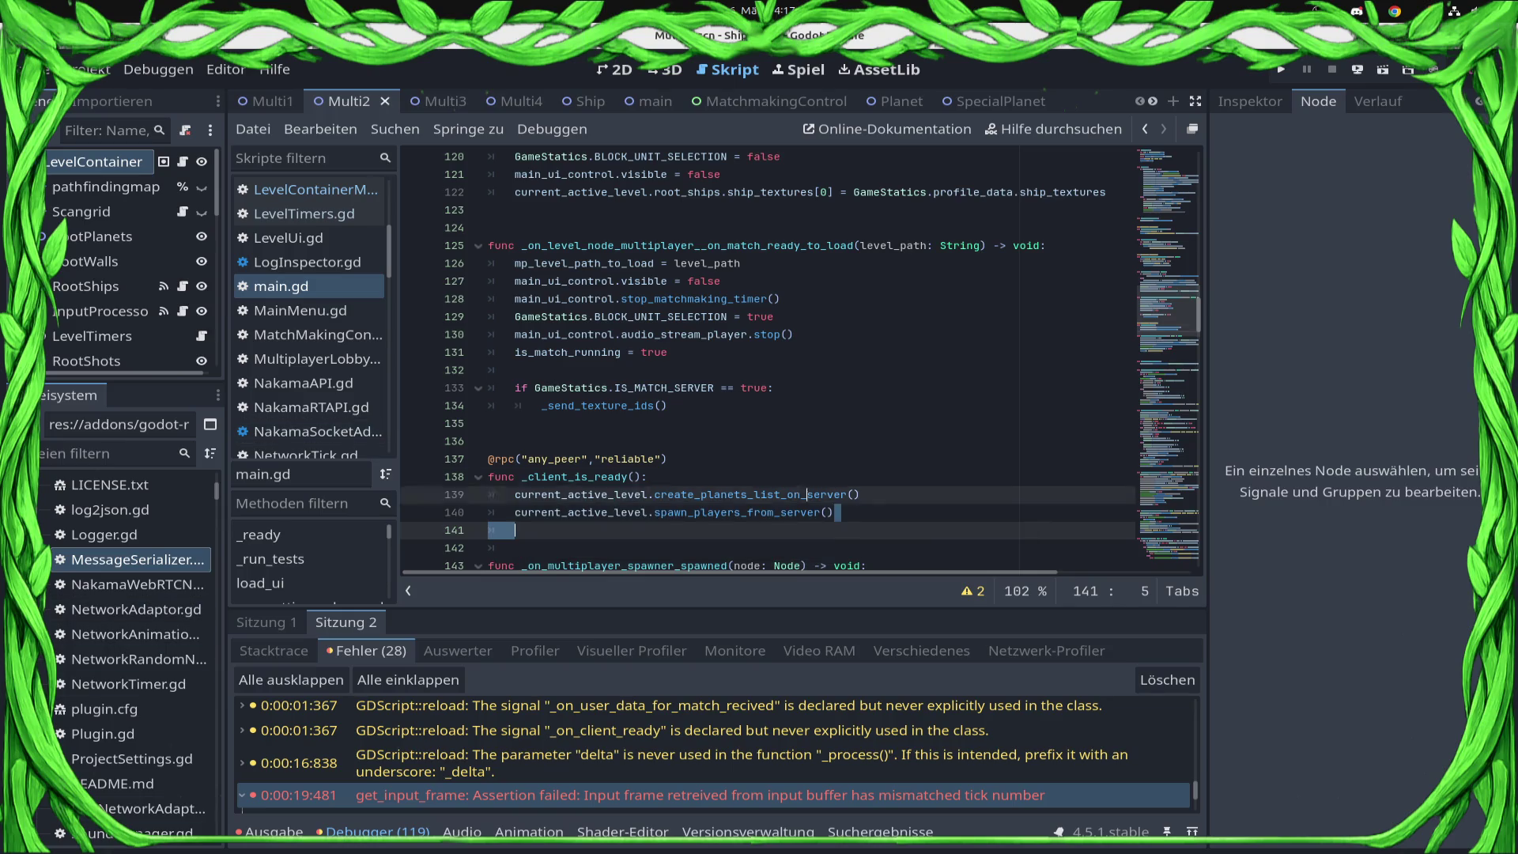
- Remove the spawn_players_from_server() line from _client_is_ready and save main.gd
key(alt+Up)
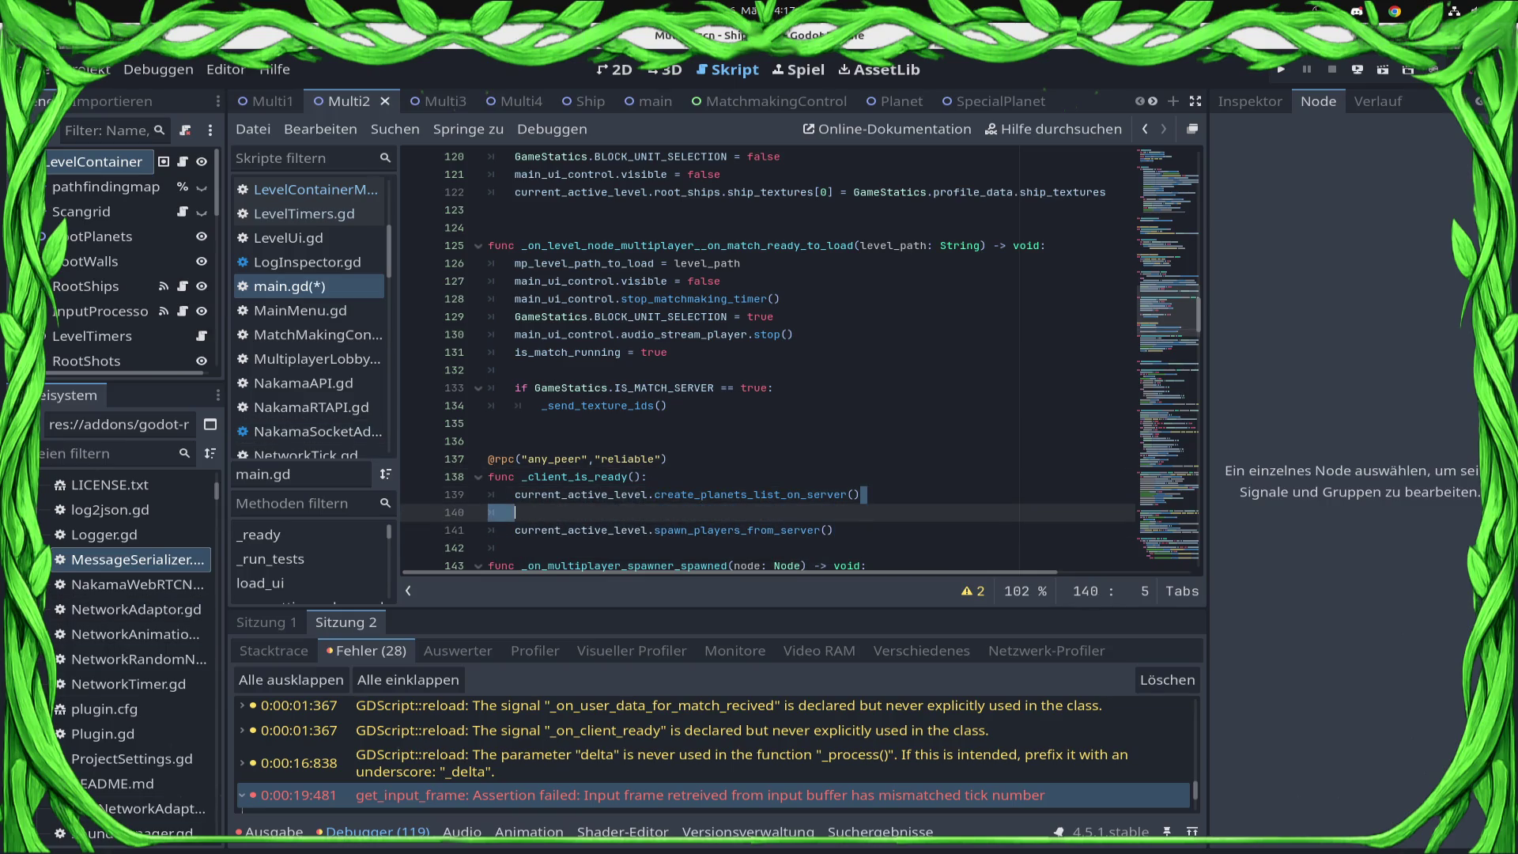
key(Down)
key(End)
key(shift+Home)
key(ctrl+c)
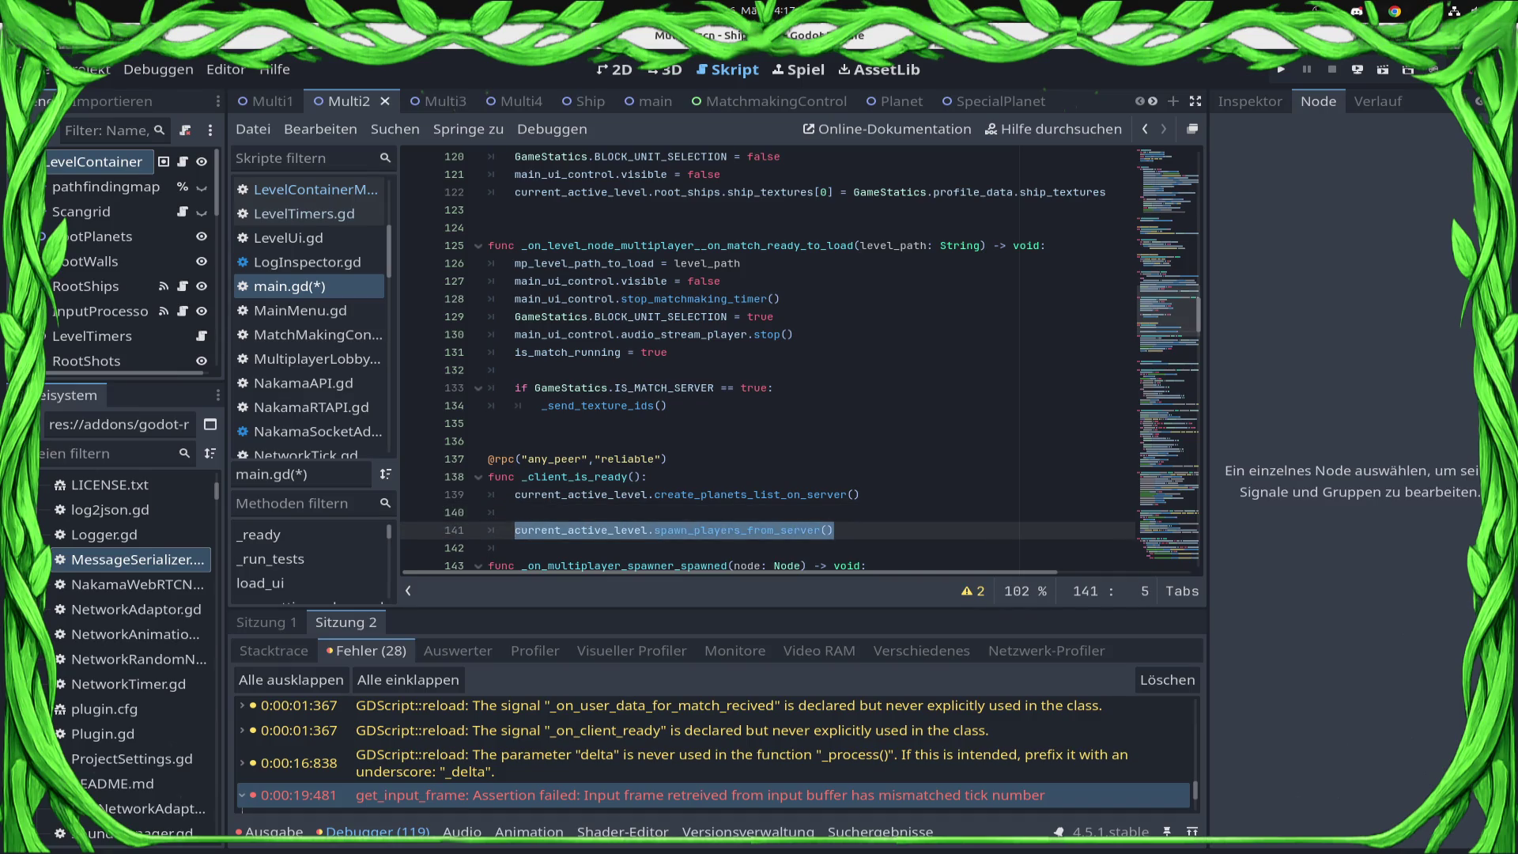
key(BackSpace)
key(ctrl+s)
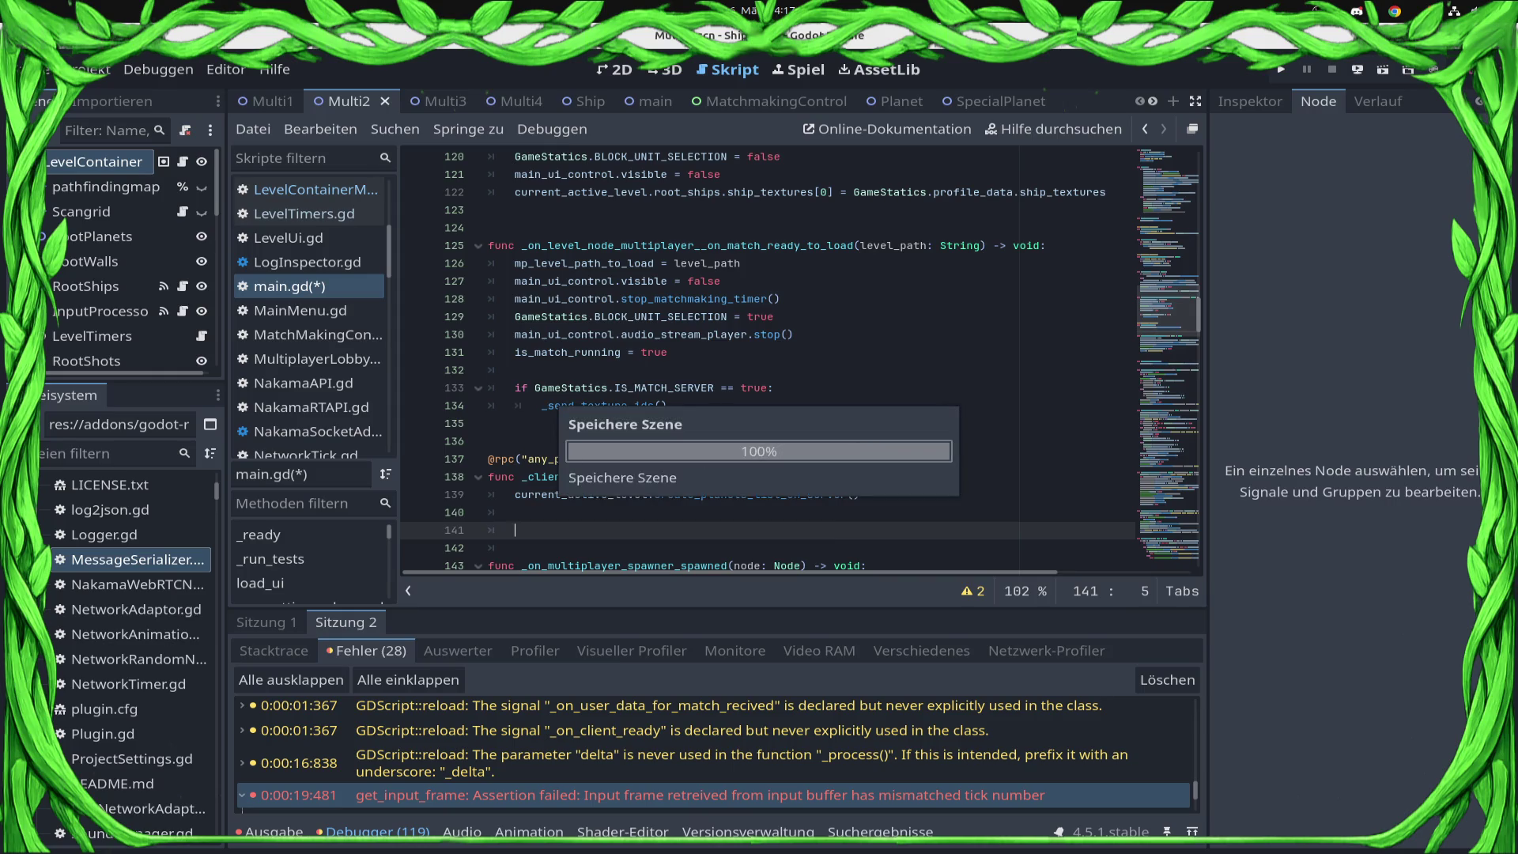
- Paste spawn_players_from_server() onto empty line 123 at the end of _spawn_level and save
scroll(802, 361, up, 3)
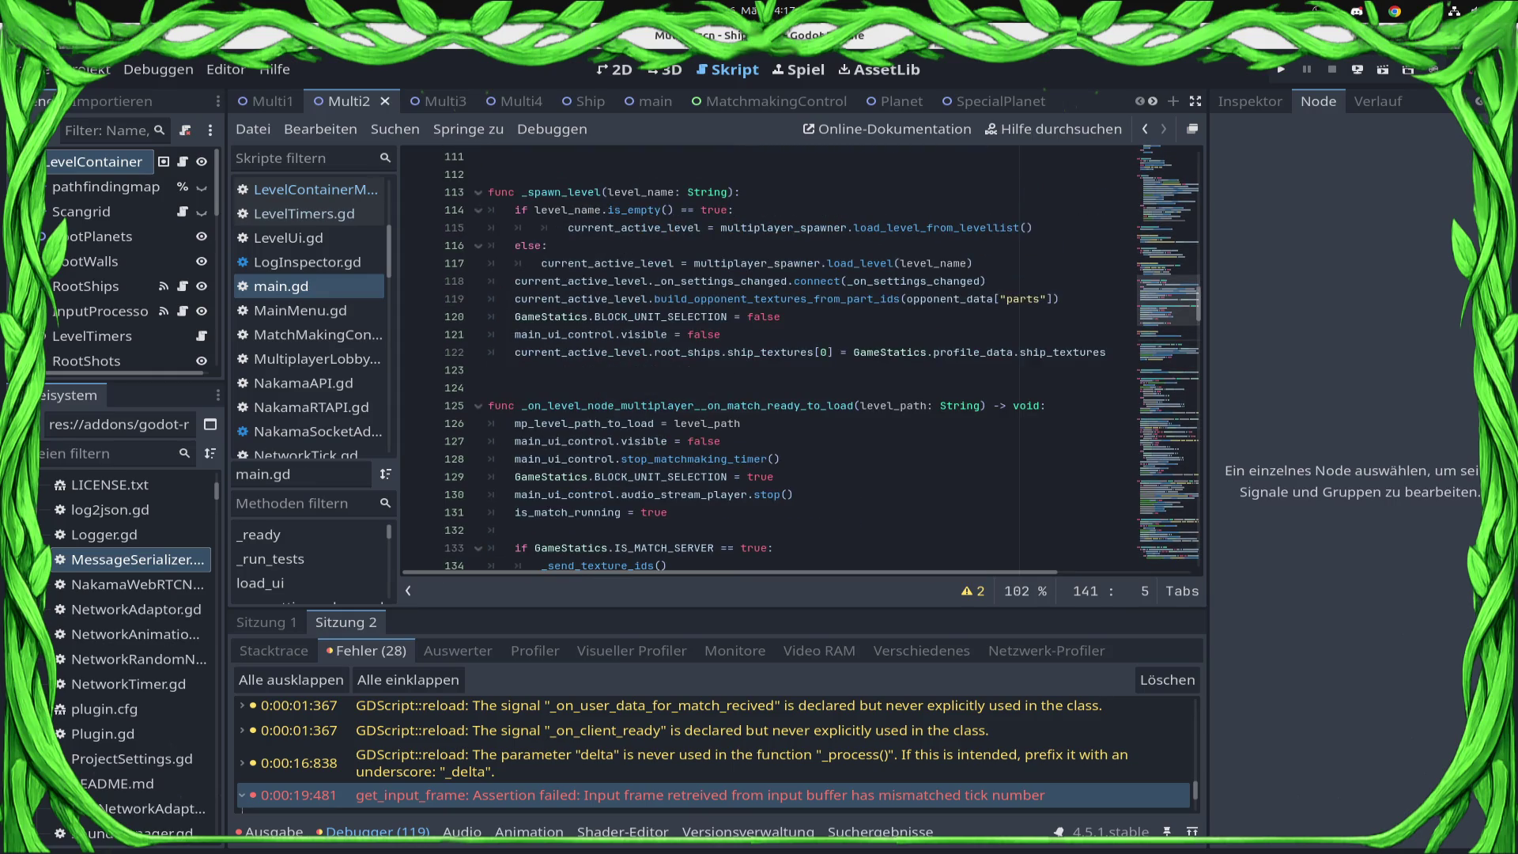
scroll(801, 360, up, 8)
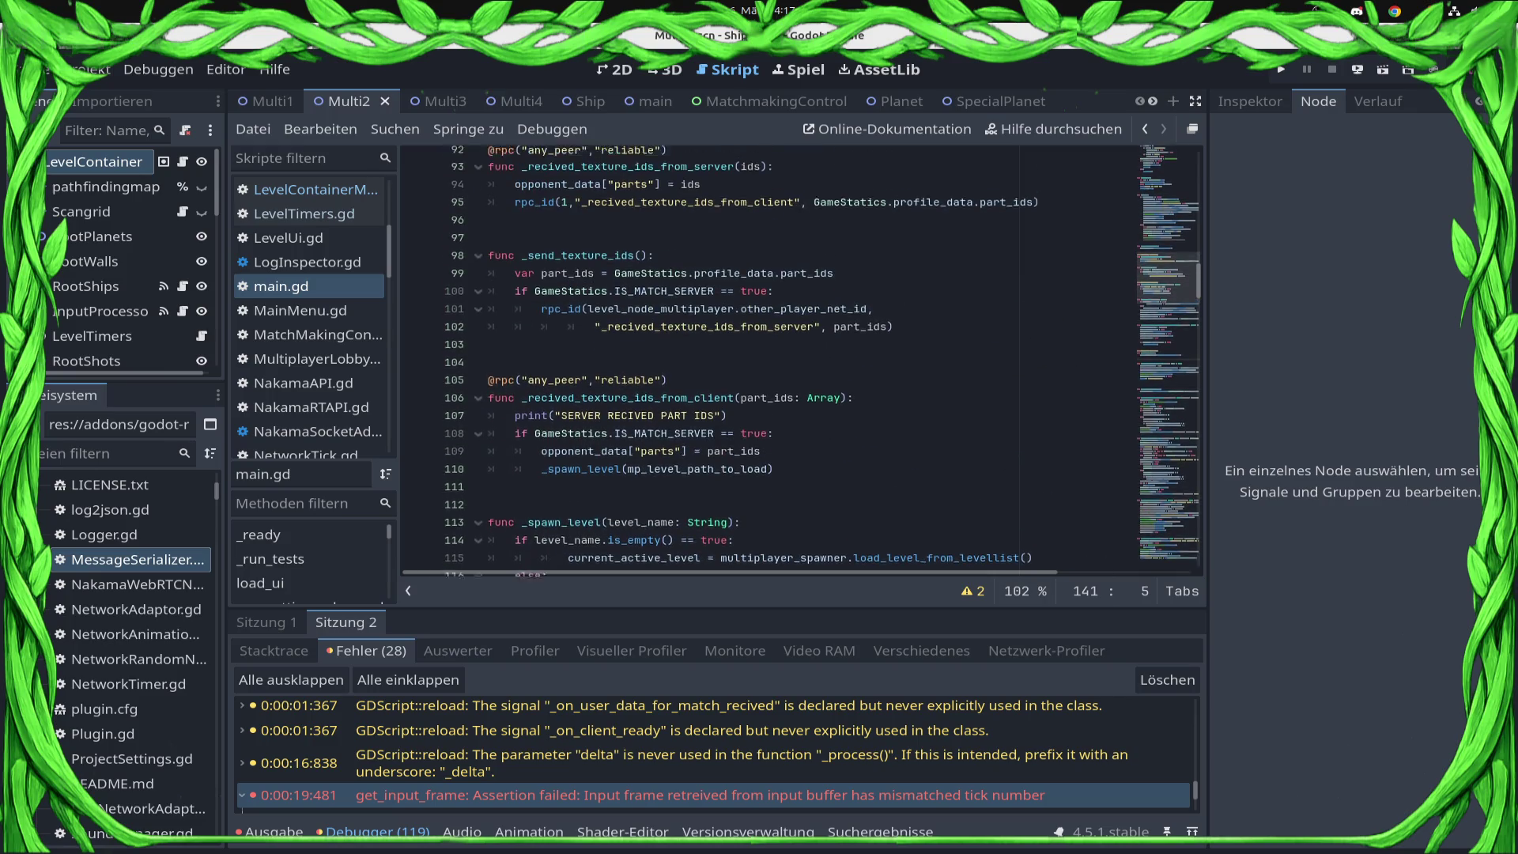
scroll(802, 360, down, 4)
scroll(802, 361, up, 4)
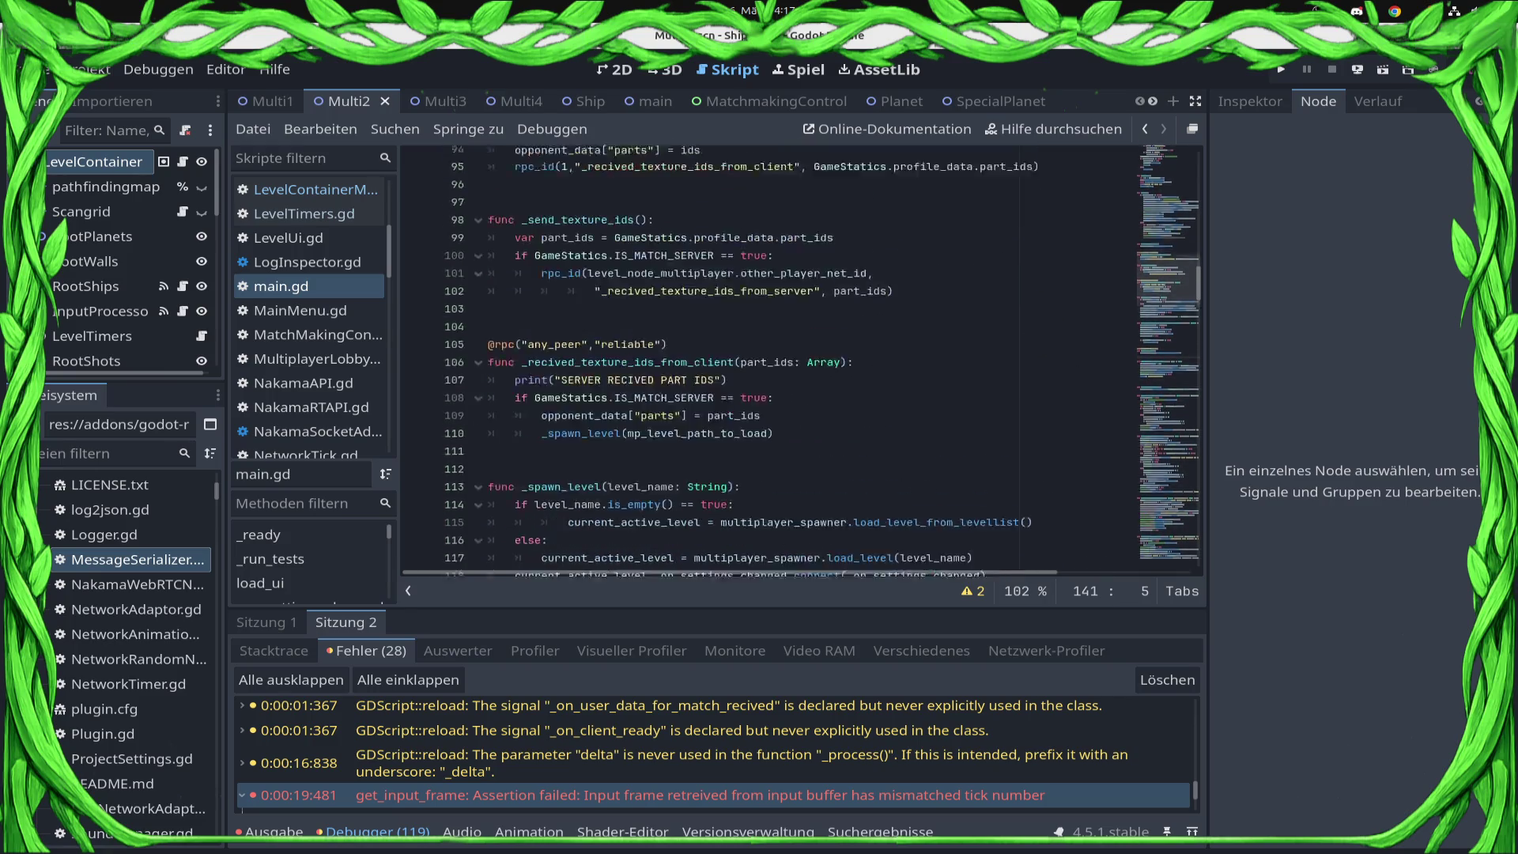
scroll(801, 361, up, 12)
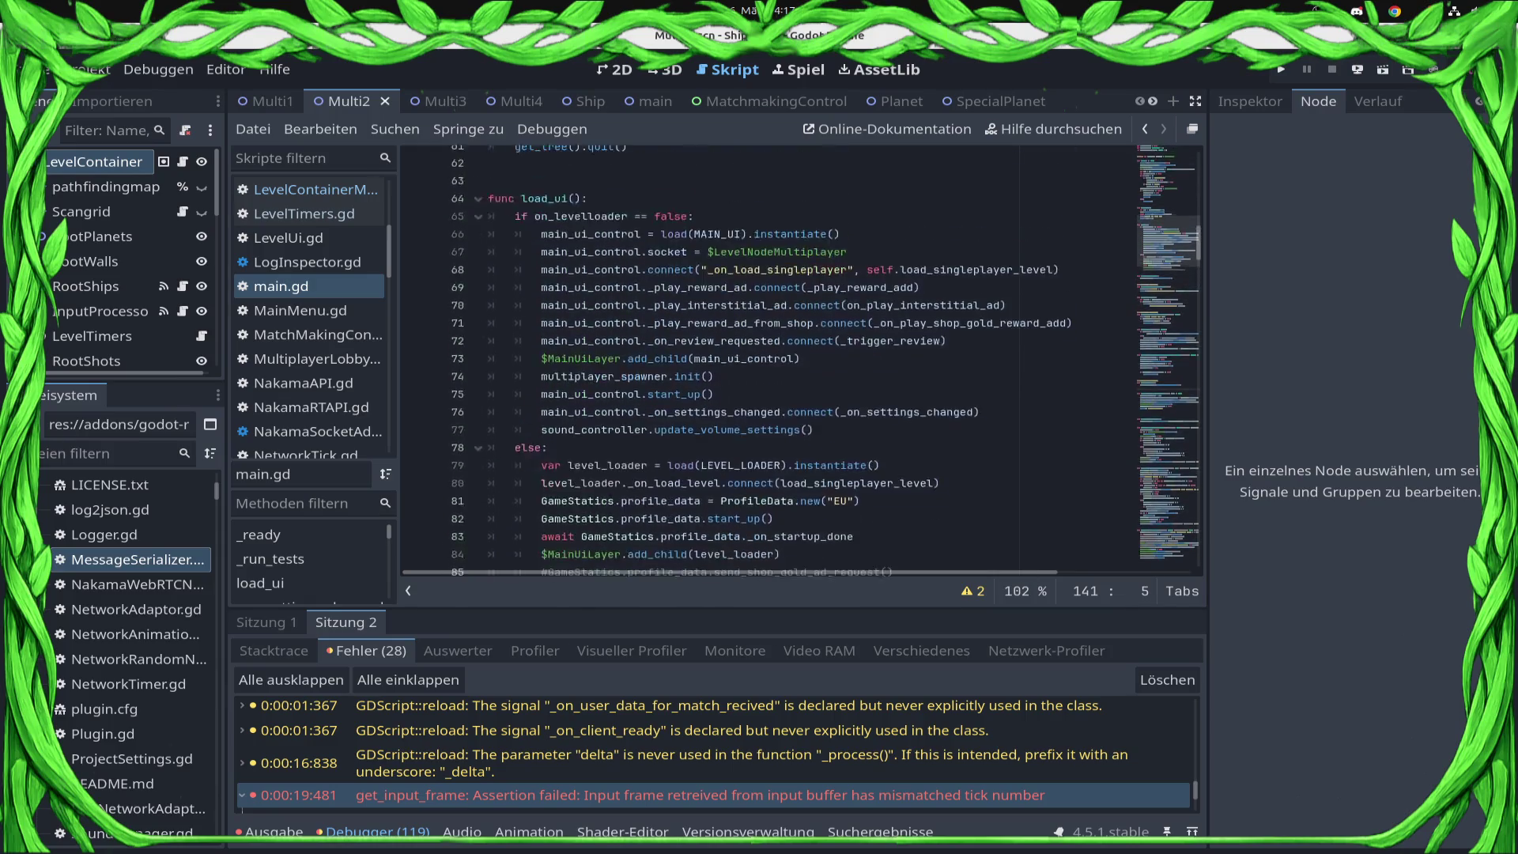
scroll(802, 360, down, 12)
scroll(801, 361, down, 8)
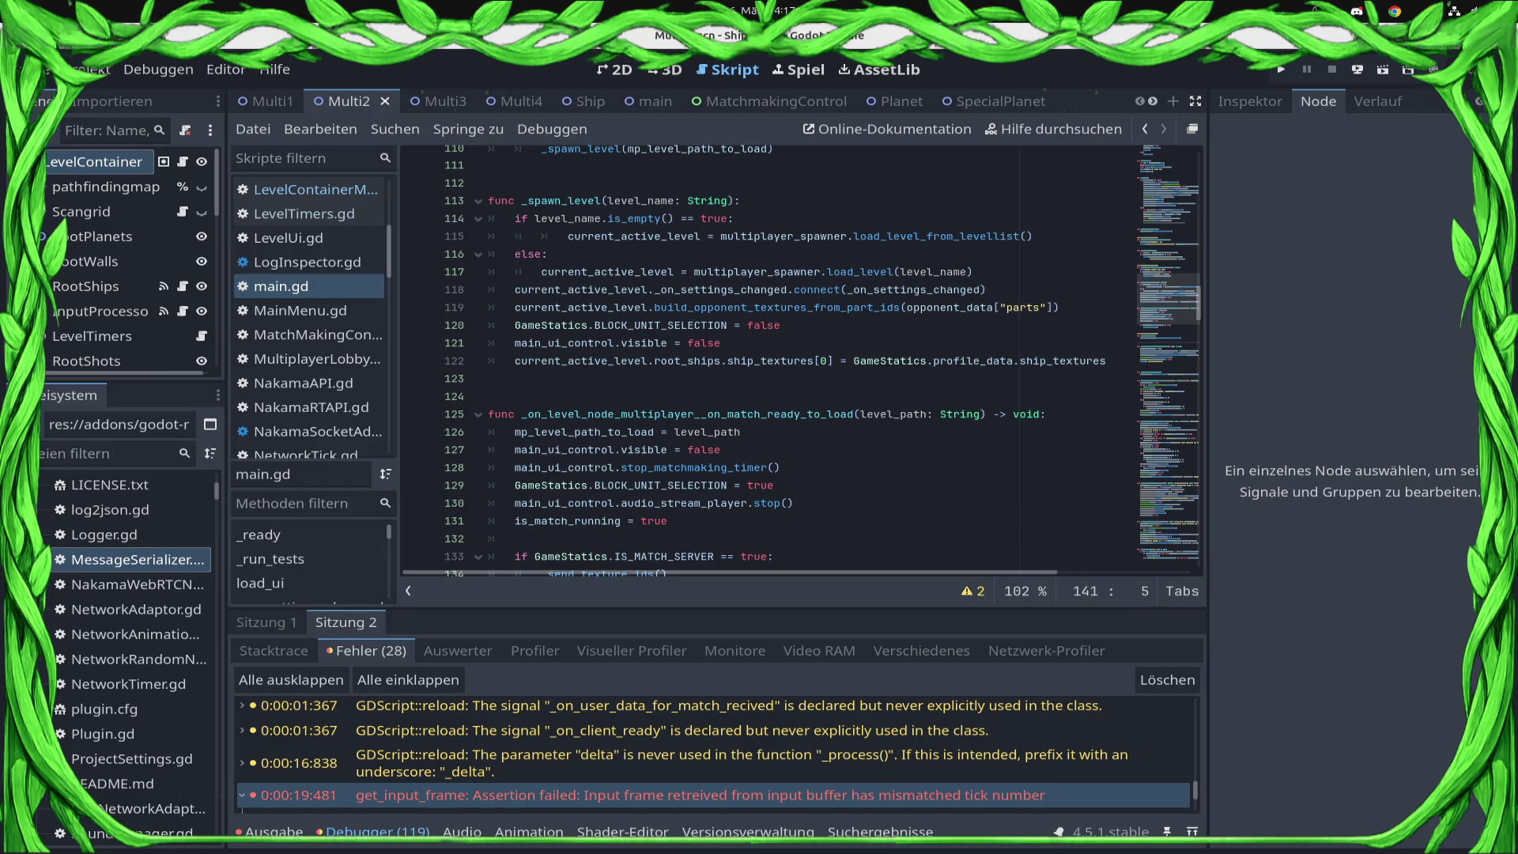
click(491, 378)
key(ctrl+v)
key(ctrl+s)
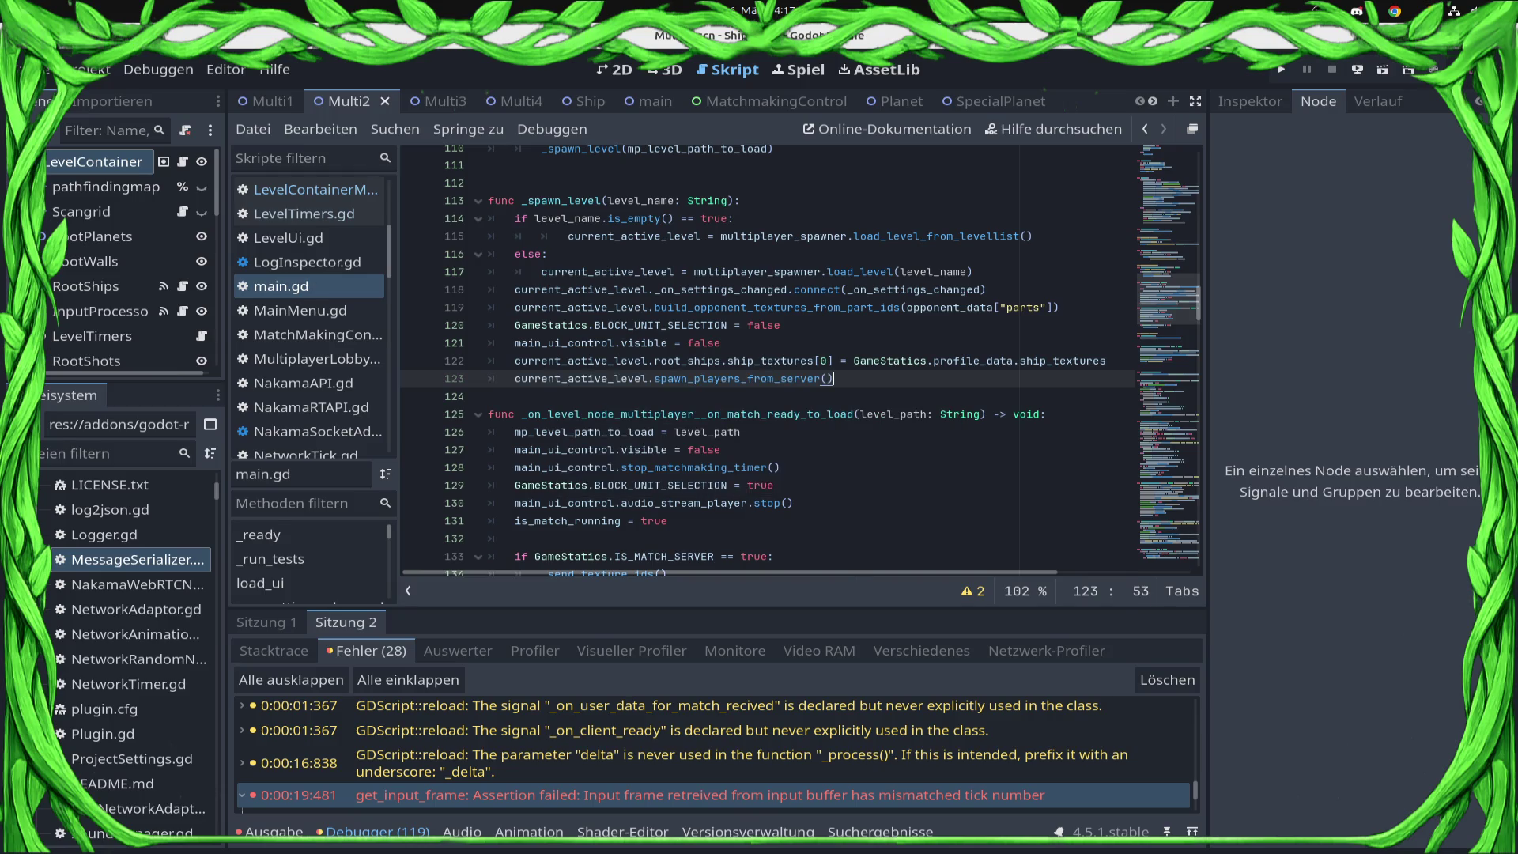
scroll(802, 361, down, 2)
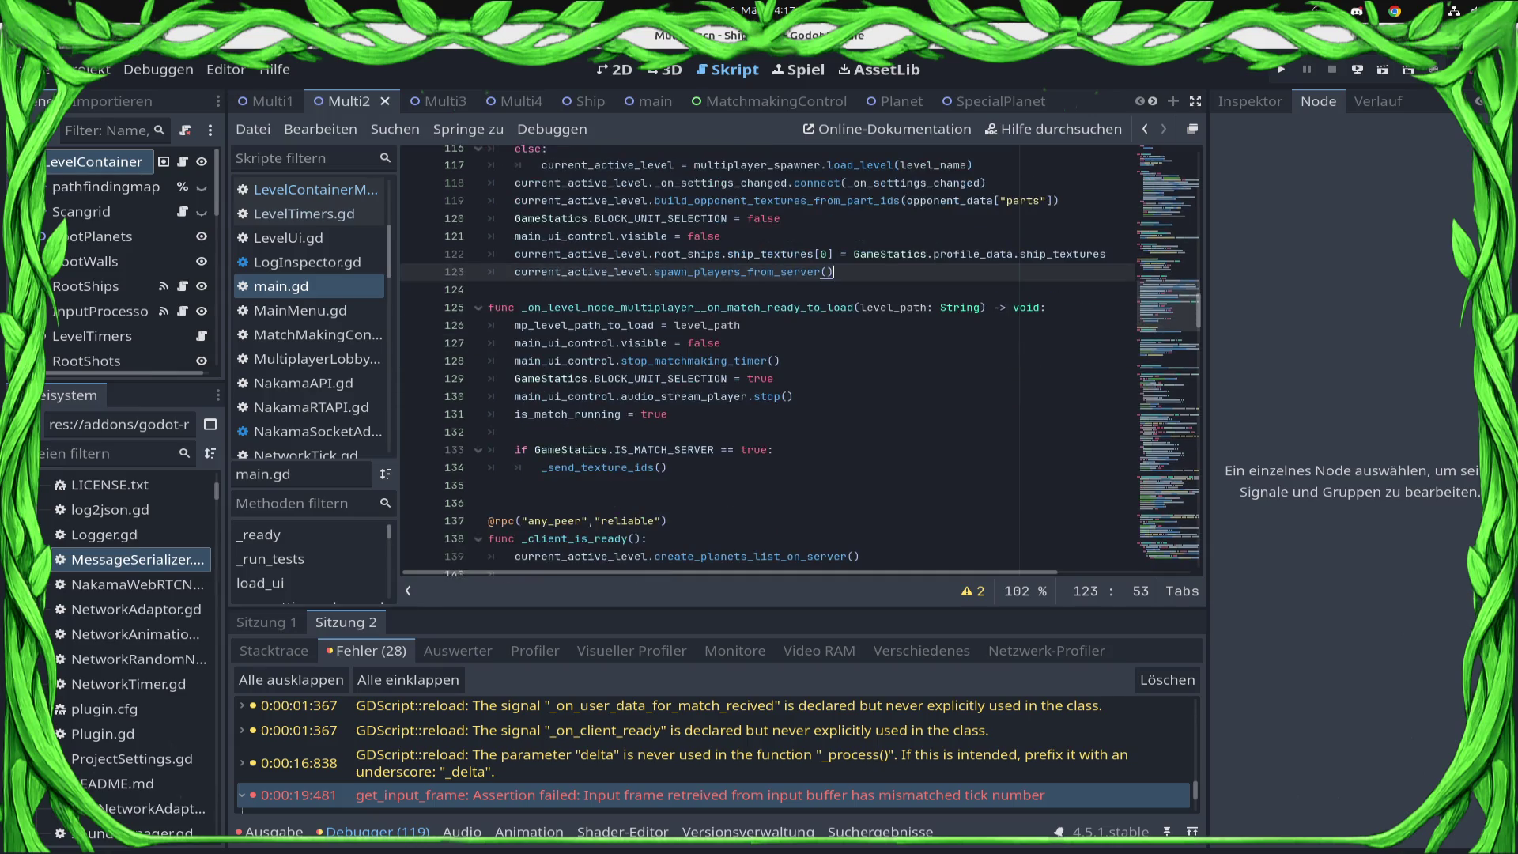
click(1358, 69)
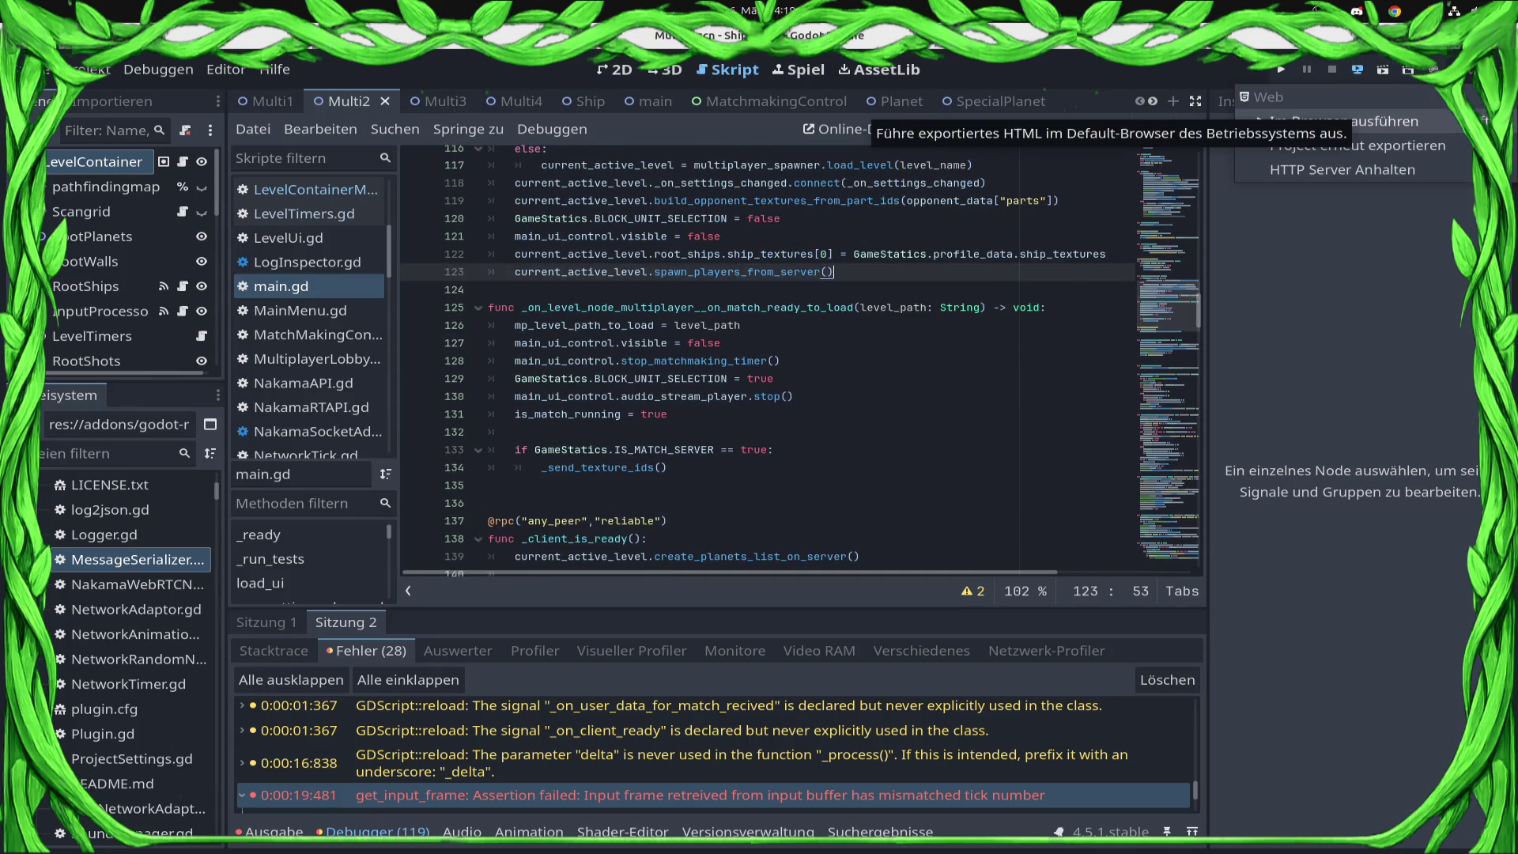
- Move create_planets_list_on_server() from _client_is_ready to line 124 of _spawn_level and save
drag(835, 271, 523, 432)
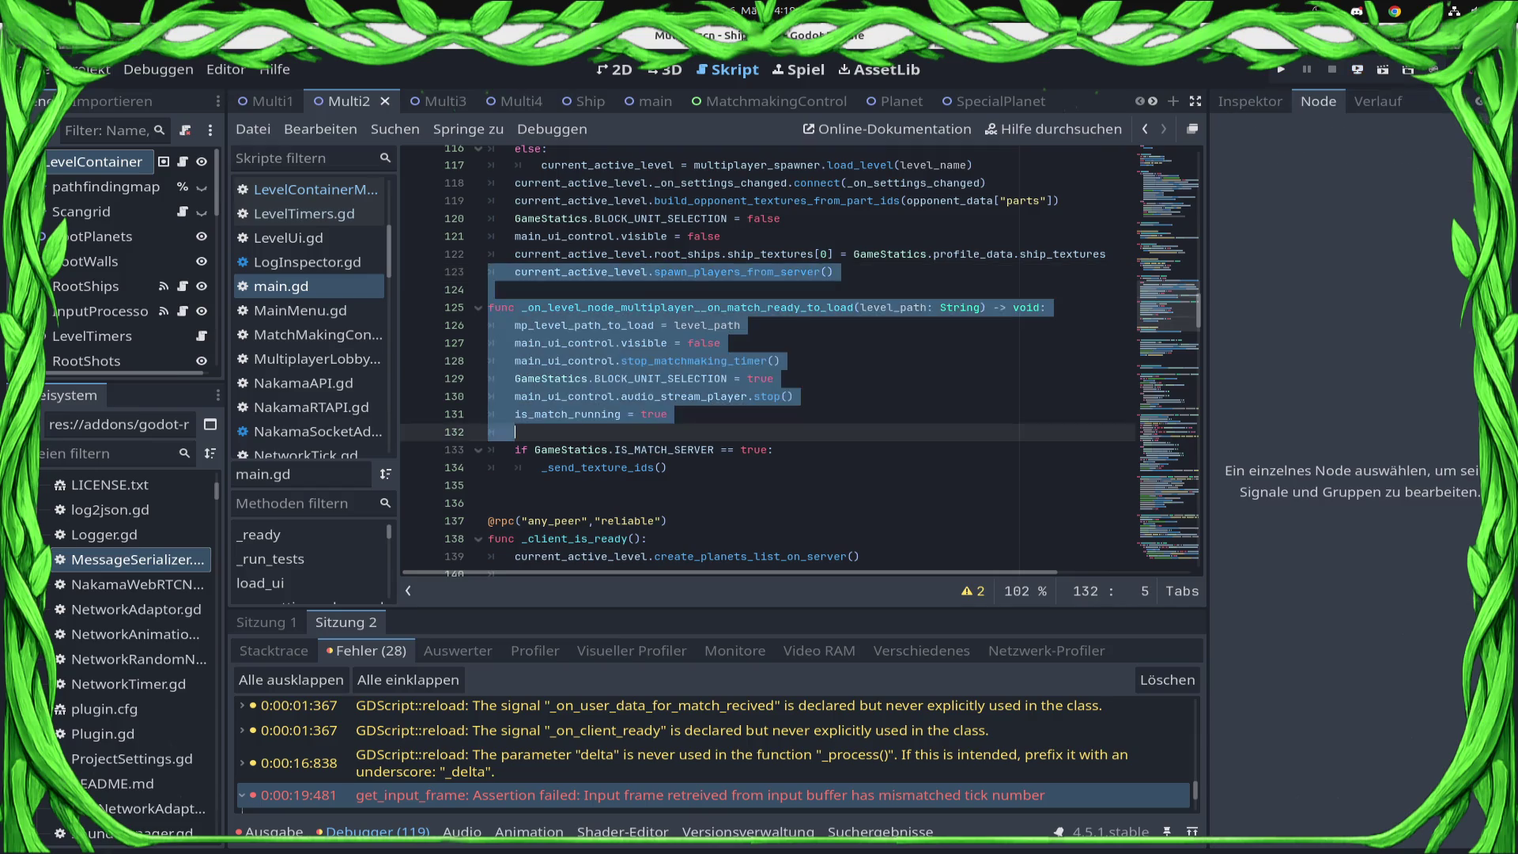
scroll(524, 432, down, 8)
scroll(802, 361, up, 5)
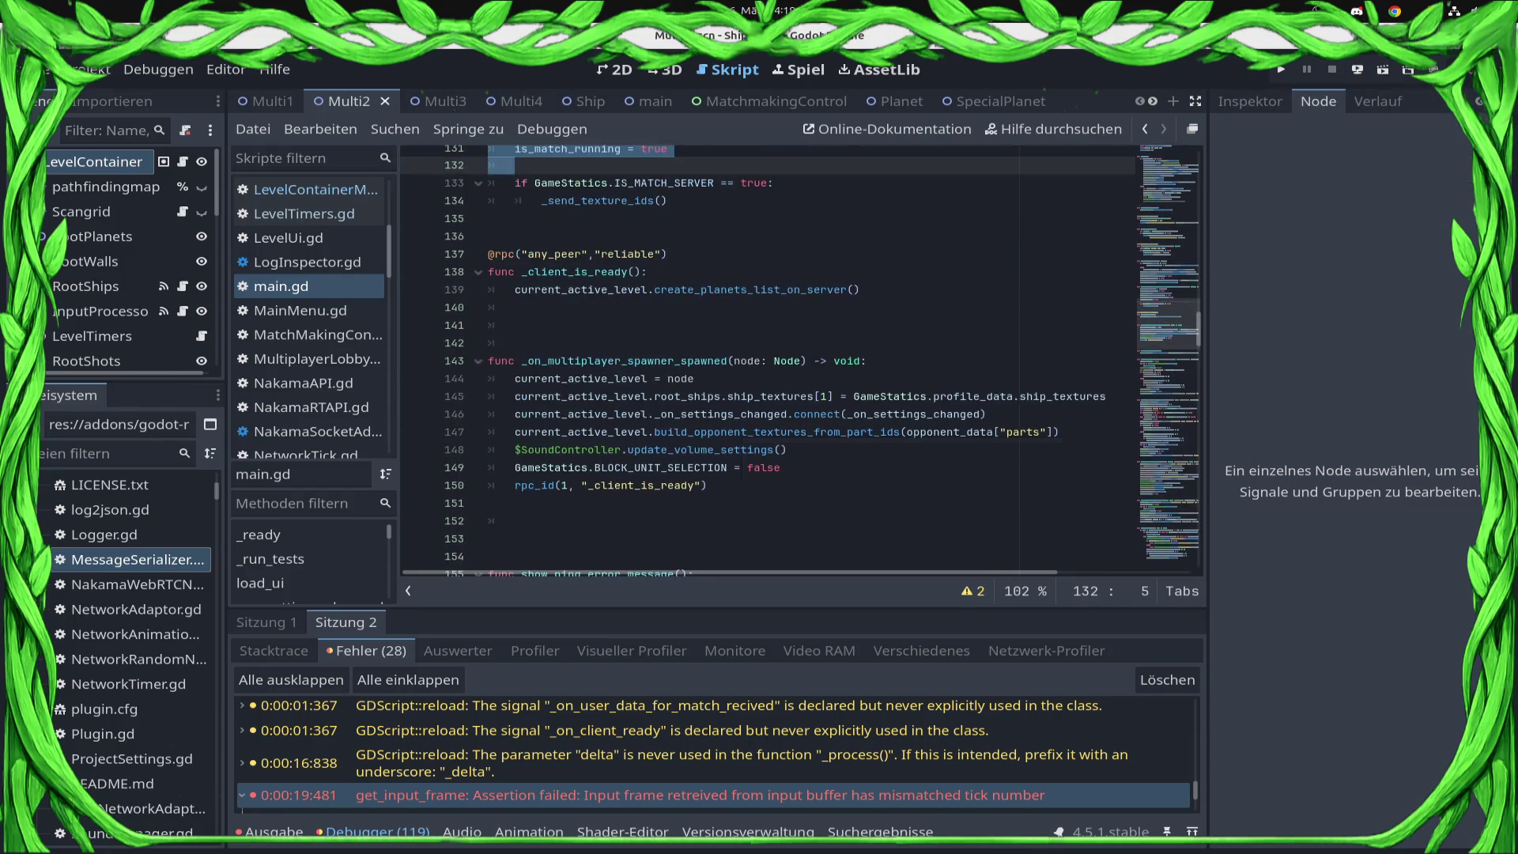
click(515, 413)
scroll(802, 361, down, 7)
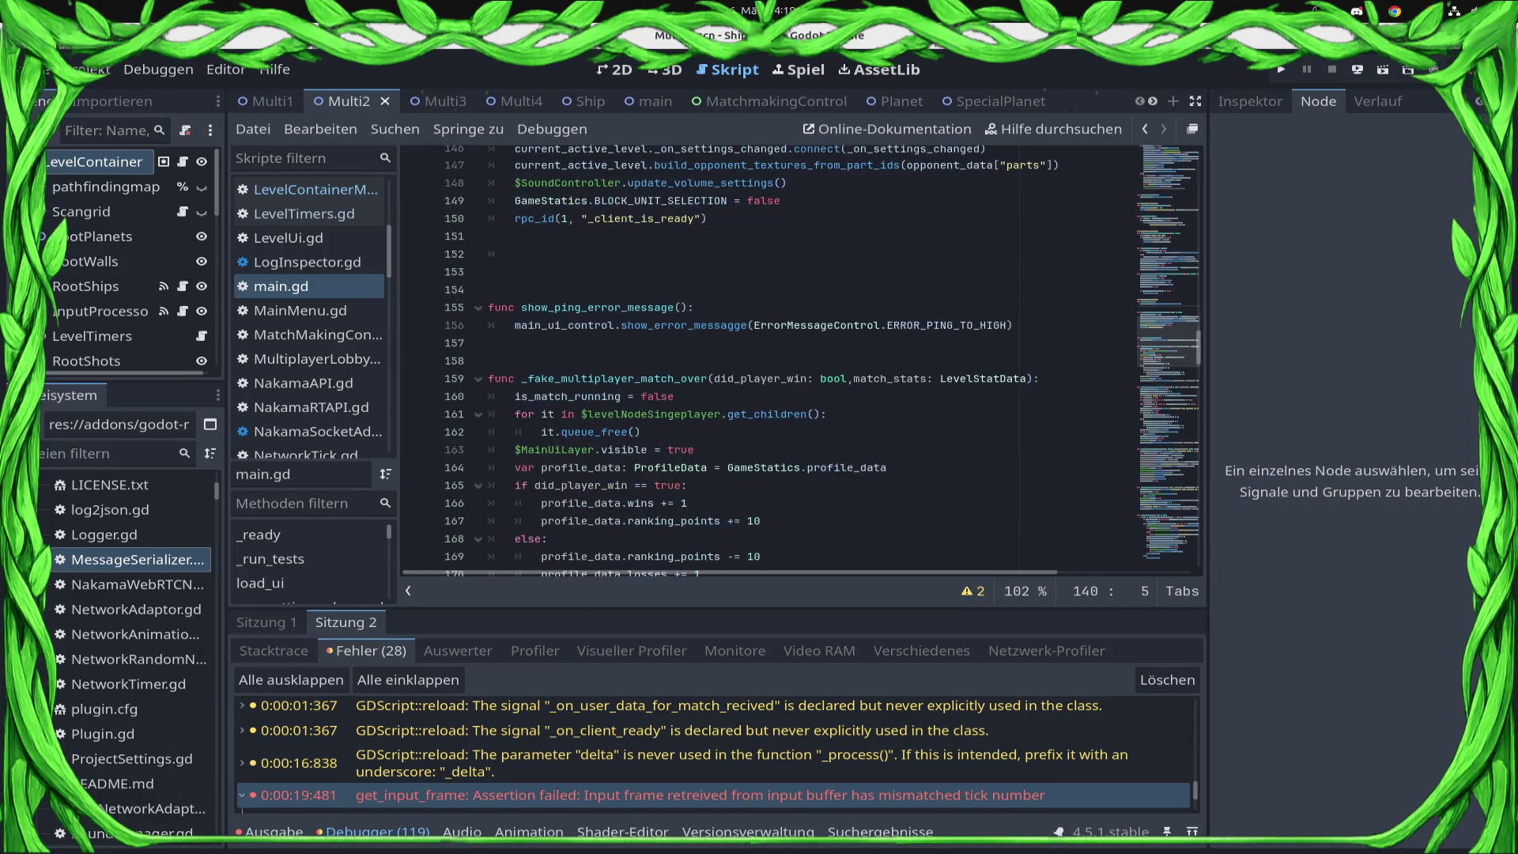
scroll(802, 361, down, 20)
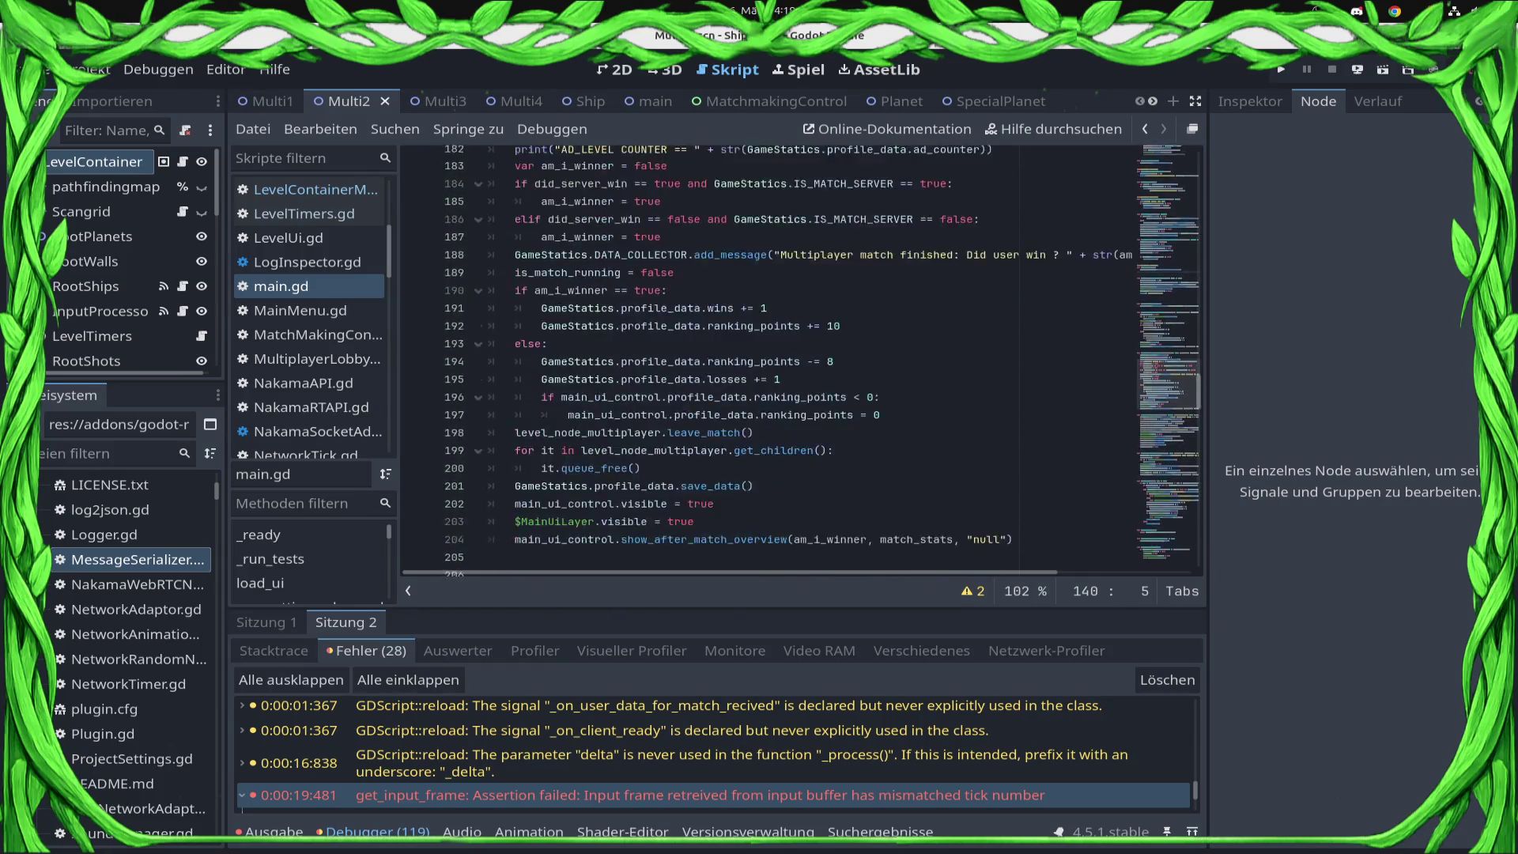
scroll(802, 360, down, 17)
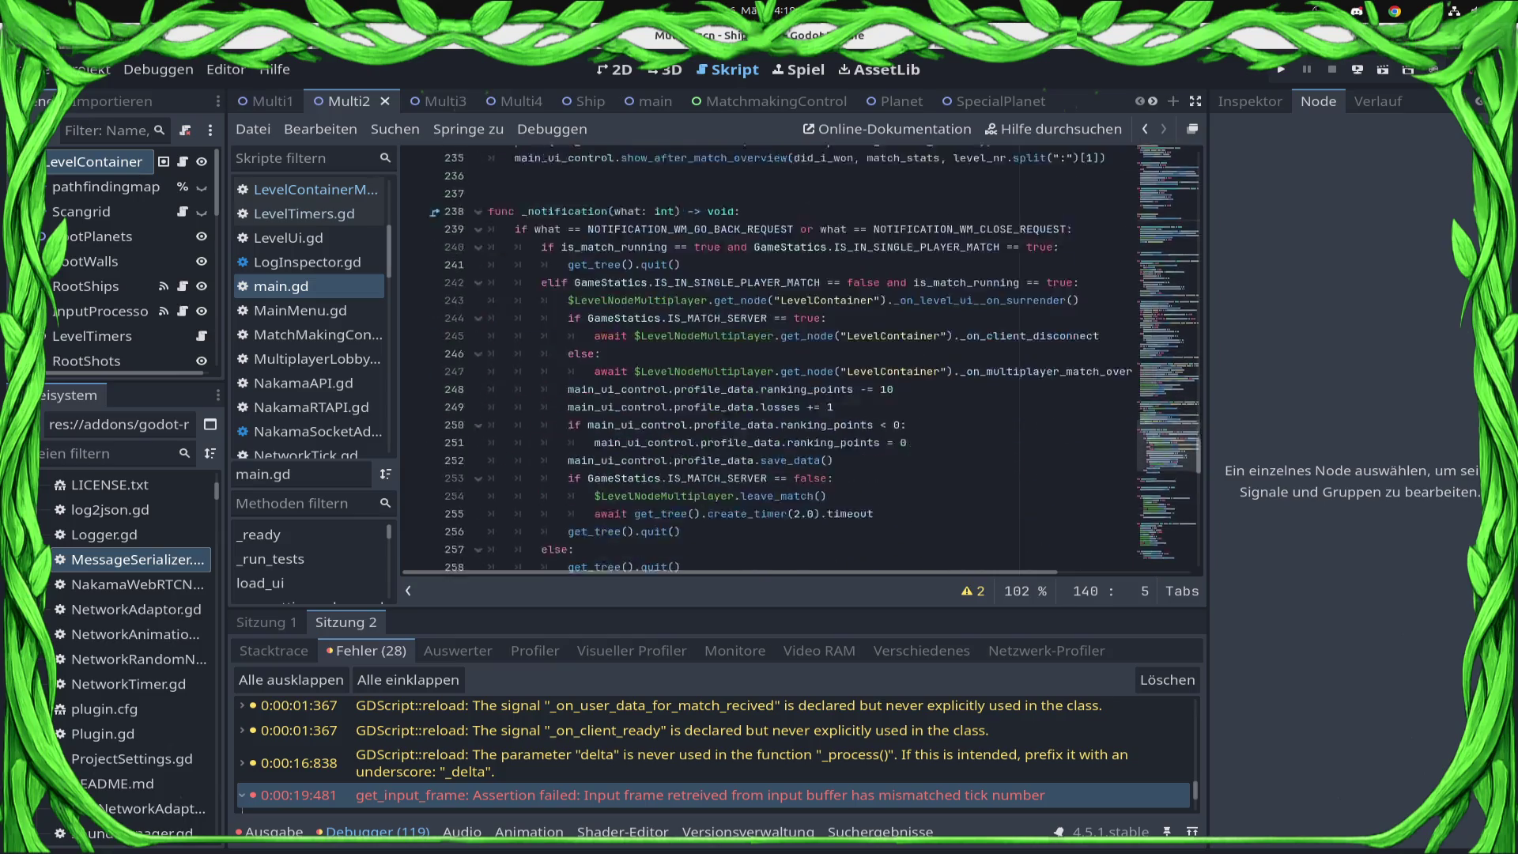
scroll(801, 360, up, 20)
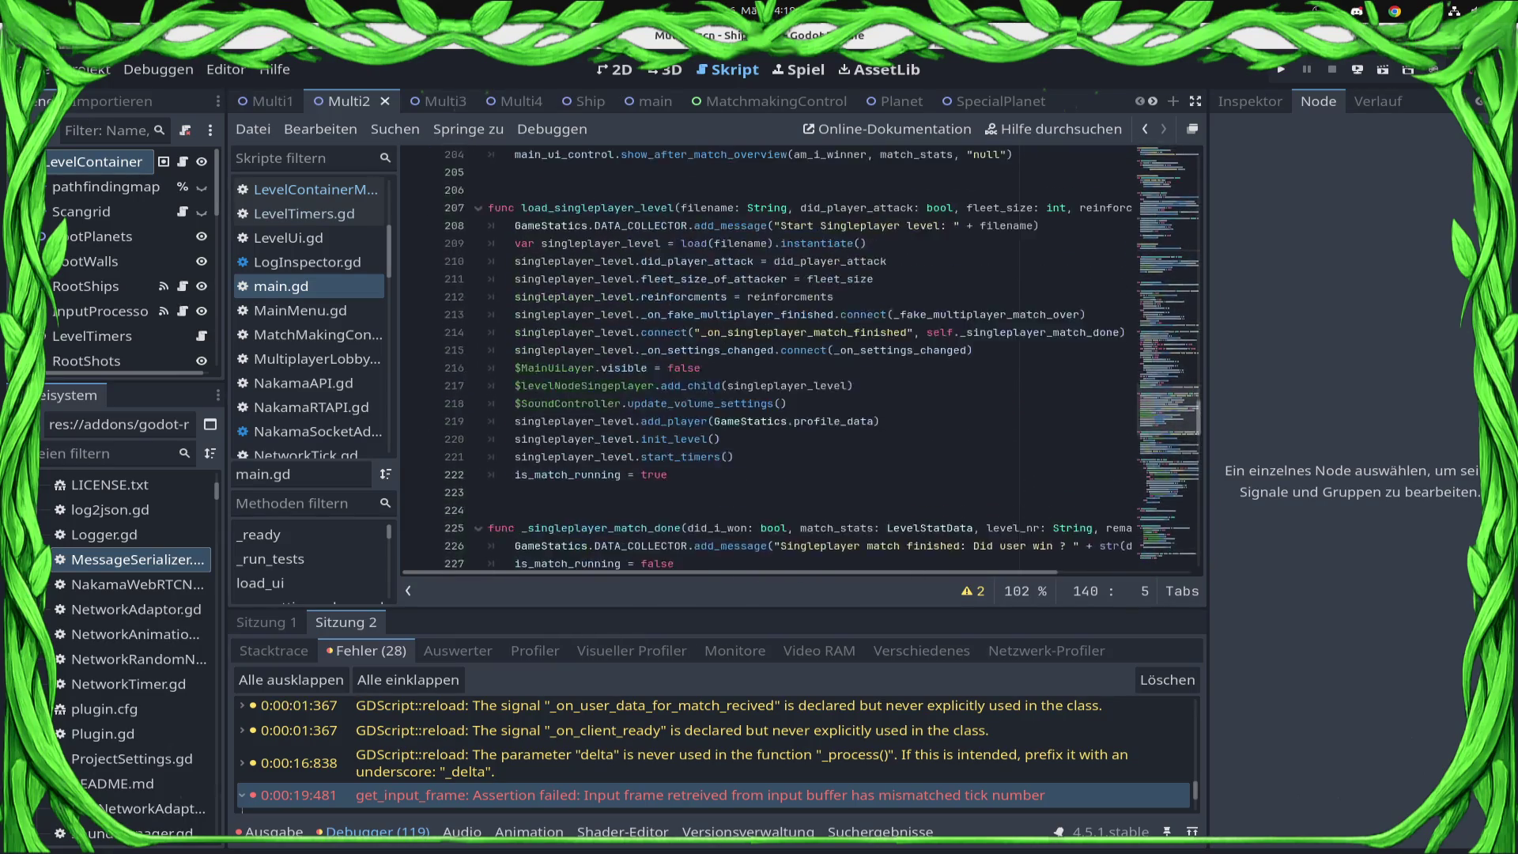
scroll(802, 360, up, 18)
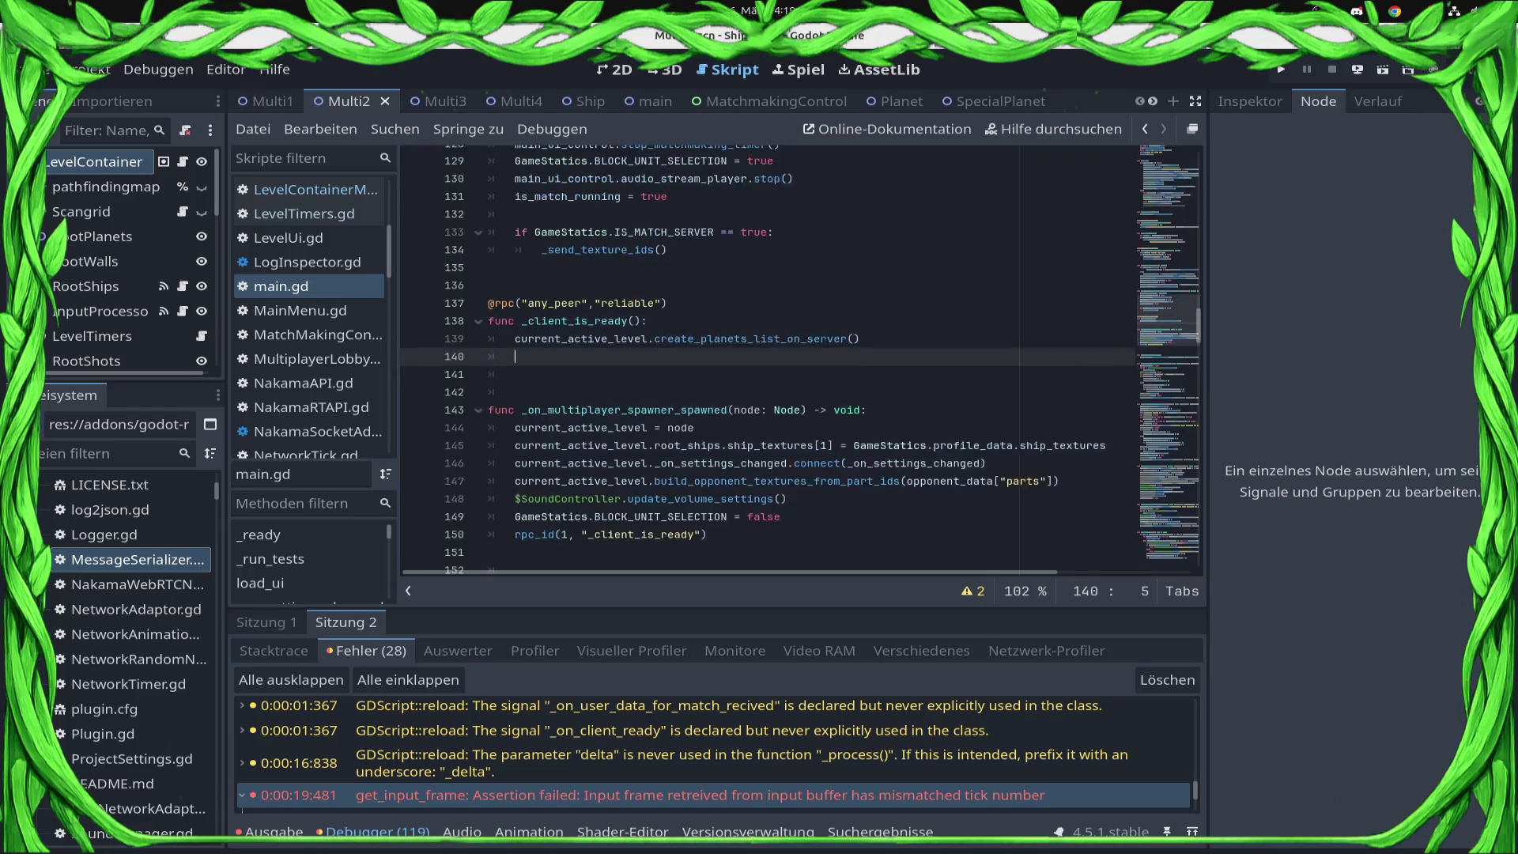
drag(863, 392, 515, 392)
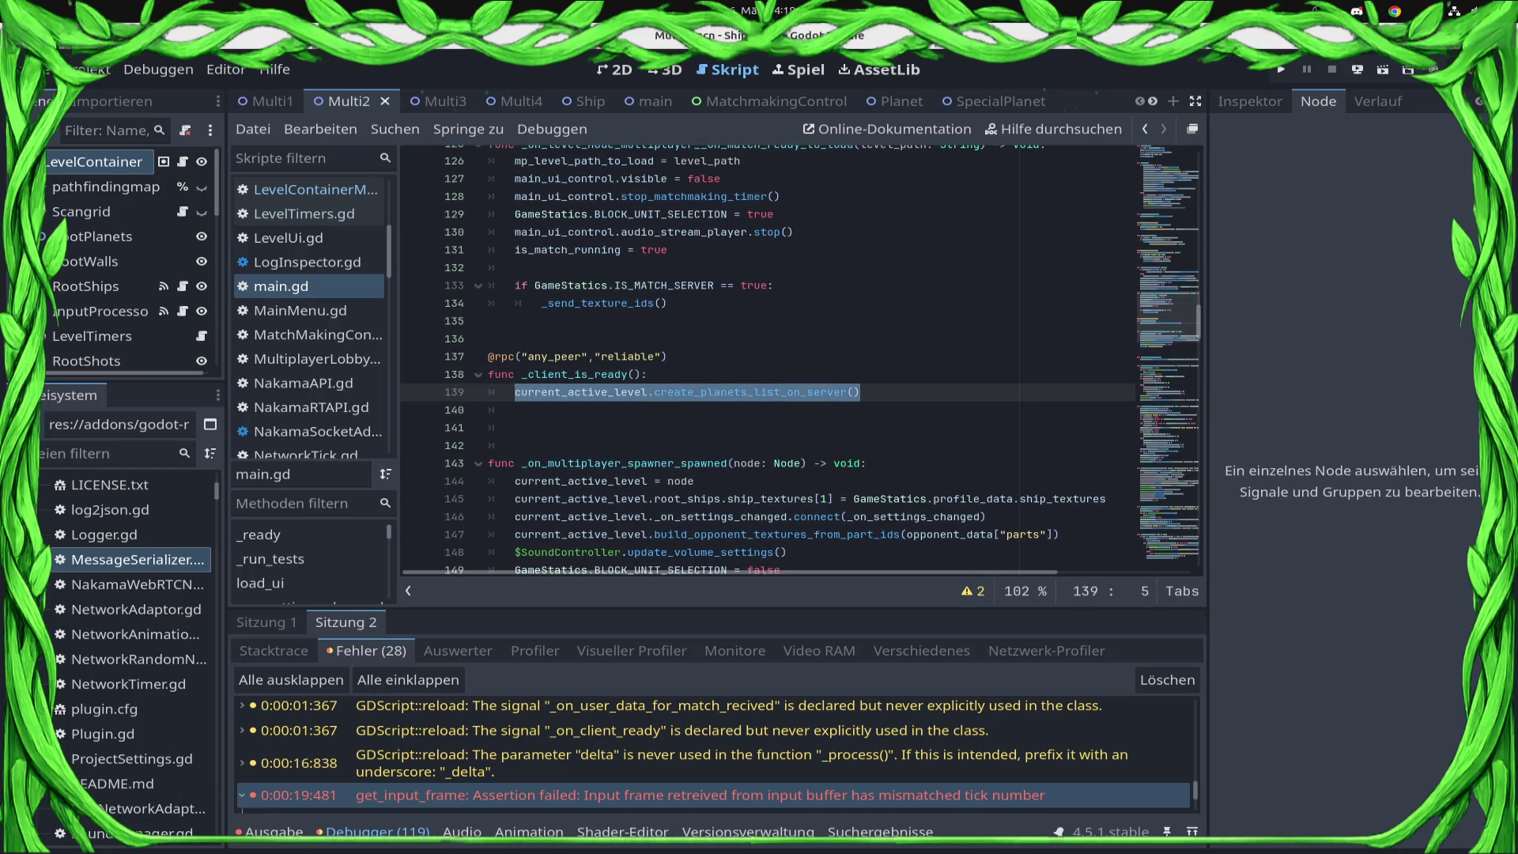
key(ctrl+x)
key(ctrl+s)
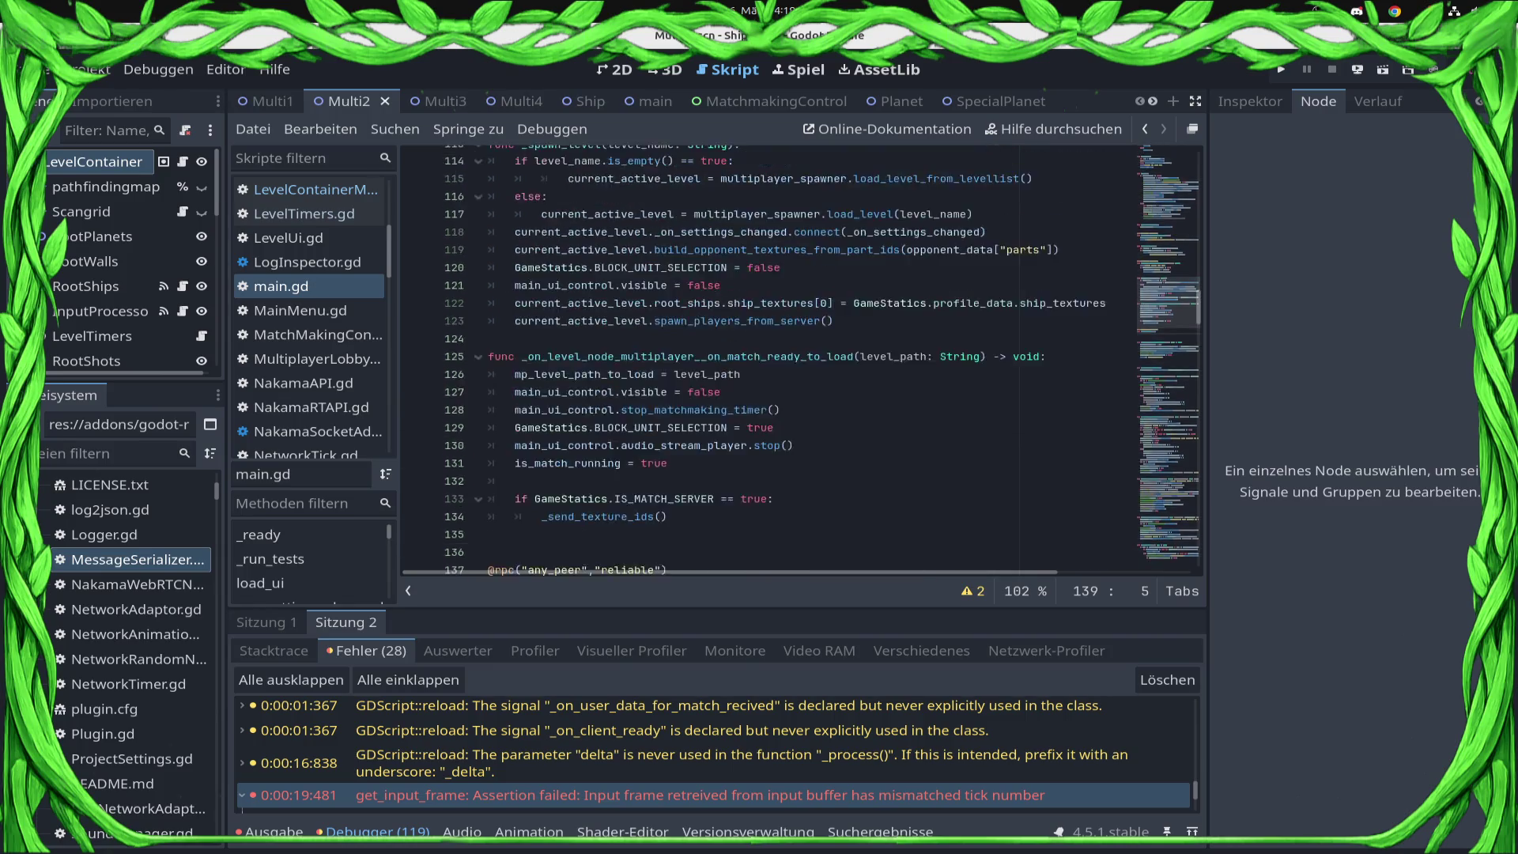
scroll(791, 348, down, 2)
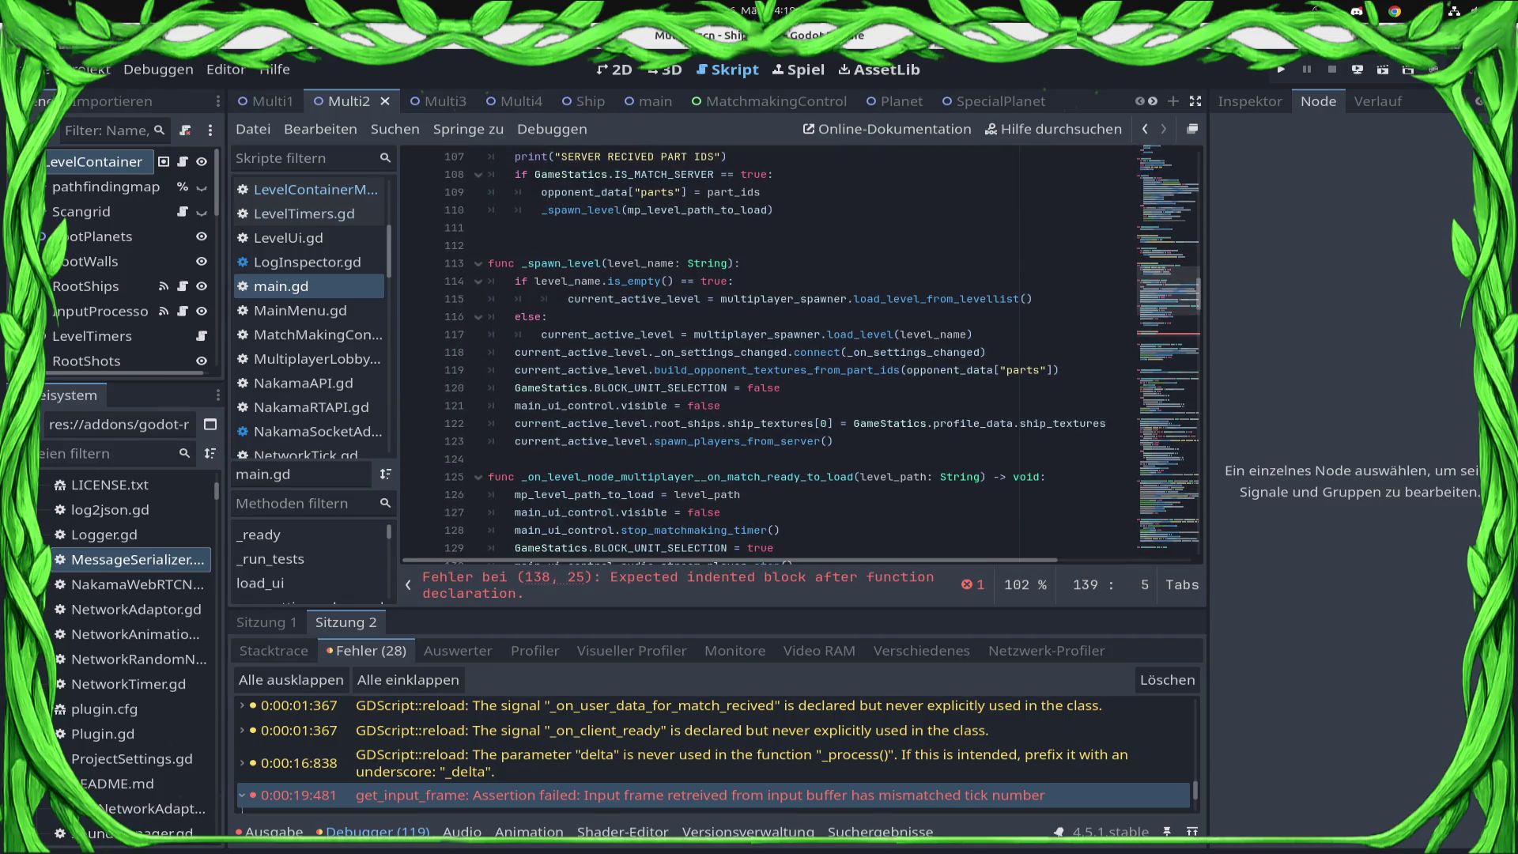
click(515, 458)
key(ctrl+v)
key(ctrl+s)
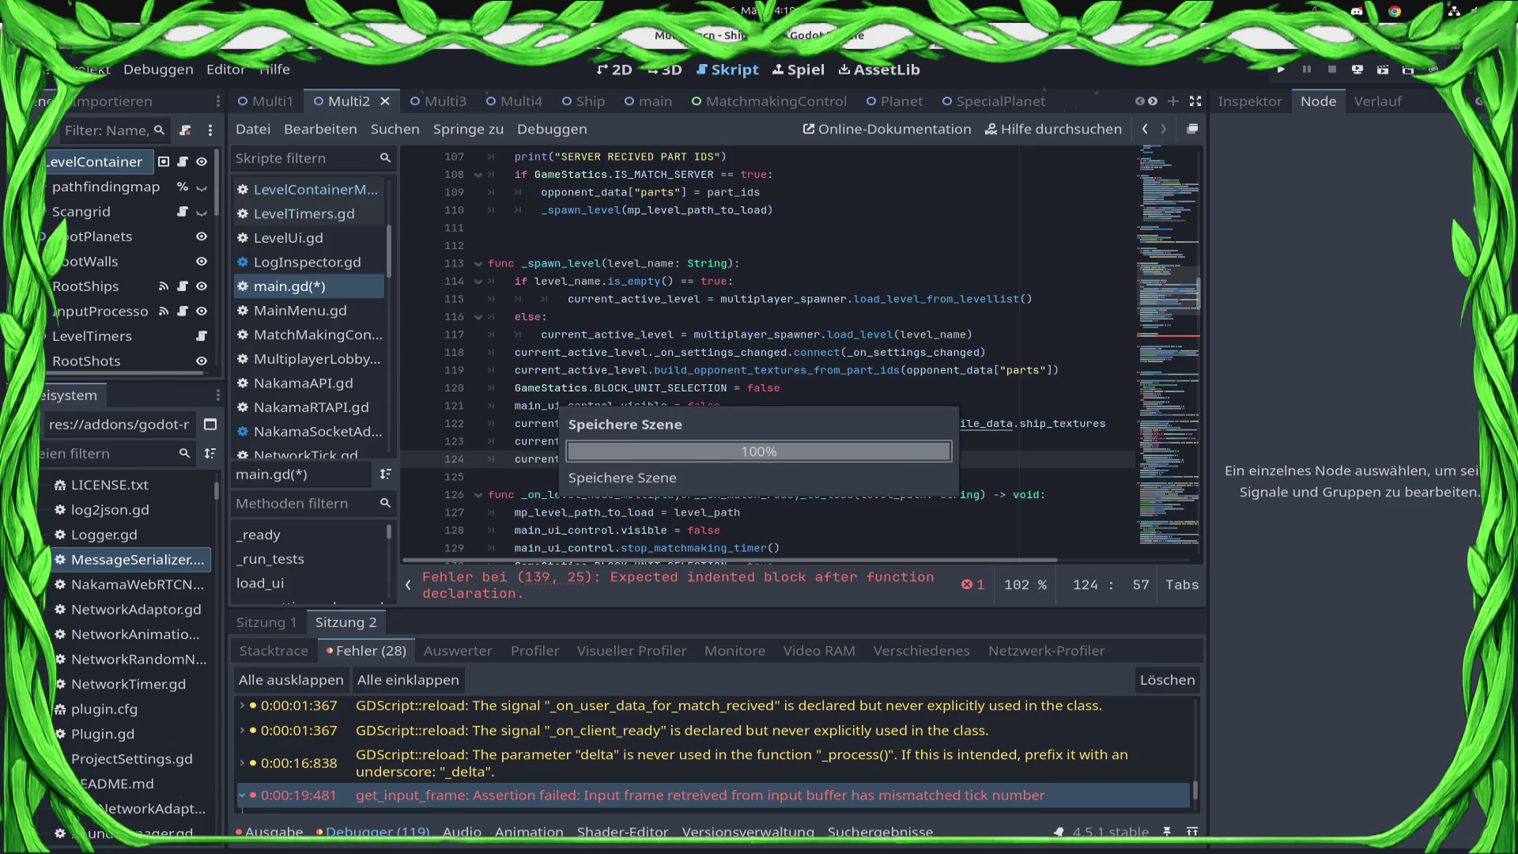
- Write SyncManager.start() on line 140 in _client_is_ready and save main.gd
scroll(767, 356, down, 5)
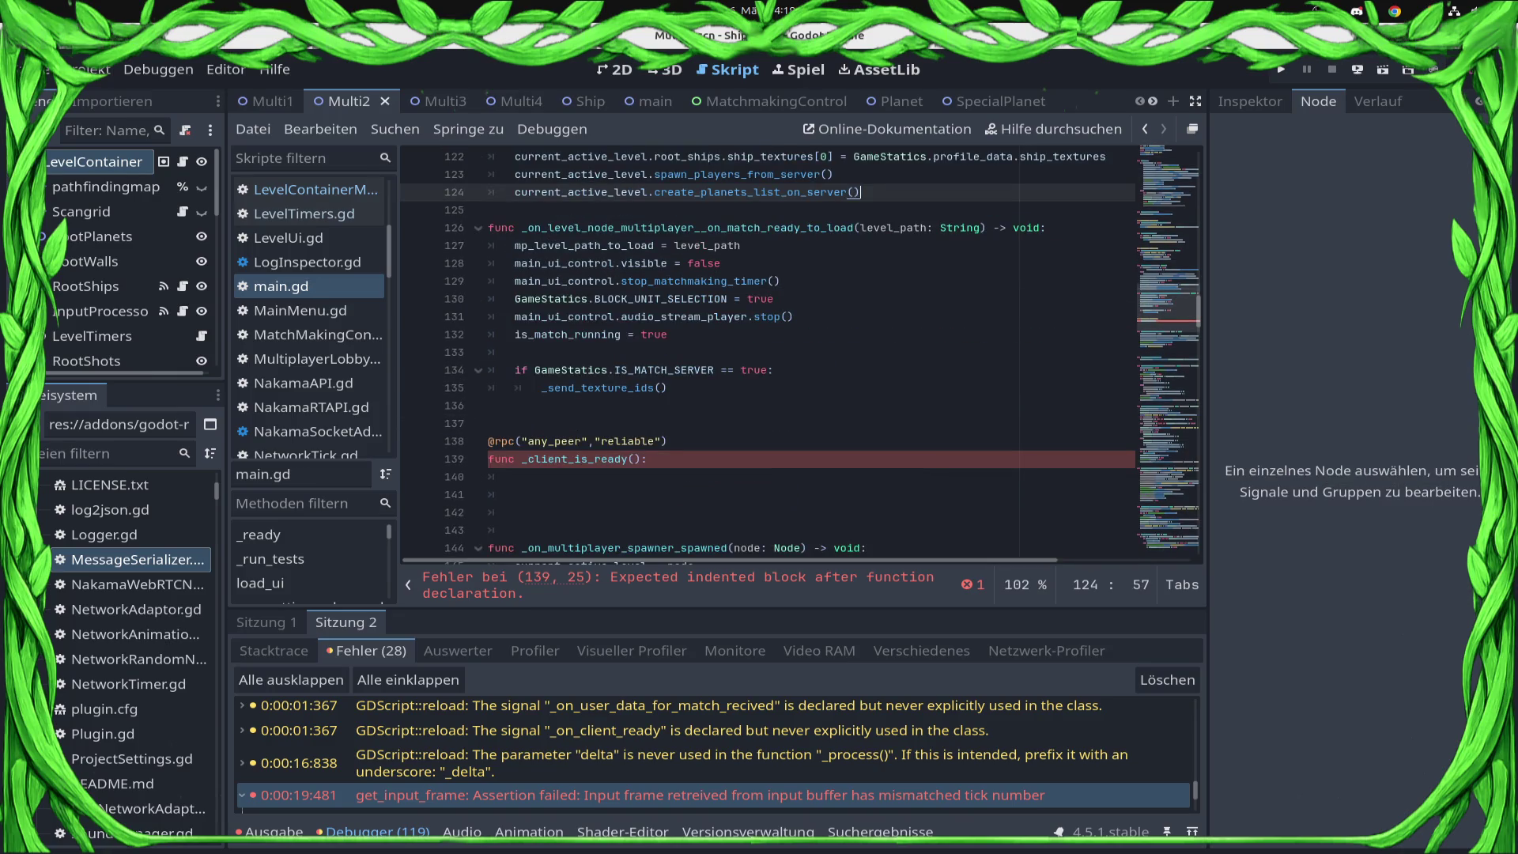
click(515, 477)
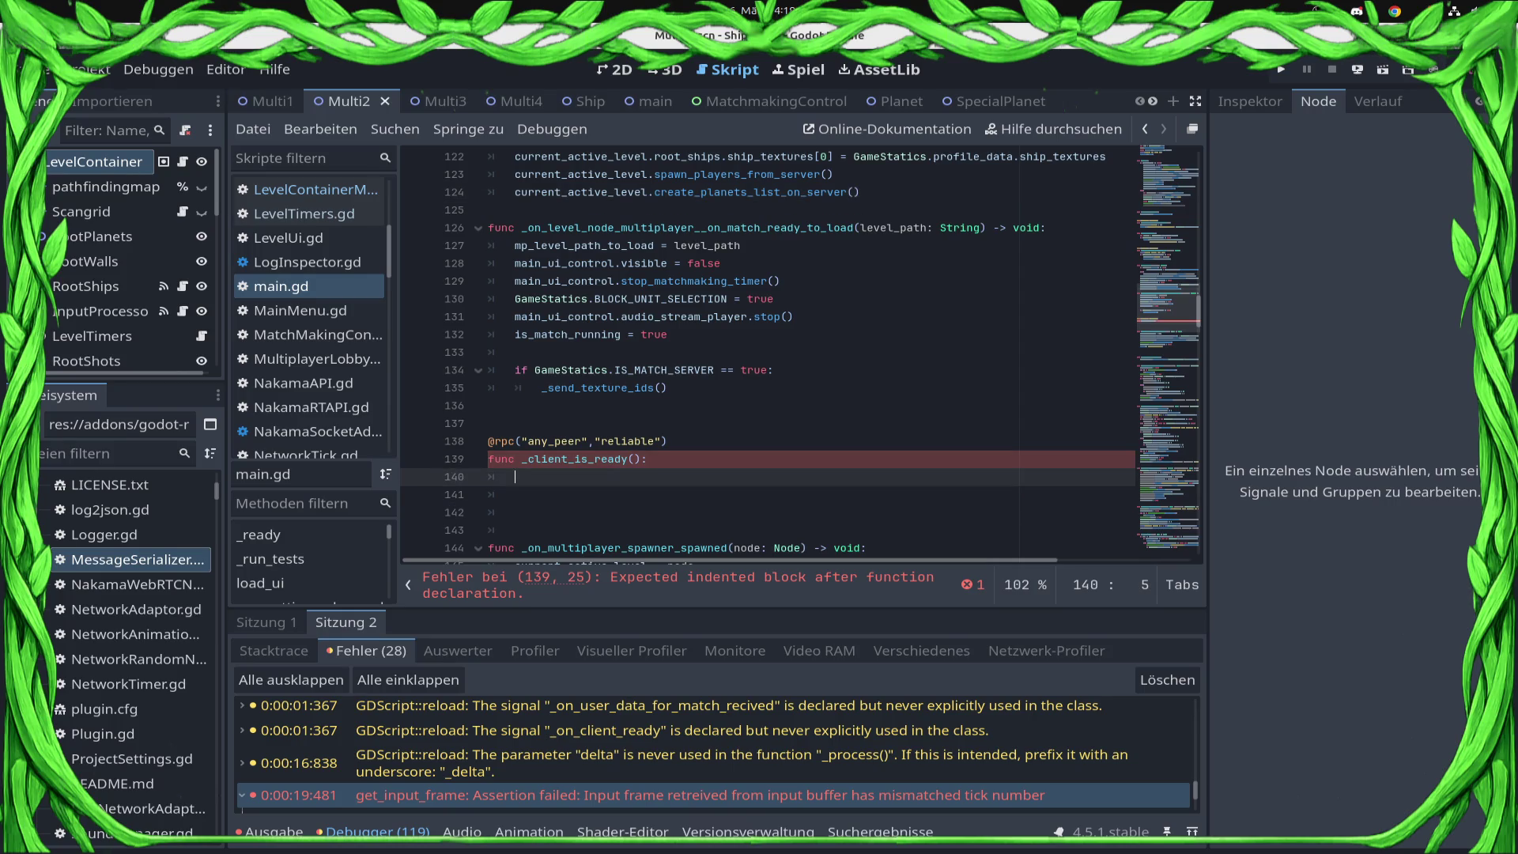
text(Sy)
key(Down)
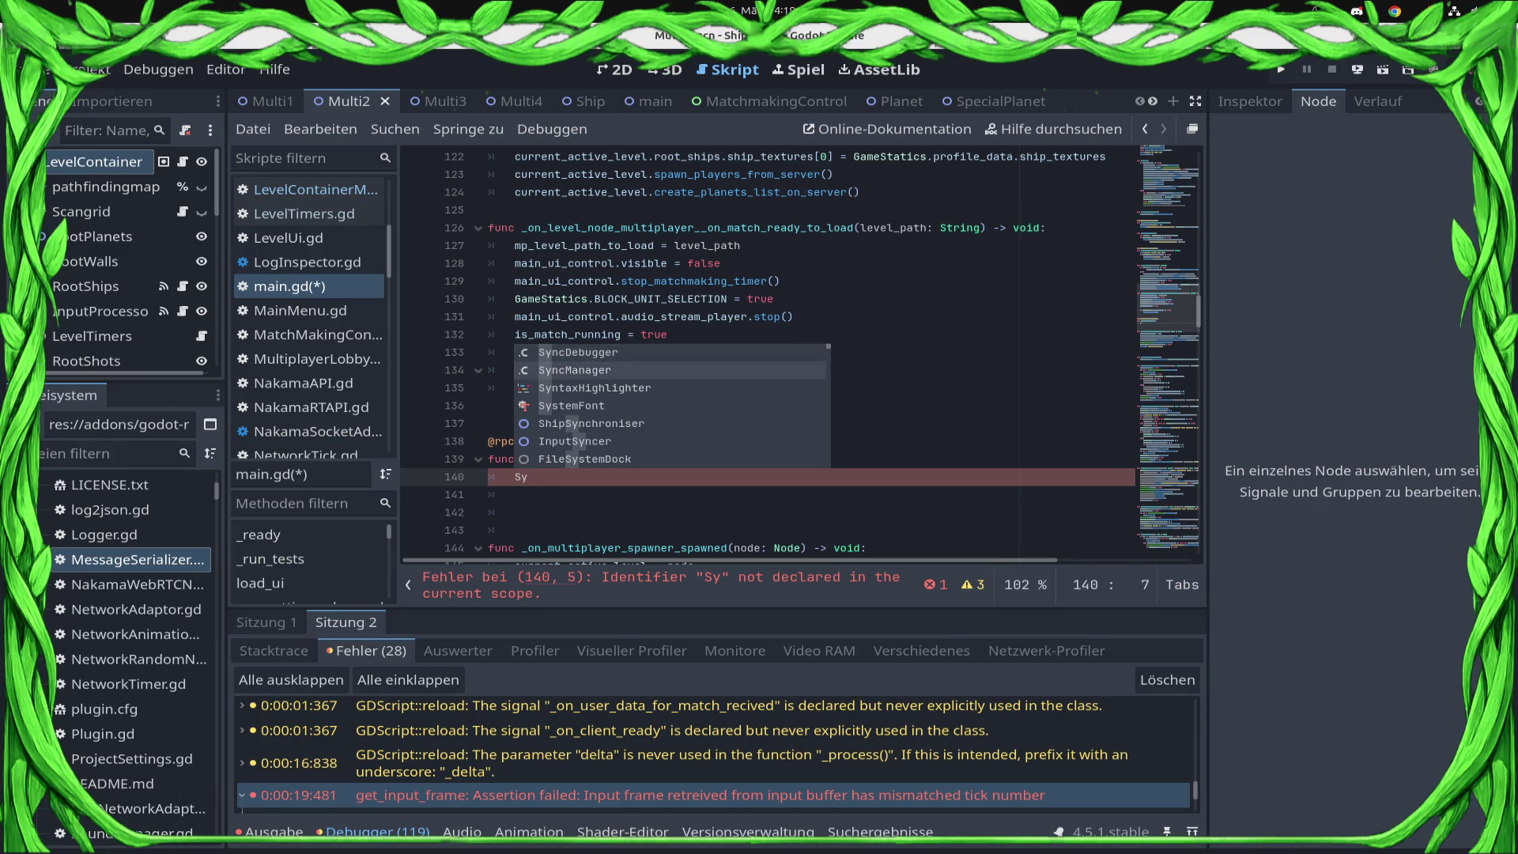
key(Return)
text(.start)
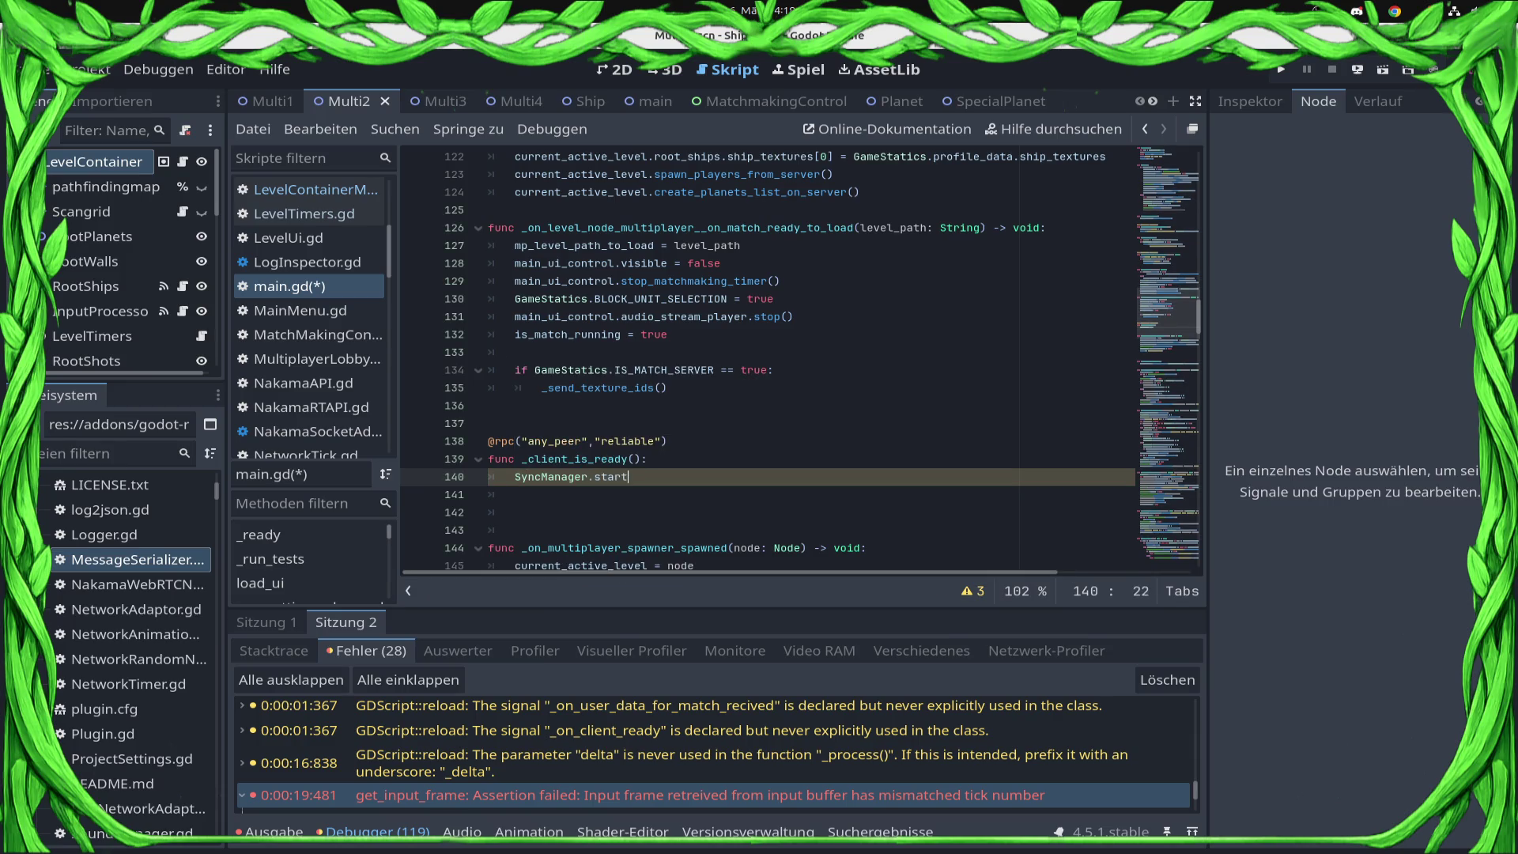
key(Return)
key(ctrl+s)
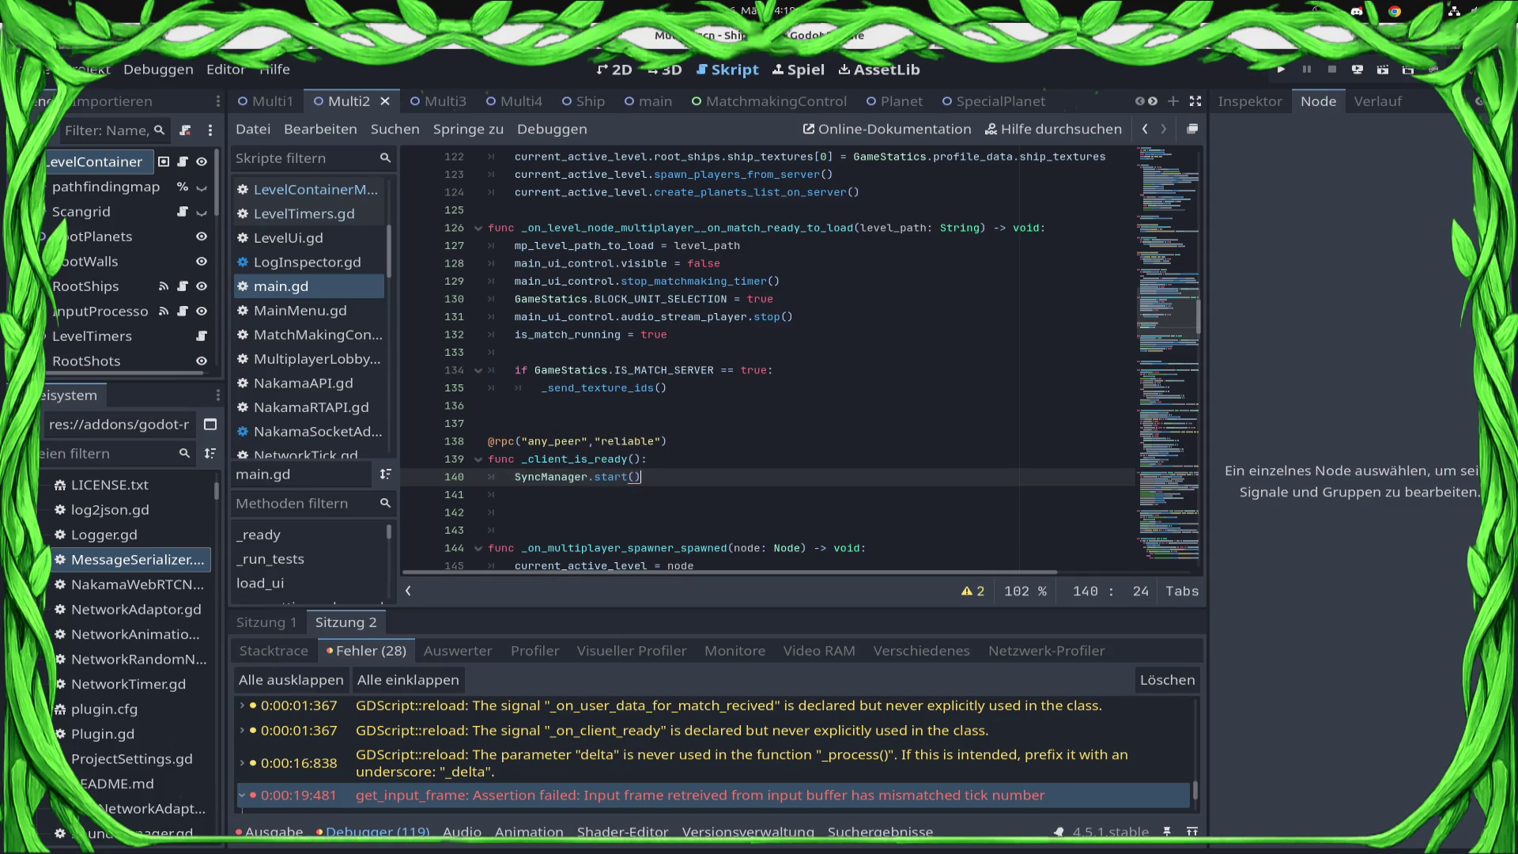
- Run the exported game in the browser and launch a local debug instance
click(1358, 70)
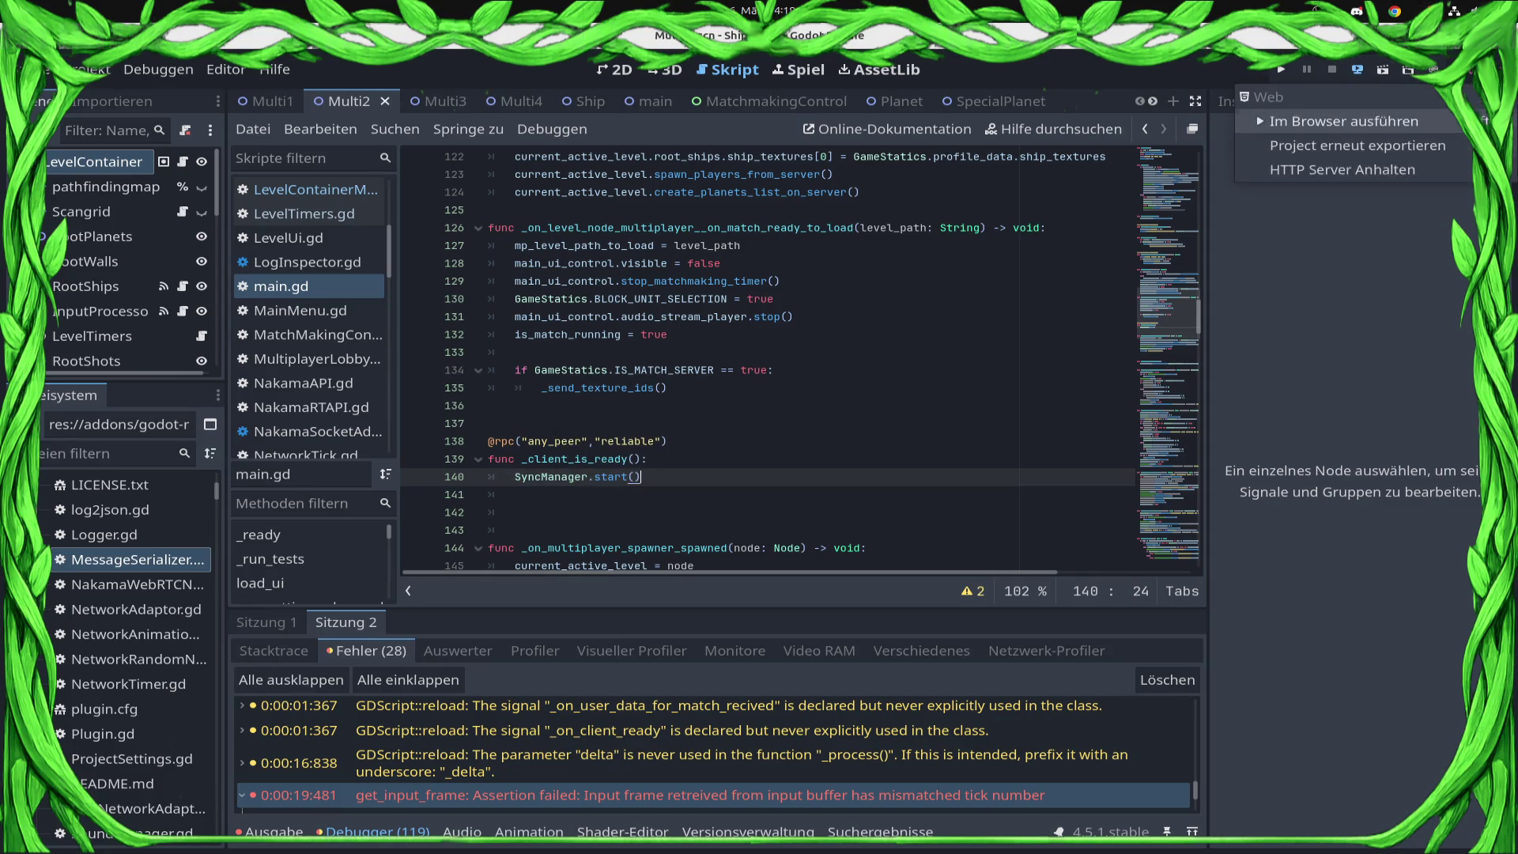
click(1344, 121)
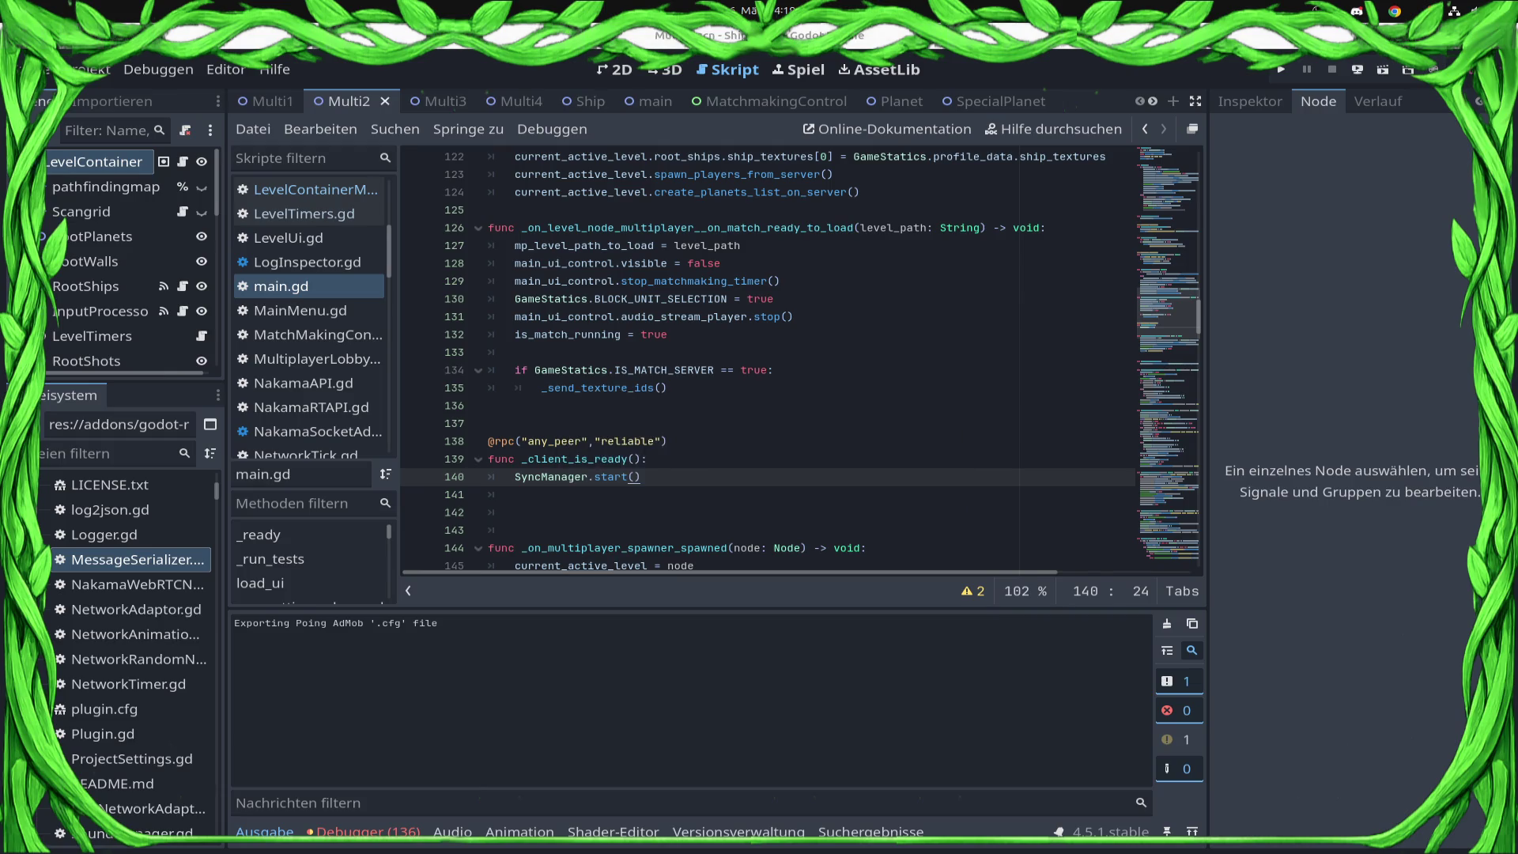
key(F5)
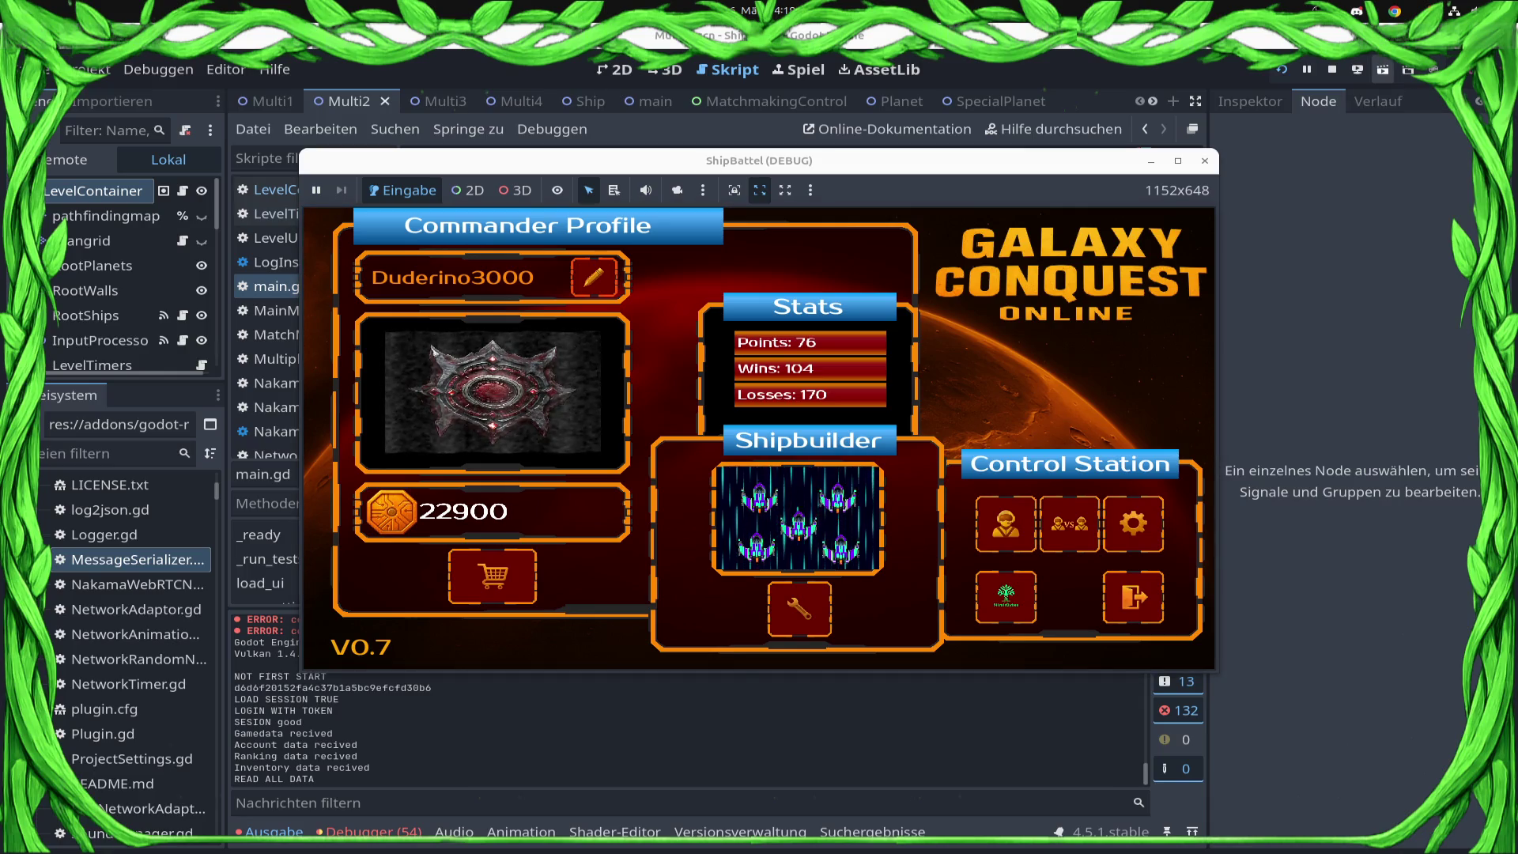
- Deploy the game to the Samsung phone, then run it locally again with F5
click(1357, 69)
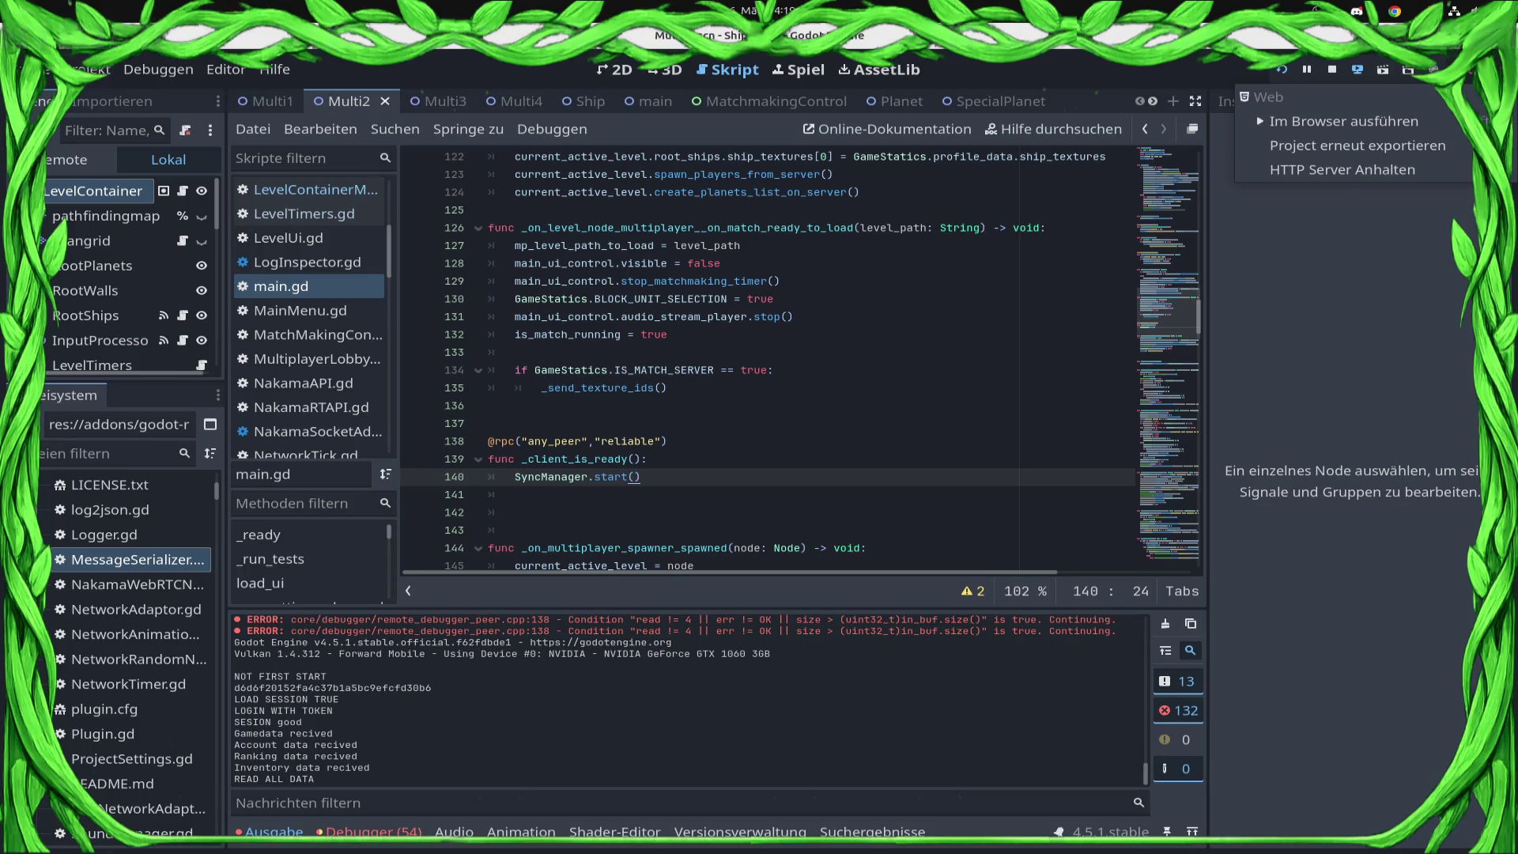
key(Escape)
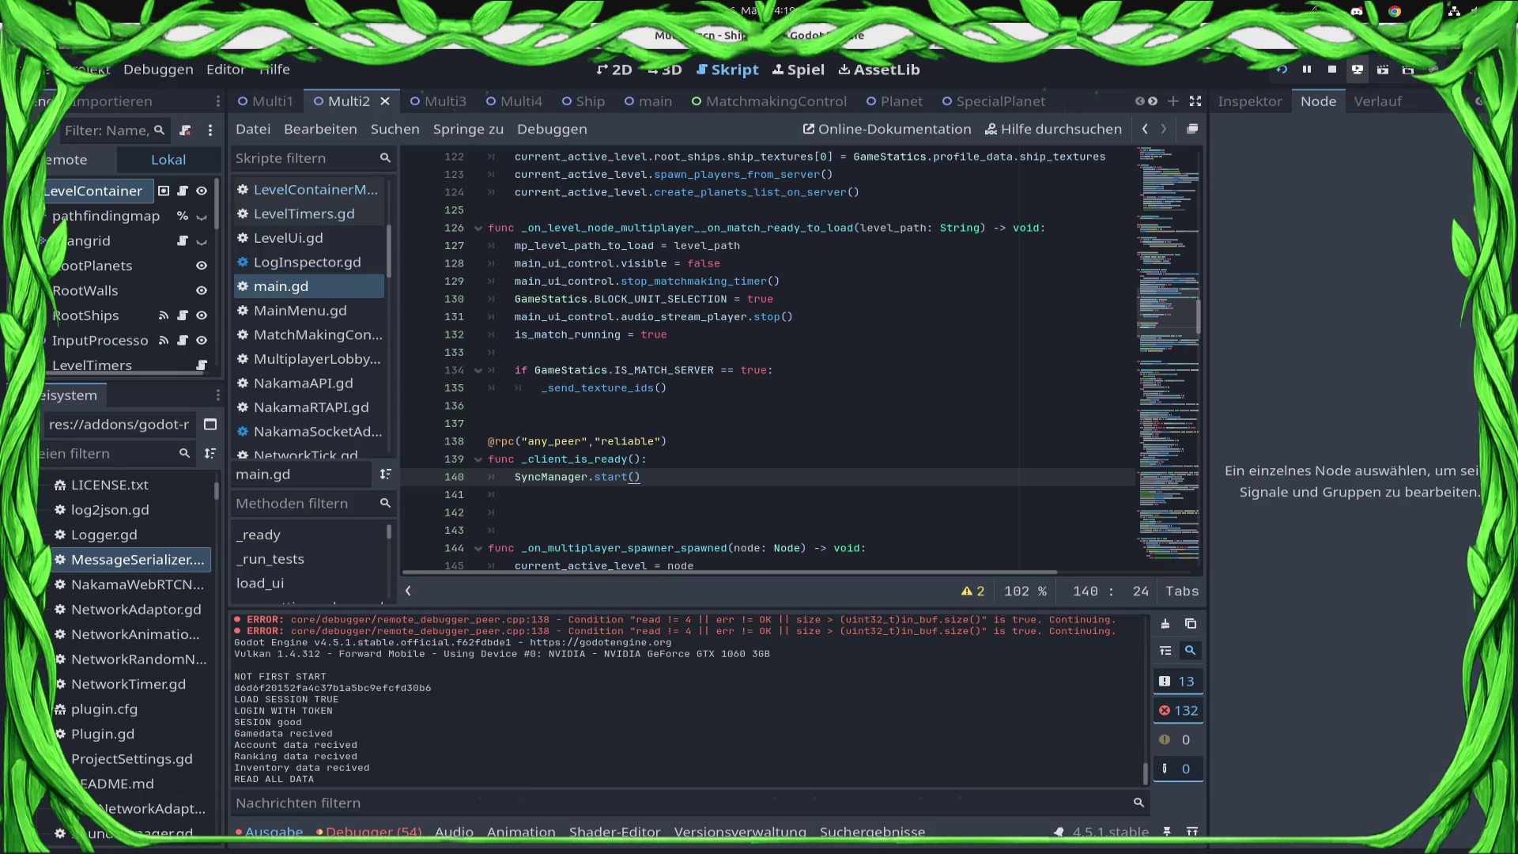
click(1358, 69)
click(1336, 120)
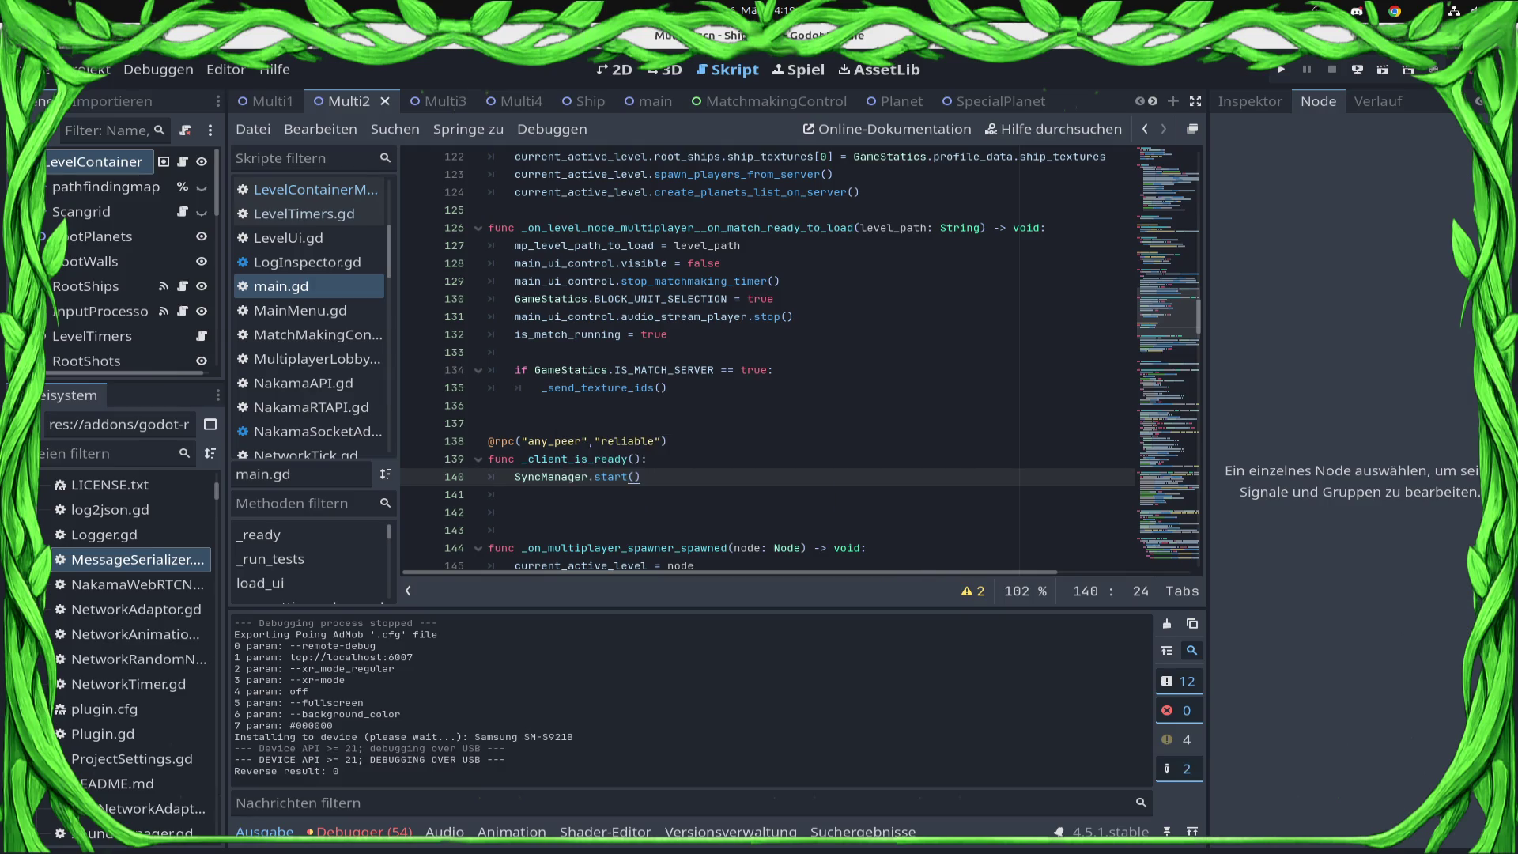
key(F5)
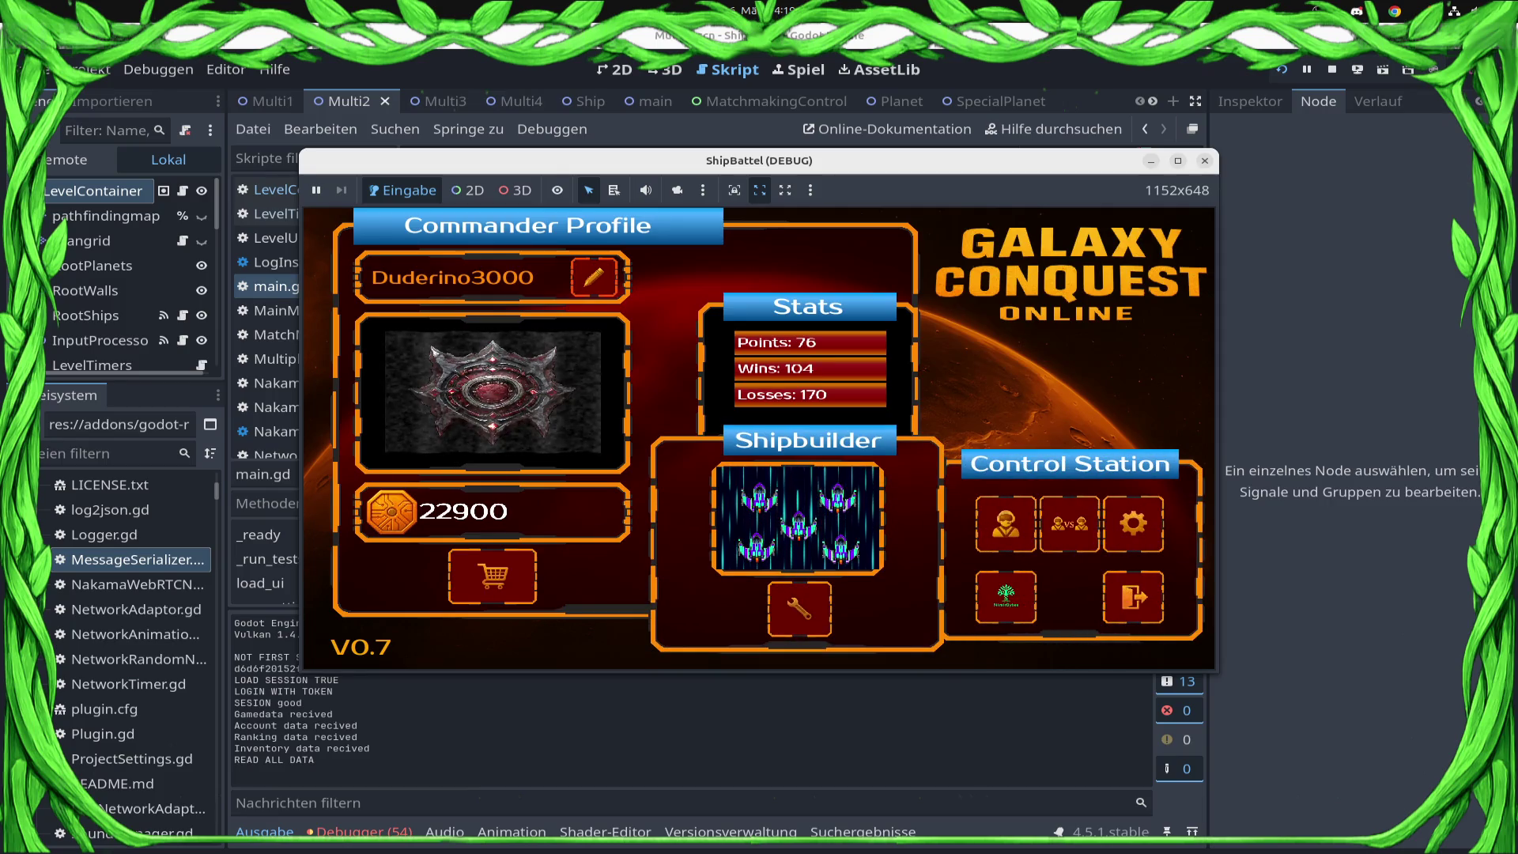
- Open the versus screen, join the multiplayer lobby and play the match, then close the game
click(1069, 523)
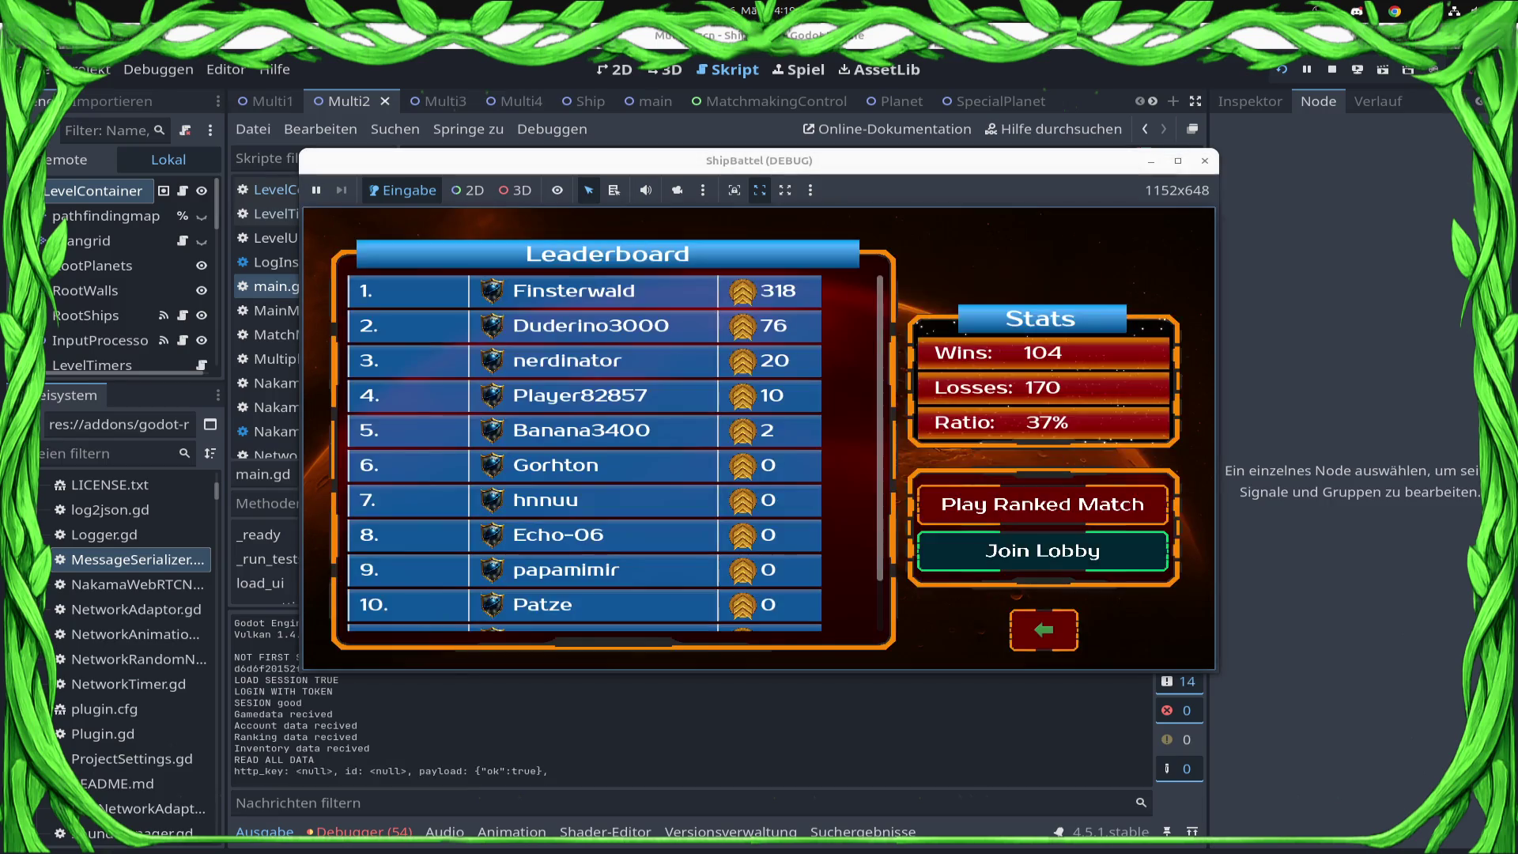
click(1043, 551)
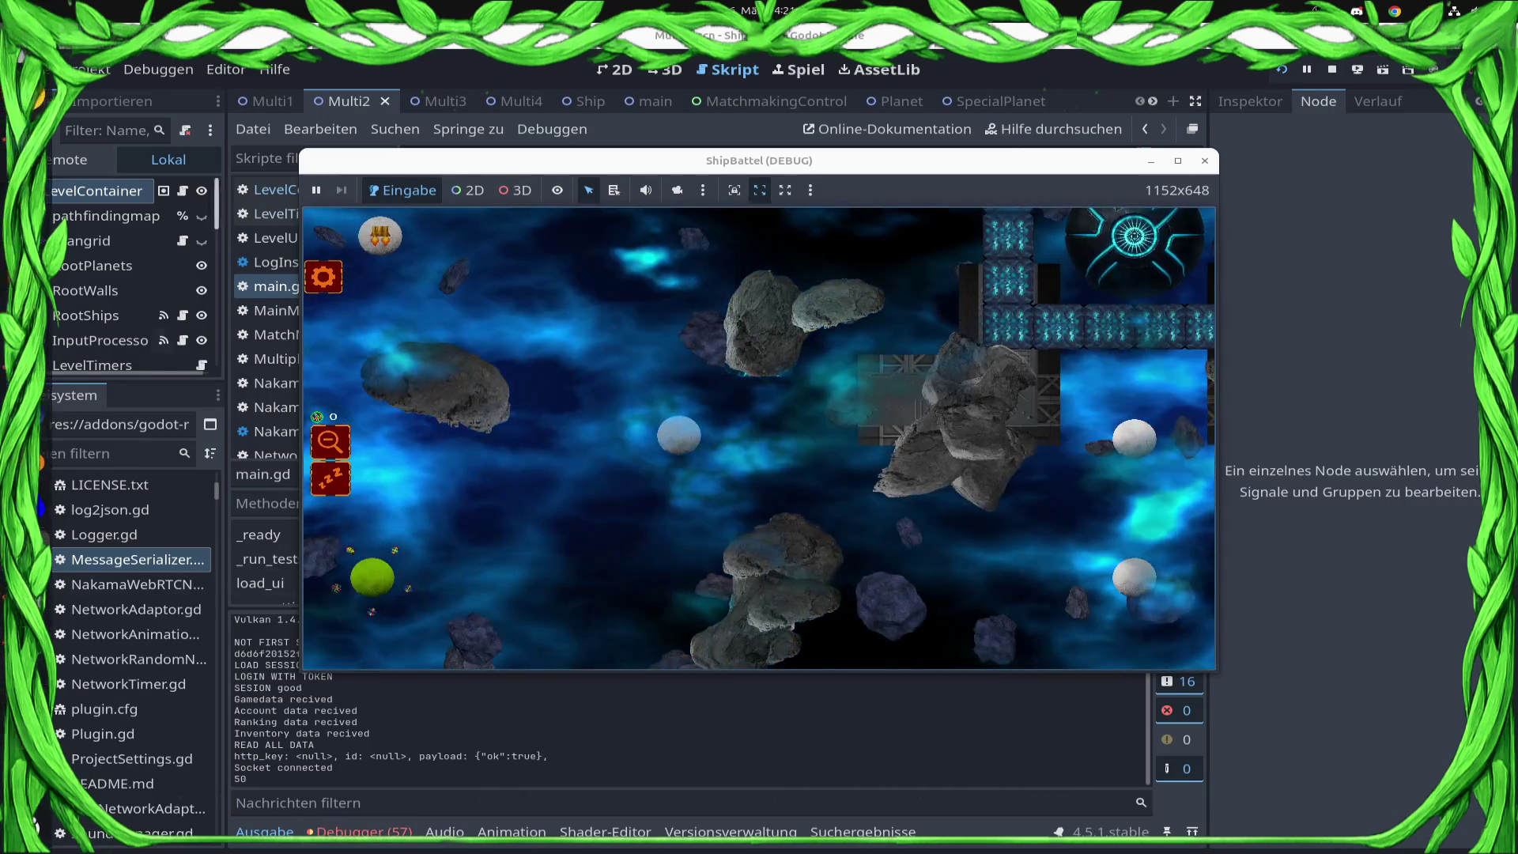
key(F8)
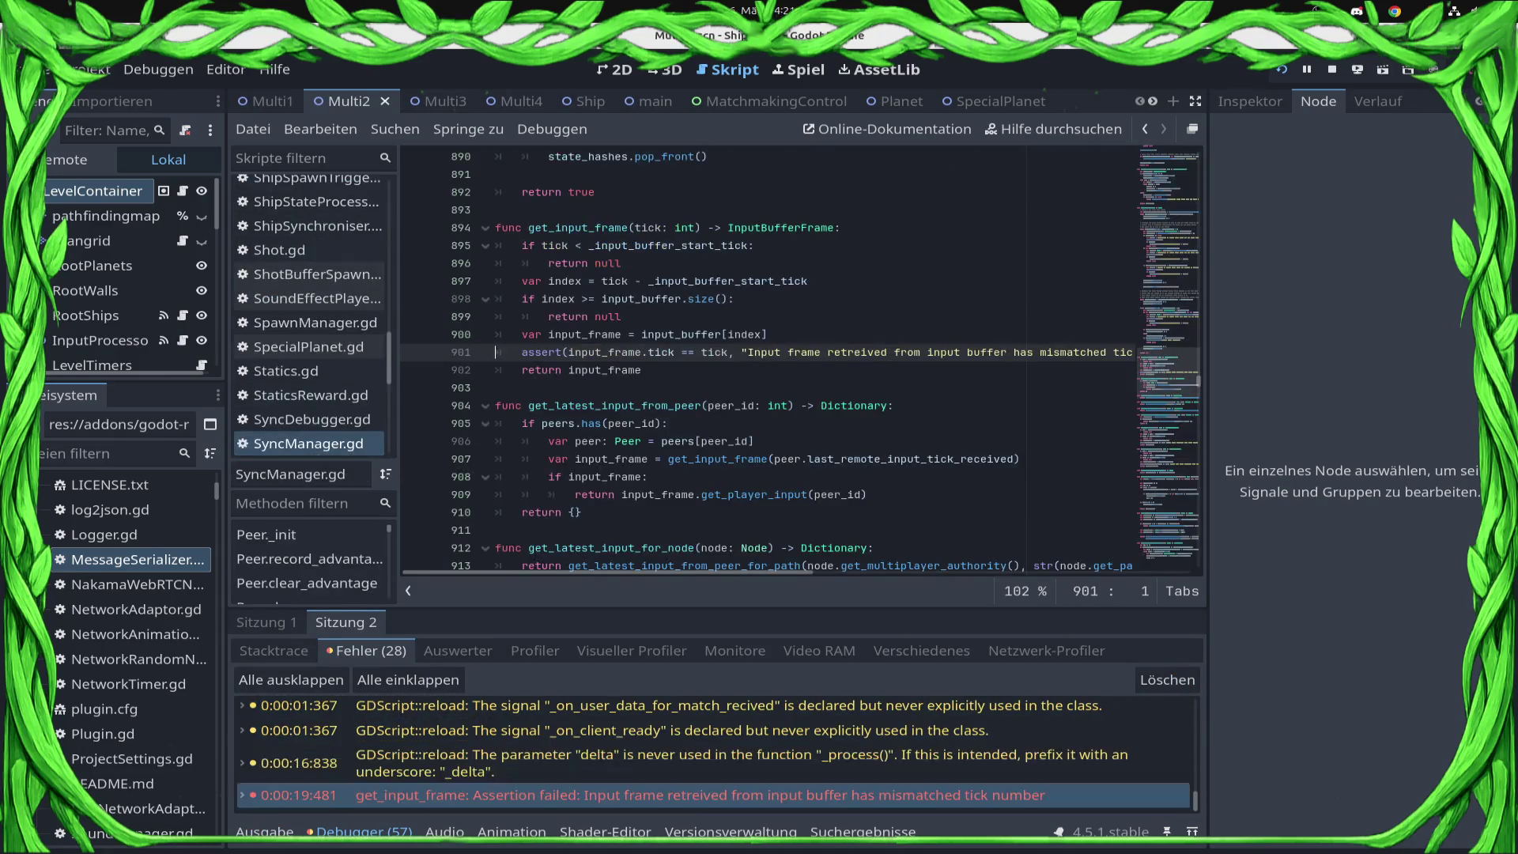
- Review the tick-mismatch assertion in the error log and stop the running project
scroll(715, 776, up, 3)
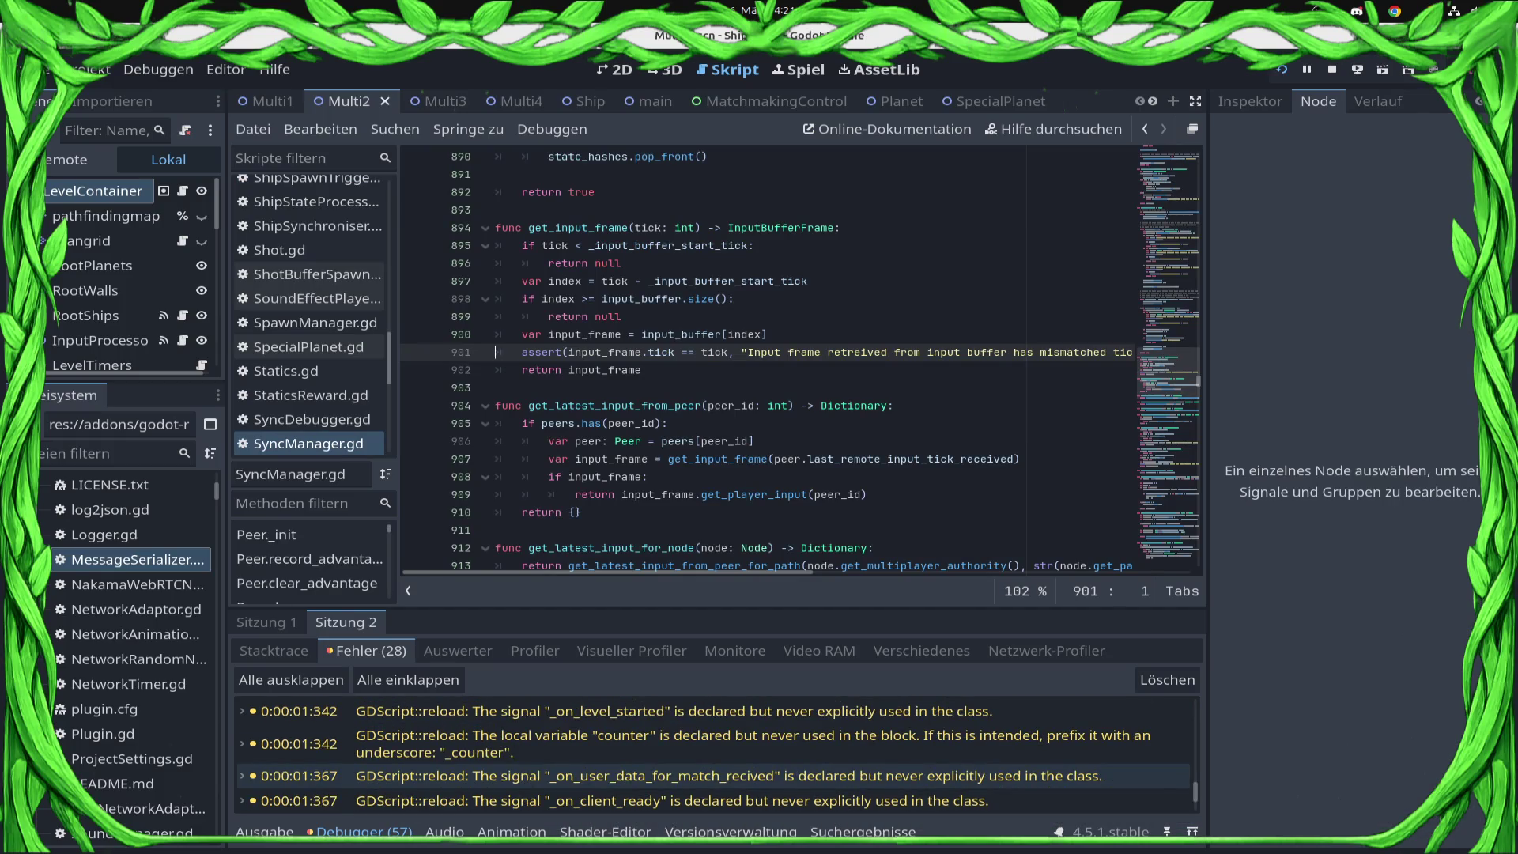
scroll(715, 755, down, 3)
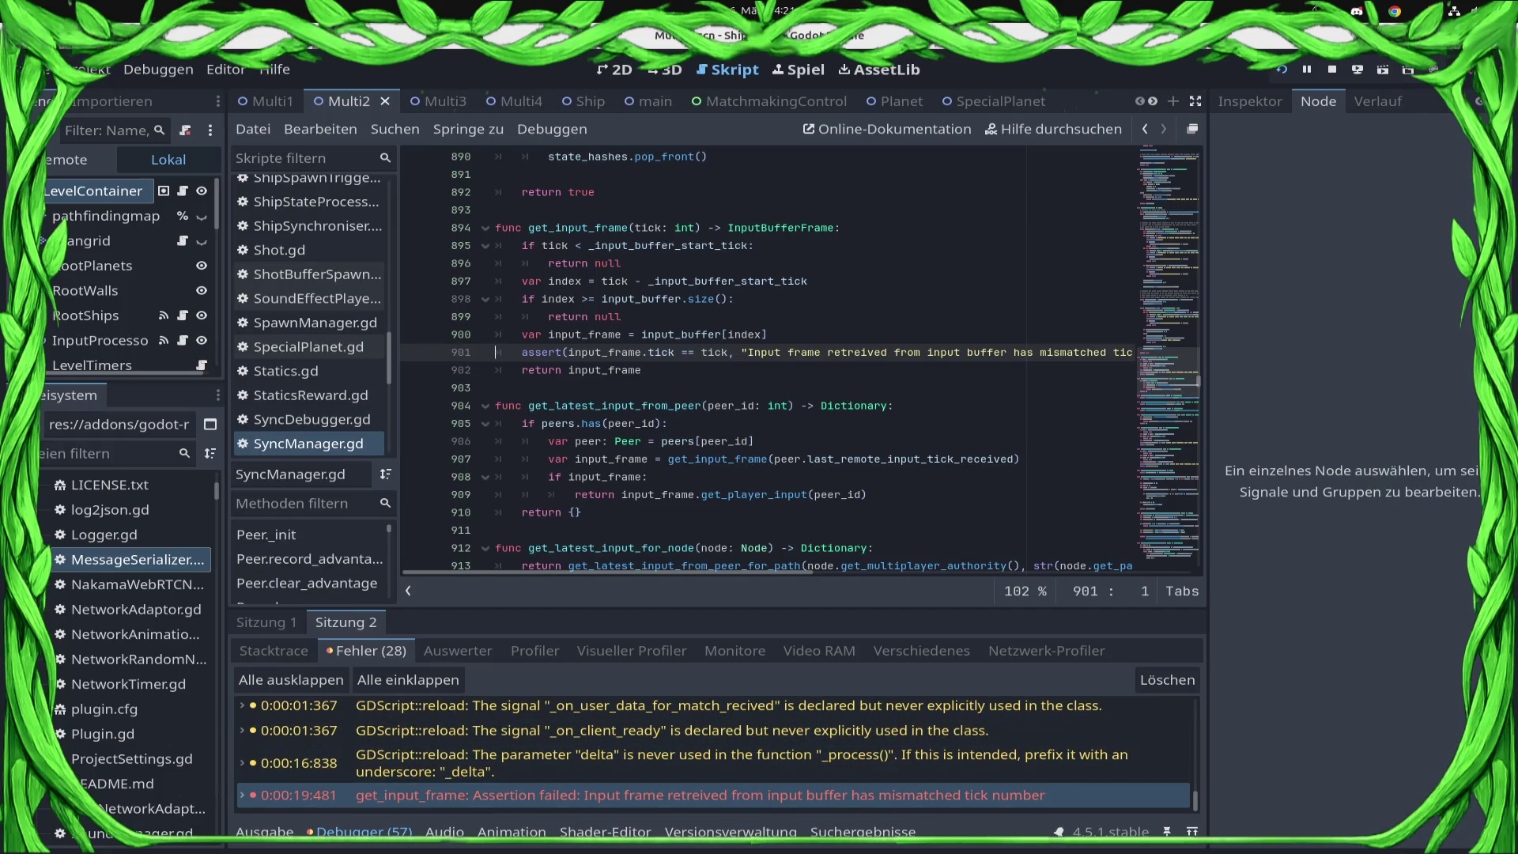
mouse_move(680, 794)
key(F8)
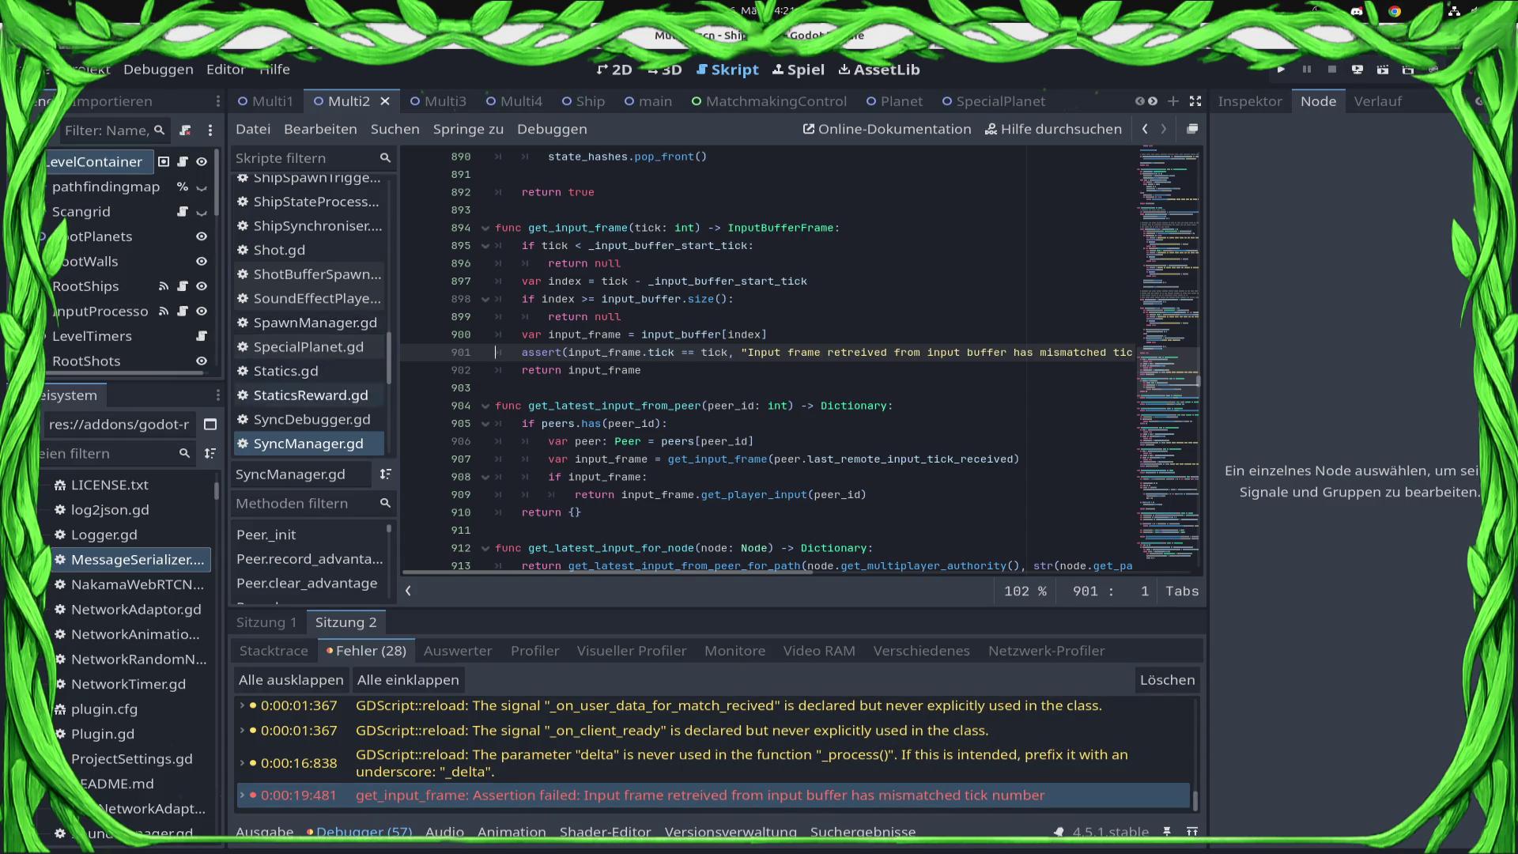
- Open SoundEffectPlayer.gd from the script list and browse its _process function
click(316, 298)
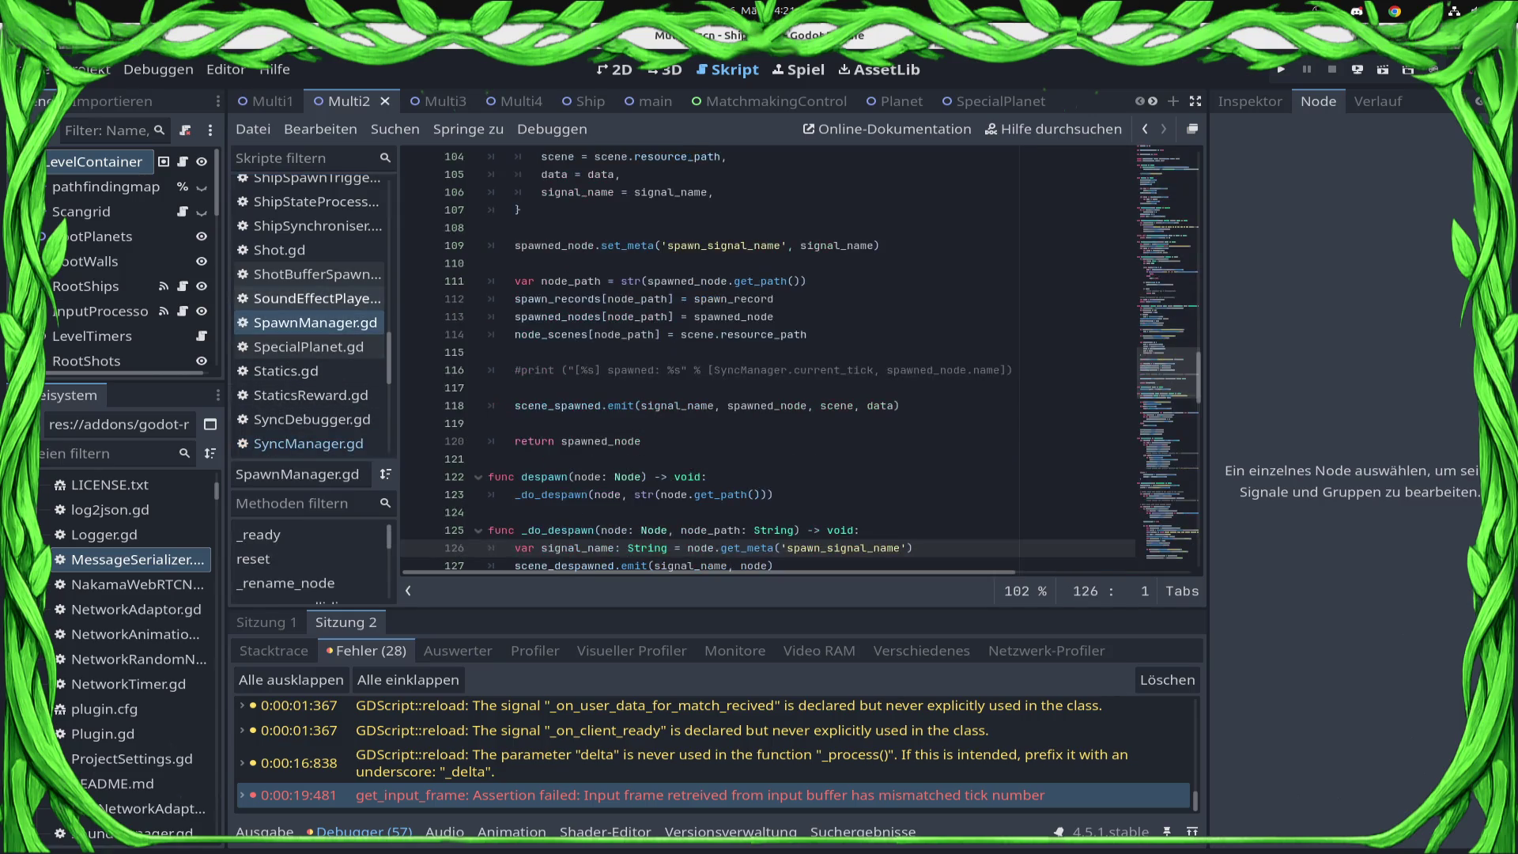
scroll(313, 317, up, 3)
scroll(312, 379, up, 3)
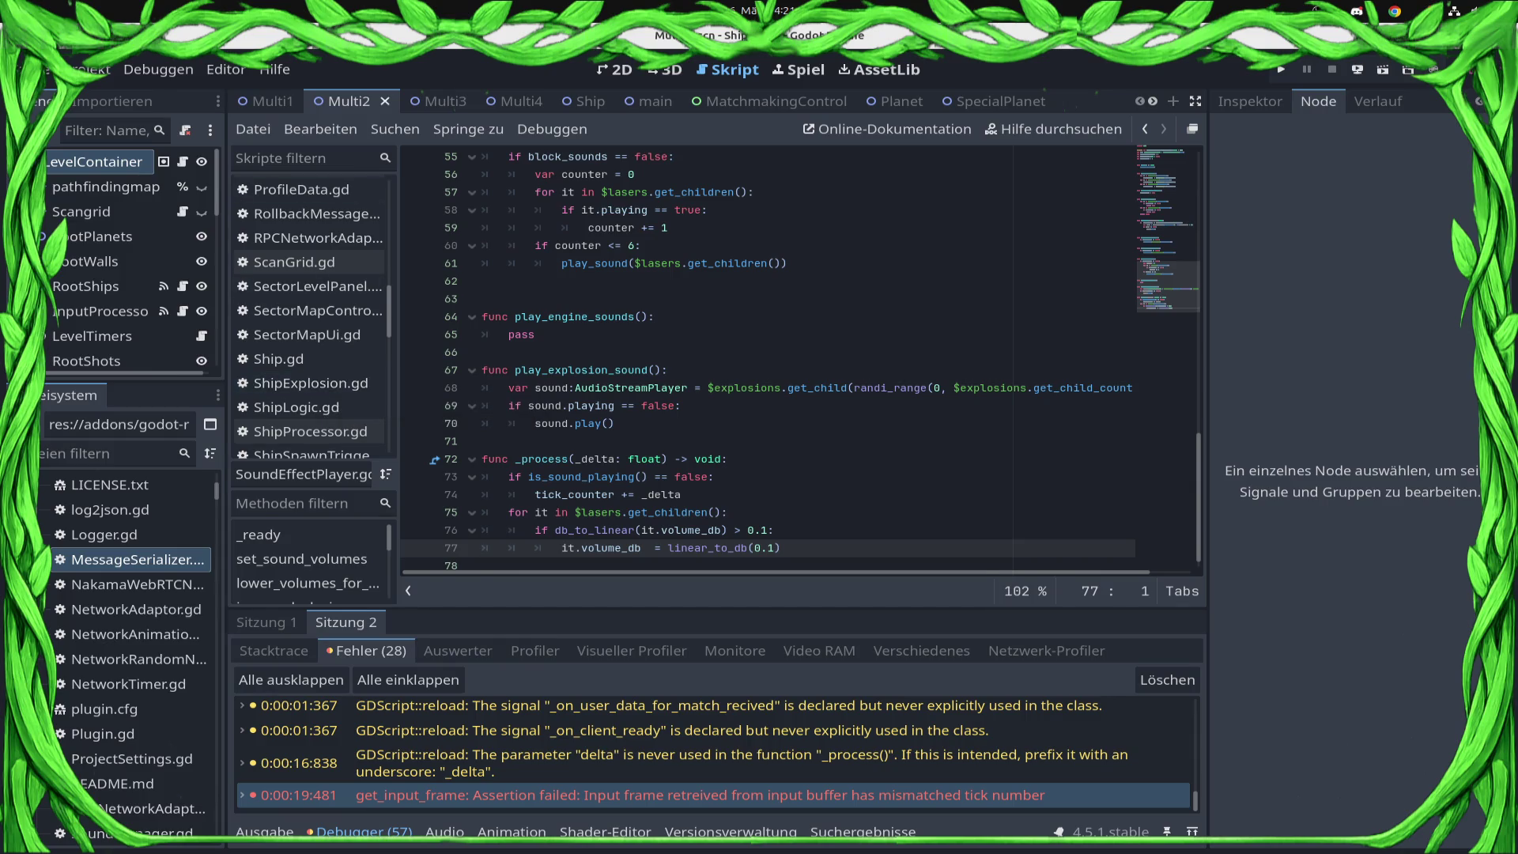
scroll(316, 336, down, 5)
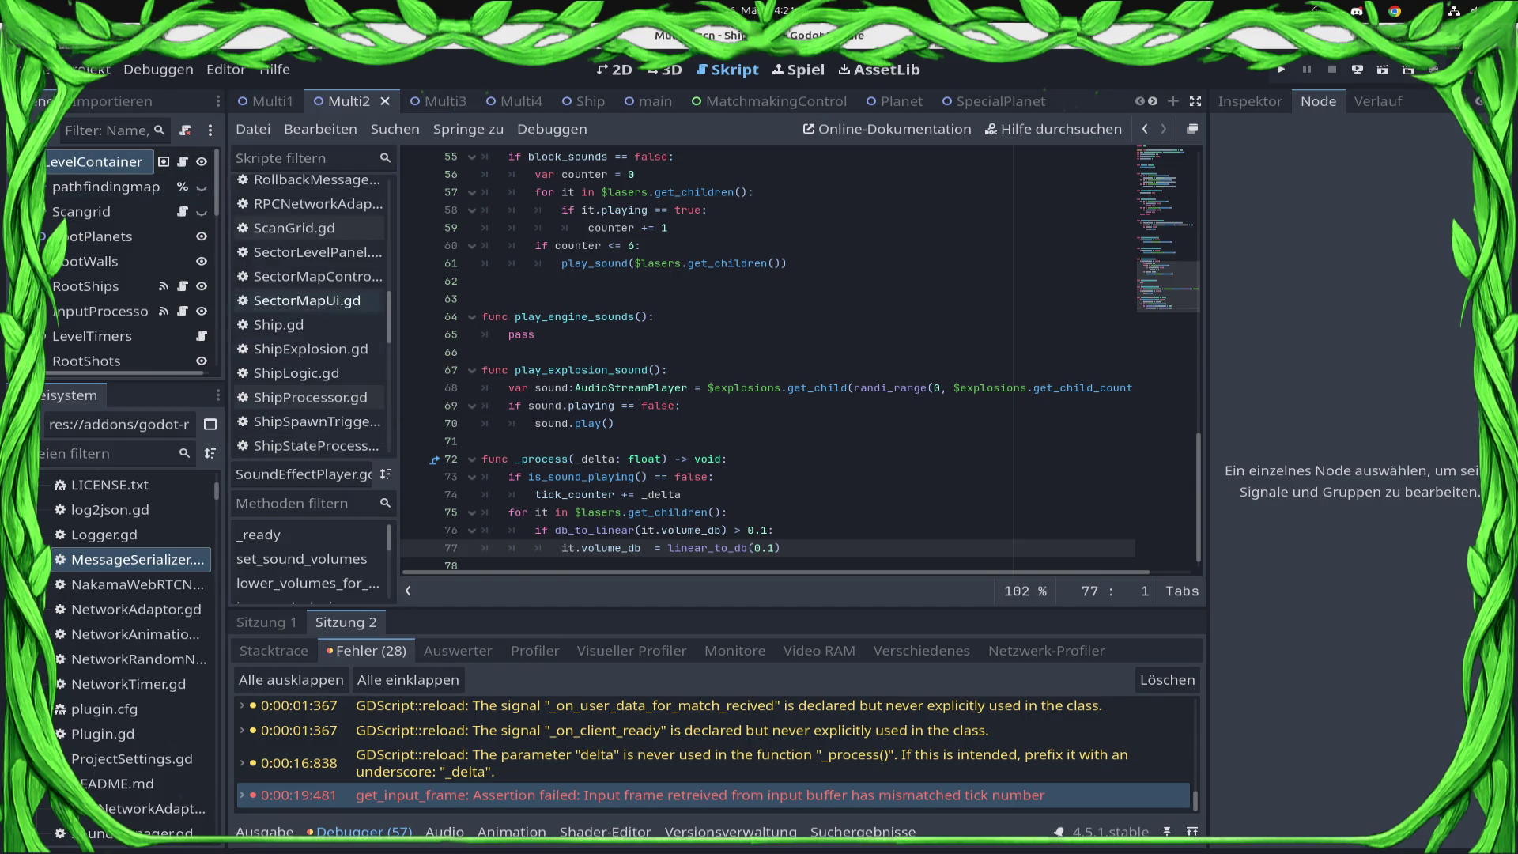
scroll(312, 346, down, 3)
scroll(312, 347, down, 5)
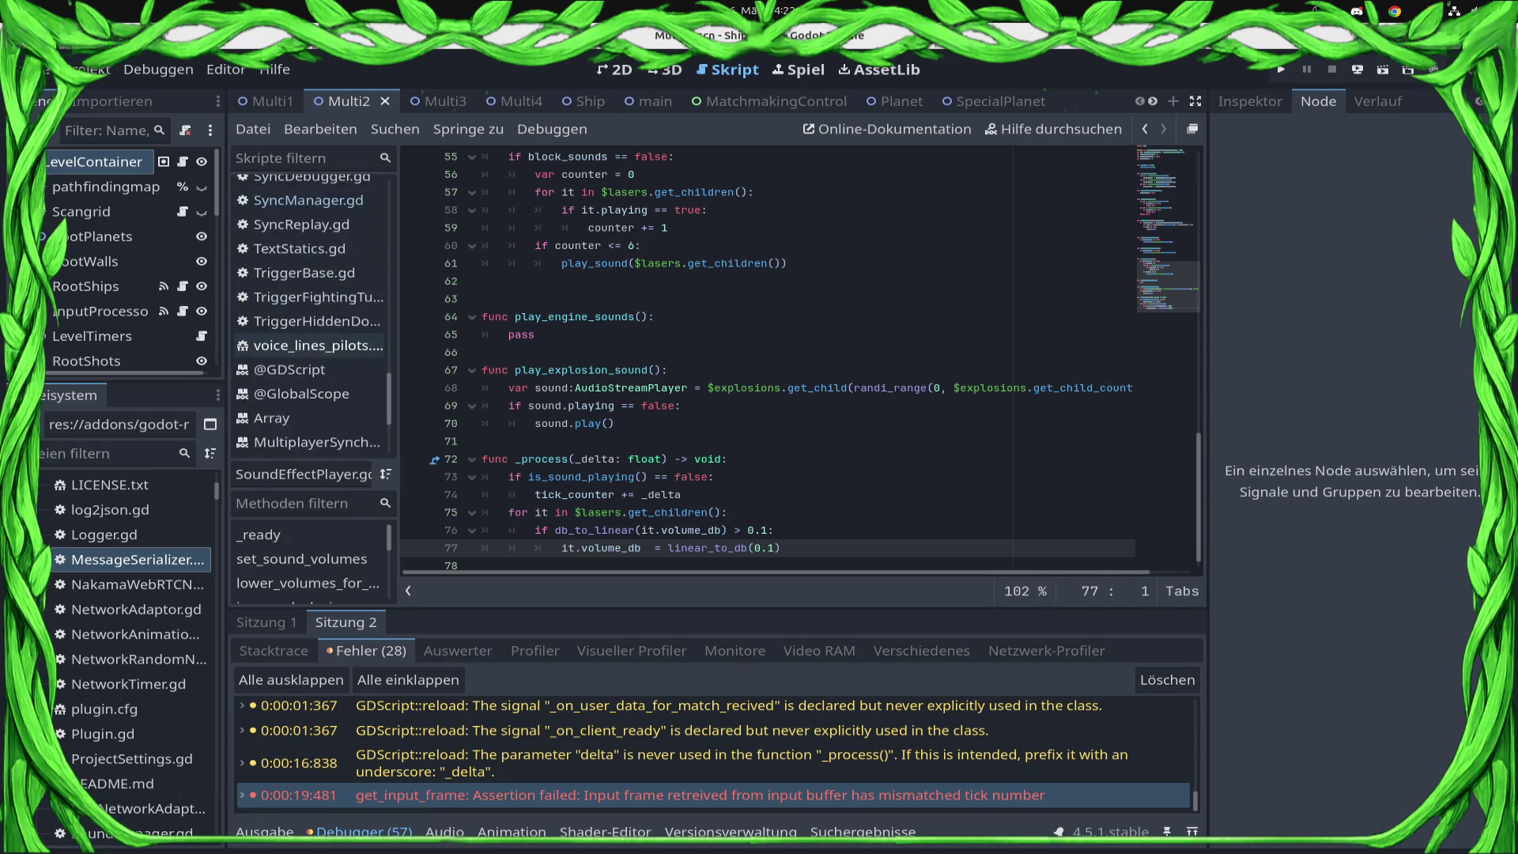
scroll(312, 346, up, 8)
scroll(312, 301, up, 10)
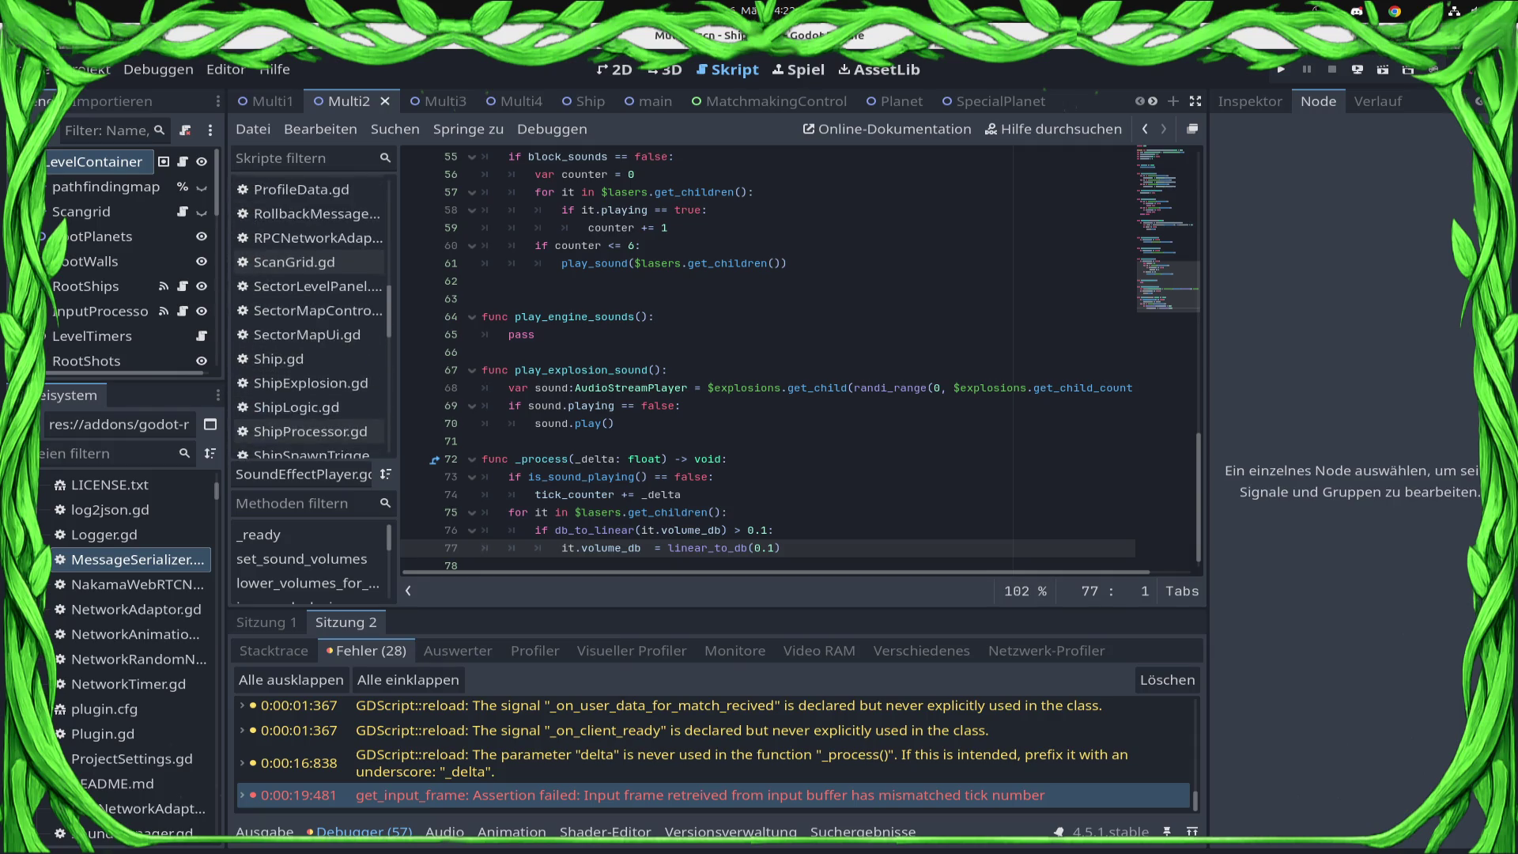
- In main.gd, replace SyncManager.start() on line 140 with pass and save
click(292, 400)
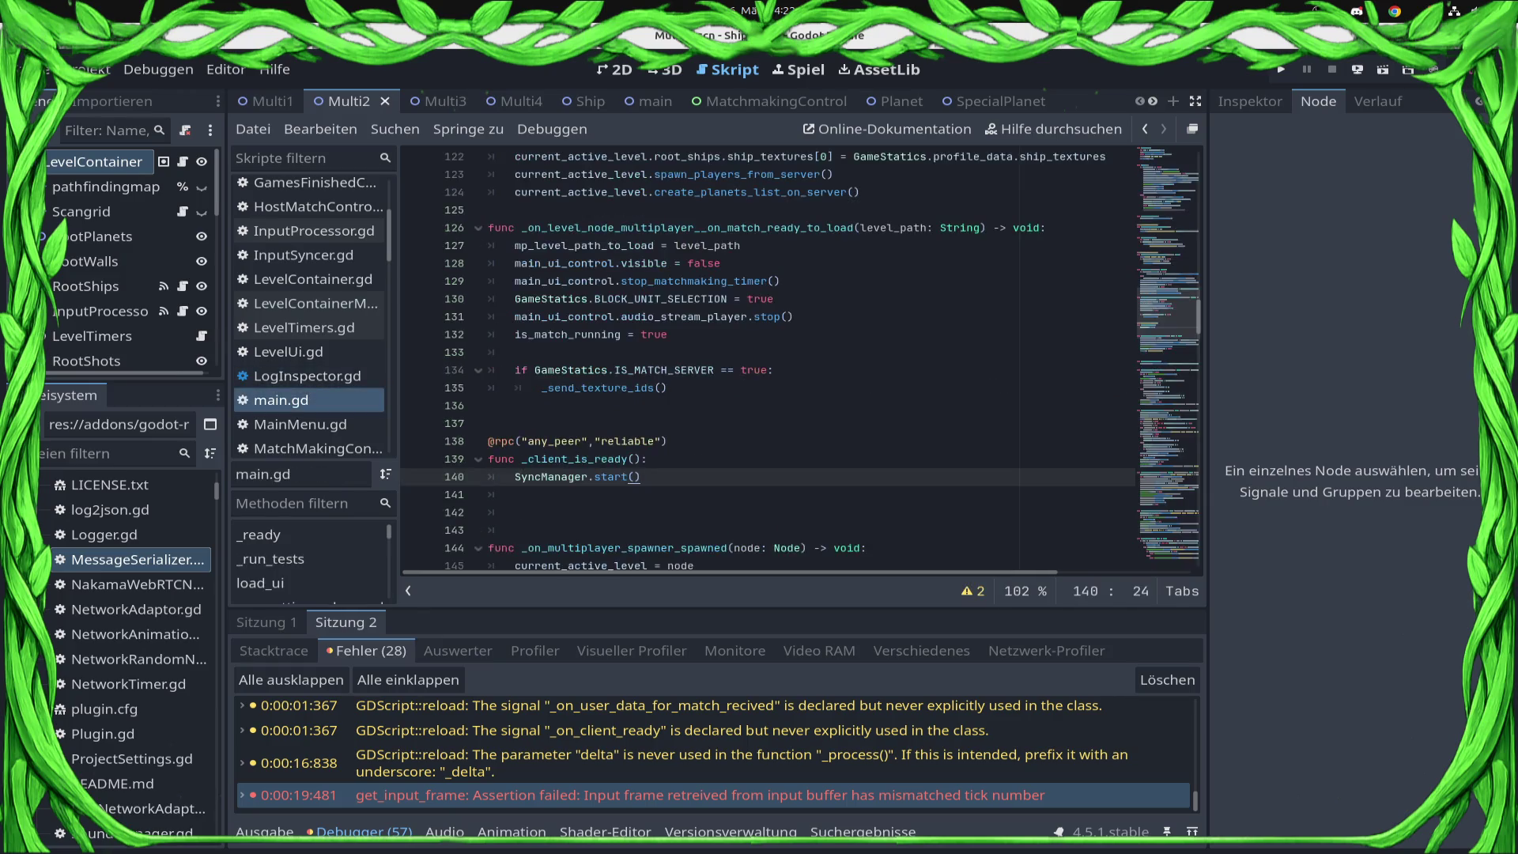
key(shift+Home)
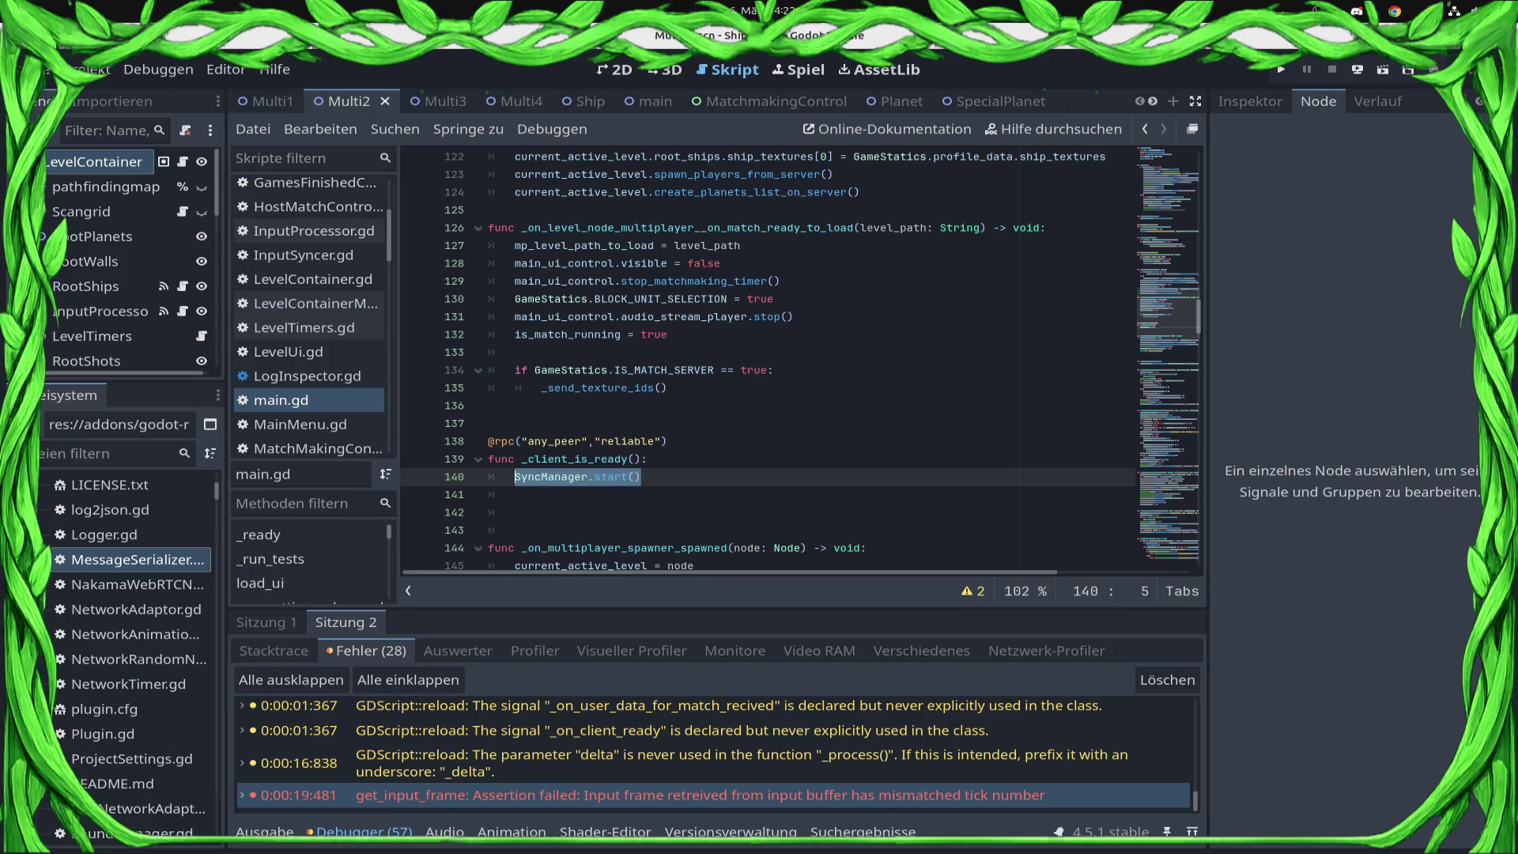
scroll(802, 361, down, 3)
scroll(802, 361, up, 3)
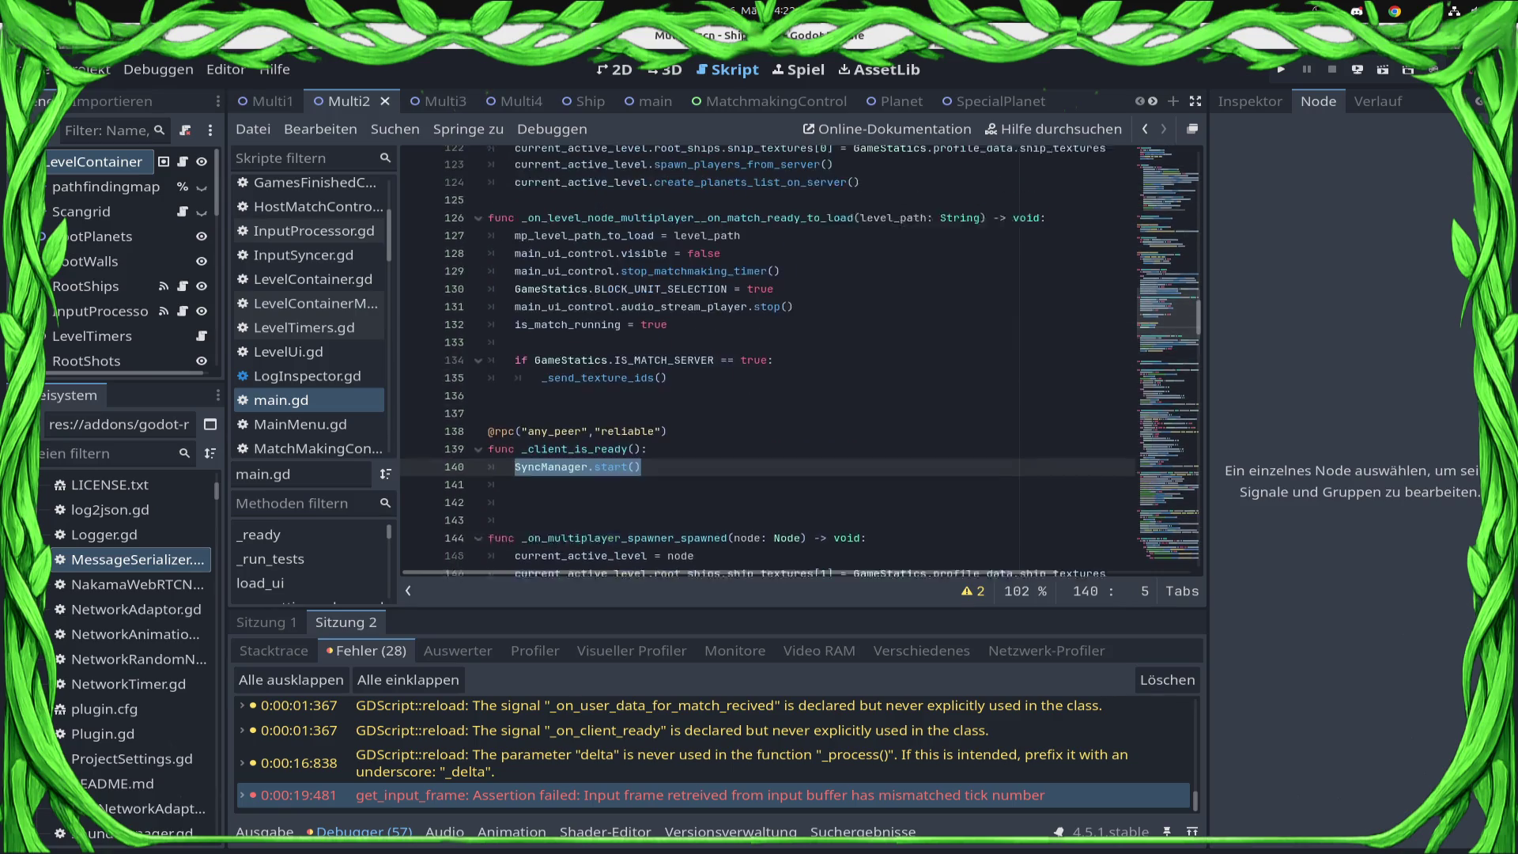
scroll(802, 361, down, 2)
key(Delete)
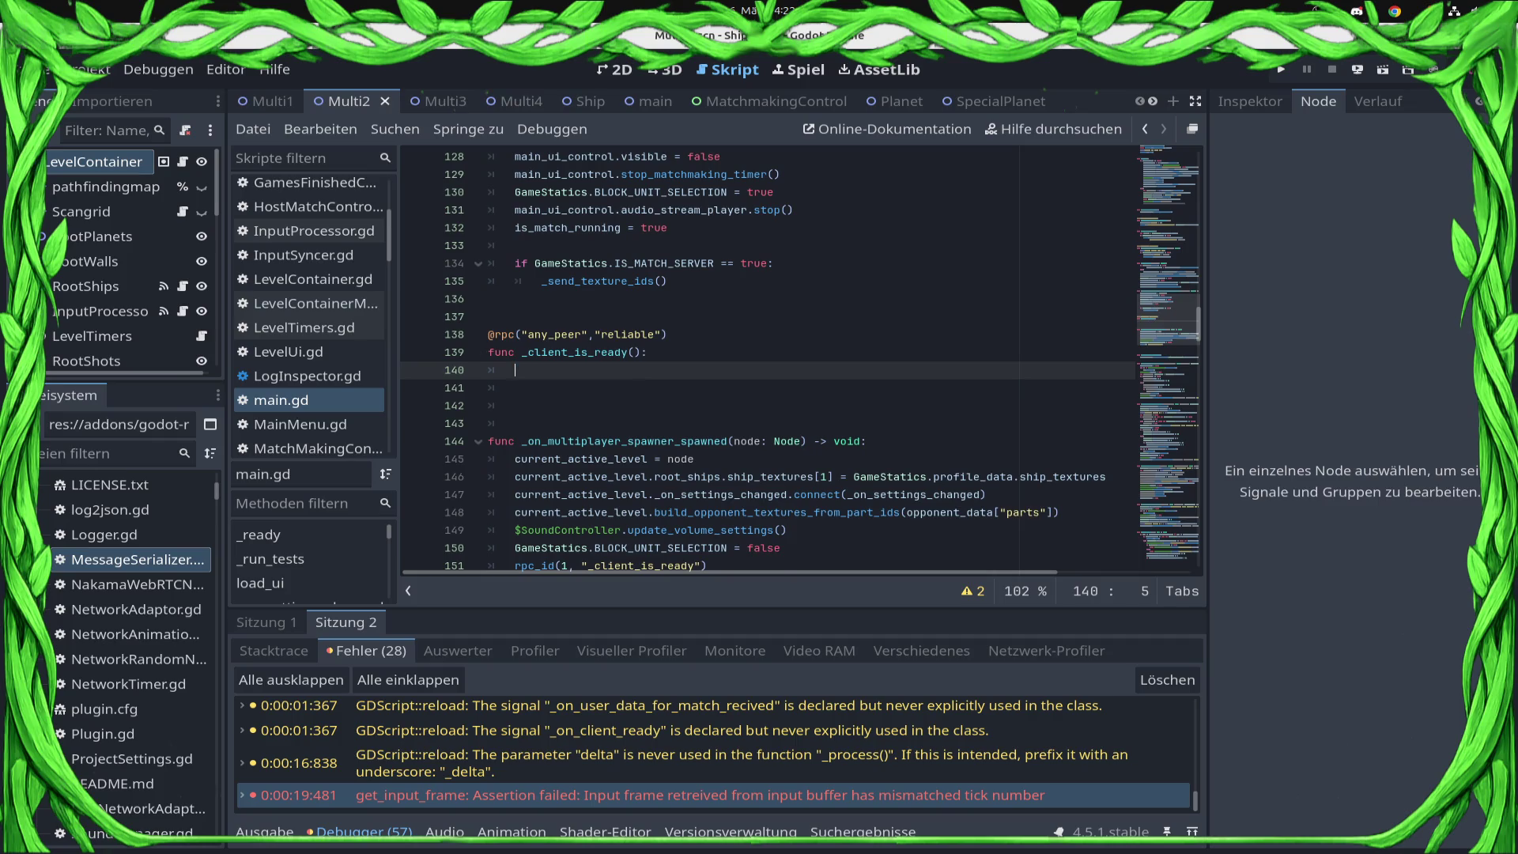
key(ctrl+s)
text(pass)
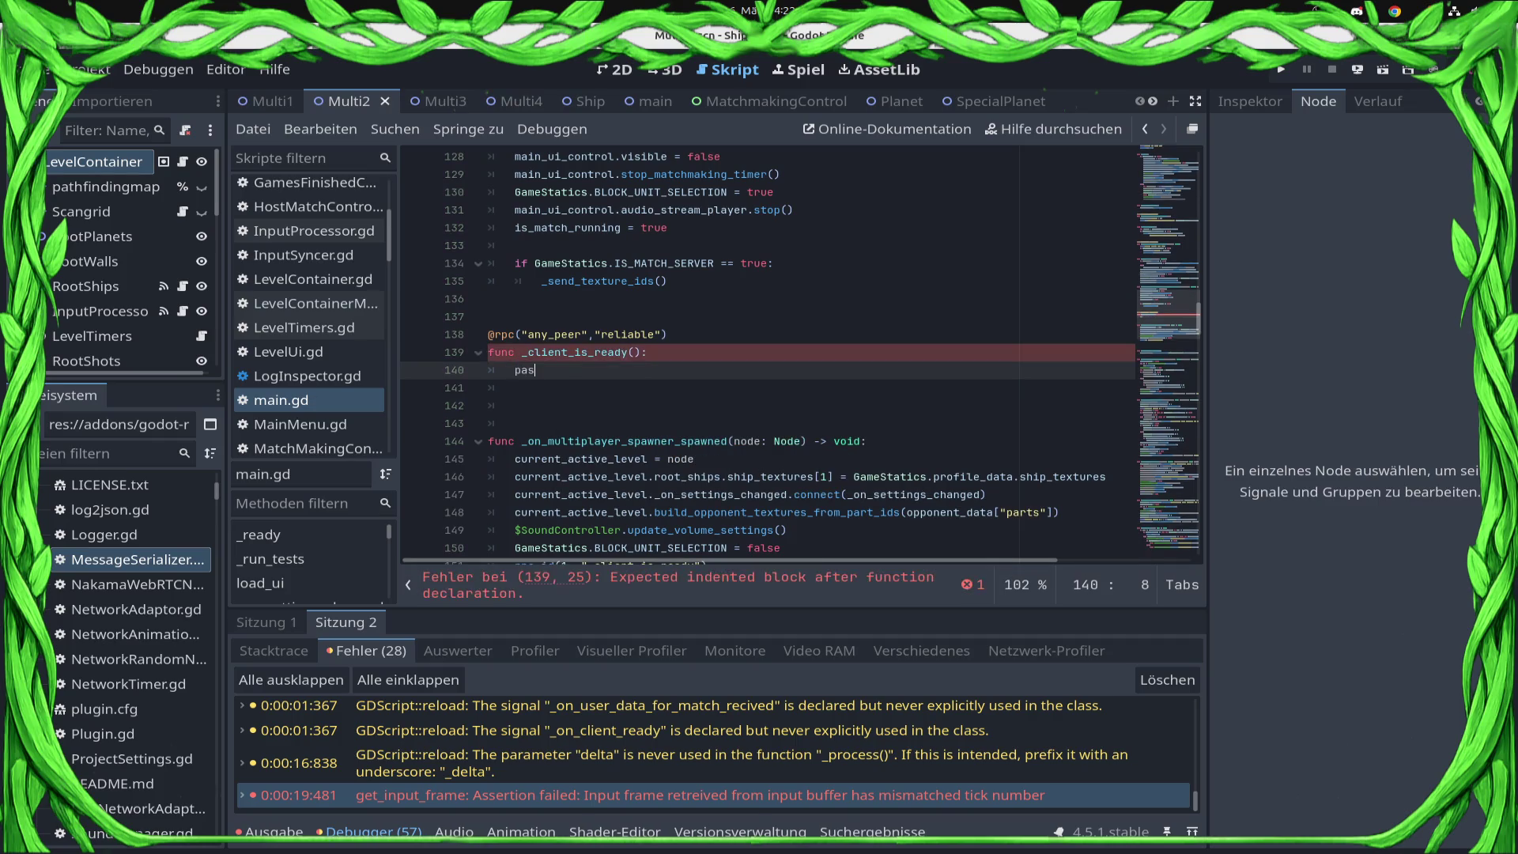
key(ctrl+s)
- Restore SyncManager.start() in place of pass on line 140 and save
scroll(802, 361, up, 6)
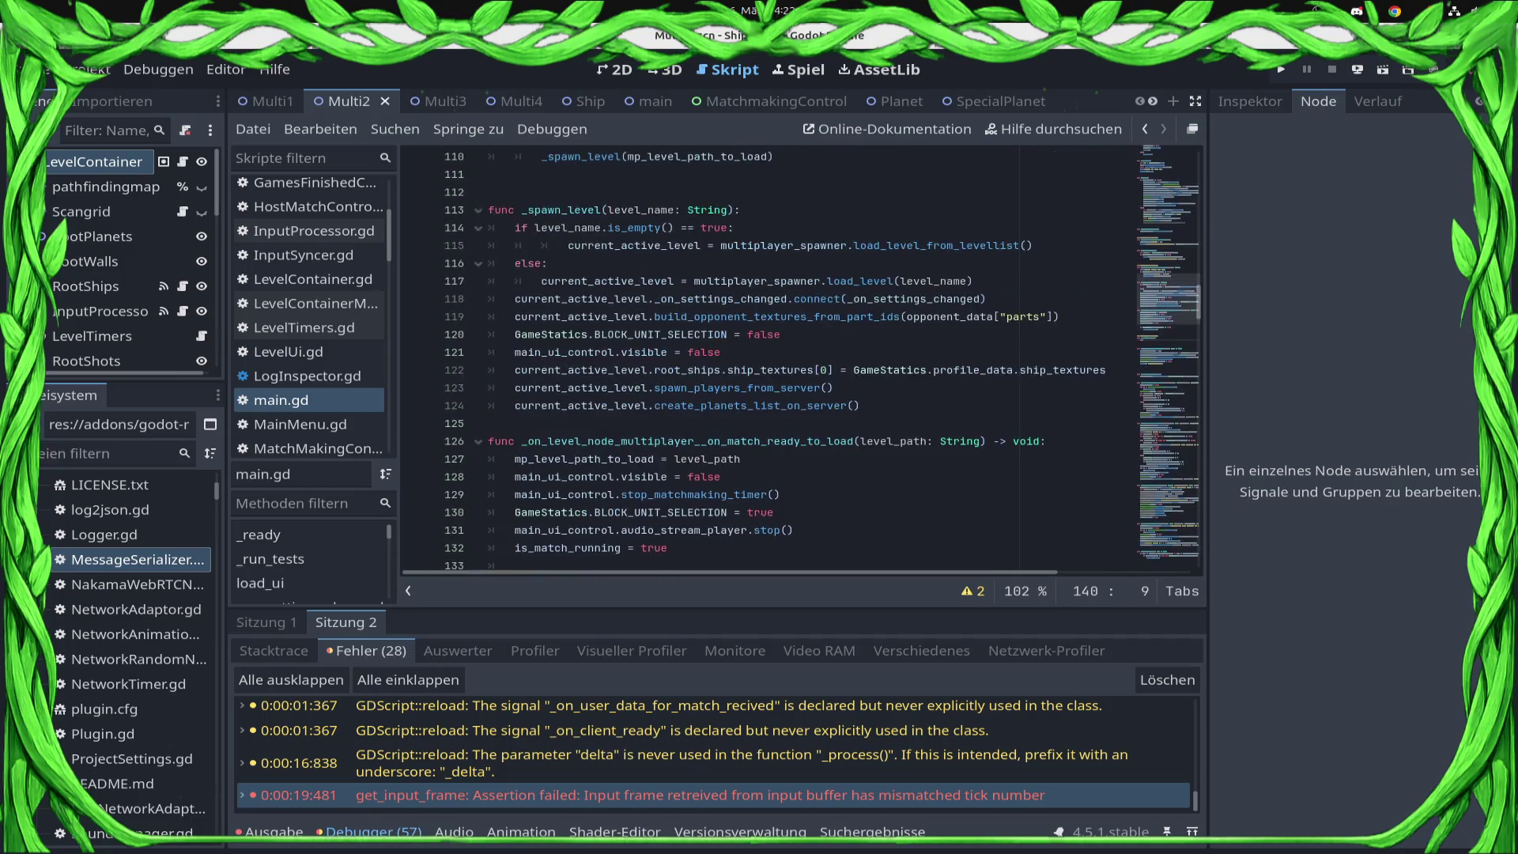
scroll(802, 361, up, 6)
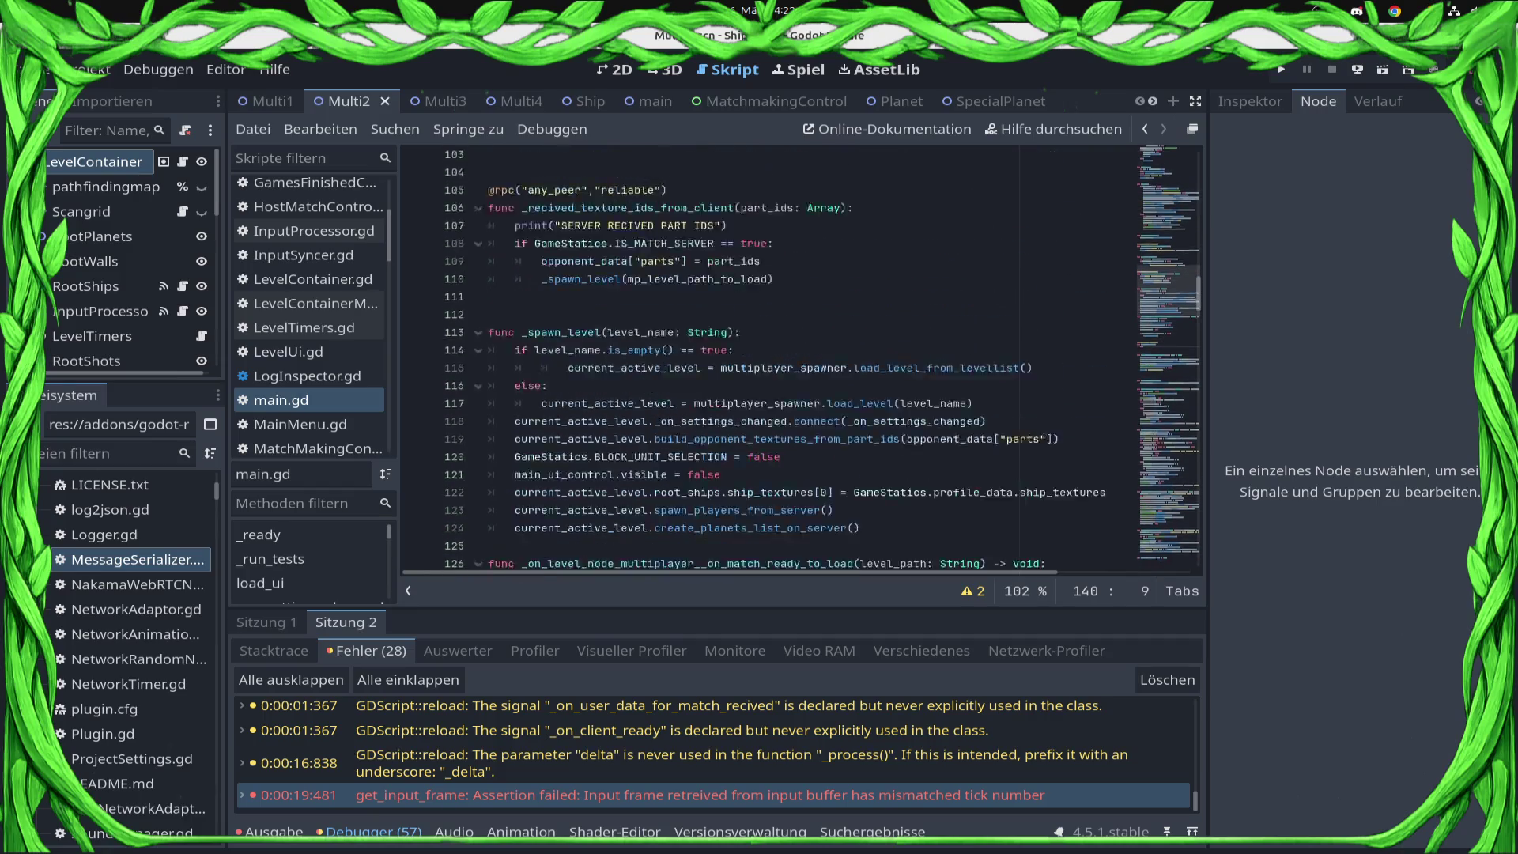
scroll(802, 361, down, 8)
scroll(802, 361, down, 2)
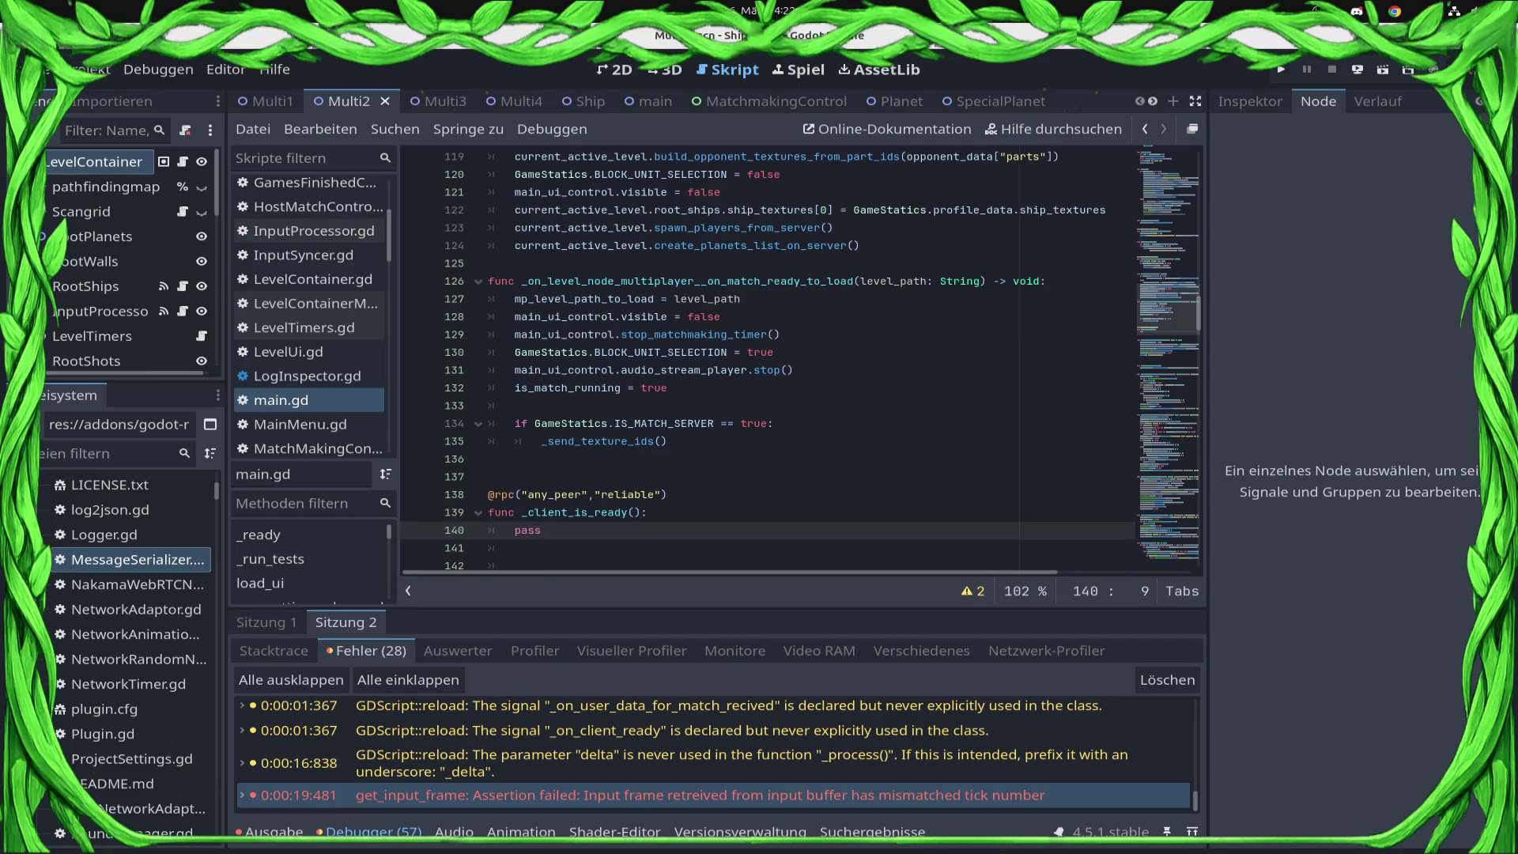
click(669, 441)
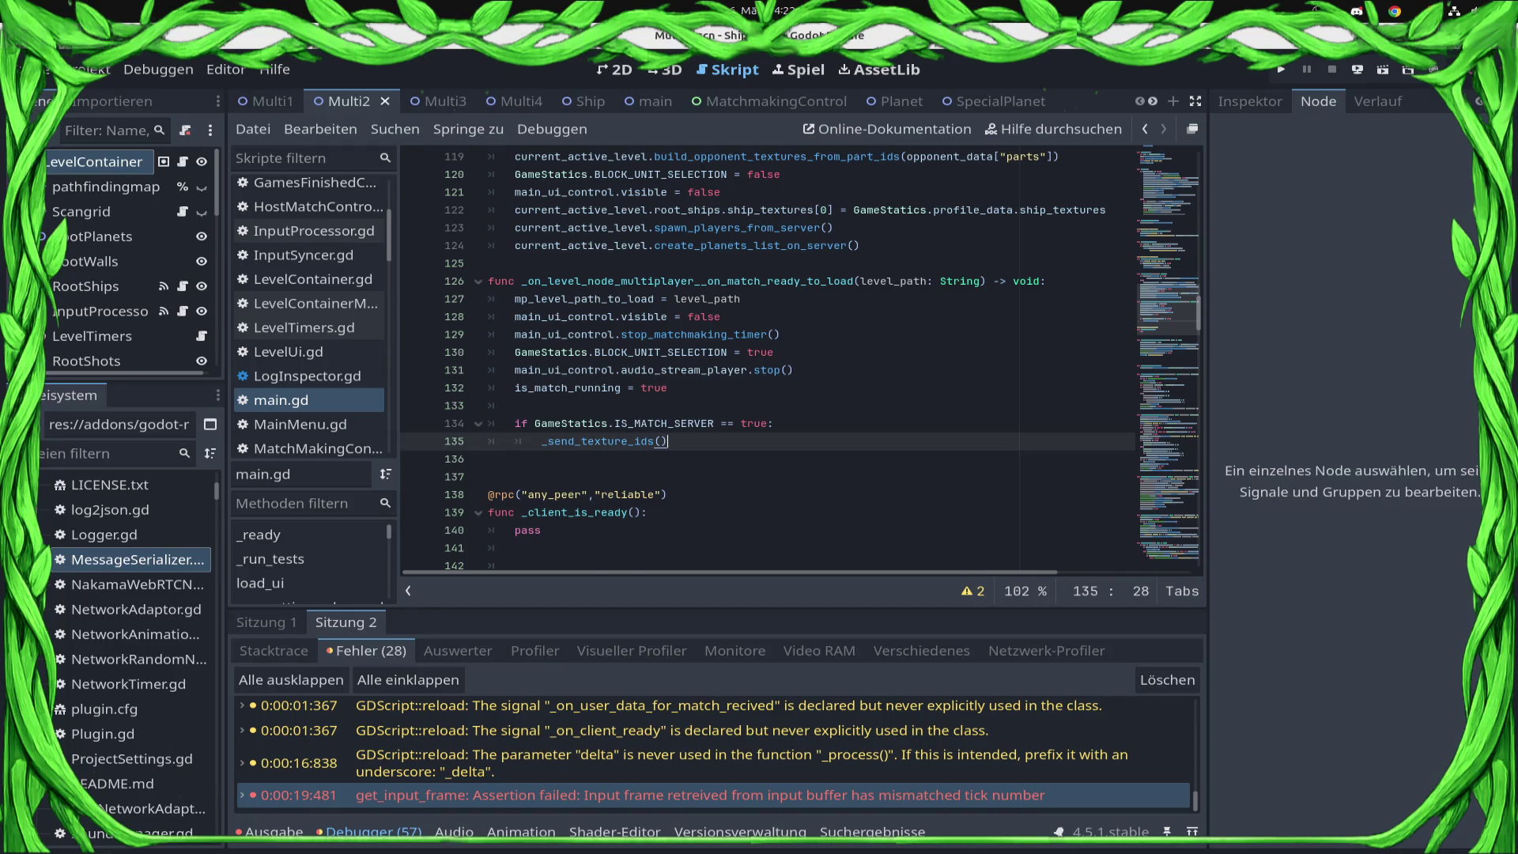
scroll(802, 361, up, 1)
scroll(802, 361, up, 5)
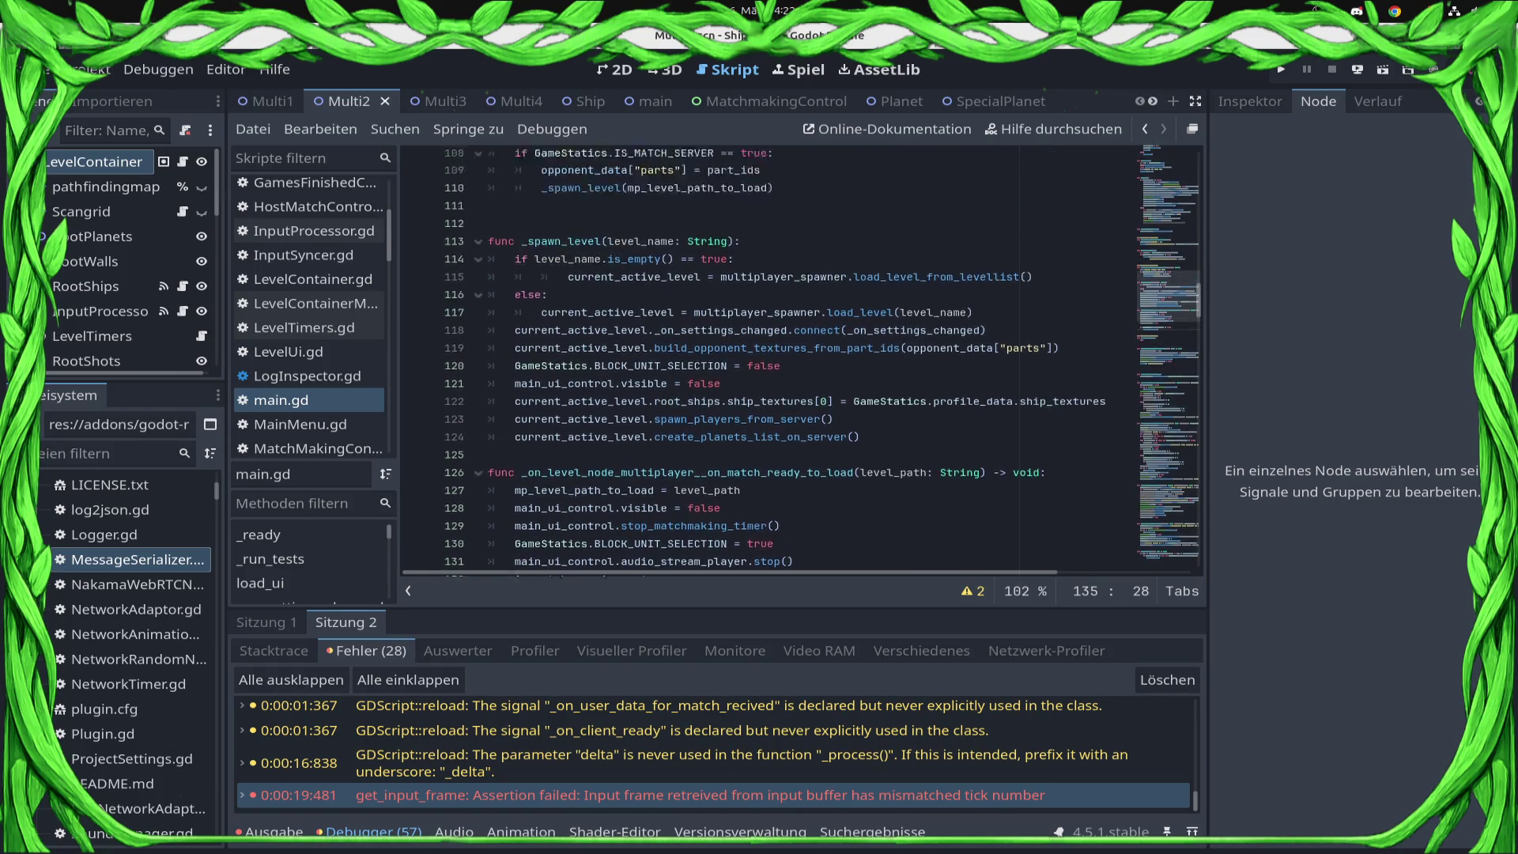
scroll(802, 360, down, 9)
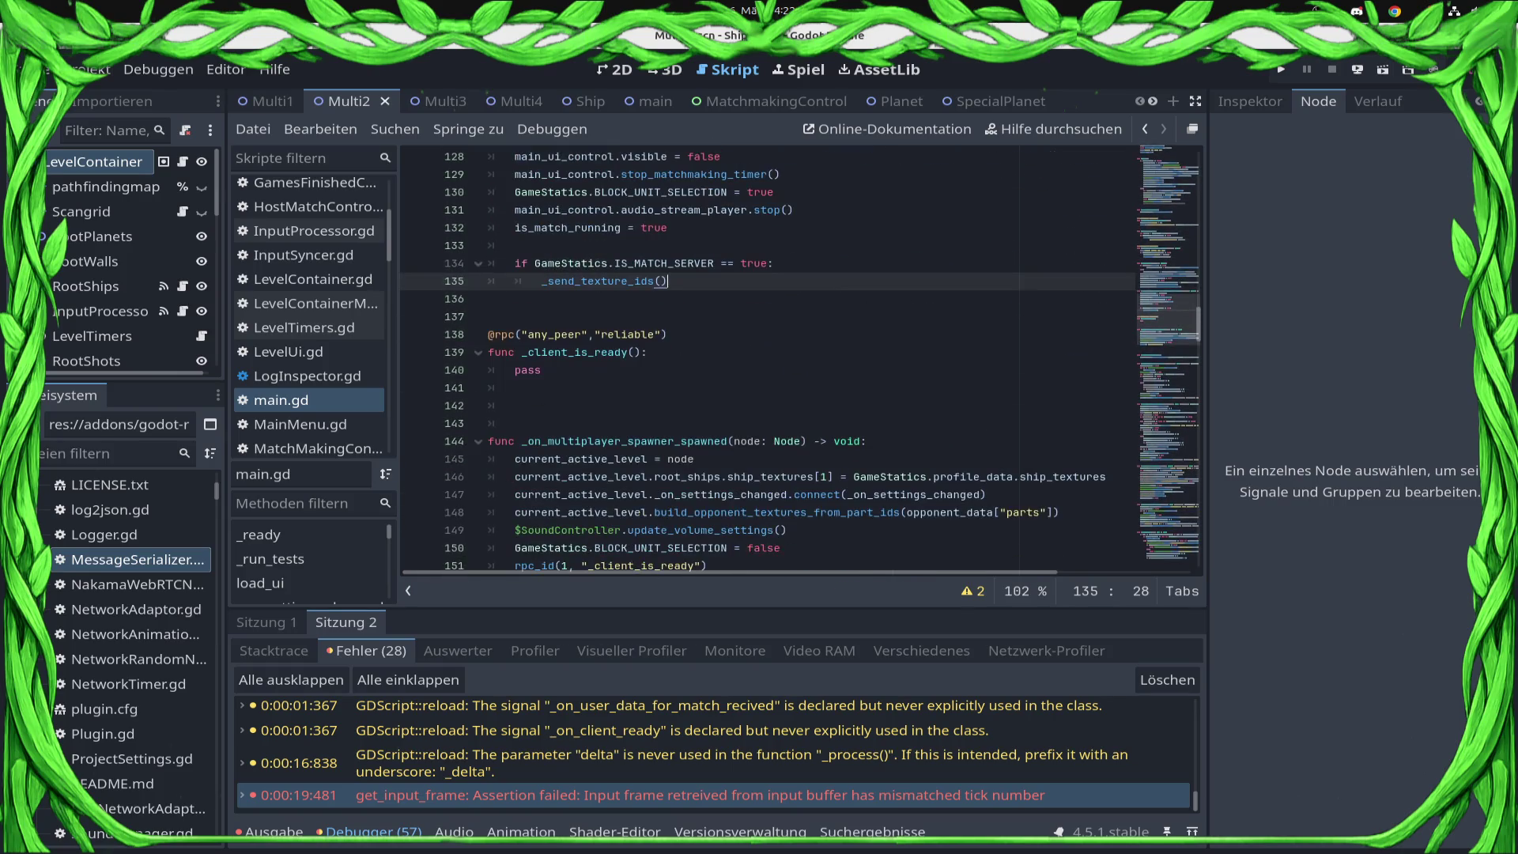
double_click(528, 370)
text(SyncManager.start())
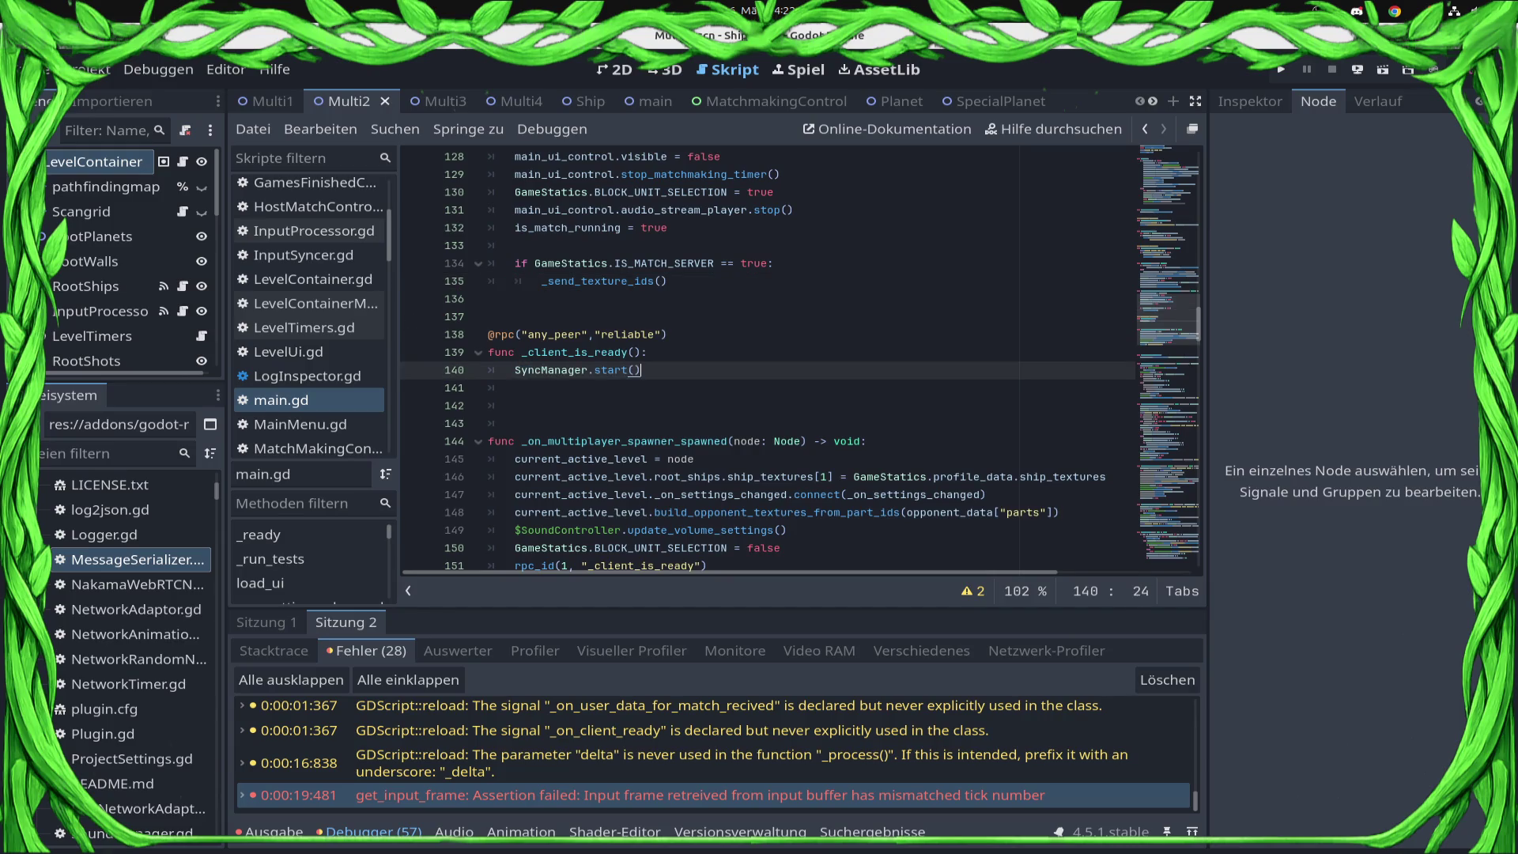
key(ctrl+s)
- Move spawn_players_from_server() from _spawn_level line 123 to just below SyncManager.start(), and save
scroll(802, 361, up, 6)
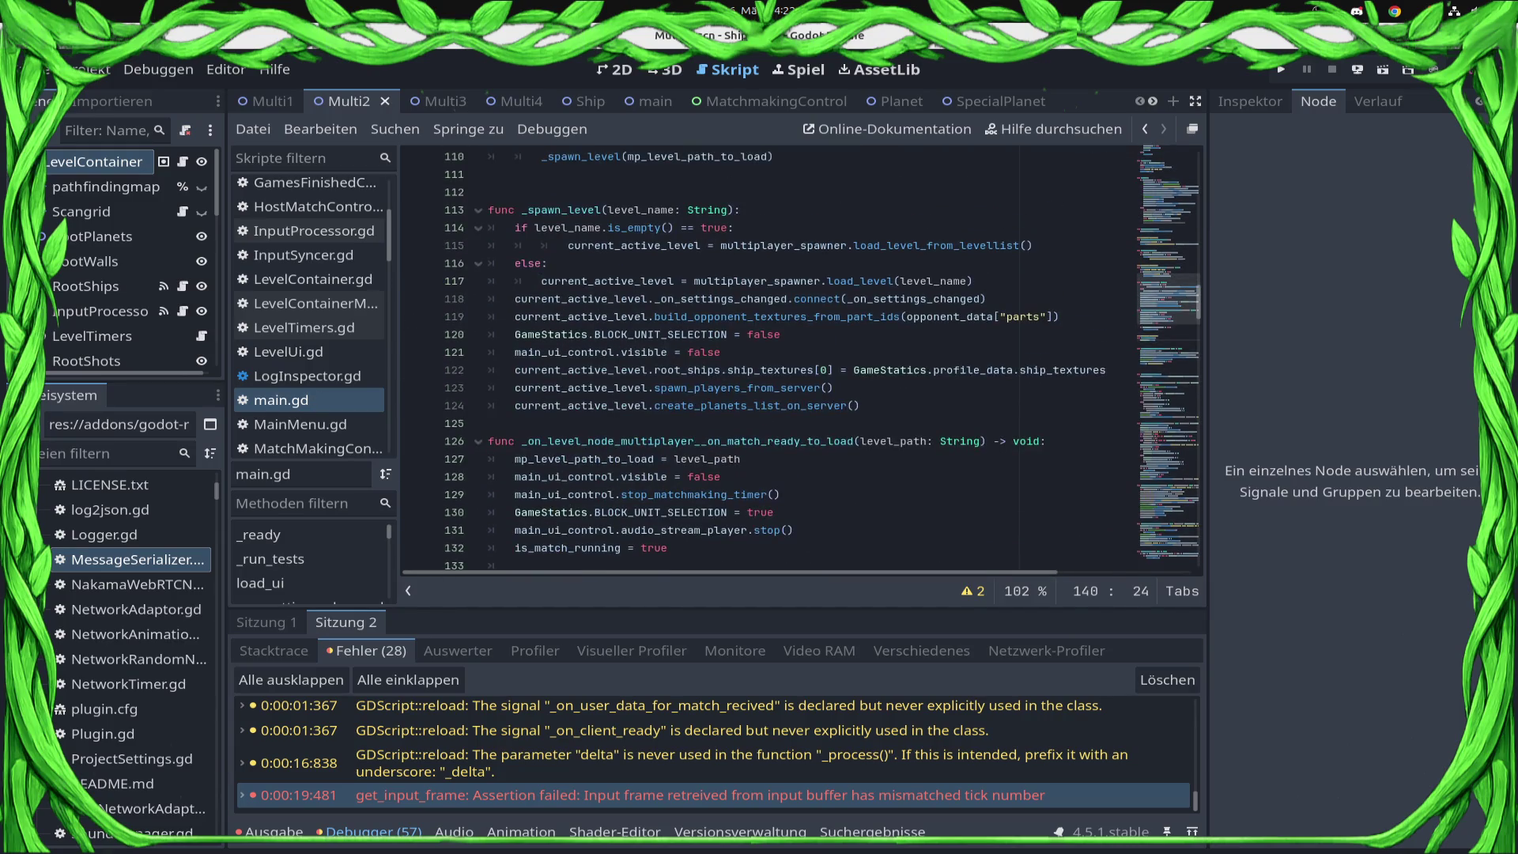
click(831, 405)
mouse_move(832, 387)
mouse_down()
mouse_move(633, 371)
mouse_move(488, 388)
mouse_up()
key(ctrl+c)
scroll(802, 361, down, 9)
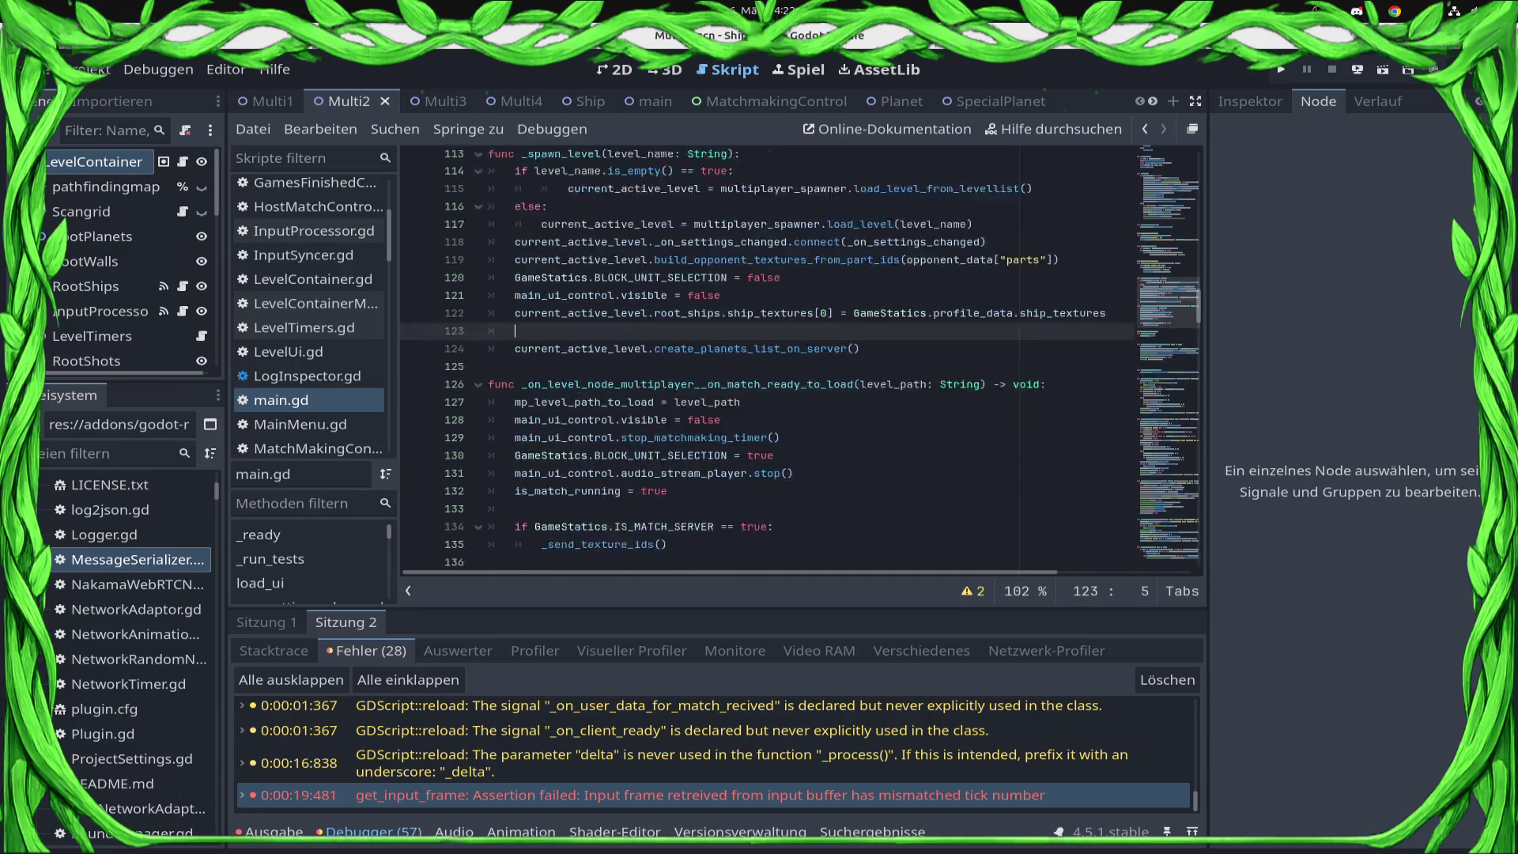
click(642, 209)
key(Down)
key(ctrl+v)
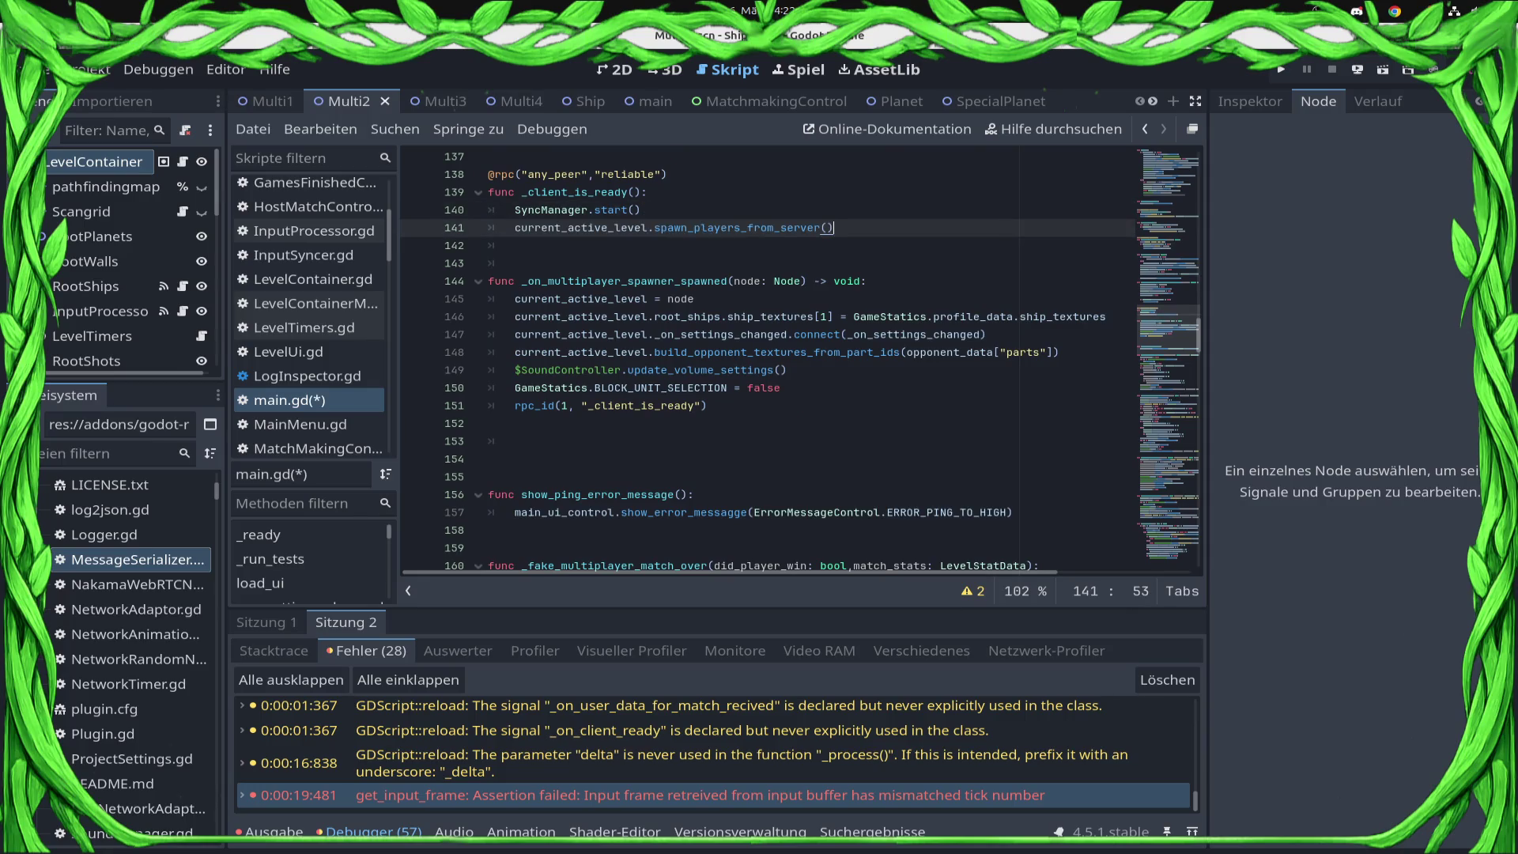
key(ctrl+s)
- Run the game on the Samsung SM-S921B target, start matchmaking, then stop the debug run
click(1357, 69)
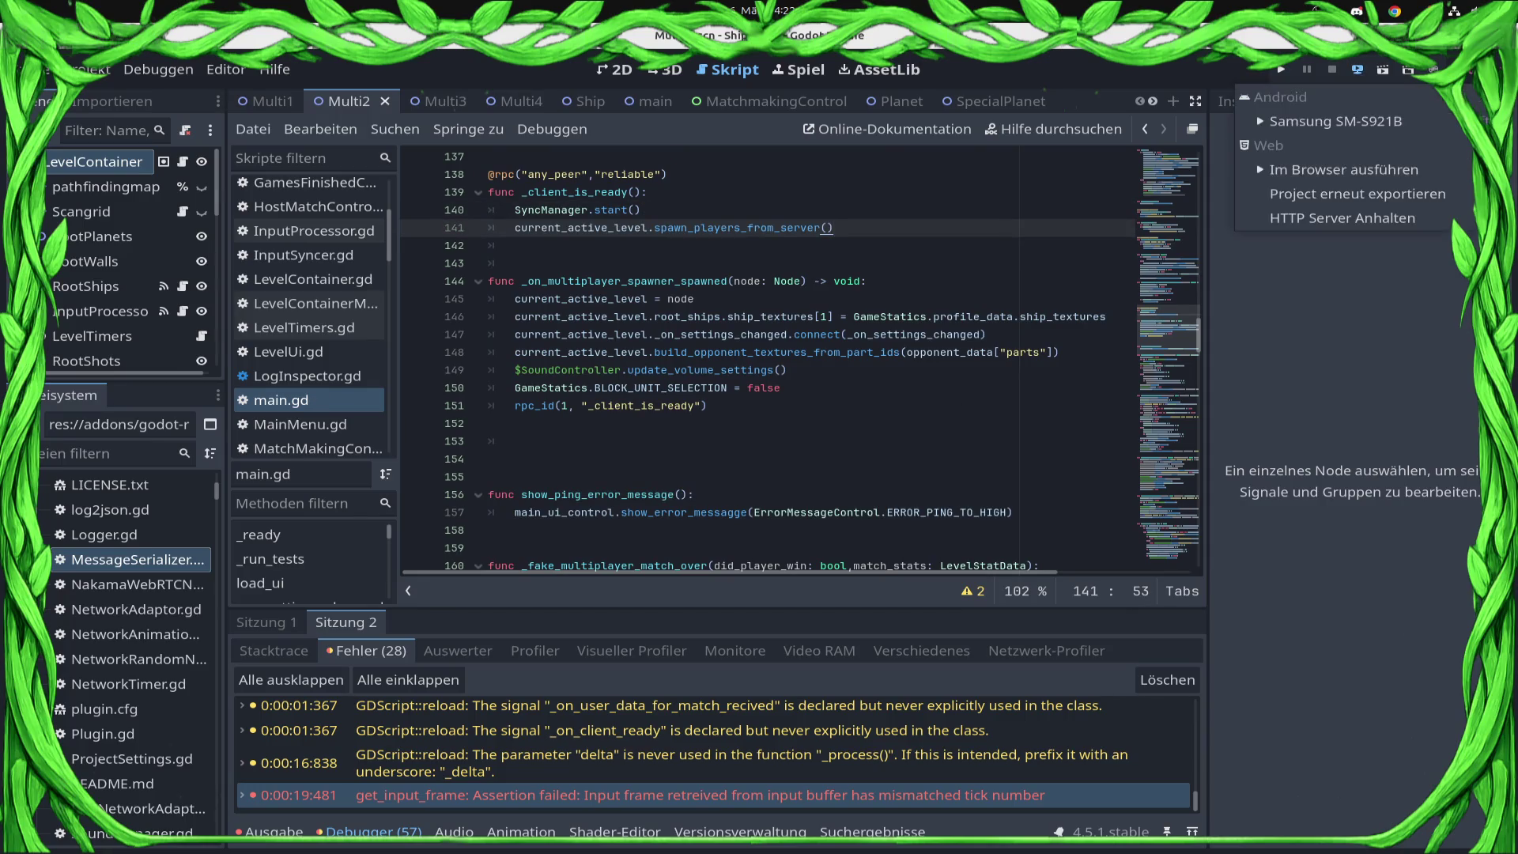
click(1336, 121)
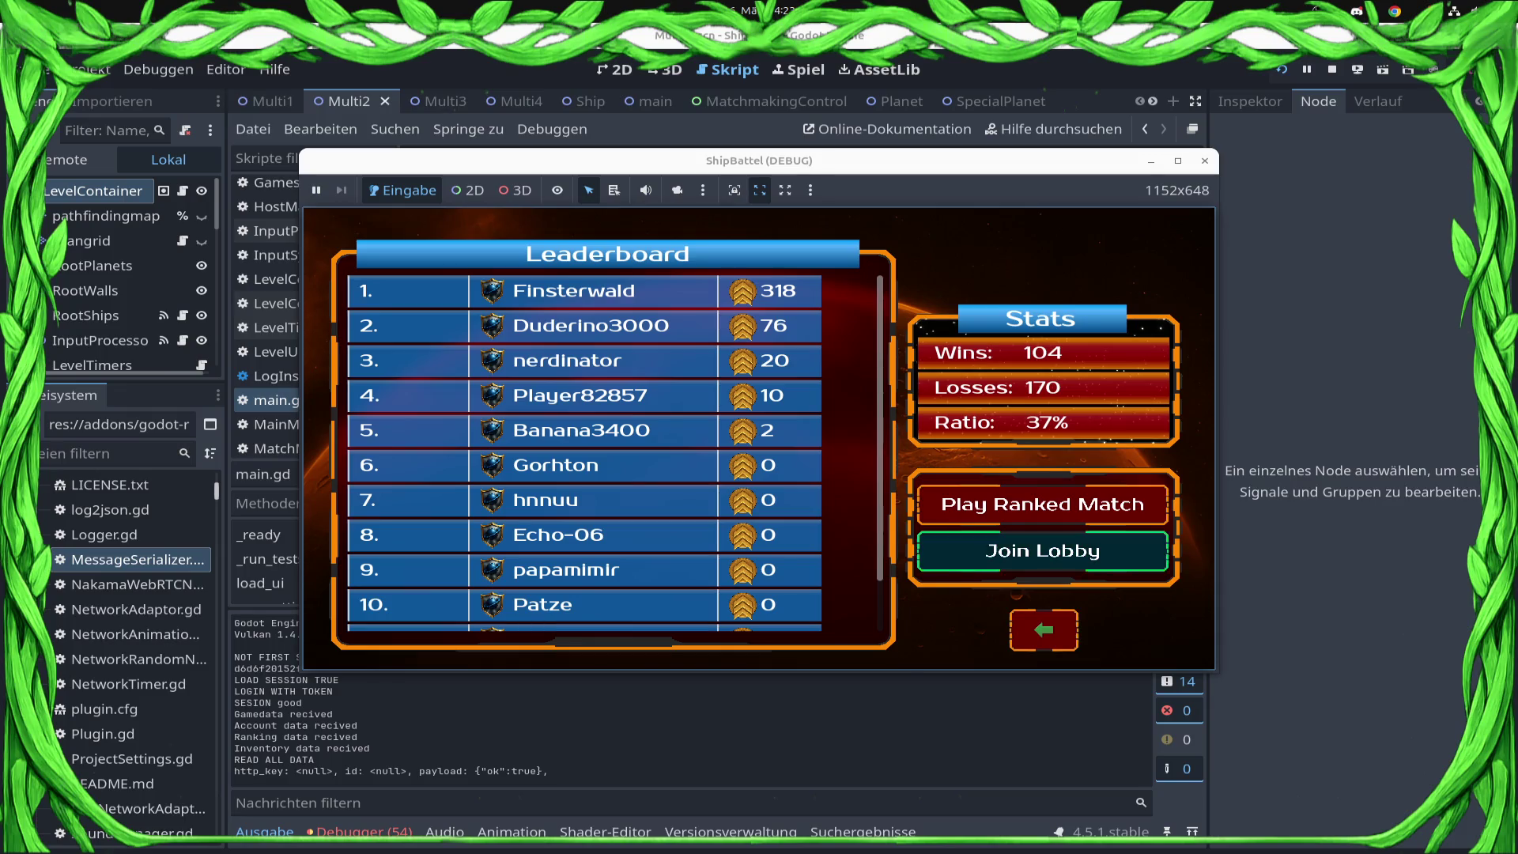
key(Return)
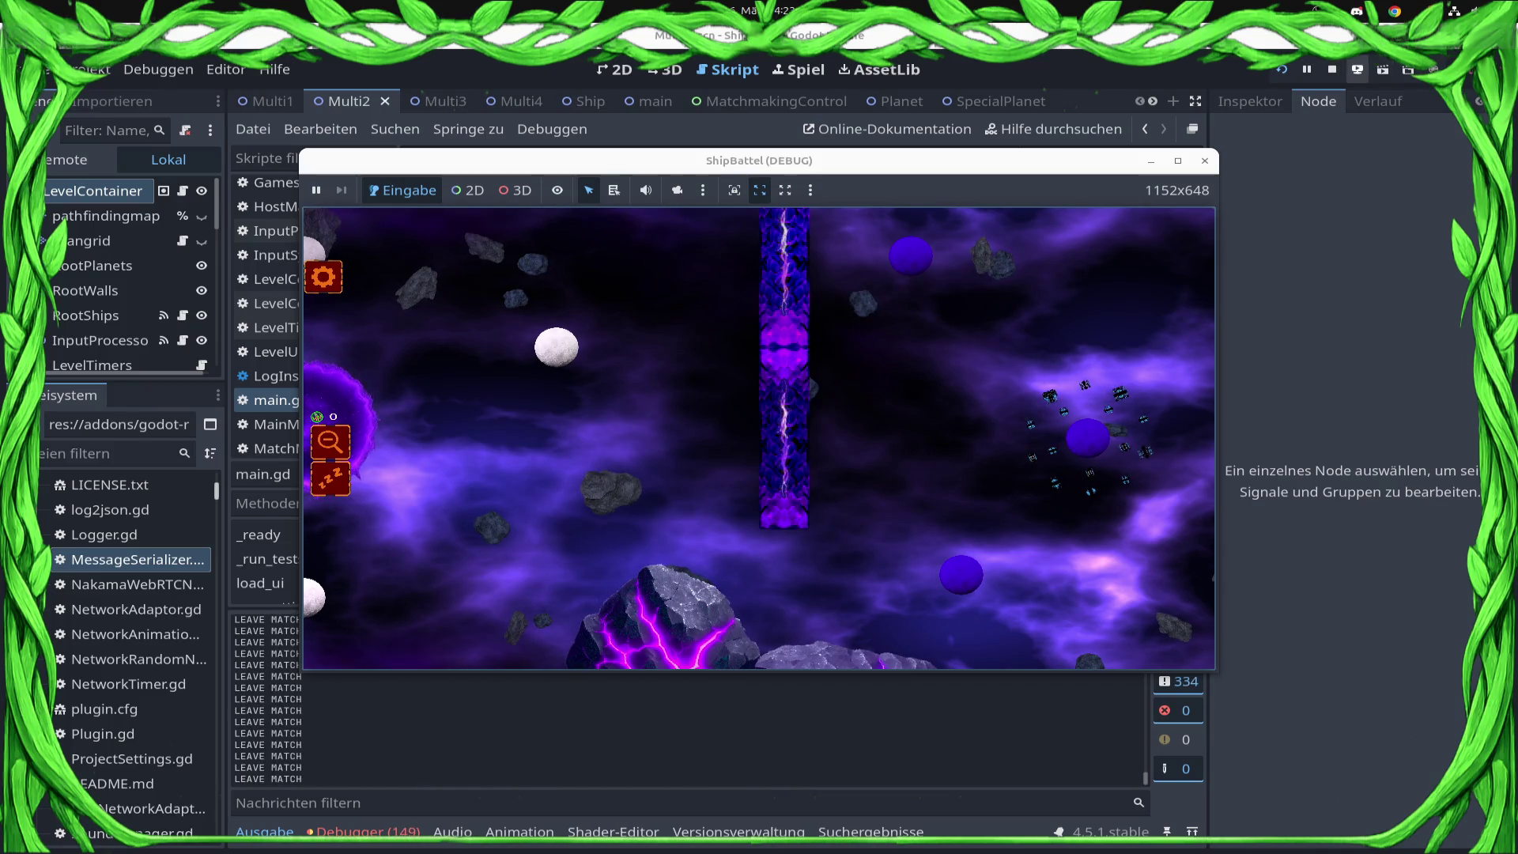
key(F8)
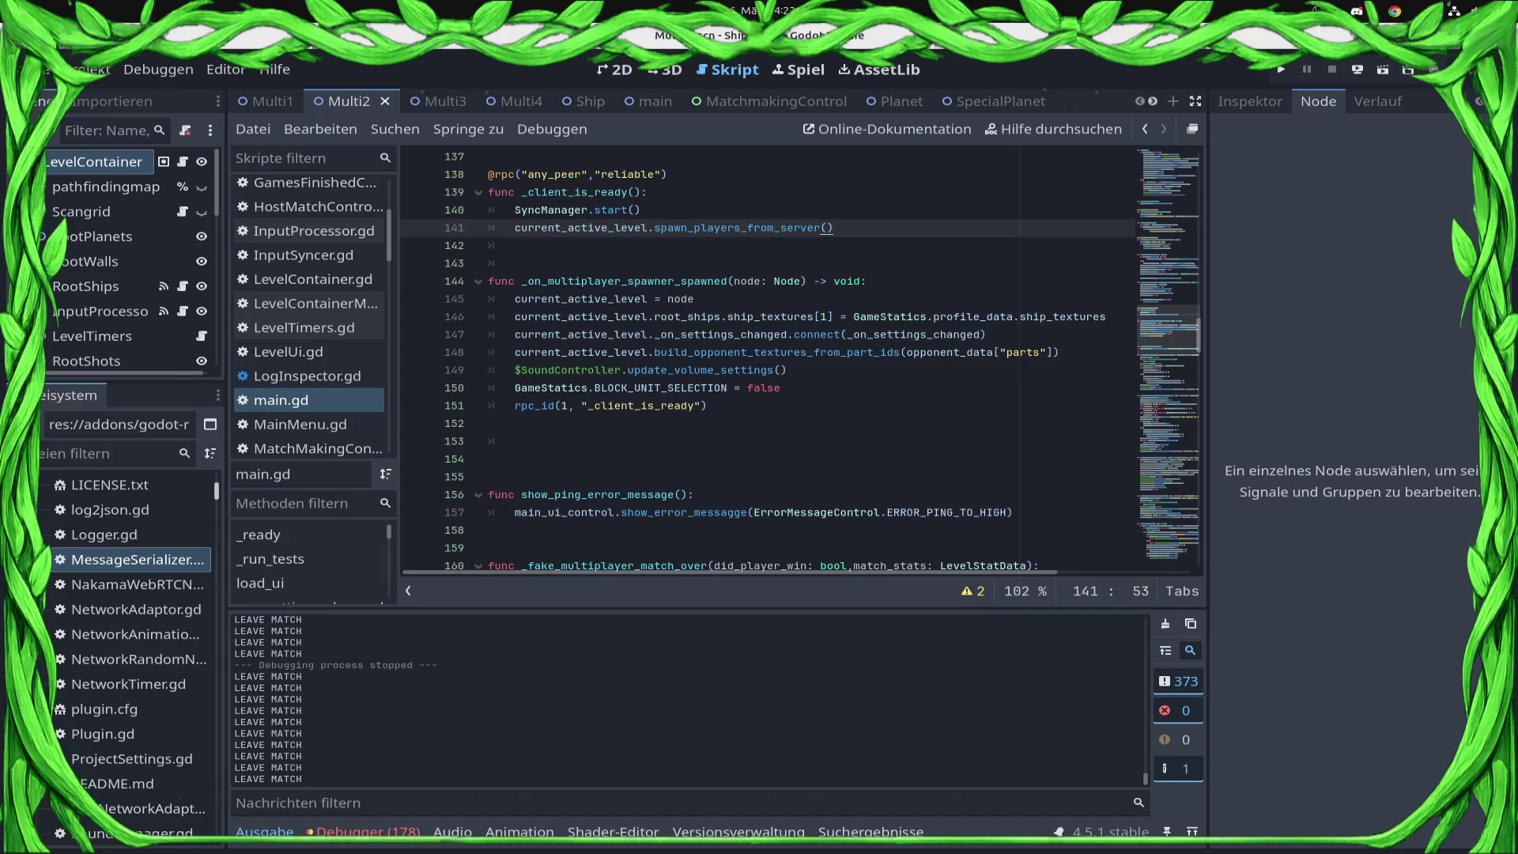
- Inspect the rpc_id call around line 150 in main.gd
key(Up)
key(Down)
click(711, 406)
key(Up)
key(Down)
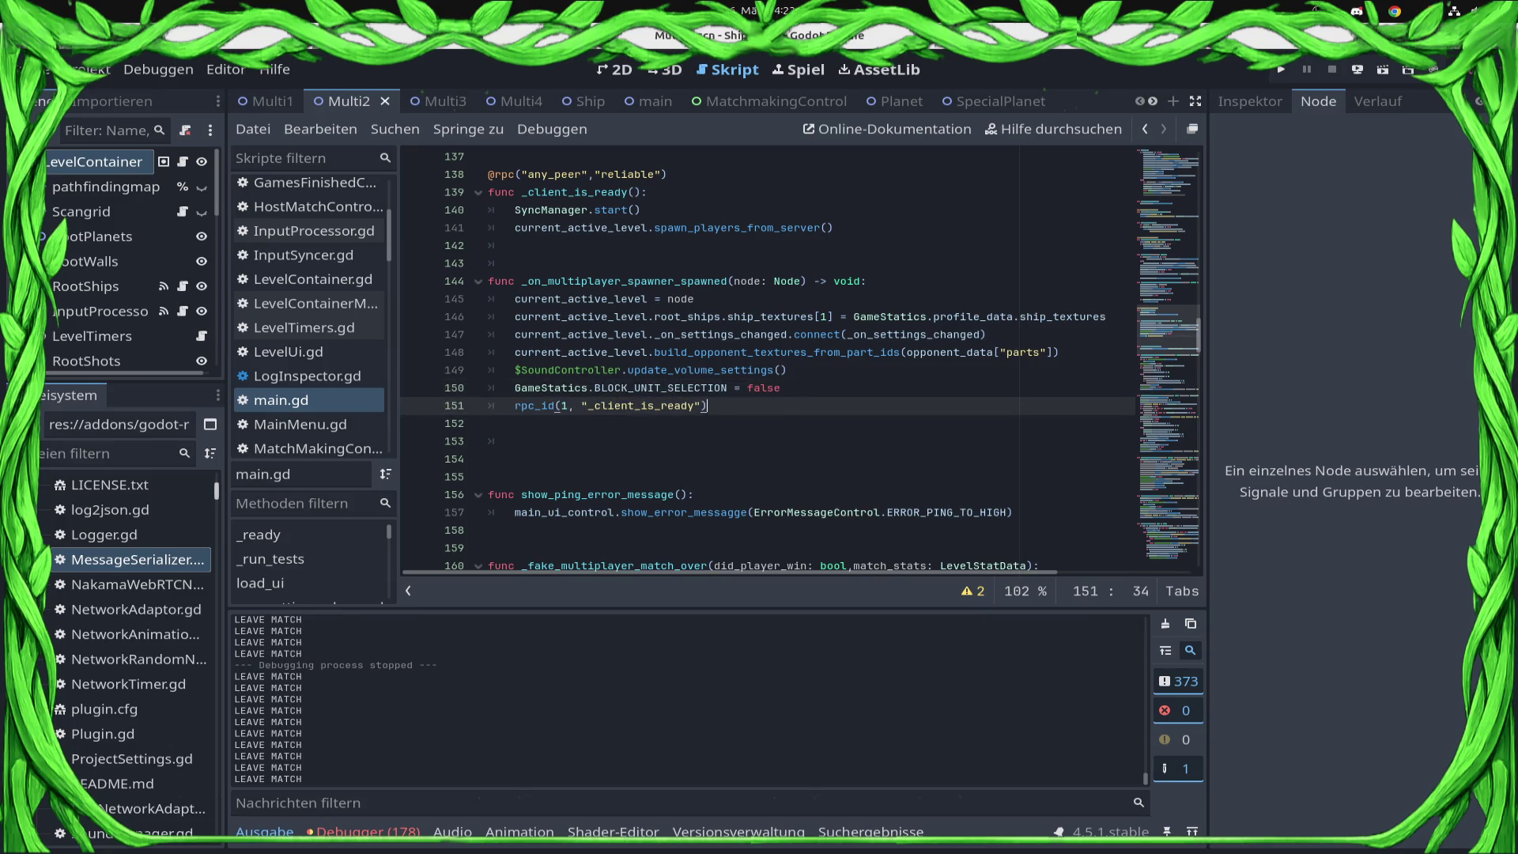
key(Up)
key(Down)
key(Up)
key(Down)
scroll(800, 362, up, 2)
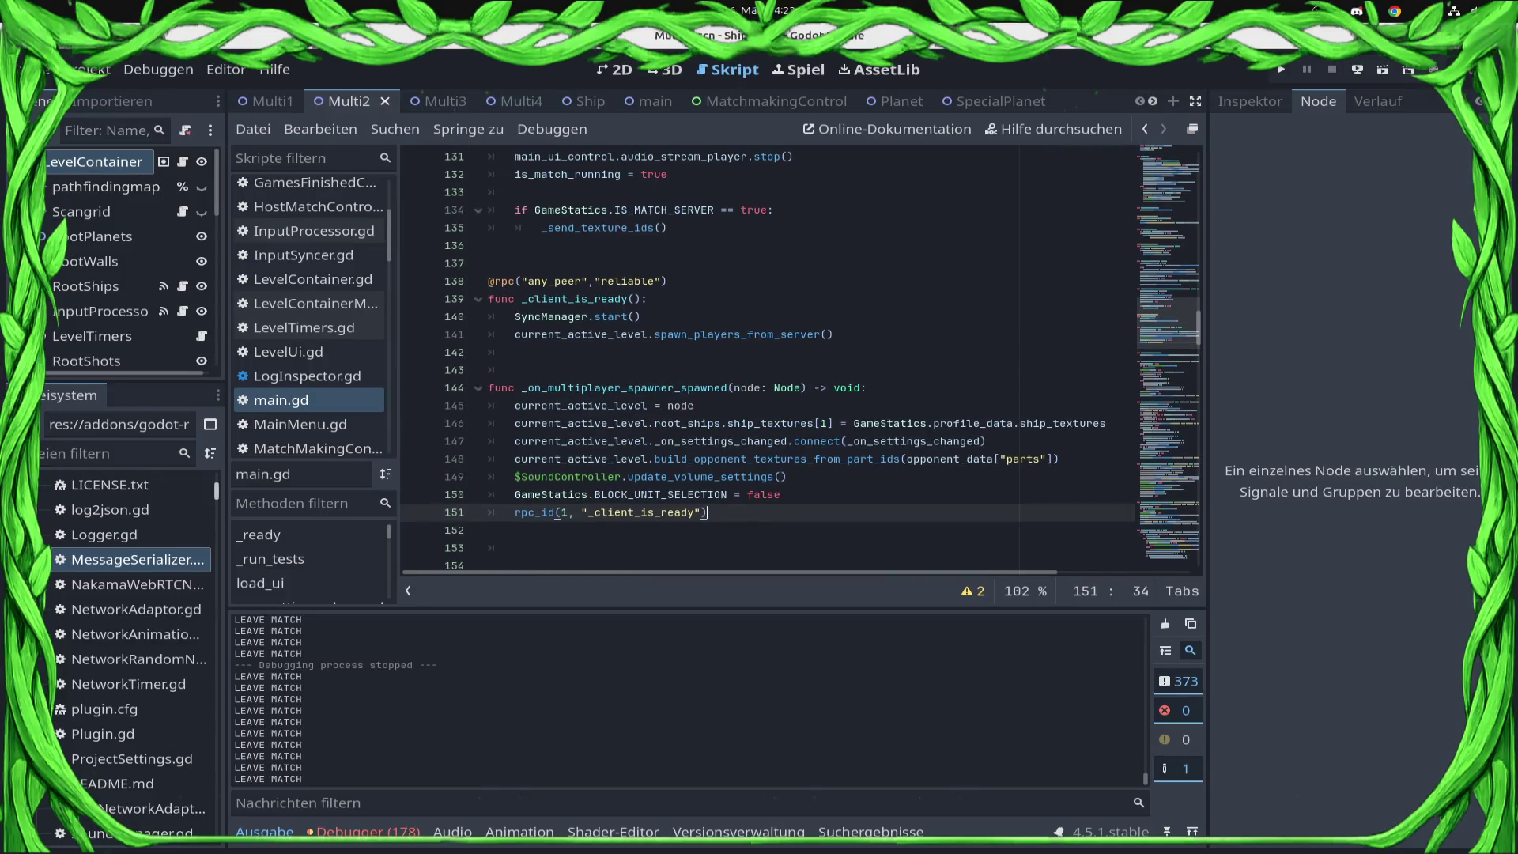
- Prefix the spawn_players_from_server() line with # and save main.gd
click(833, 334)
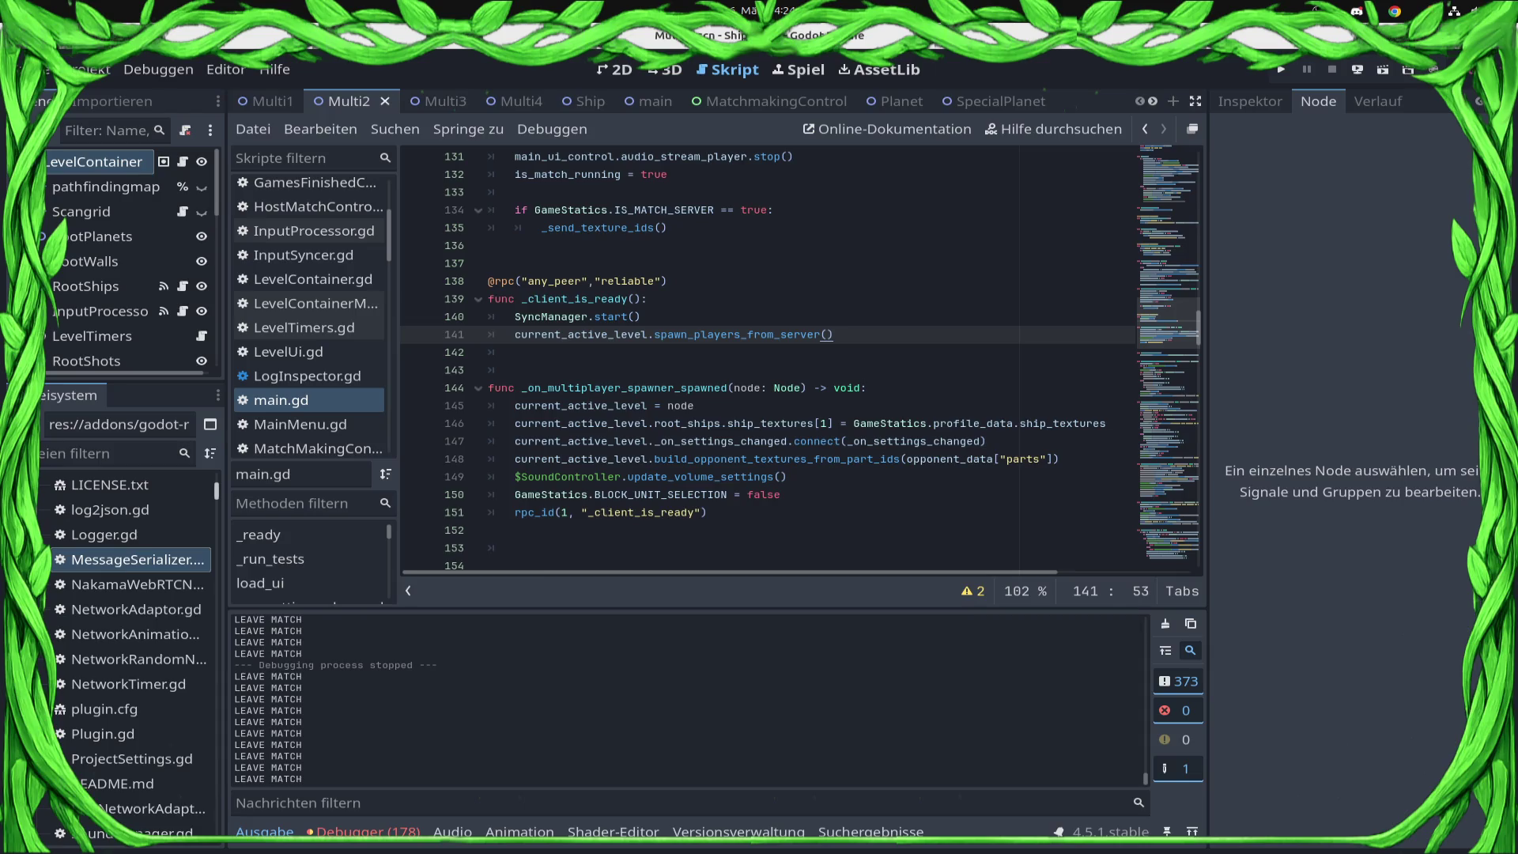
key(shift+Home)
key(shift+Home)
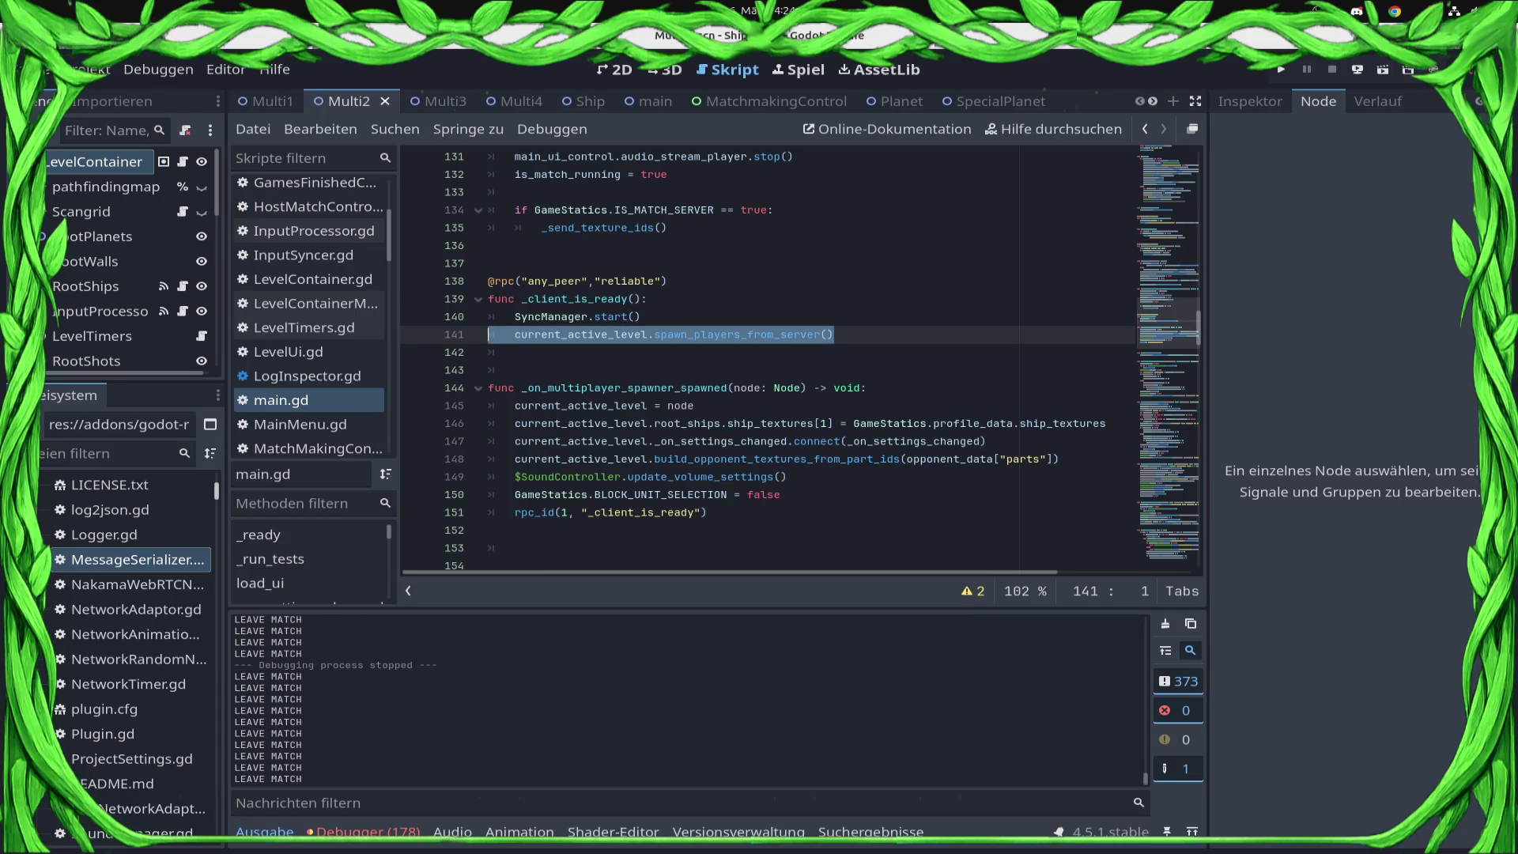
key(shift+Up)
click(489, 352)
key(shift+Up)
key(Home)
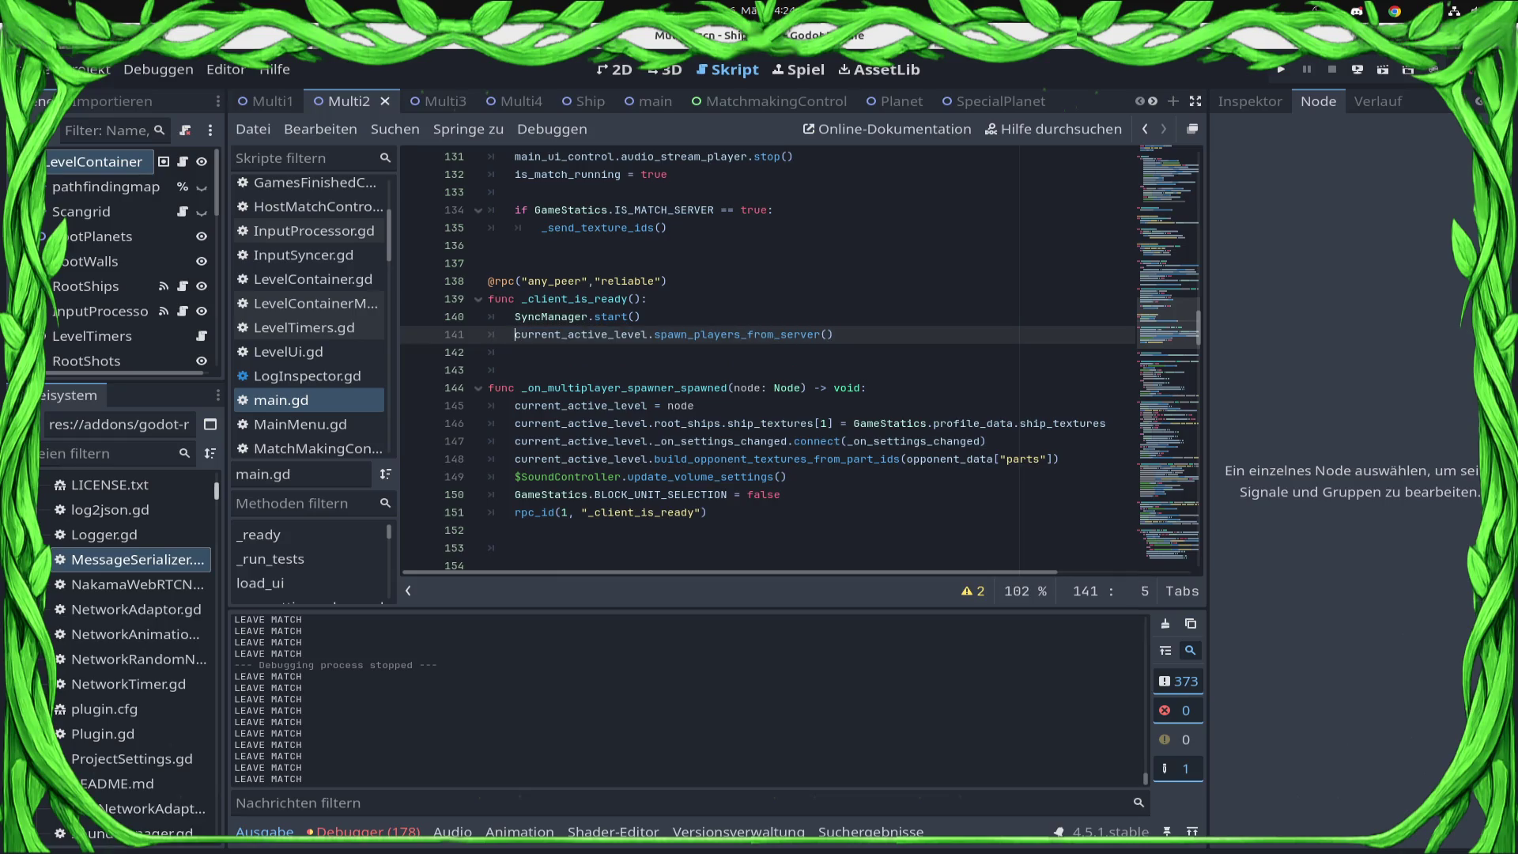
text(#)
key(ctrl+s)
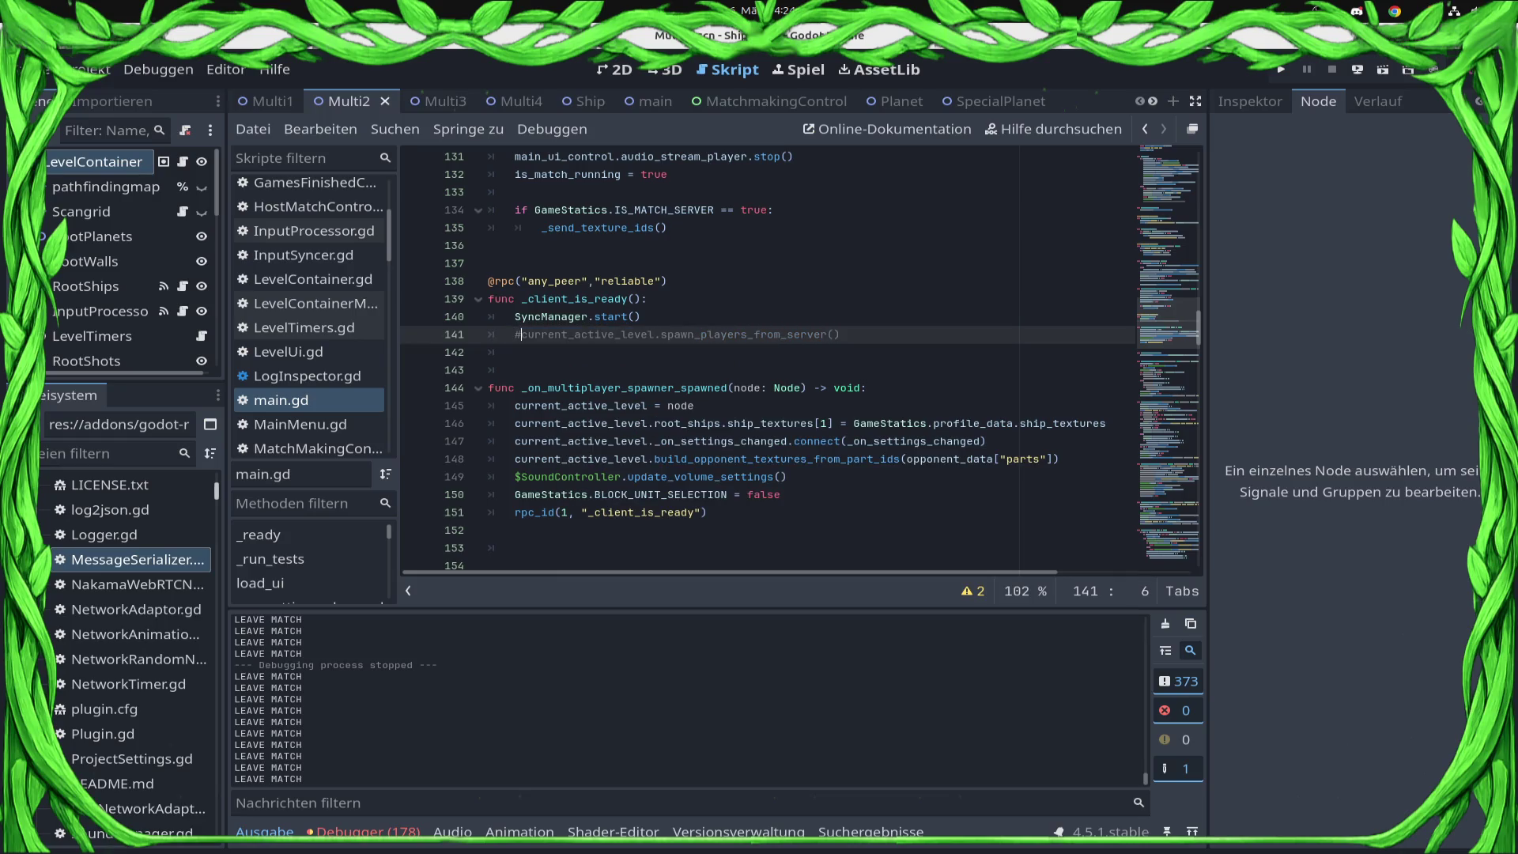
click(1358, 70)
- Deploy and run the game on the Samsung target again to watch the match
click(1328, 121)
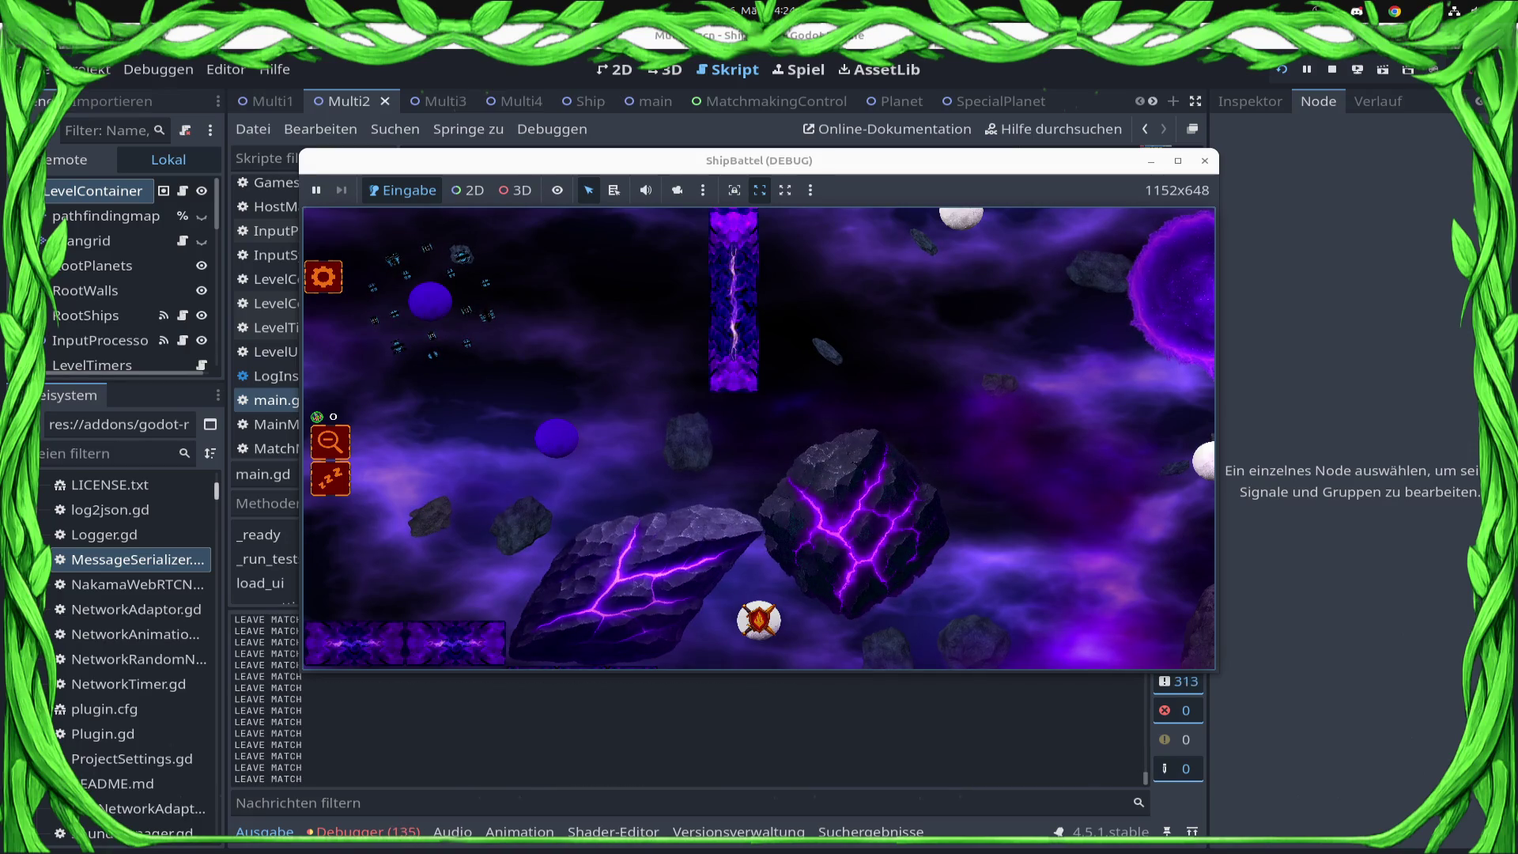
- Stop the running game and locate the _spawn_level function in main.gd
key(F8)
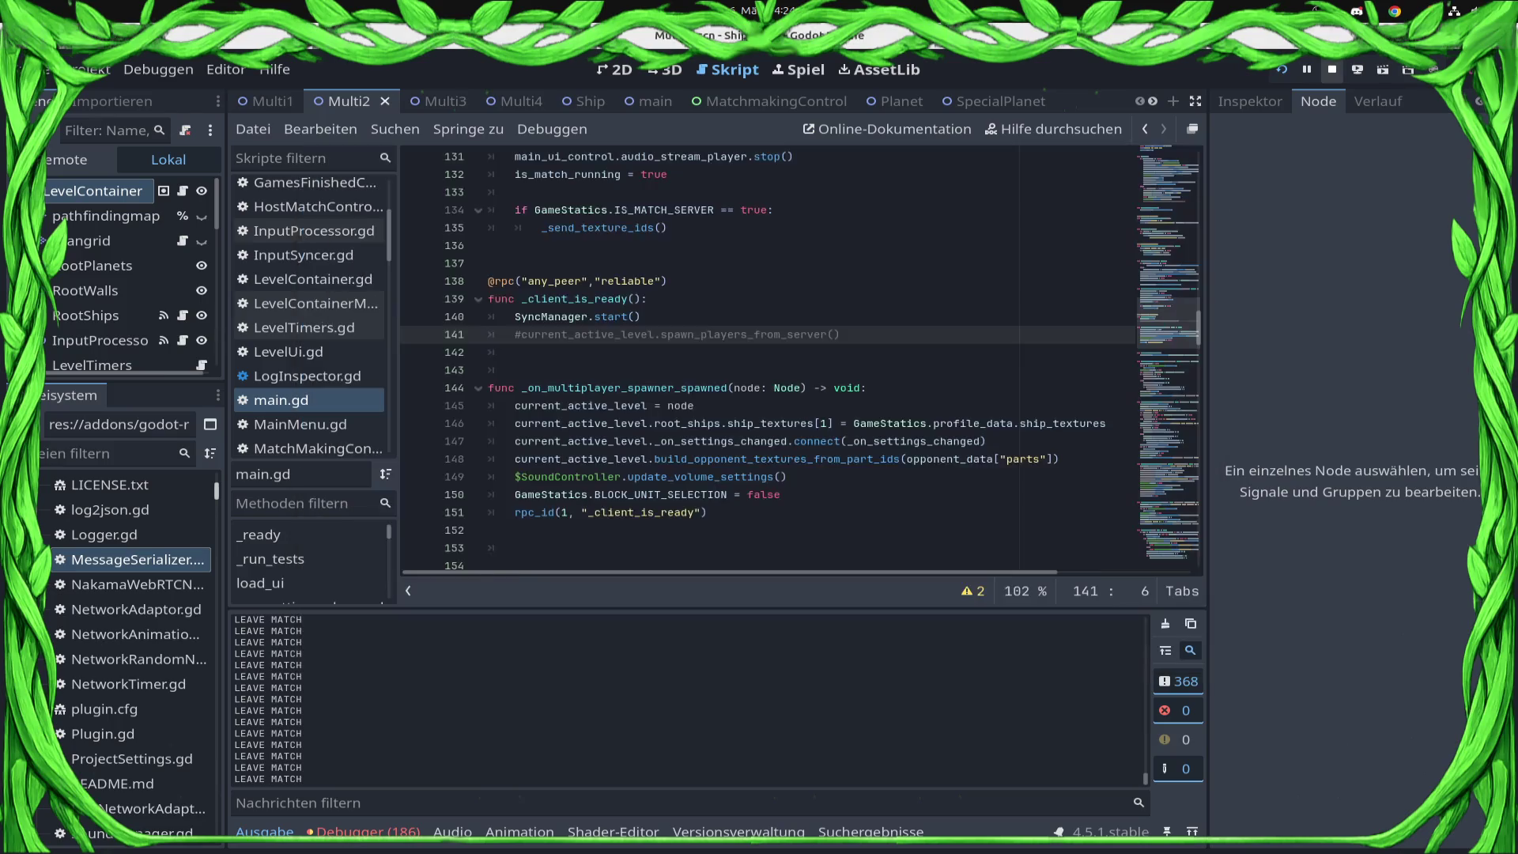
scroll(791, 356, up, 6)
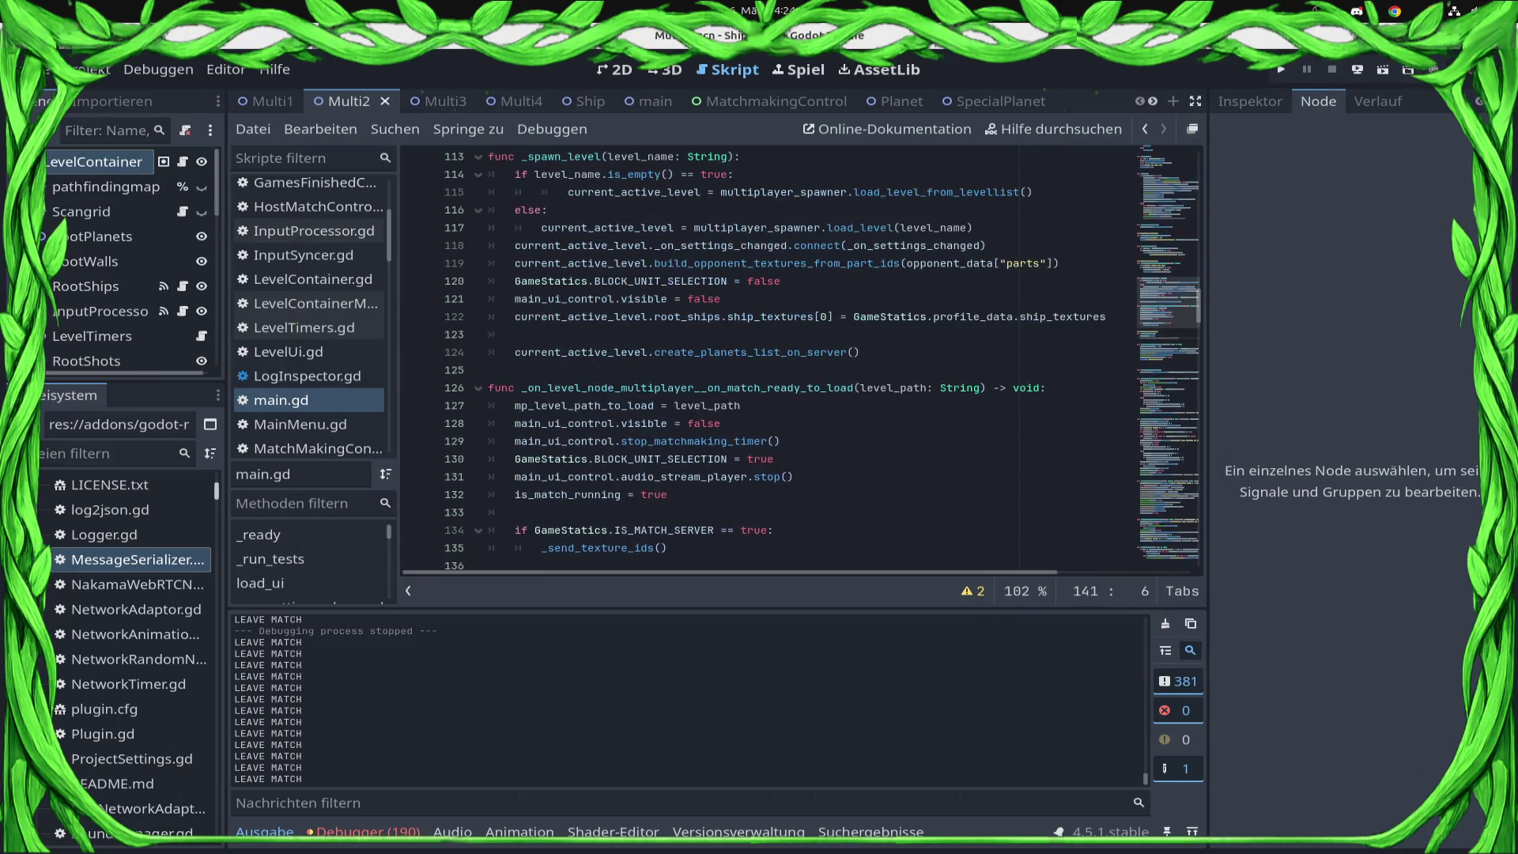
scroll(790, 355, up, 2)
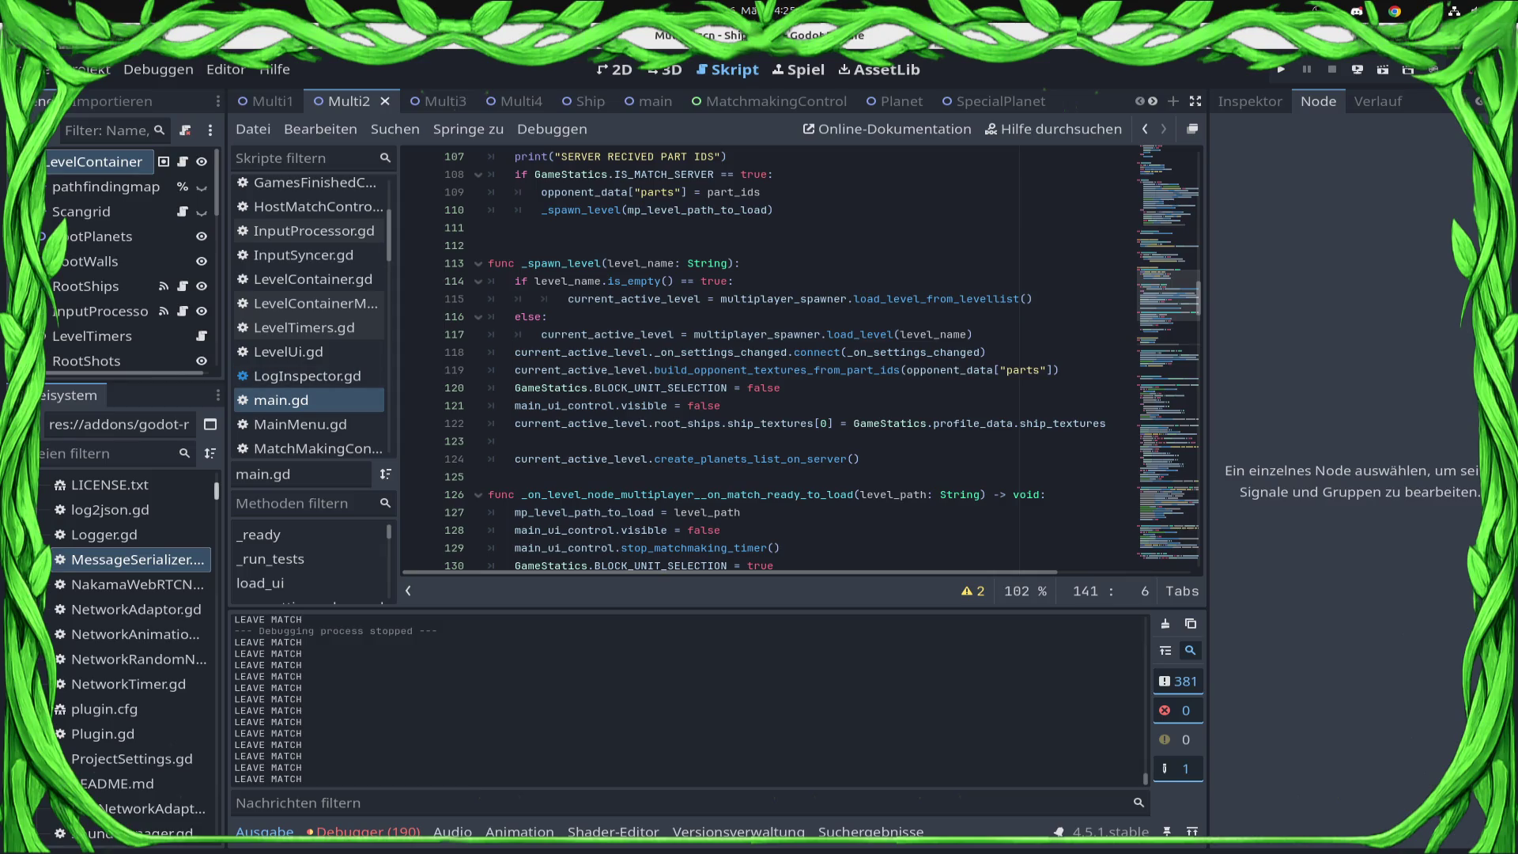
click(515, 370)
scroll(791, 356, up, 2)
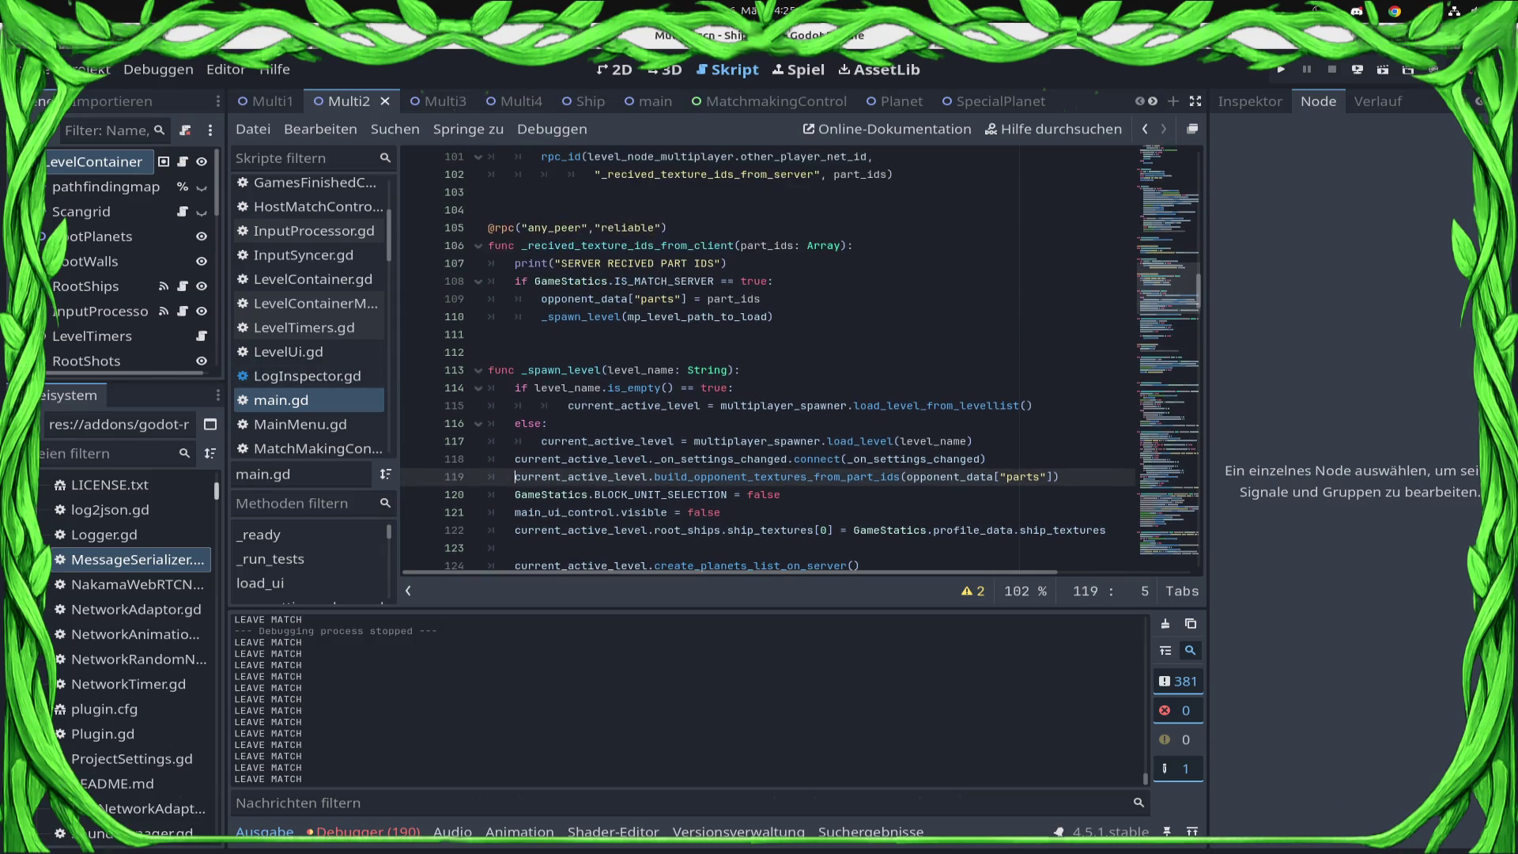
scroll(802, 358, up, 2)
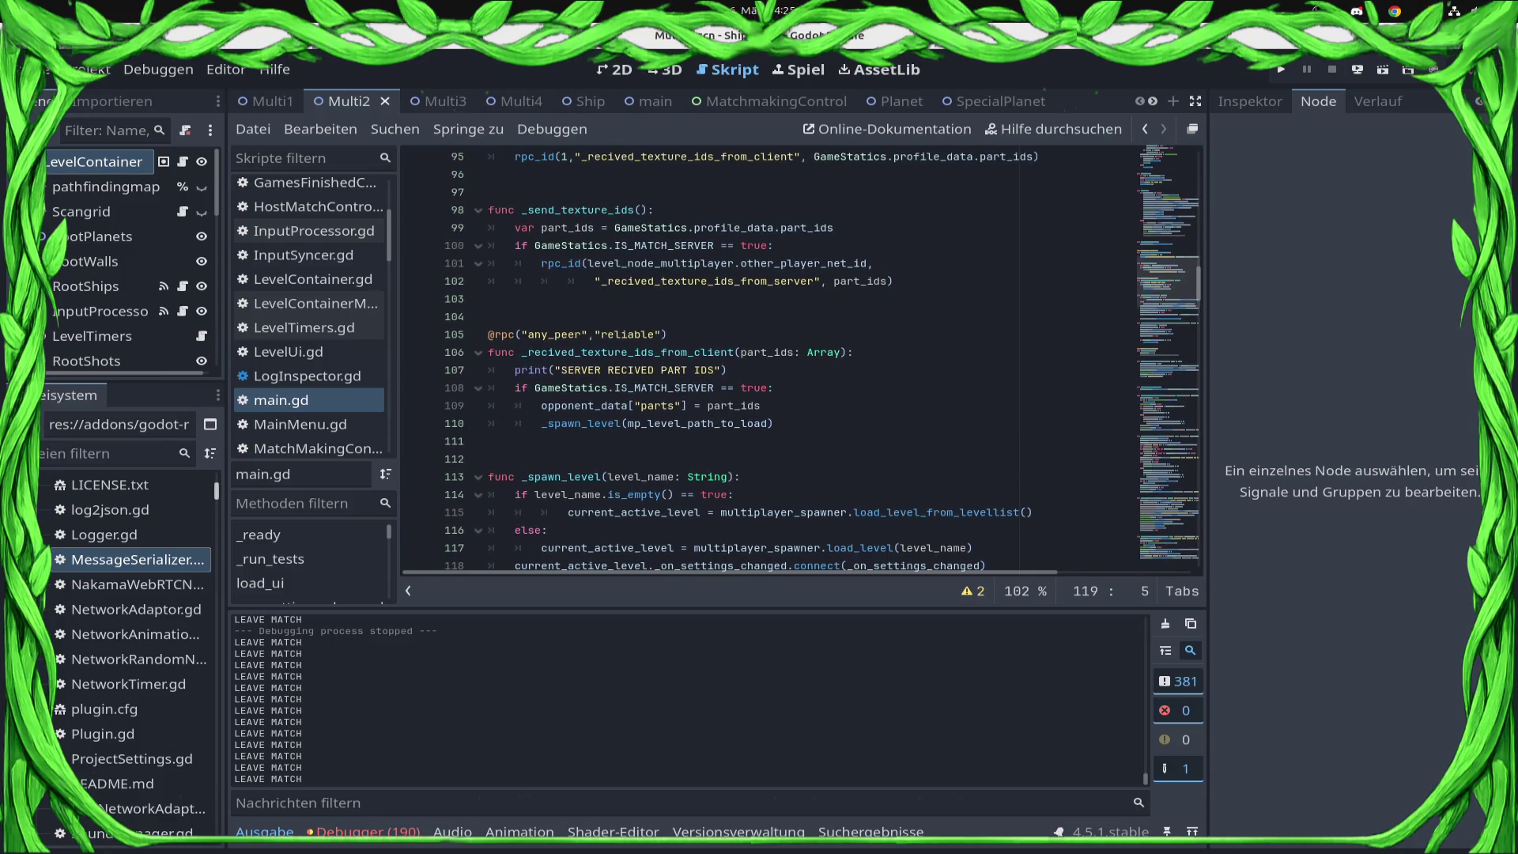
scroll(802, 361, down, 4)
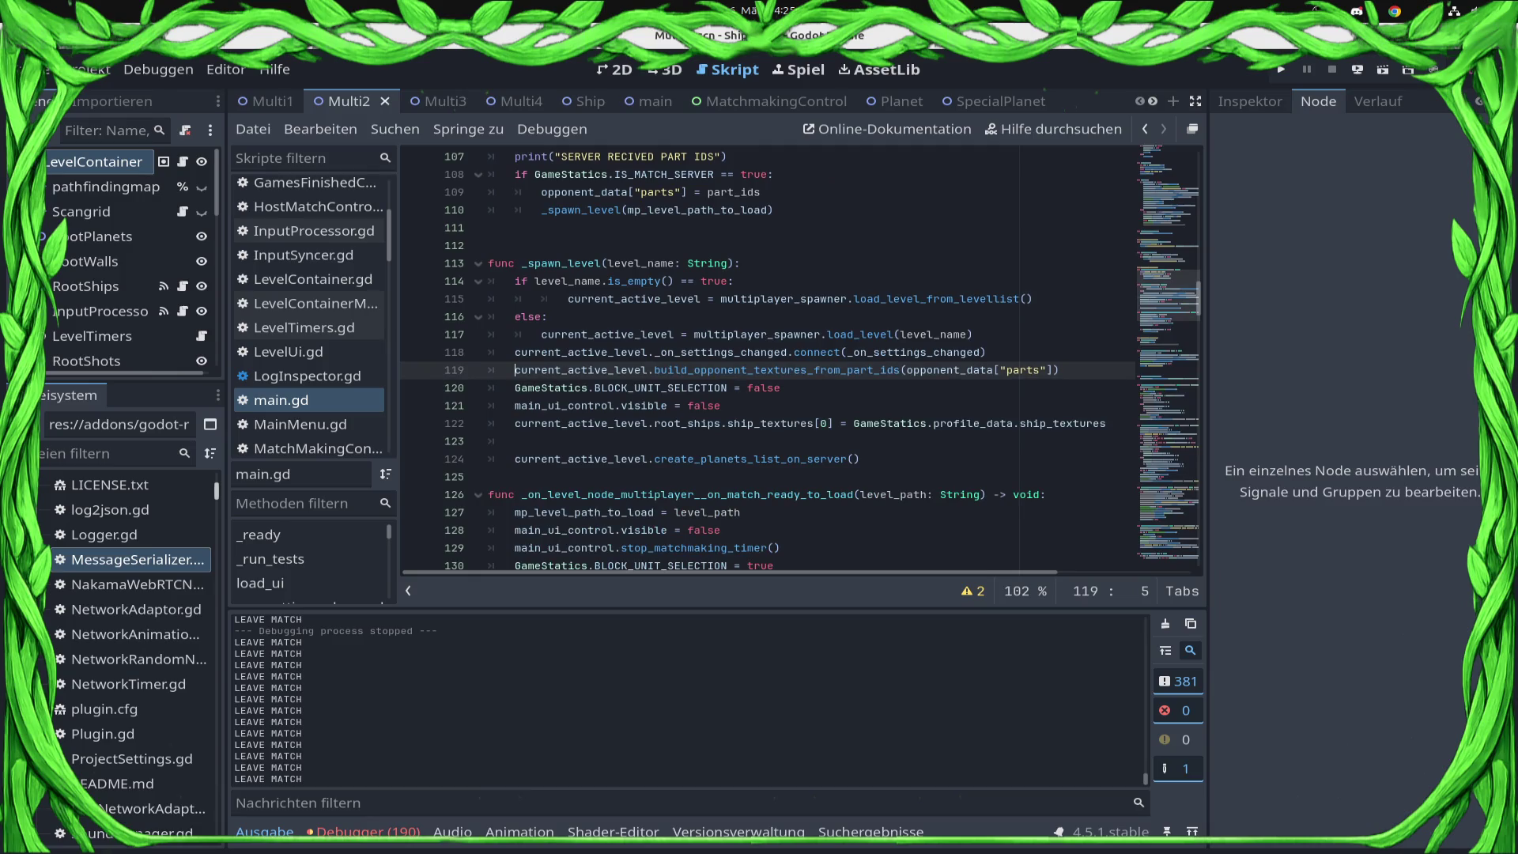
- Put # before create_planets_list_on_server() on line 124, save, and open LevelContainer.gd
click(489, 459)
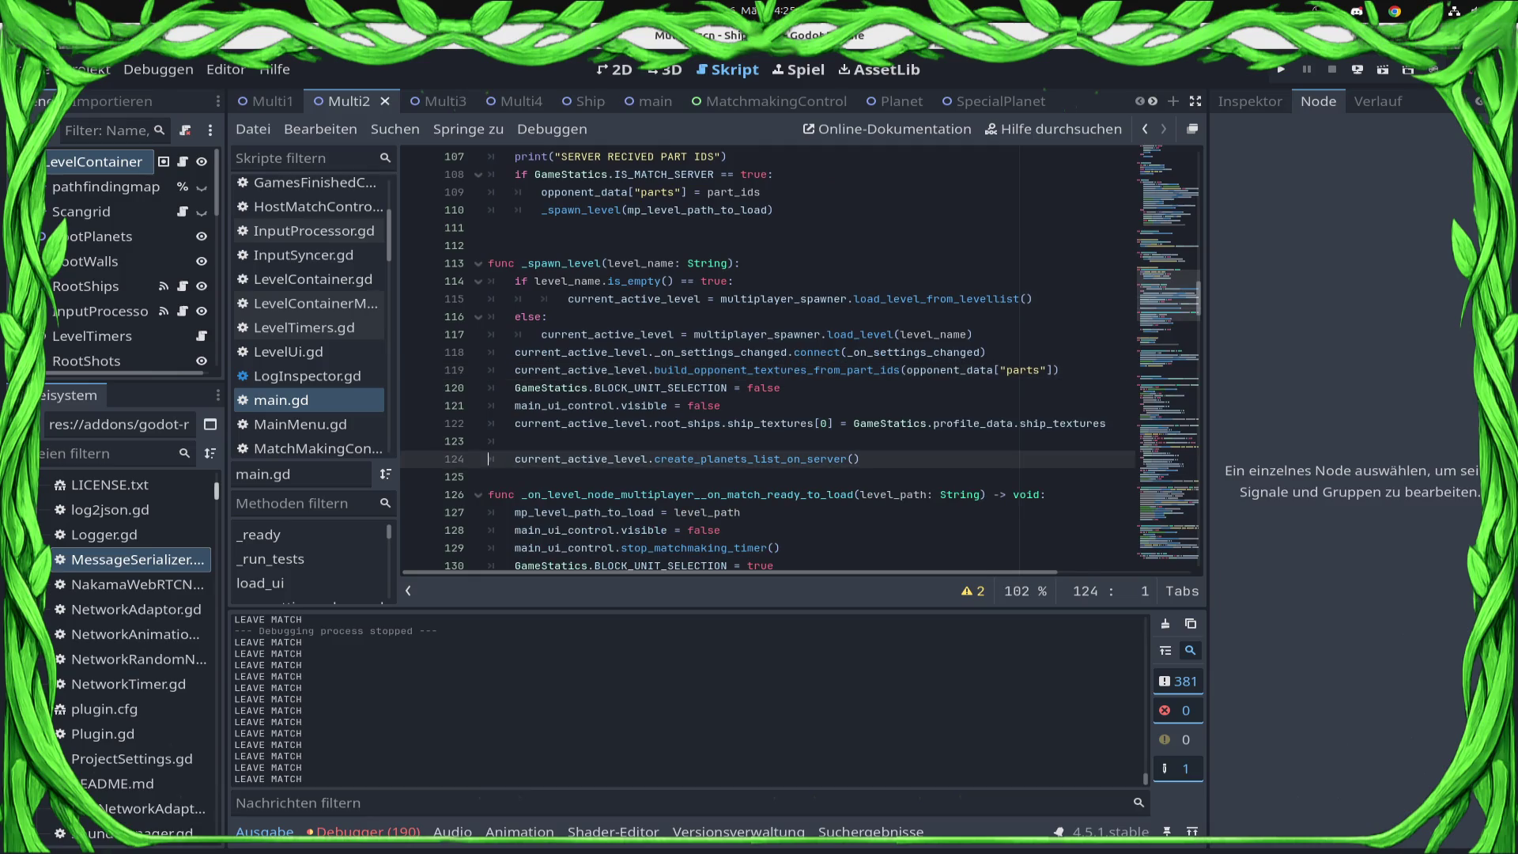
click(515, 459)
text(#)
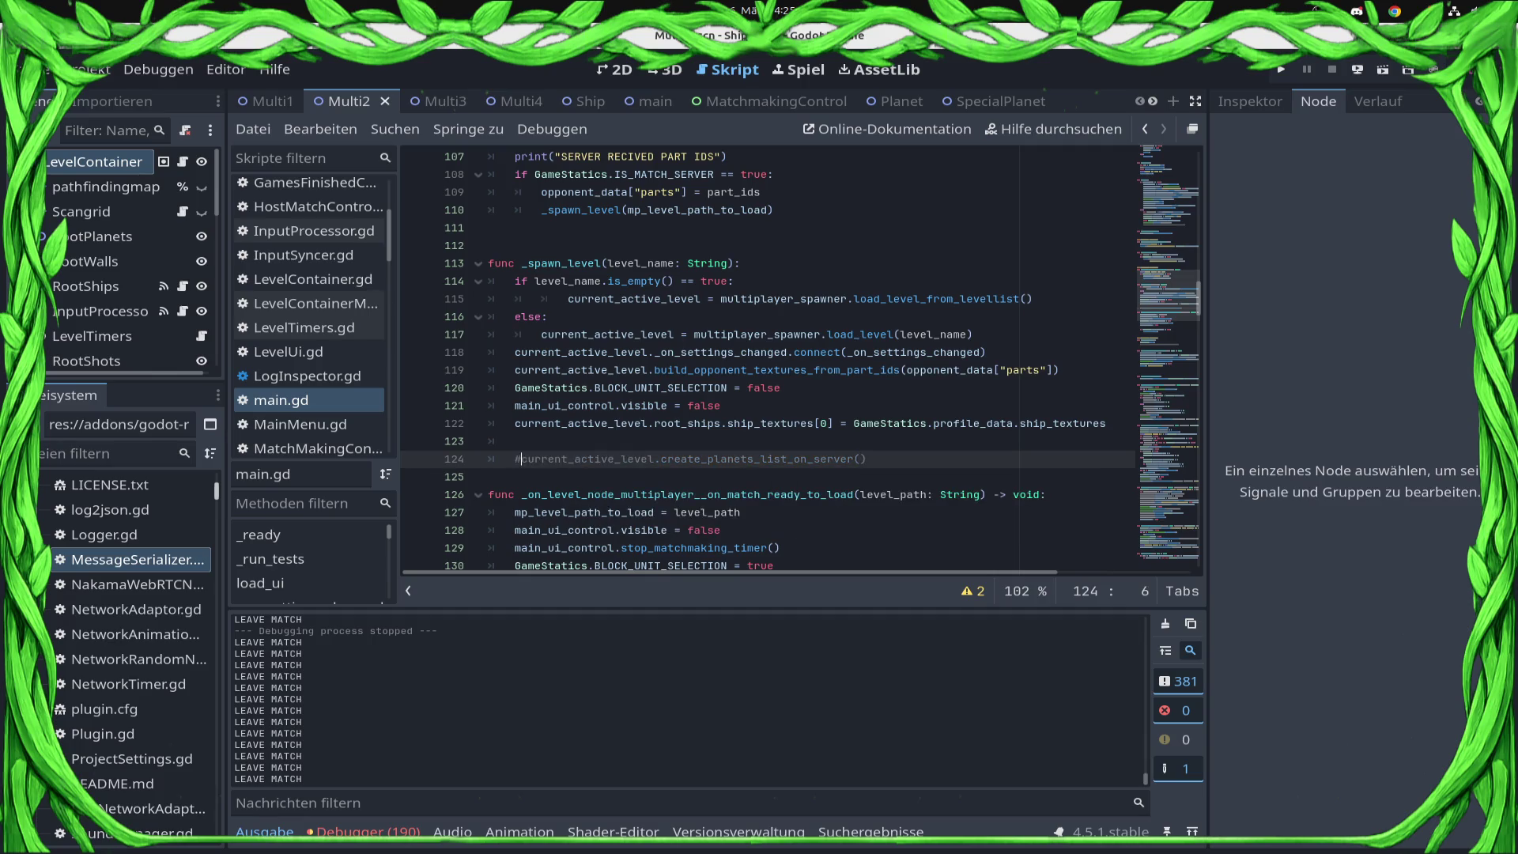
key(ctrl+s)
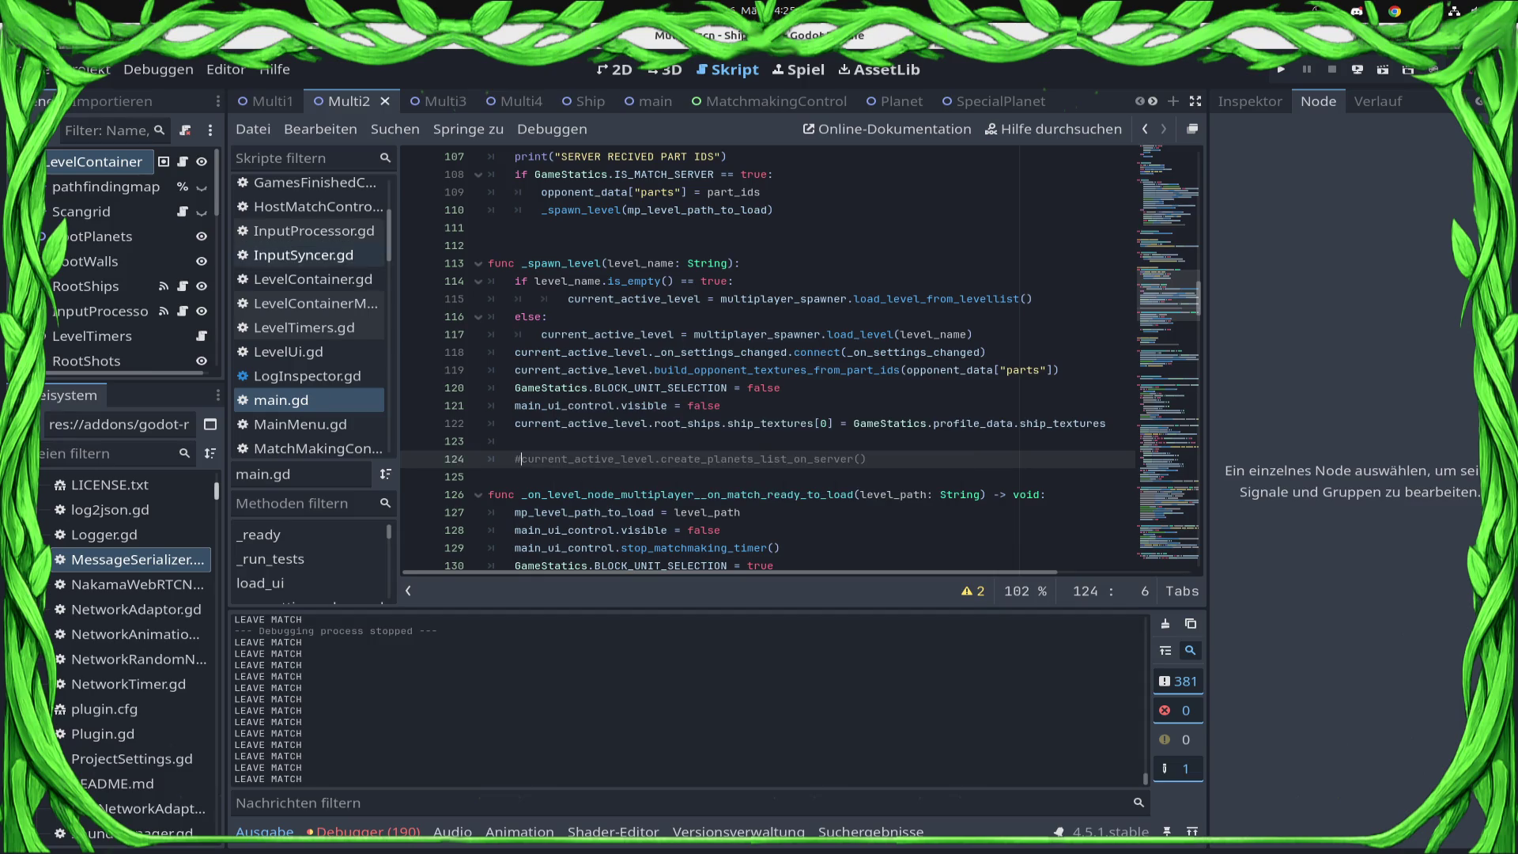
click(316, 279)
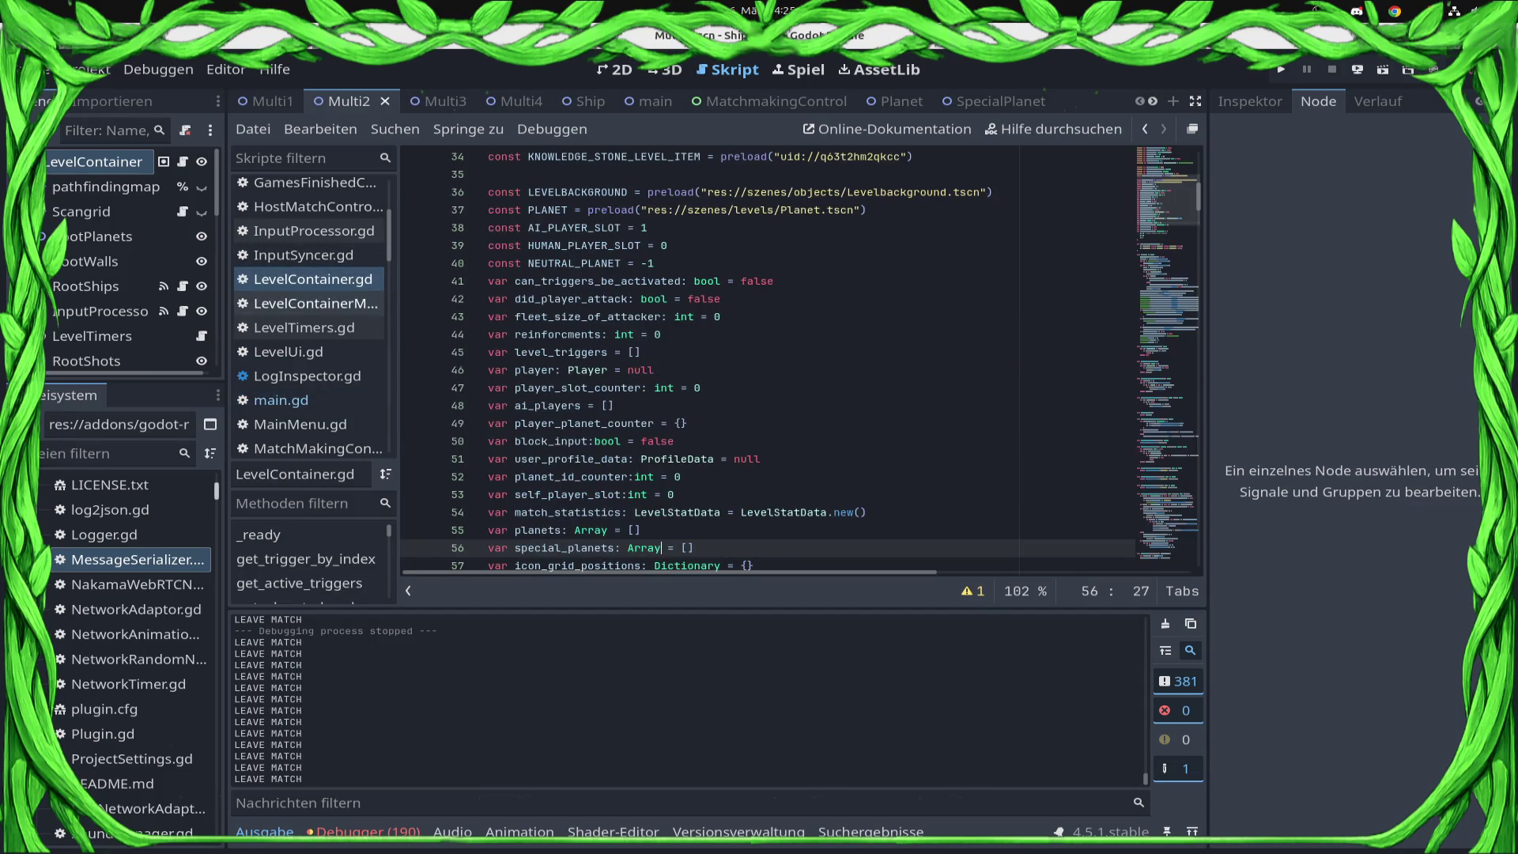
- Cut the planet-map loop from create_planets_list_on_server in LevelContainerMulti, leaving the rpc_id call
click(316, 304)
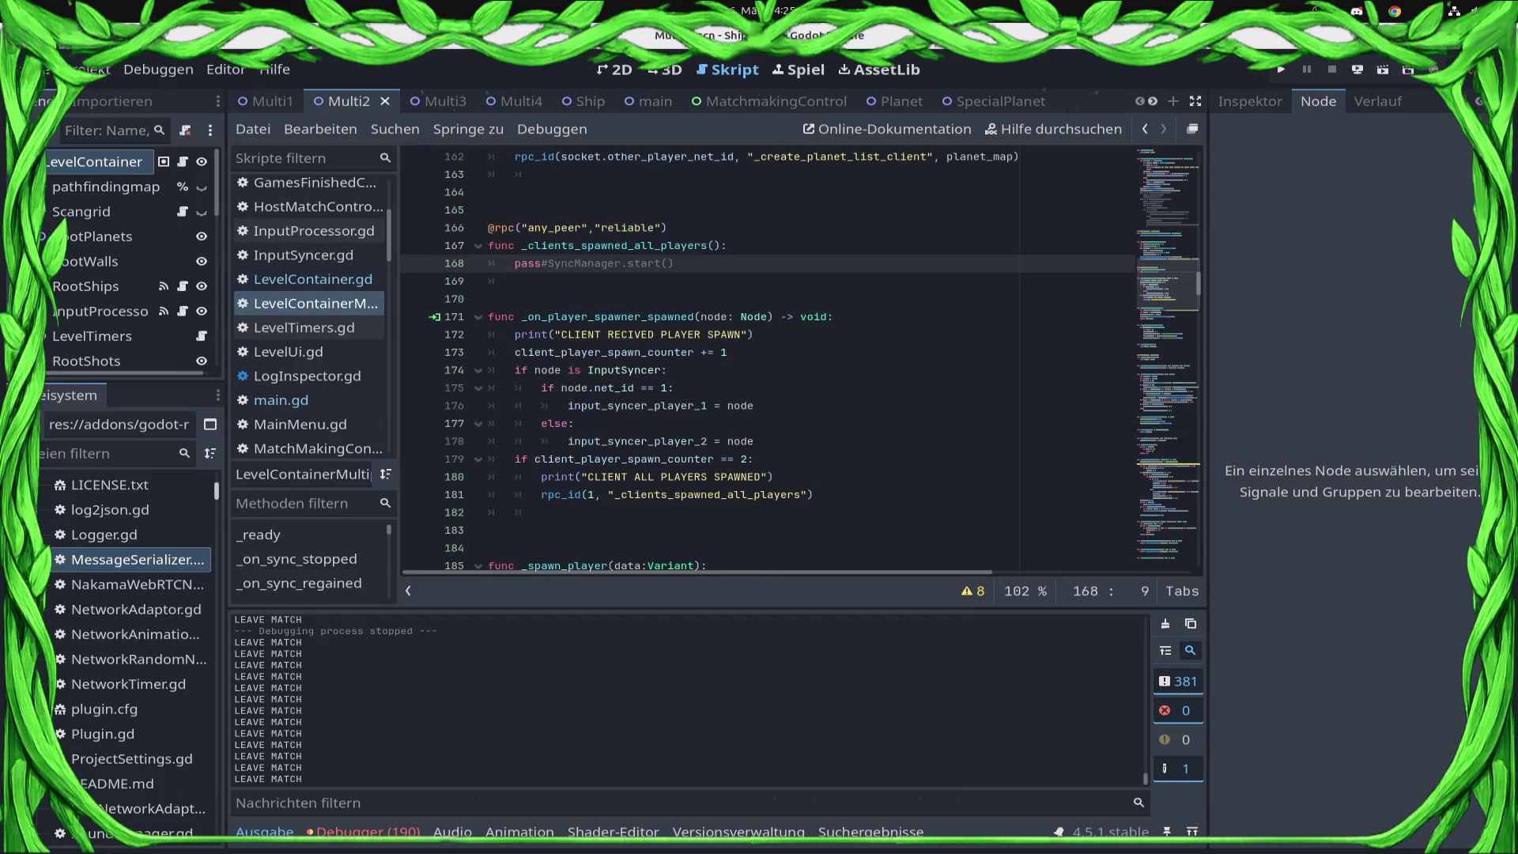
scroll(802, 361, up, 5)
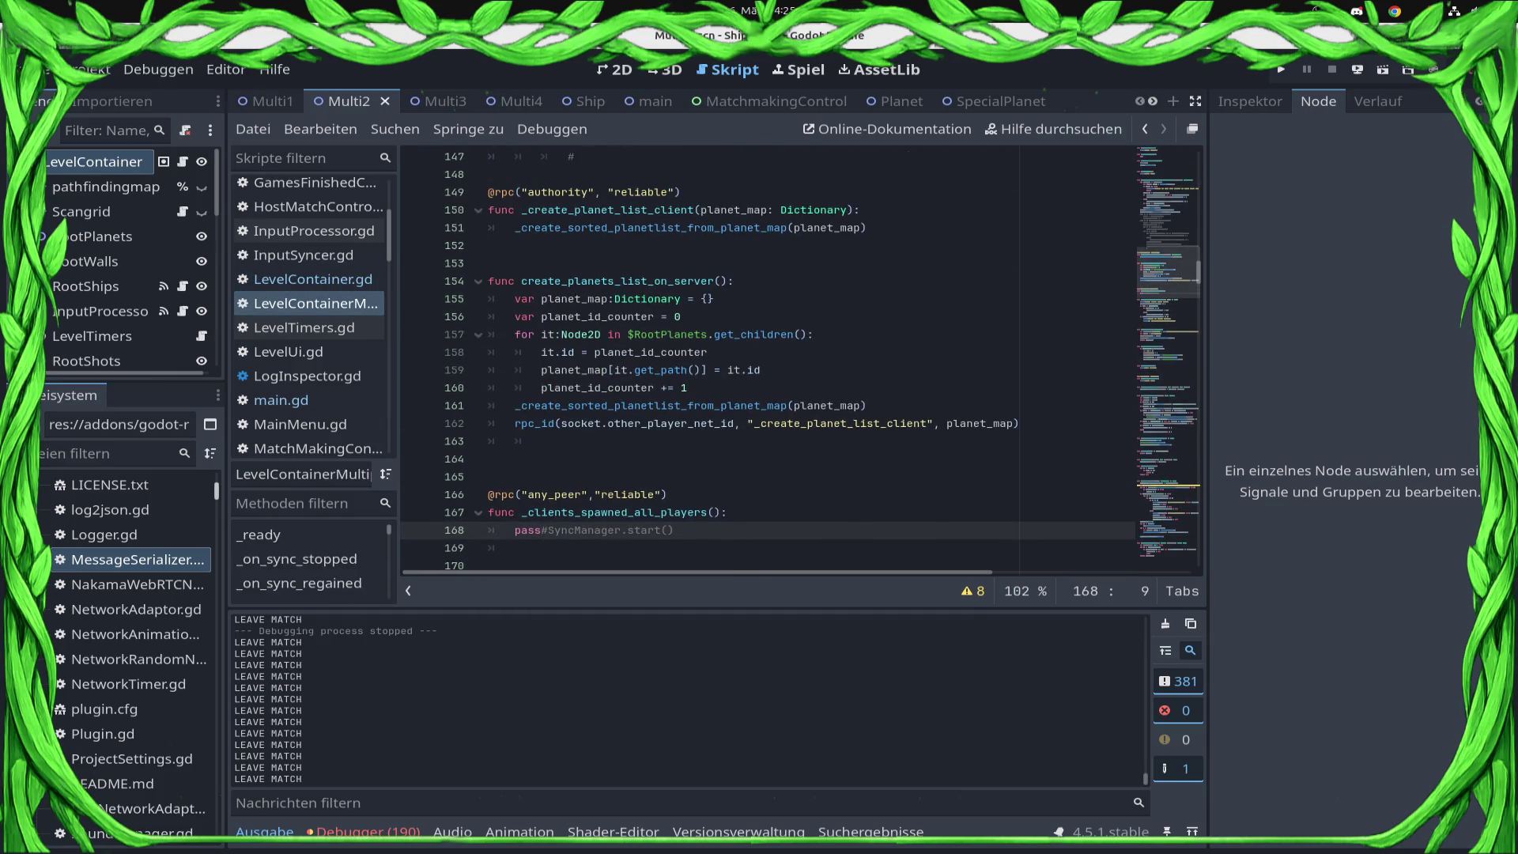
mouse_move(515, 335)
mouse_down()
mouse_move(514, 442)
mouse_move(1020, 423)
mouse_up()
key(shift+Up)
key(ctrl+c)
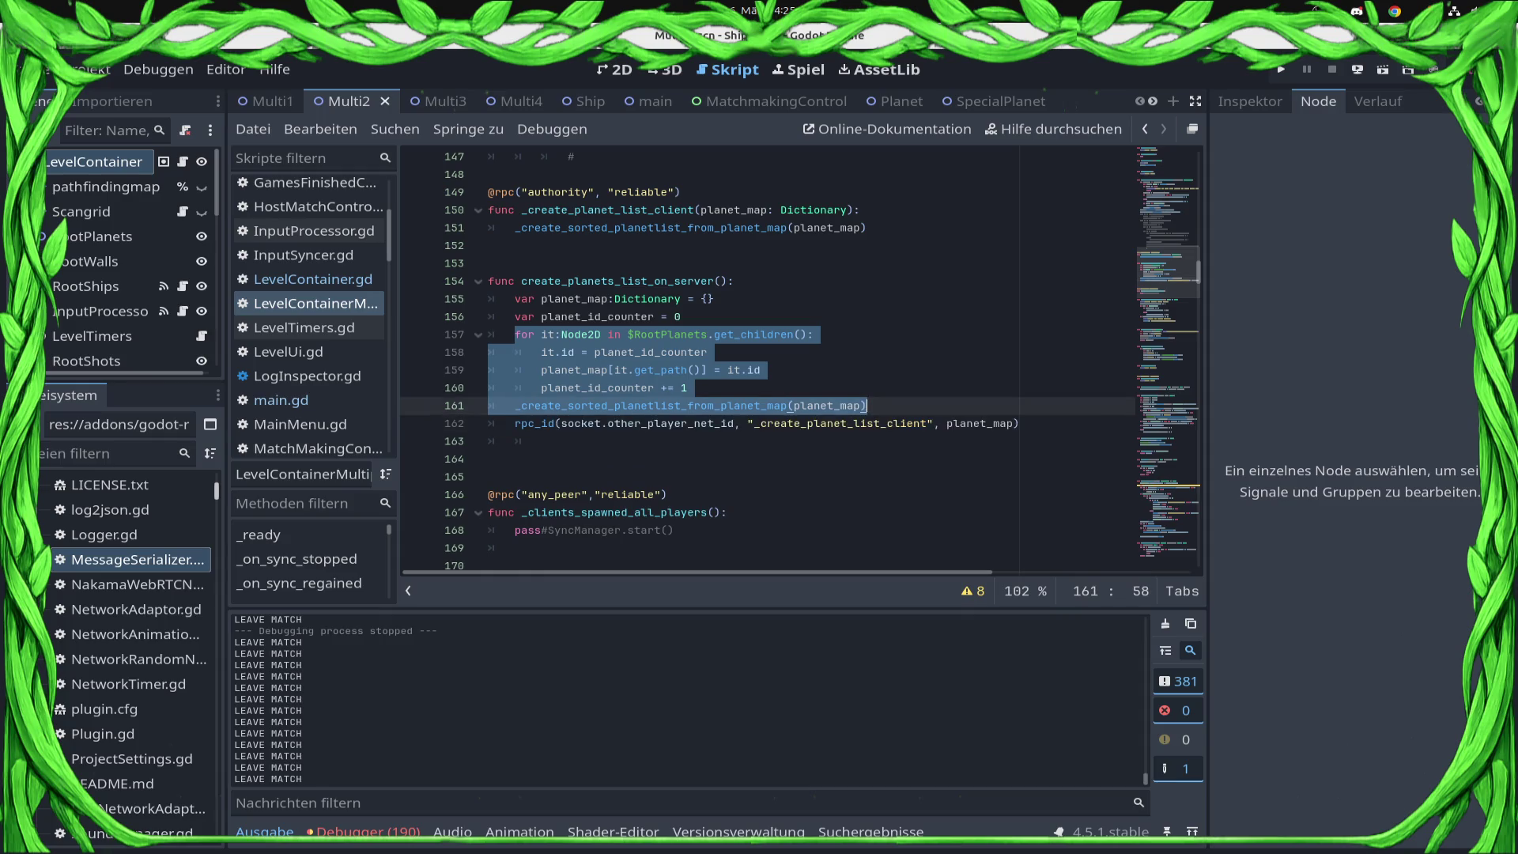
key(Delete)
scroll(769, 360, up, 7)
scroll(802, 361, up, 18)
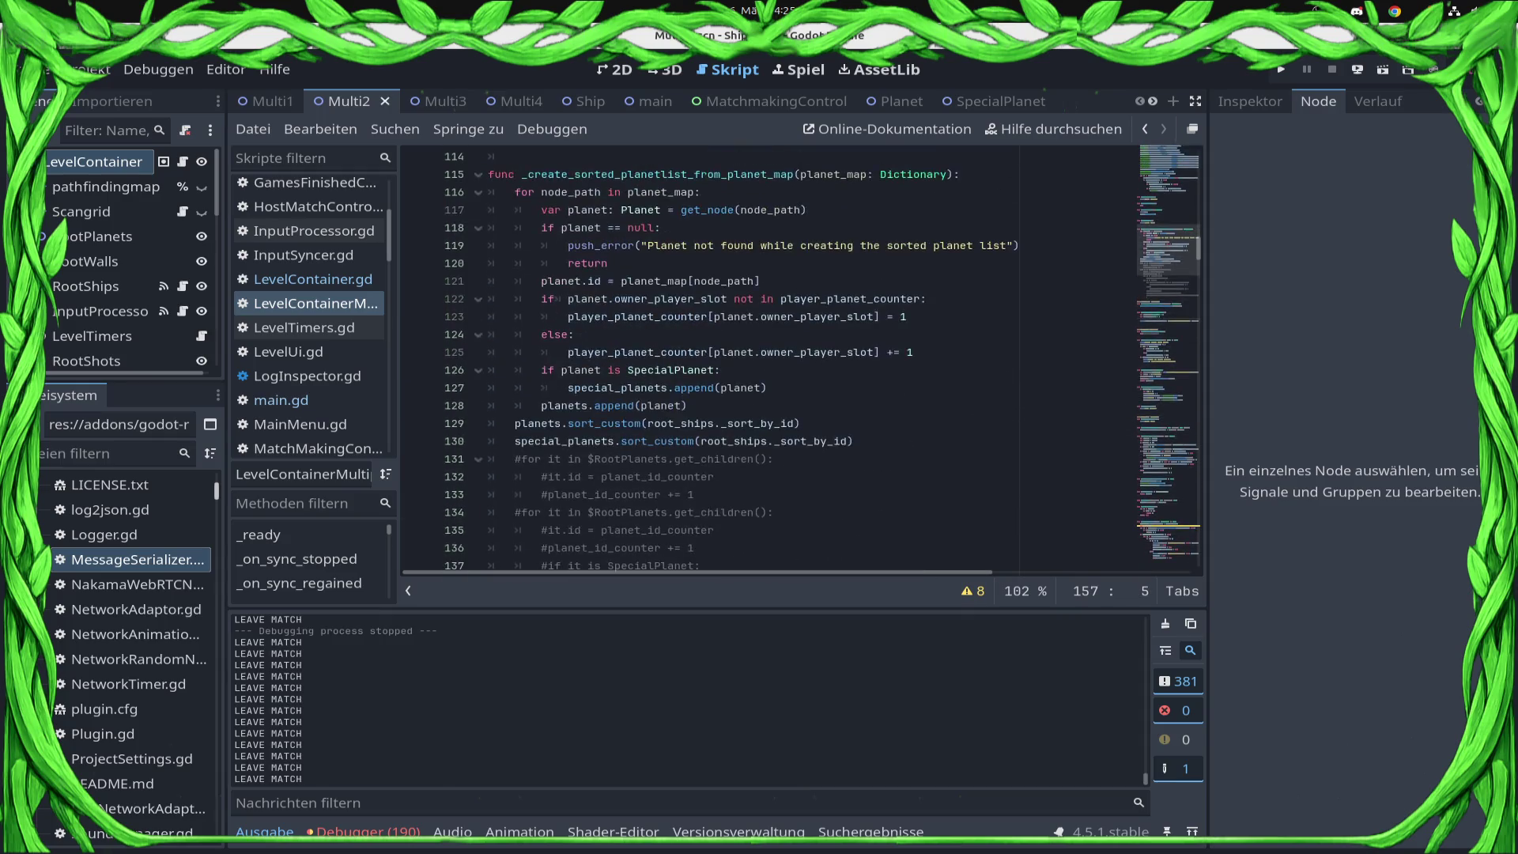
scroll(712, 361, down, 4)
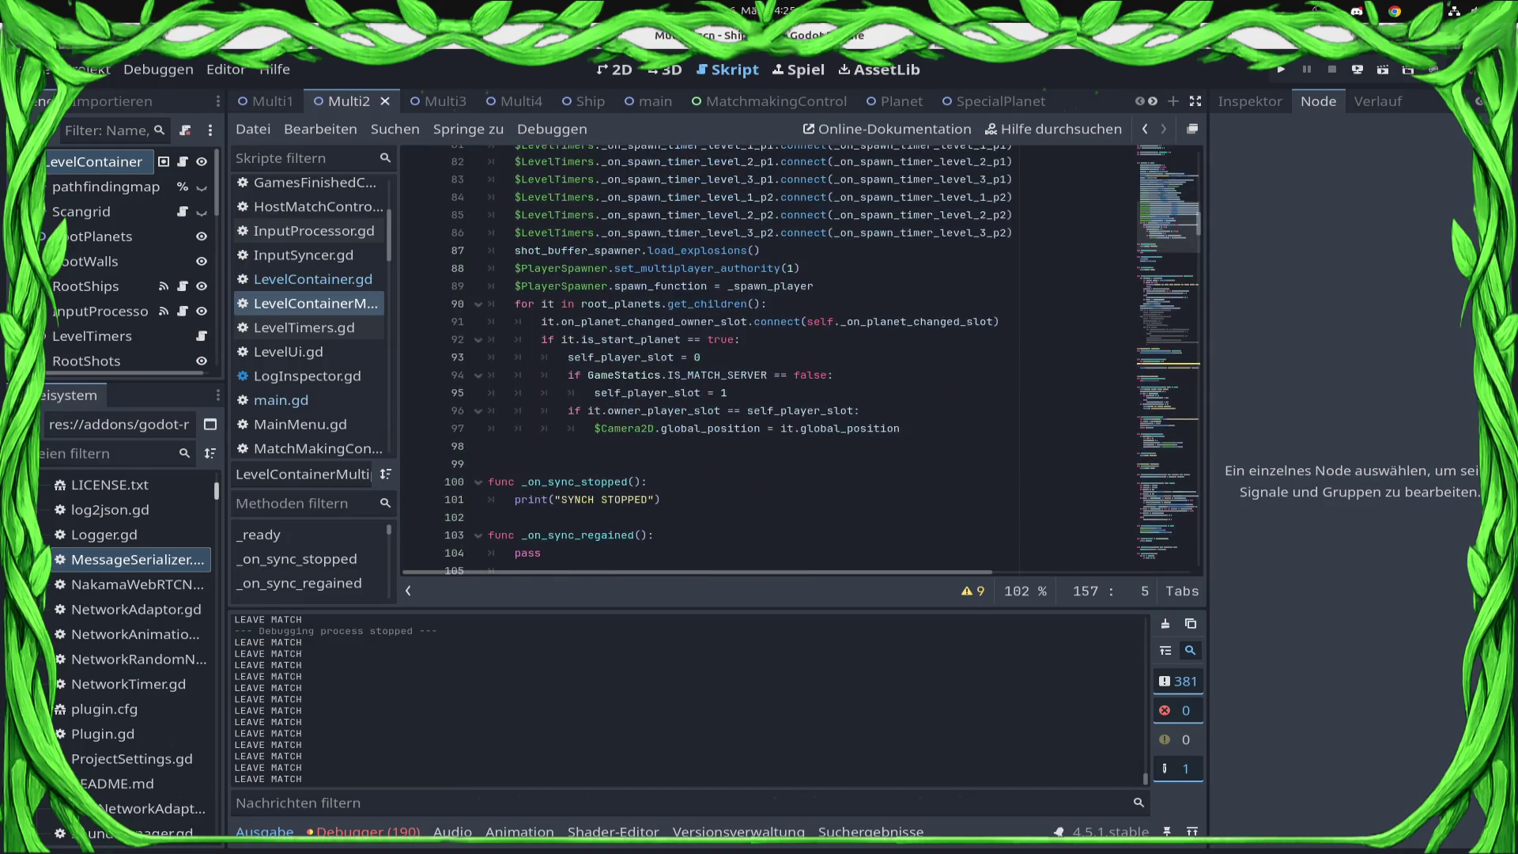
- Paste the planet-map loop after the camera positioning line, re-indent it, and save
click(901, 428)
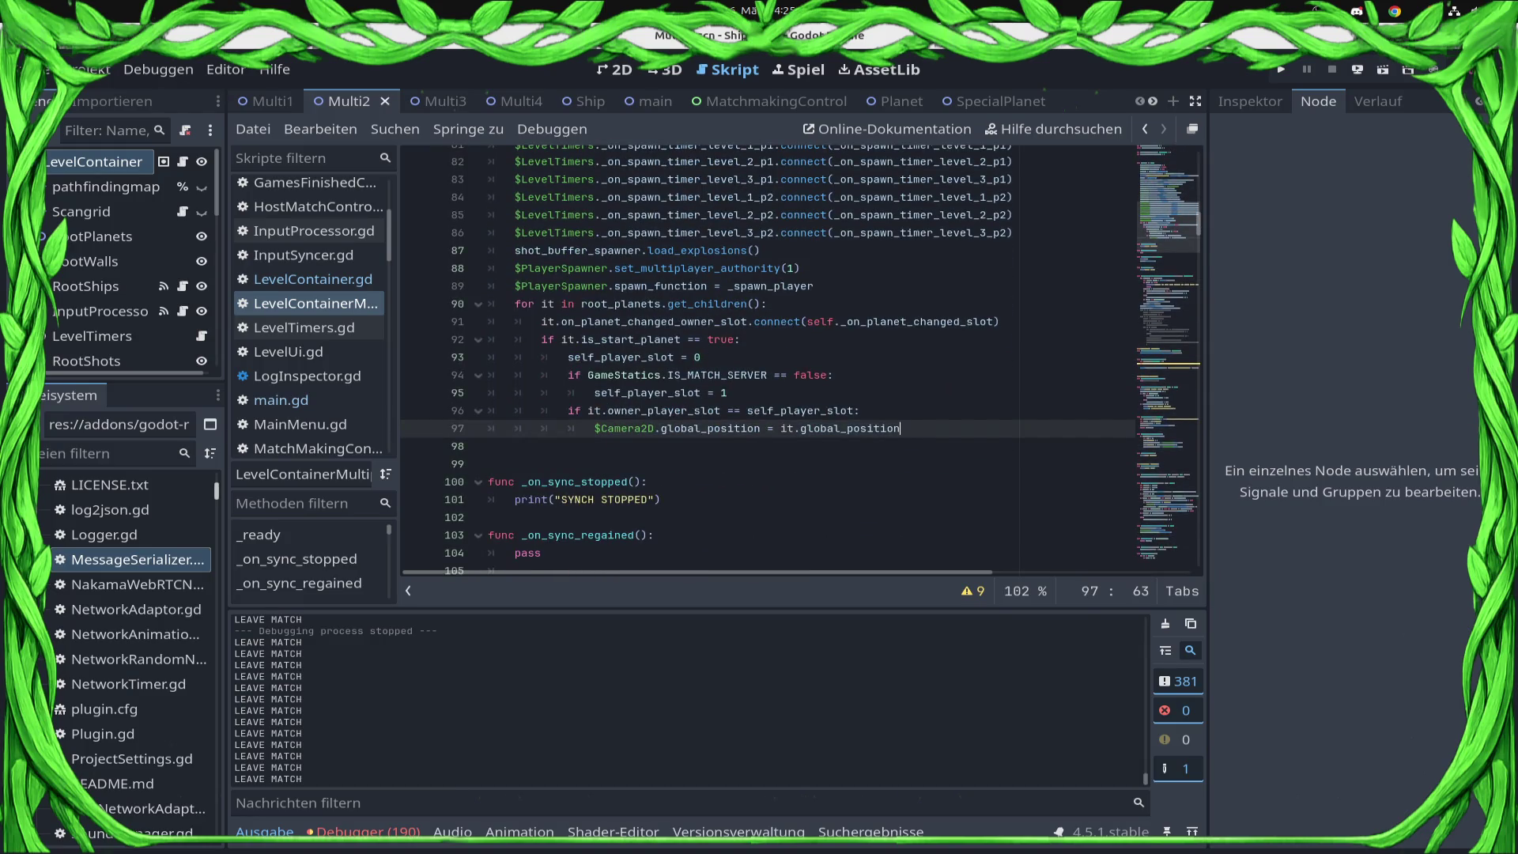
key(Return)
key(ctrl+v)
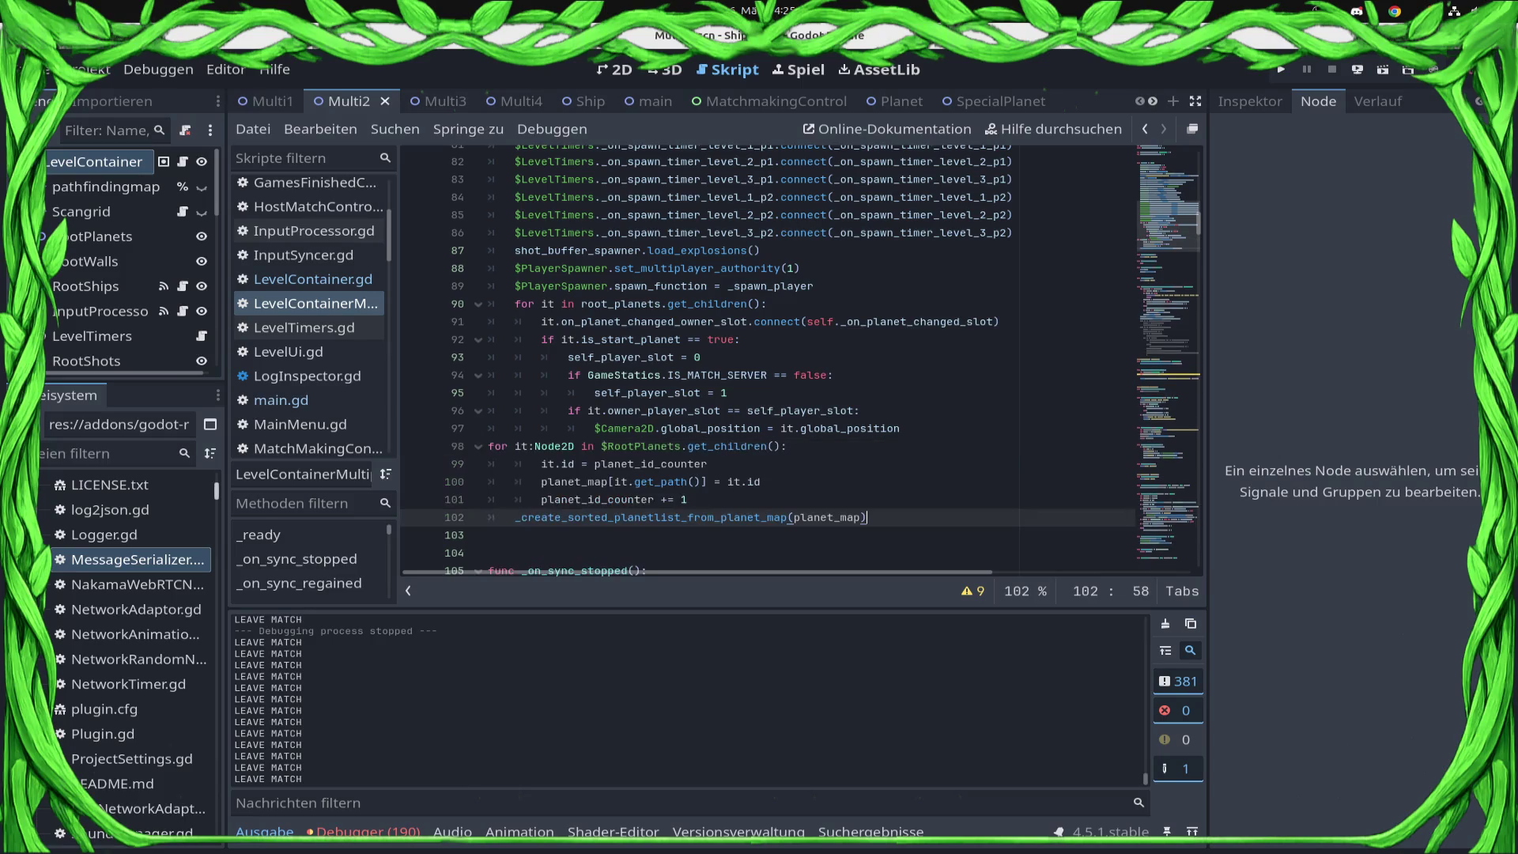
key(Up)
key(Up)
key(Up)
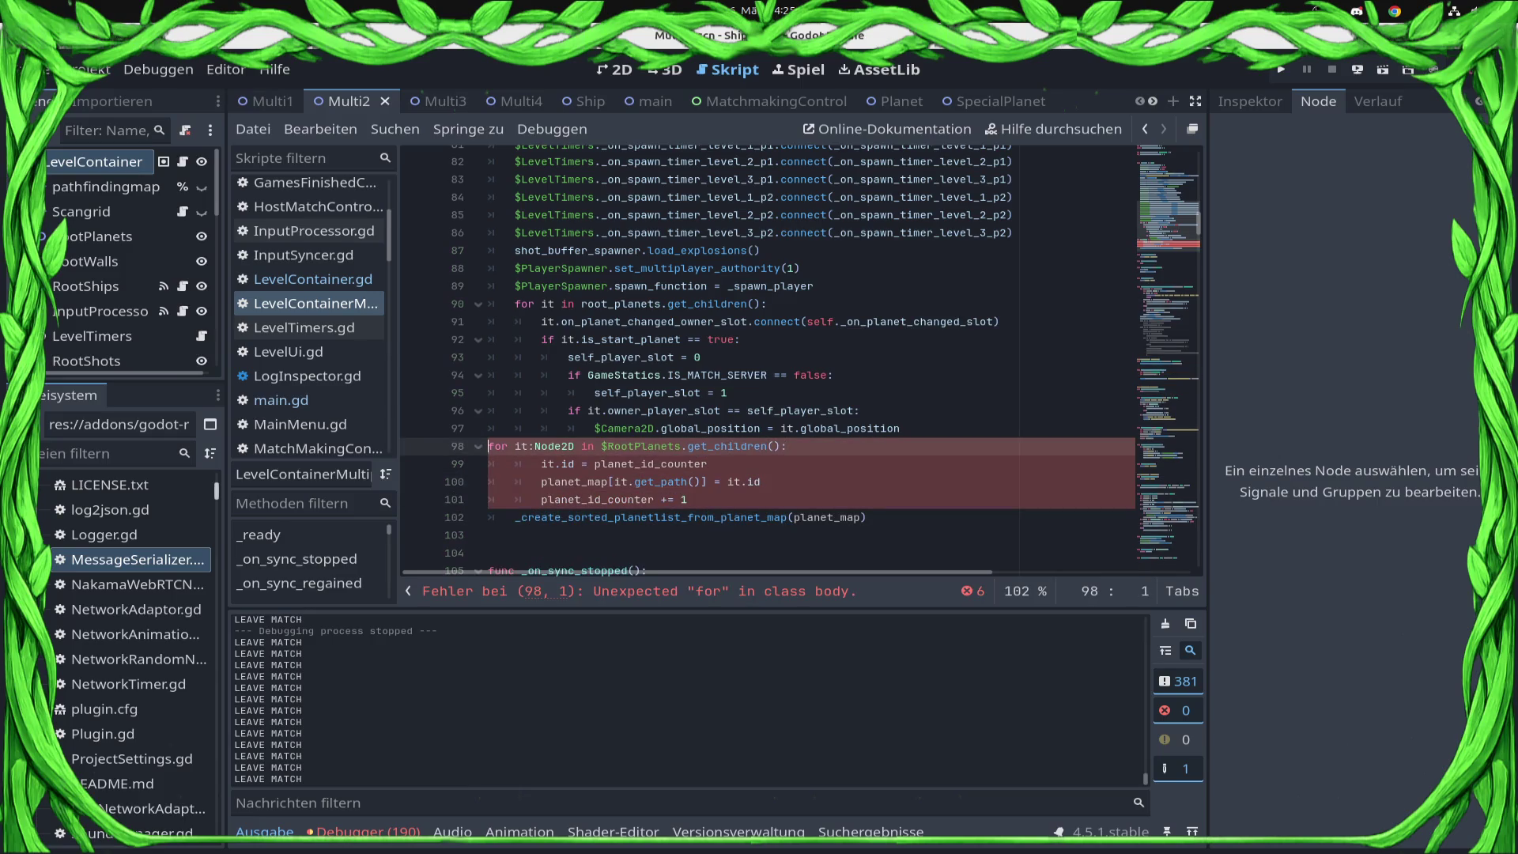
key(Home)
key(Tab)
key(ctrl+s)
- Cut the planet_map and planet_id_counter declarations from create_planets_list_on_server and save
click(834, 423)
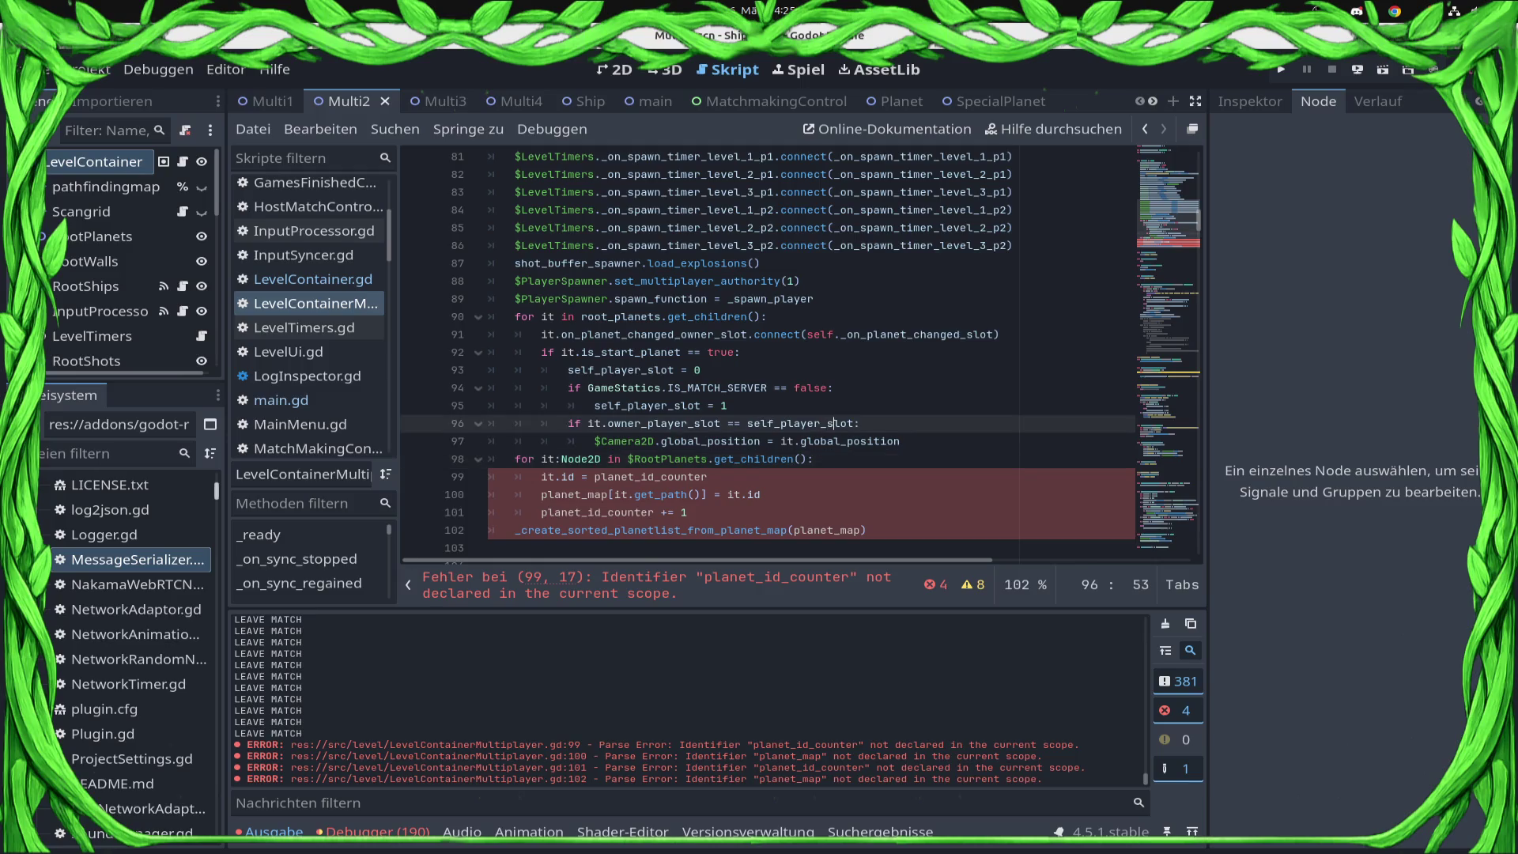
scroll(834, 423, down, 2)
click(553, 387)
click(555, 370)
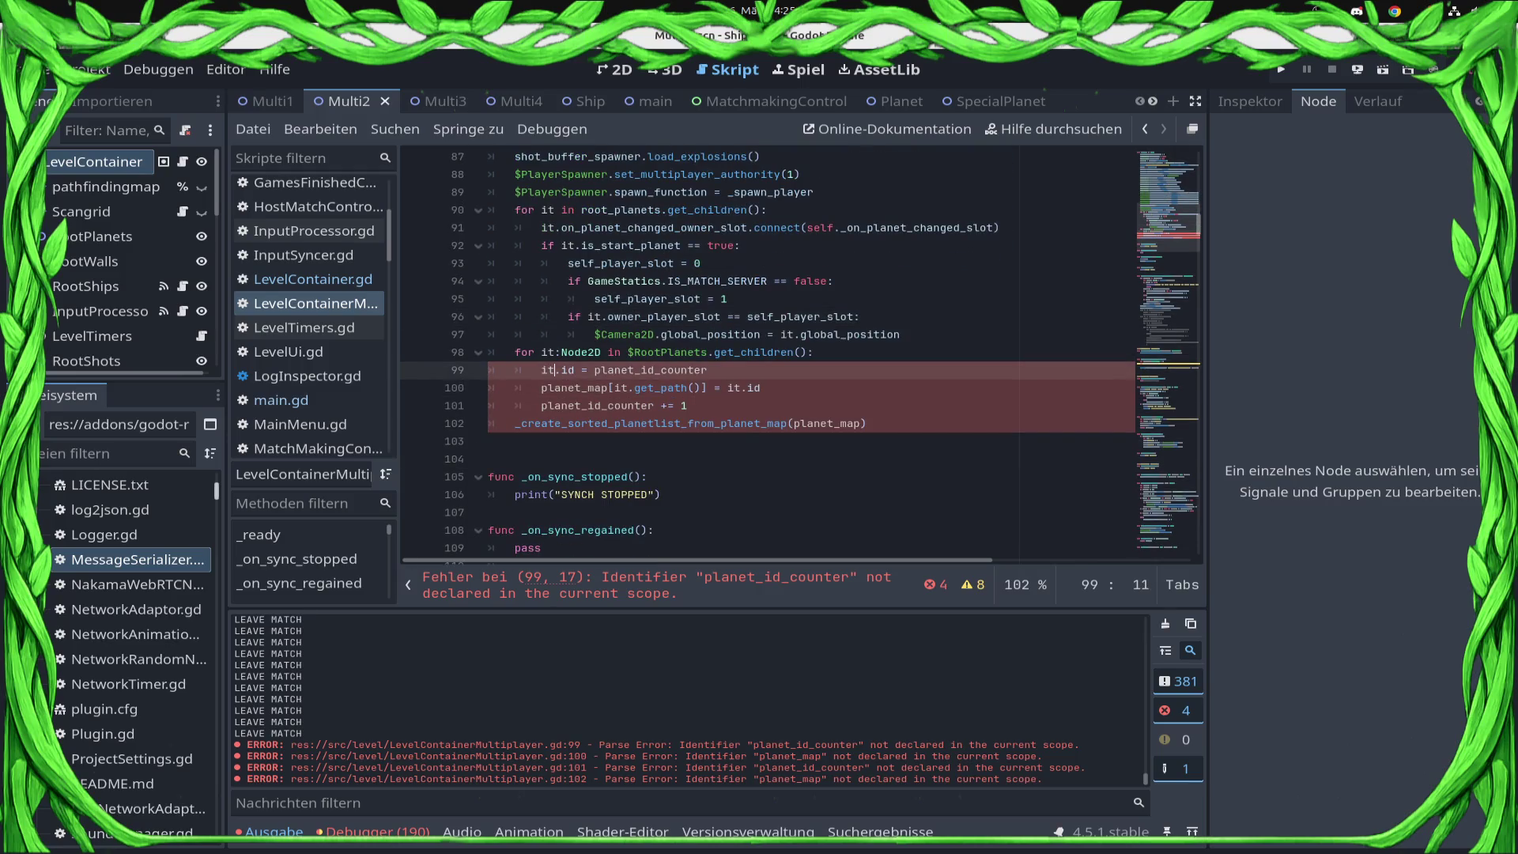
click(708, 369)
scroll(793, 352, down, 7)
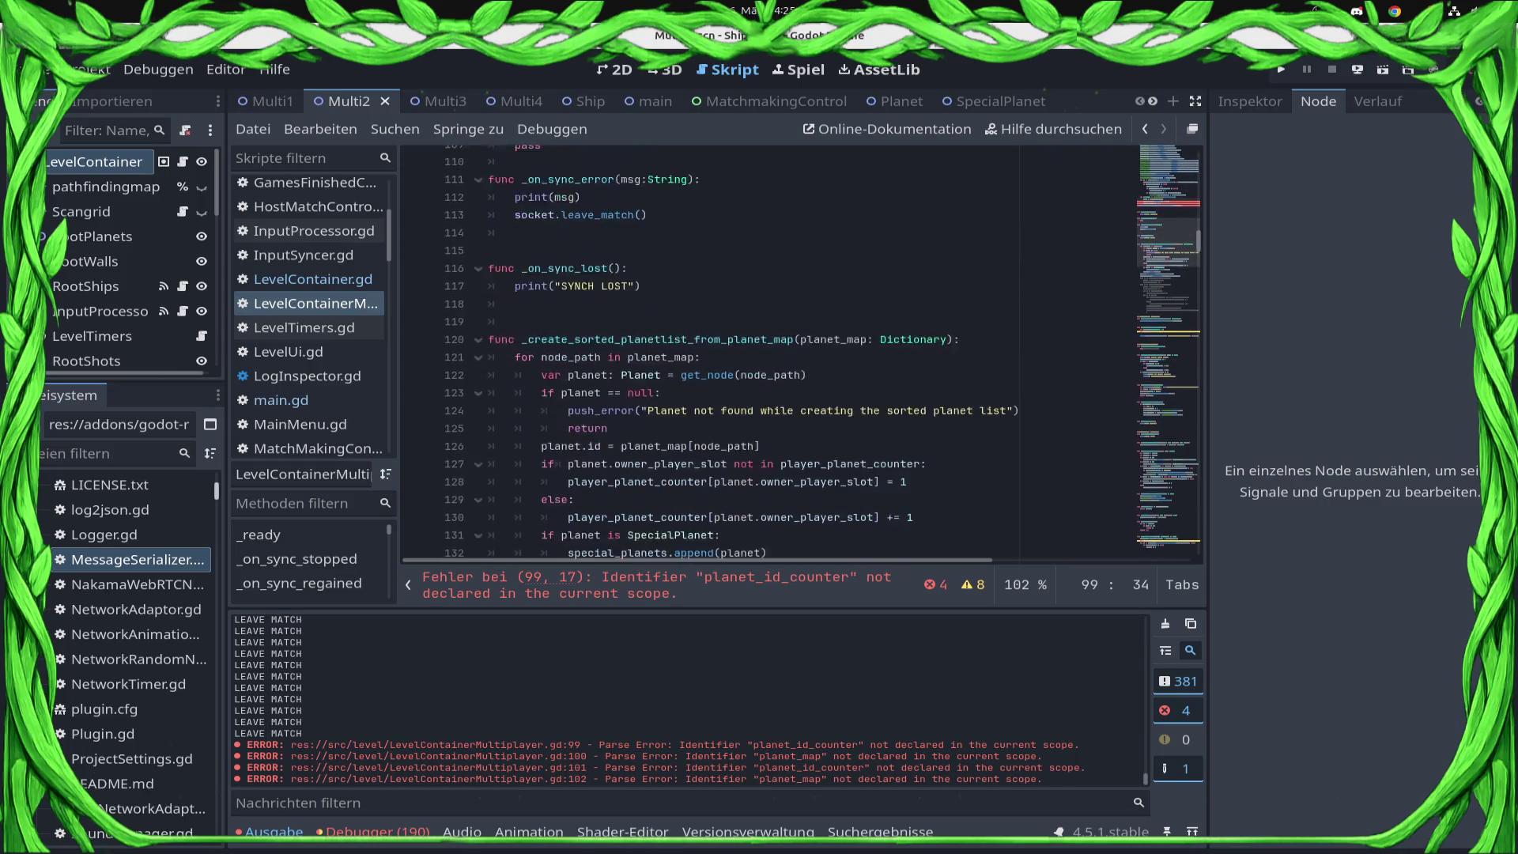
scroll(767, 352, down, 11)
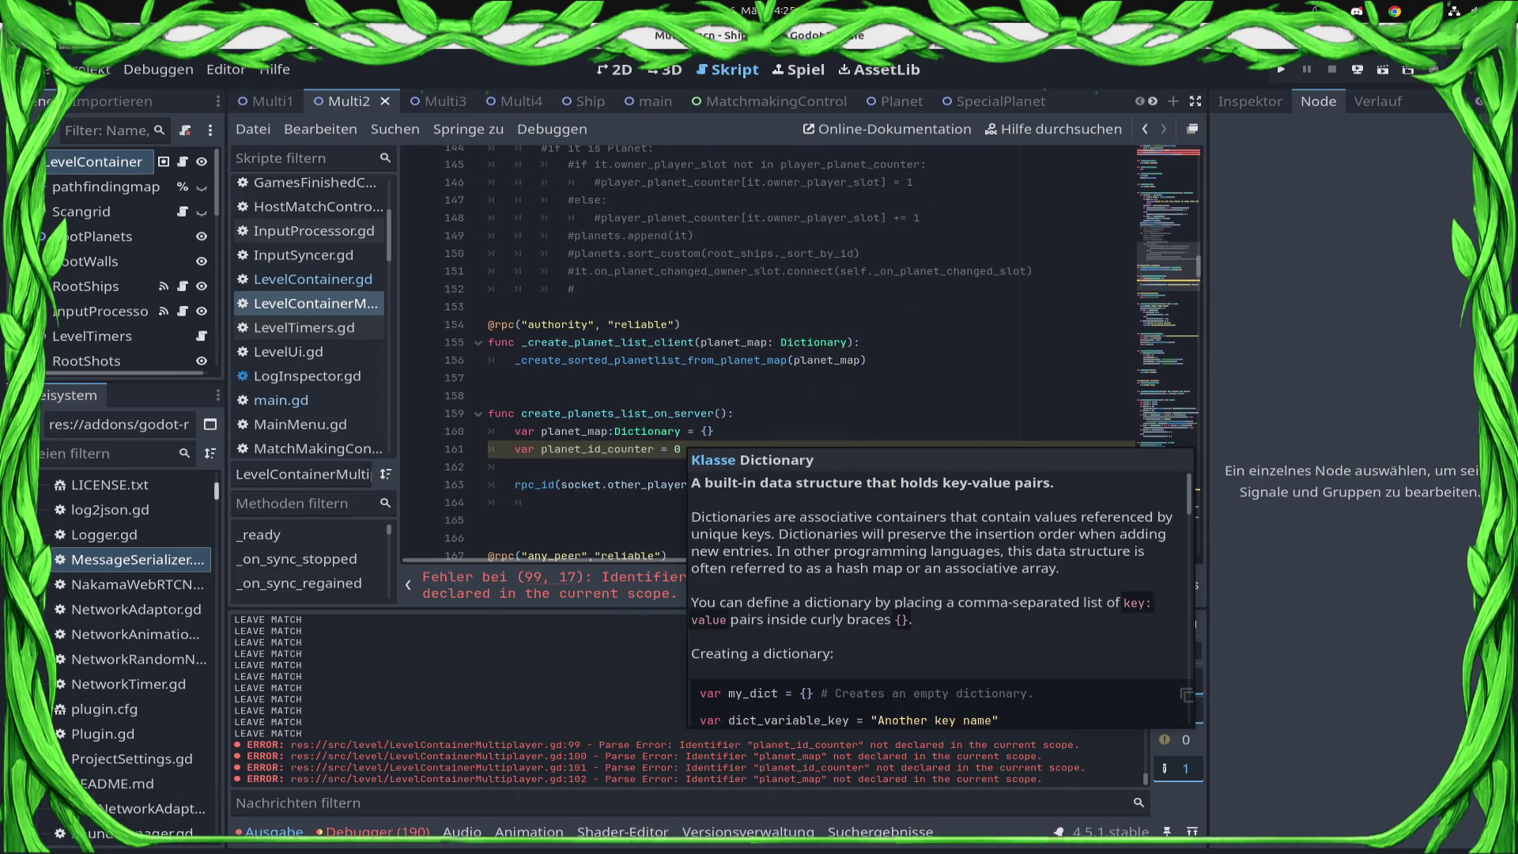
drag(682, 449, 489, 431)
key(ctrl+c)
key(BackSpace)
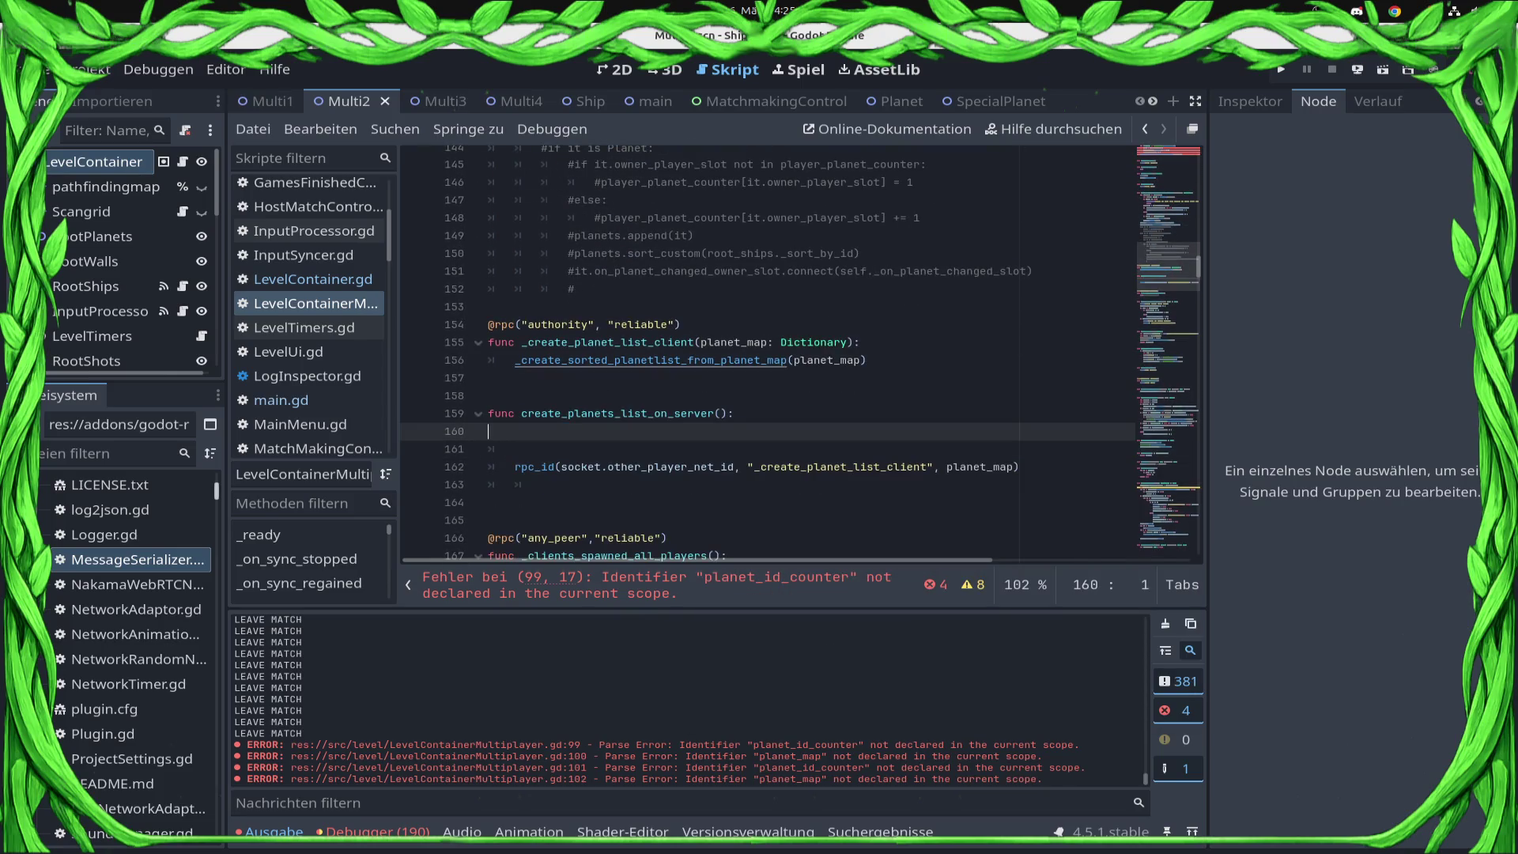
key(ctrl+s)
- Comment out the rpc_id call, make pass the function body, and save
click(515, 467)
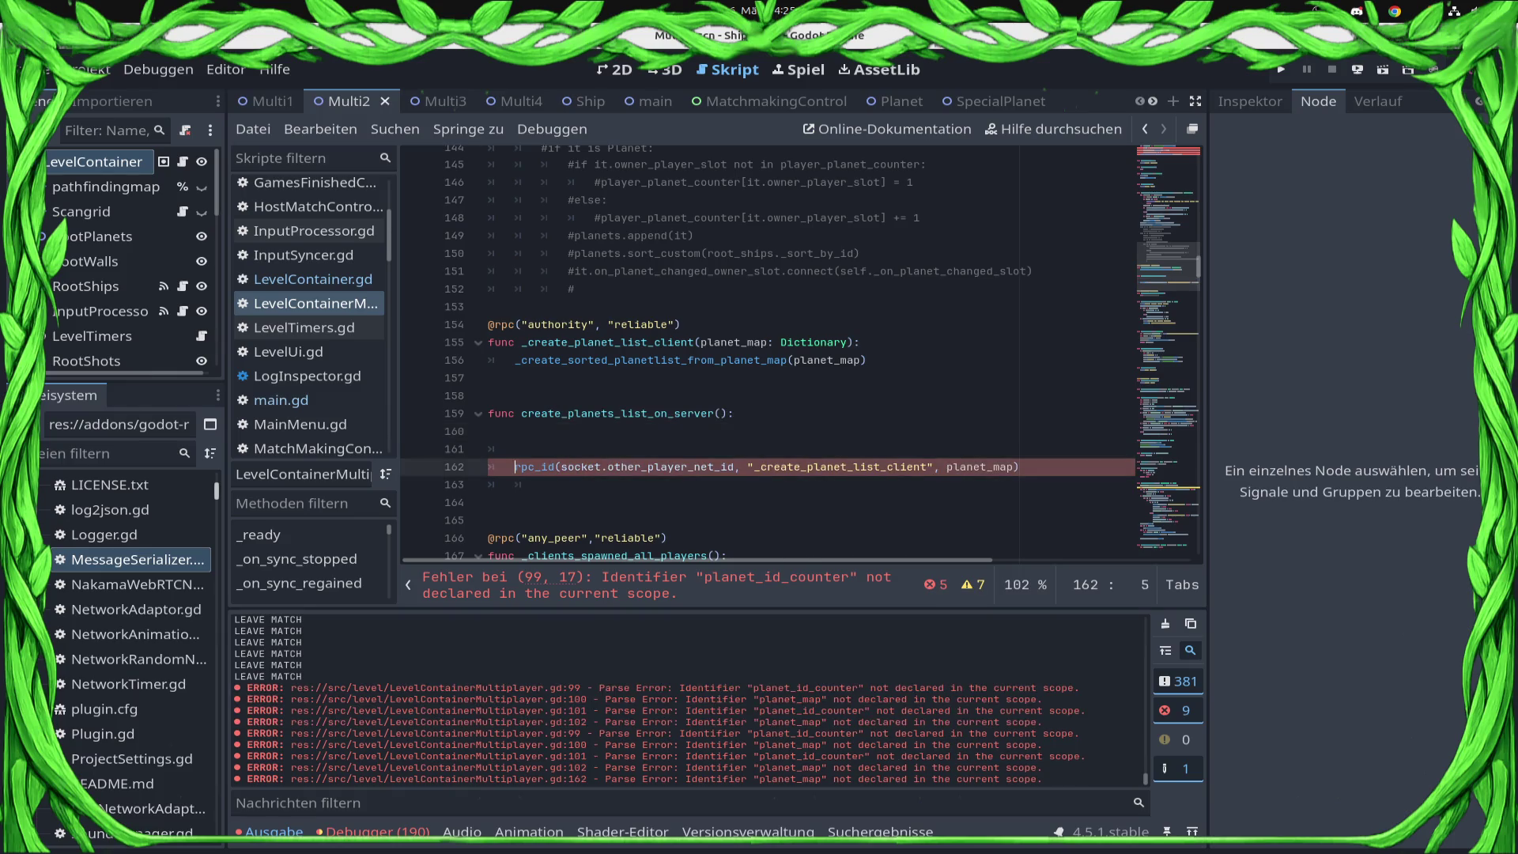
text(#)
key(Up)
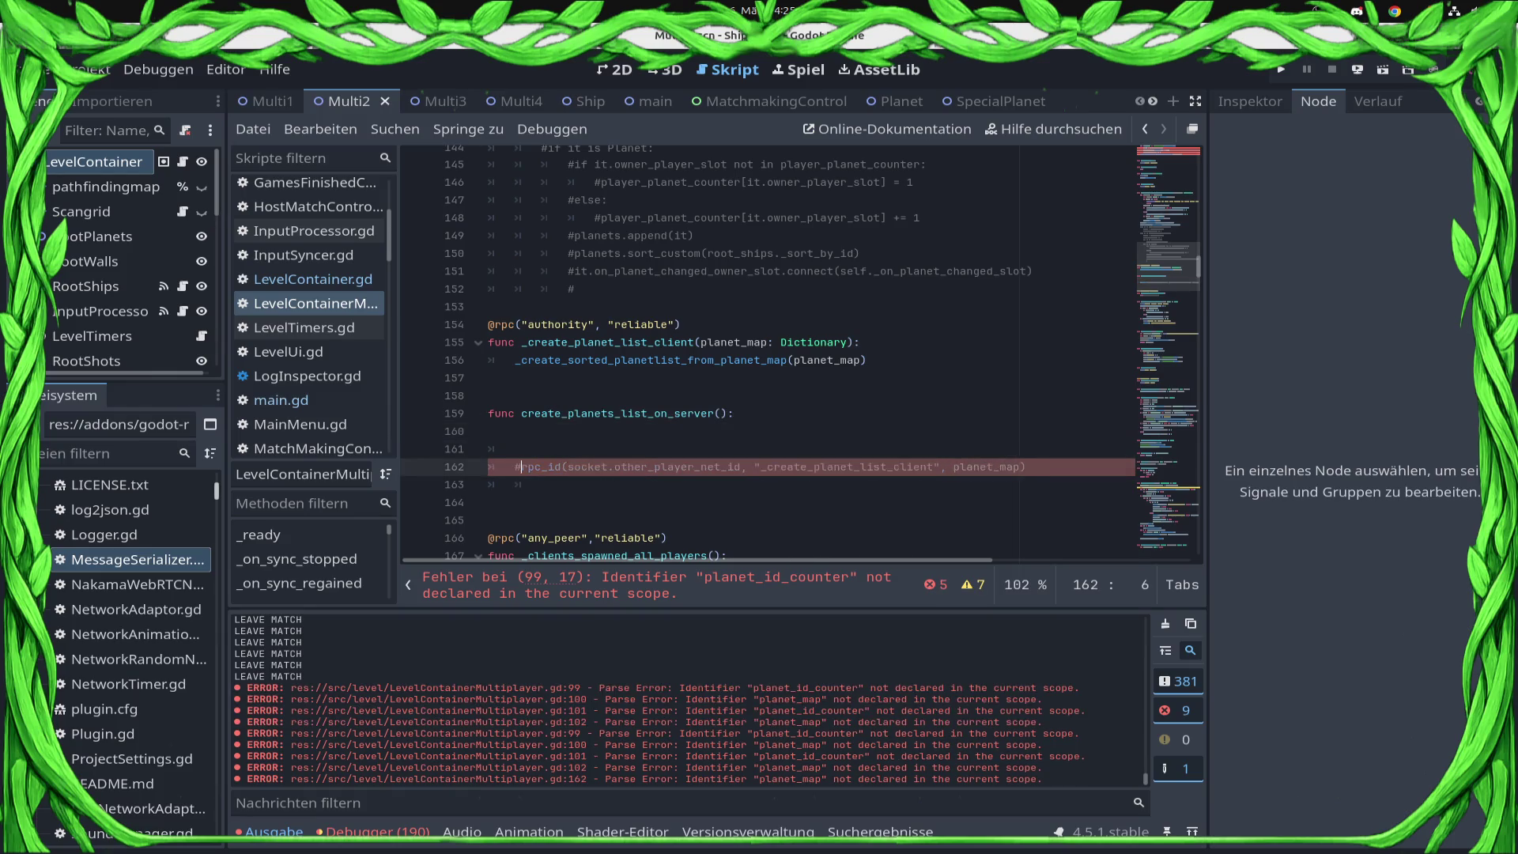
text(pass)
key(ctrl+s)
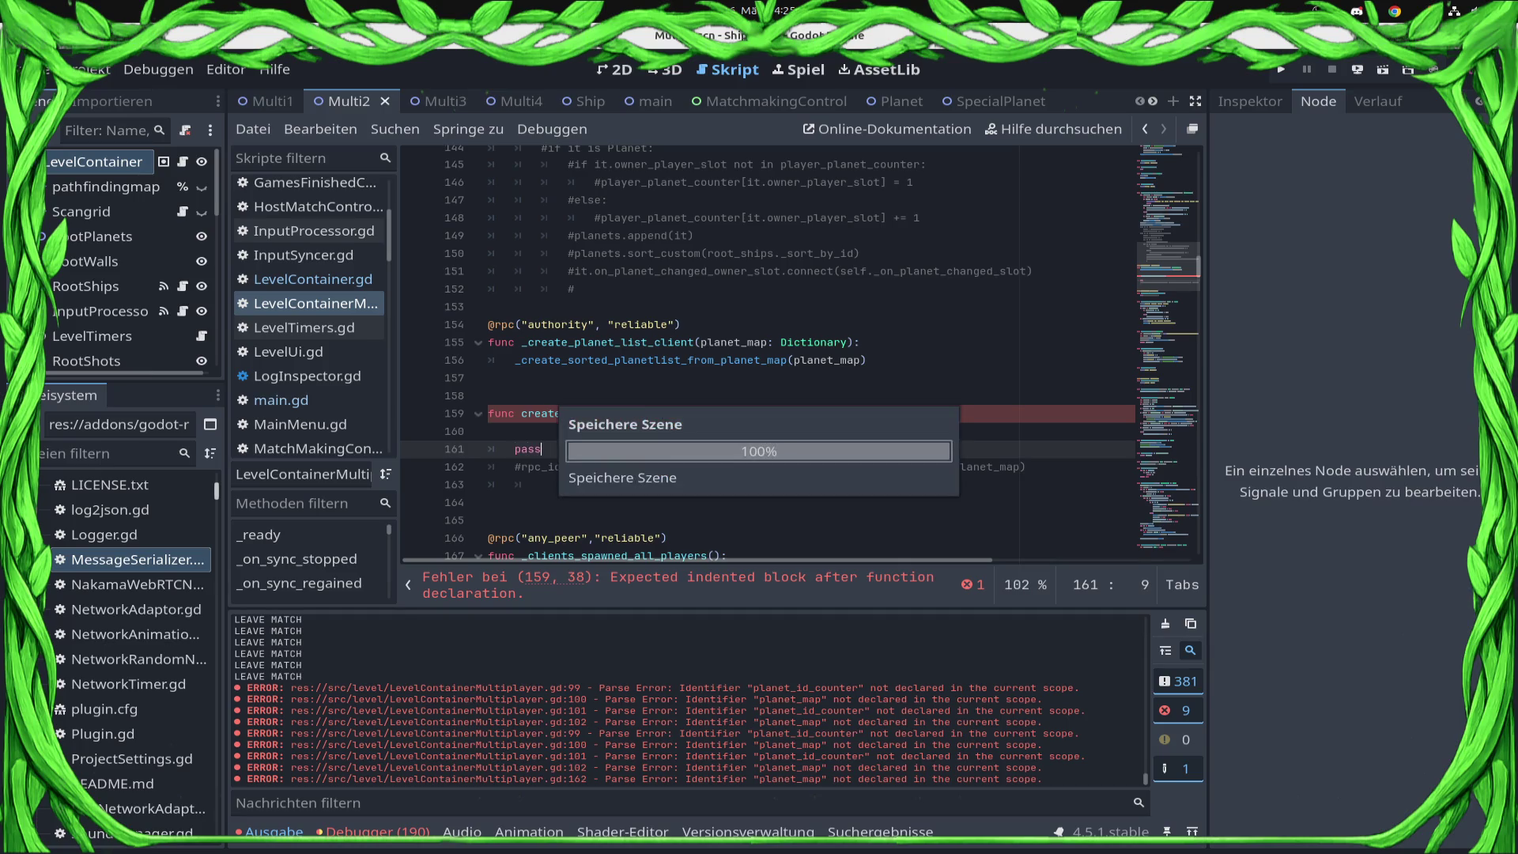
- Paste the two declarations below the loop, then cut them back out
scroll(601, 261, up, 5)
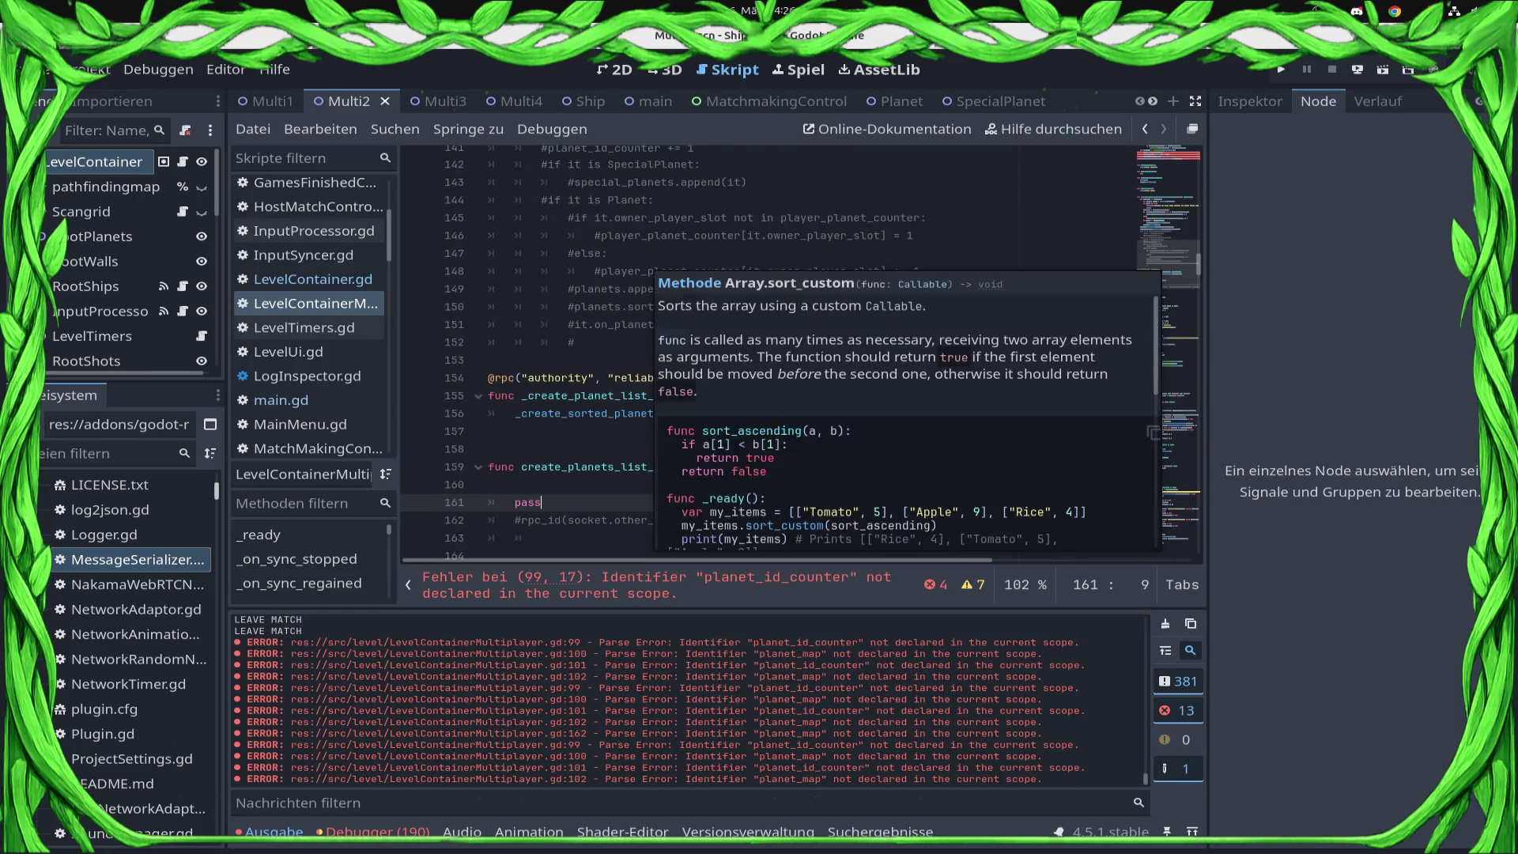
scroll(731, 354, up, 12)
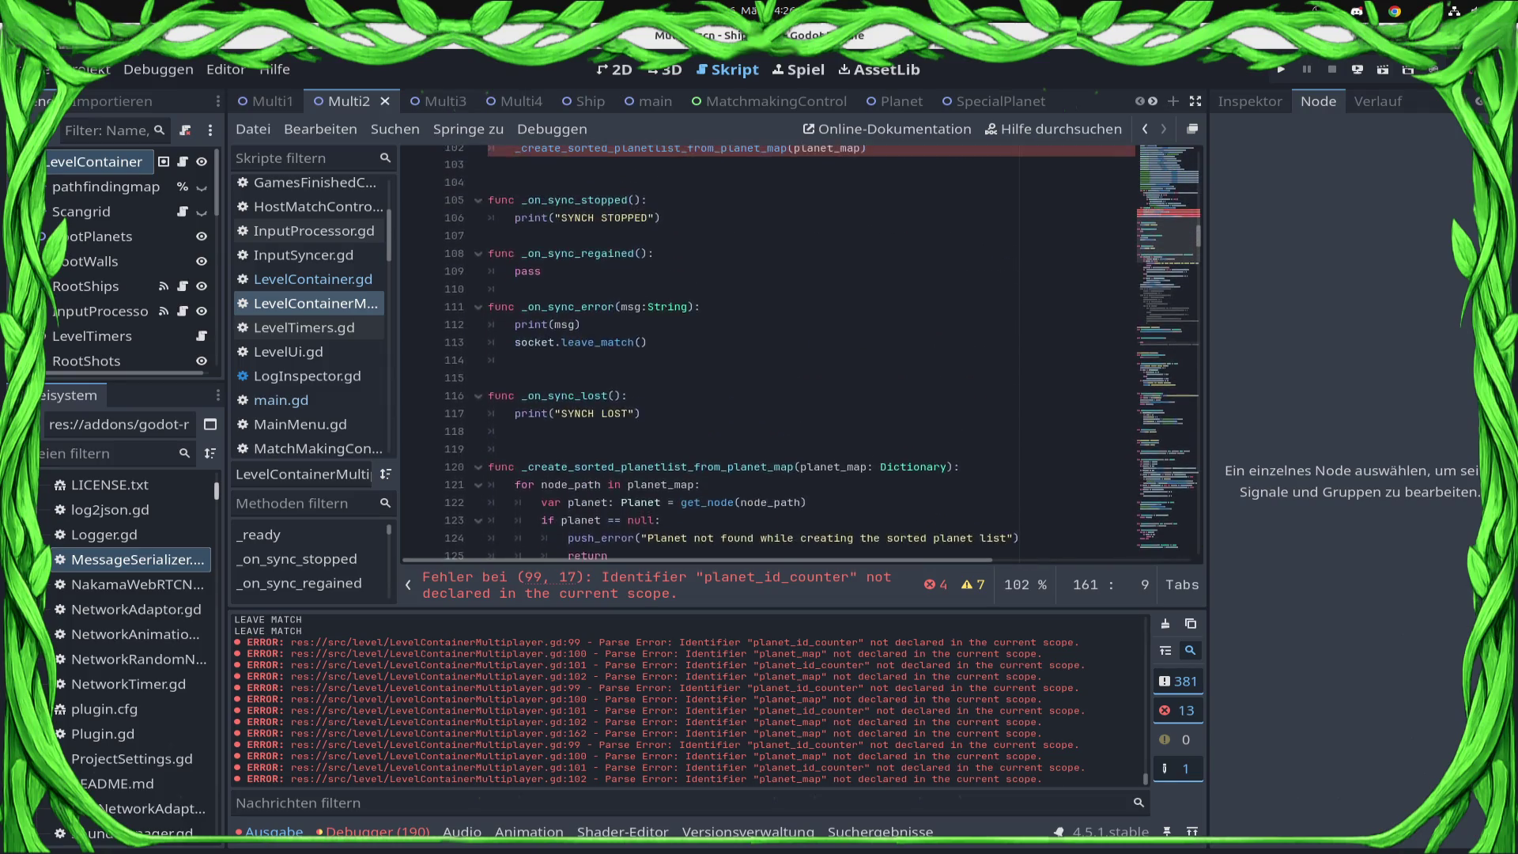
click(514, 342)
key(ctrl+v)
key(ctrl+s)
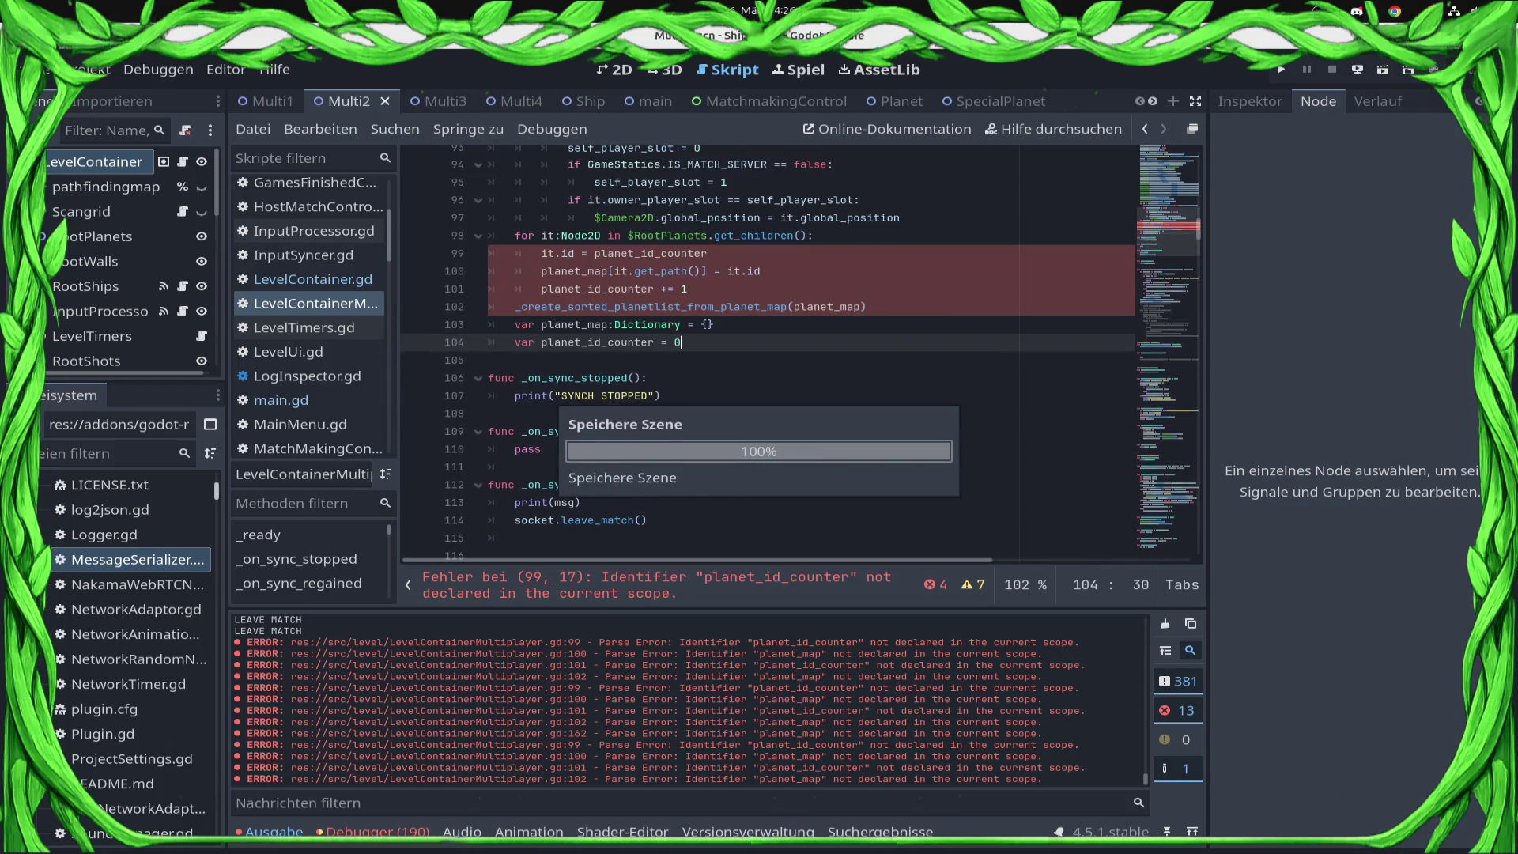
key(shift+Up)
key(shift+Home)
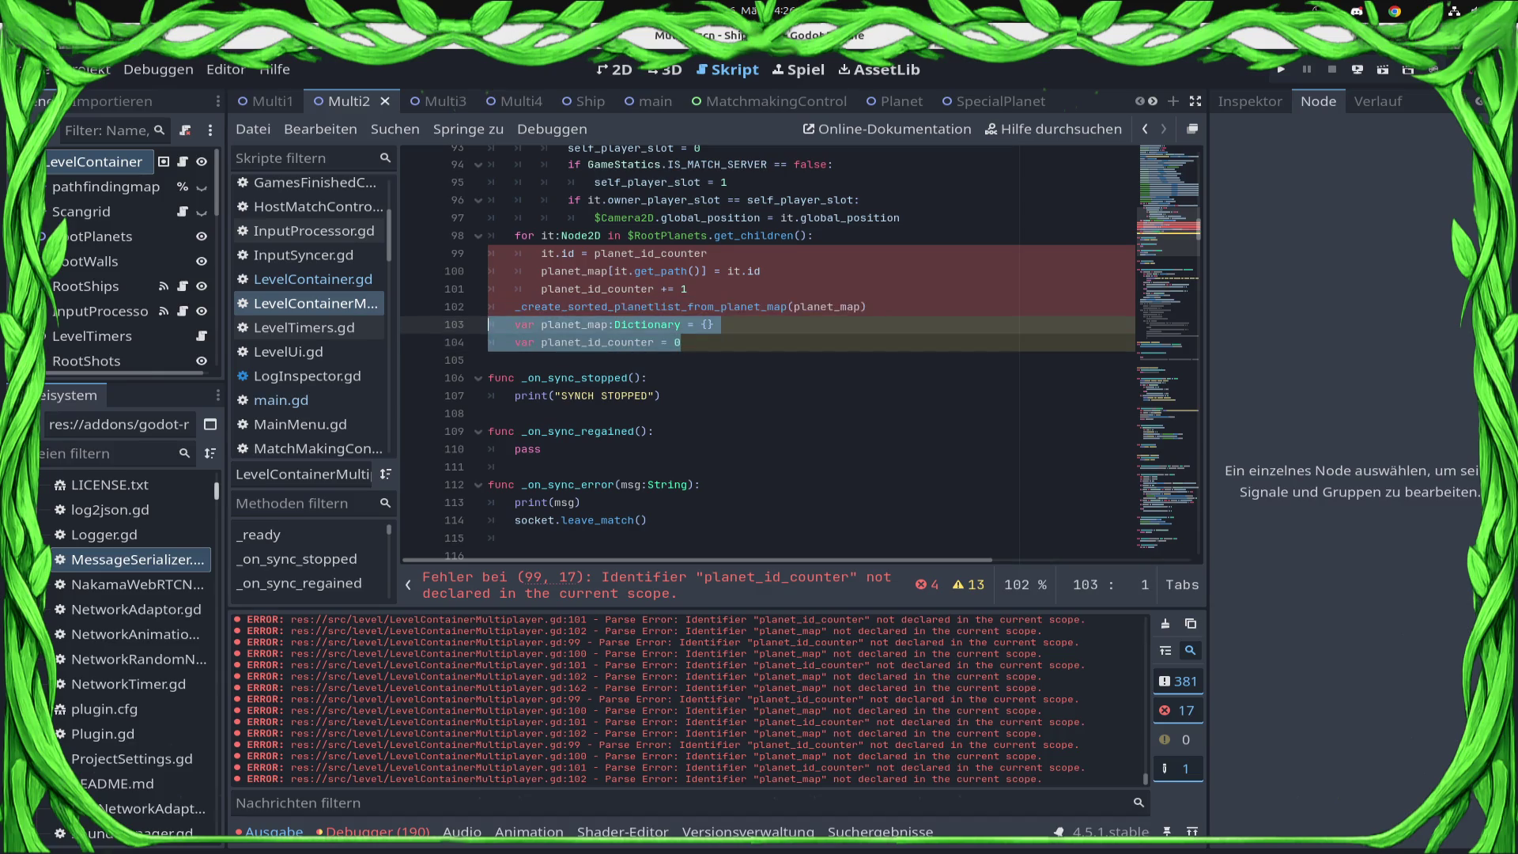
key(ctrl+x)
- Place the planet_map and planet_id_counter declarations above the loop, fix indentation, and save
click(902, 217)
key(Return)
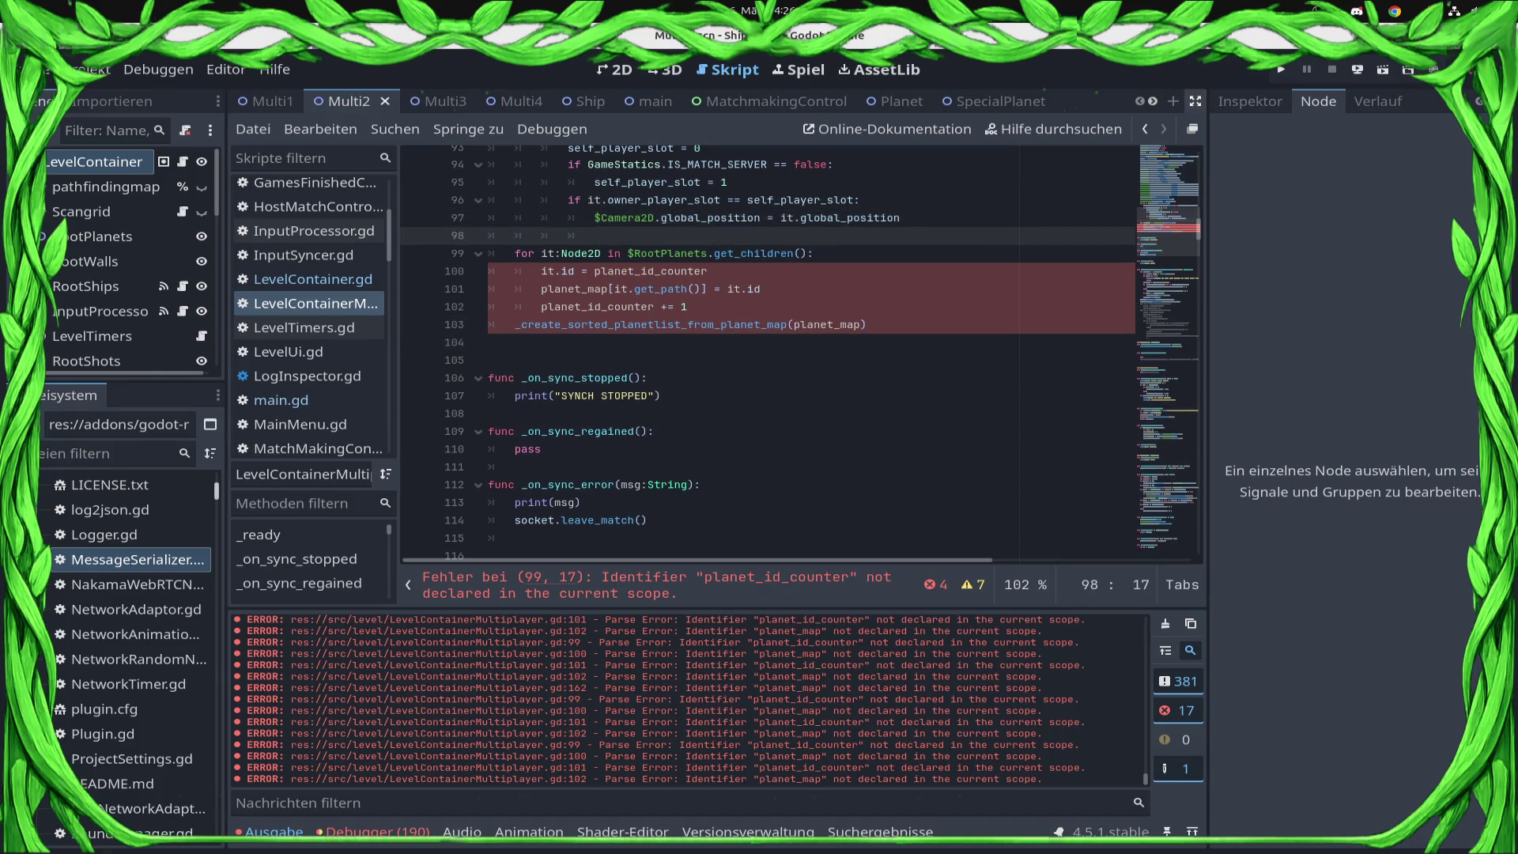
key(ctrl+v)
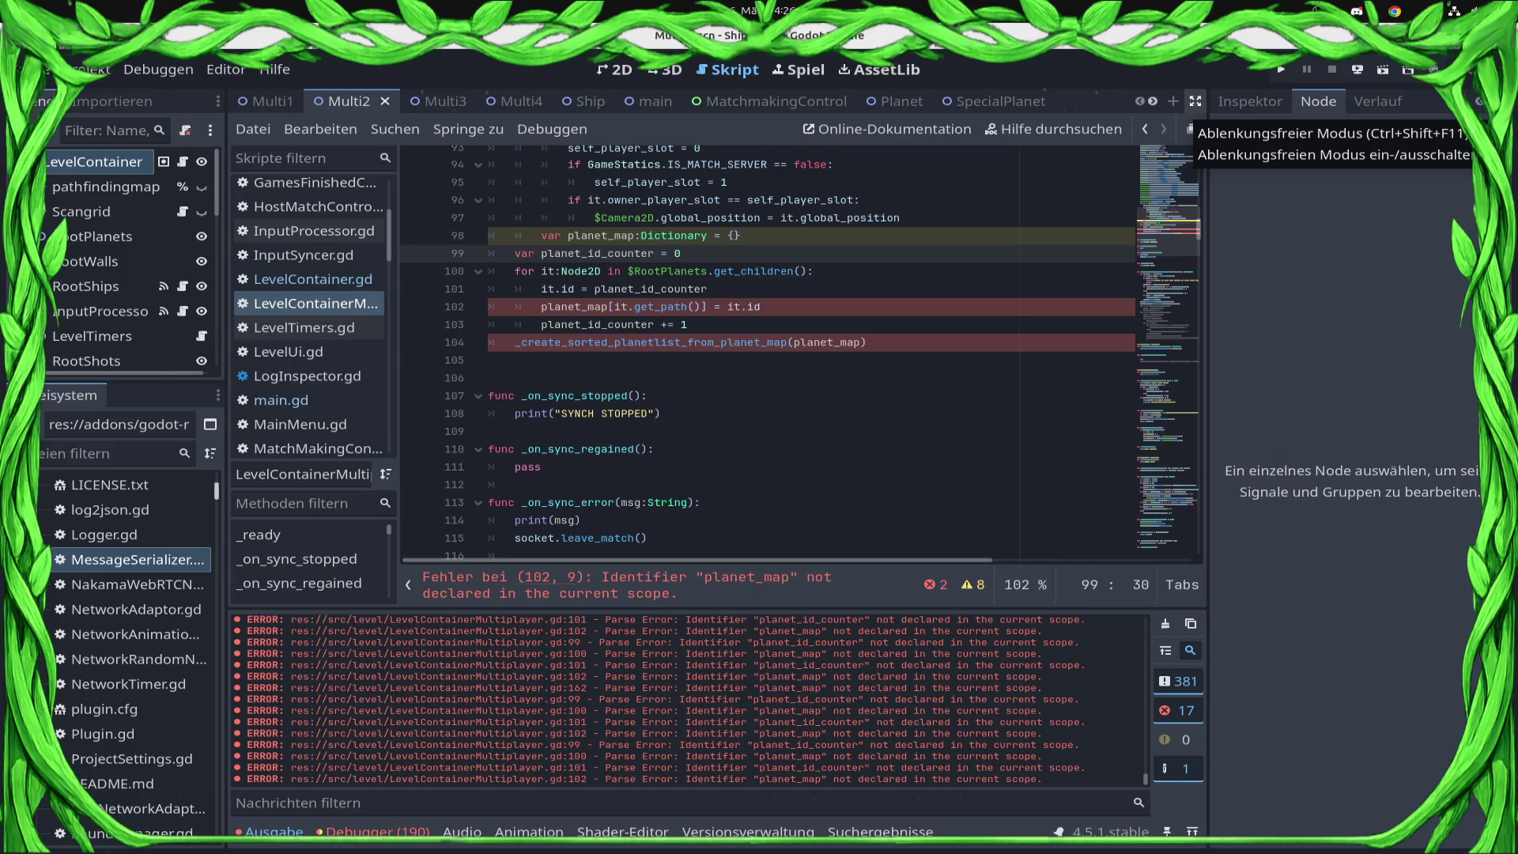
click(541, 236)
key(BackSpace)
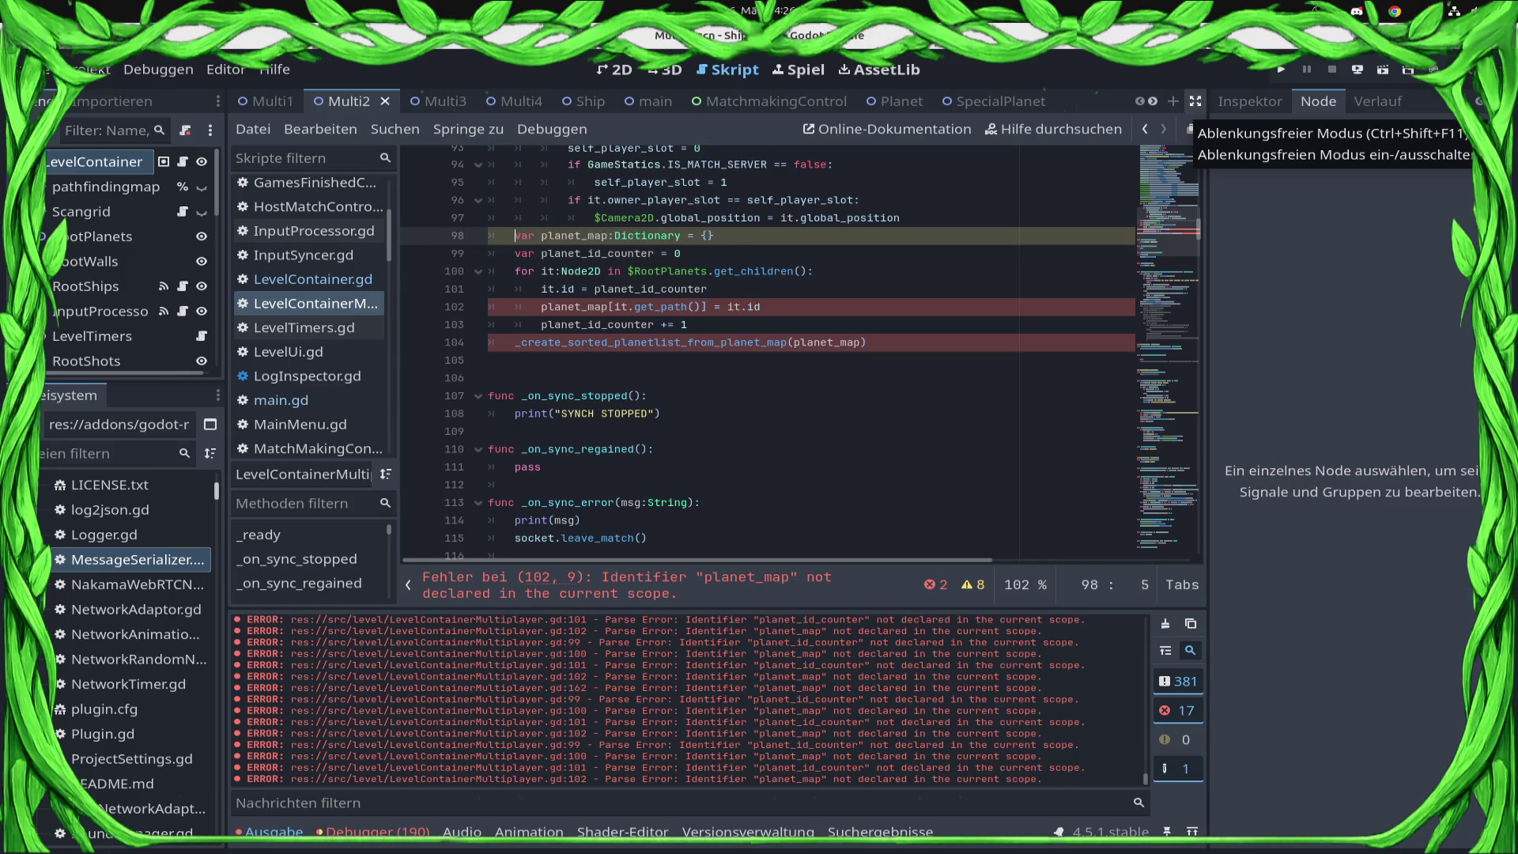
key(ctrl+s)
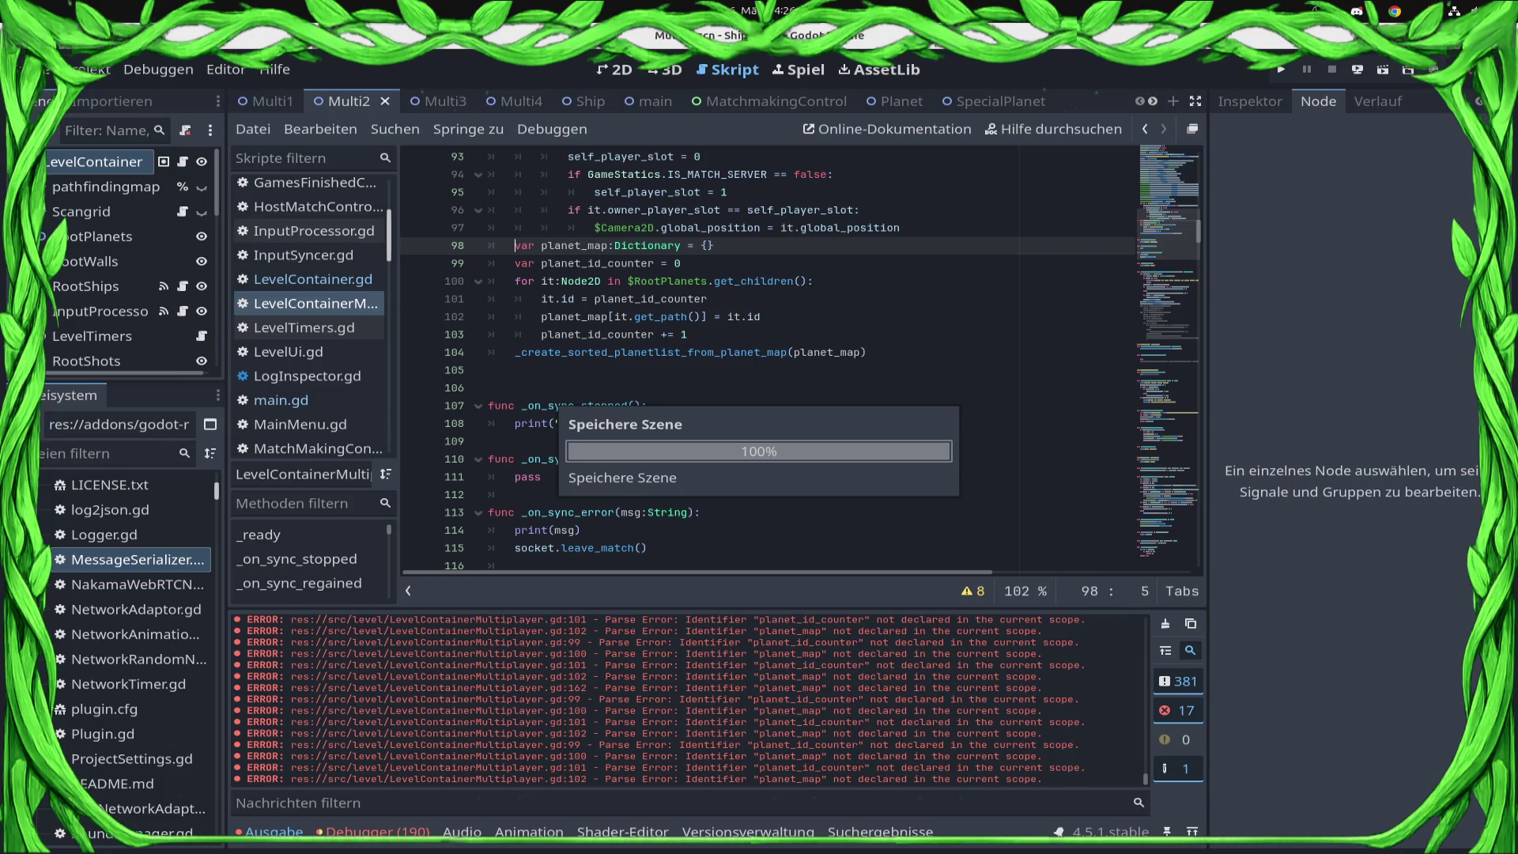
click(1358, 69)
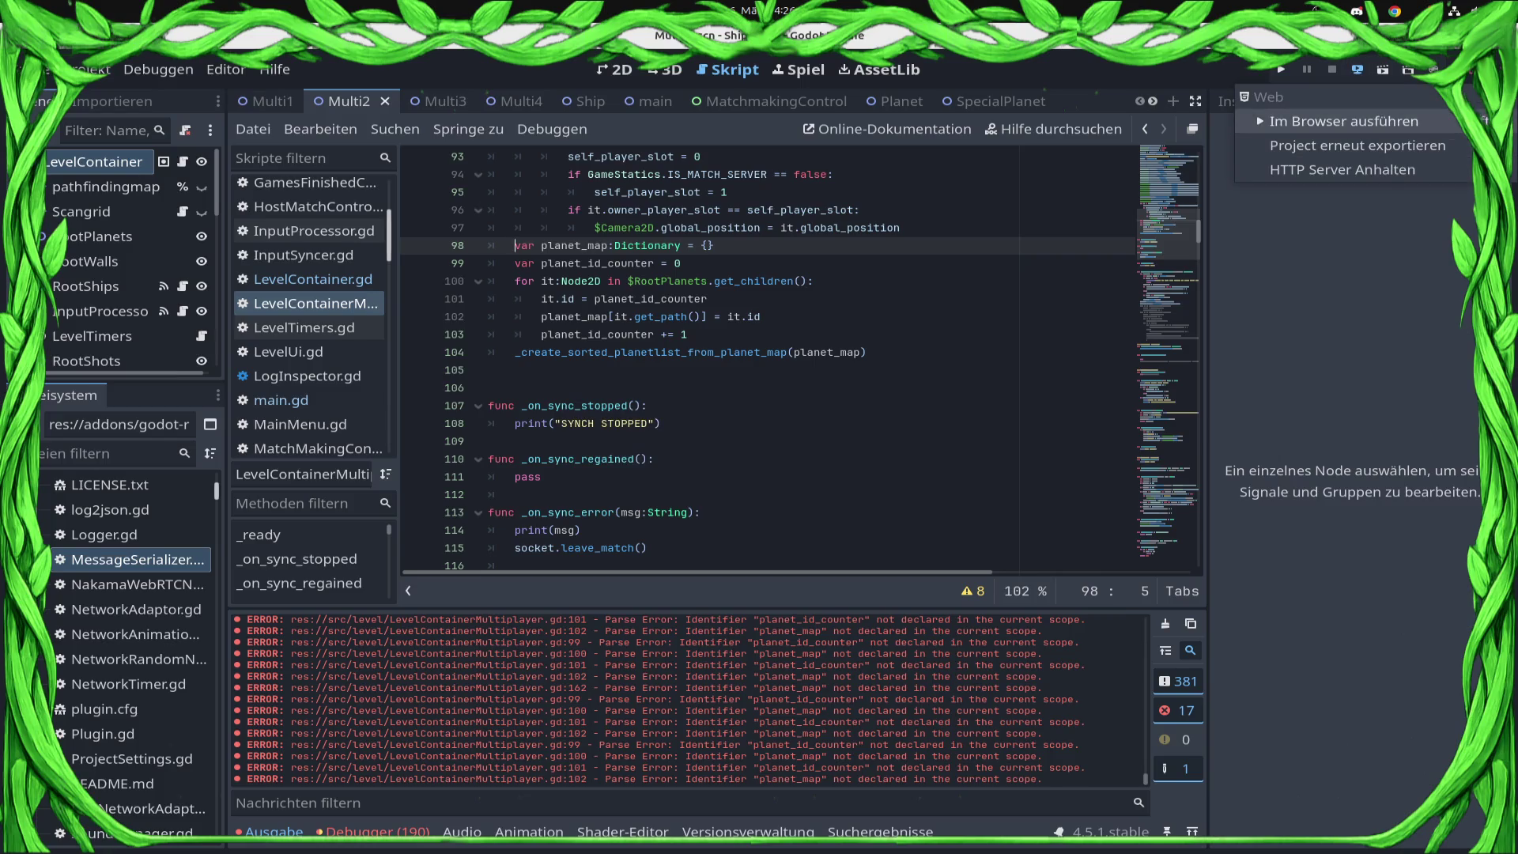
- Launch the exported game in the browser, then on the Android phone, then locally
click(1345, 121)
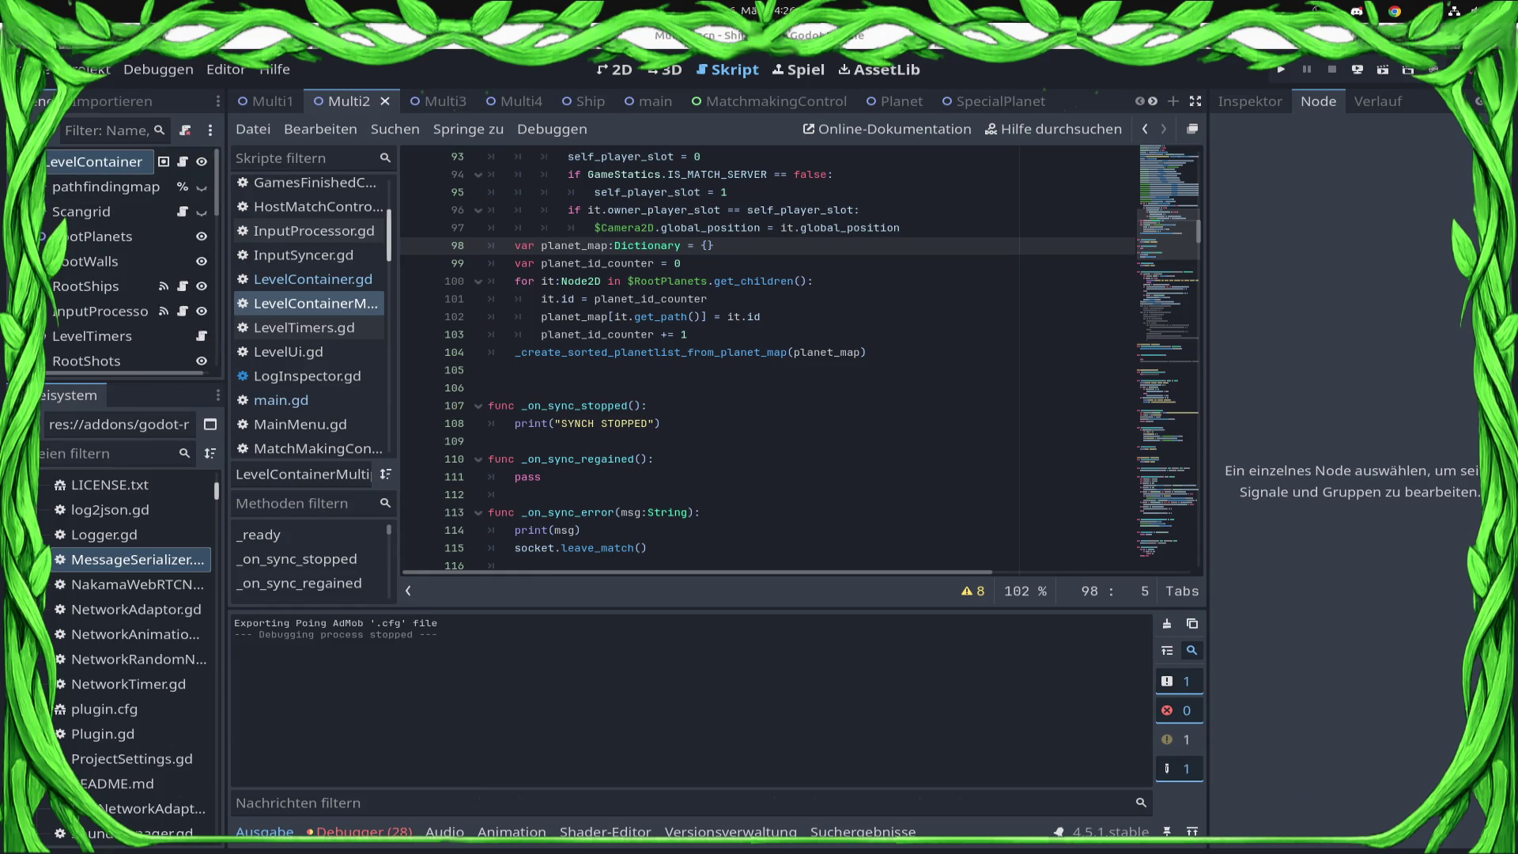
click(1358, 69)
click(1305, 93)
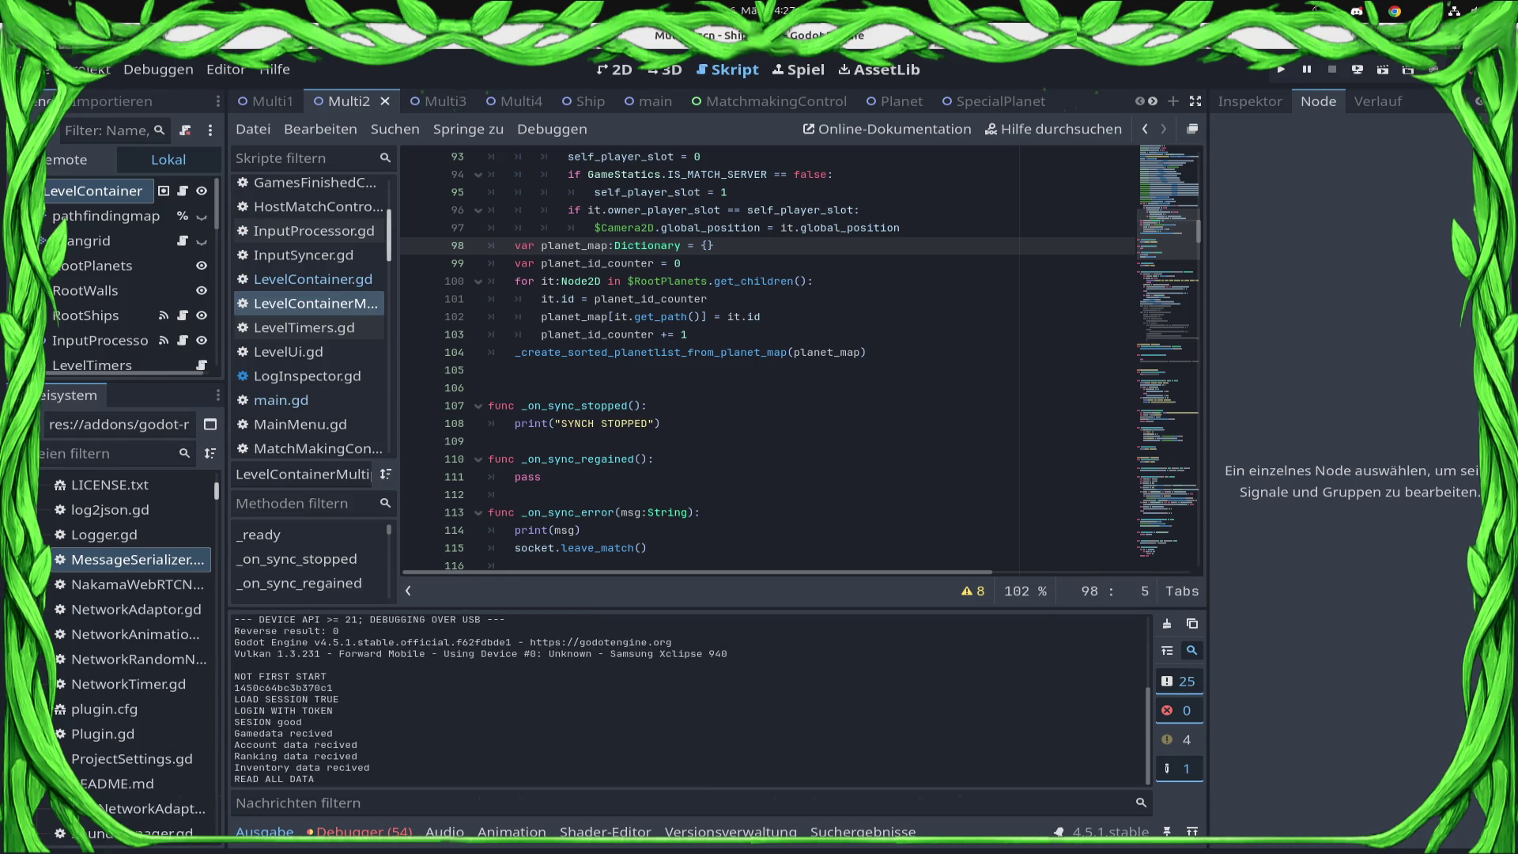
click(1281, 70)
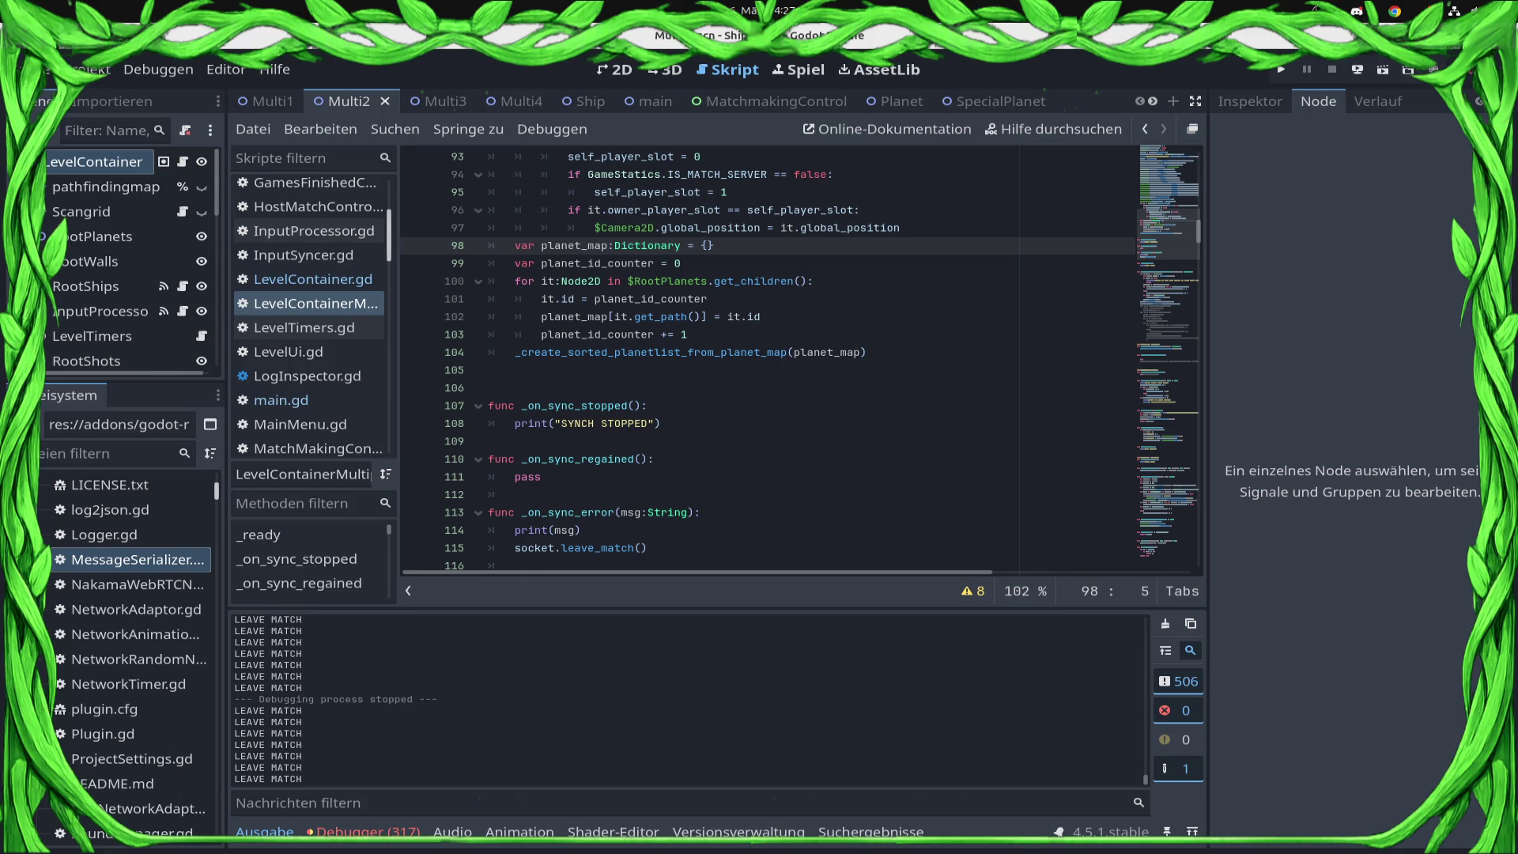
- Comment out lines 174–183 of _on_player_spawner_spawned with Ctrl+K and save
scroll(799, 356, down, 1)
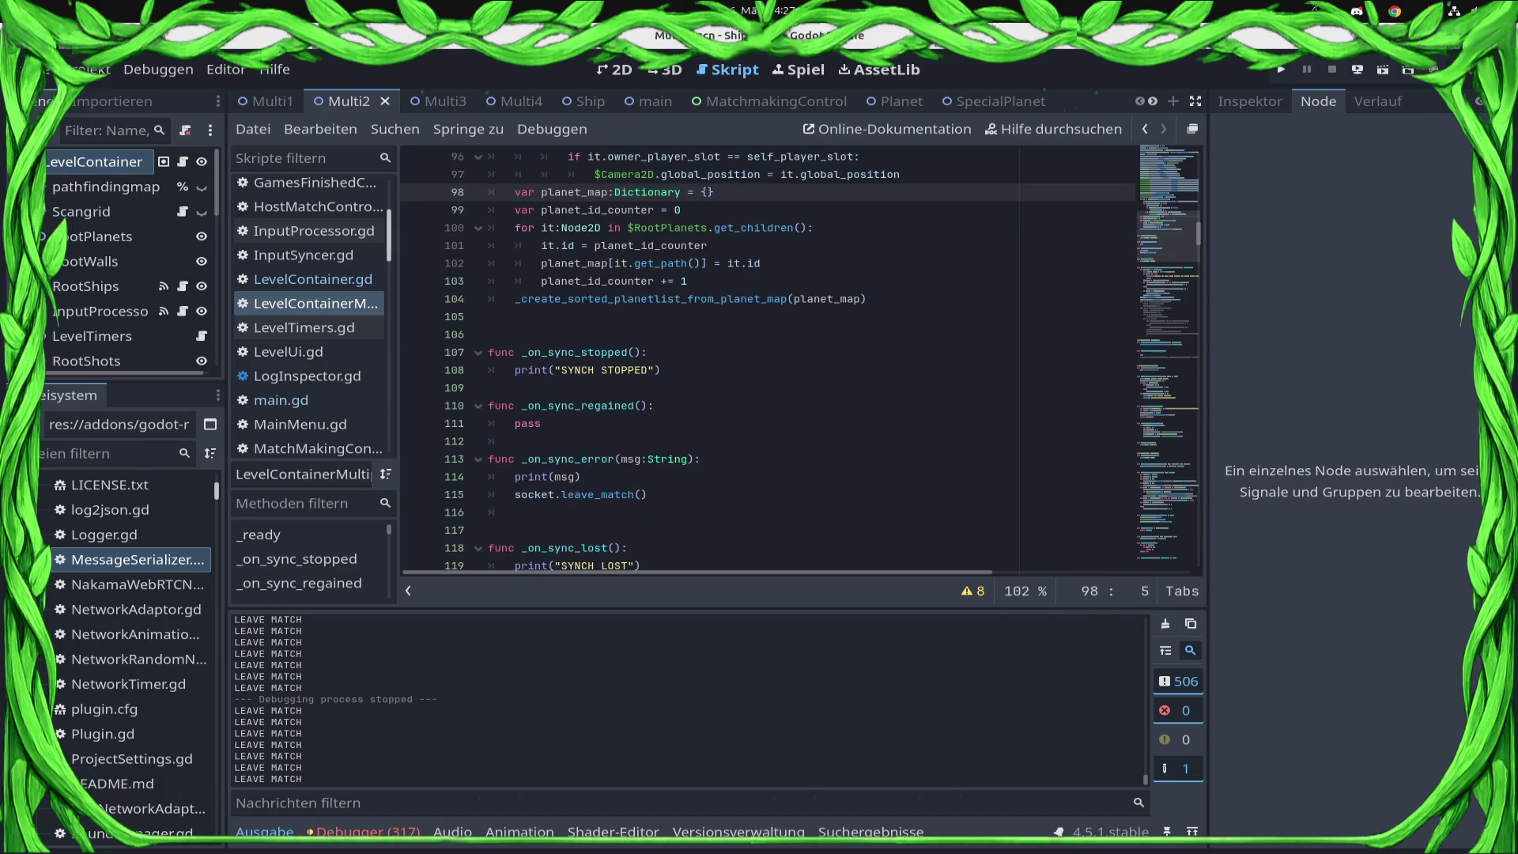
scroll(791, 356, down, 4)
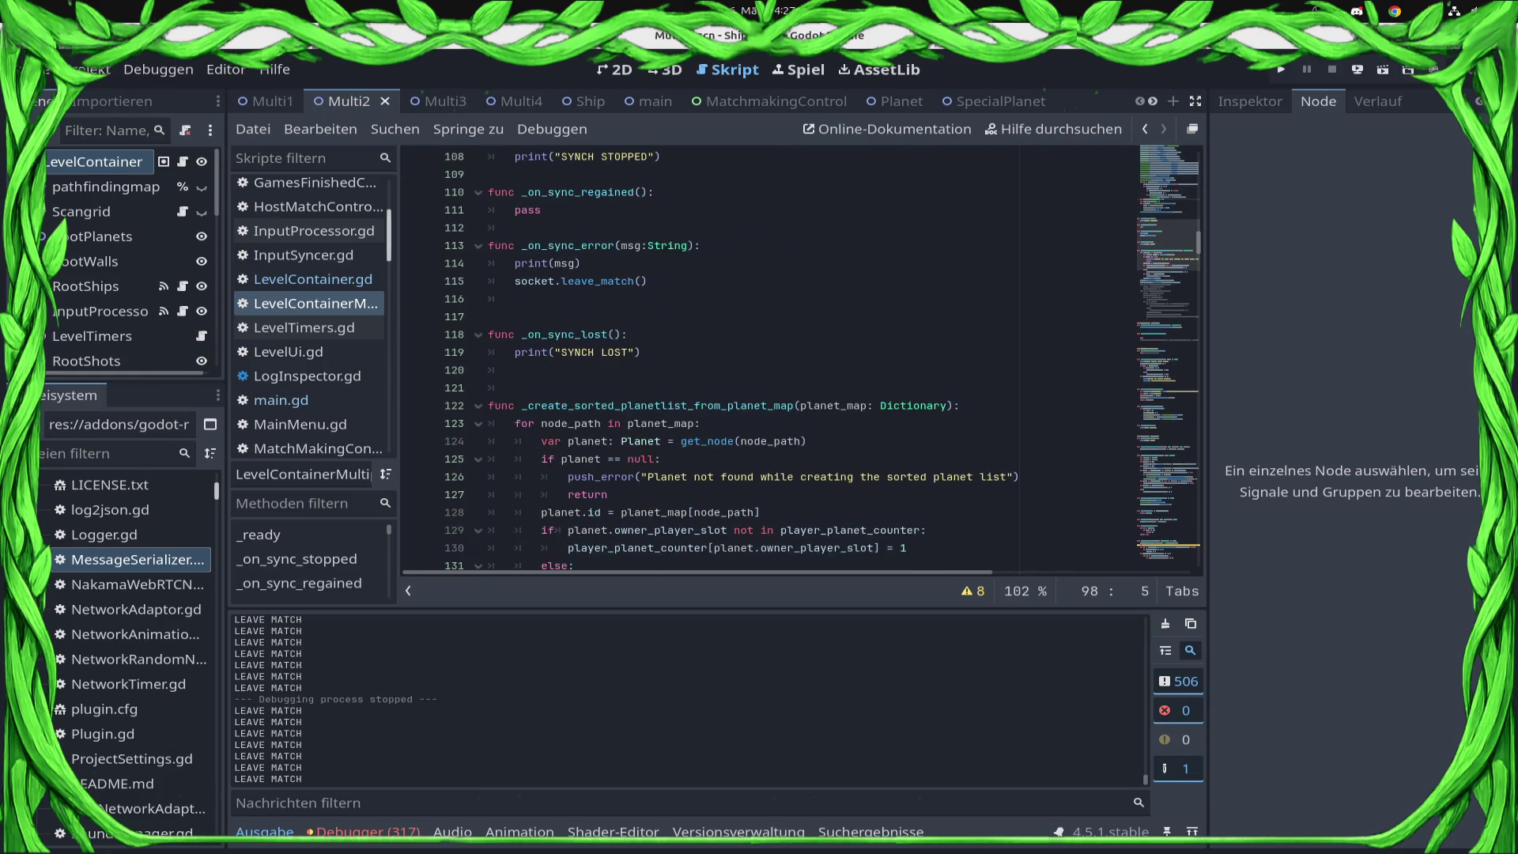
scroll(791, 356, down, 3)
scroll(790, 356, up, 3)
scroll(791, 356, down, 3)
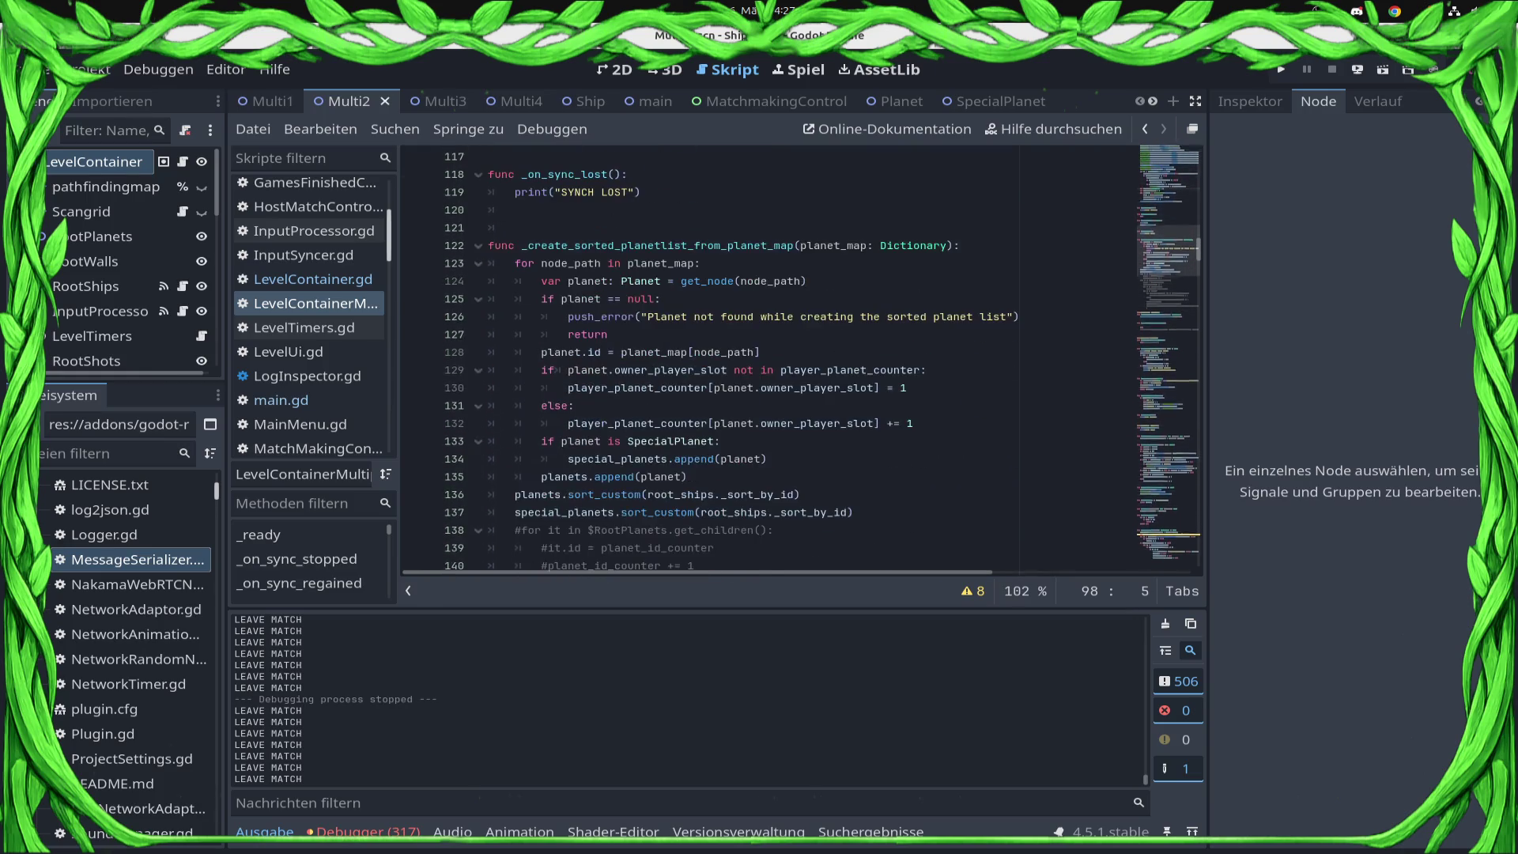
scroll(791, 356, down, 10)
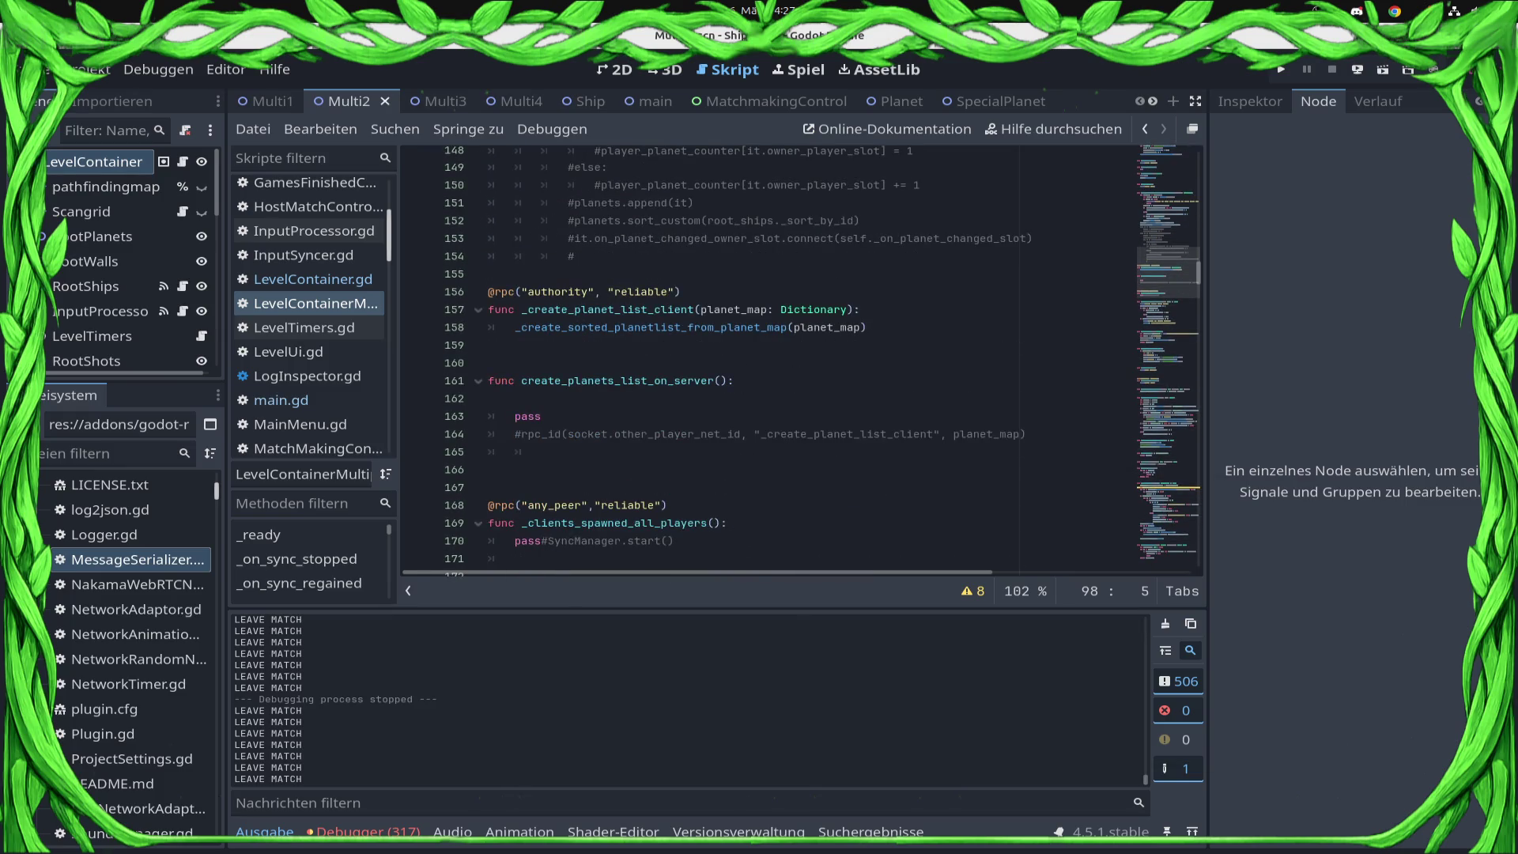
double_click(648, 326)
scroll(791, 356, down, 3)
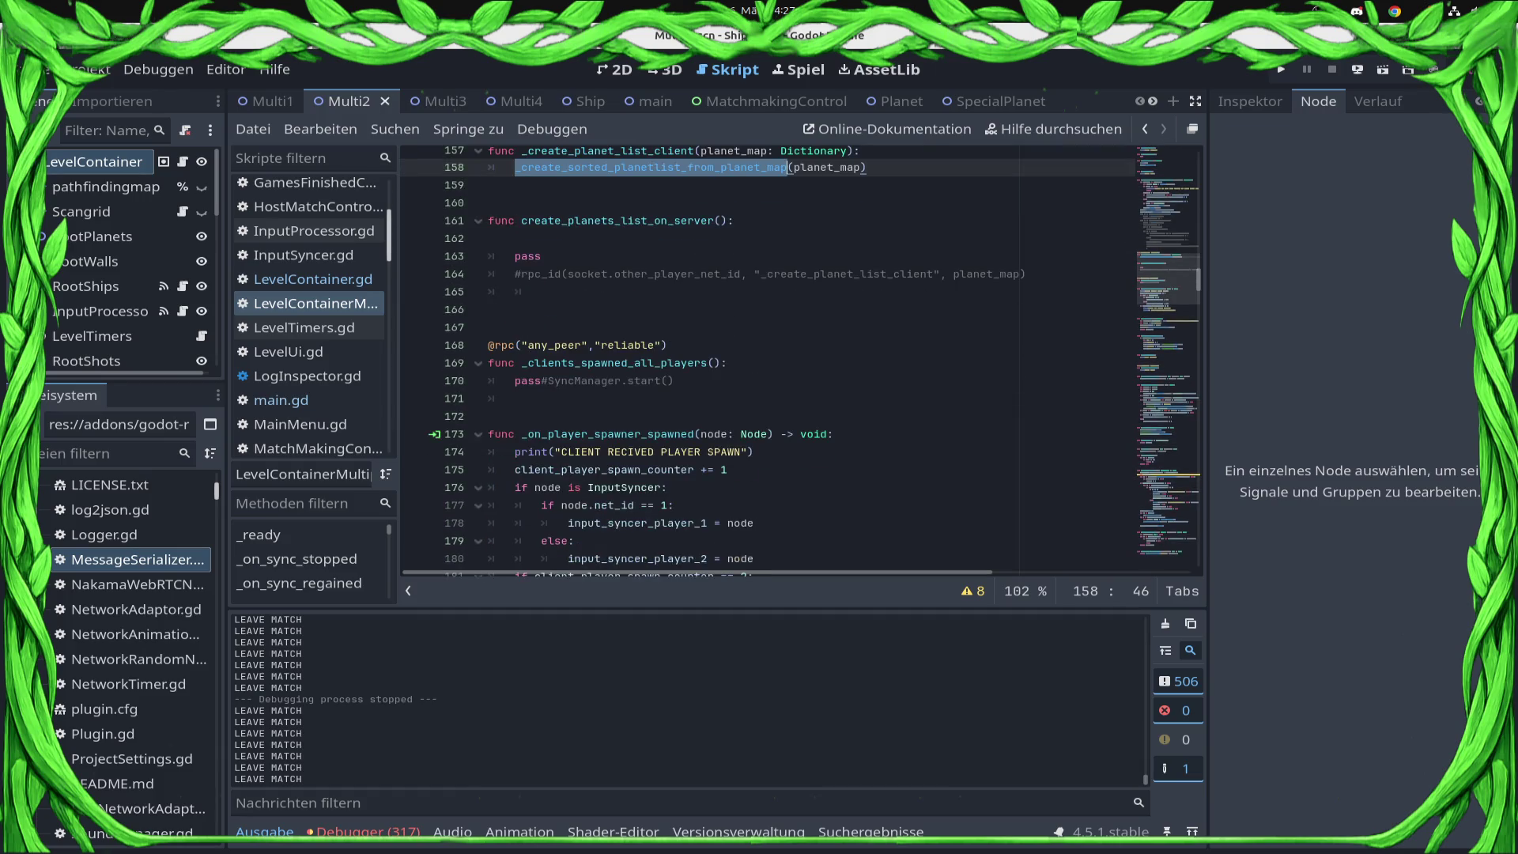
scroll(791, 356, down, 3)
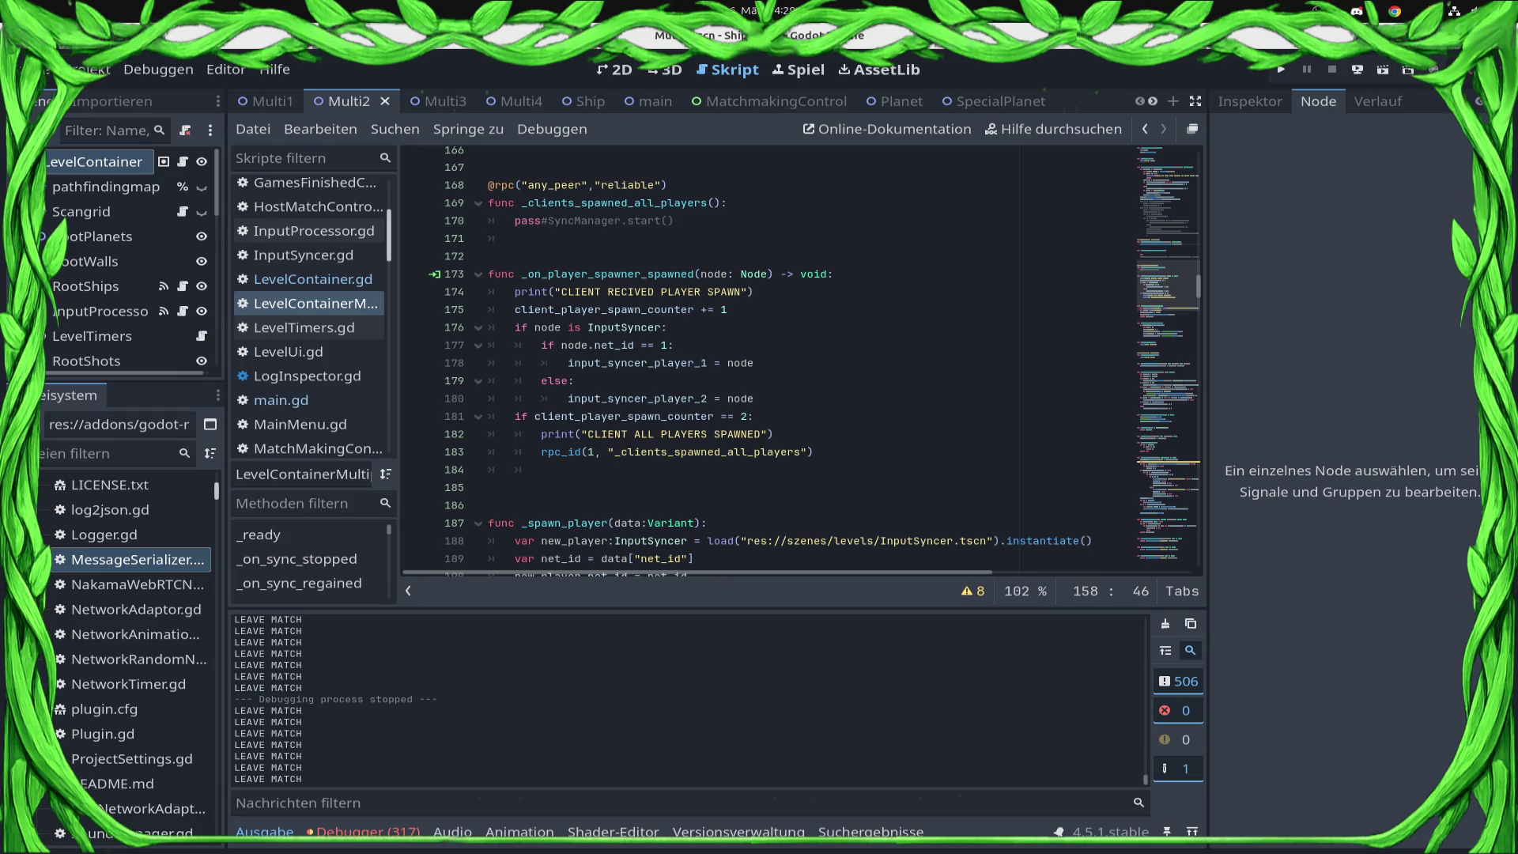
click(815, 452)
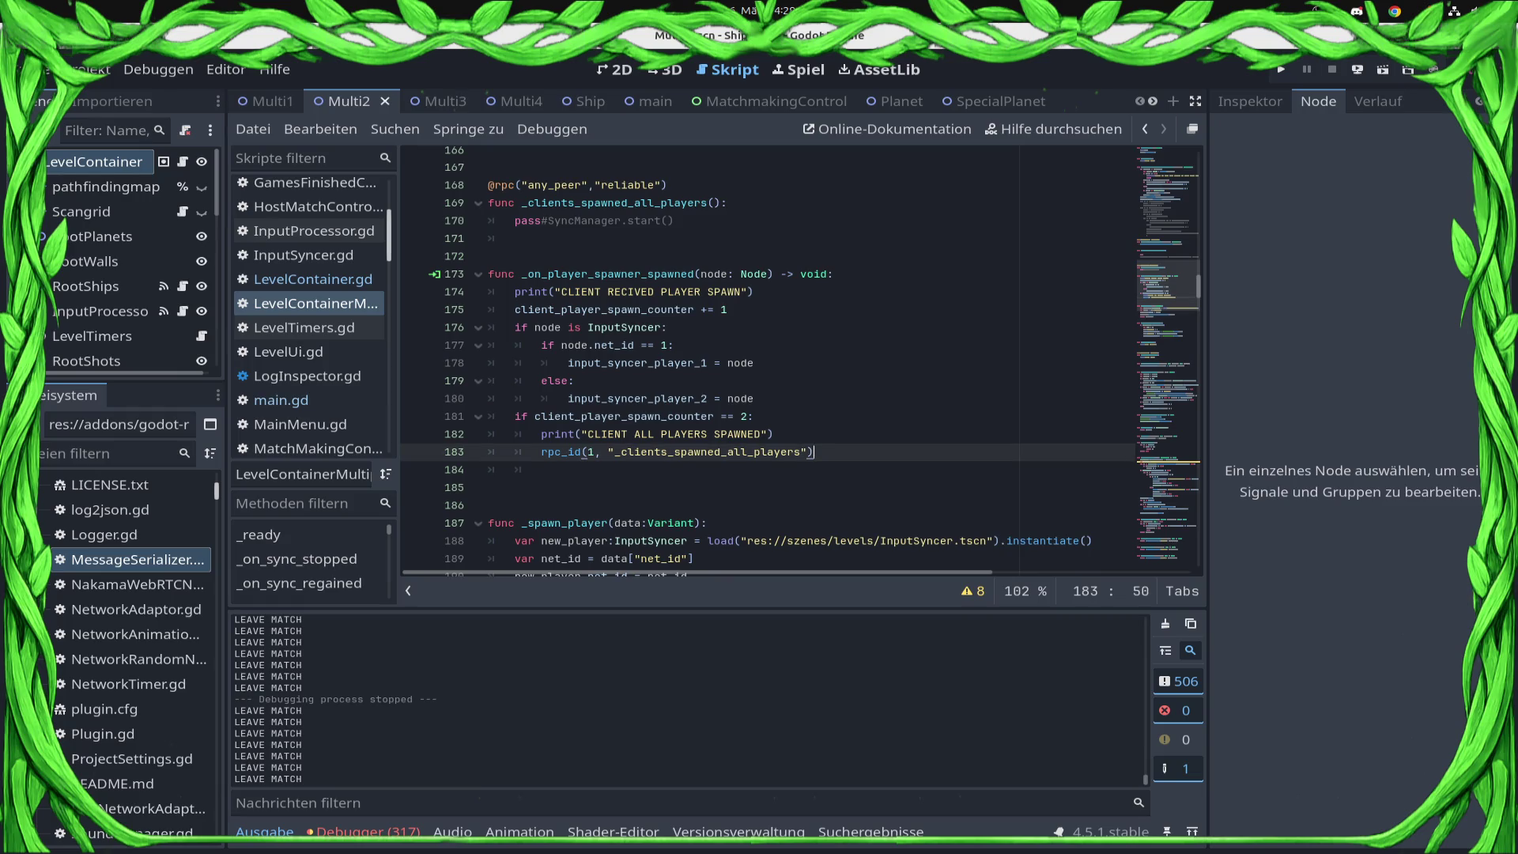
mouse_move(515, 291)
mouse_down()
mouse_move(751, 294)
mouse_move(672, 416)
mouse_move(541, 470)
mouse_move(815, 451)
mouse_up()
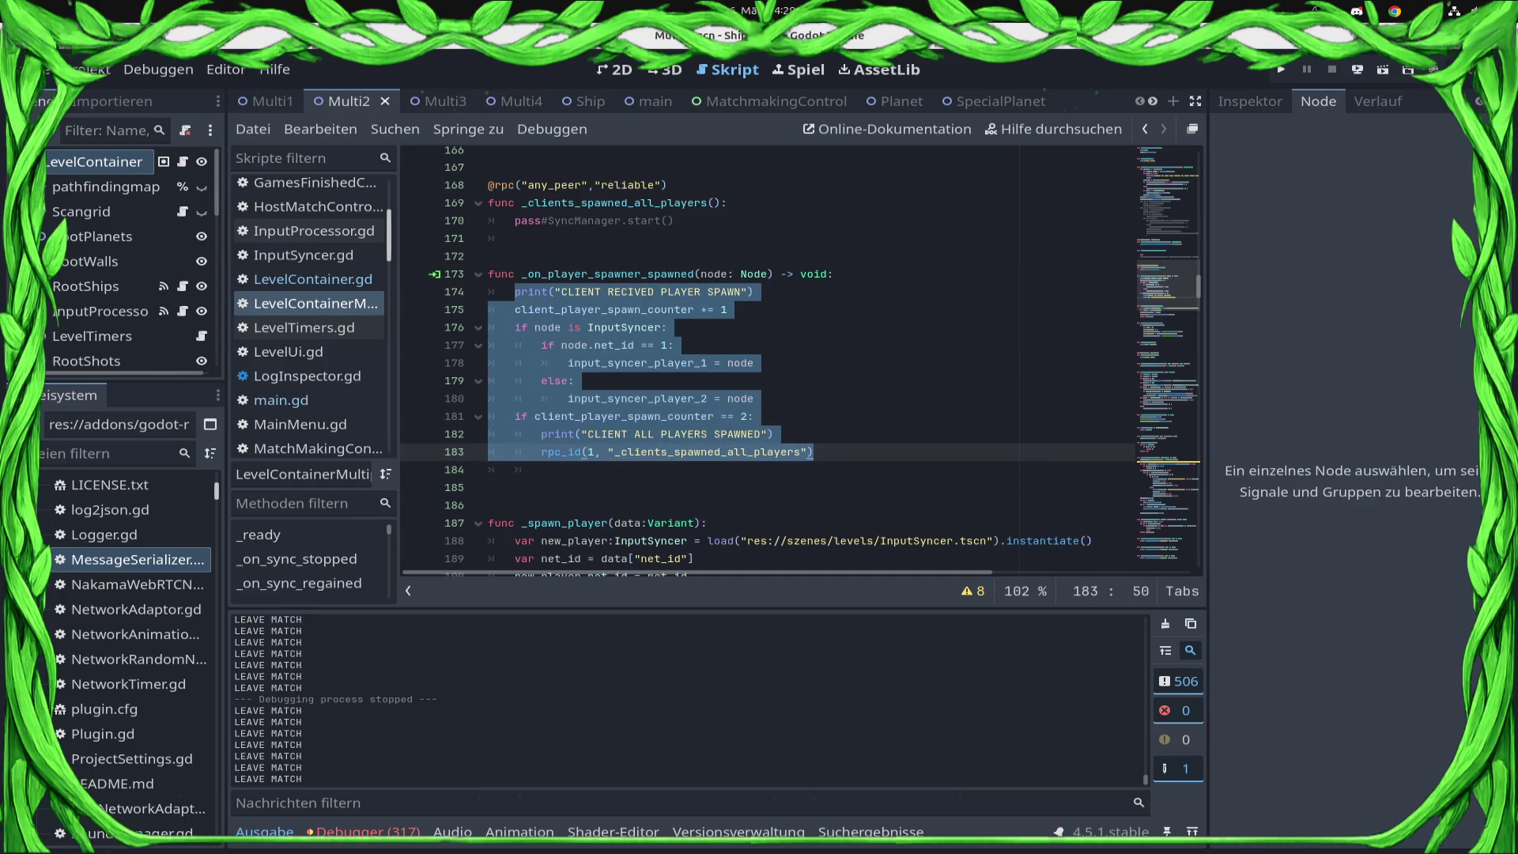
key(ctrl+k)
key(ctrl+s)
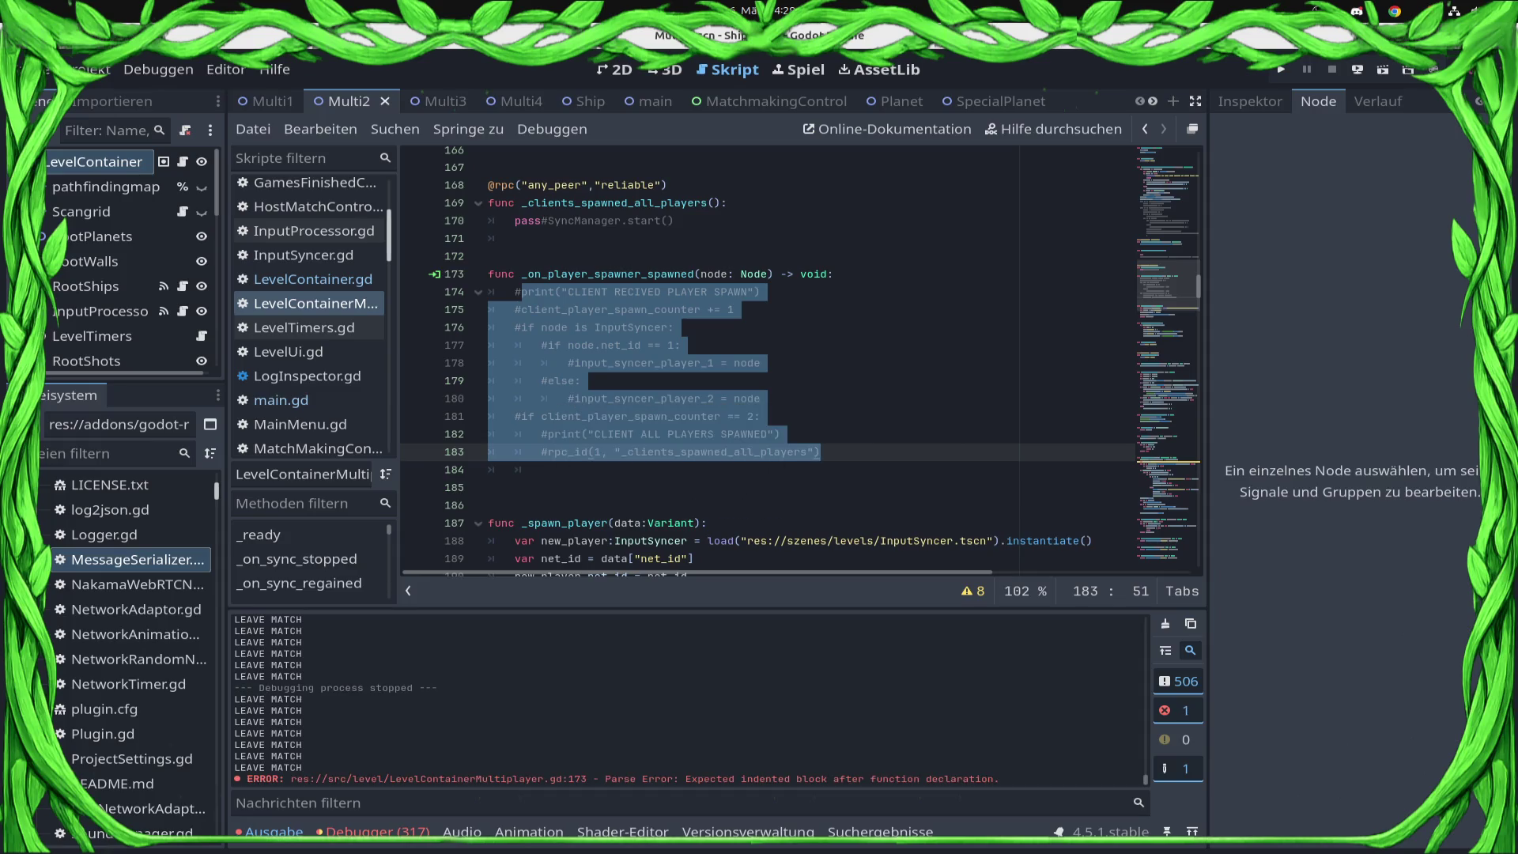
- Add an indented pass under the function header and save
click(870, 274)
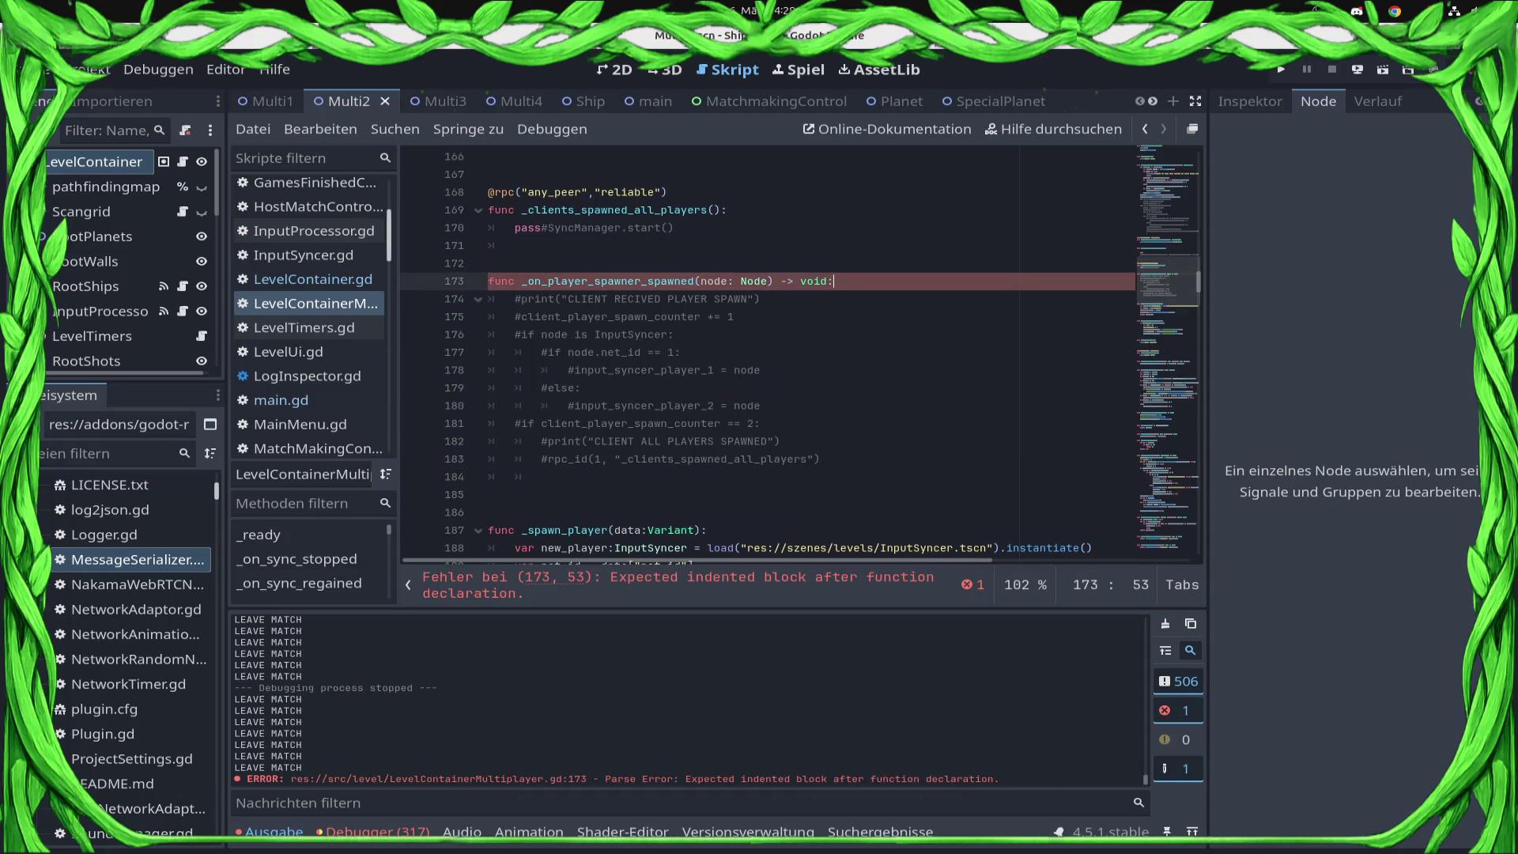
key(Return)
text(pass)
key(ctrl+s)
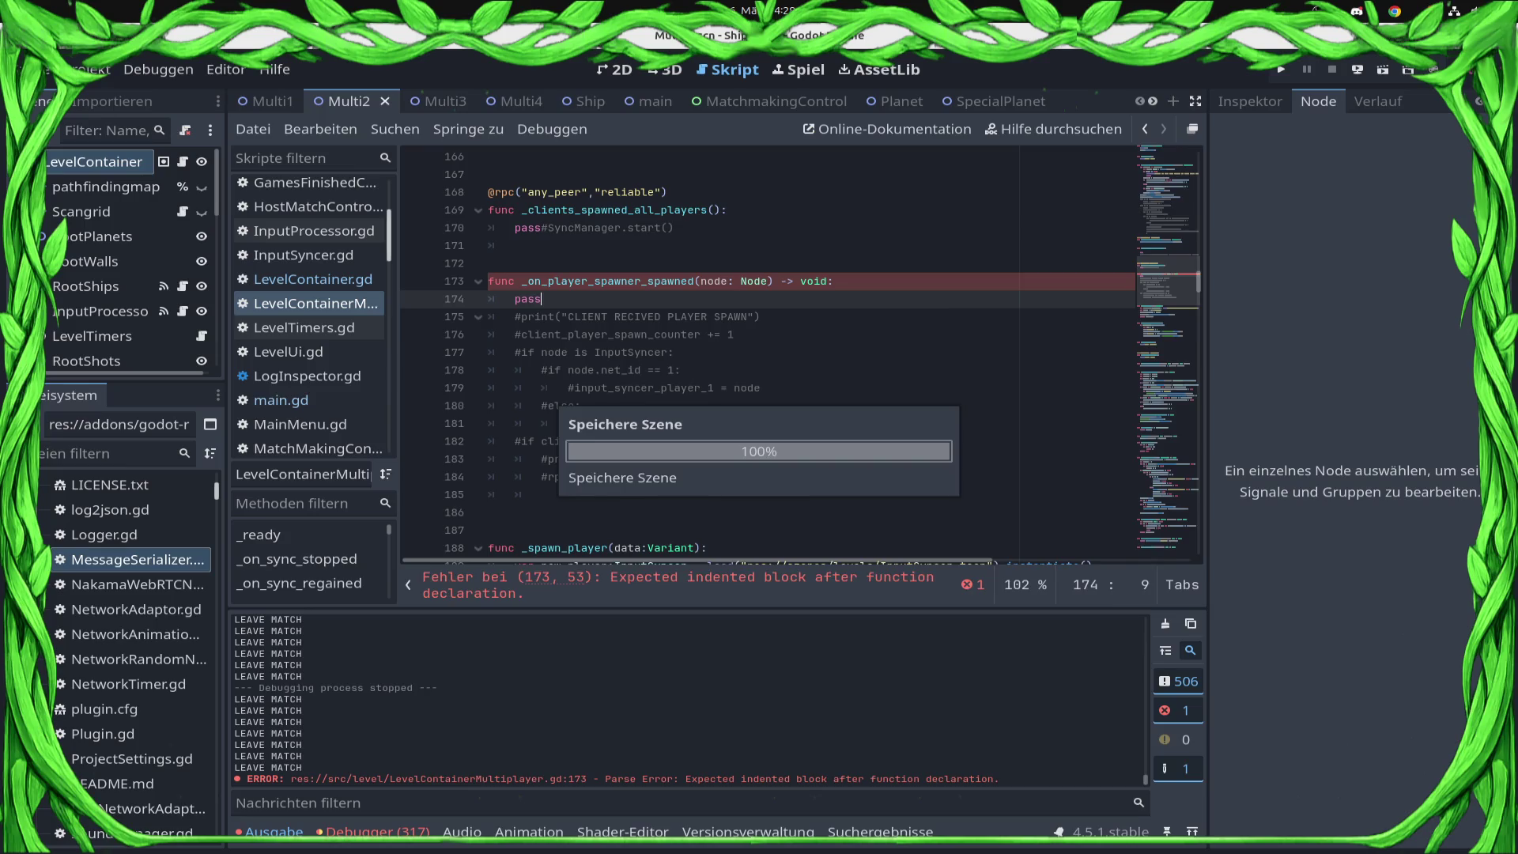
scroll(790, 356, up, 6)
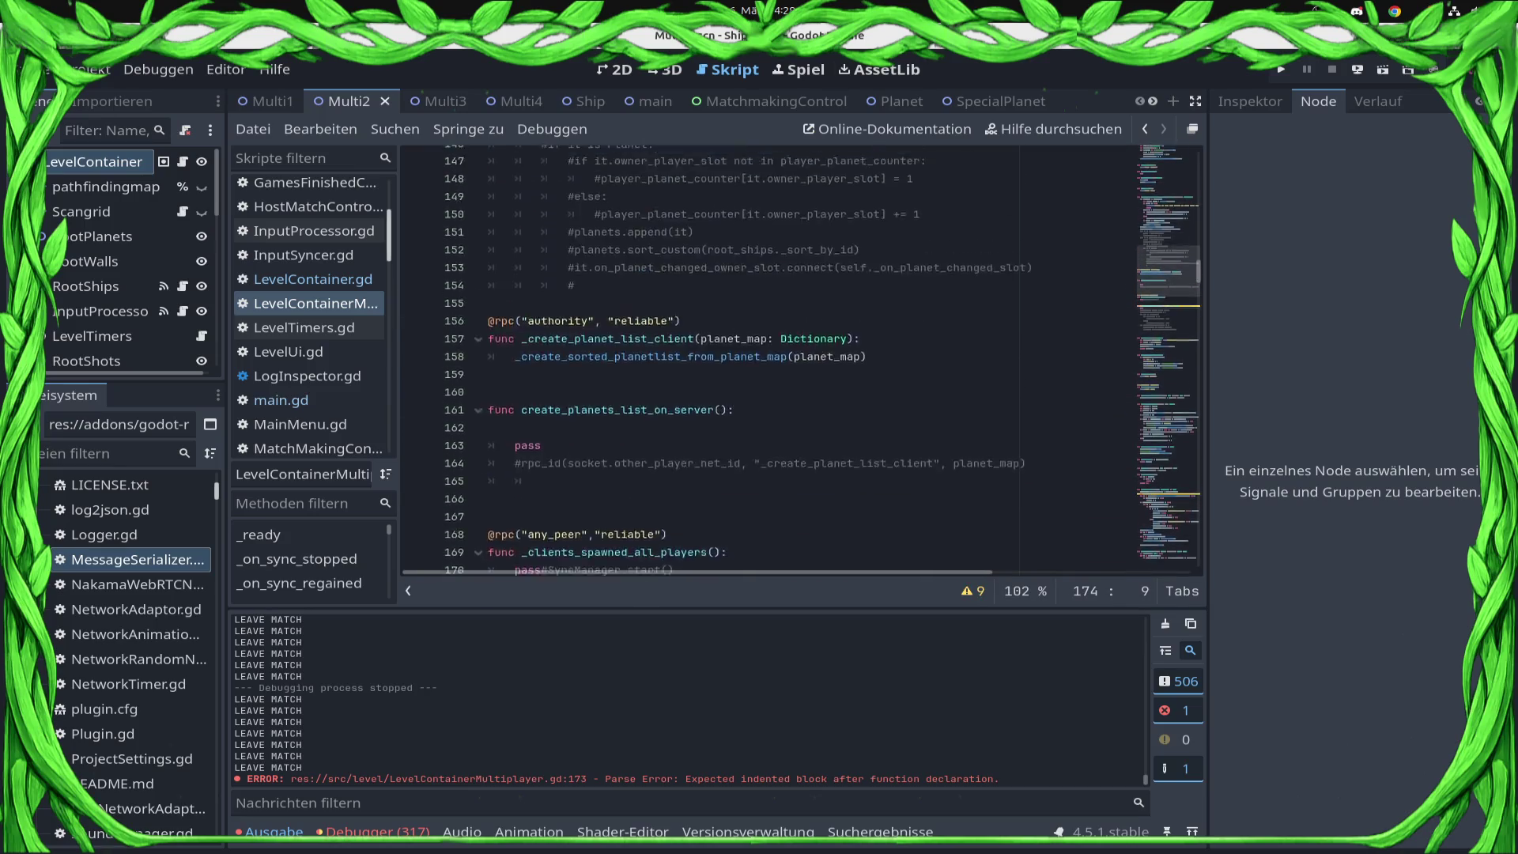
scroll(802, 359, up, 12)
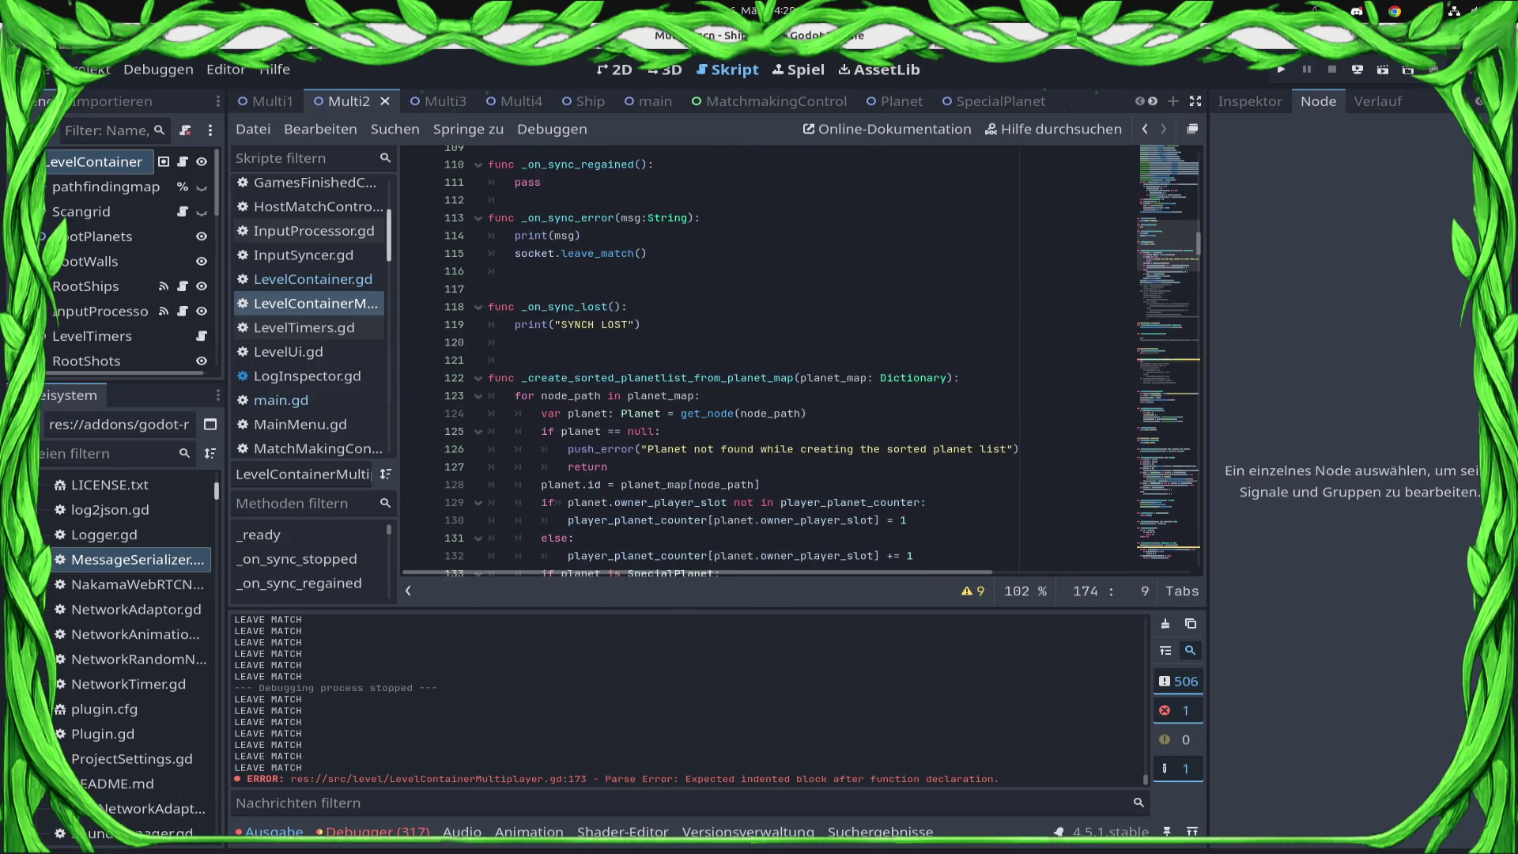
scroll(802, 359, down, 20)
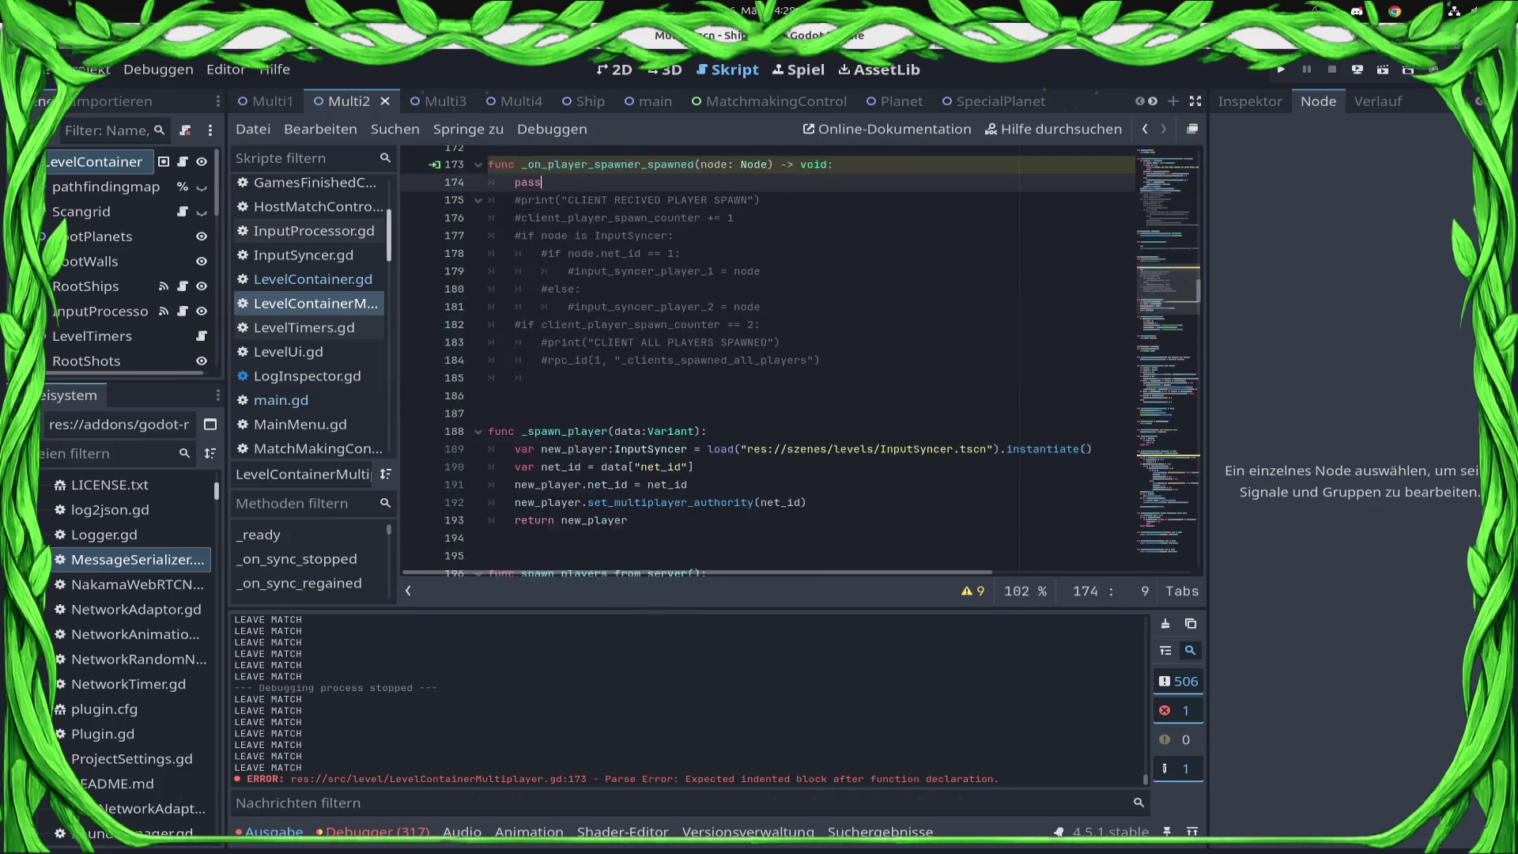
scroll(802, 359, down, 6)
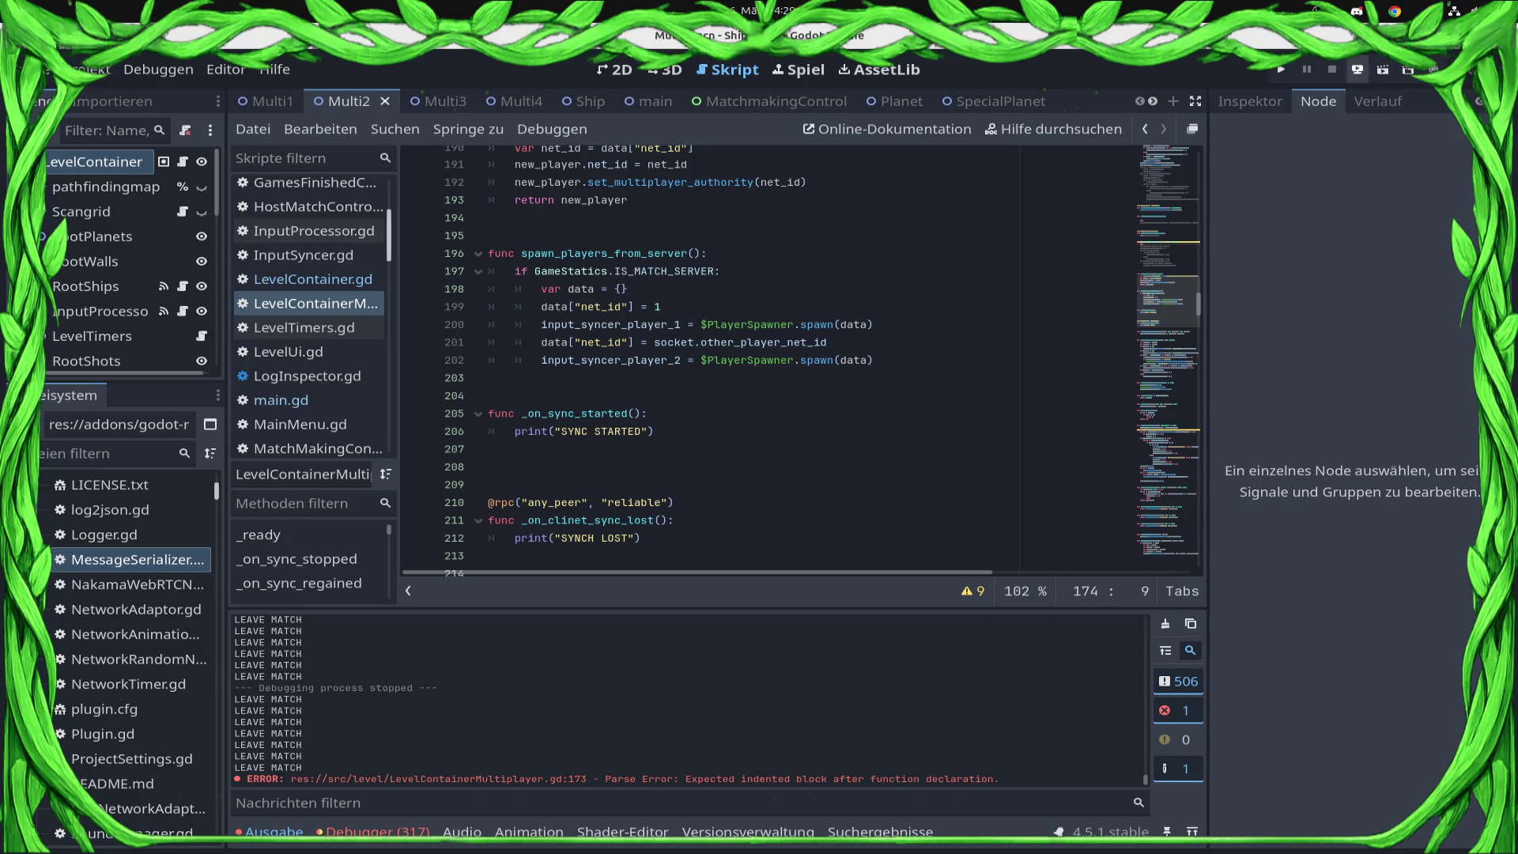
- Run the web build in the browser and a local debug window, then join the online lobby
click(1357, 69)
click(1336, 120)
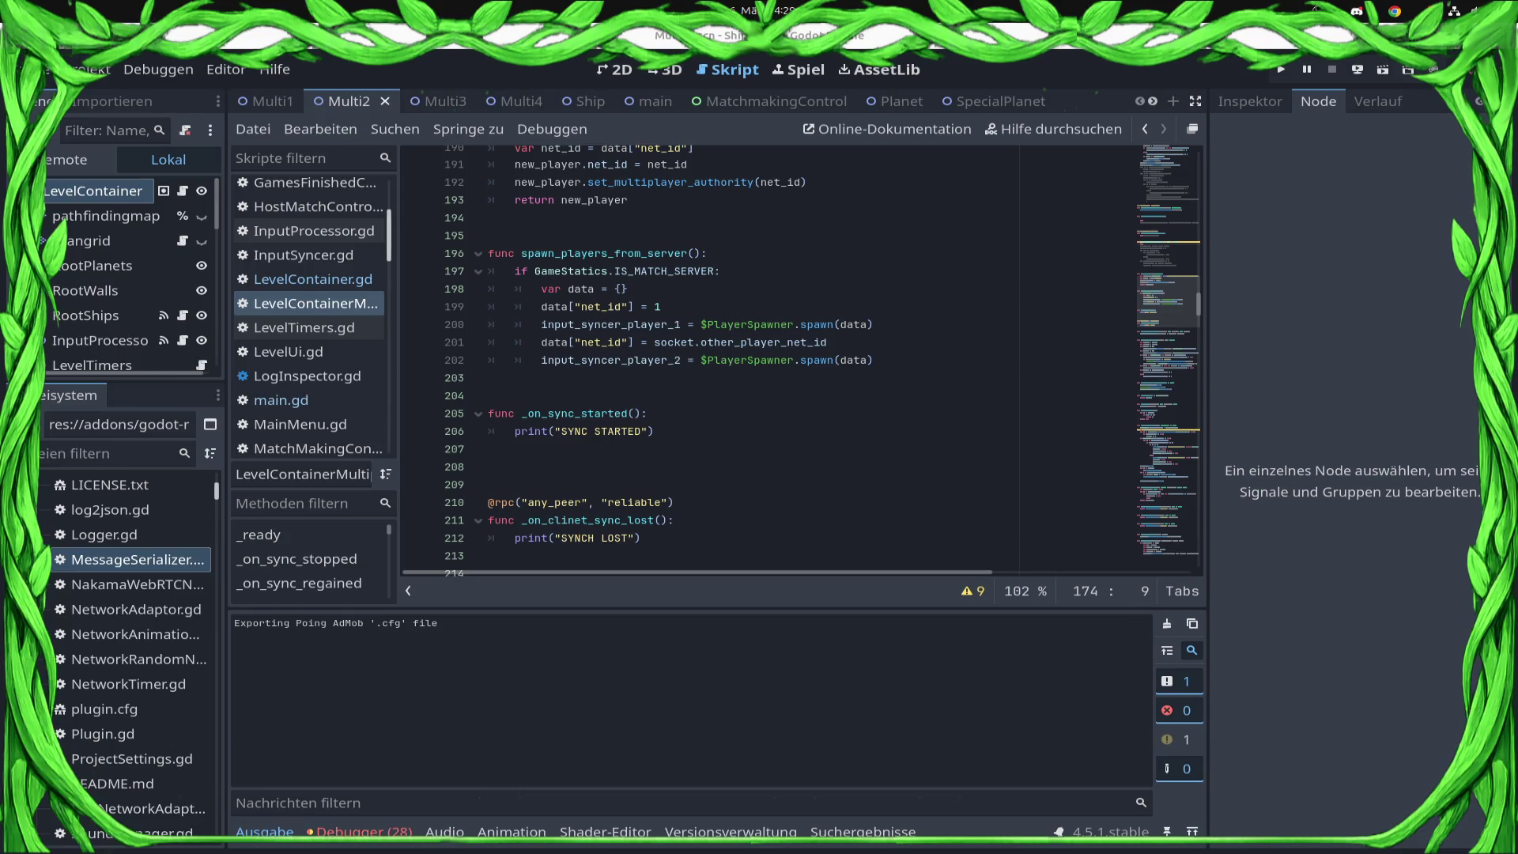
scroll(759, 356, down, 5)
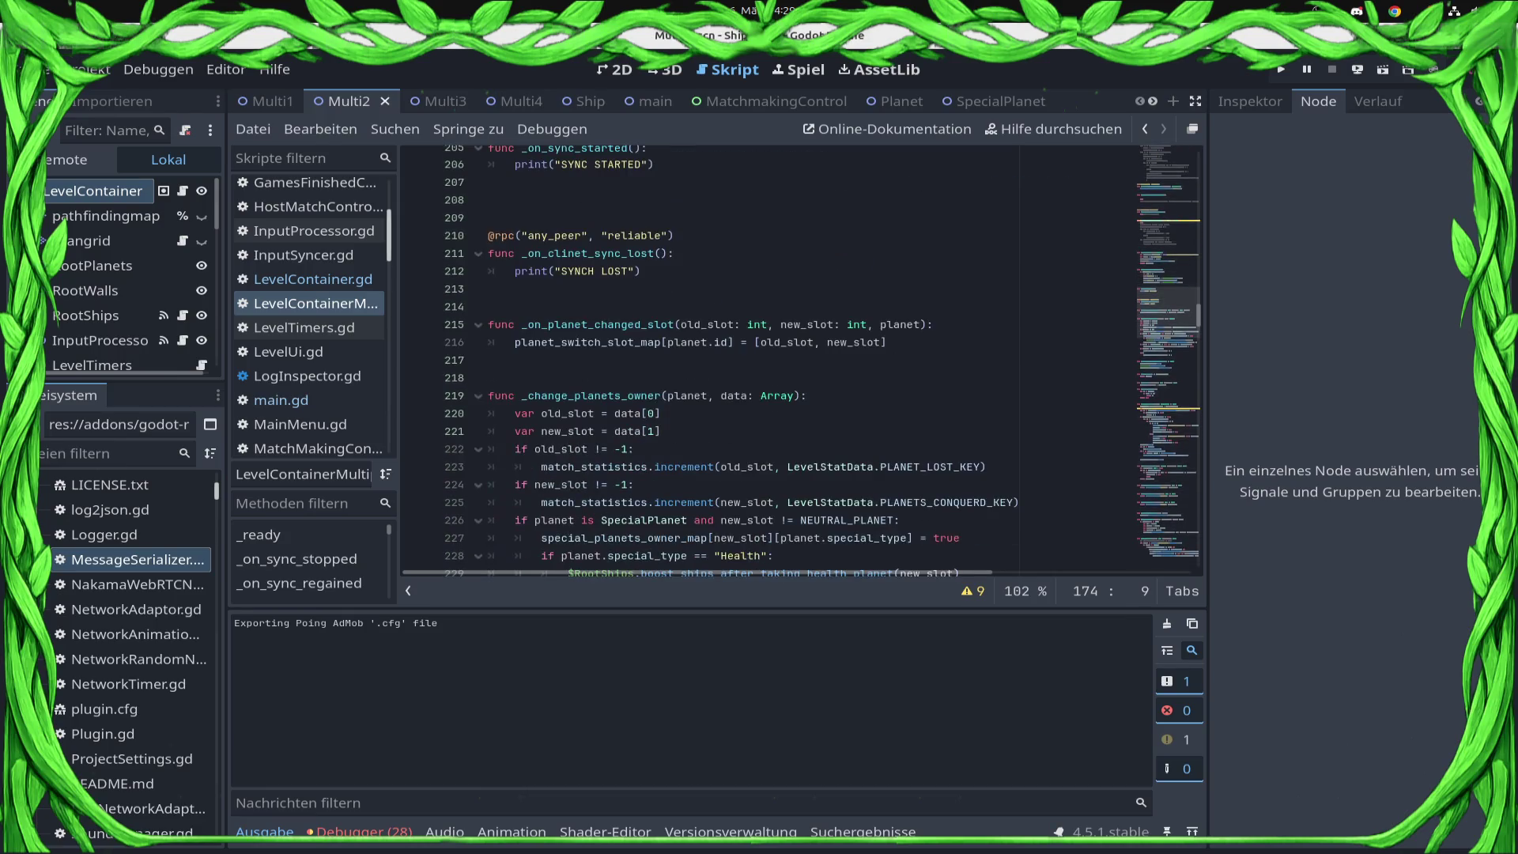
scroll(759, 356, up, 8)
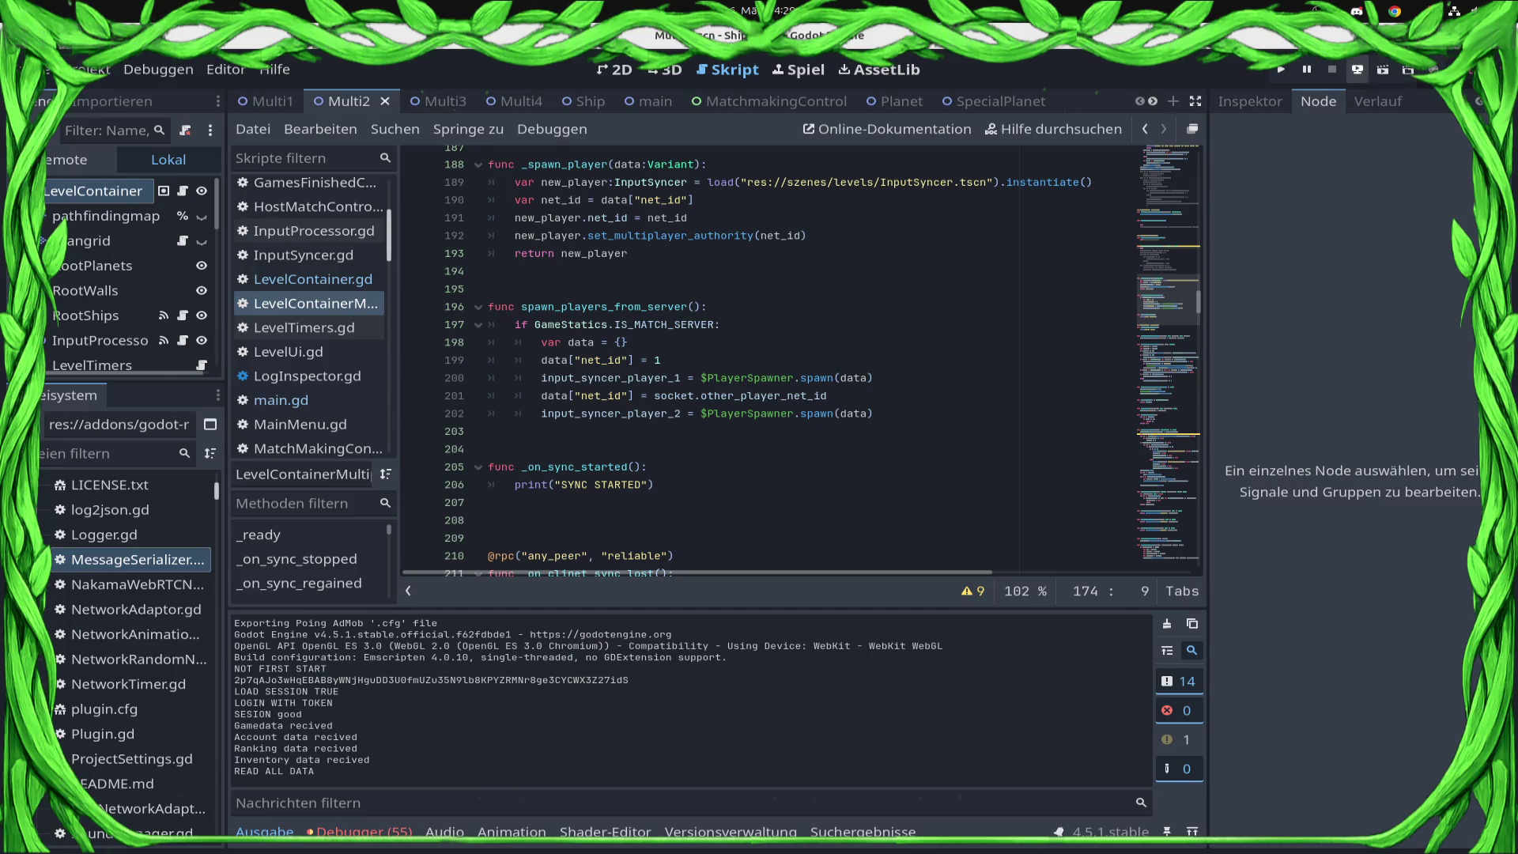
click(1281, 70)
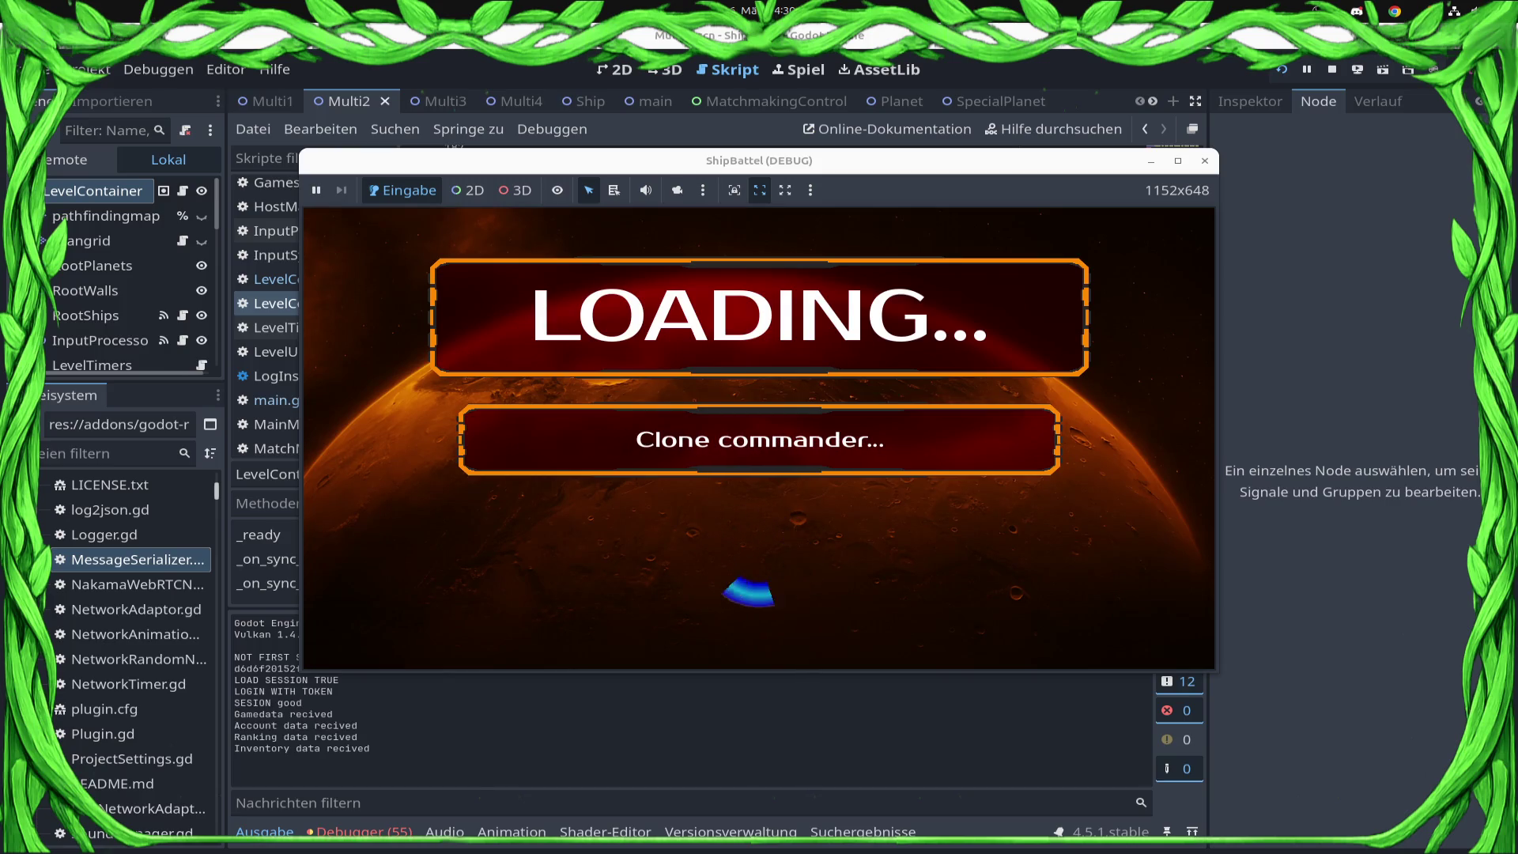
click(1069, 523)
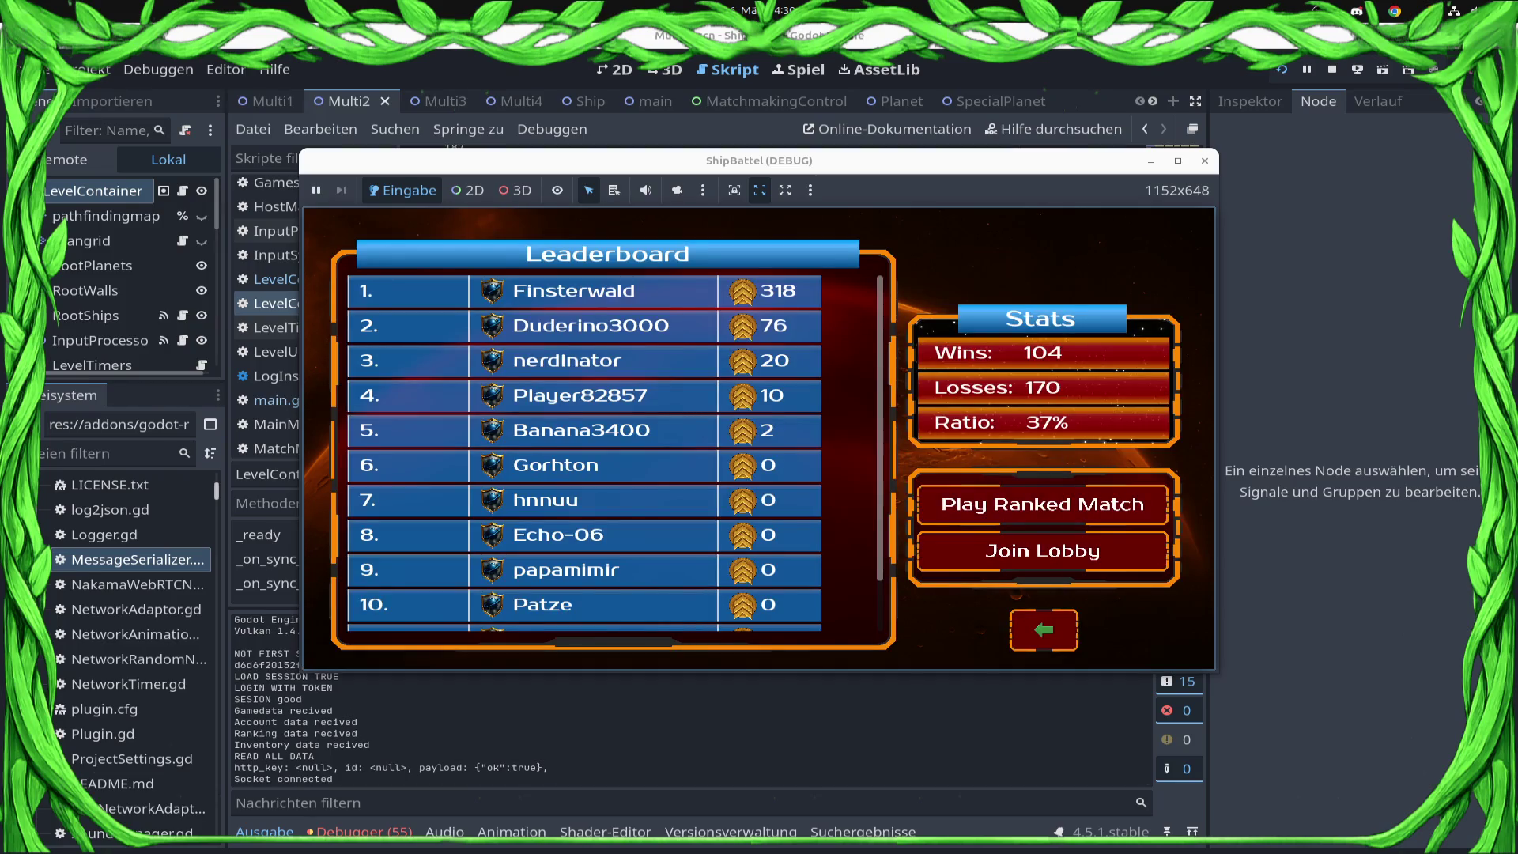
click(1043, 551)
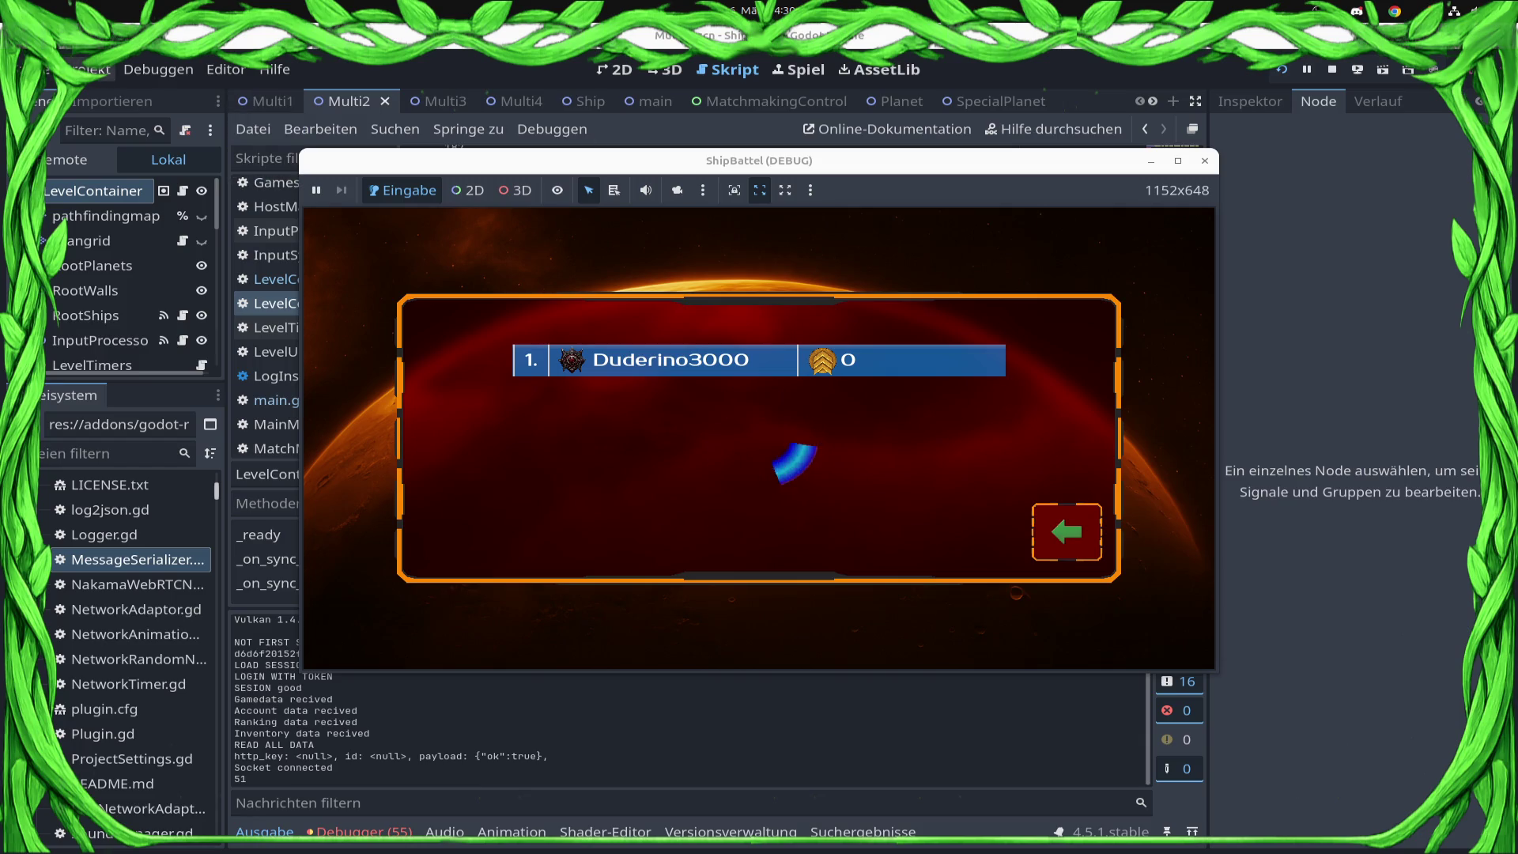
key(alt+Tab)
- In Project Settings, browse the addons/com.heroiclabs.nakama/socket folder for a network adaptor script, then cancel
click(79, 69)
click(126, 94)
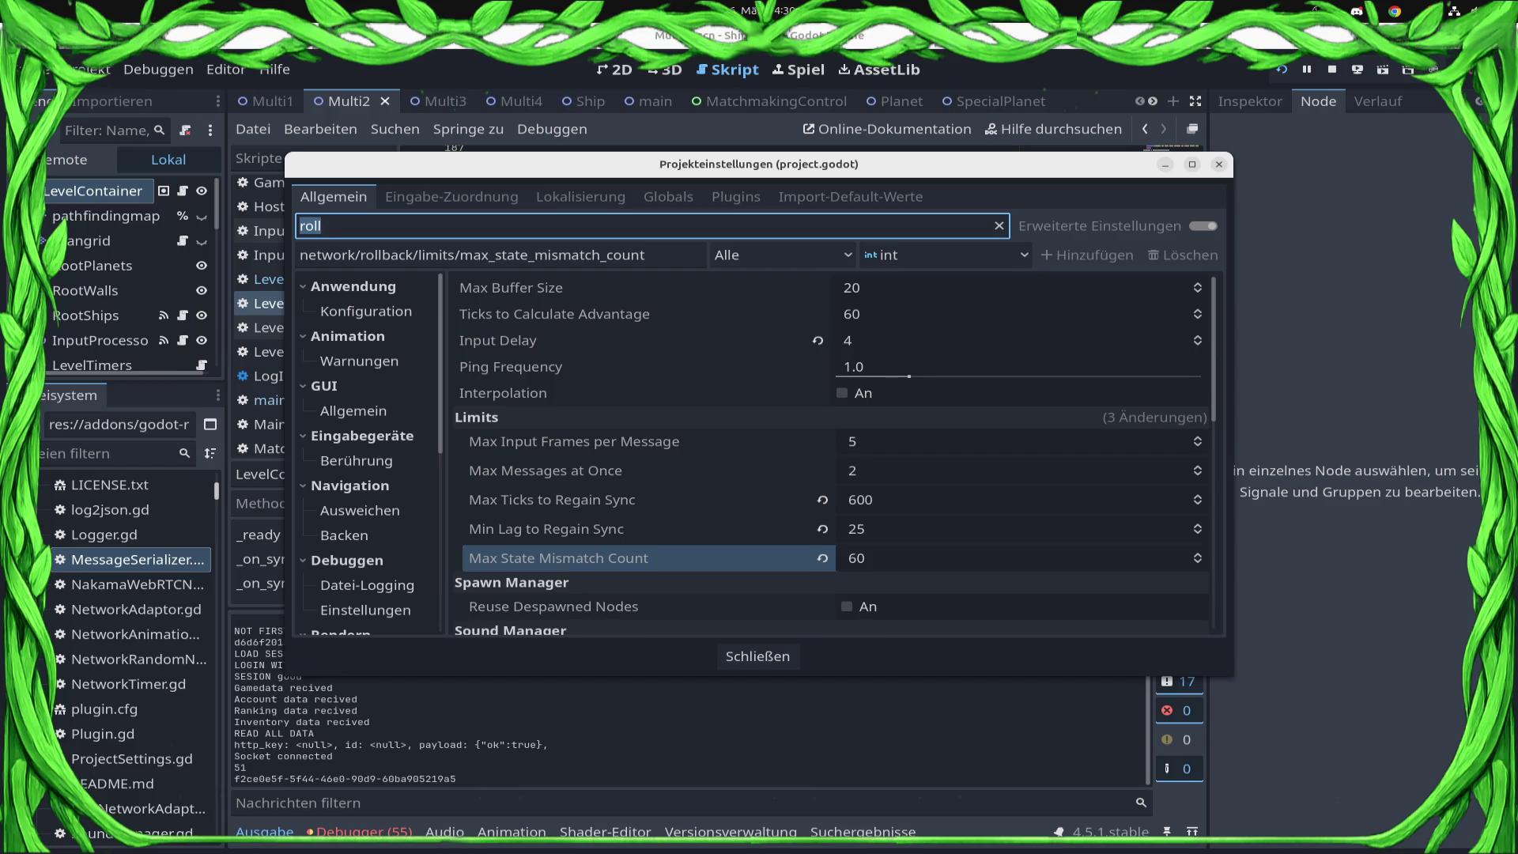
scroll(830, 459, down, 3)
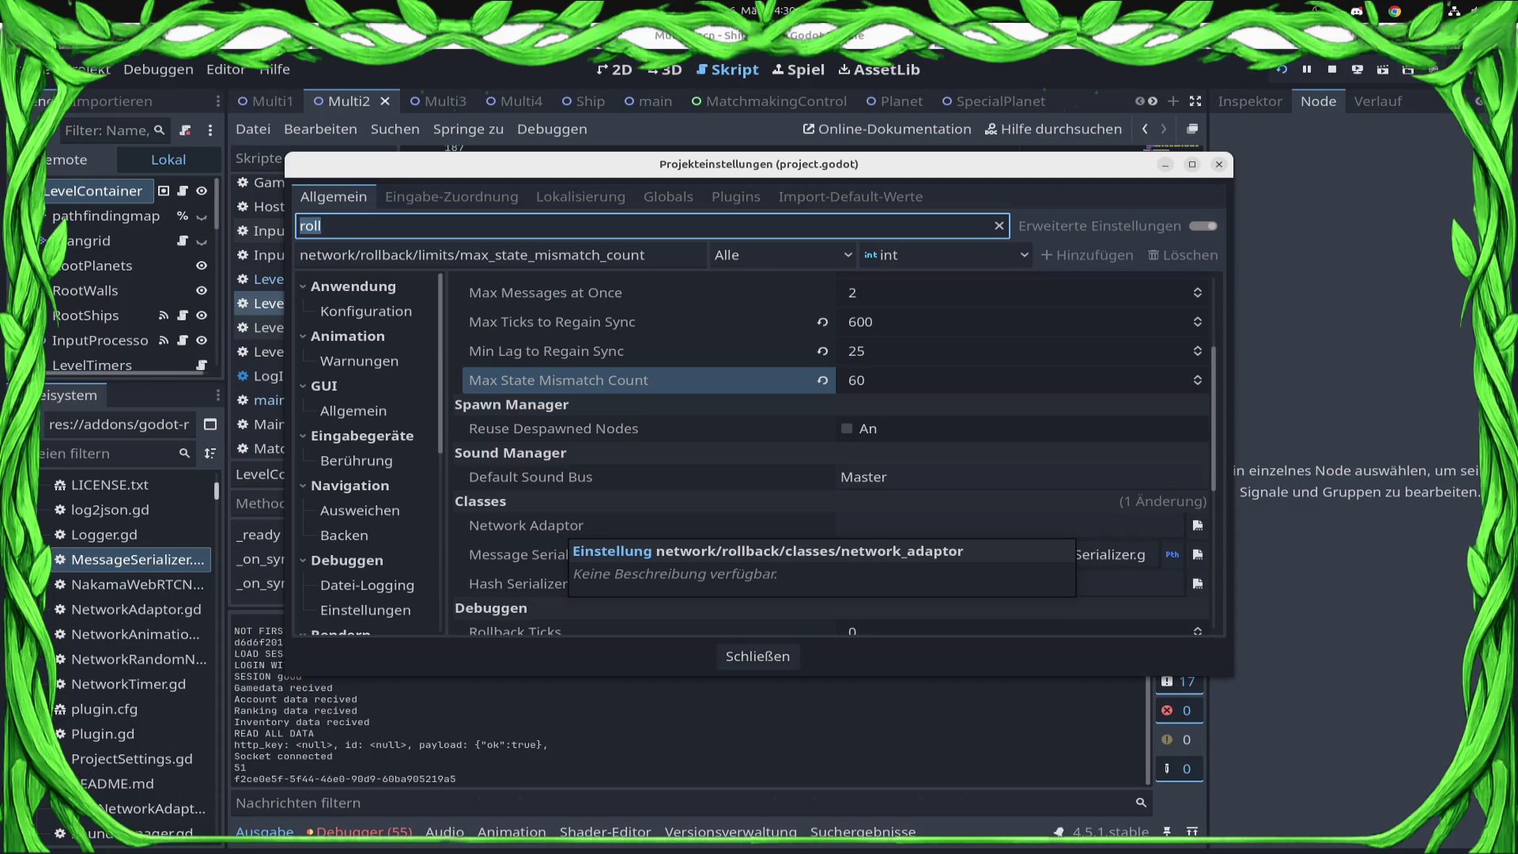
click(1198, 526)
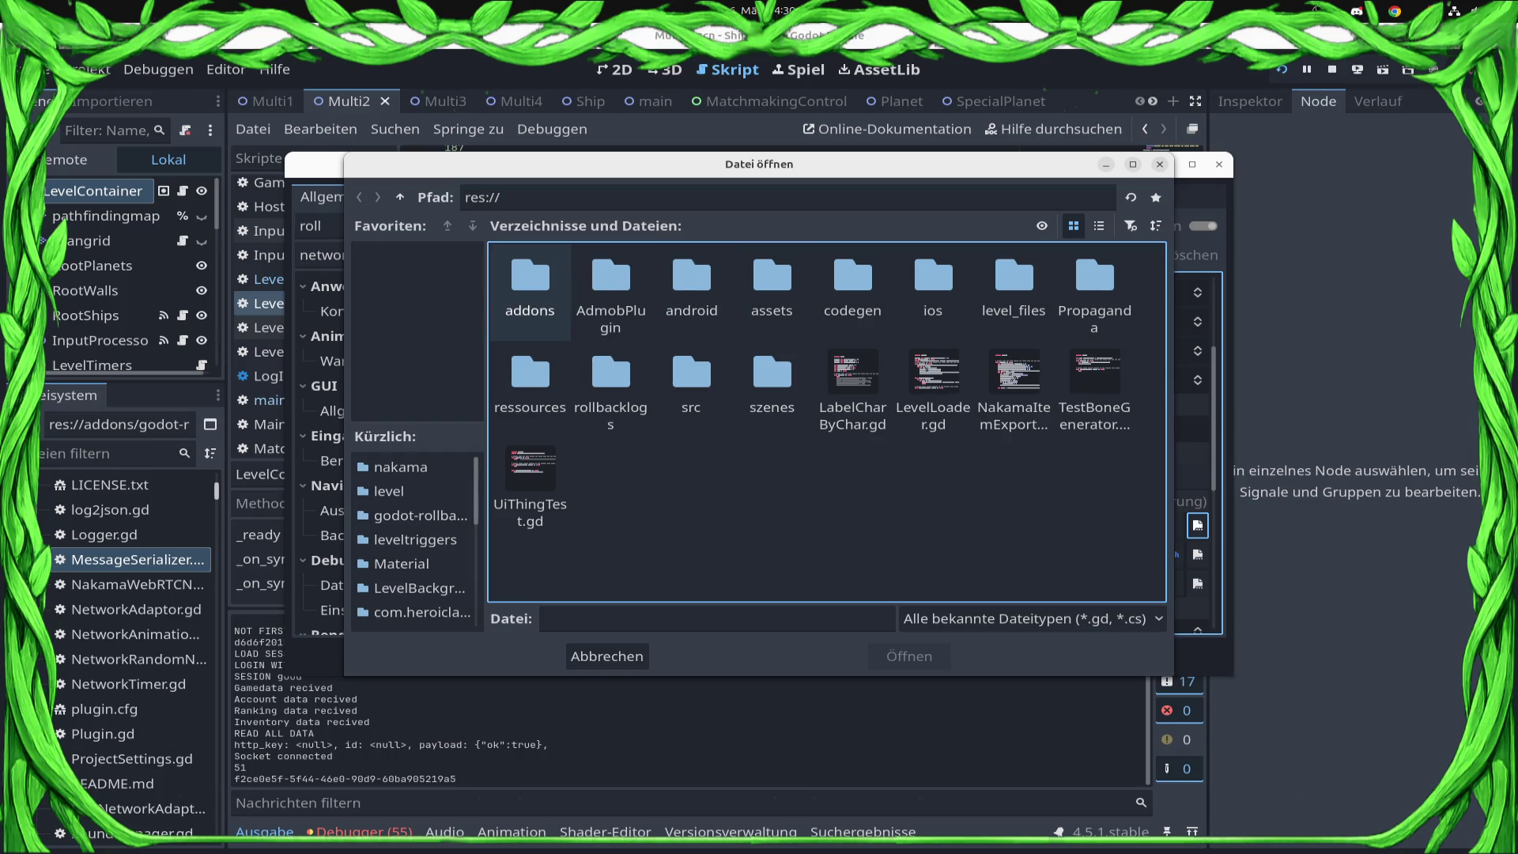
double_click(530, 289)
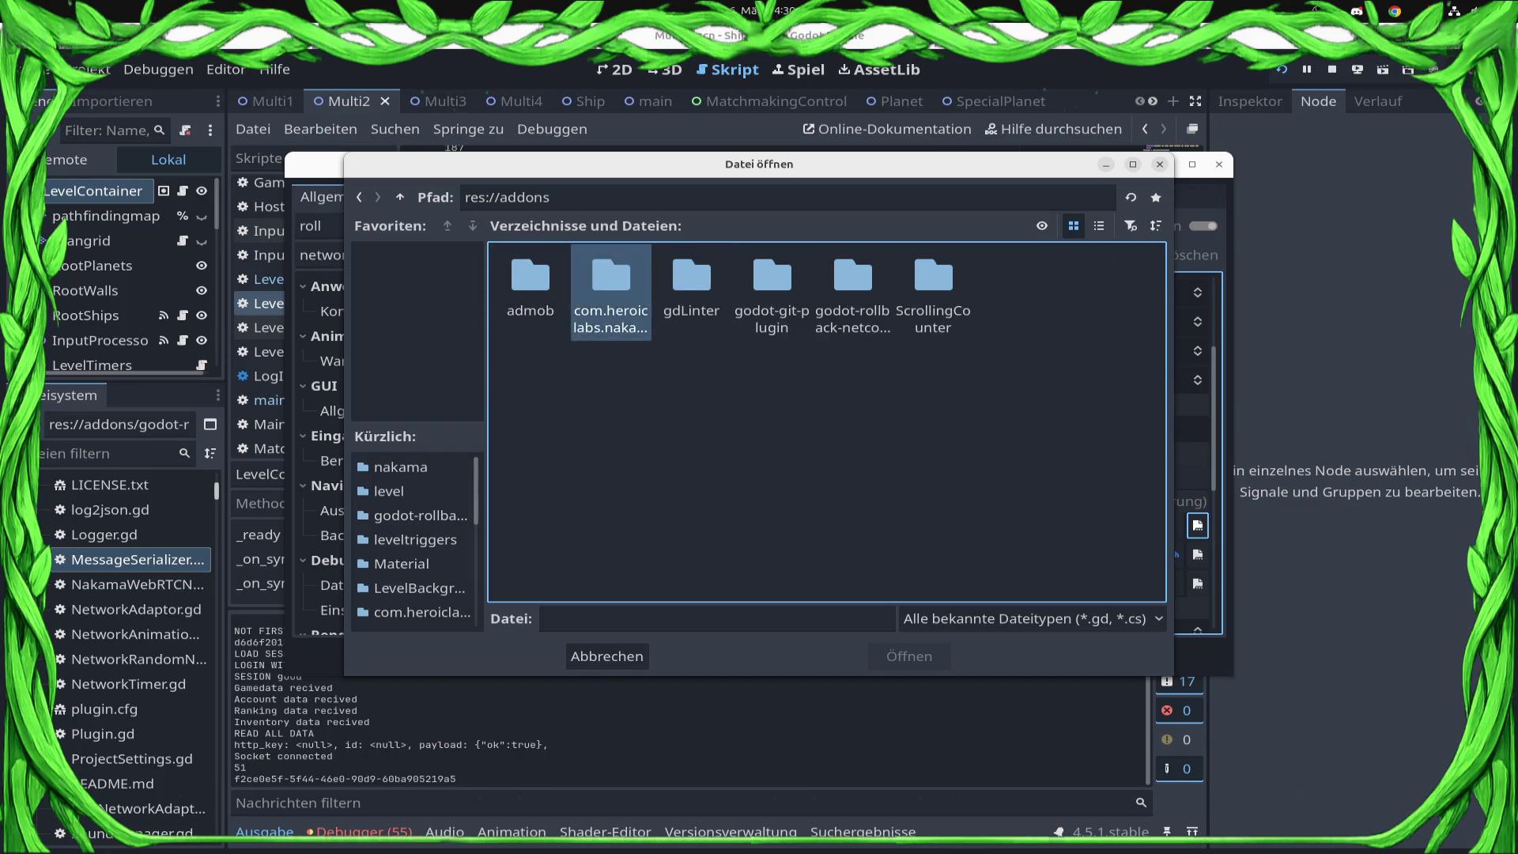
double_click(610, 289)
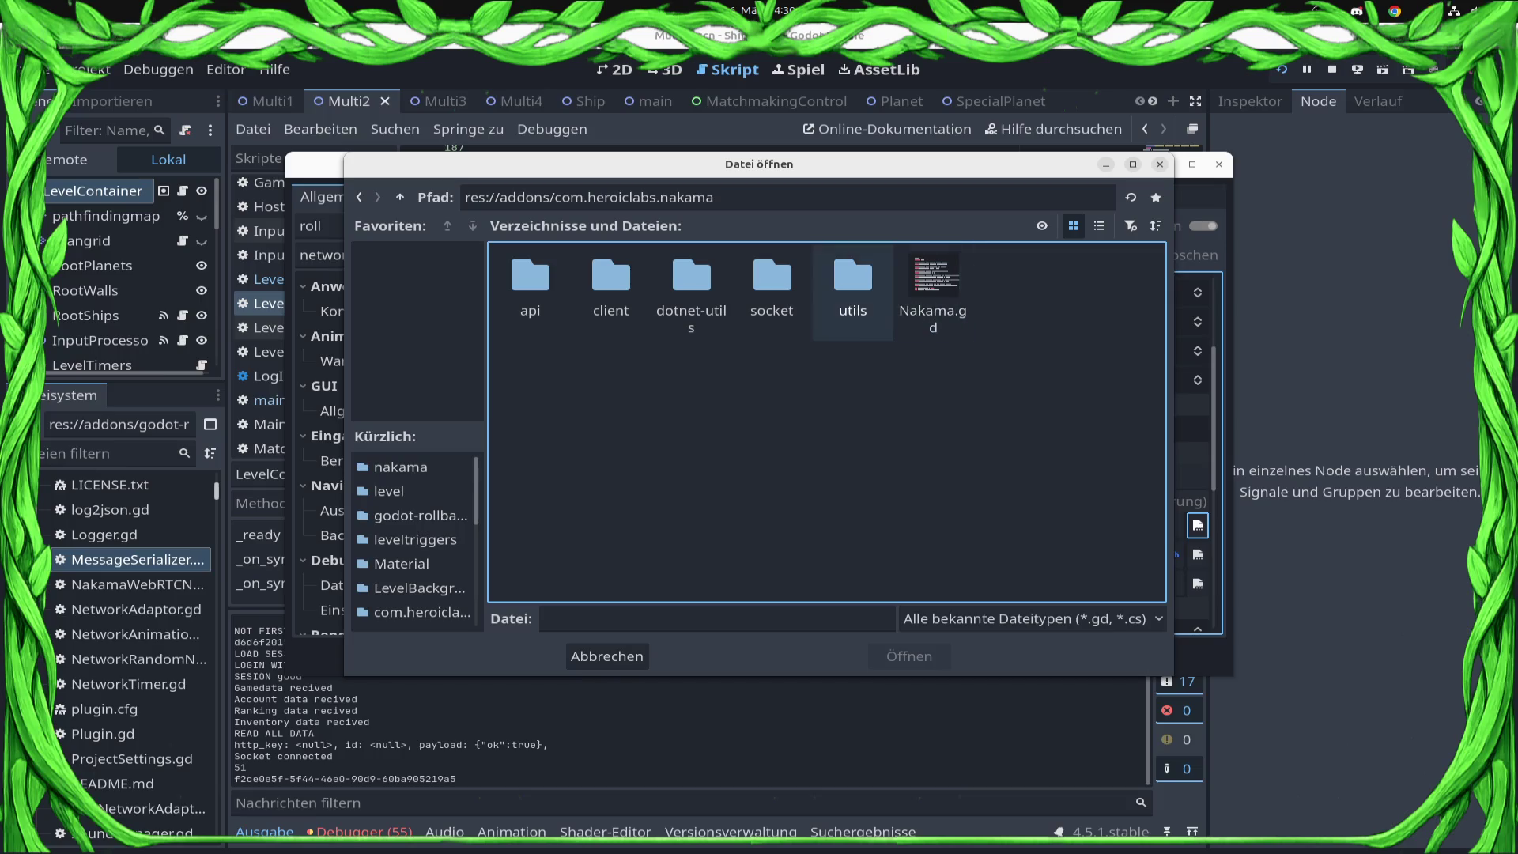
double_click(772, 289)
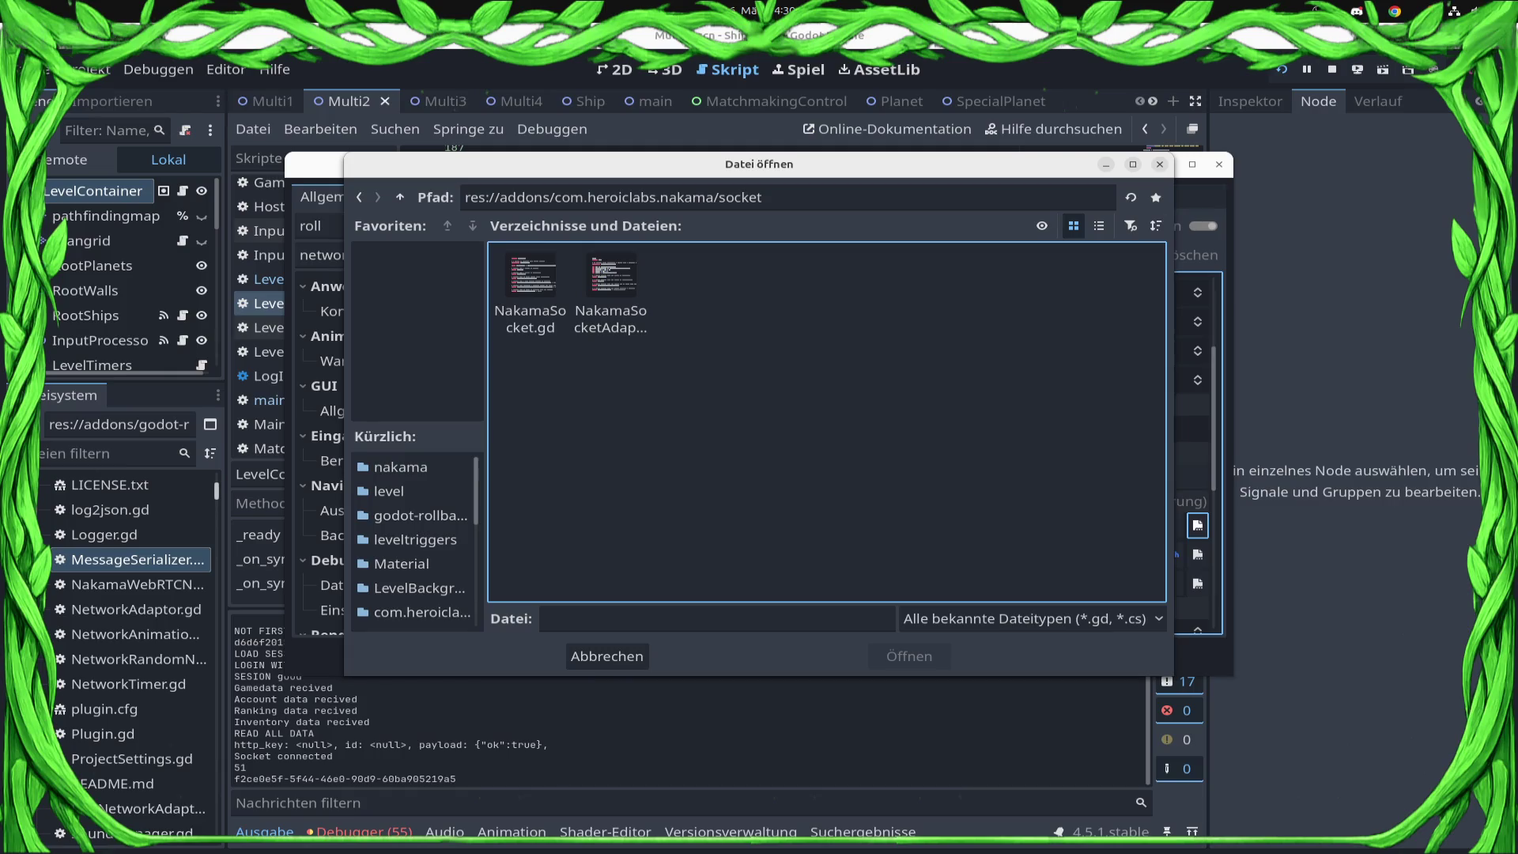
click(400, 197)
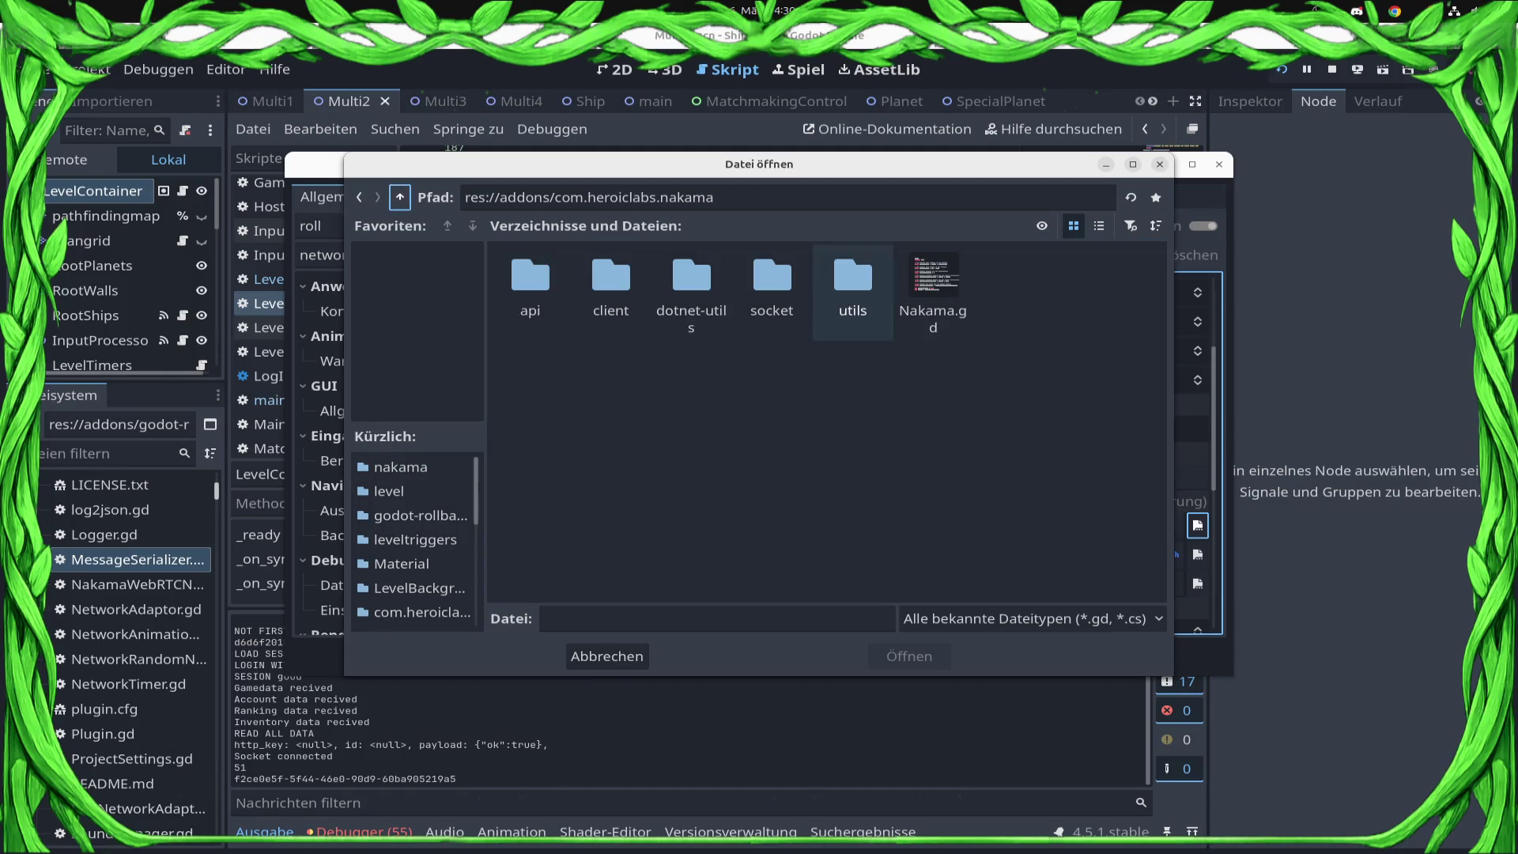
click(608, 656)
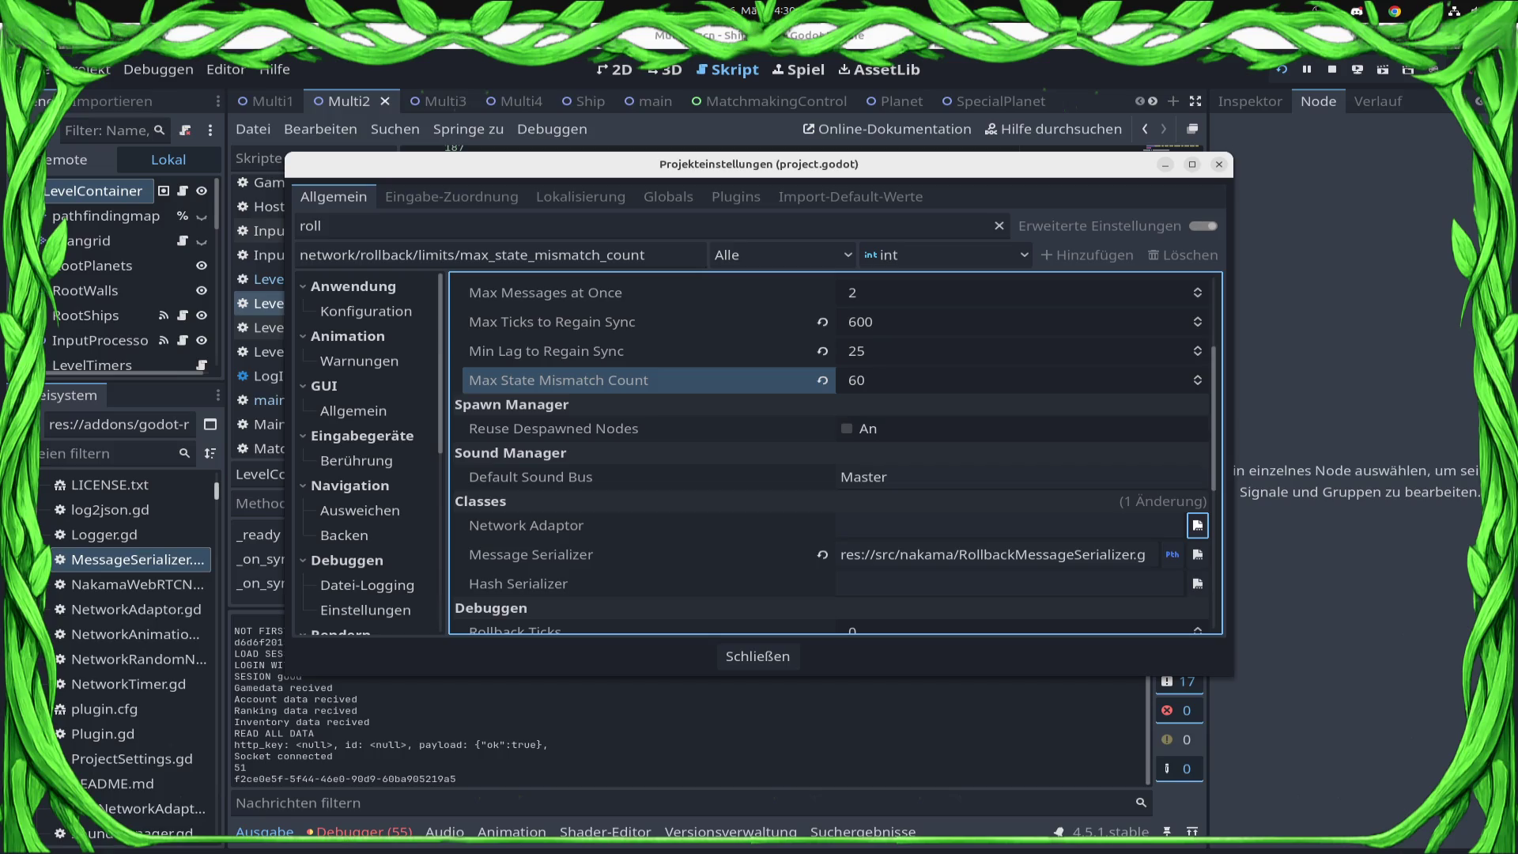
- Clear the Message Serializer value to empty and bring the running game window forward
click(531, 554)
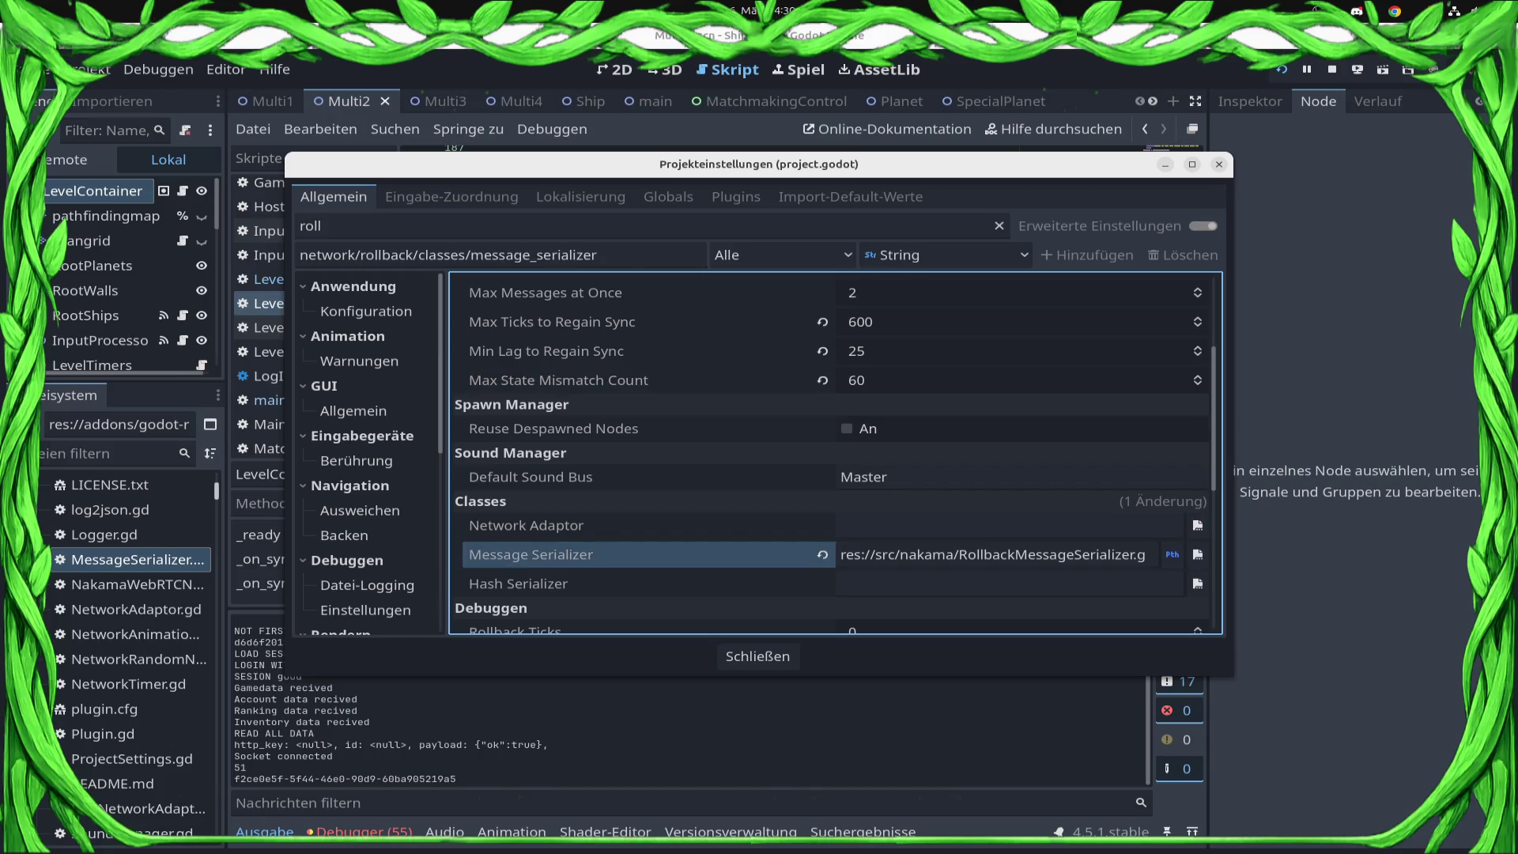
click(823, 555)
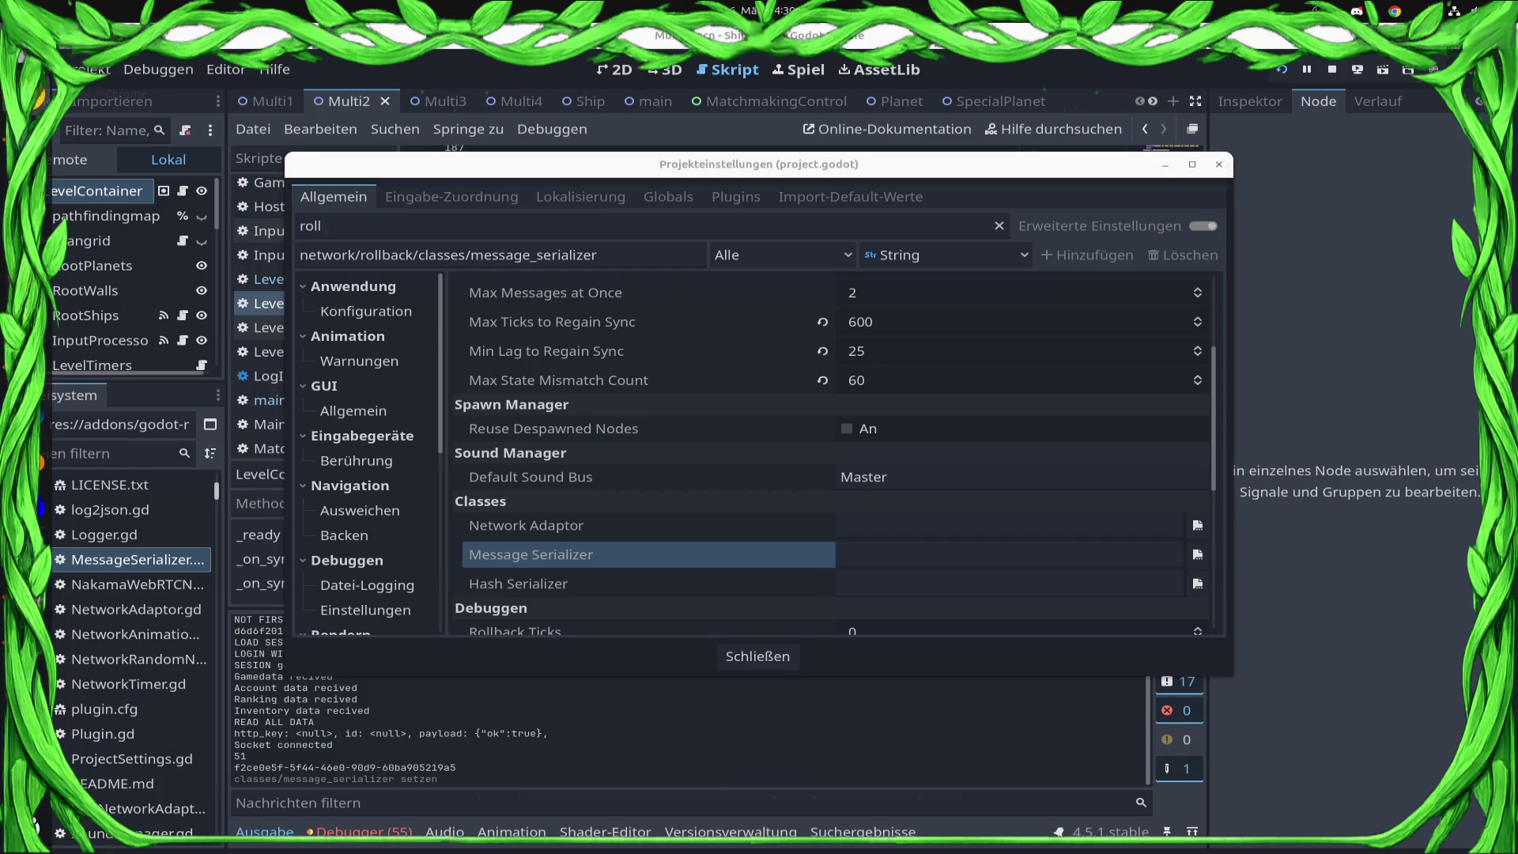
click(35, 554)
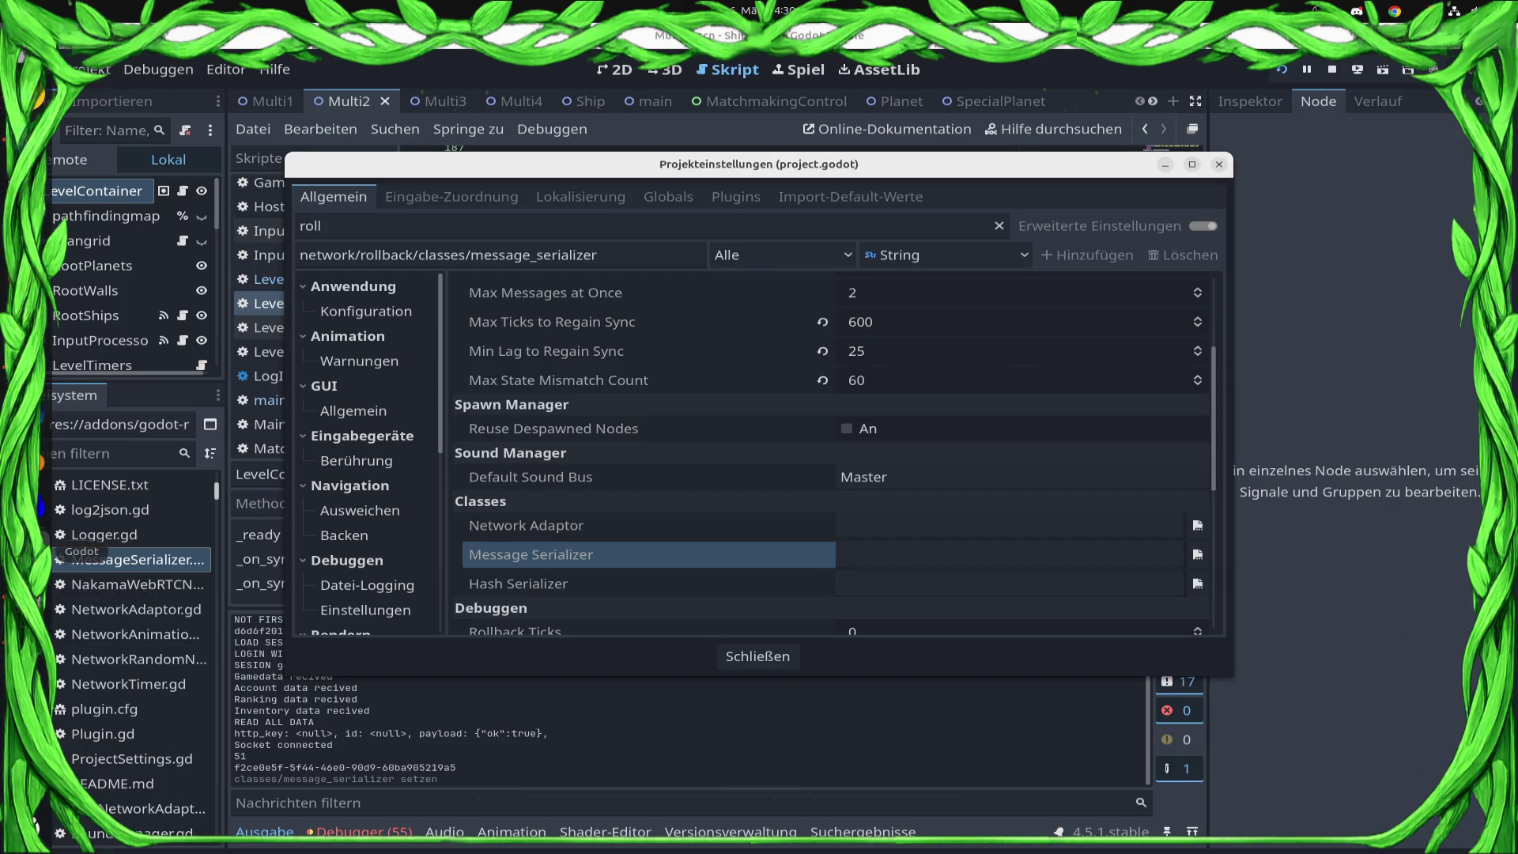
click(36, 554)
click(556, 312)
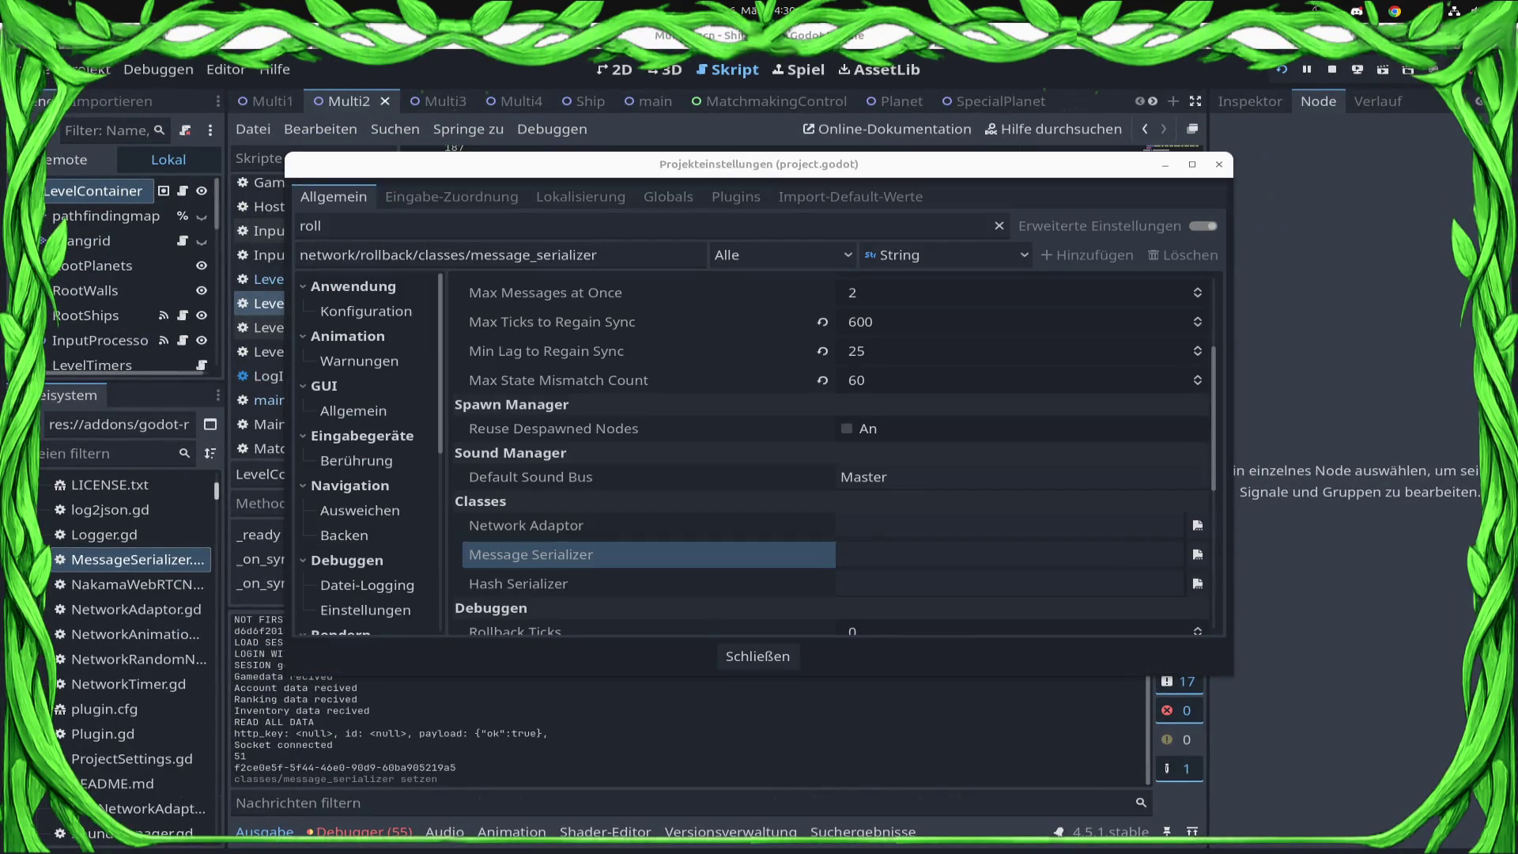
- Close Project Settings and return to the editor's Script view while the match runs
key(Escape)
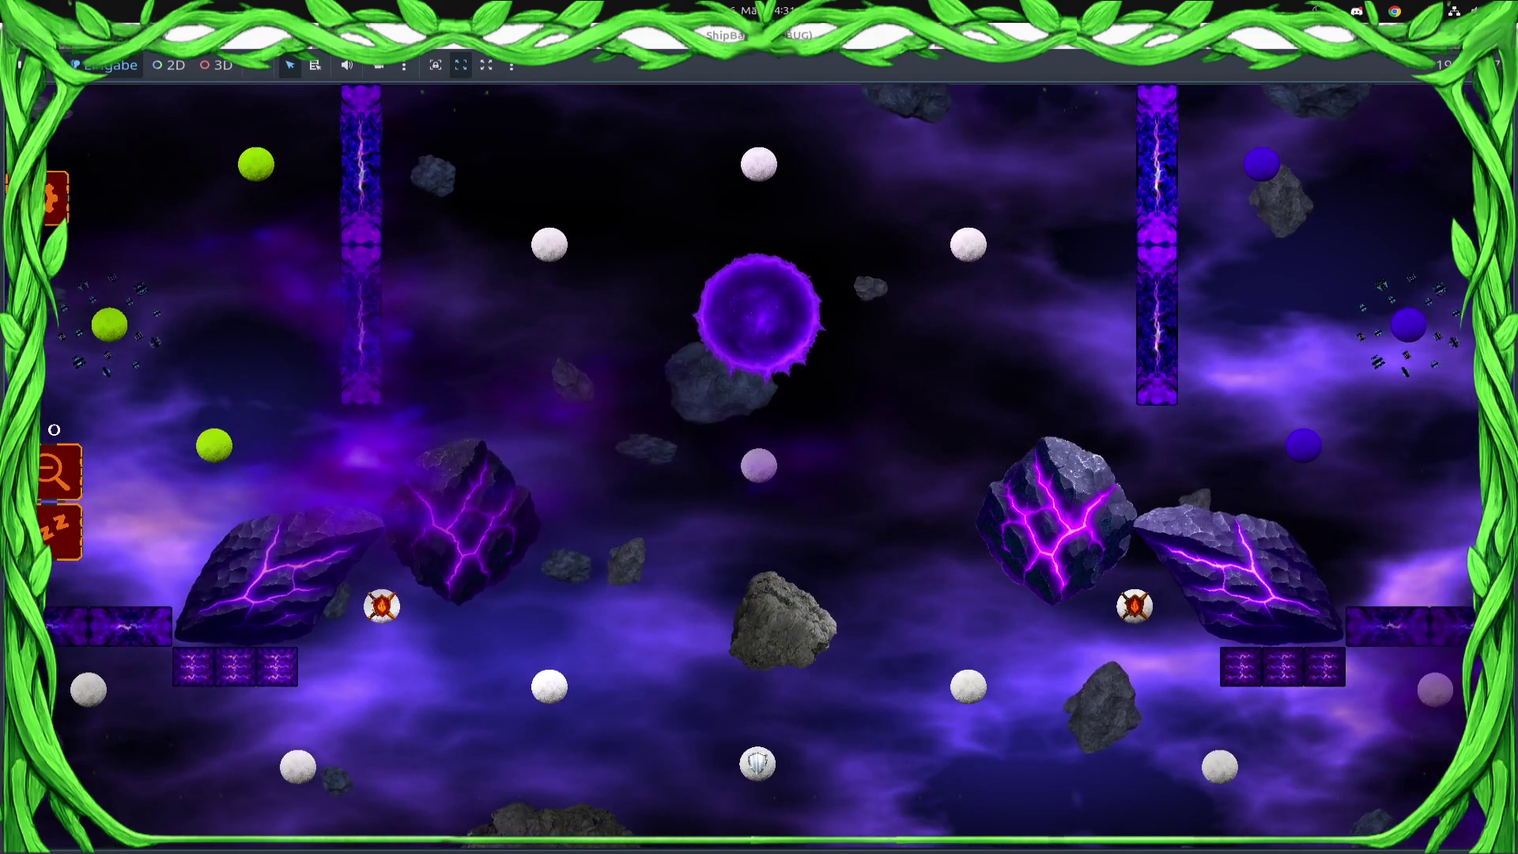
key(super)
click(474, 625)
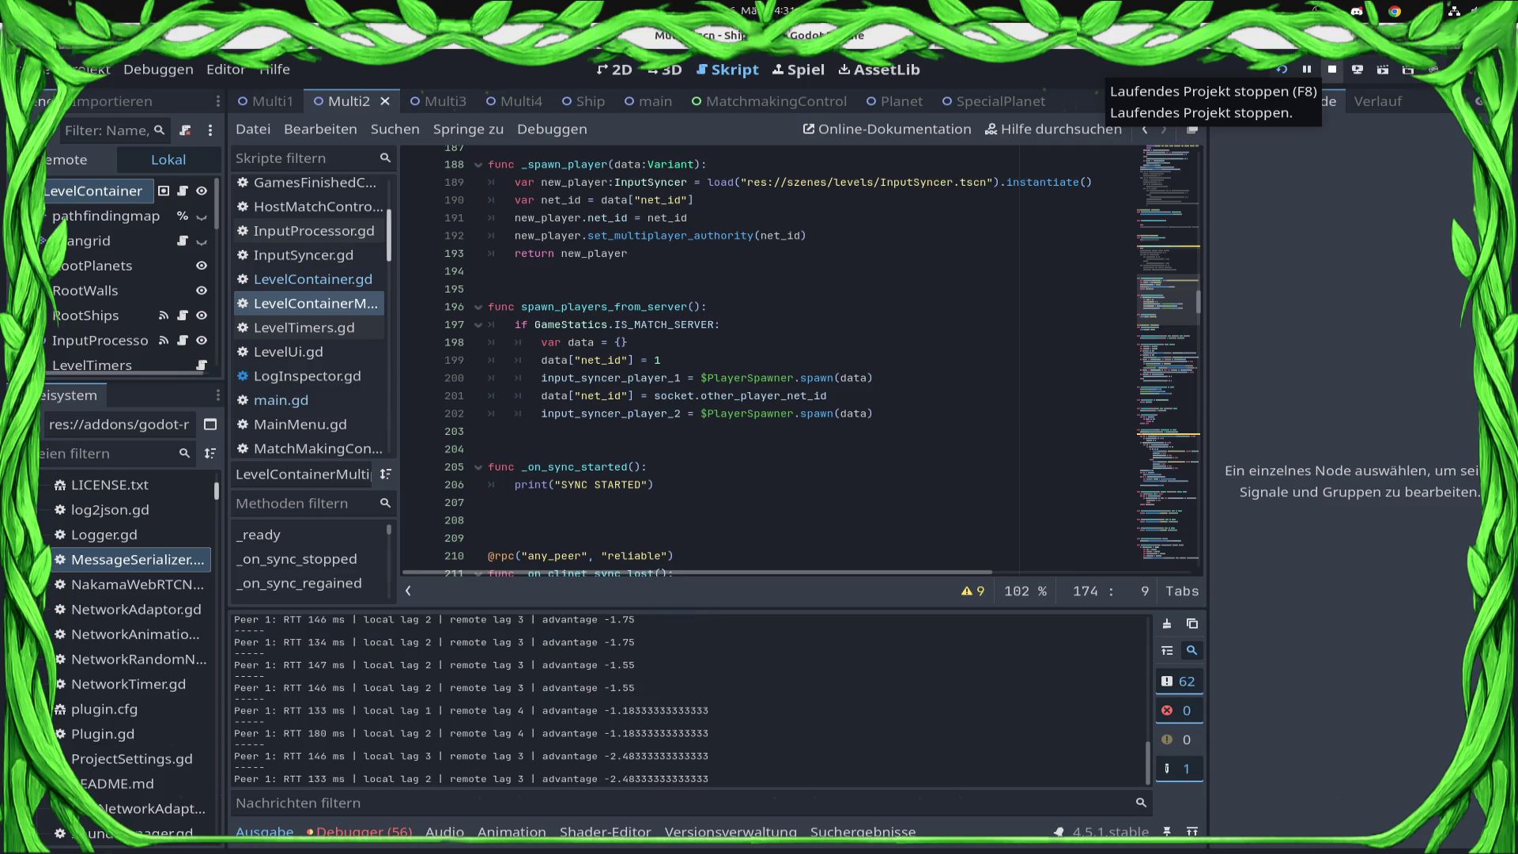
- Stop the running game and bring up main.gd around _spawn_level and _client_is_ready
click(1332, 70)
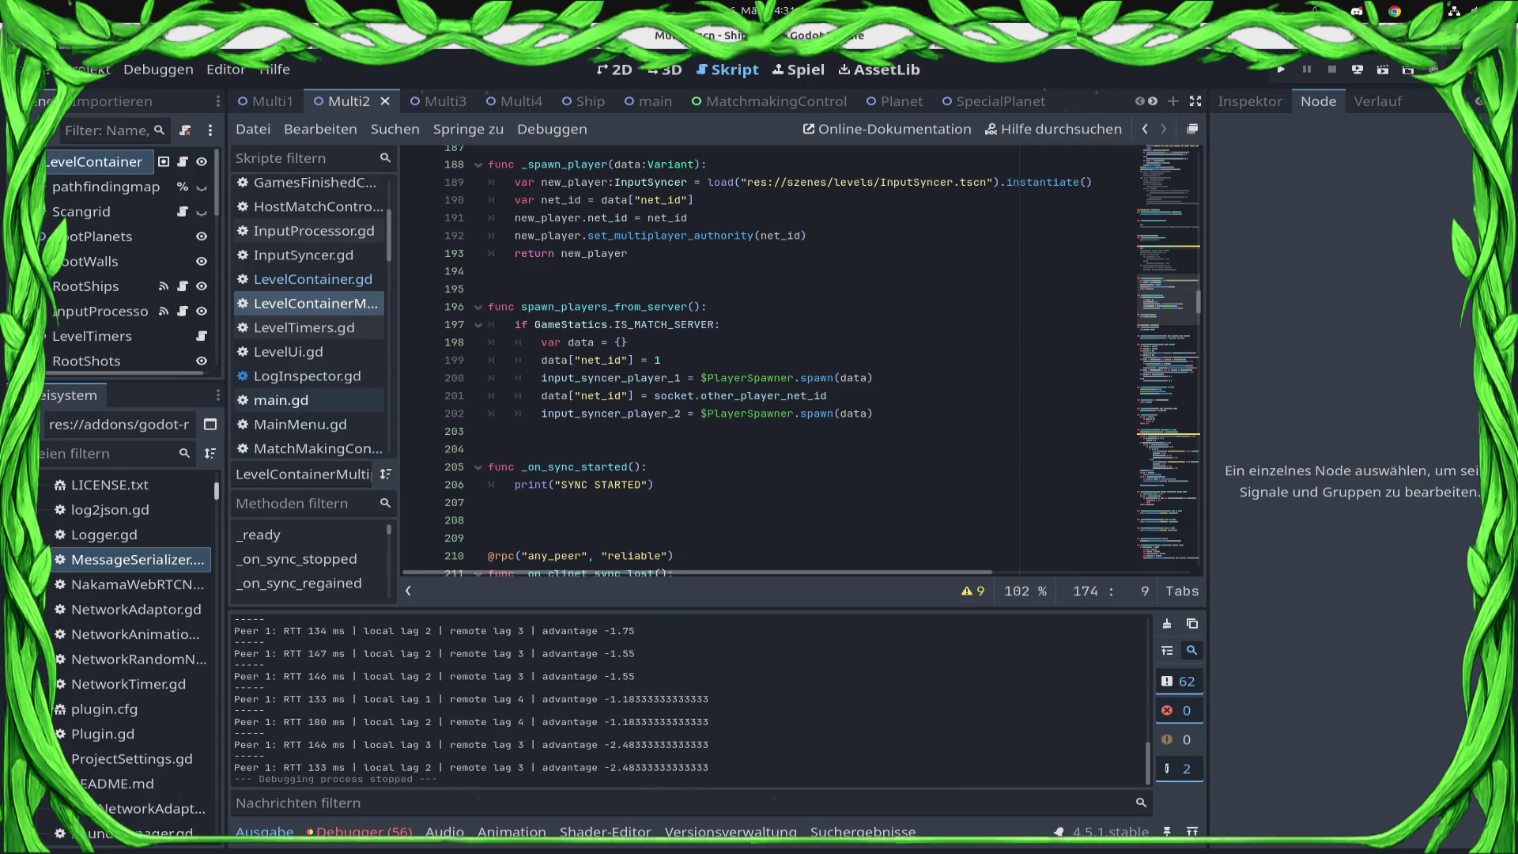
click(281, 400)
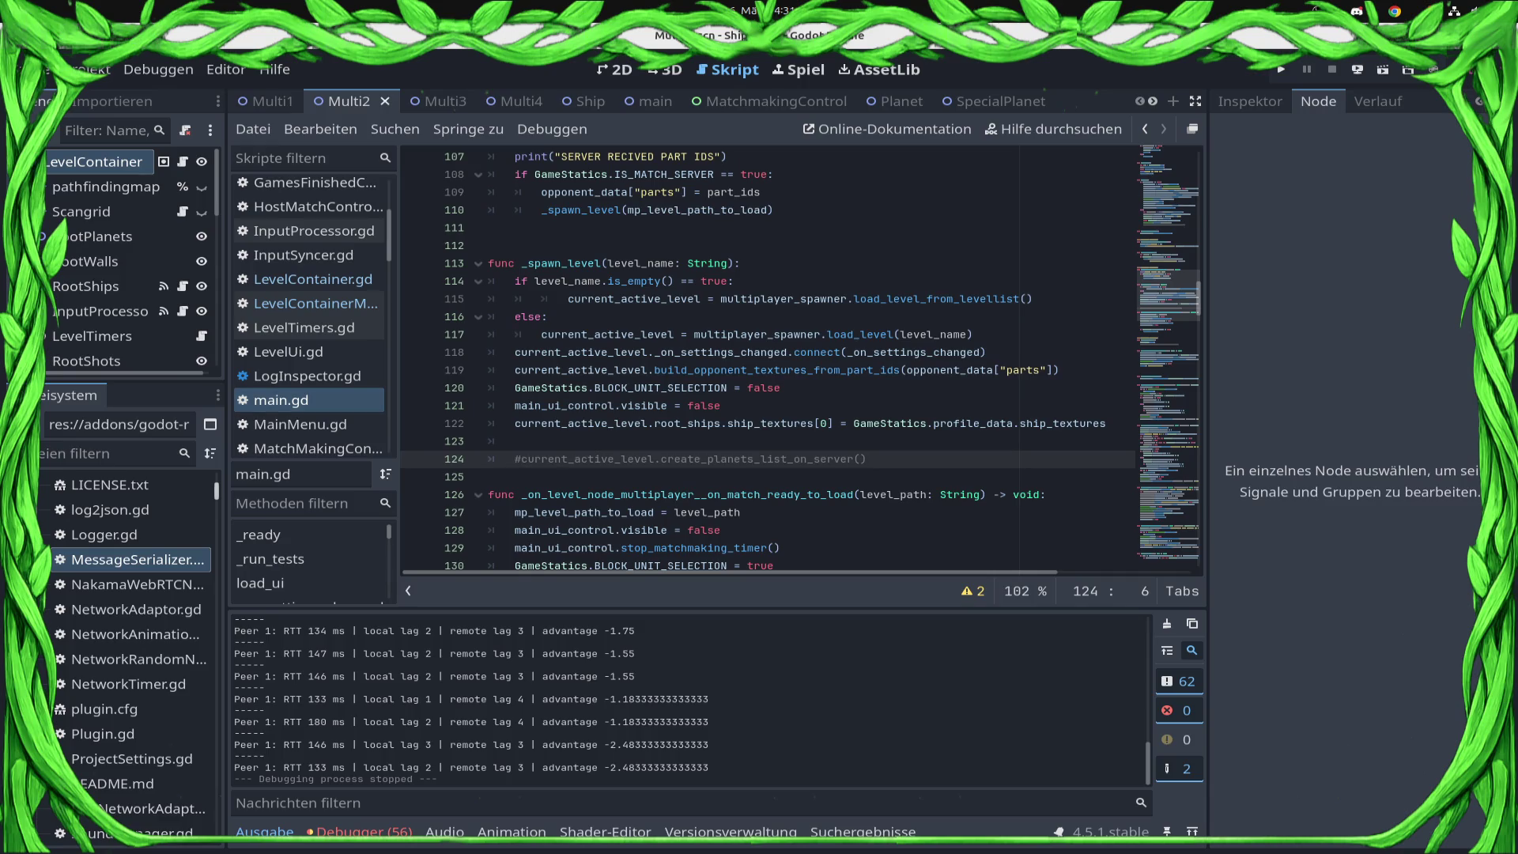
scroll(712, 332, up, 2)
click(763, 299)
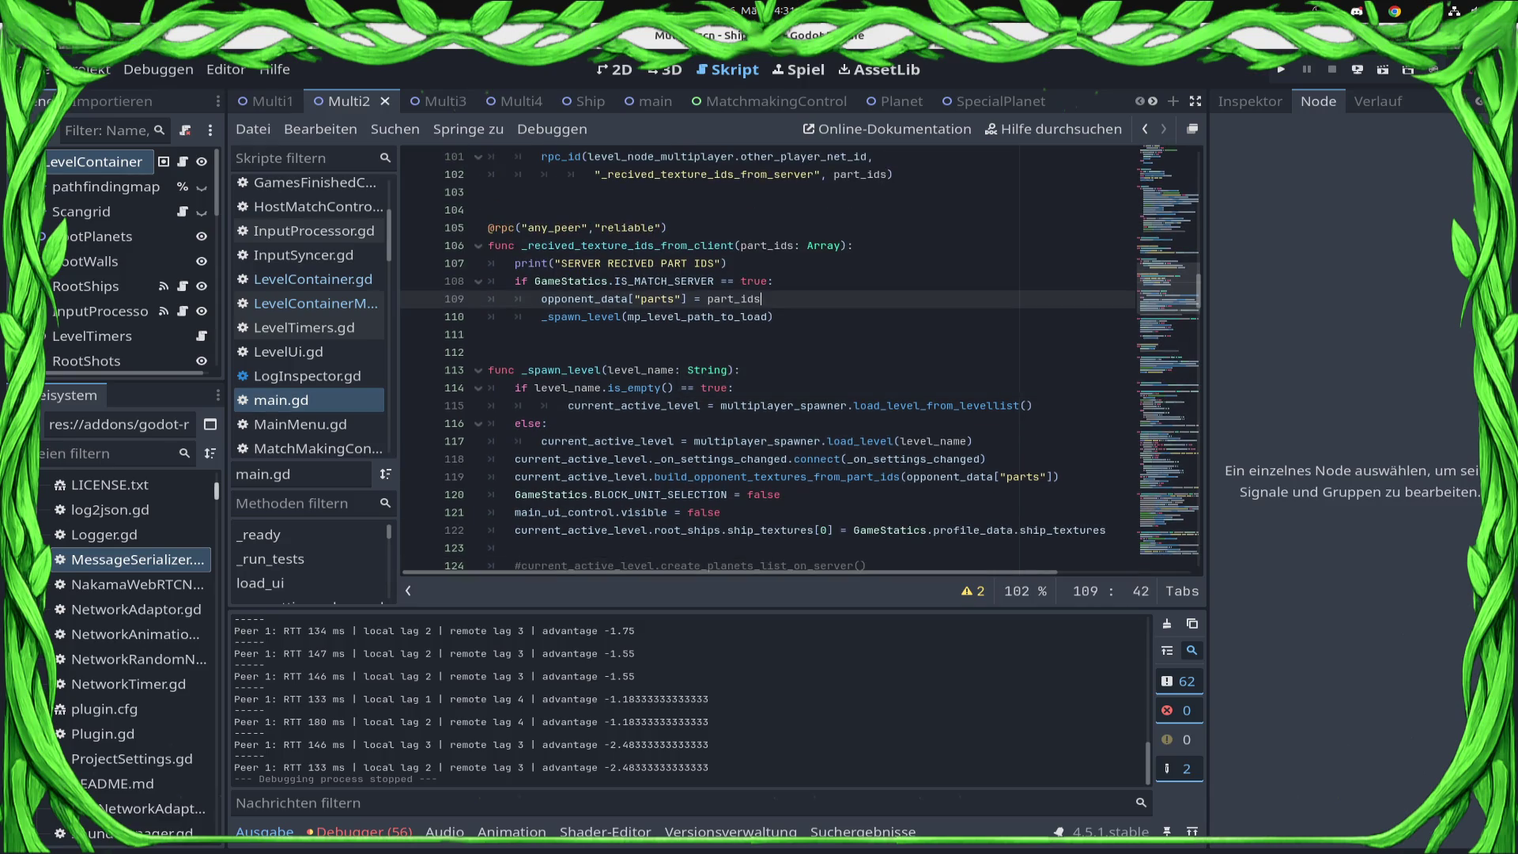
click(773, 316)
scroll(791, 356, up, 3)
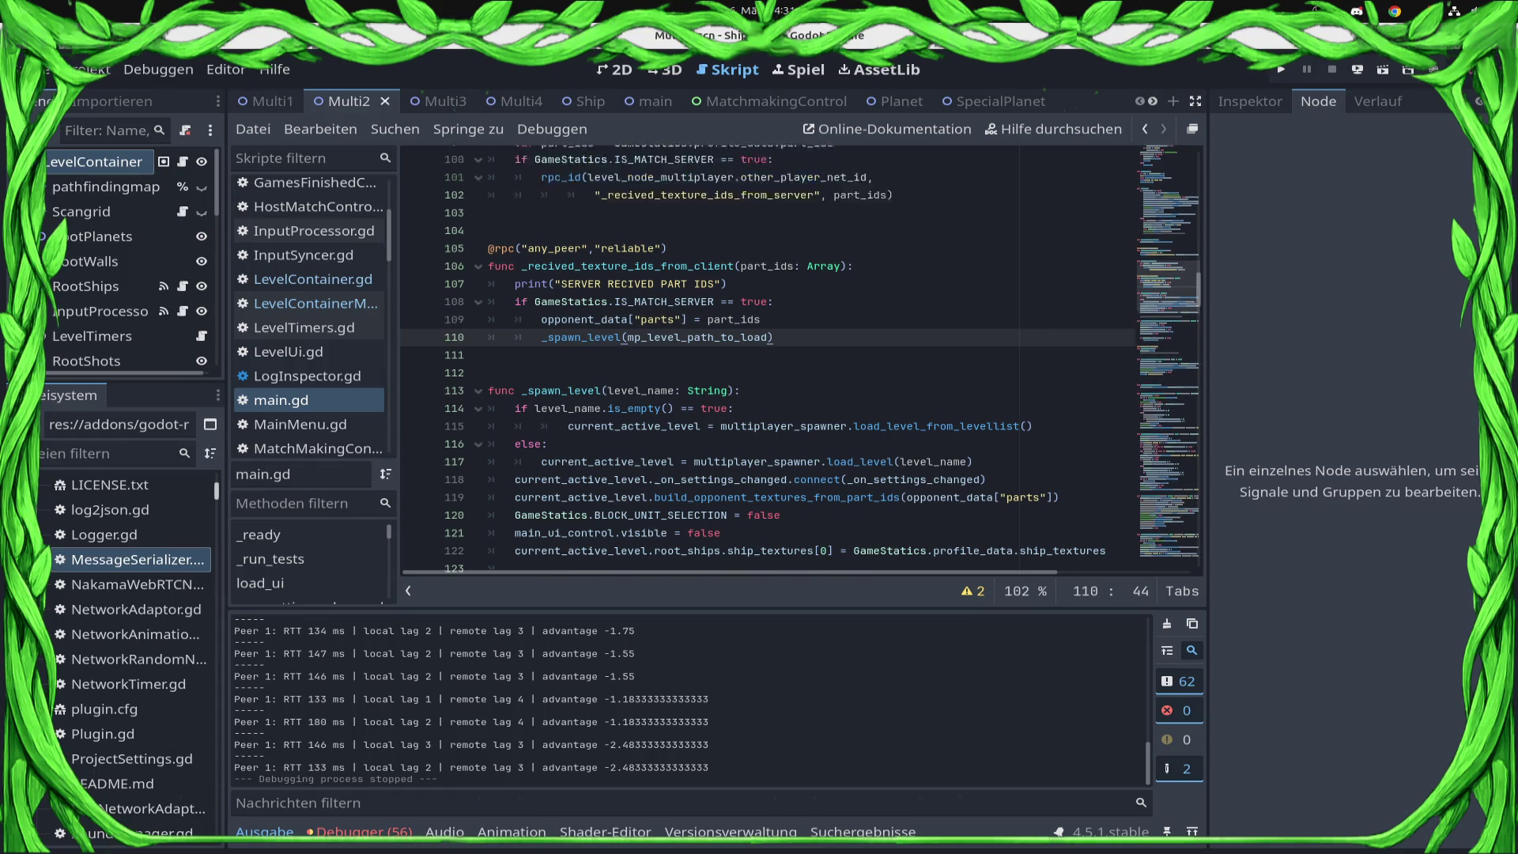
scroll(791, 356, down, 2)
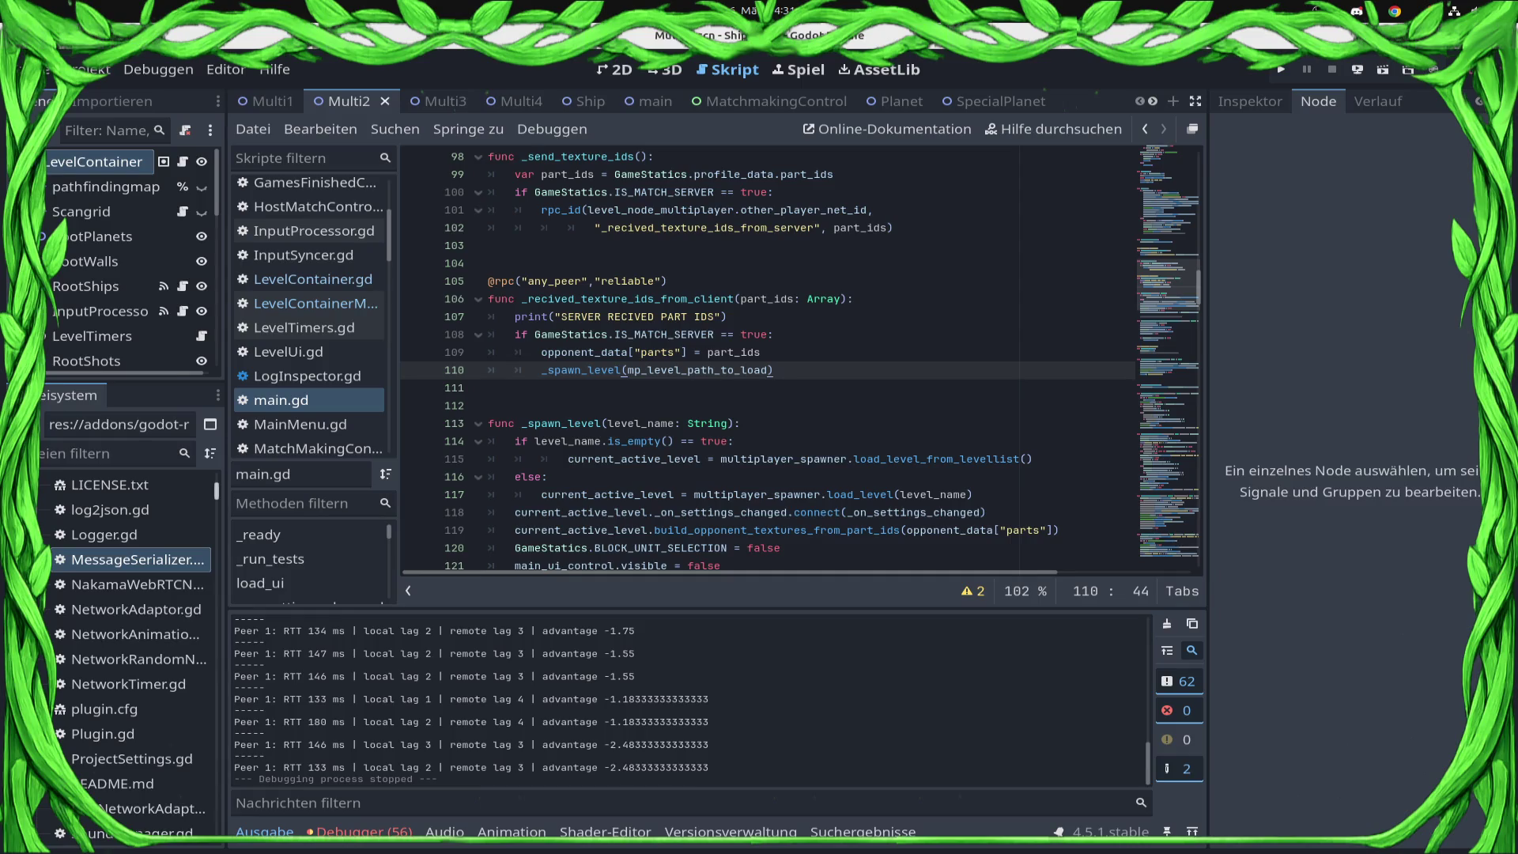
scroll(802, 359, down, 10)
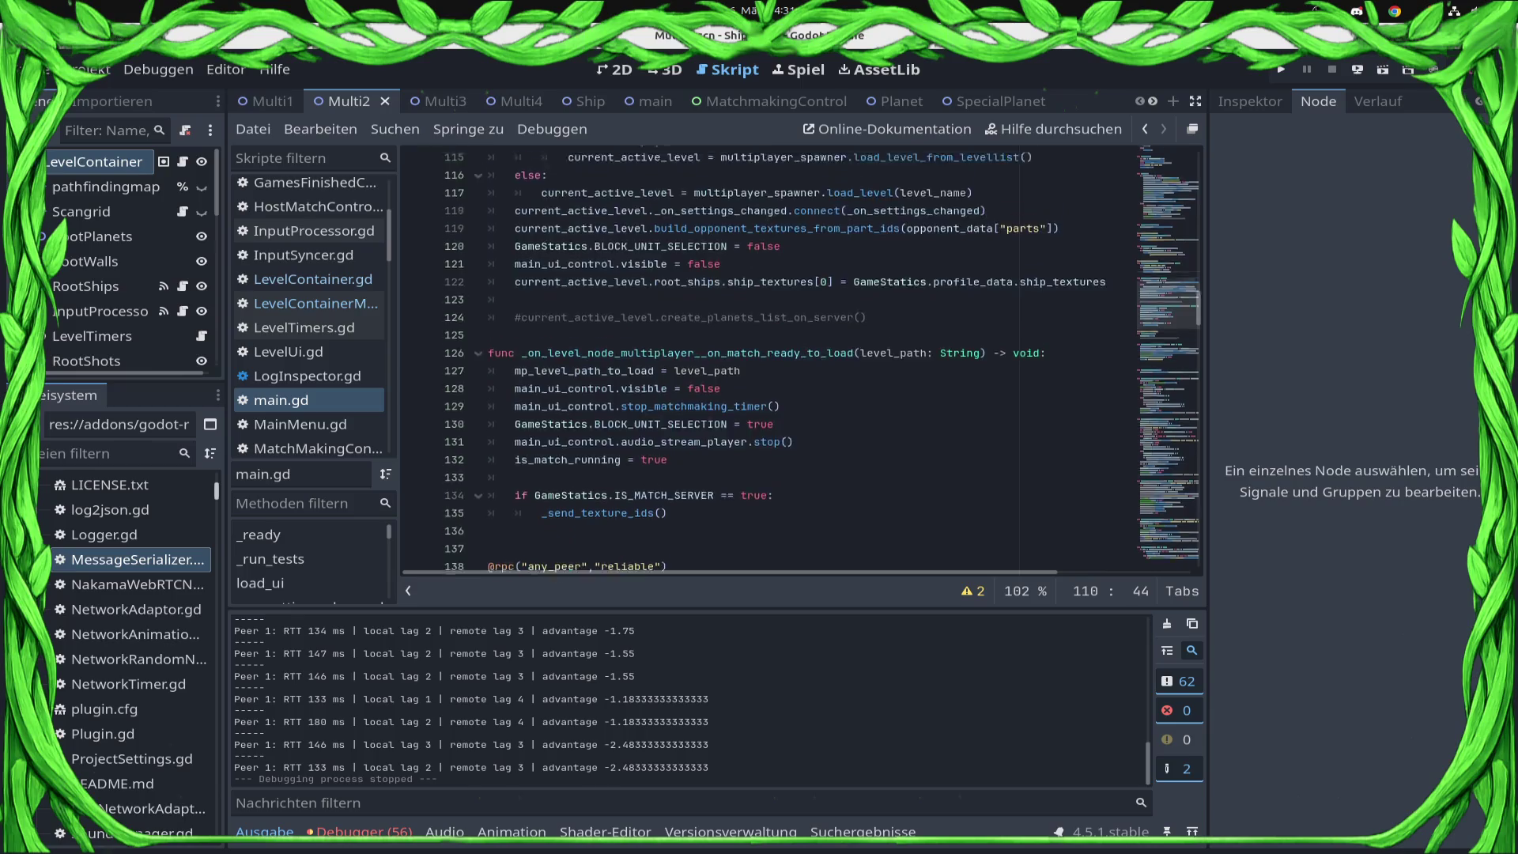
- Move SyncManager.start() from _client_is_ready to the first line of _spawn_level, correcting its indentation
drag(641, 389, 488, 388)
key(ctrl+c)
key(Delete)
key(ctrl+s)
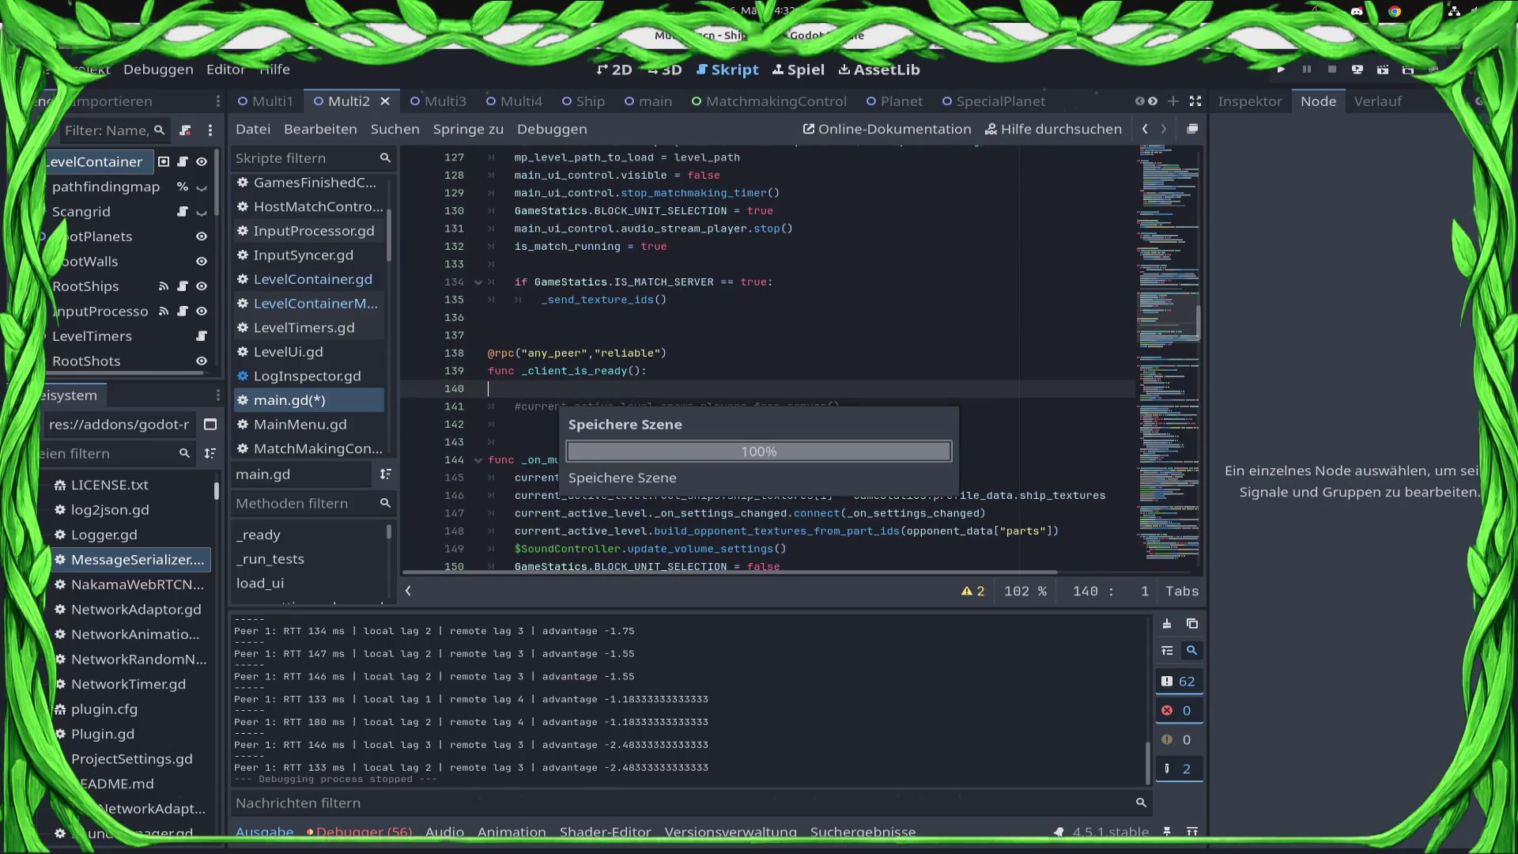
scroll(802, 361, up, 5)
scroll(801, 361, up, 3)
click(741, 316)
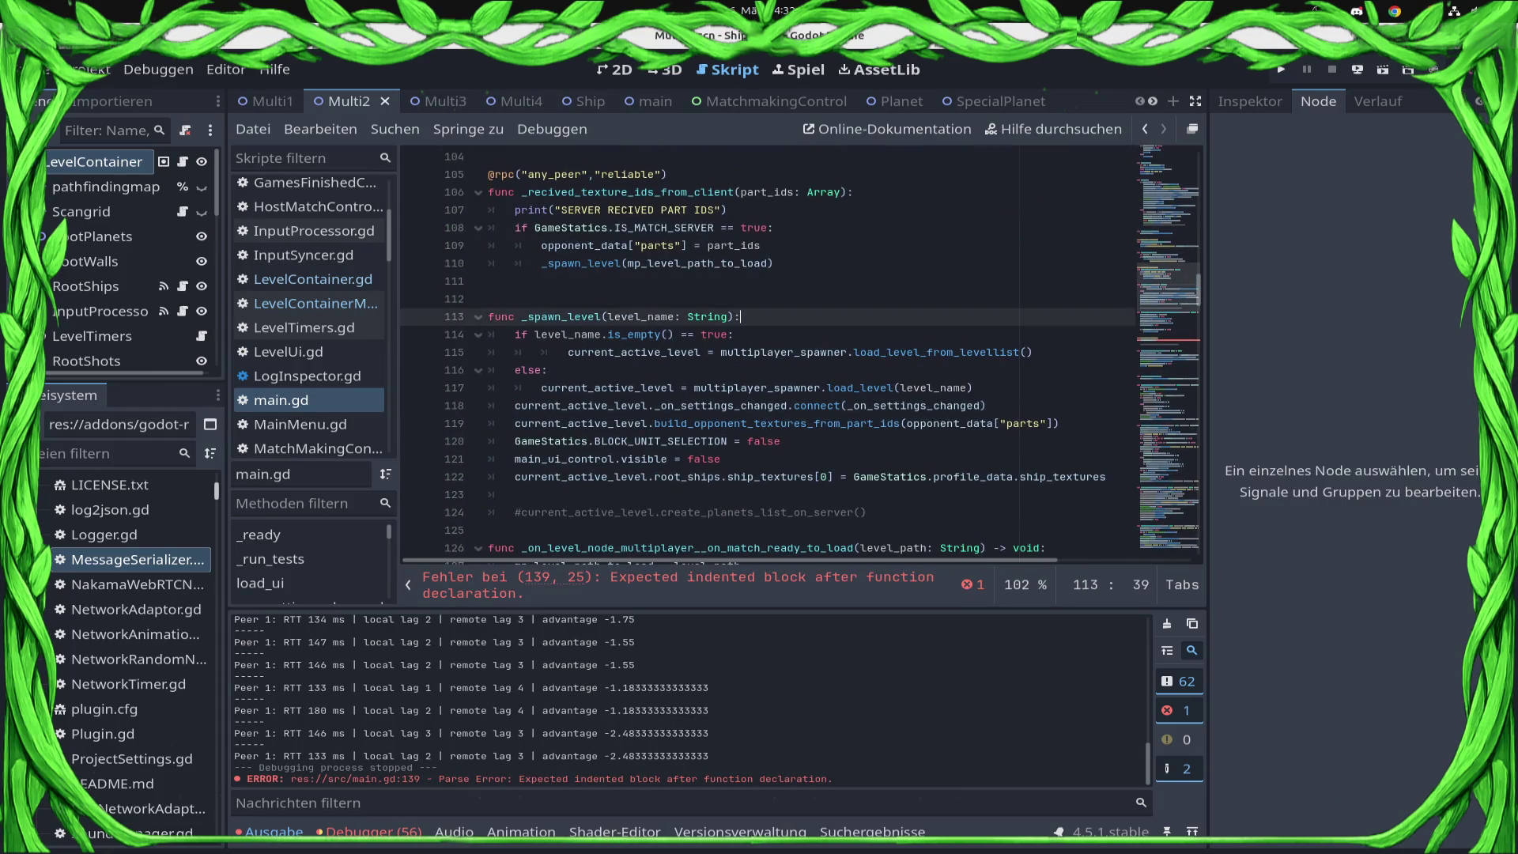
key(Return)
key(ctrl+v)
key(ctrl+s)
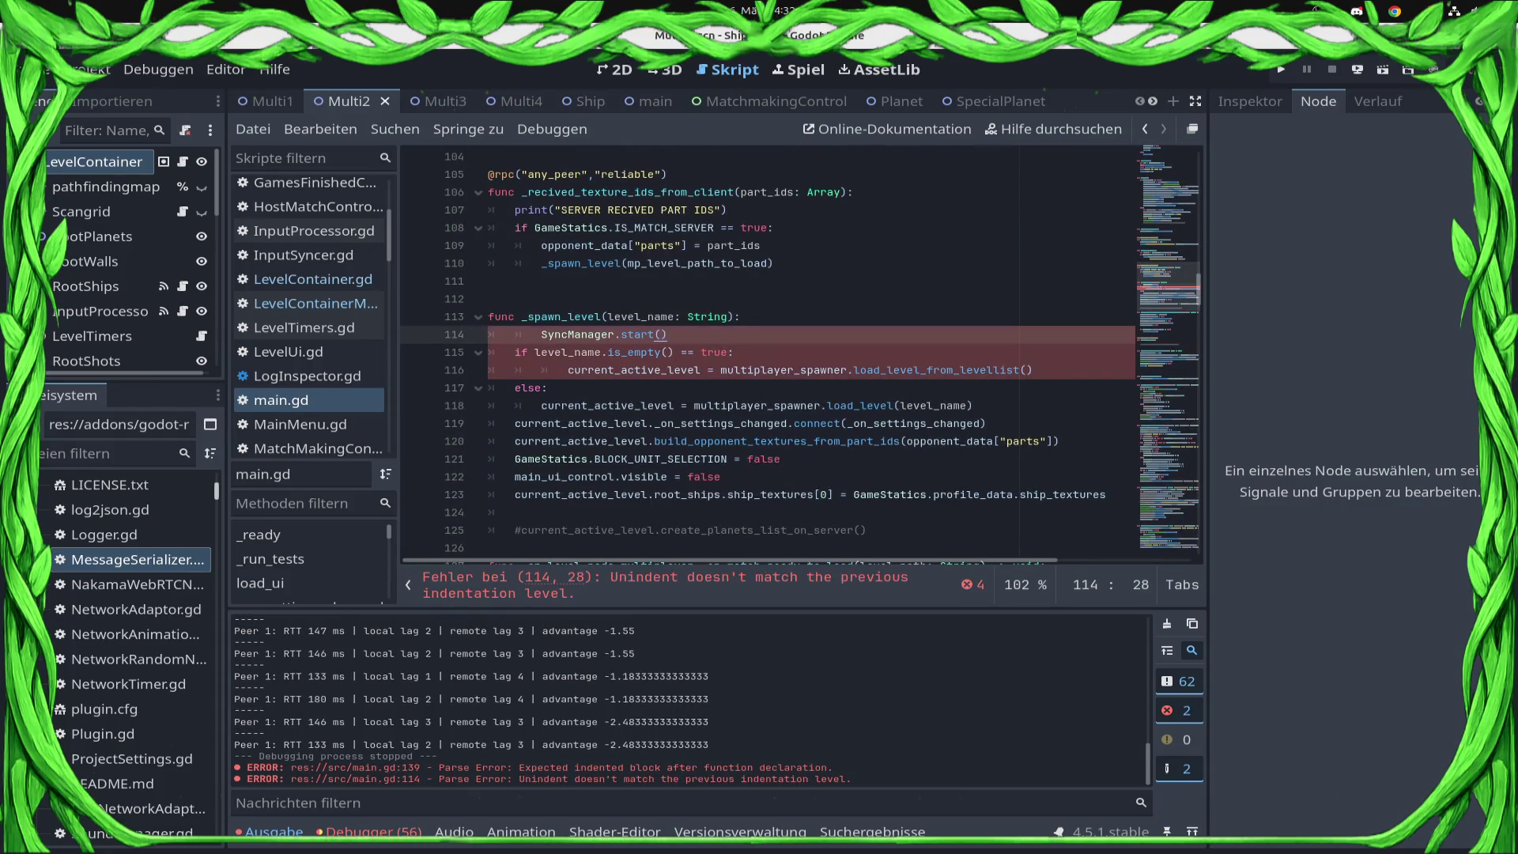
key(BackSpace)
key(ctrl+s)
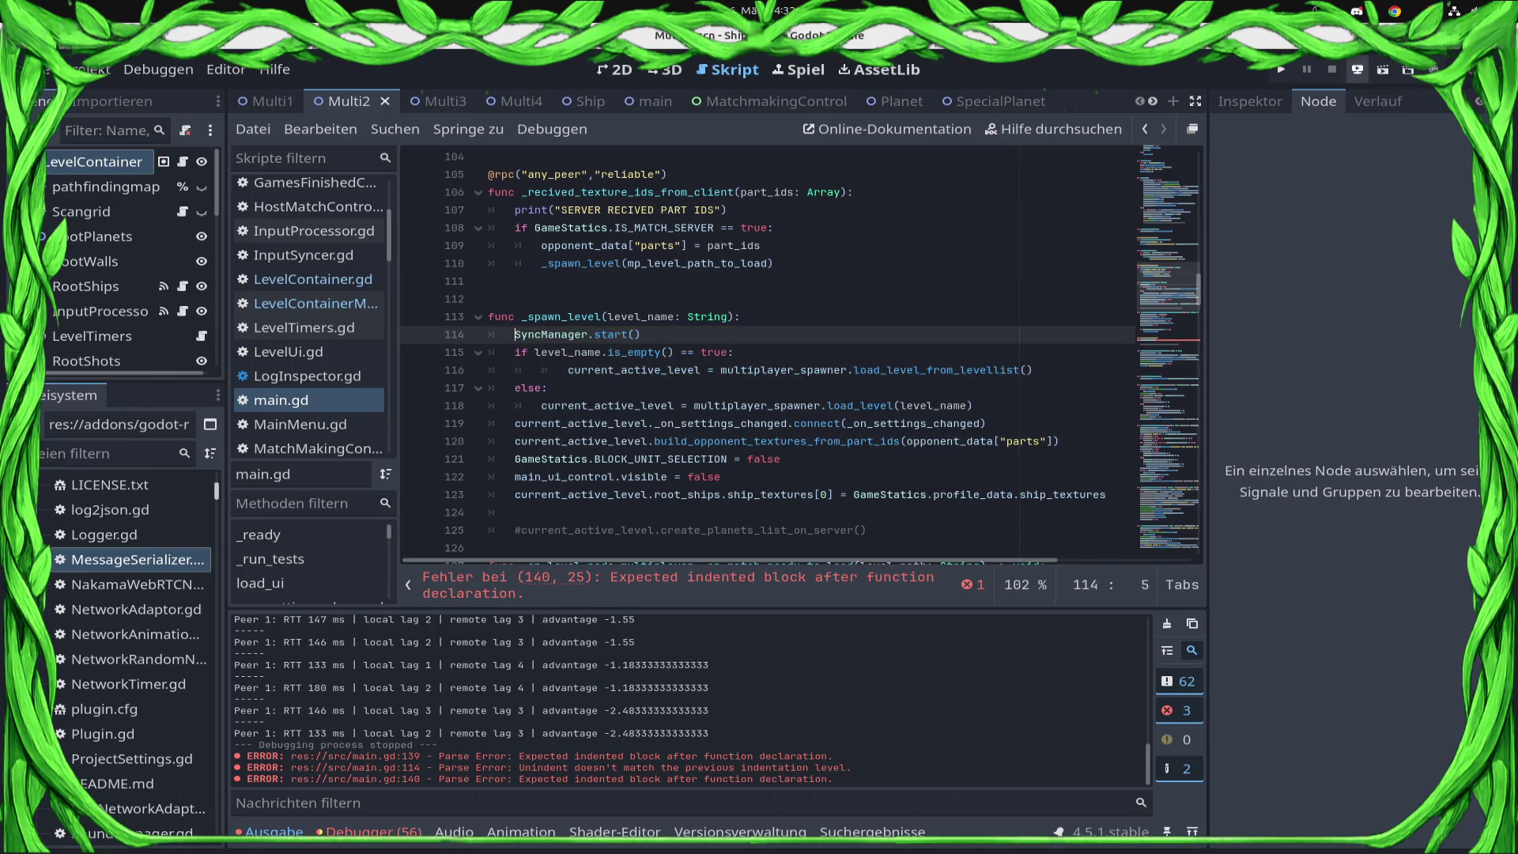
- Give the emptied _client_is_ready function a pass body and save main.gd
scroll(624, 431, down, 5)
scroll(767, 355, down, 4)
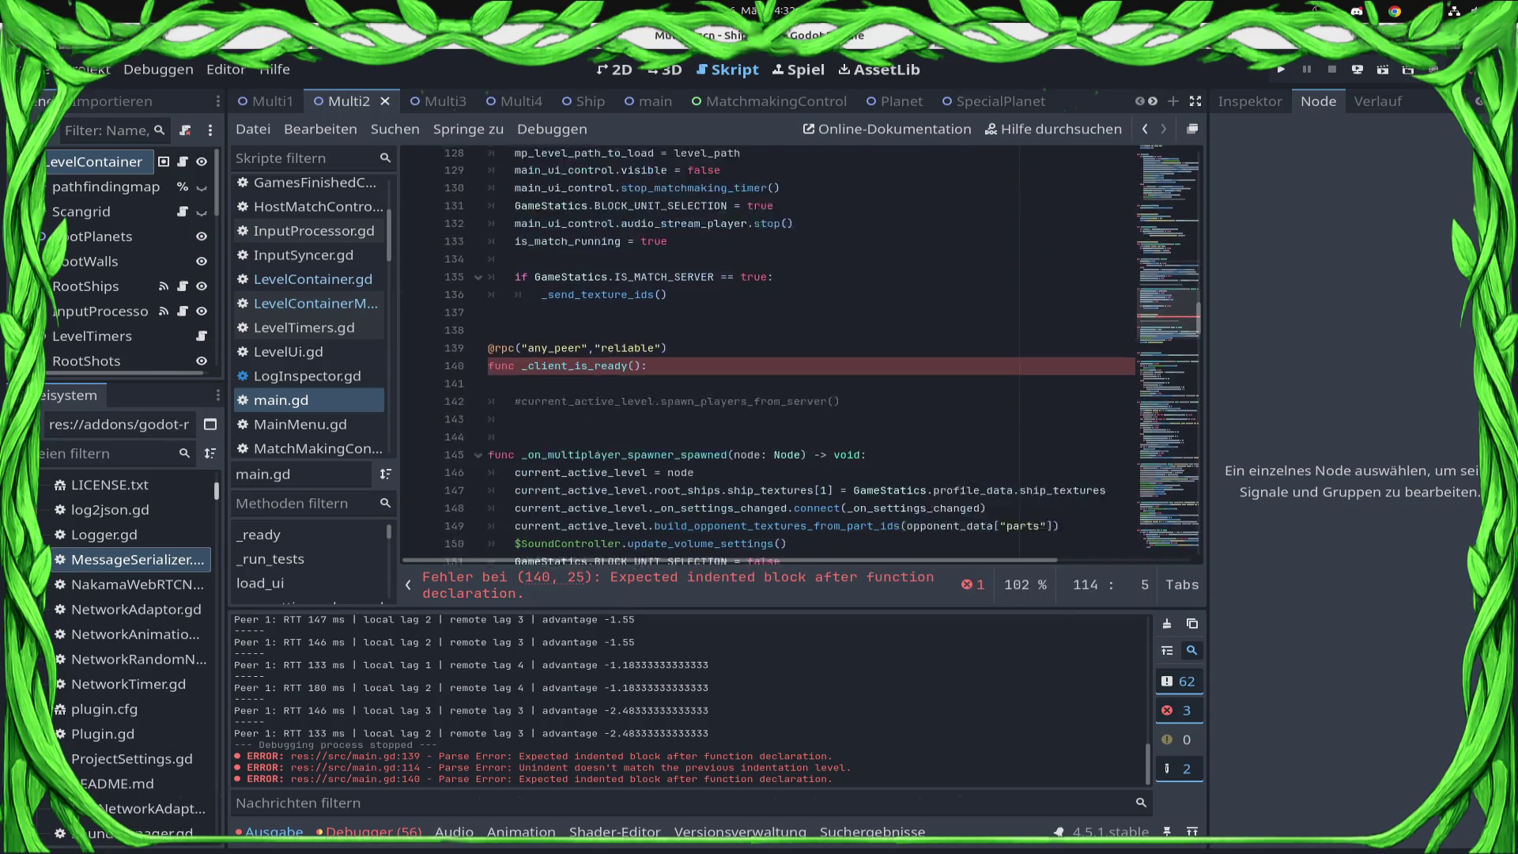
click(488, 358)
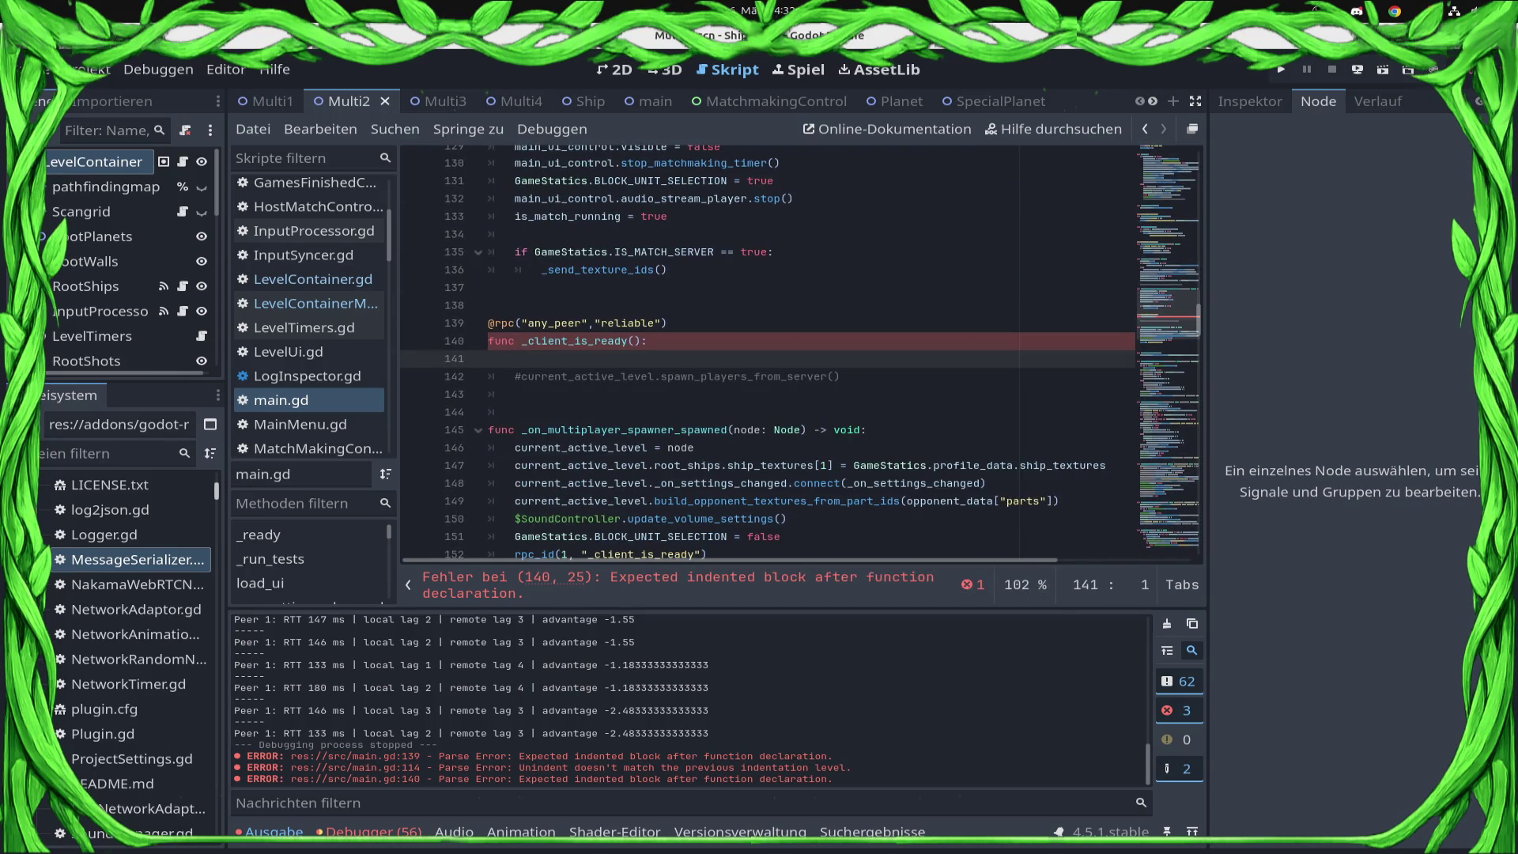
text(pass)
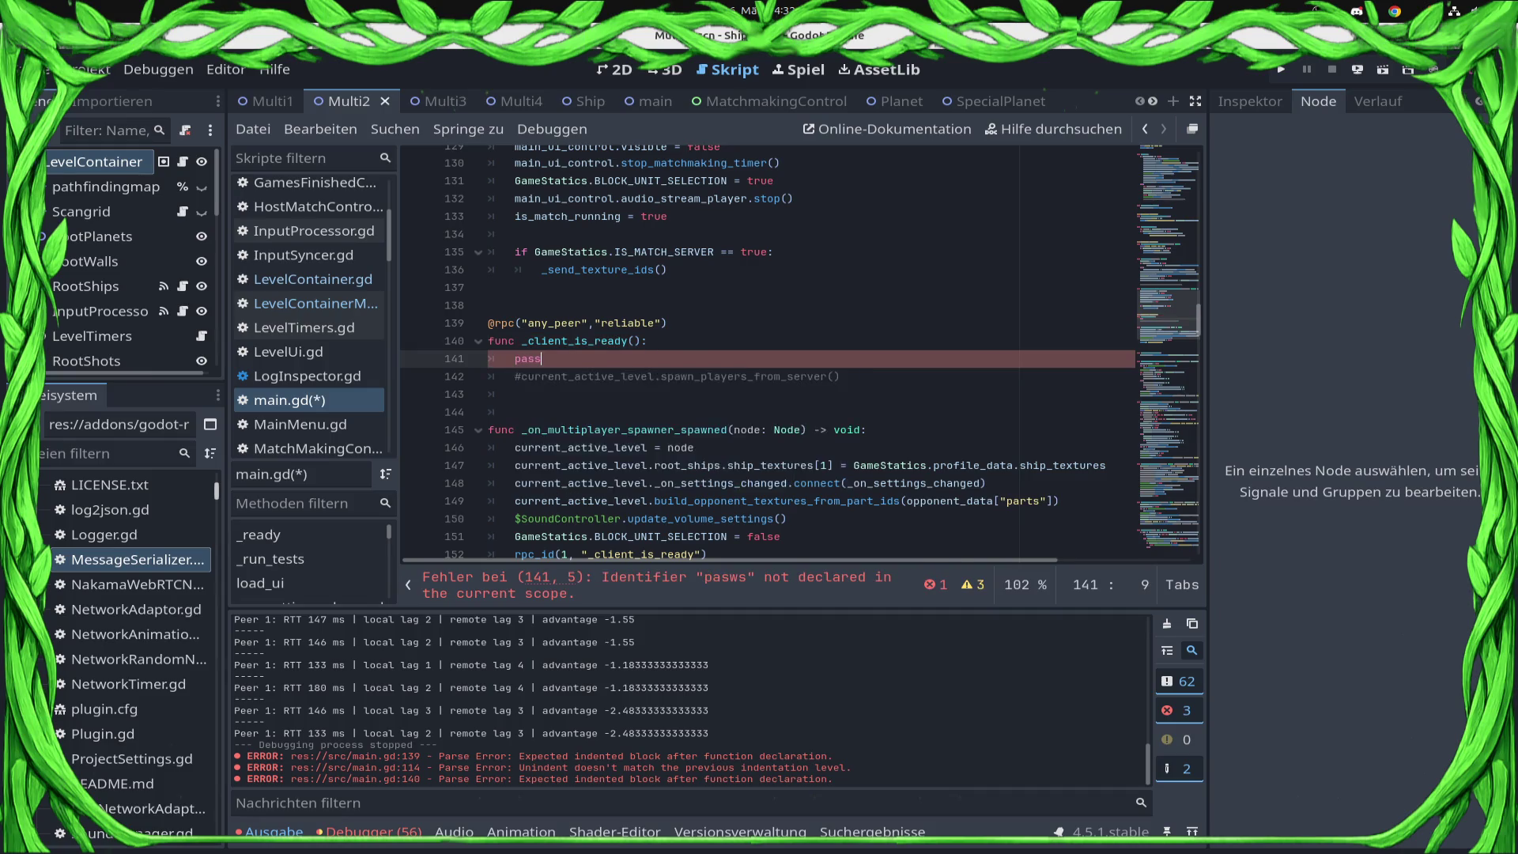
key(ctrl+s)
click(1358, 70)
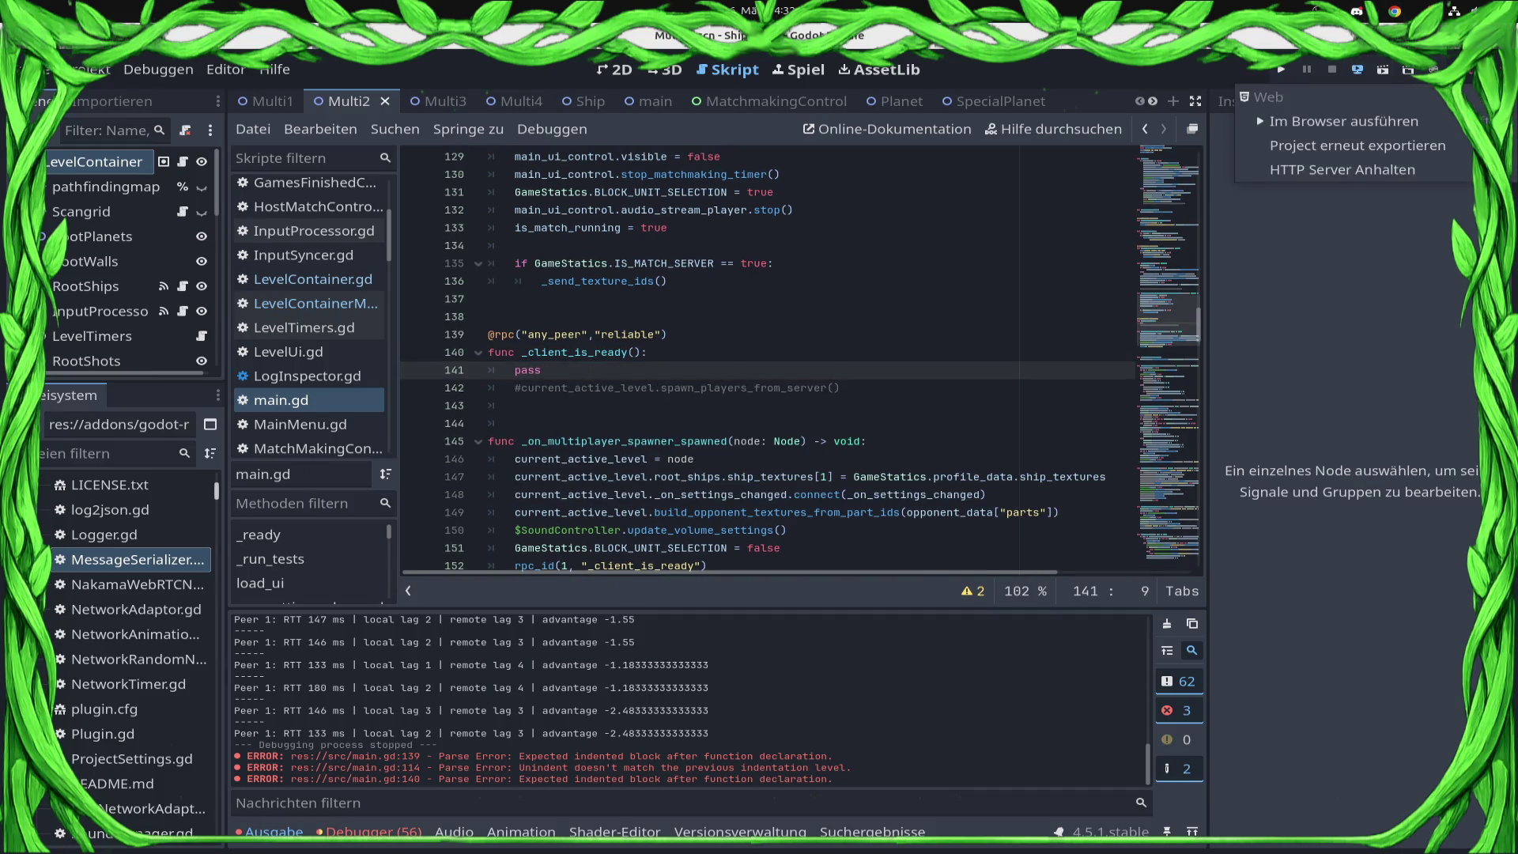
- Run the game in the browser and on desktop, then start searching for a ranked match
click(1344, 121)
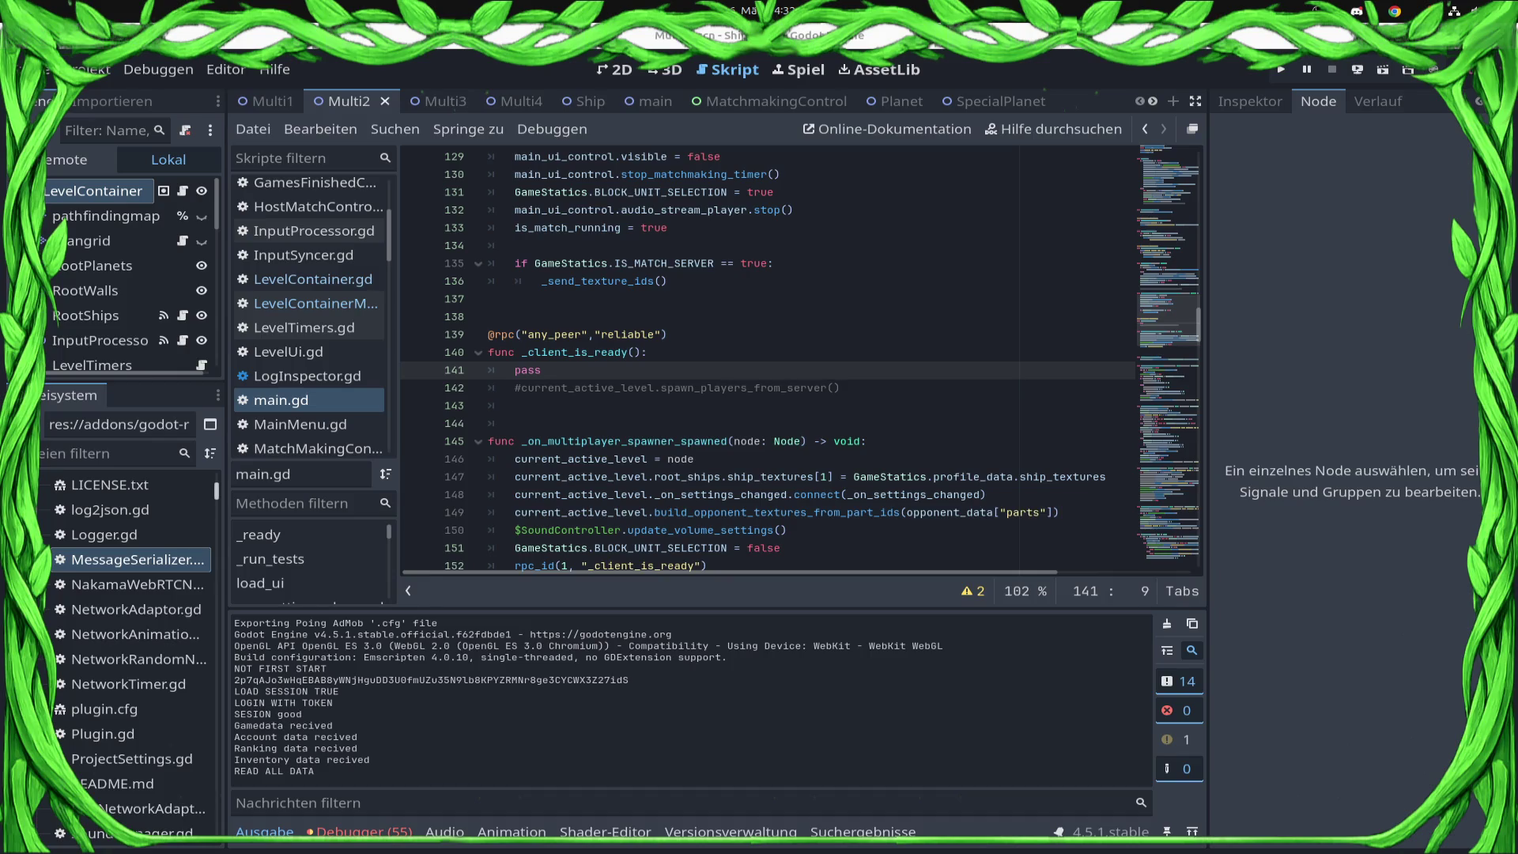
key(F5)
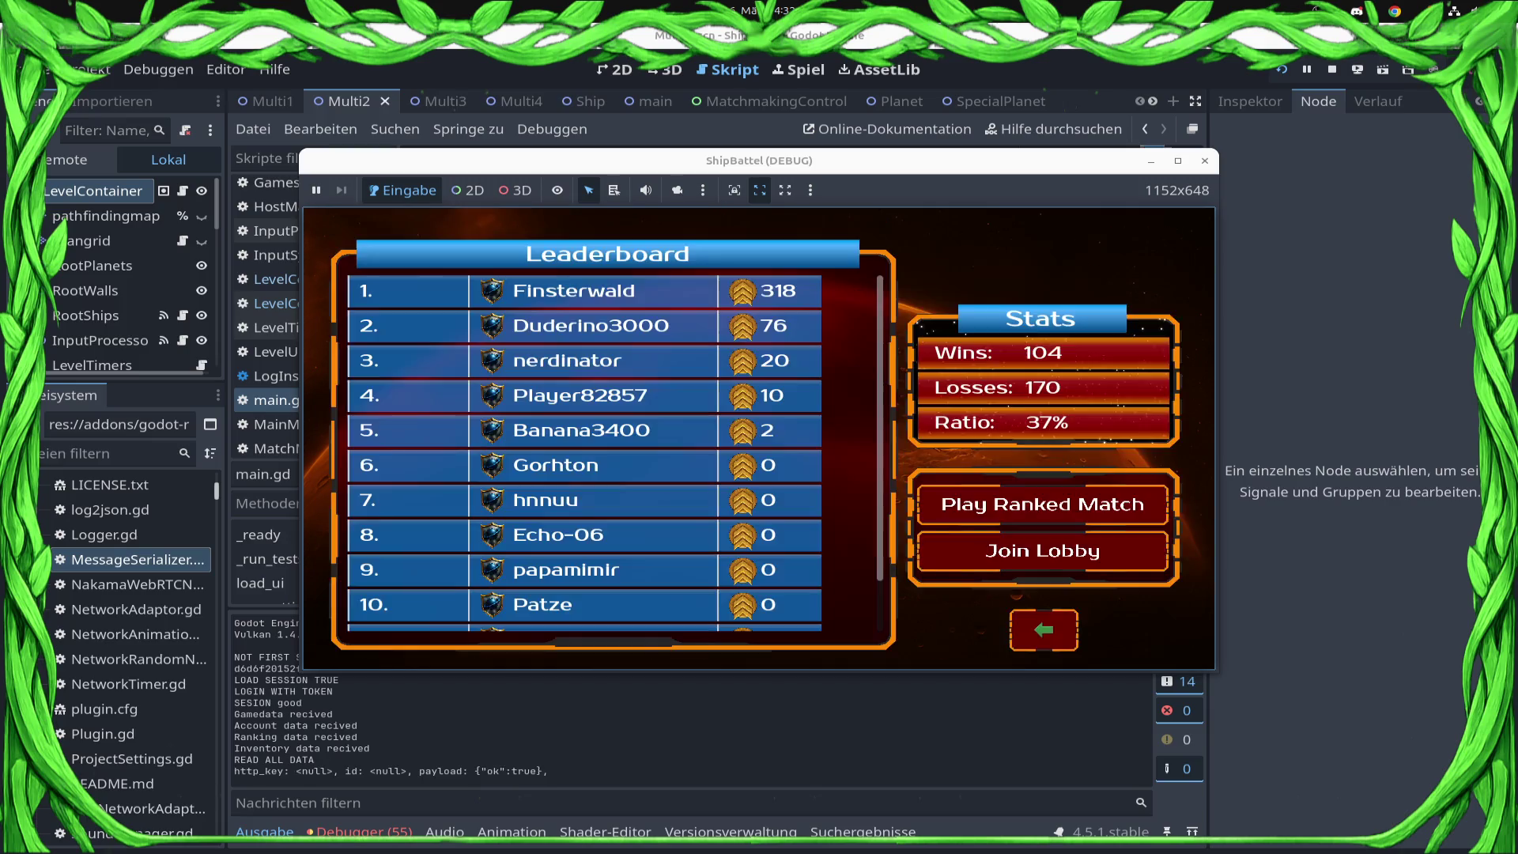
key(Return)
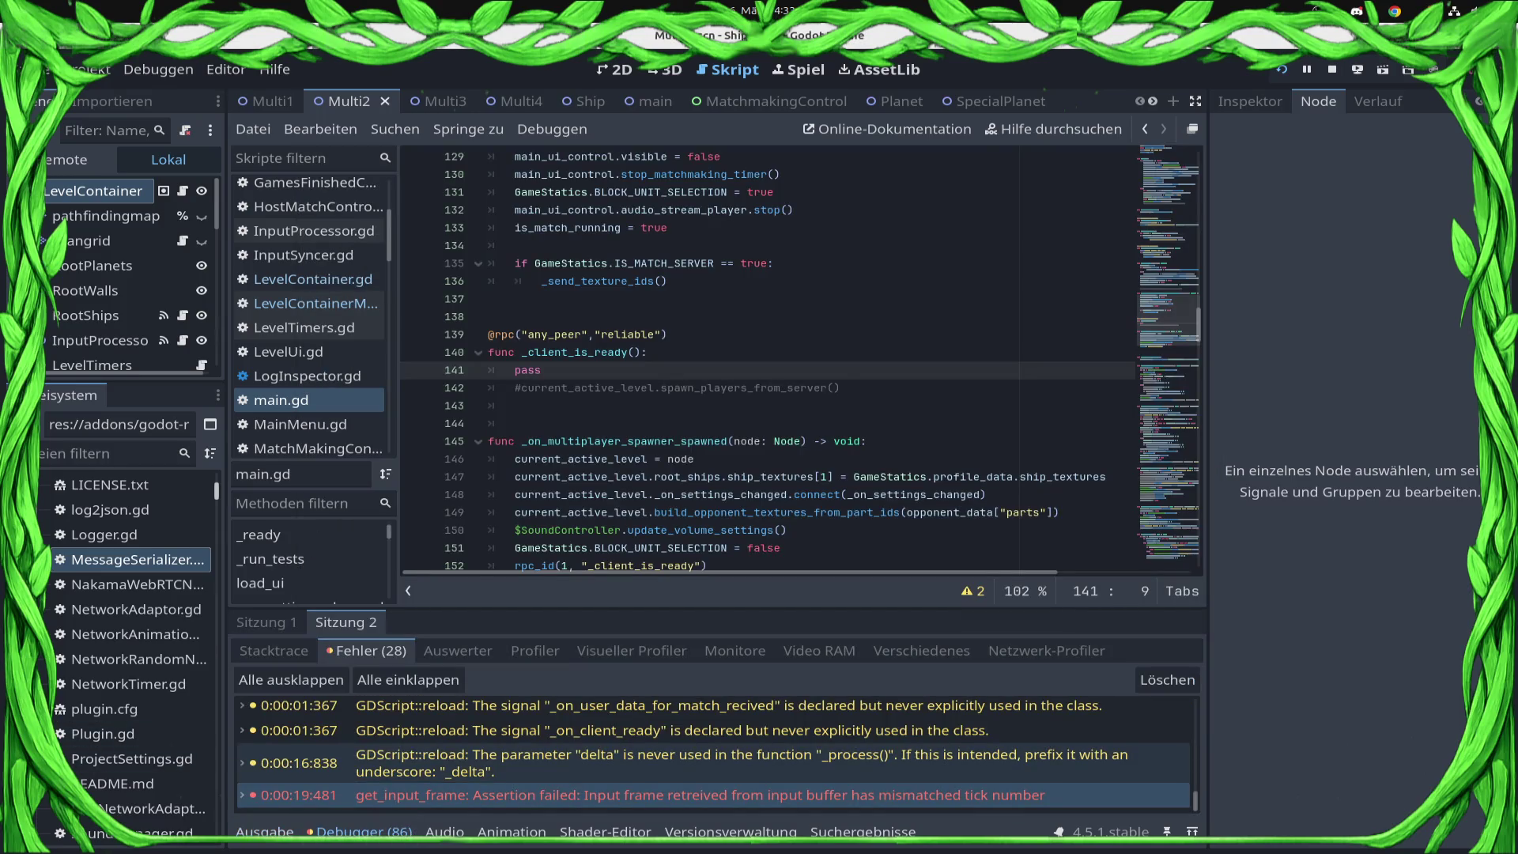
- Review Sitzung 1's debugger errors about missing peer input for frame 1, then restore the output log
click(262, 623)
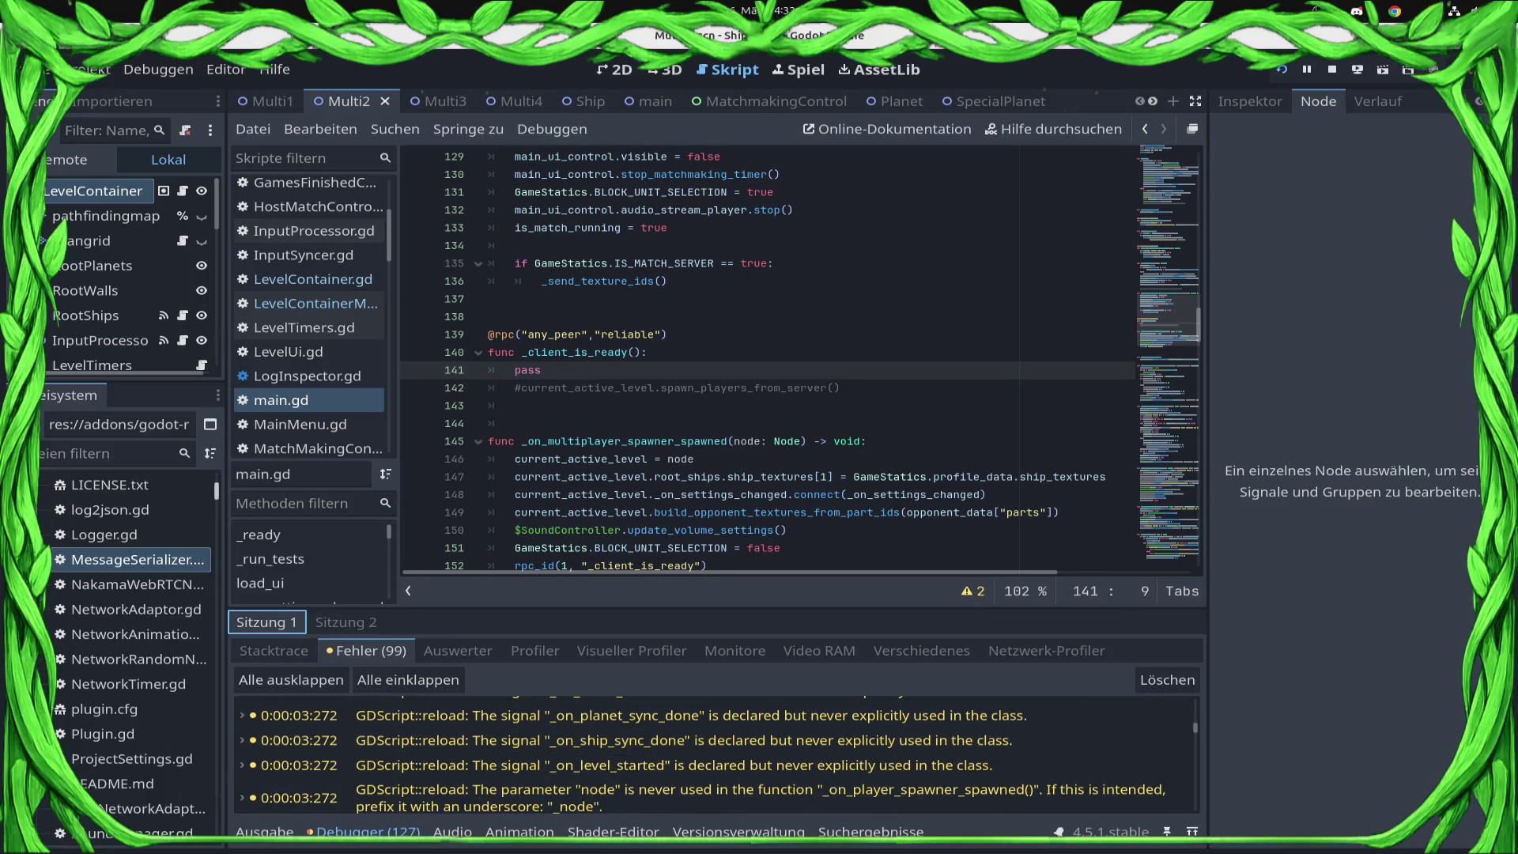
scroll(712, 755, down, 15)
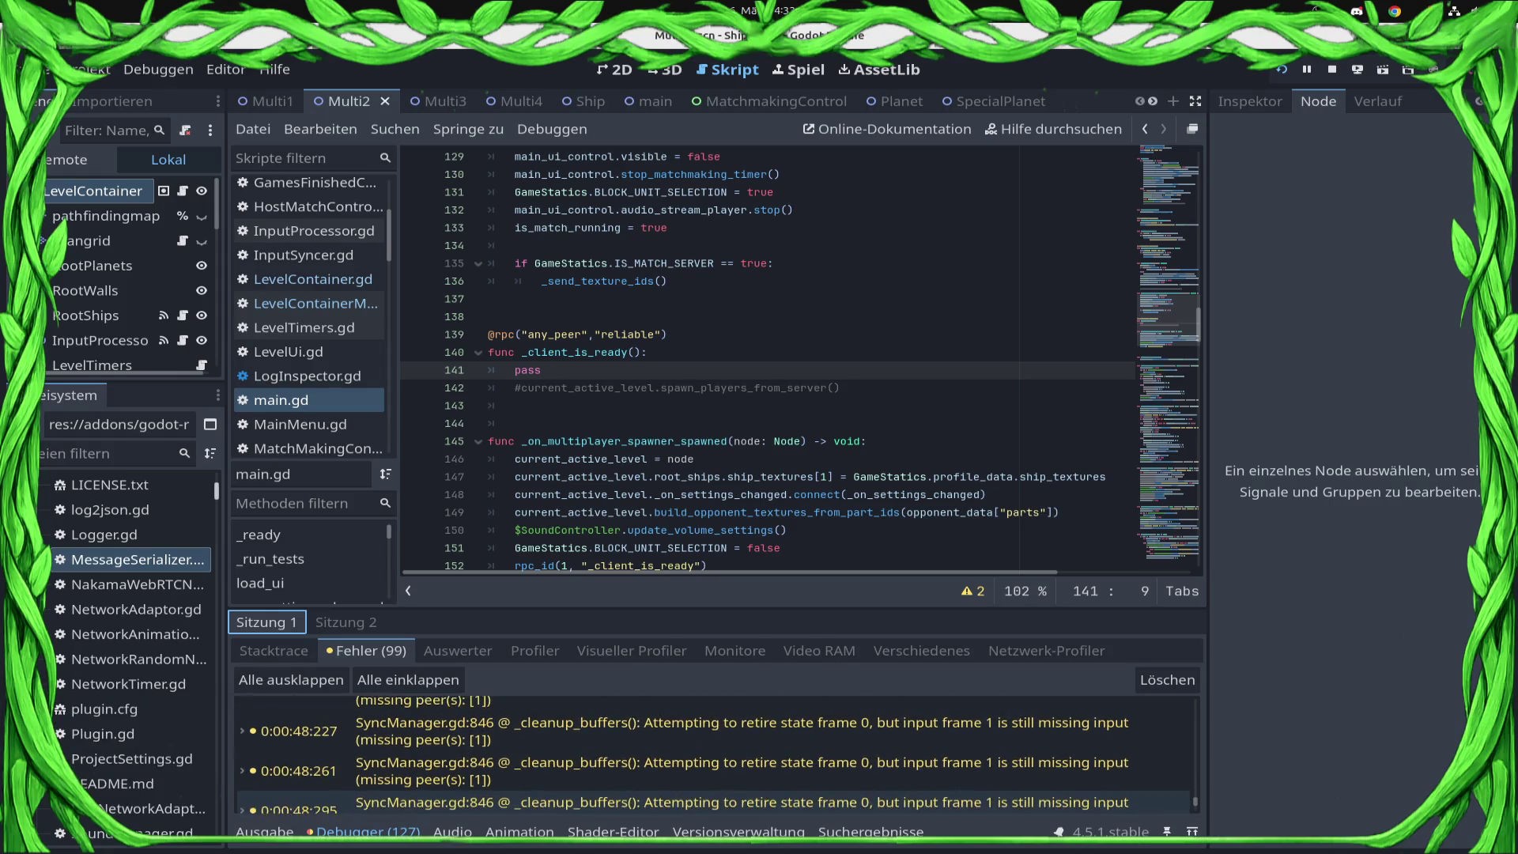
key(ctrl+j)
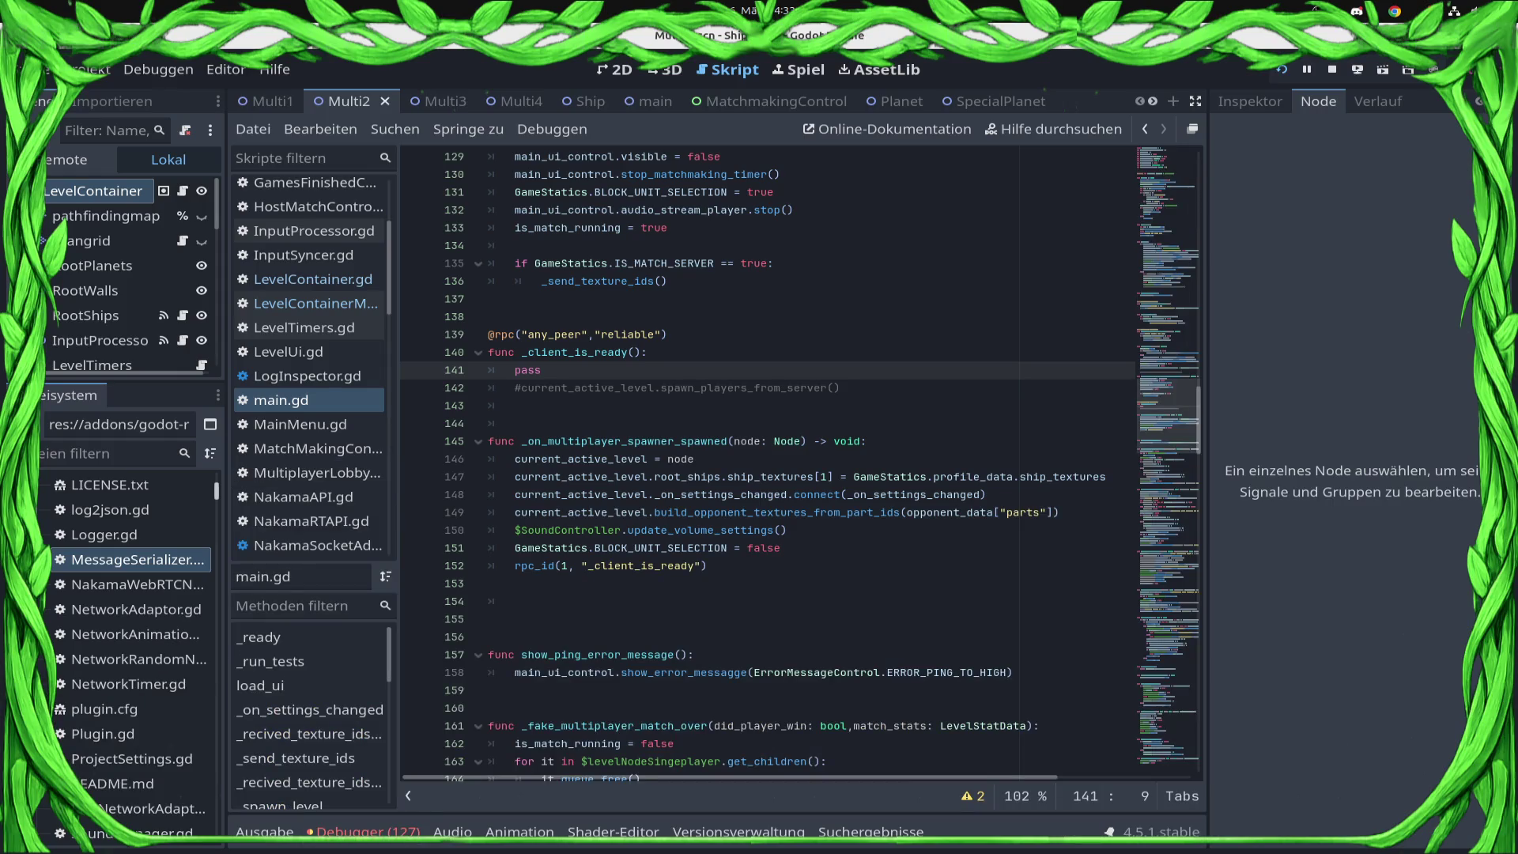
key(alt+o)
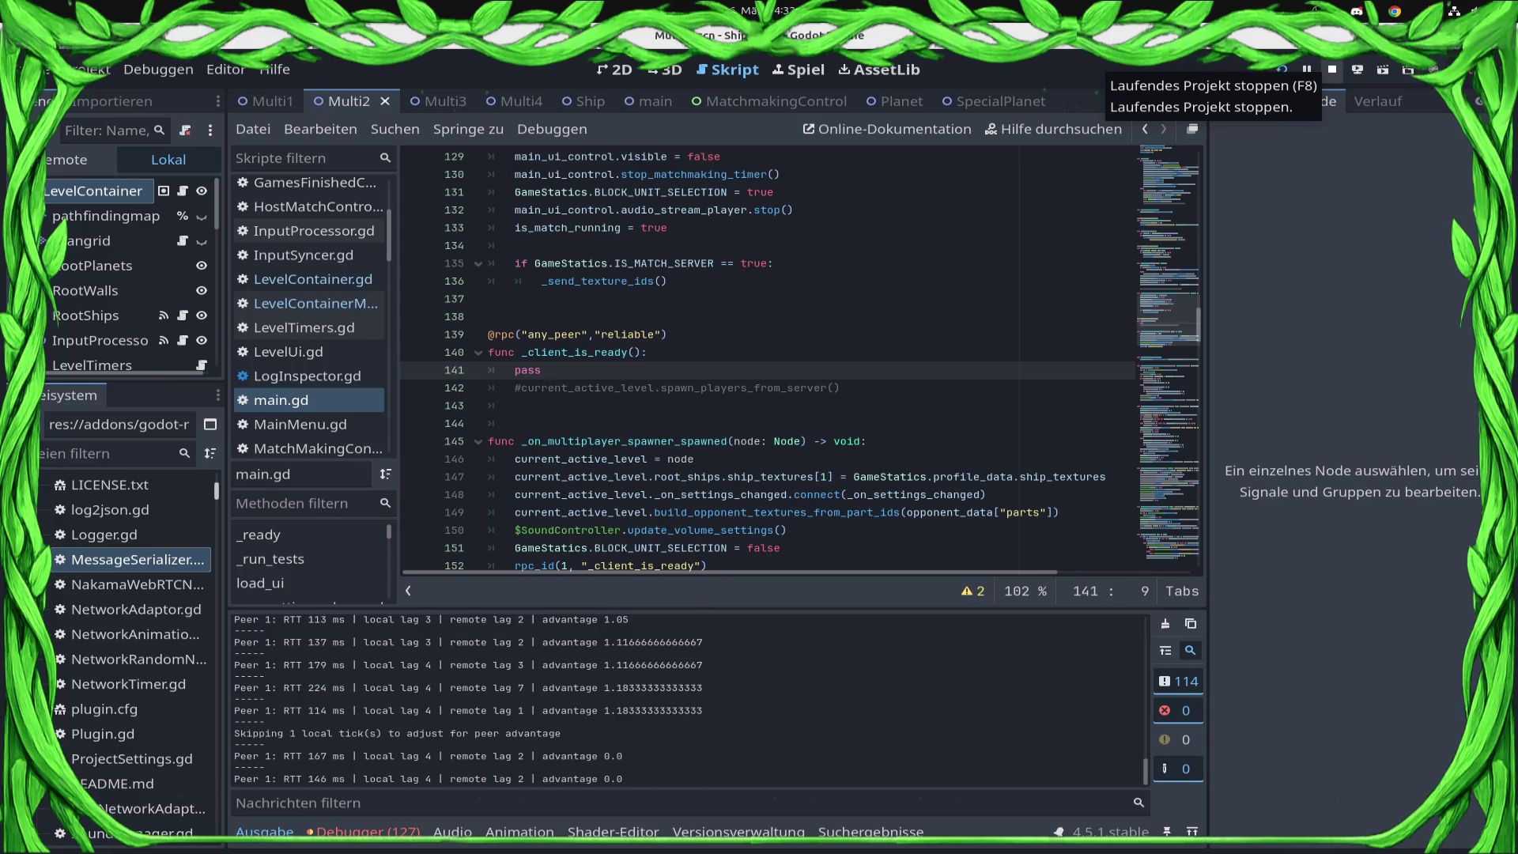
- Stop the running game and return to the _spawn_level code in main.gd
click(1332, 69)
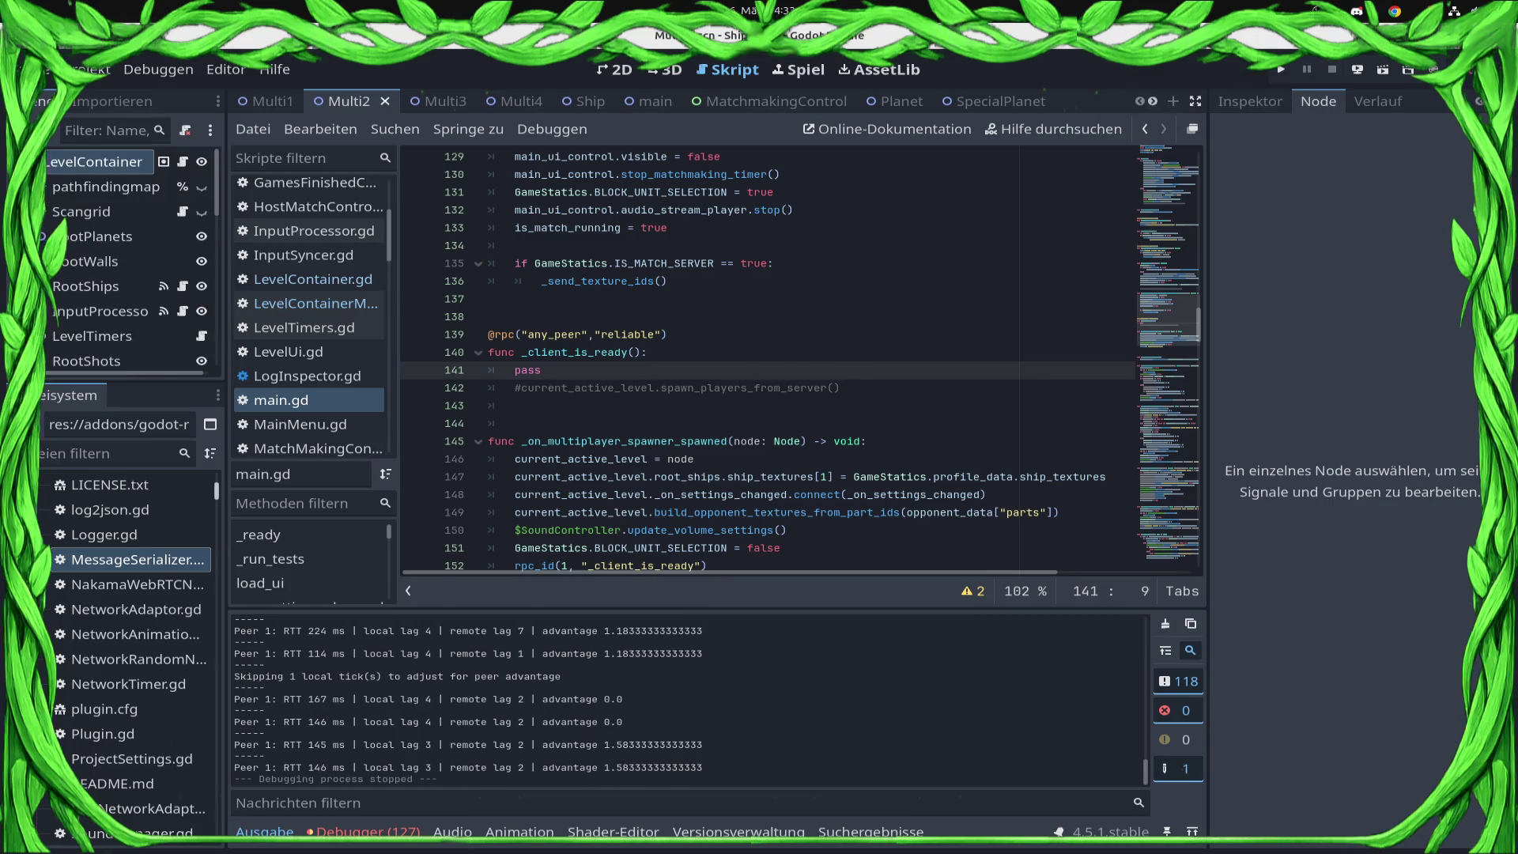
key(Up)
key(Up)
key(Up)
key(Down)
key(Down)
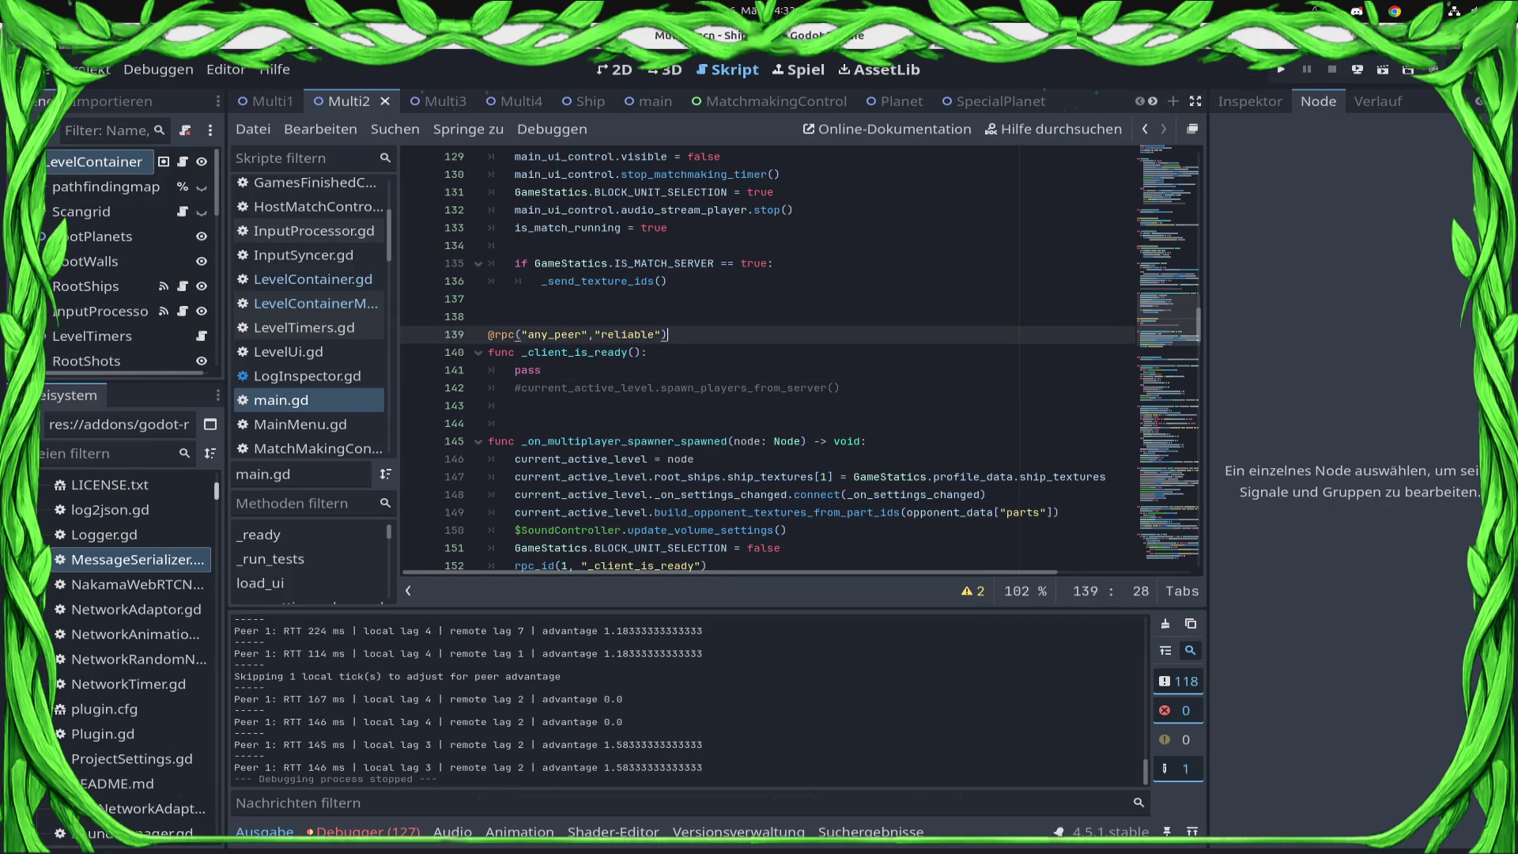
scroll(767, 356, up, 2)
scroll(767, 356, up, 6)
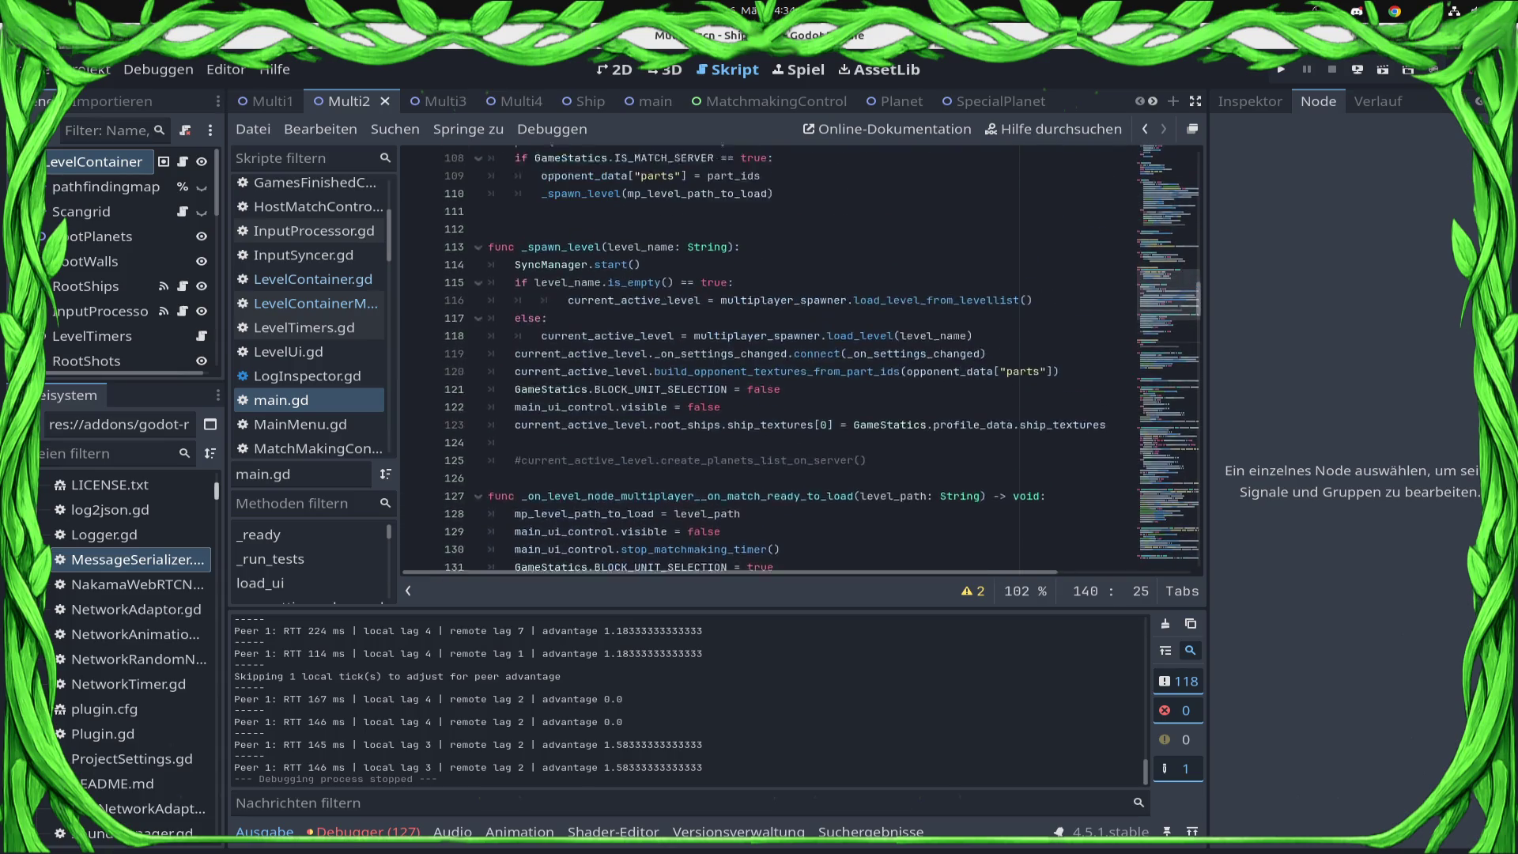
- Move SyncManager.start() from line 114 to just after the load_level call, outdented, and save
mouse_move(641, 297)
mouse_down()
mouse_move(553, 281)
mouse_move(490, 298)
mouse_up()
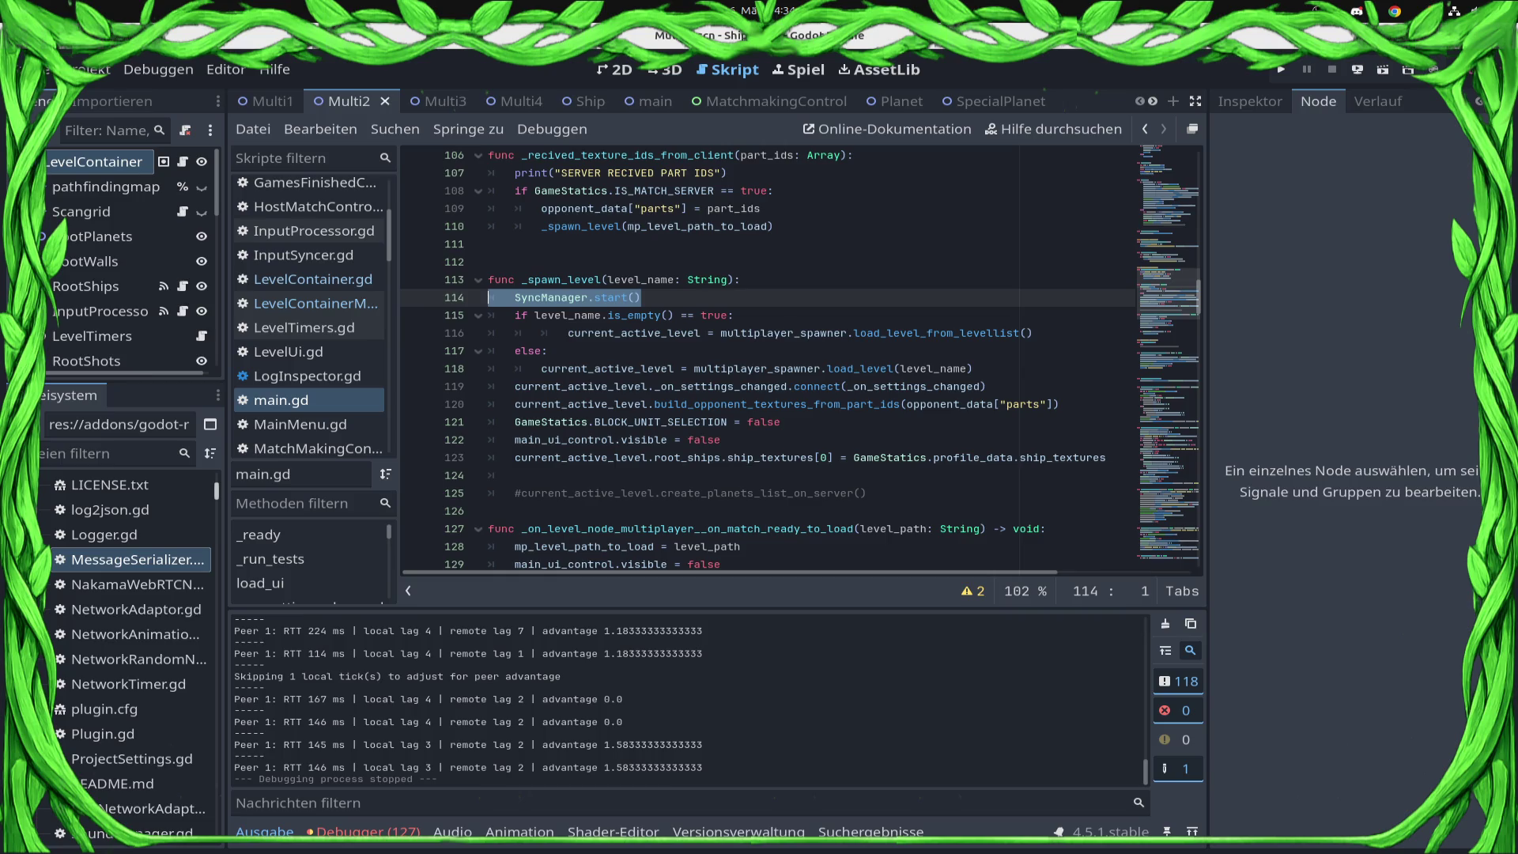
key(ctrl+x)
click(974, 368)
key(Return)
key(ctrl+v)
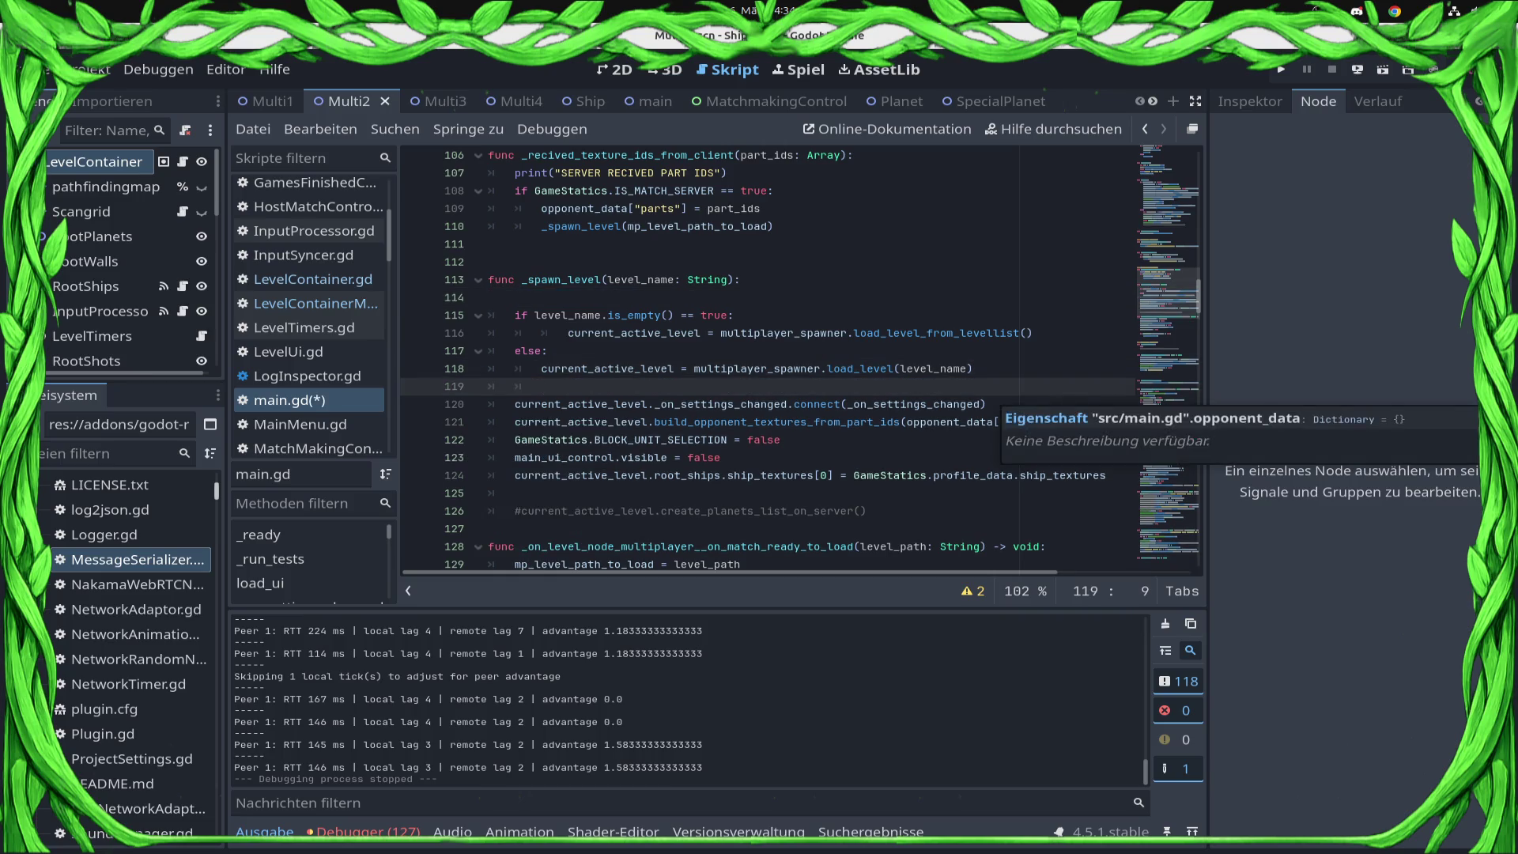
key(Home)
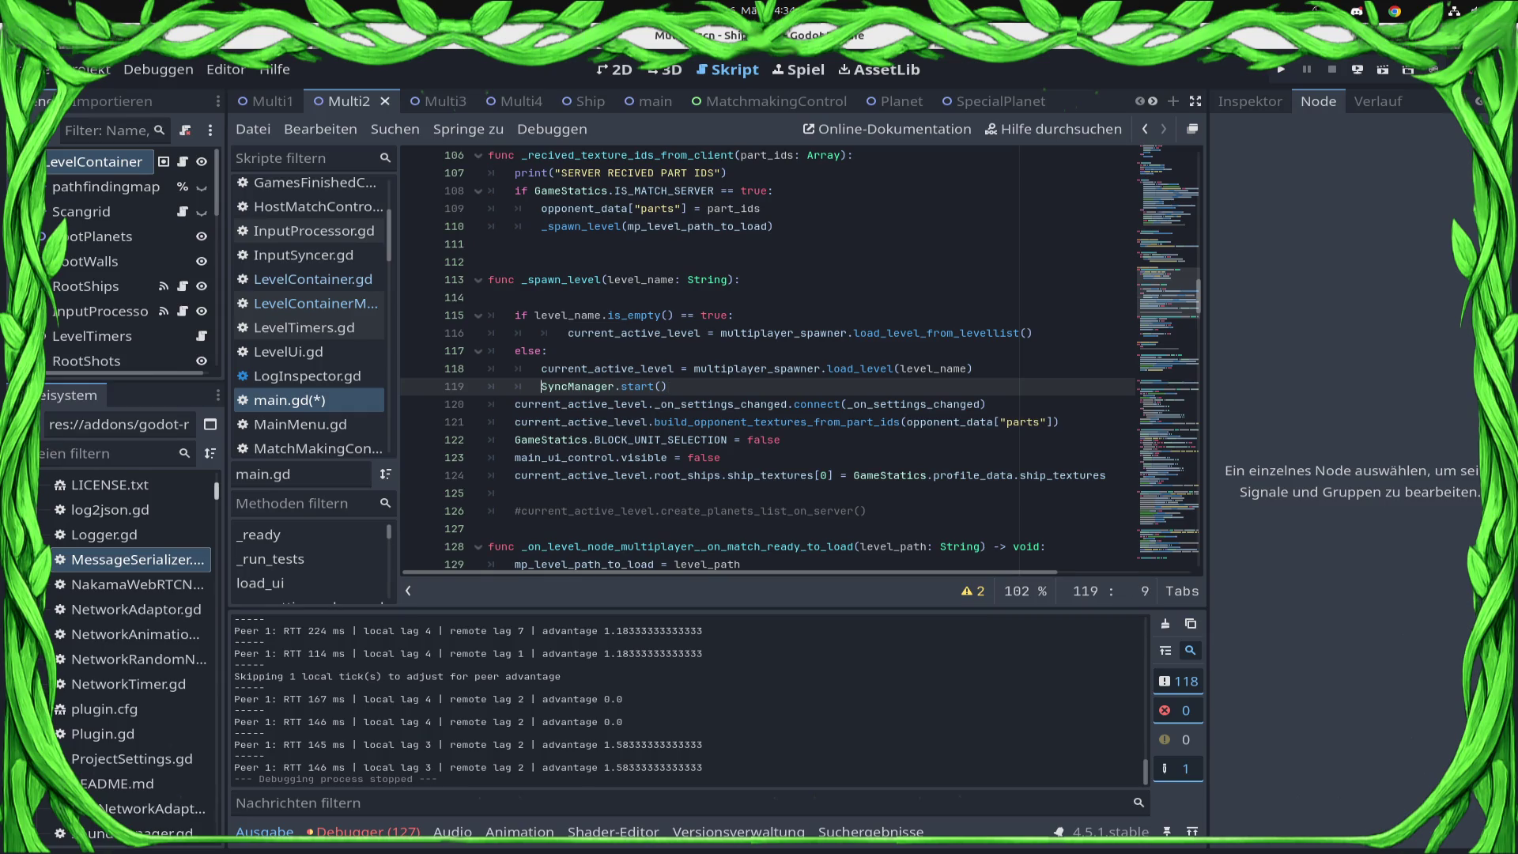
key(BackSpace)
key(ctrl+s)
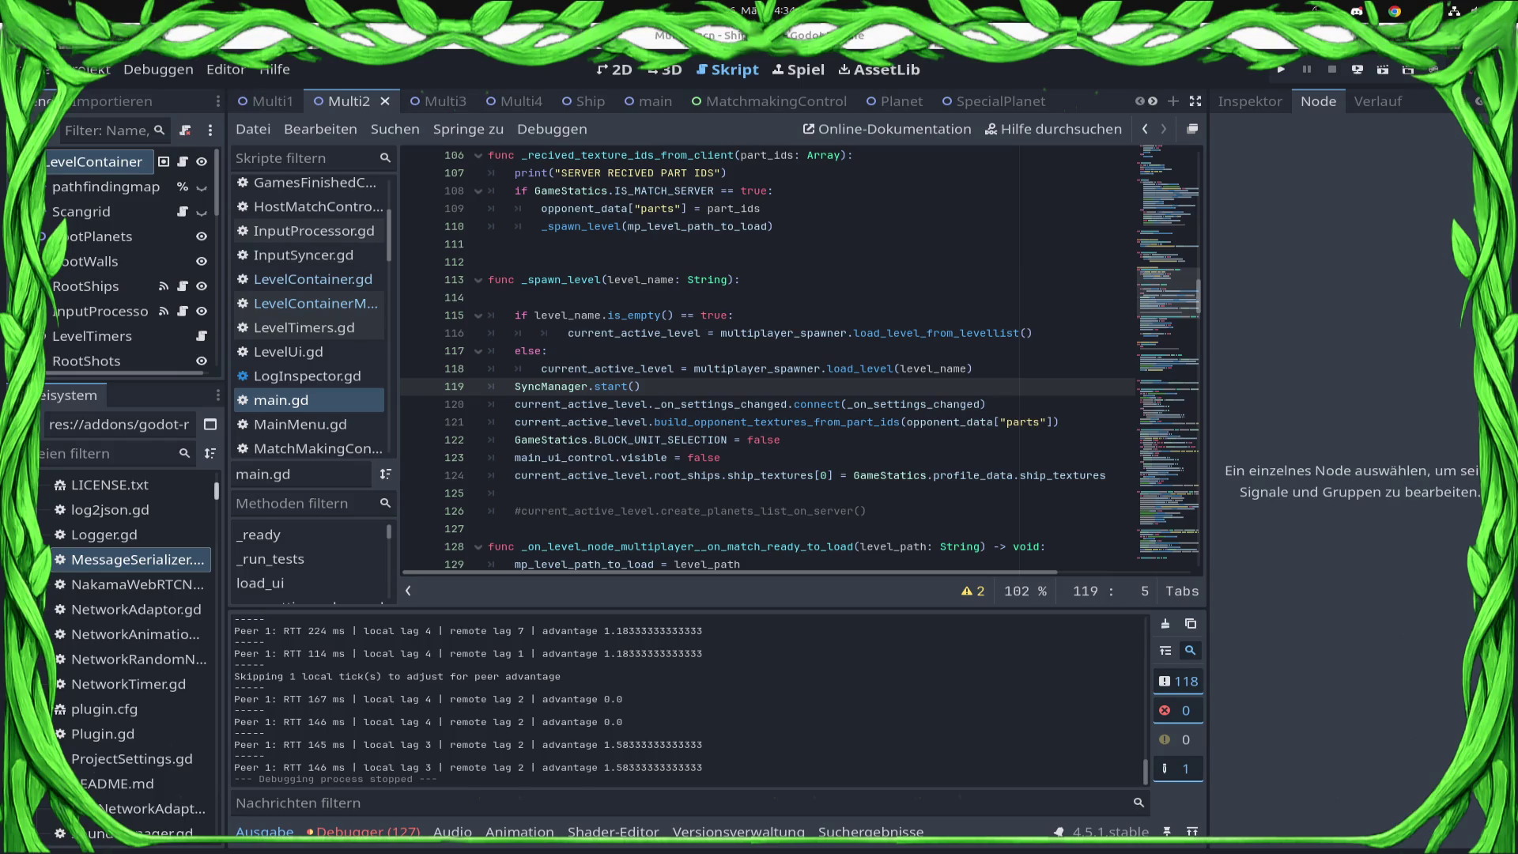
- Deploy the game to the Samsung Android phone and also launch it on desktop
click(1357, 69)
click(1305, 135)
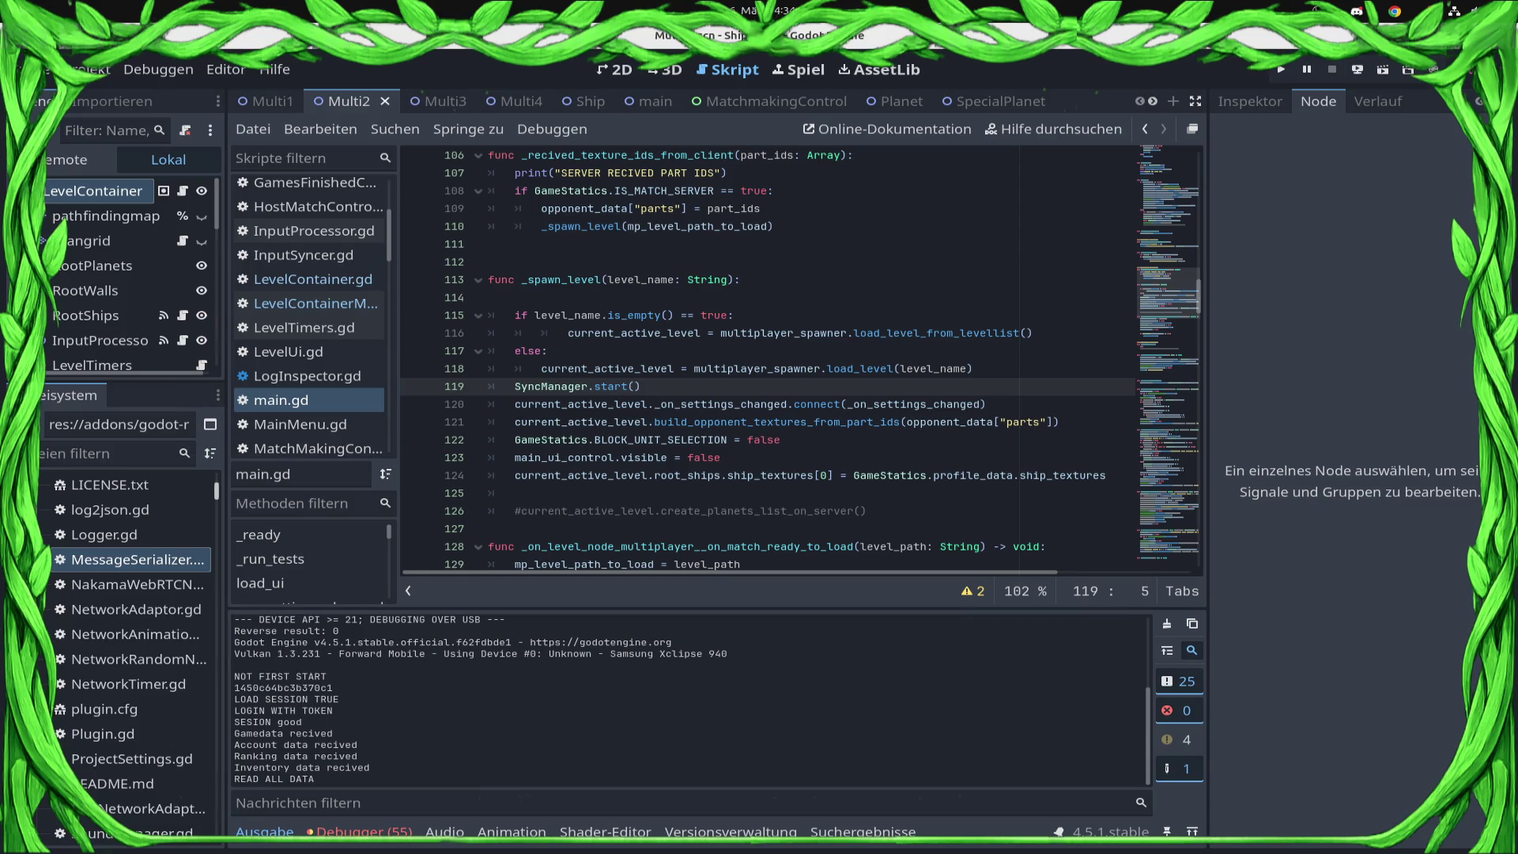
key(F5)
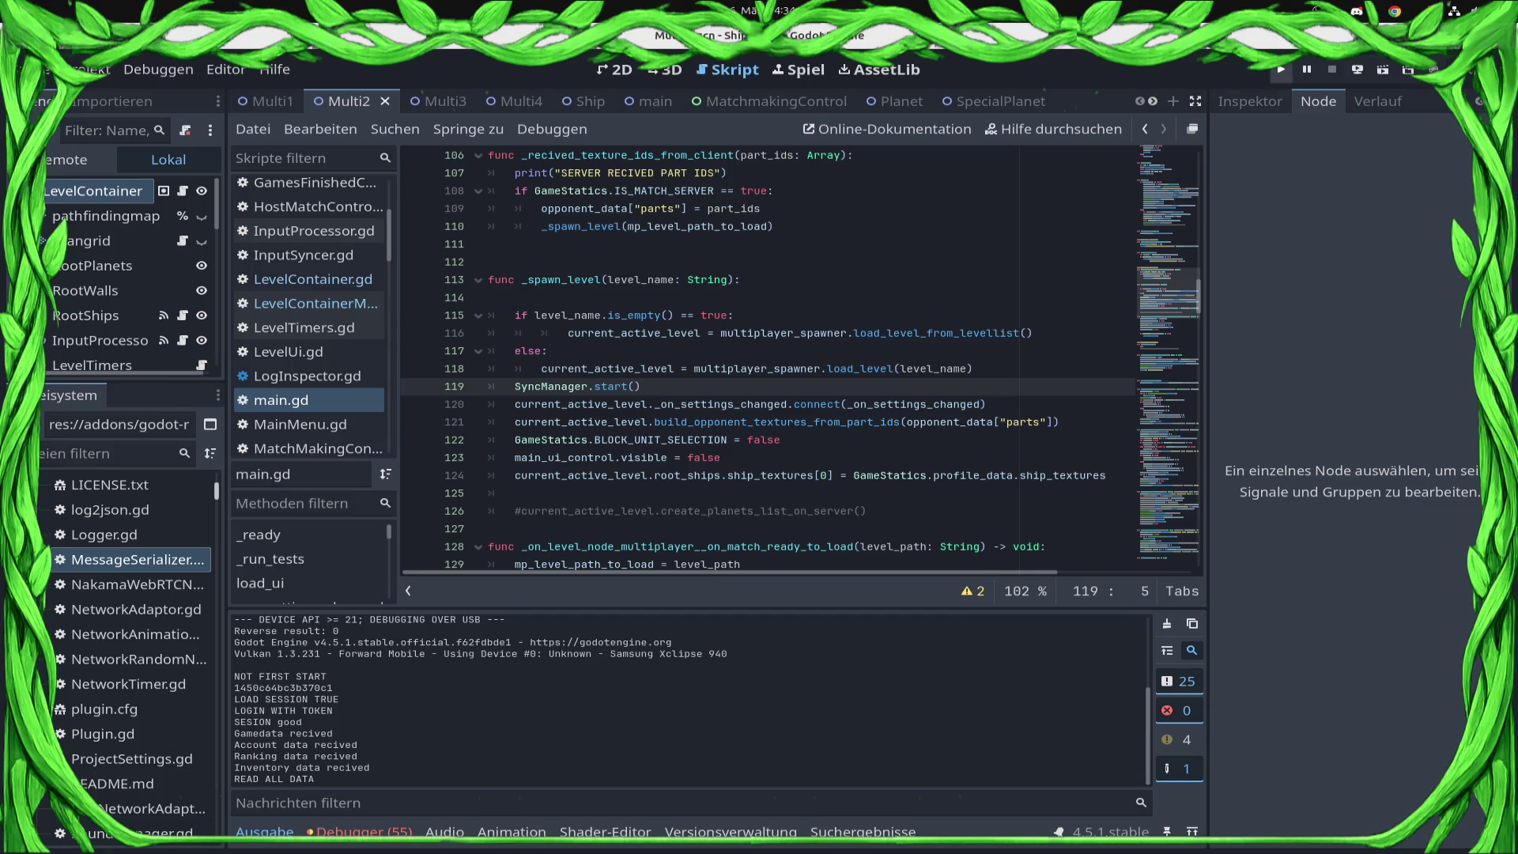